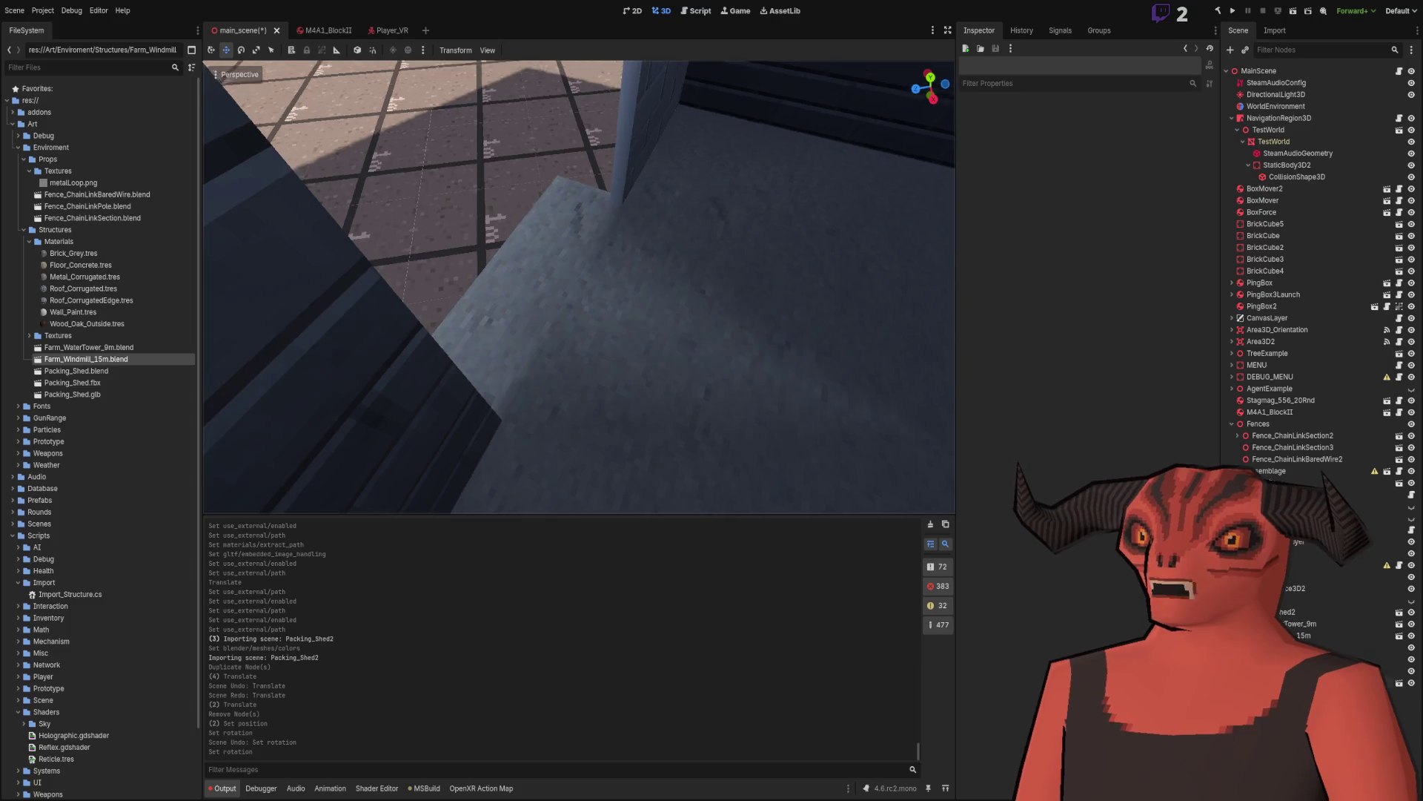
Step: Hide the directional light to compare the shed's lighting, then turn it back on and deselect it
left_click(1303, 94)
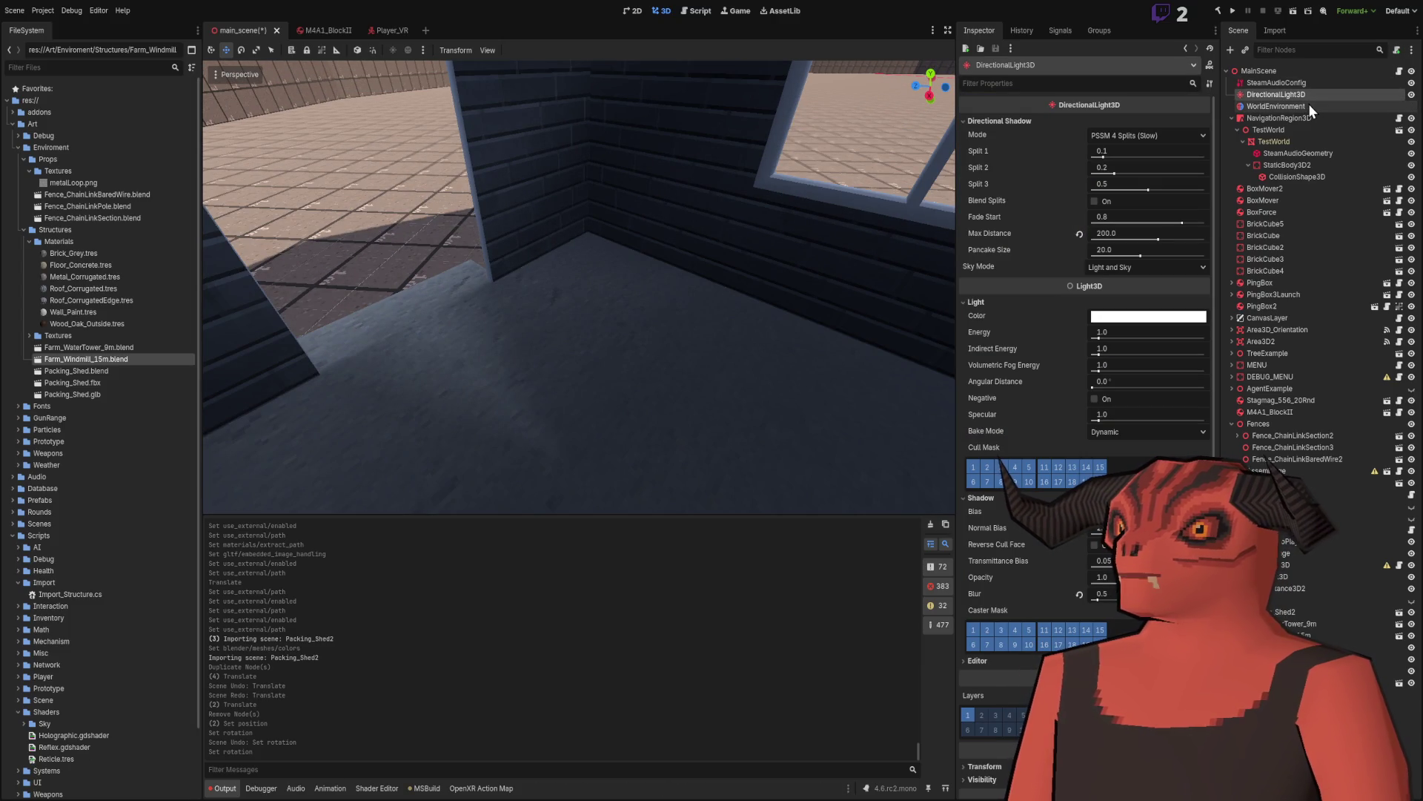
left_click(1412, 96)
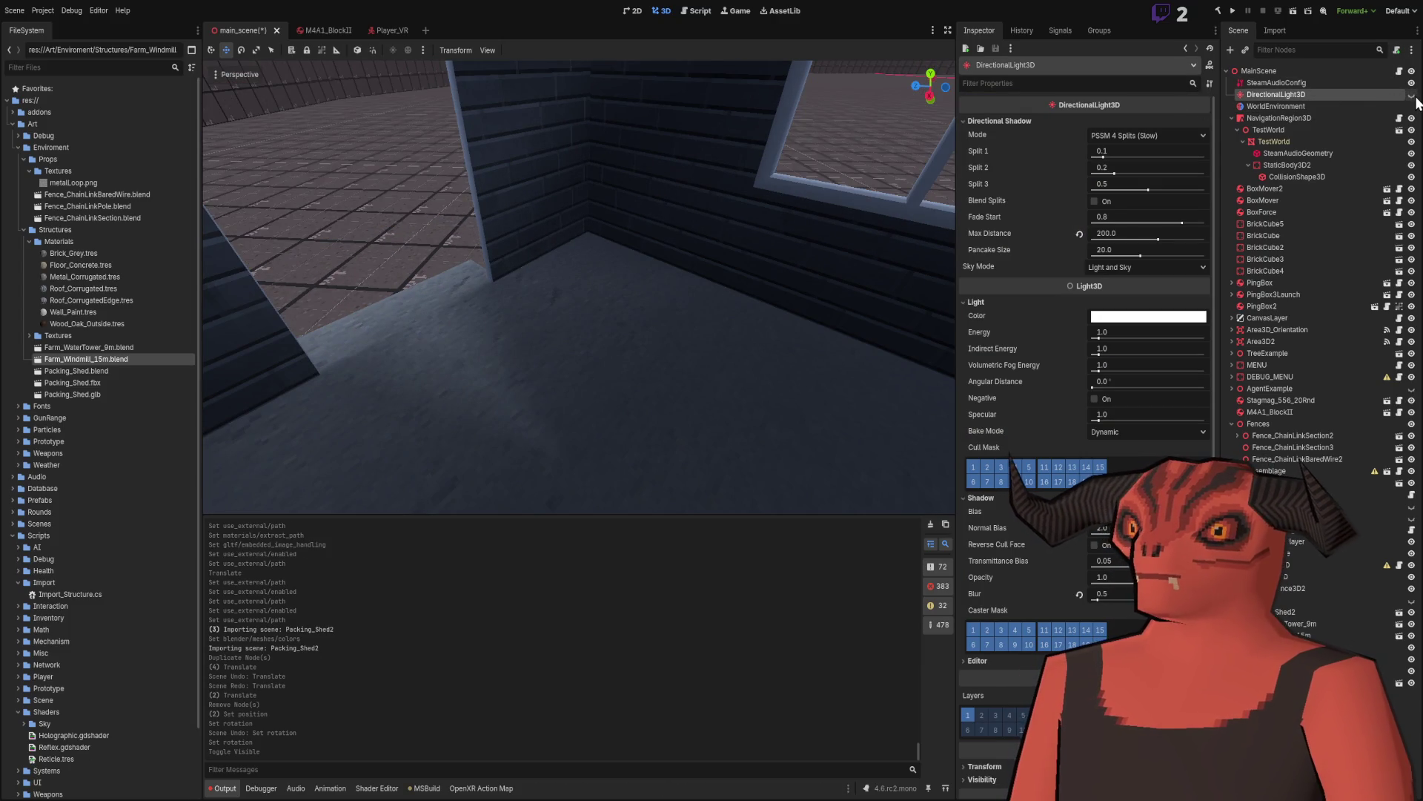
double_click(1413, 96)
key("w")
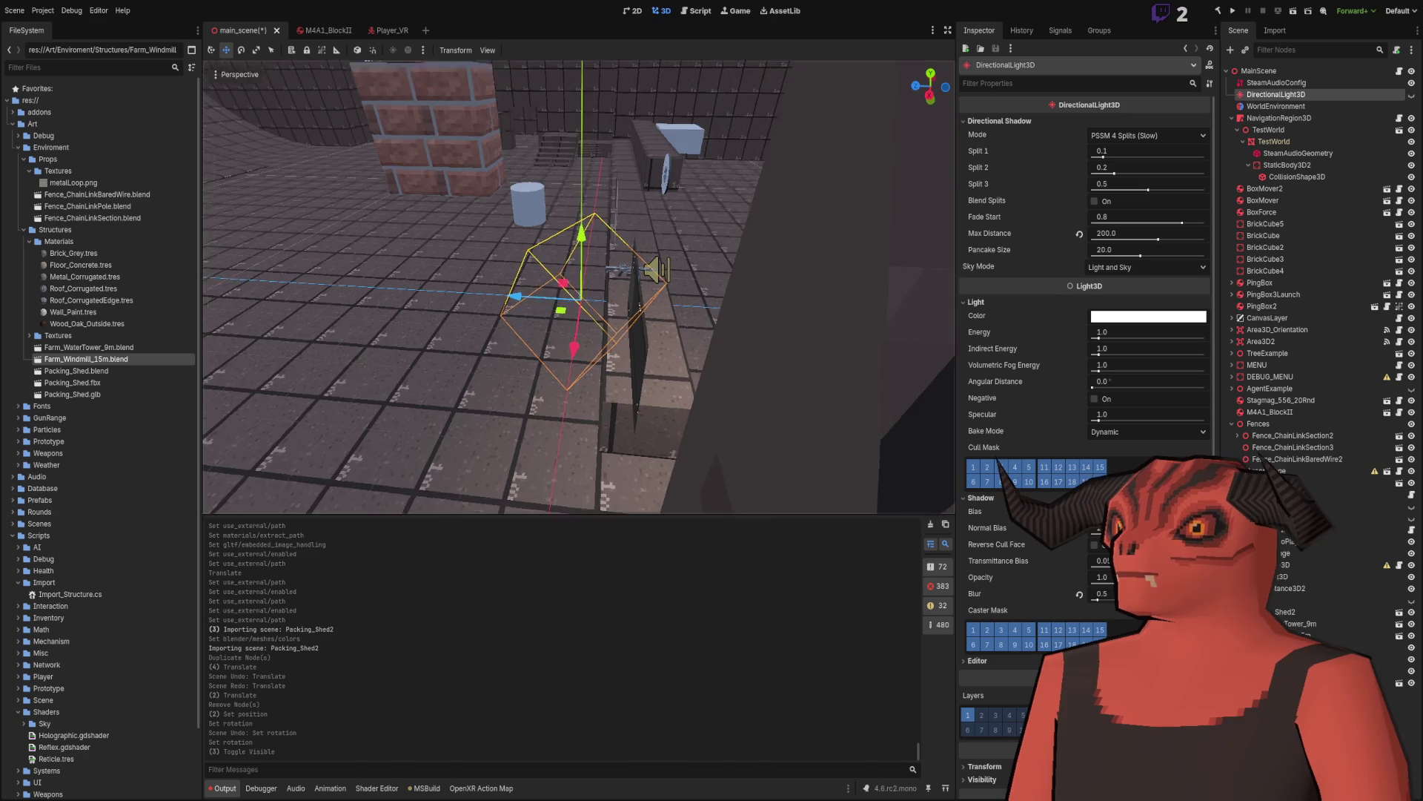
key("w")
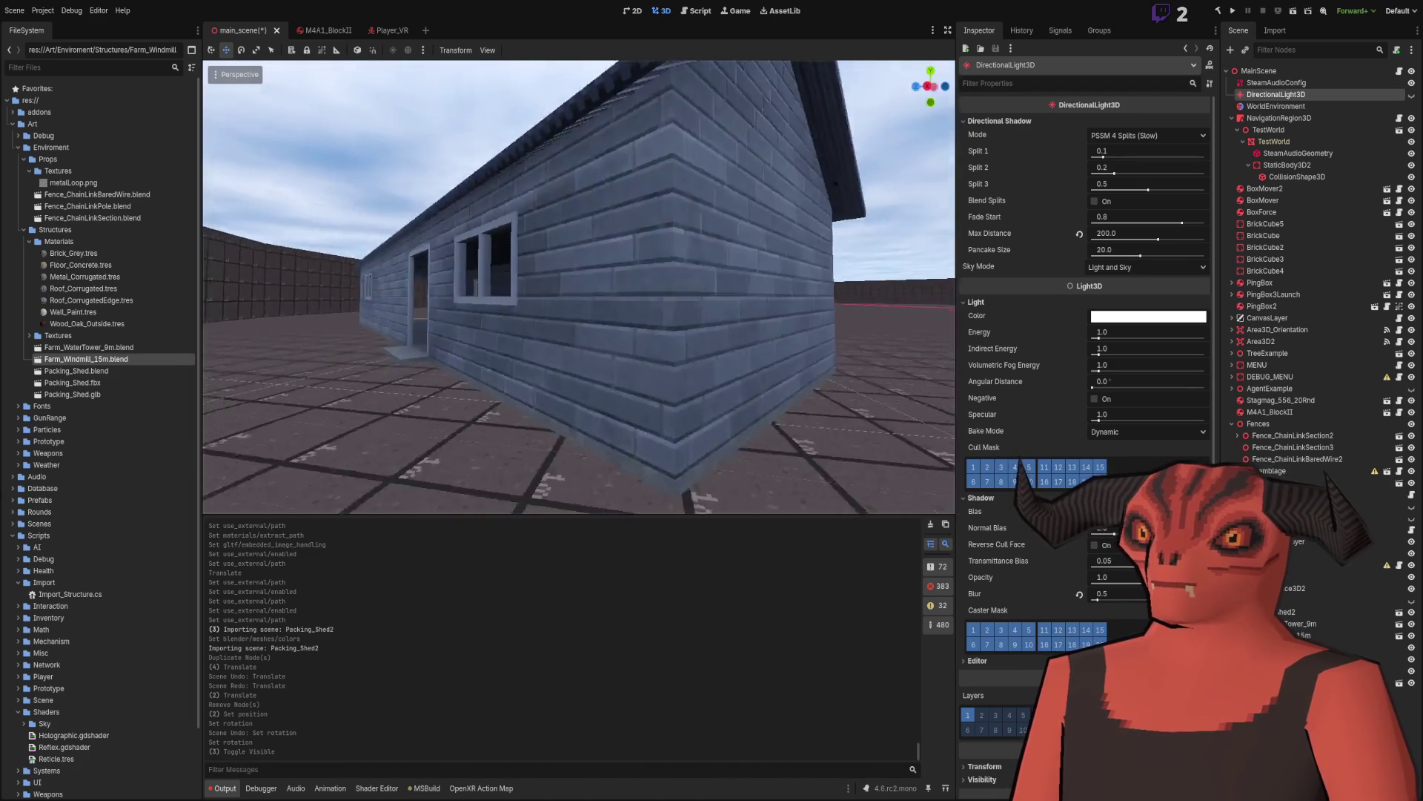
key("s")
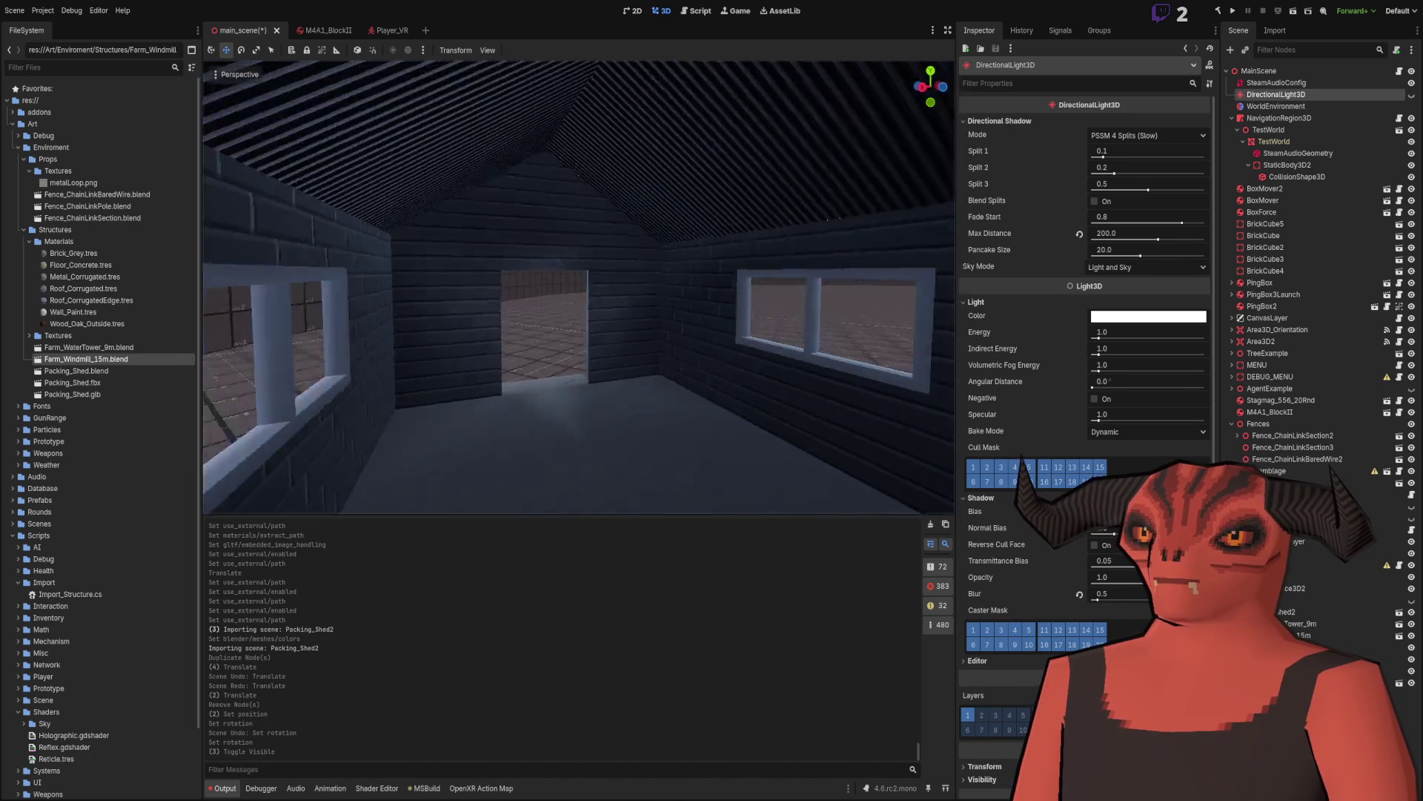
key("w")
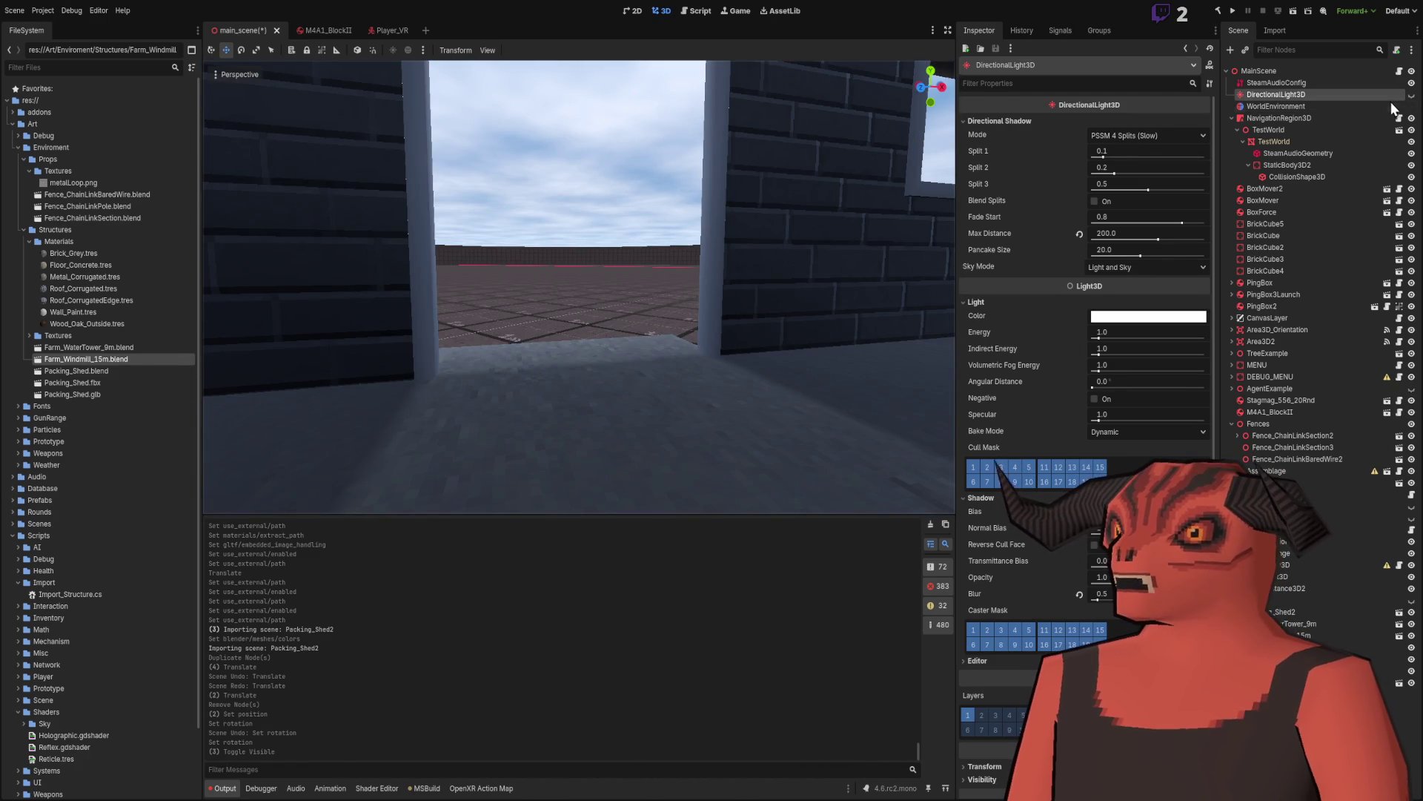
key("f")
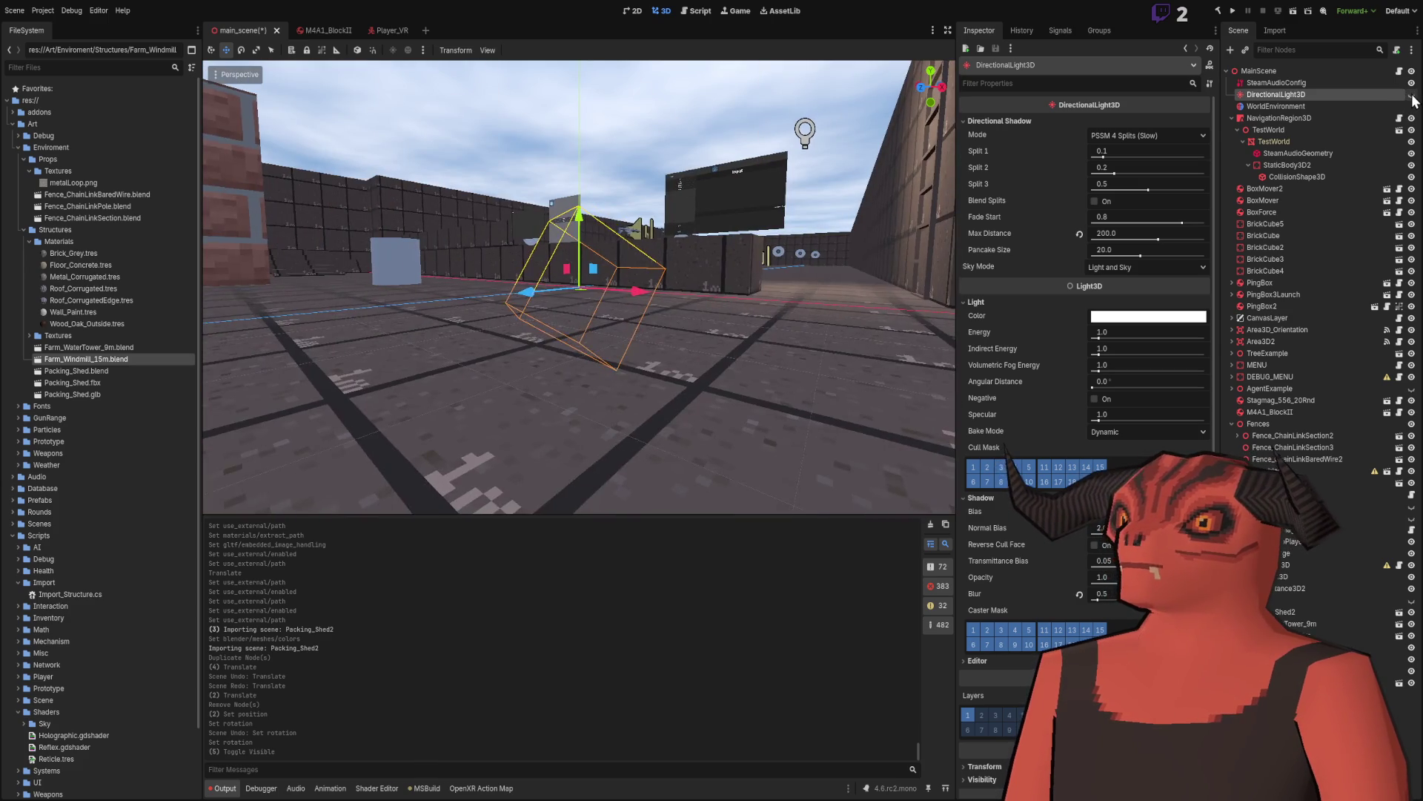
left_click(1411, 95)
left_click(1412, 95)
left_click(1411, 95)
left_click(732, 140)
Step: Fly the view in and around the shed to inspect its doorways, corridor and roof
key("w")
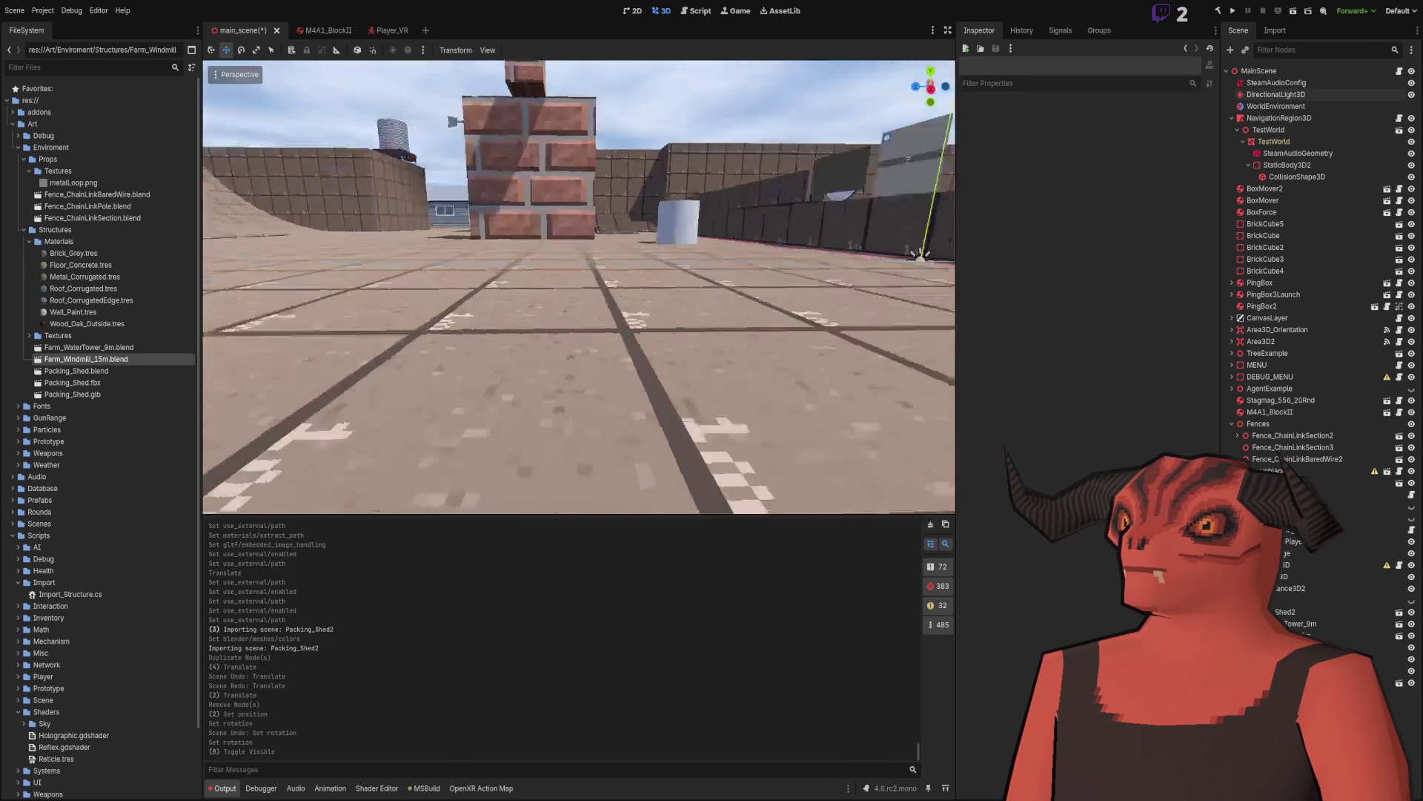
key("w")
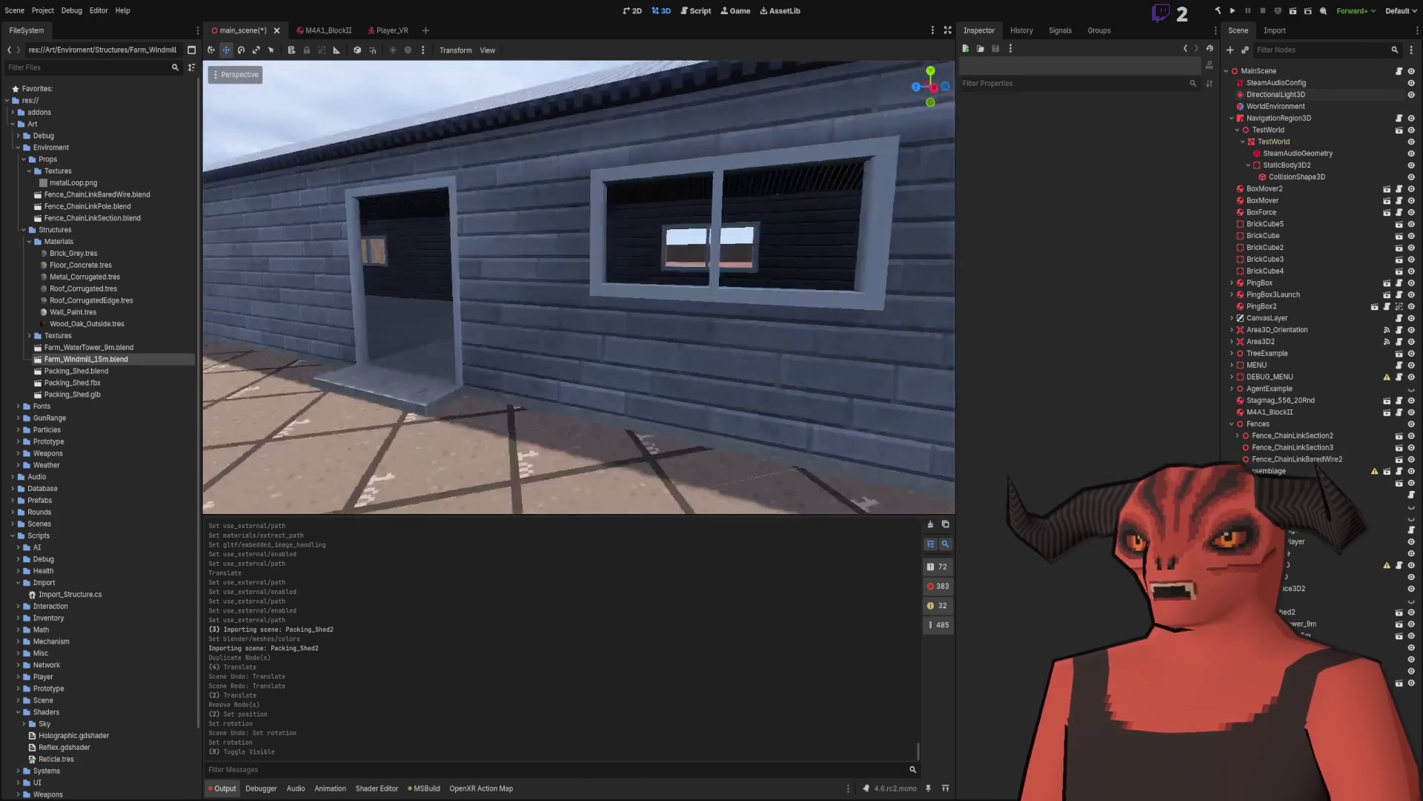
key("s")
key("w")
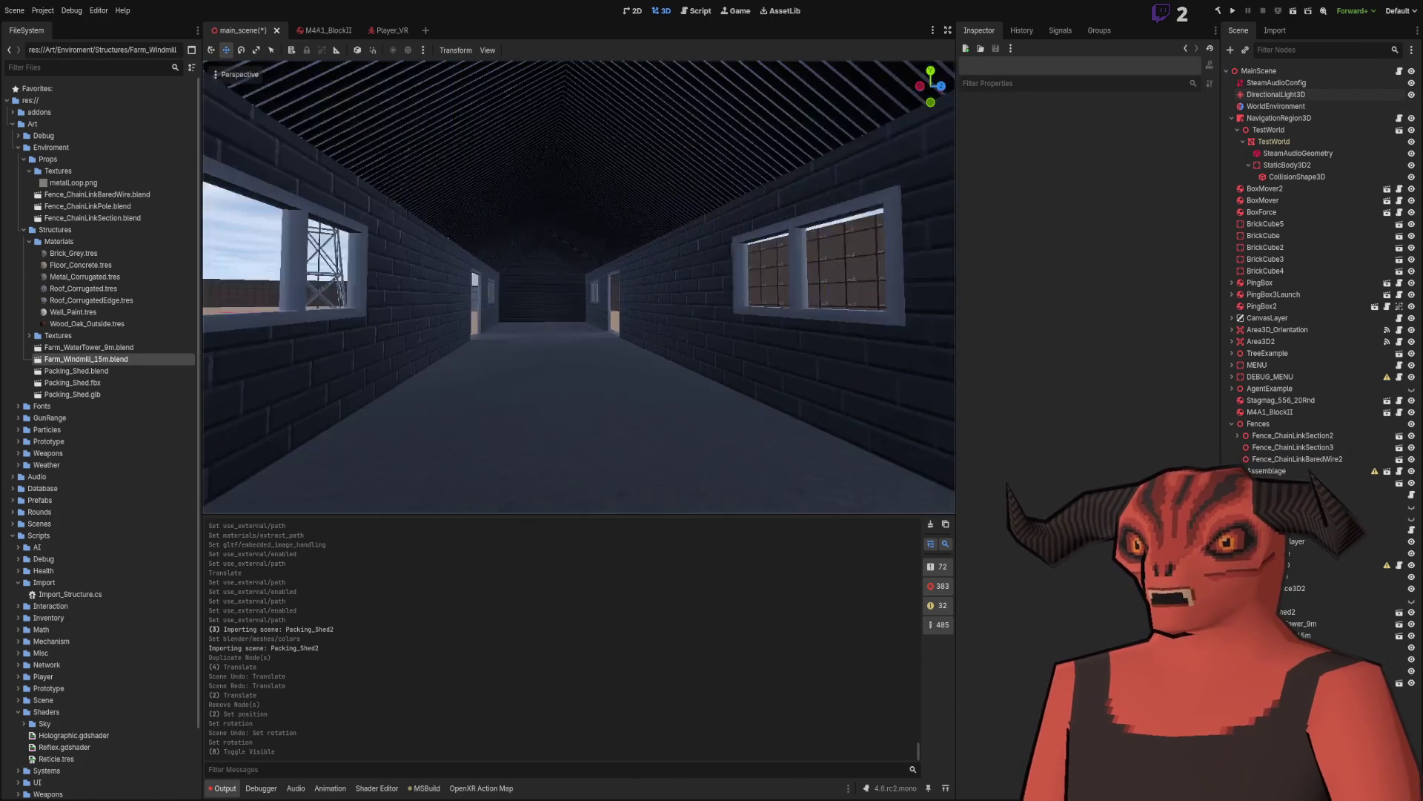
key("w")
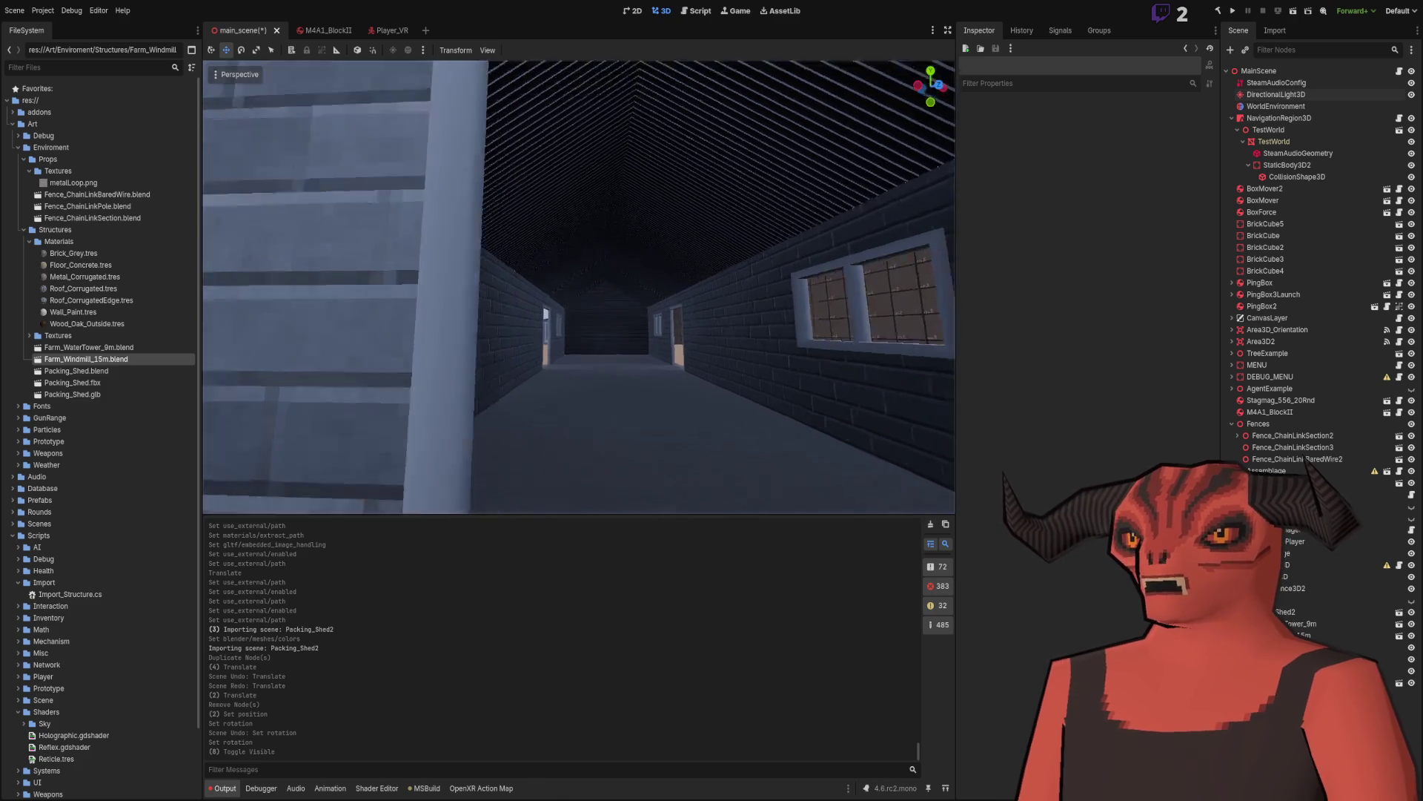
key("s")
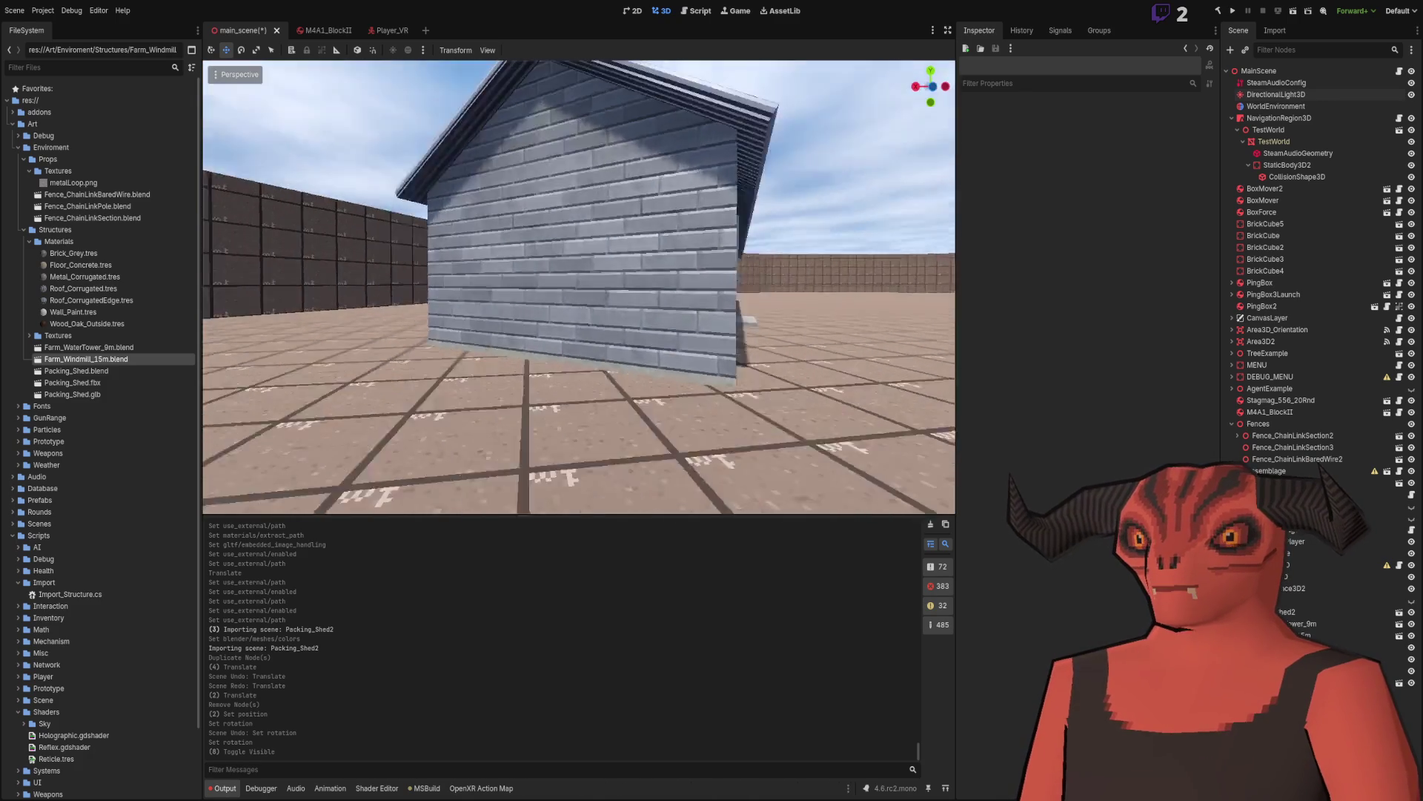
key("e")
key("q")
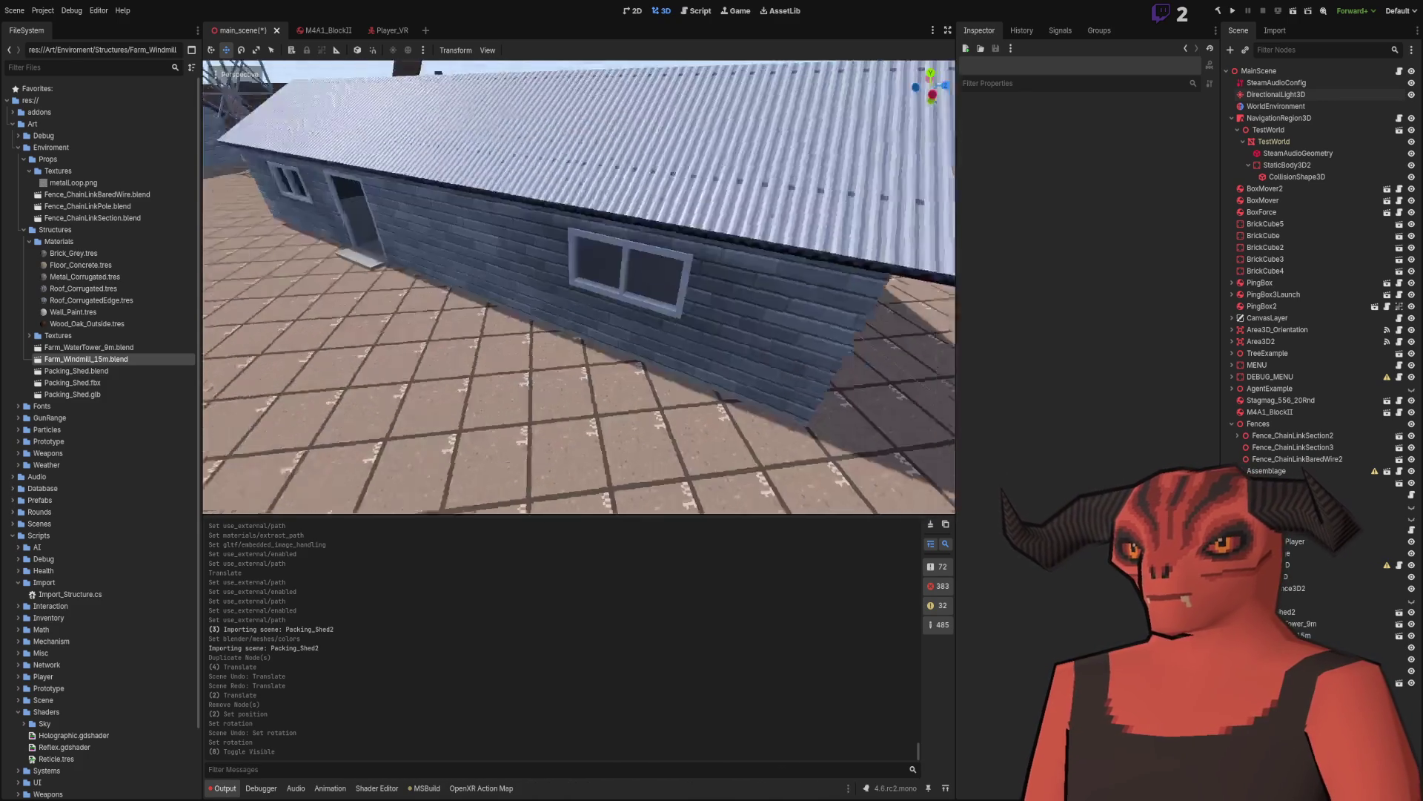
key("d")
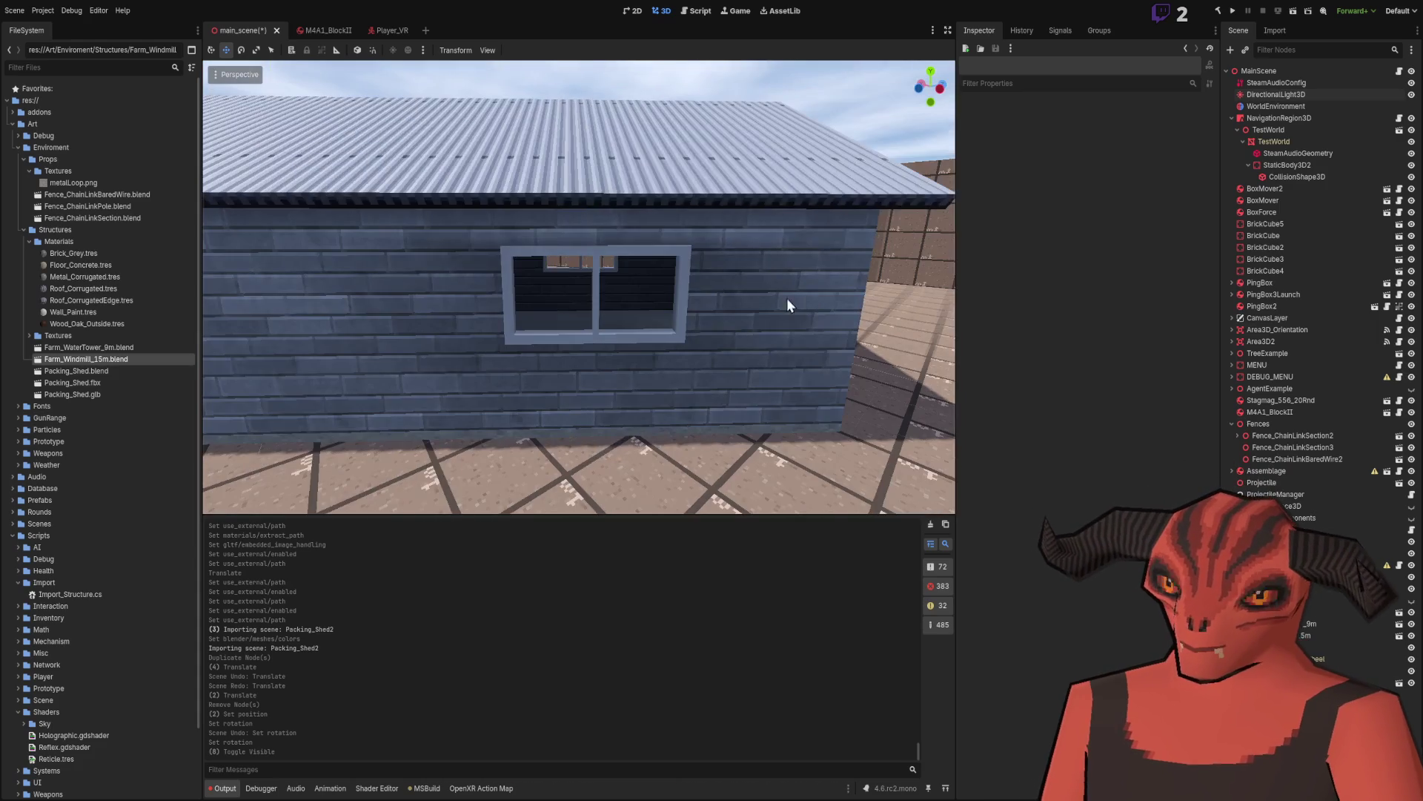
key("w")
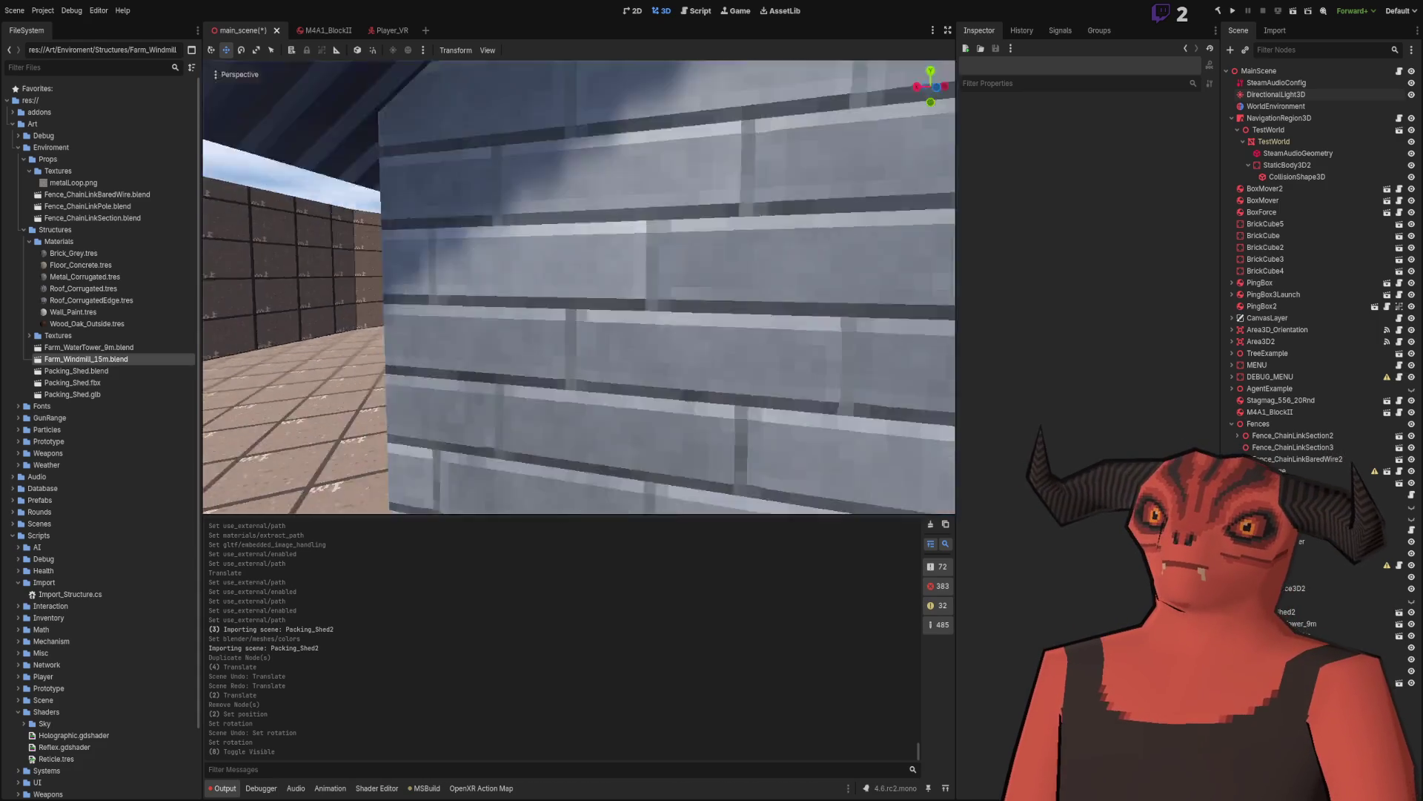
key("q")
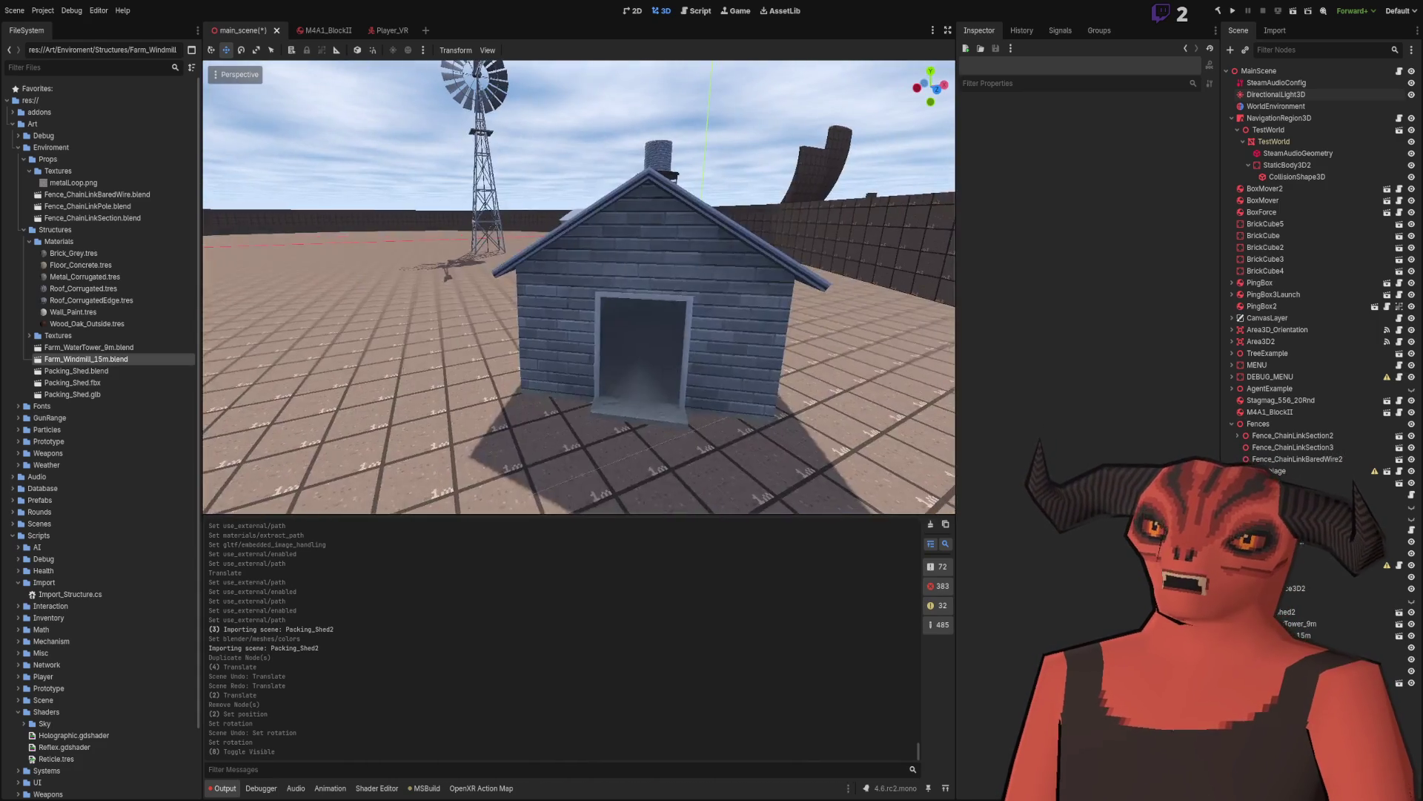
key("w")
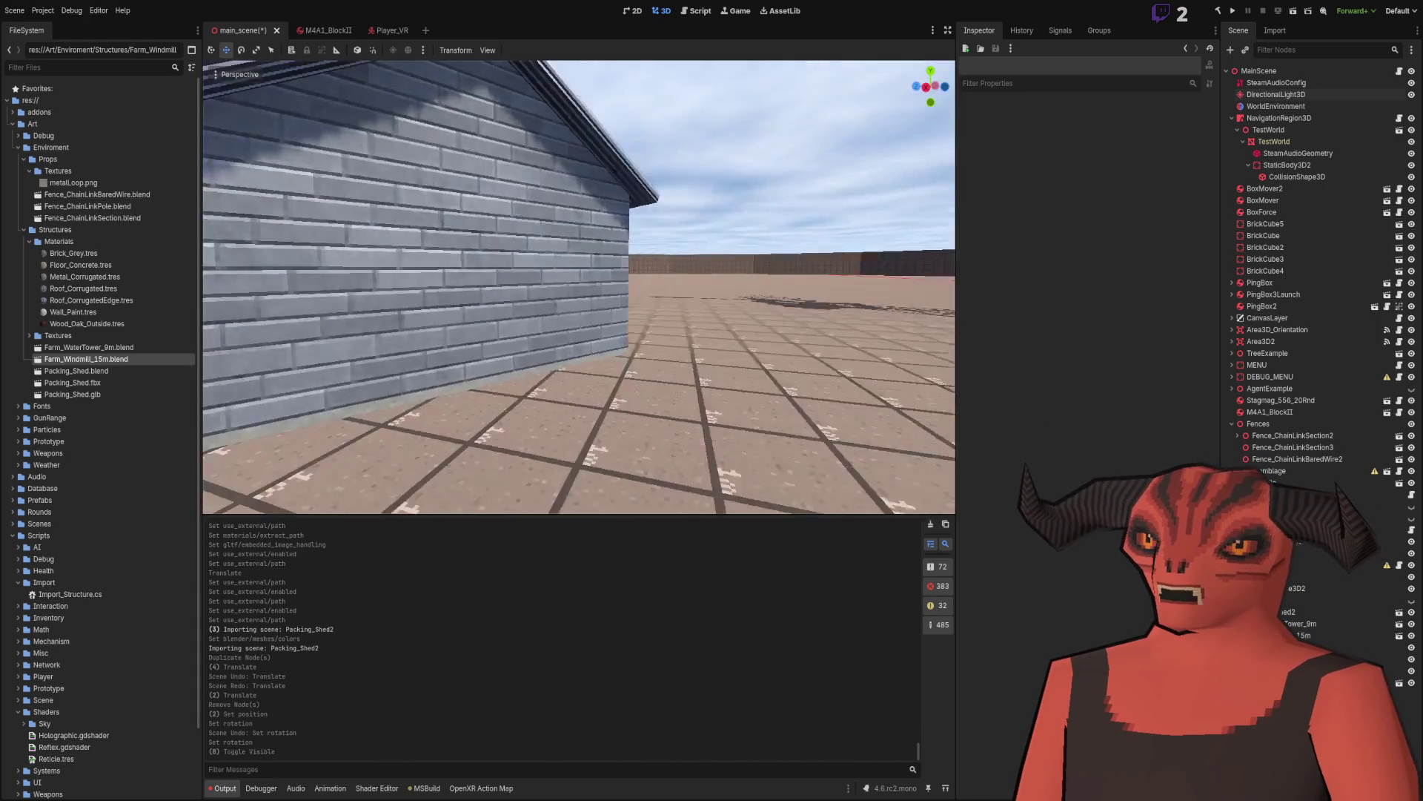
key("s")
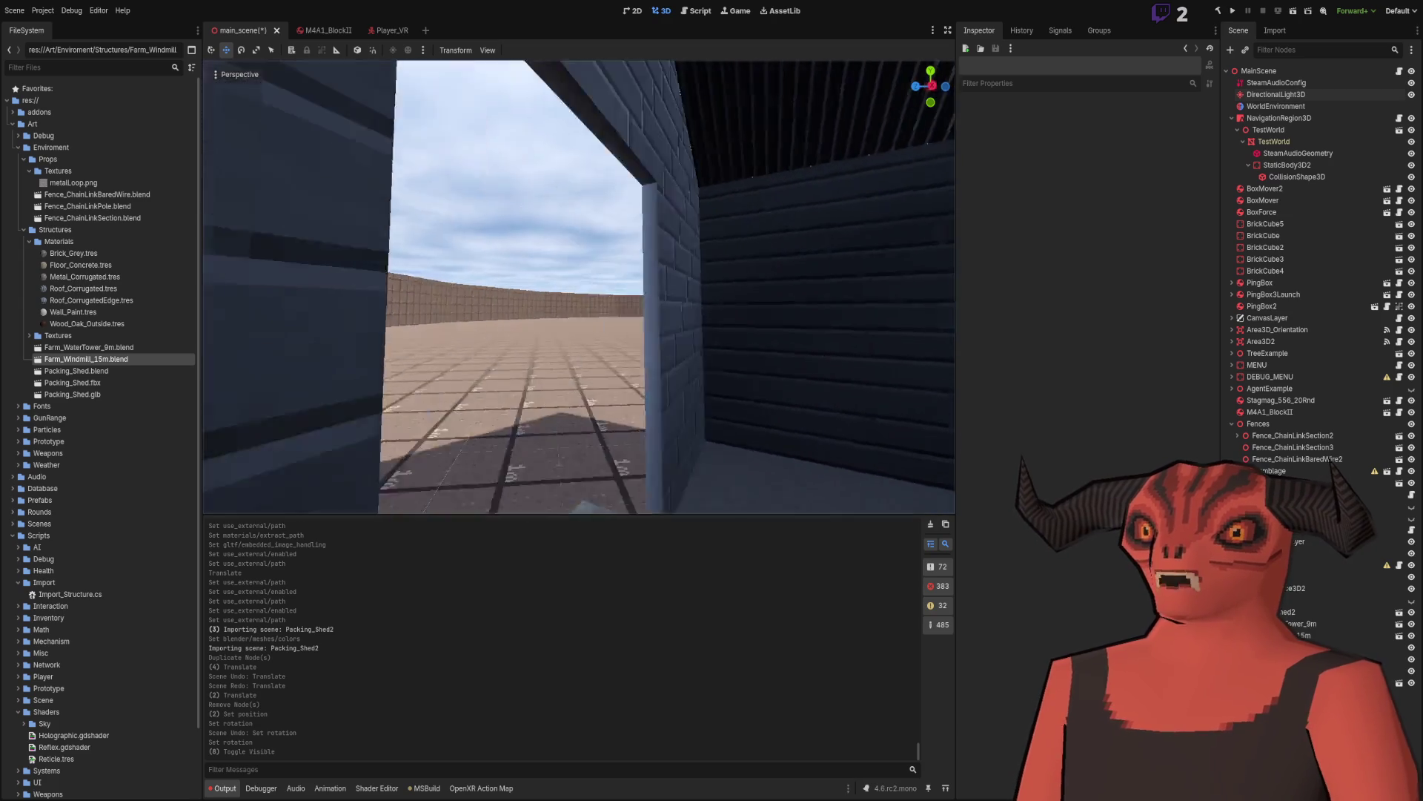
key("w")
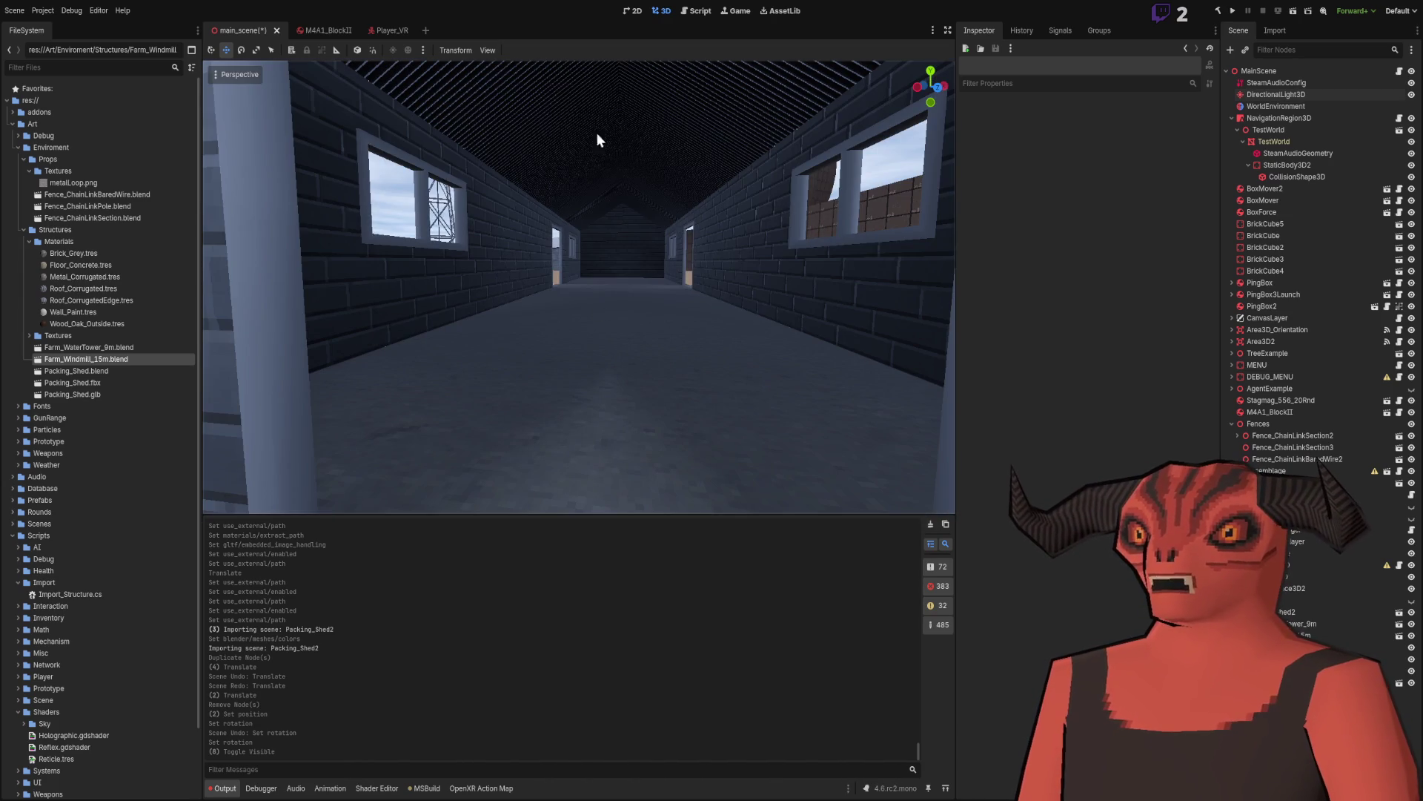
key("w")
key("d")
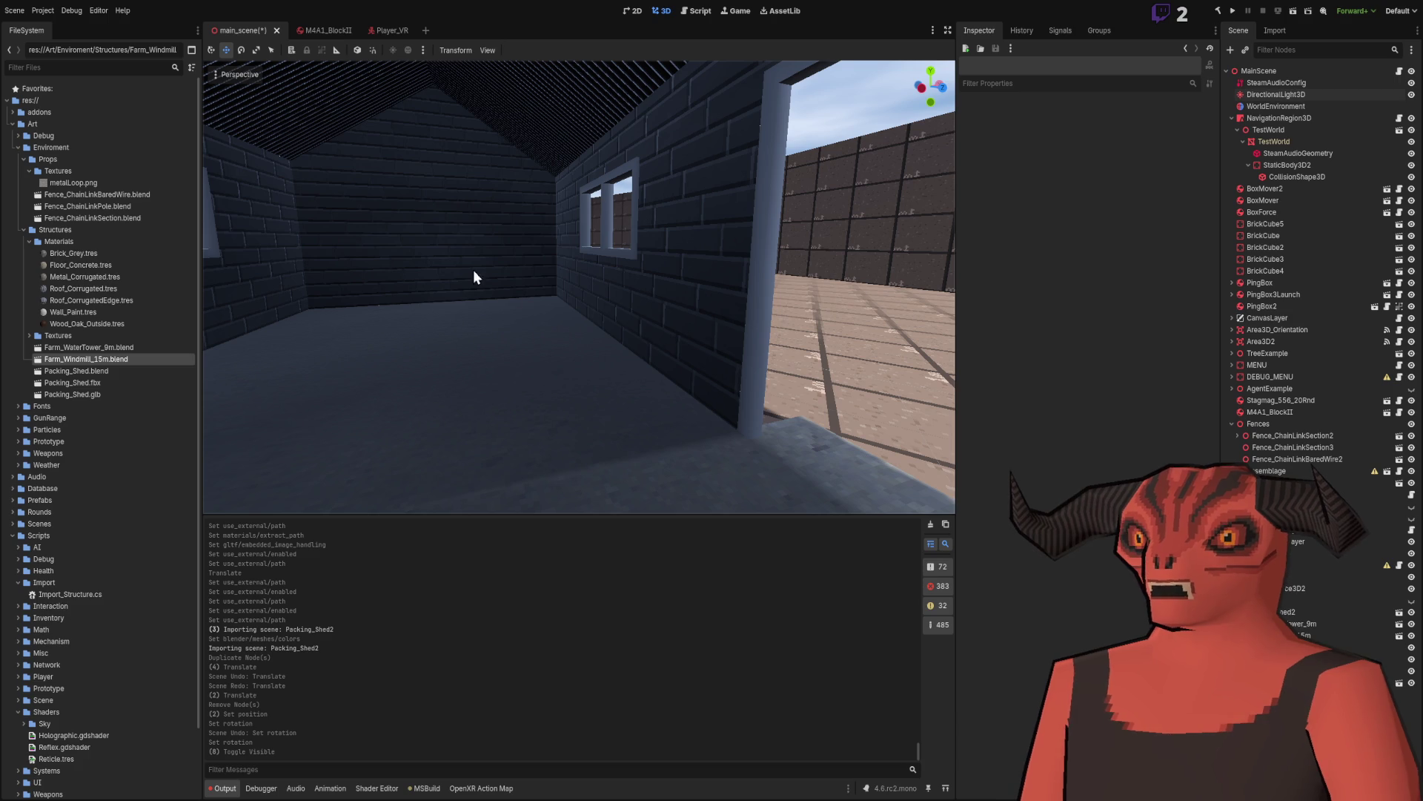
key("s")
key("w")
key("s")
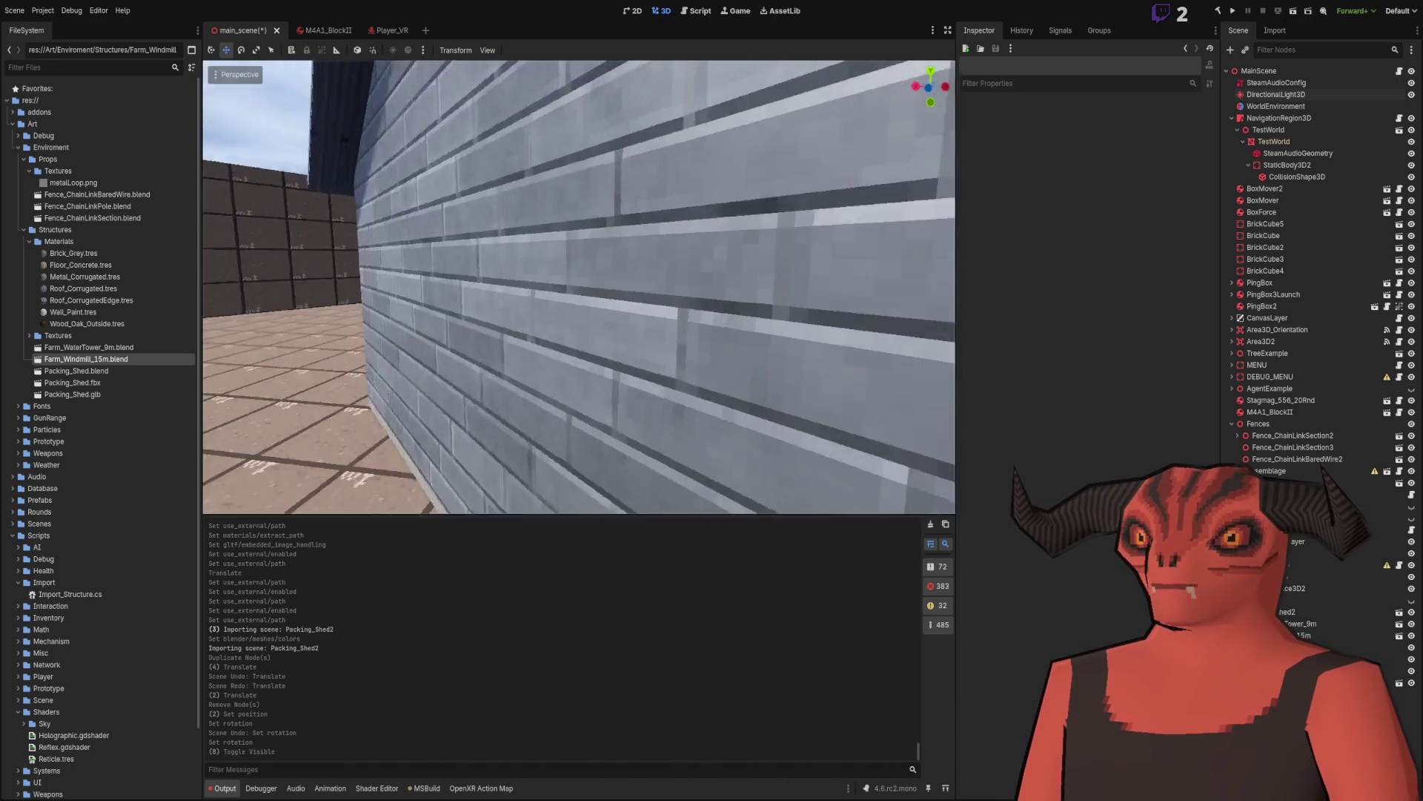
key("w")
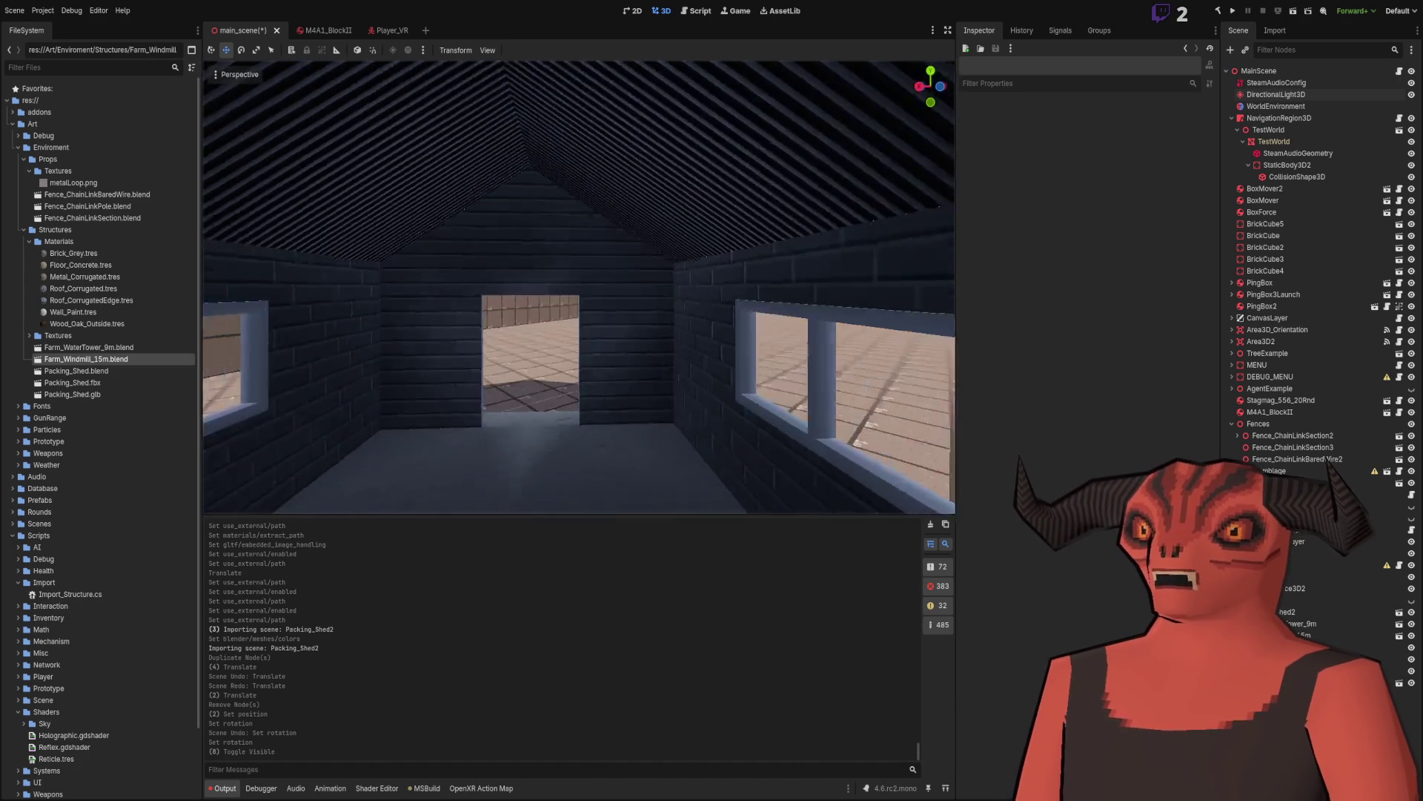
key("s")
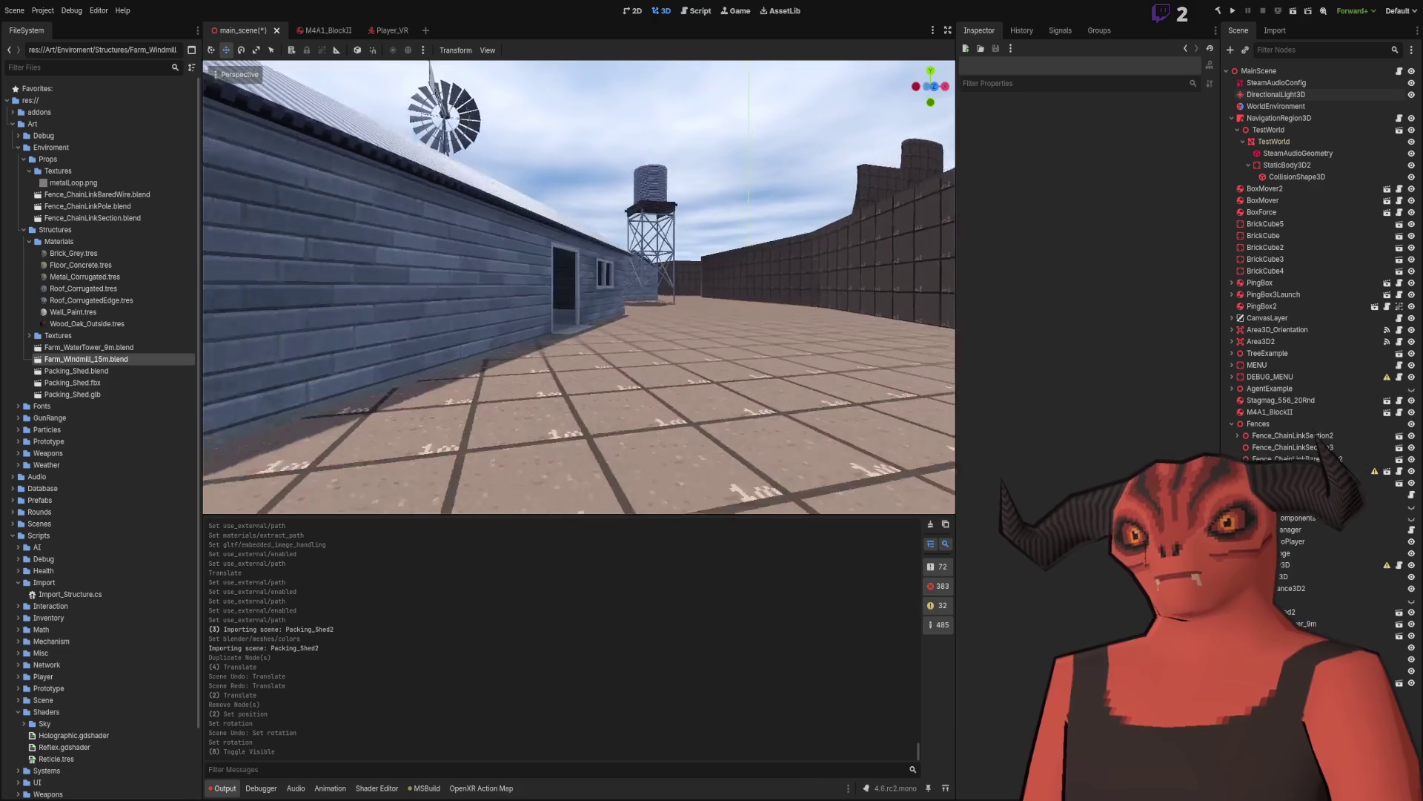
key("w")
key("s")
key("w")
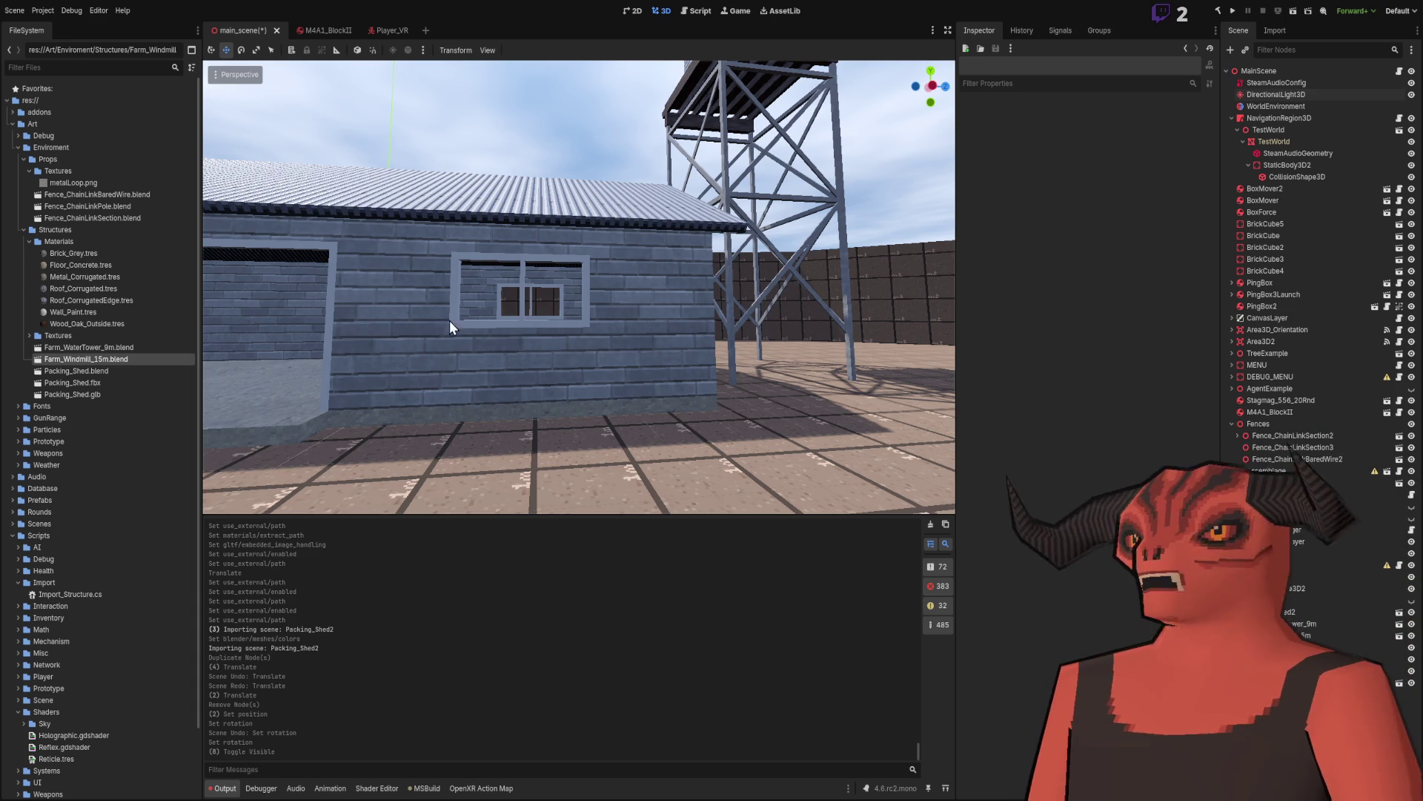
Step: Fly around the water tower and windmill, then toward the brick walls and targets
key("w")
key("w")
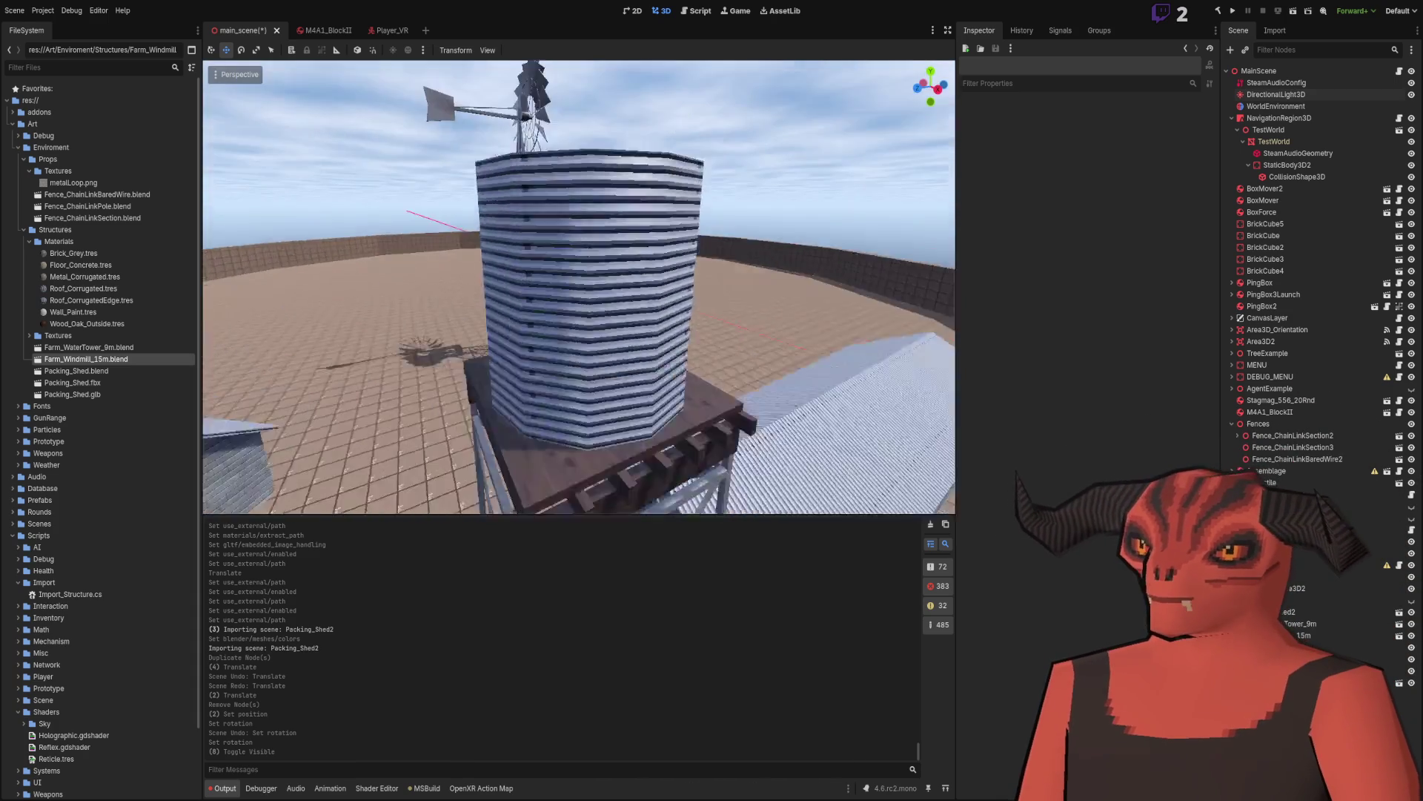
key("w")
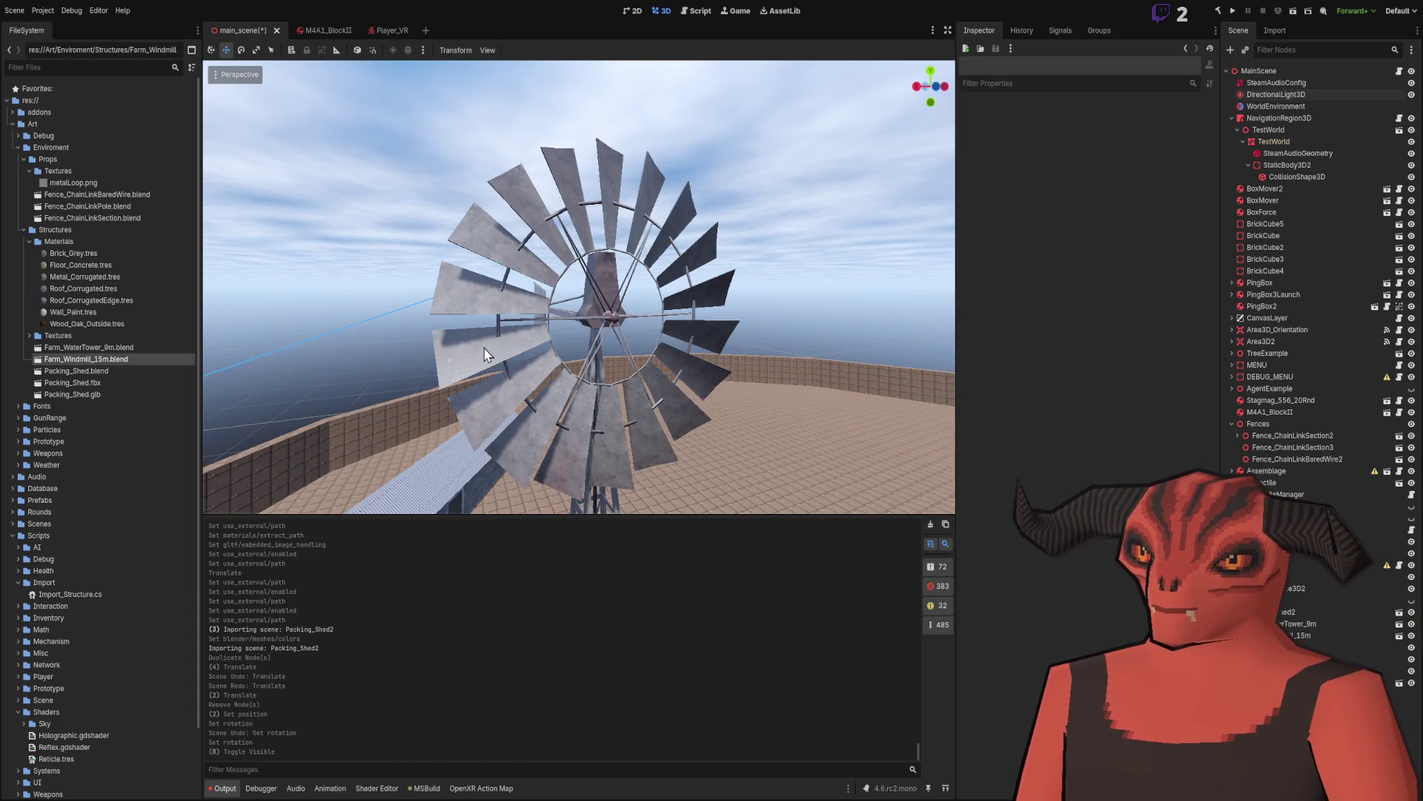
key("s")
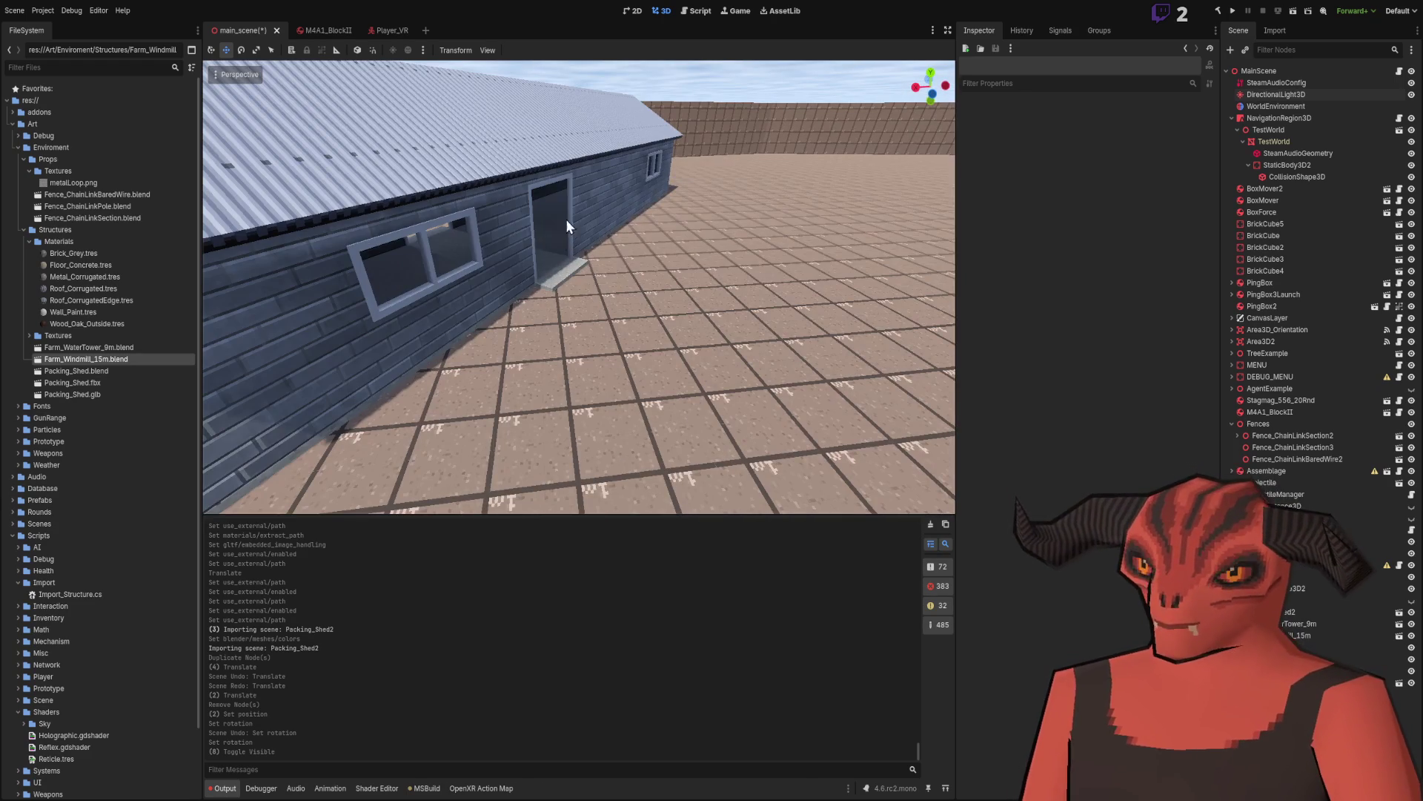
key("w")
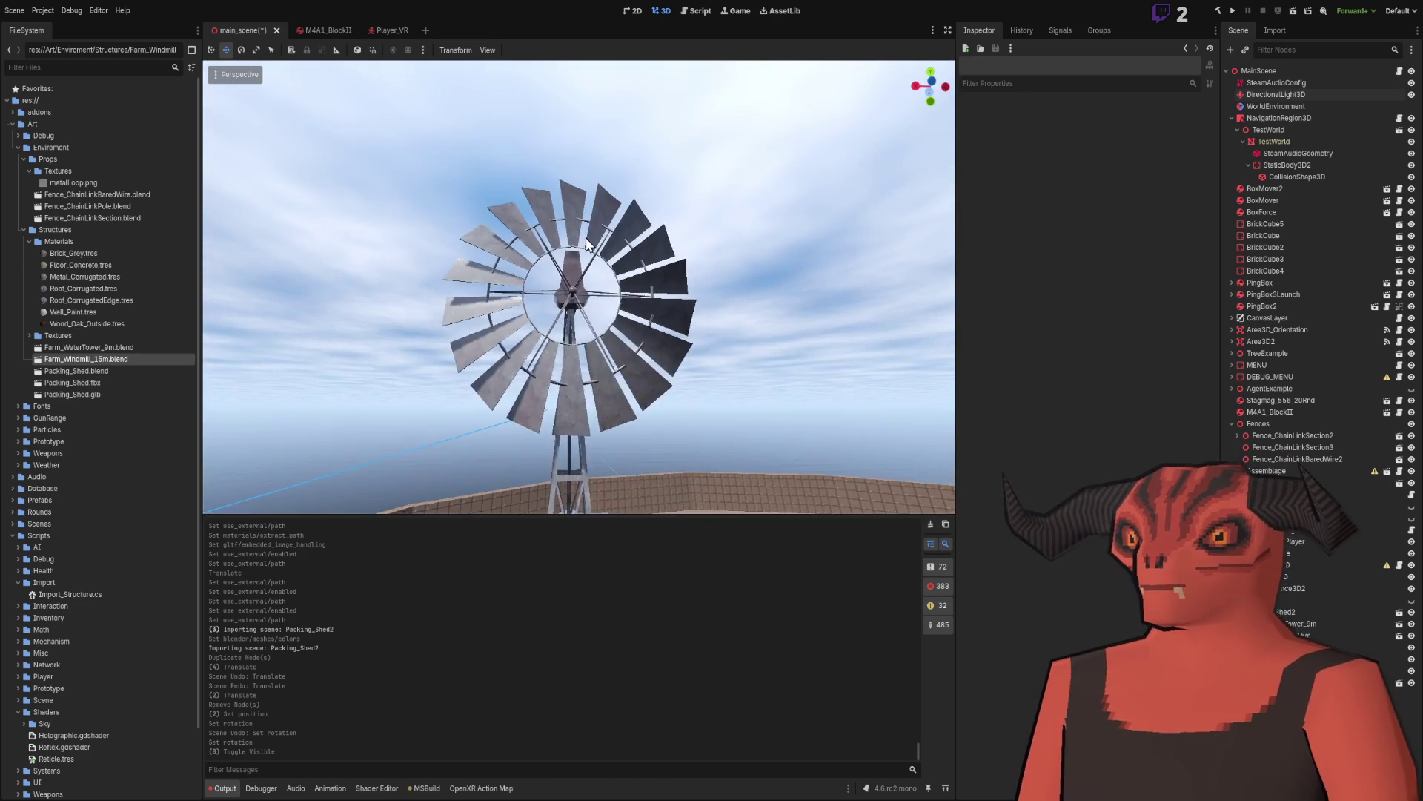
key("s")
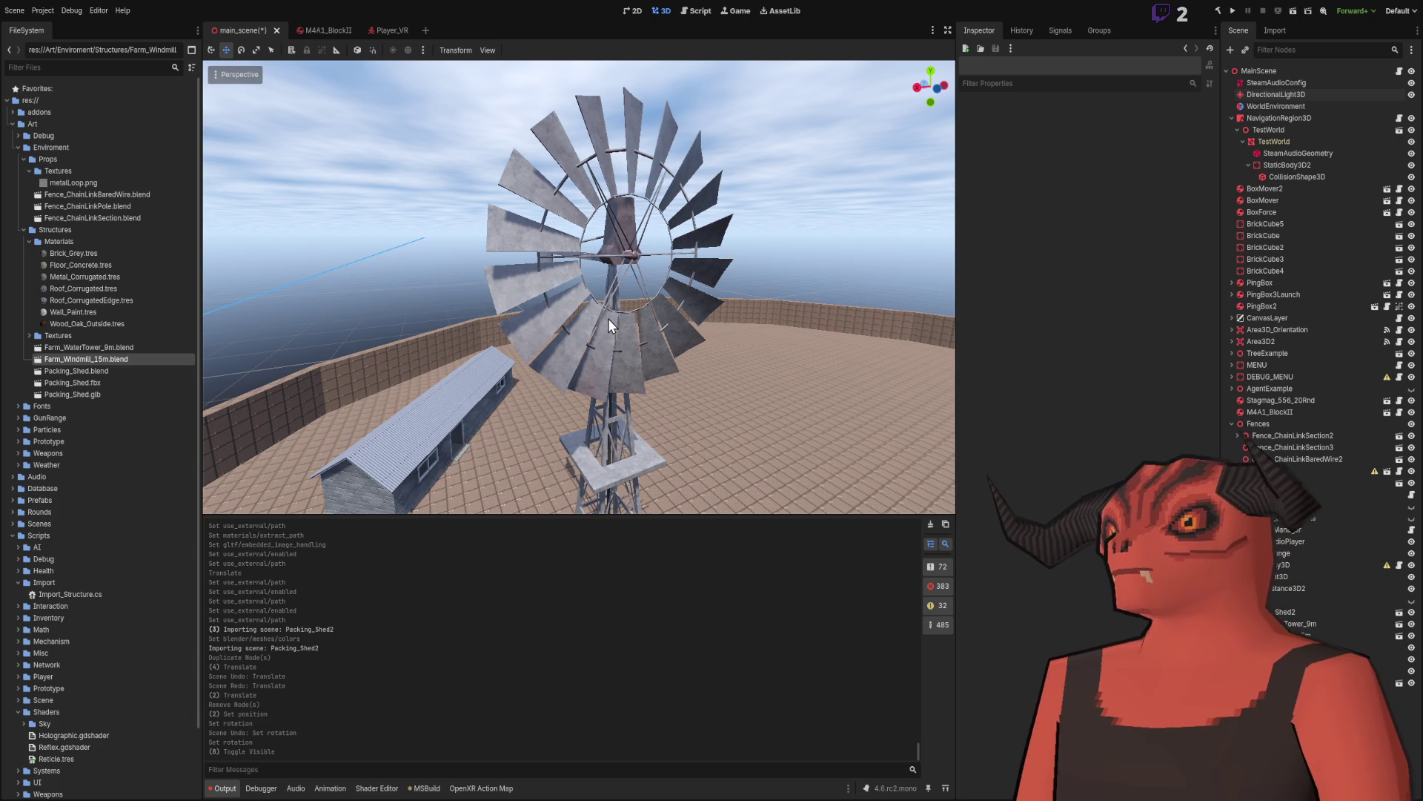
key("w")
key("s")
key("s")
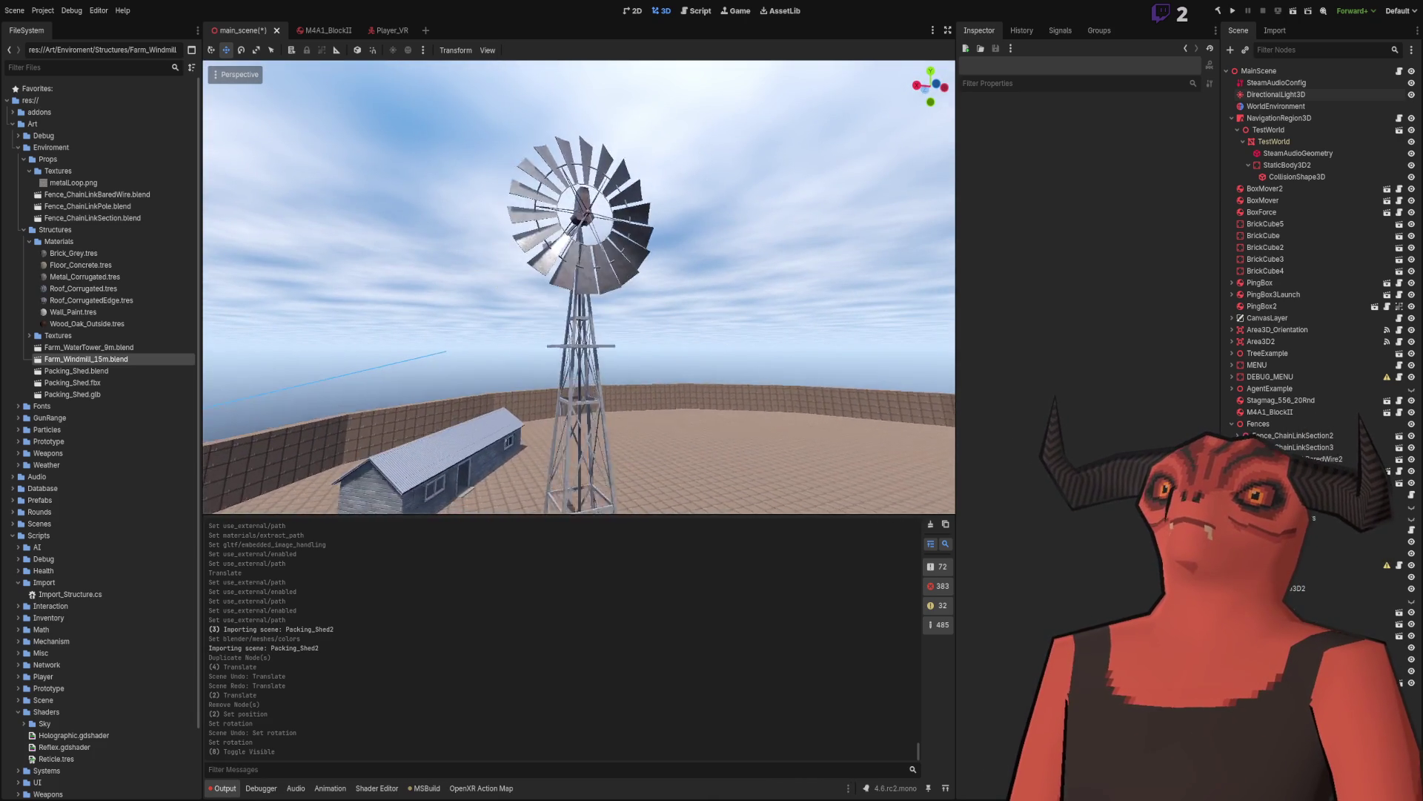
key("w")
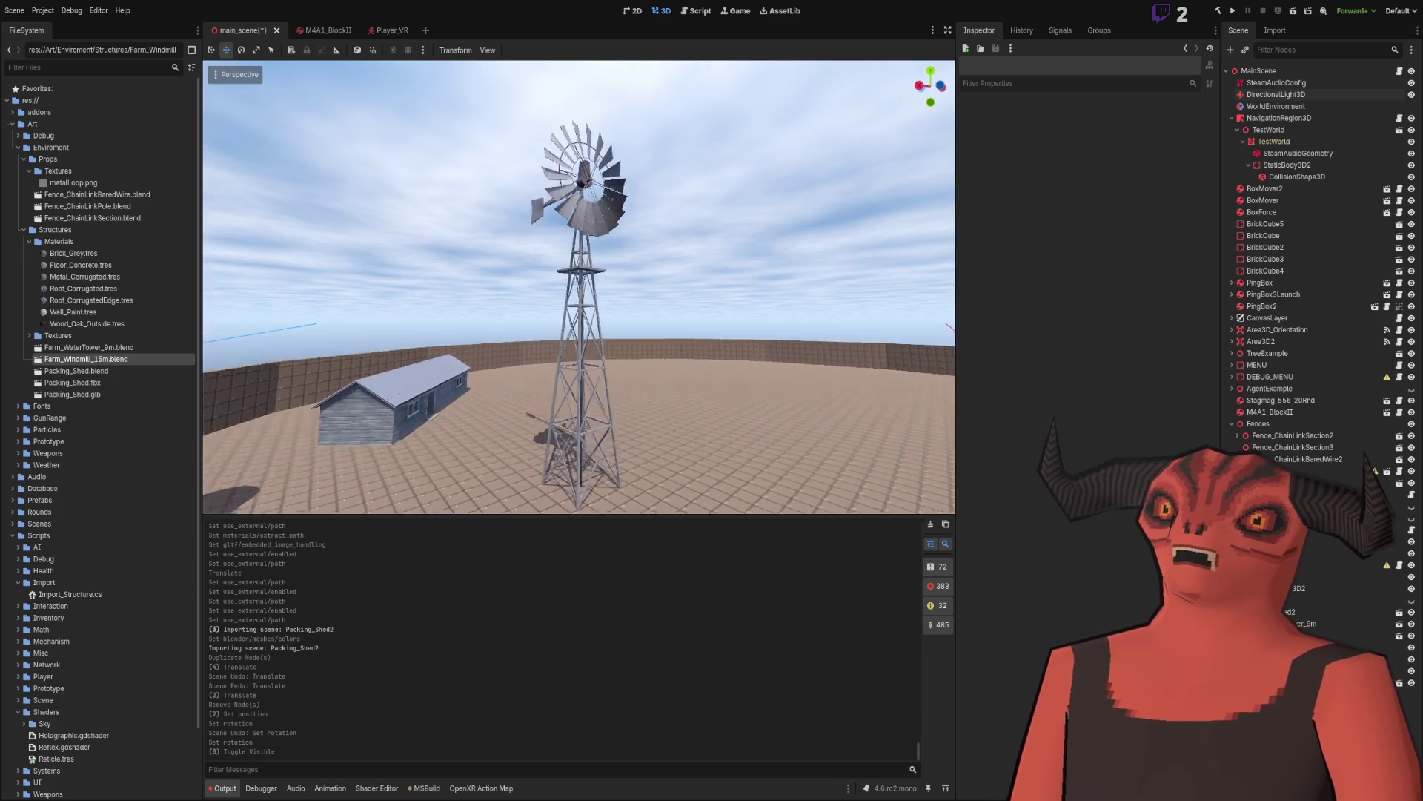
key("s")
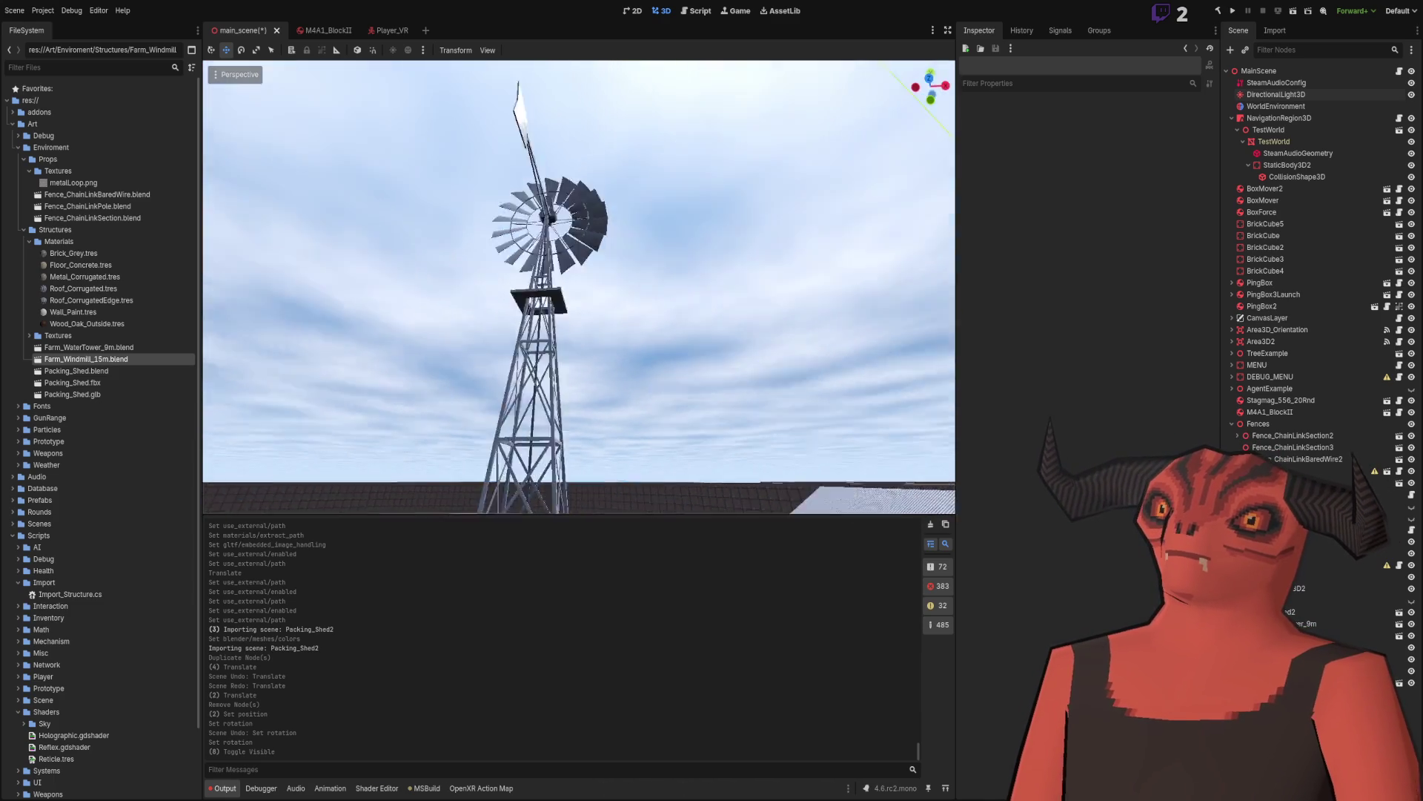
key("w")
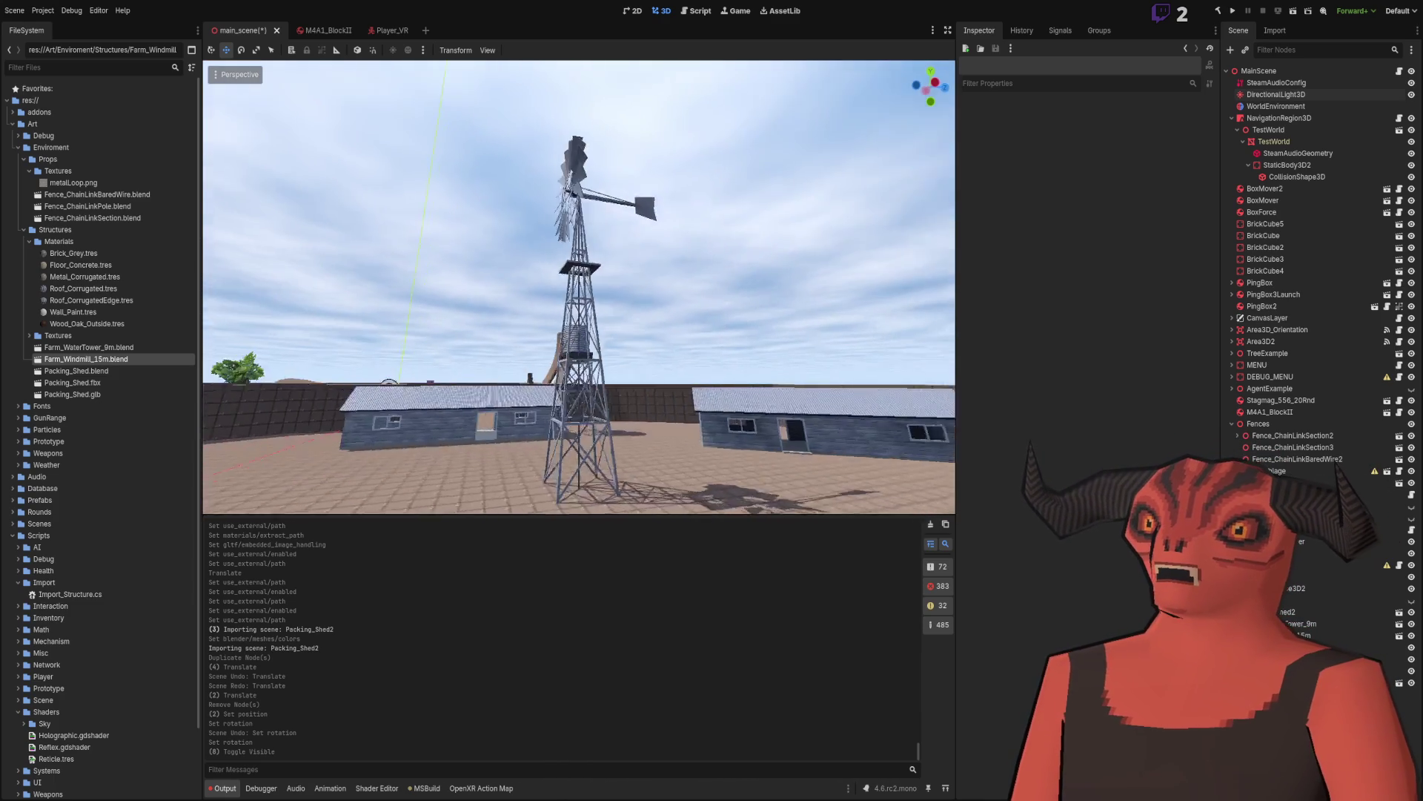
key("s")
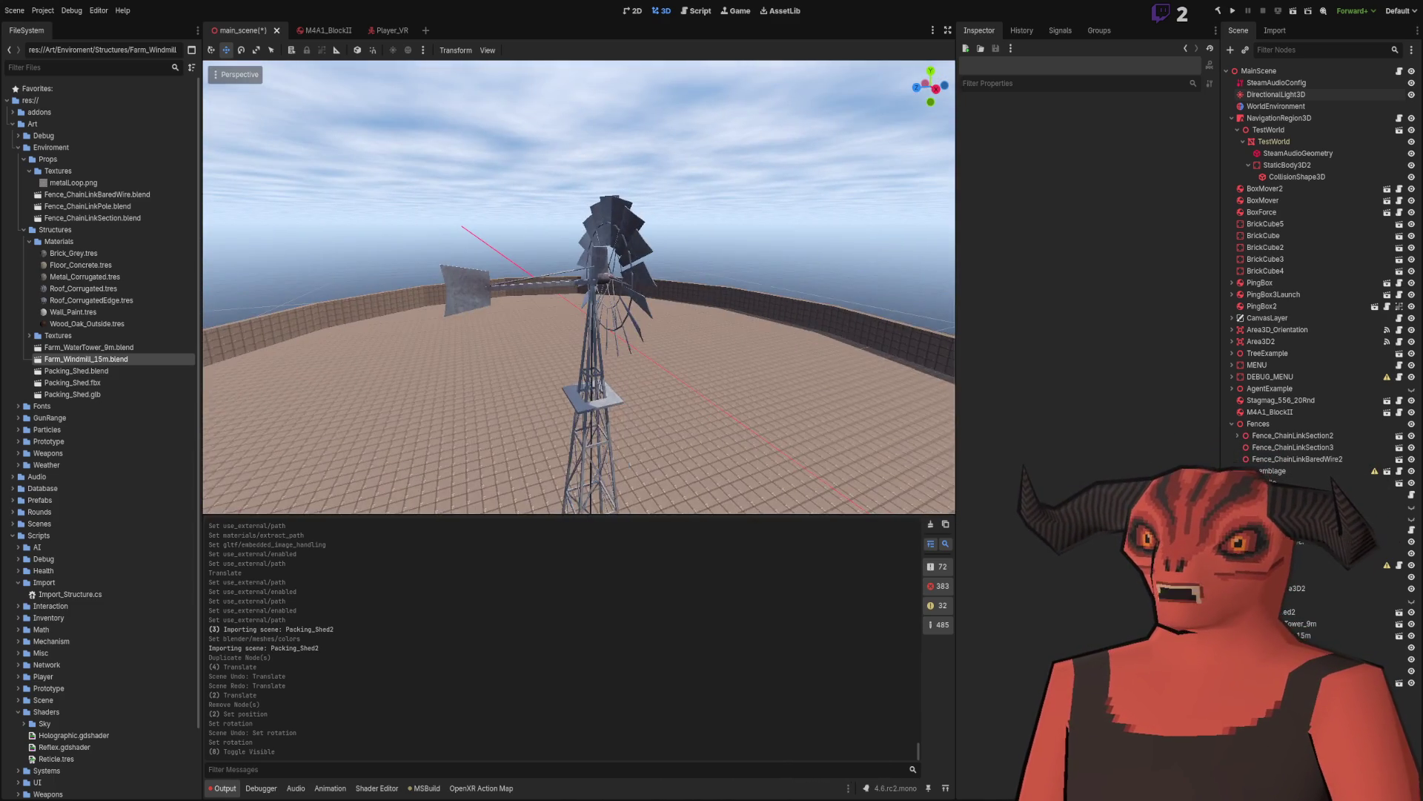
key("w")
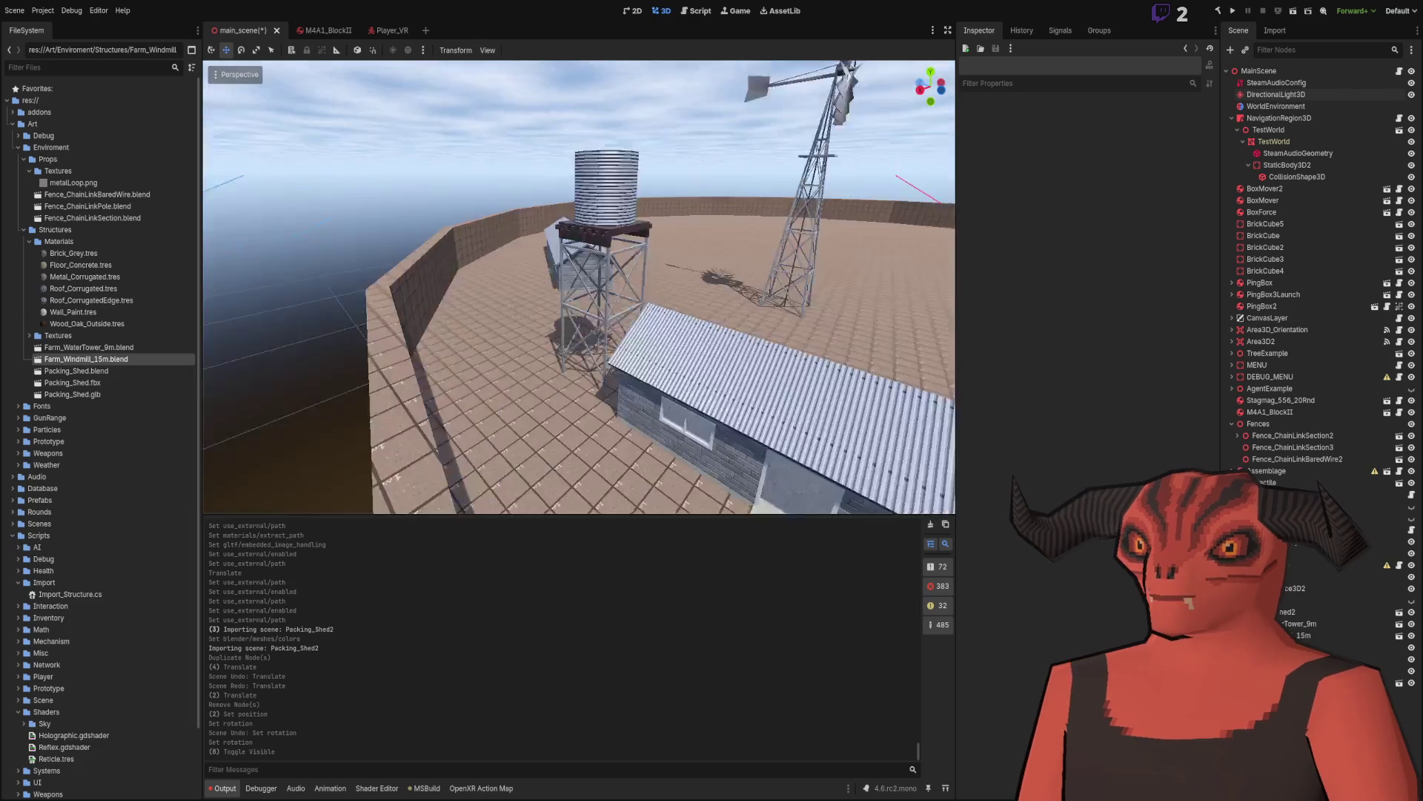
key("s")
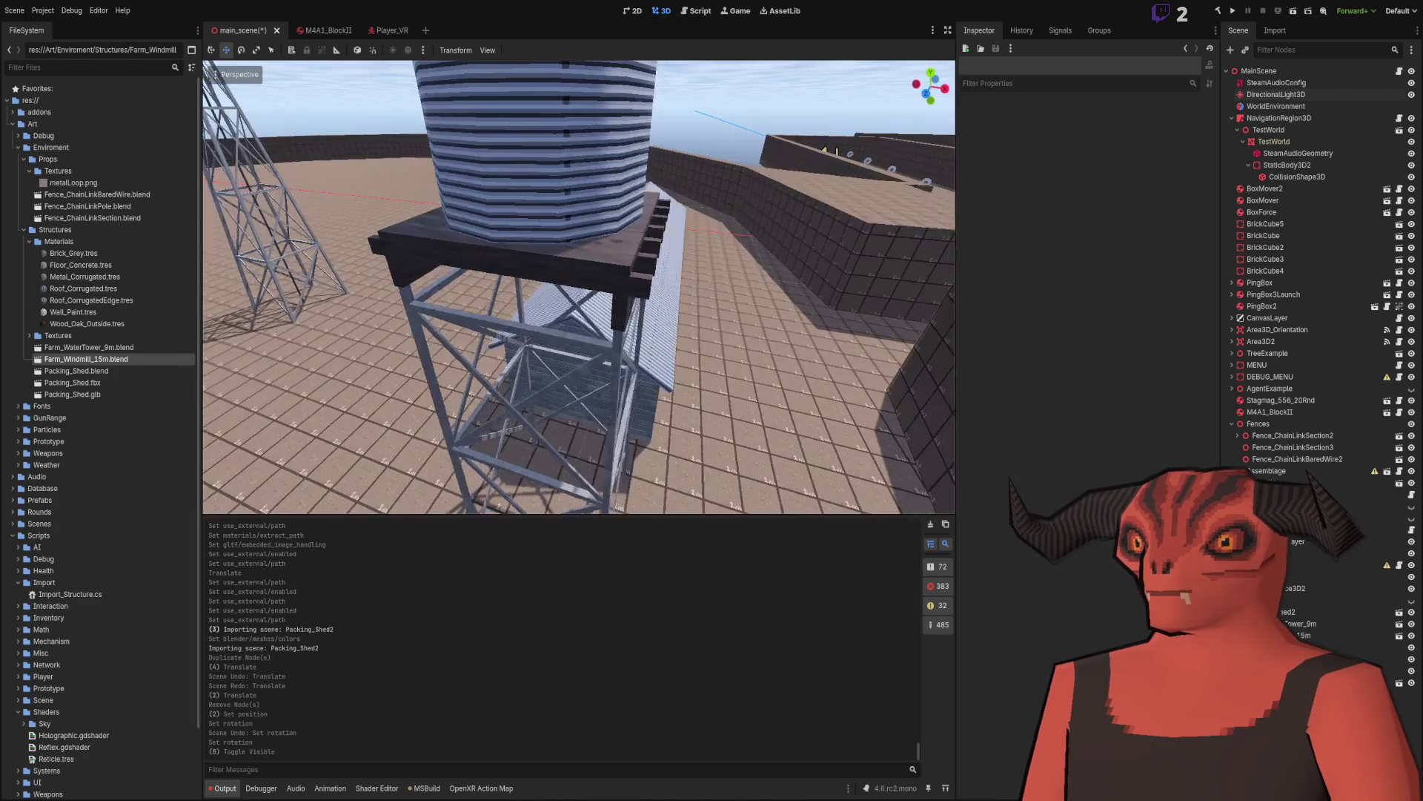
key("w")
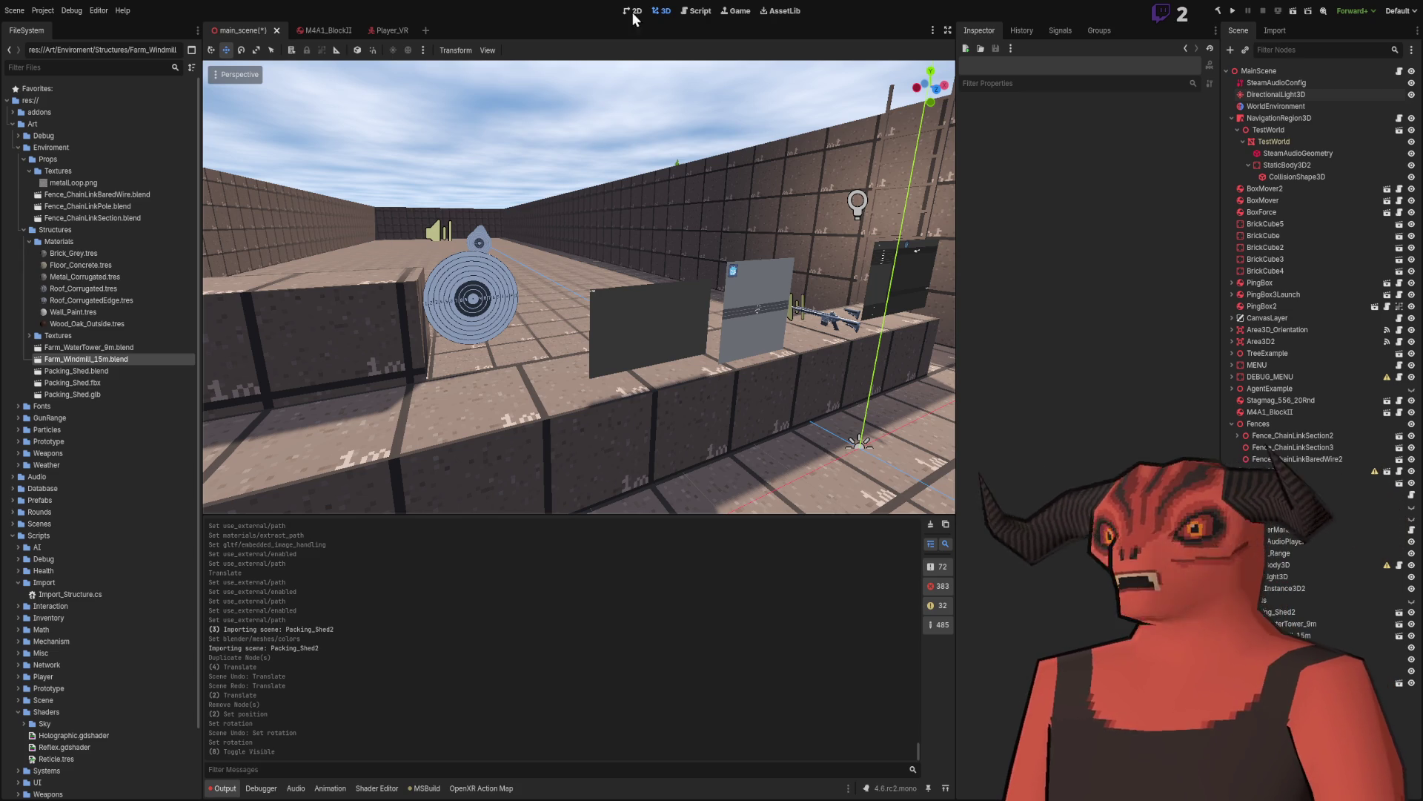
Step: Select and frame the Packing_Shed3 building, inspect its collision shape, then deselect it
right_click(657, 200)
key("w")
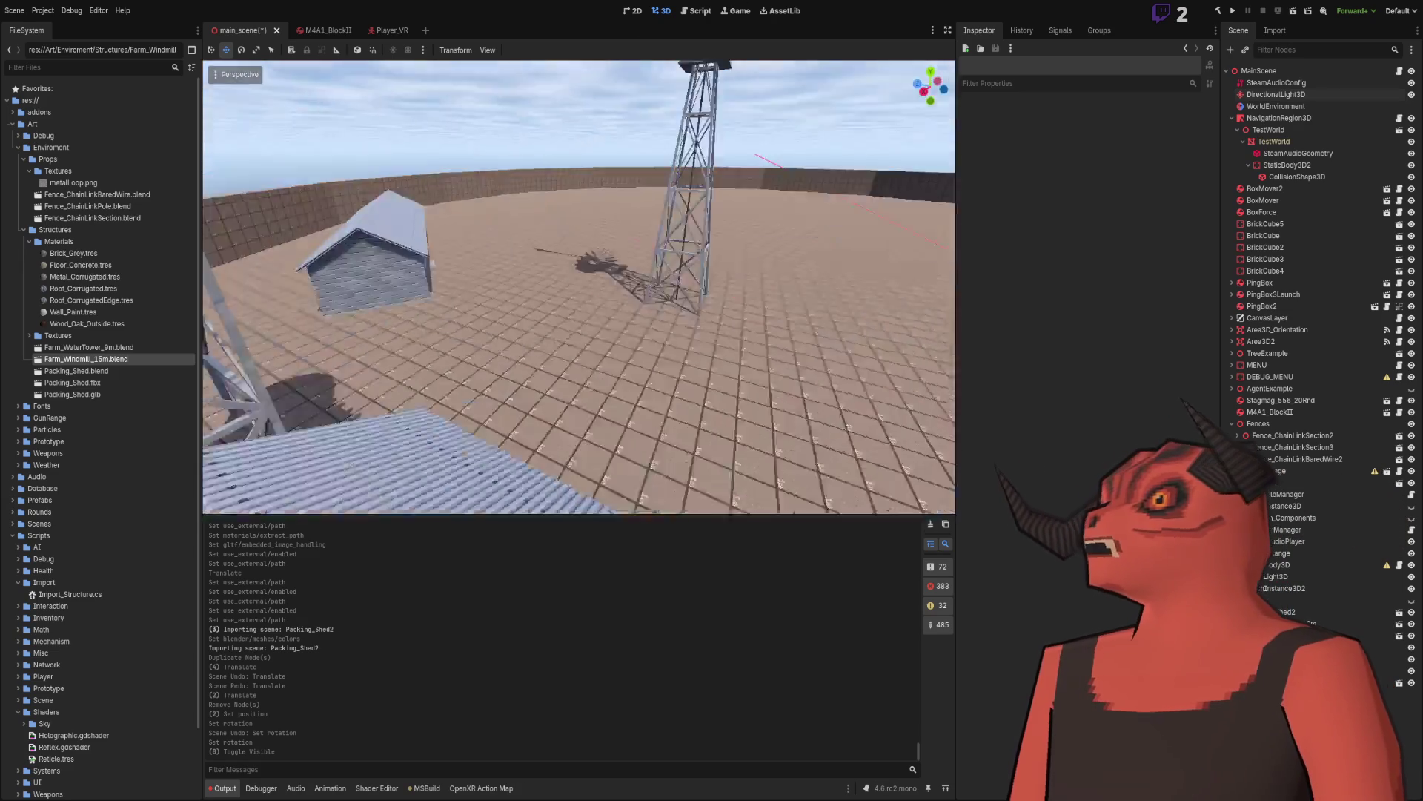
key("w")
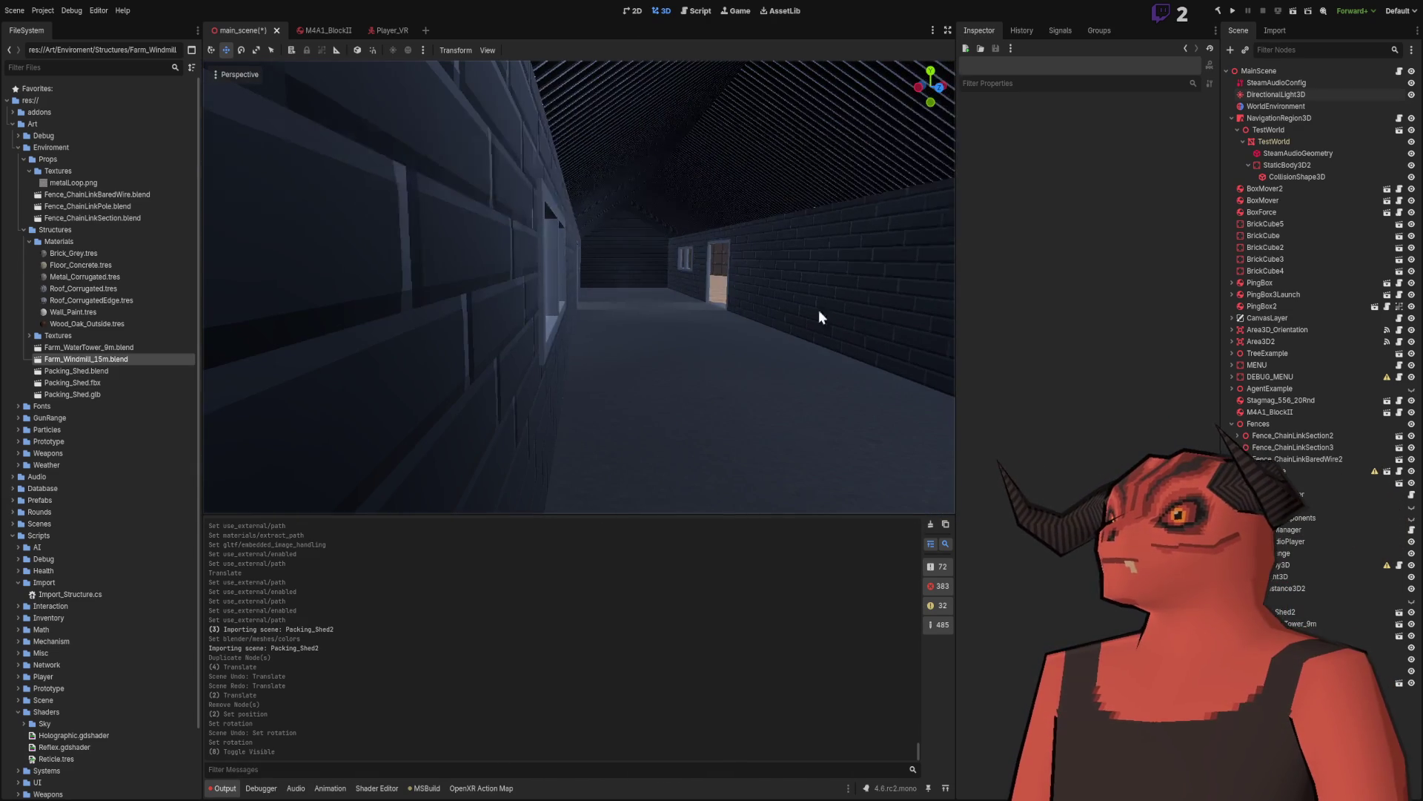
key("w")
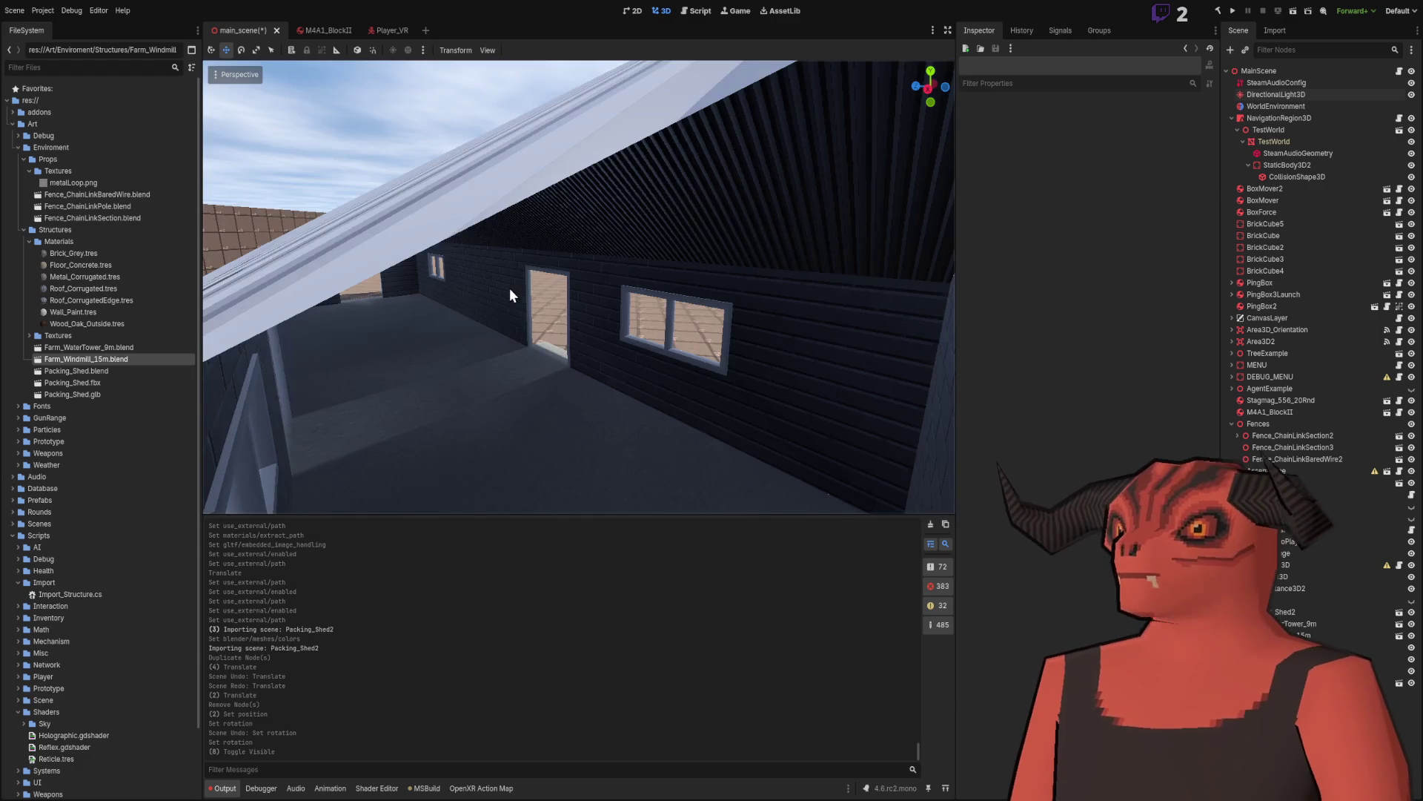
left_click(510, 287)
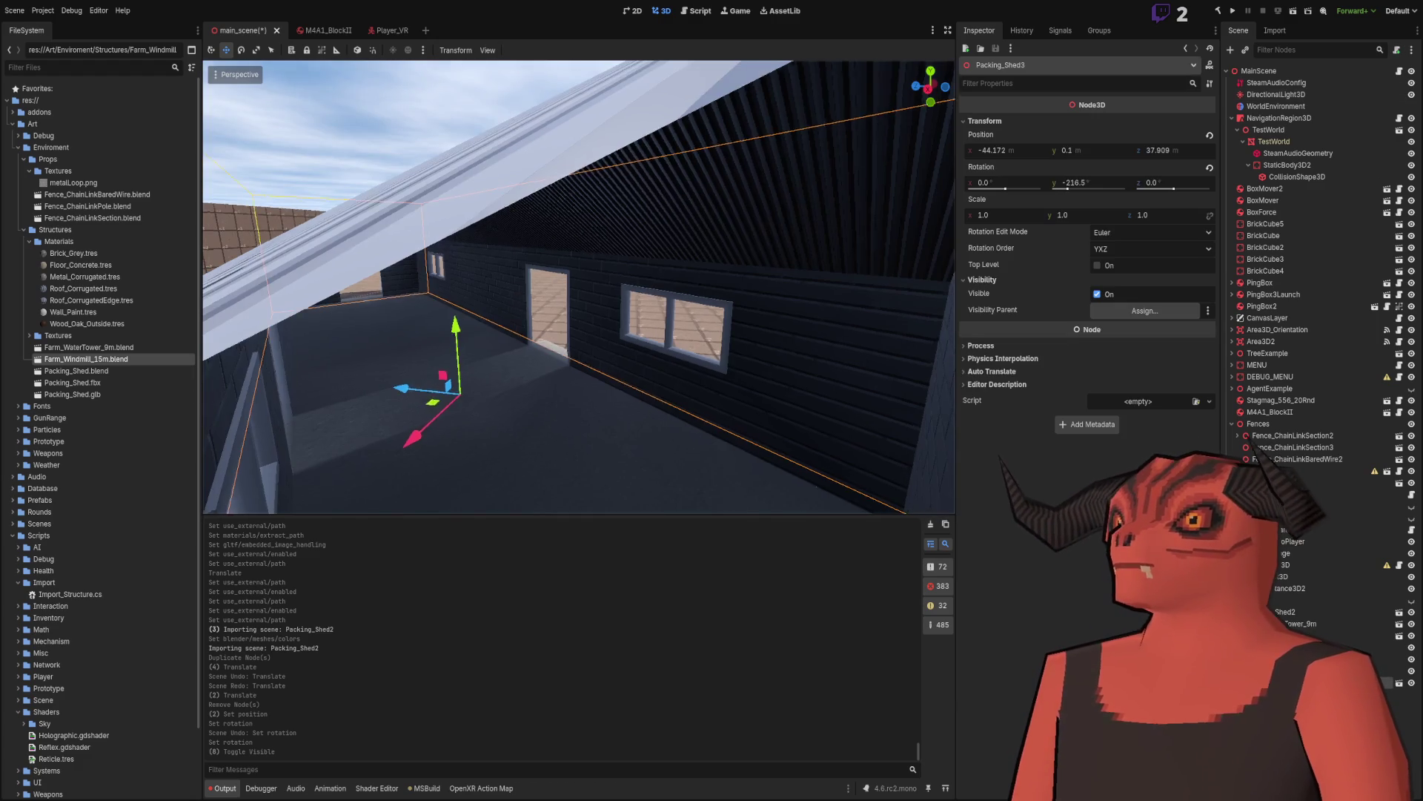
key("f")
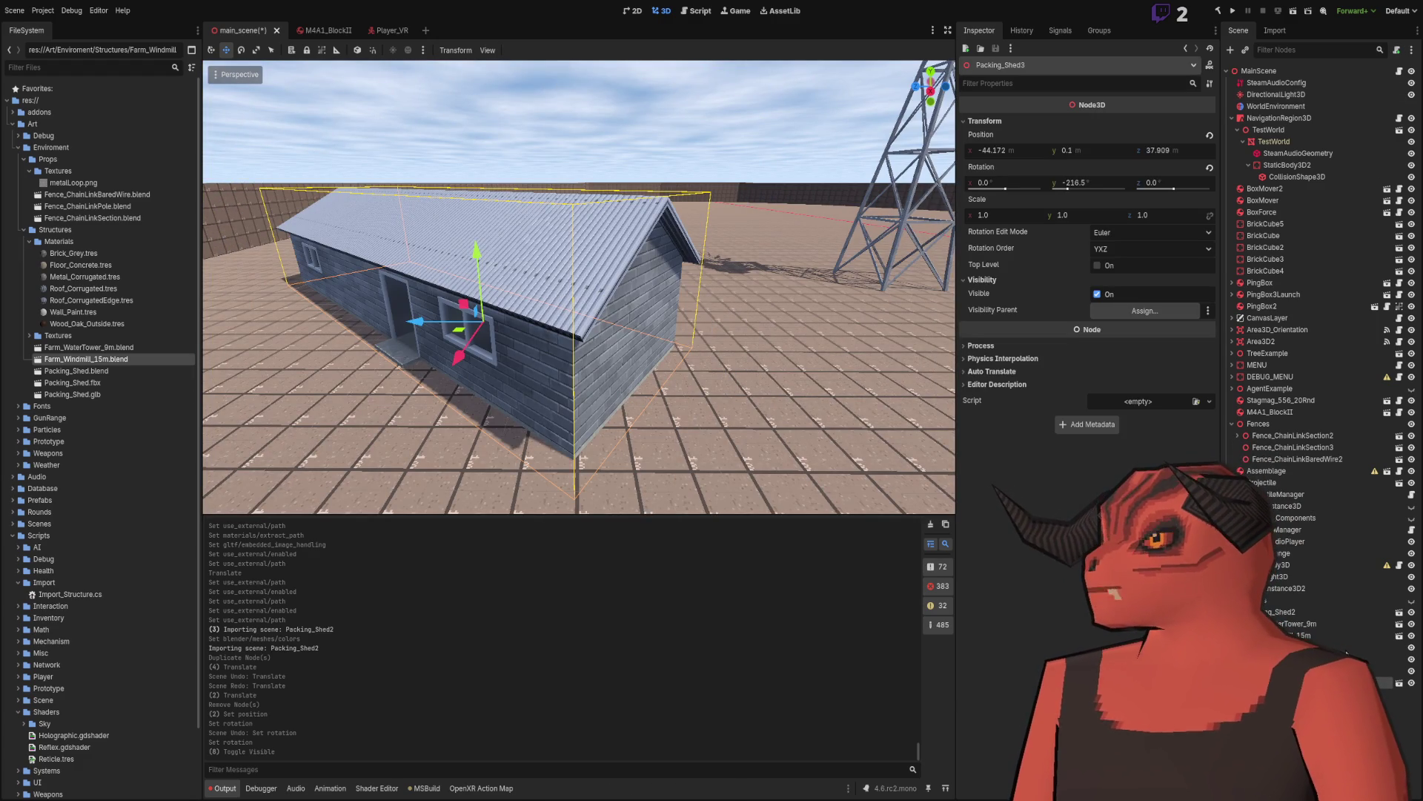
left_click(509, 288)
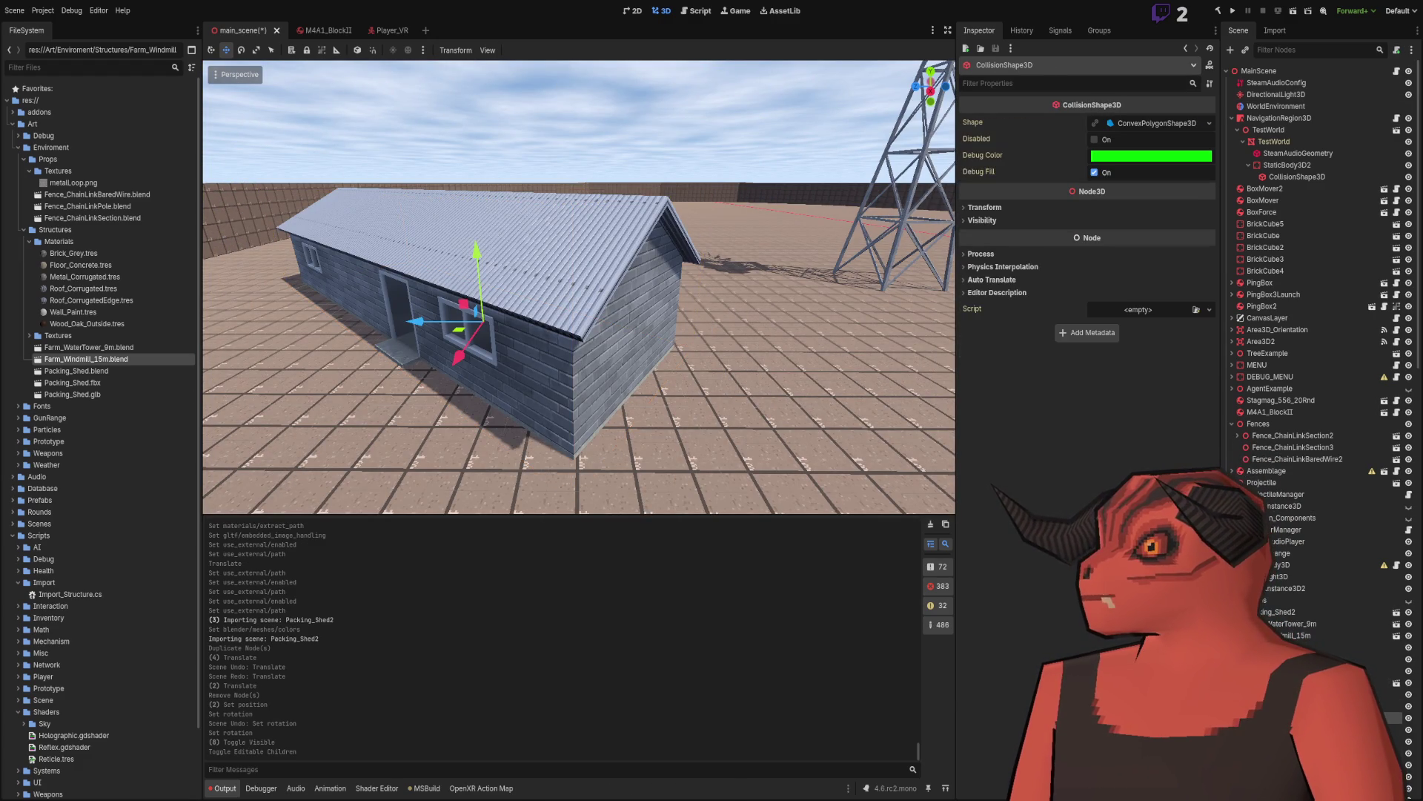
scroll(1319, 297, "up", 10)
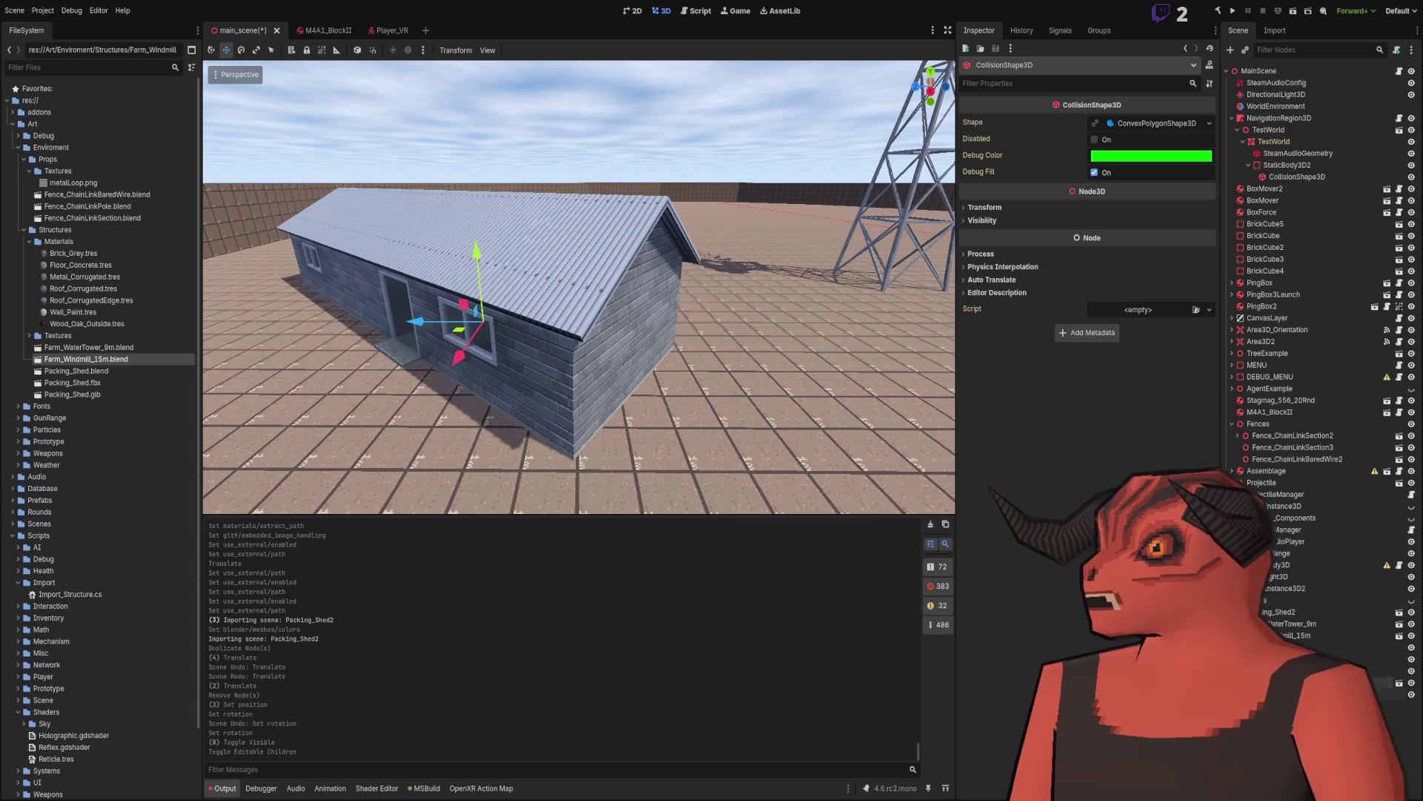
key("Escape")
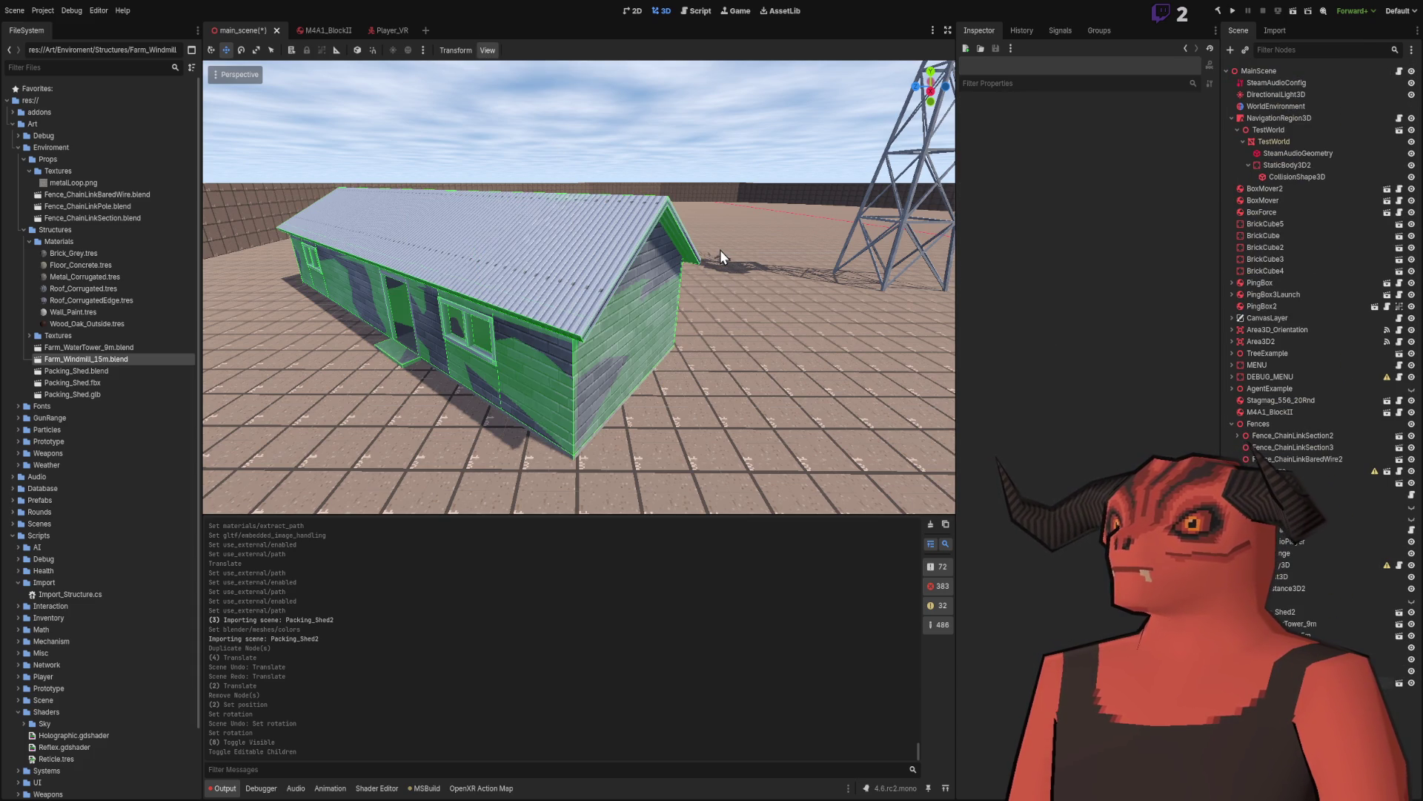
Step: Fly around the packing shed up to an overhead view, then switch to Photoshop
right_click(554, 287)
key("w")
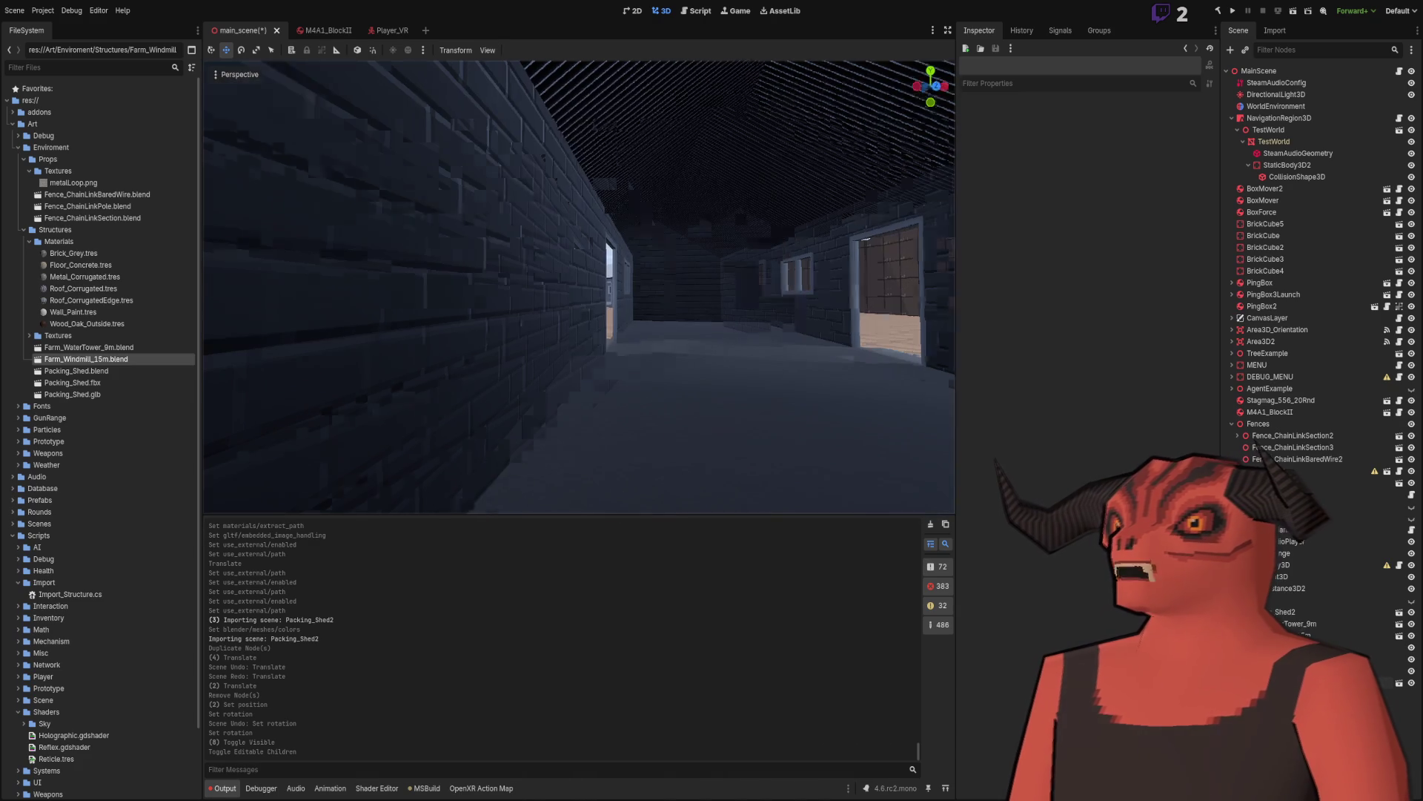
key("s")
right_click(656, 289)
key("s")
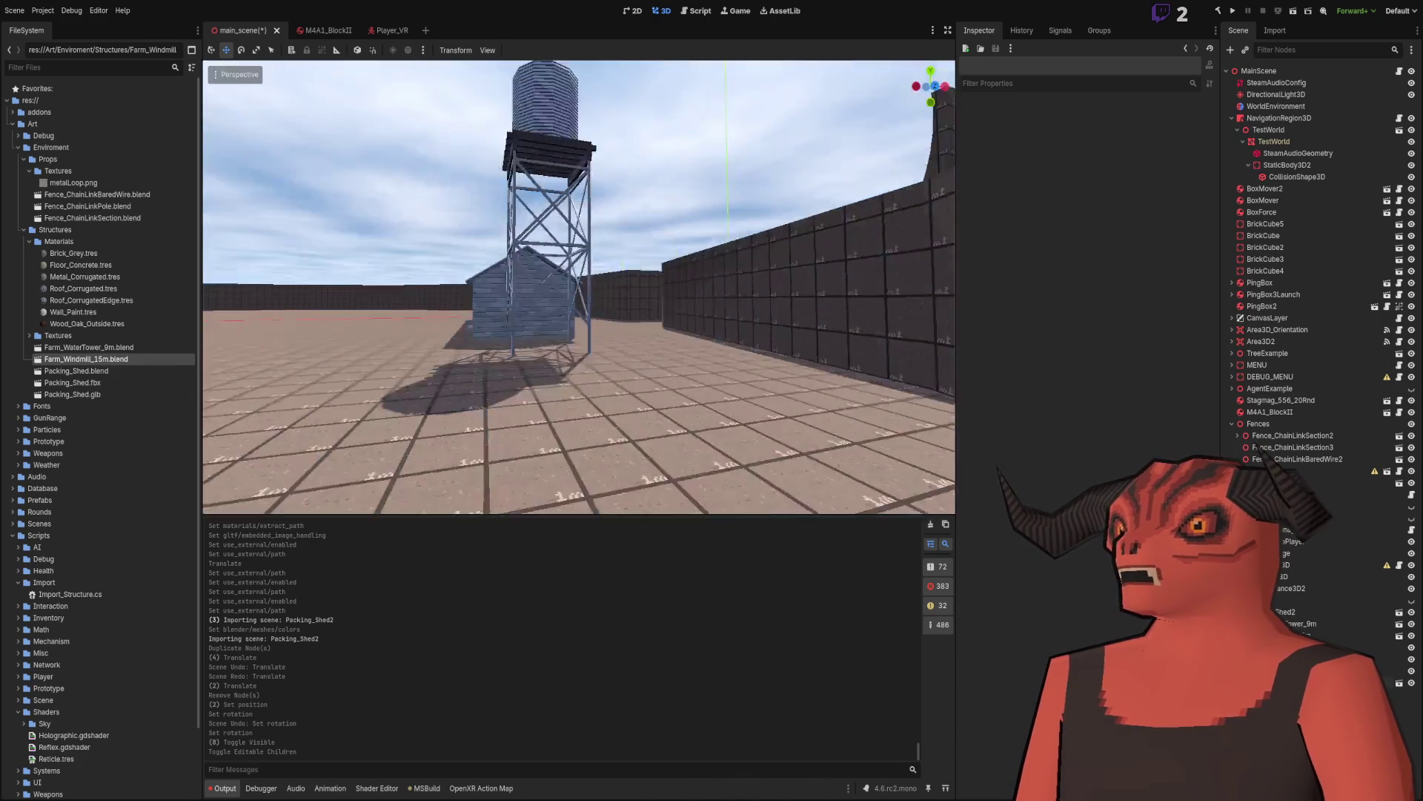
key("w")
key("s")
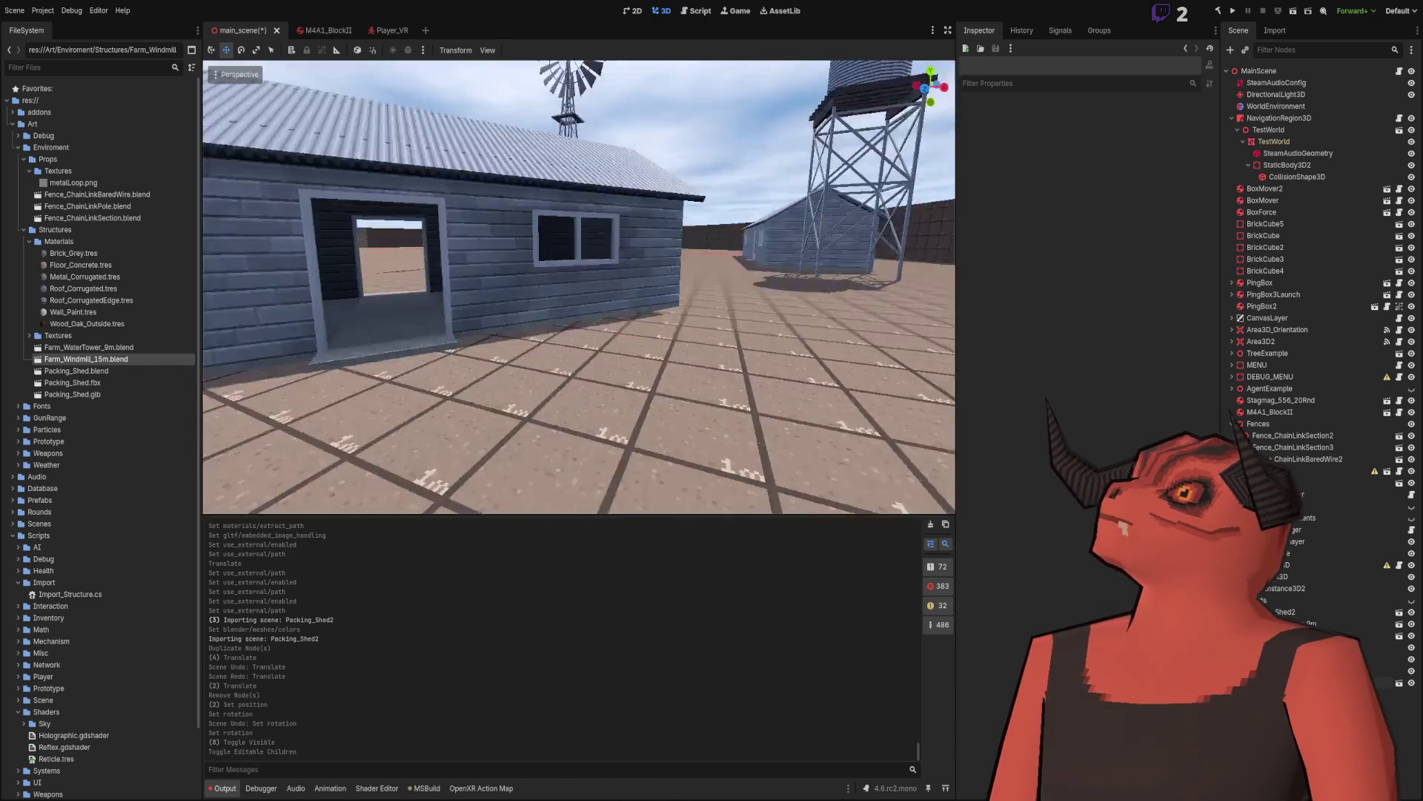
key("w")
key("s")
key("w")
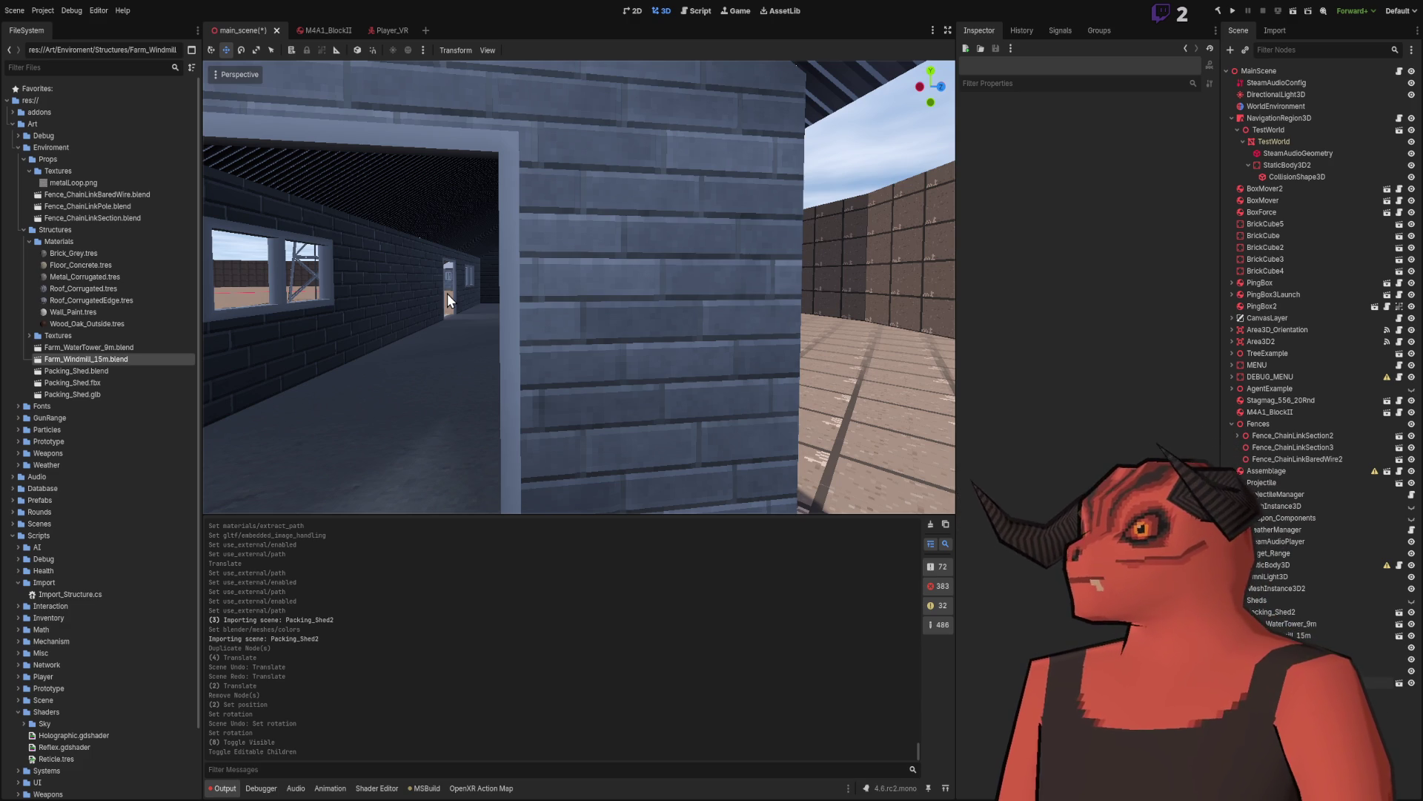
key("s")
key("e")
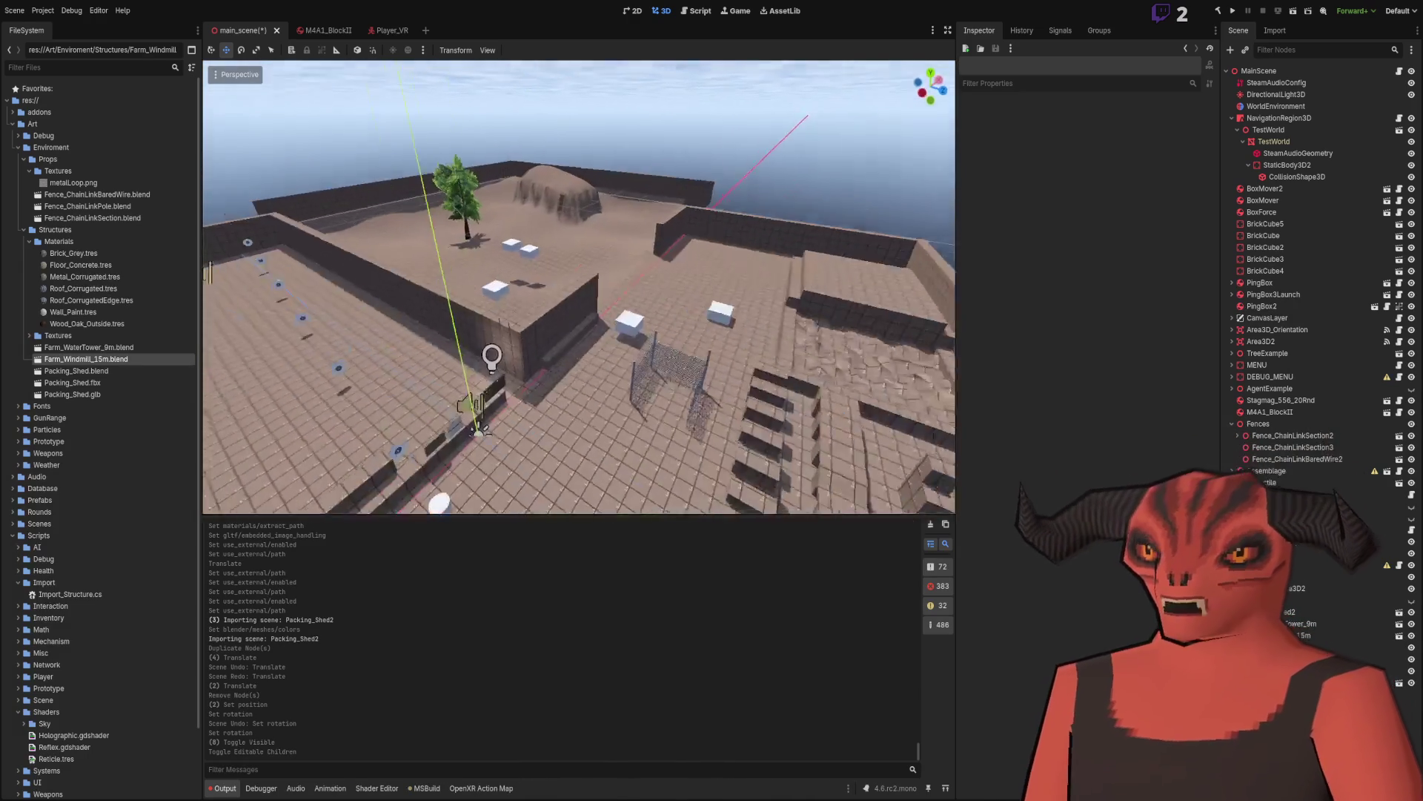
key("w")
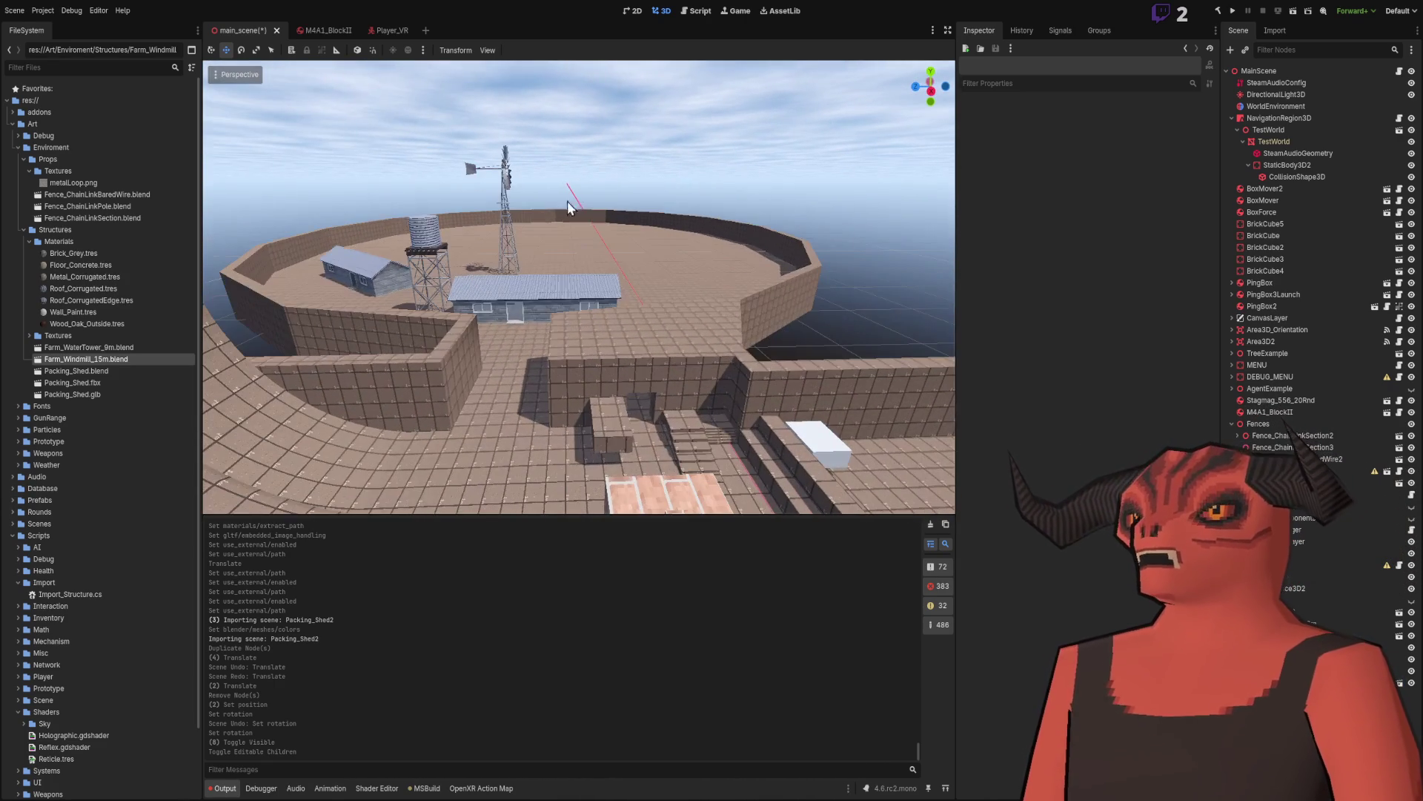
key("alt+Tab")
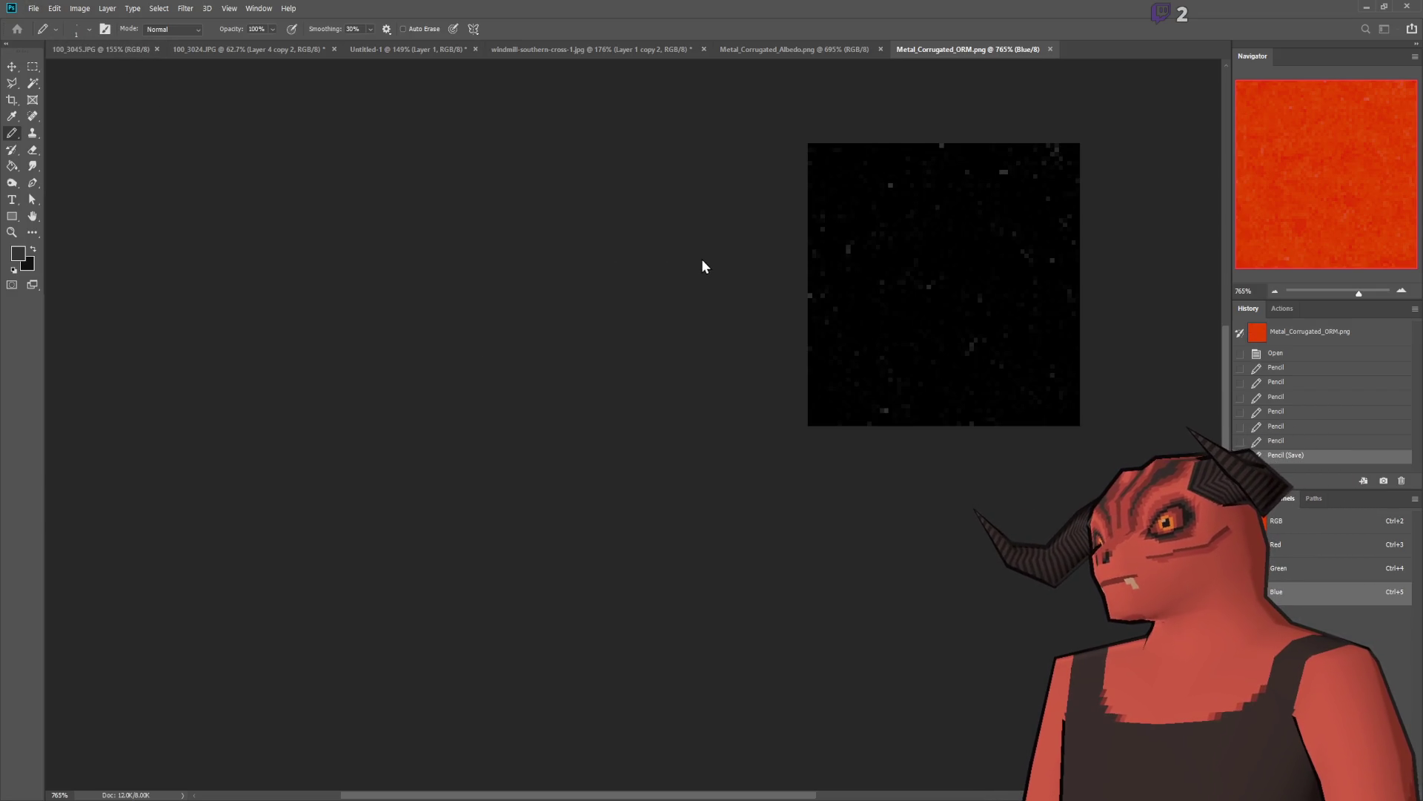
Step: Create a new document and bucket-fill the canvas, trying white and mid grey before dark grey
key("ctrl+alt+n")
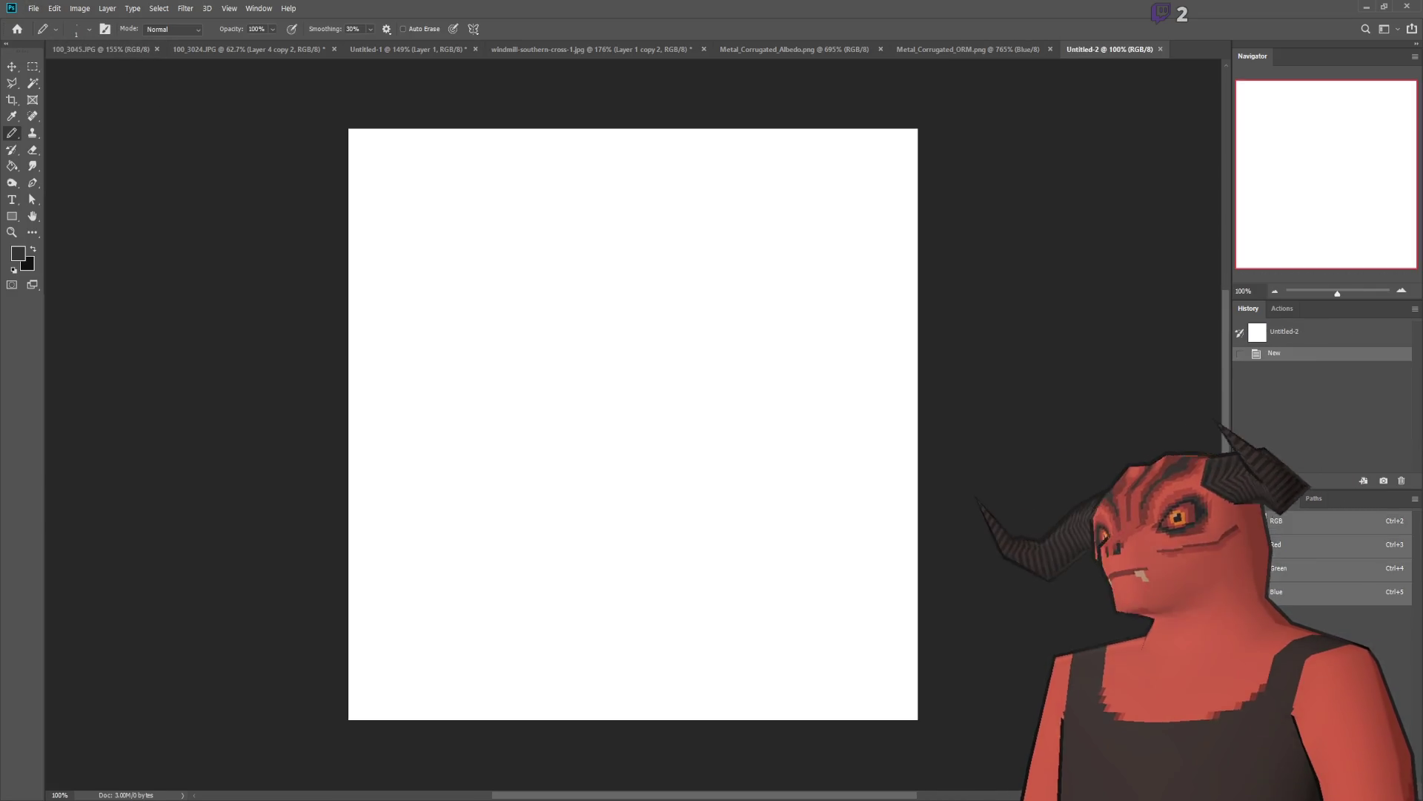
key("alt+Tab")
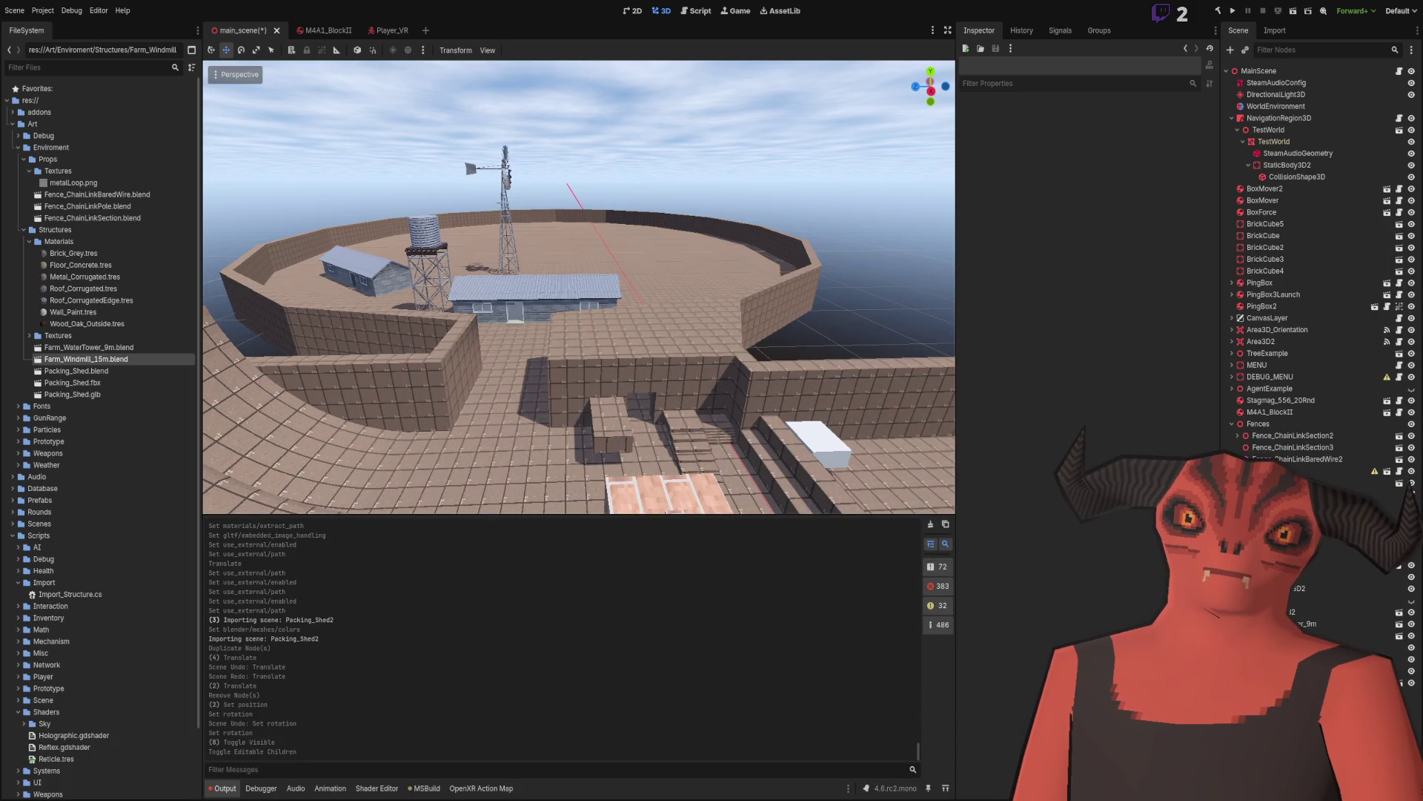
key("alt+Tab")
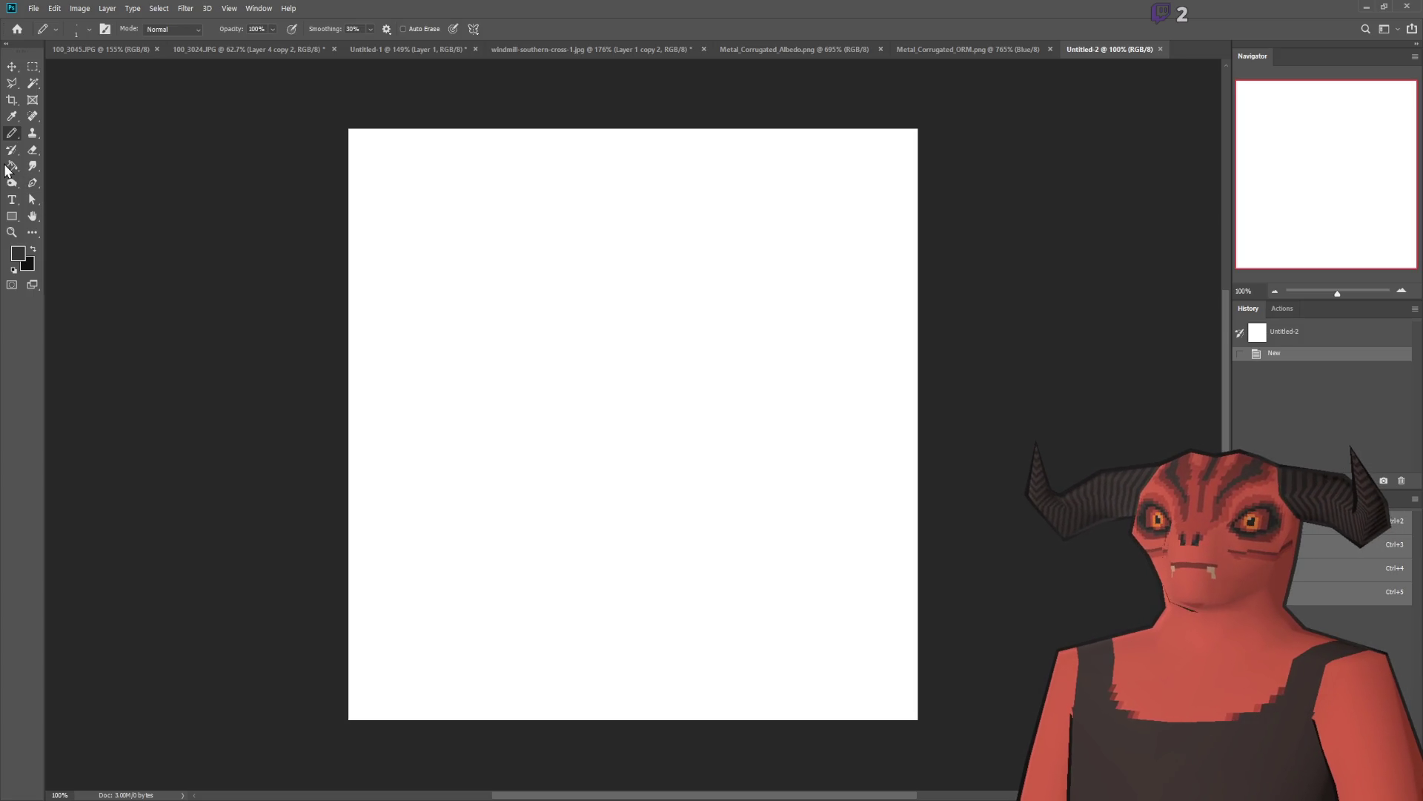
left_click(829, 493)
key("g")
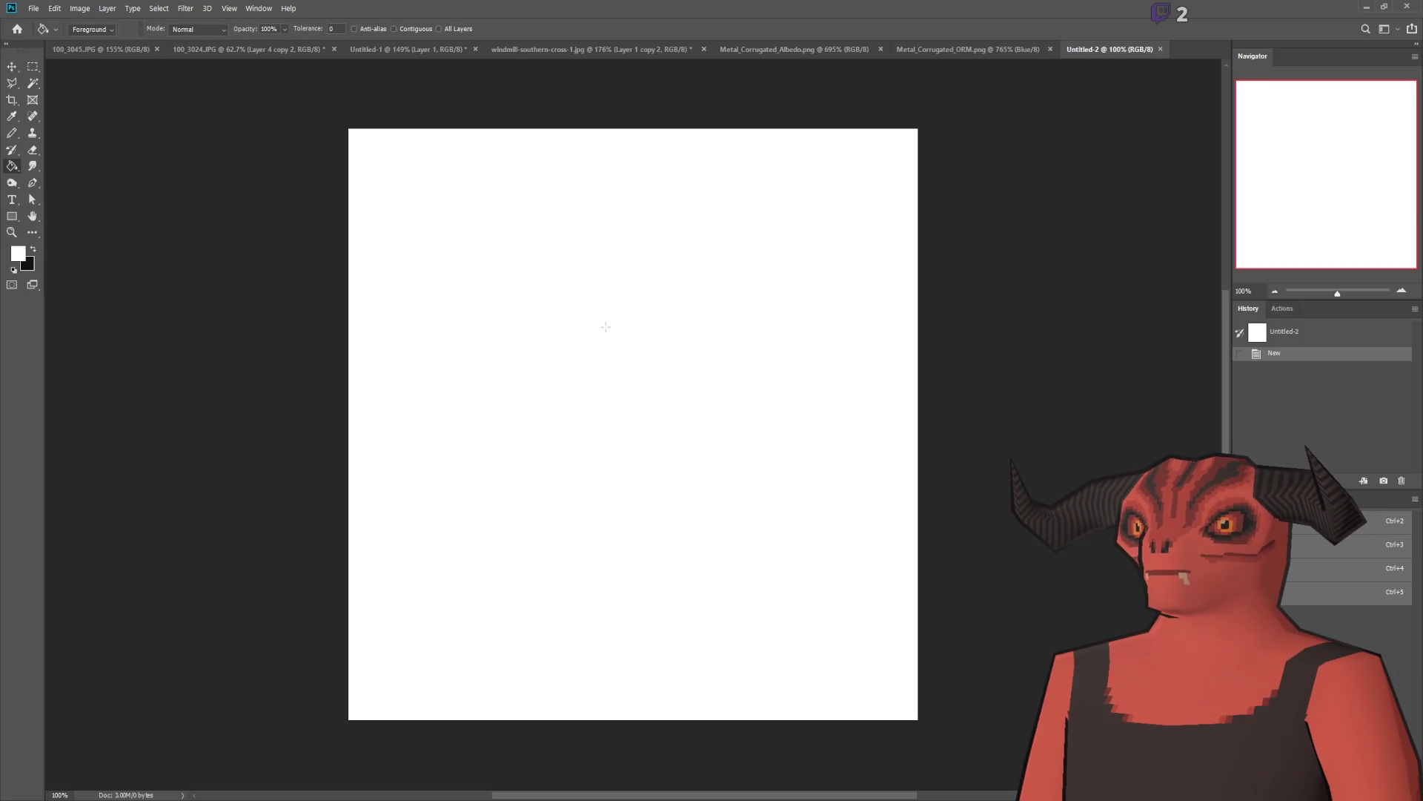
left_click(604, 324)
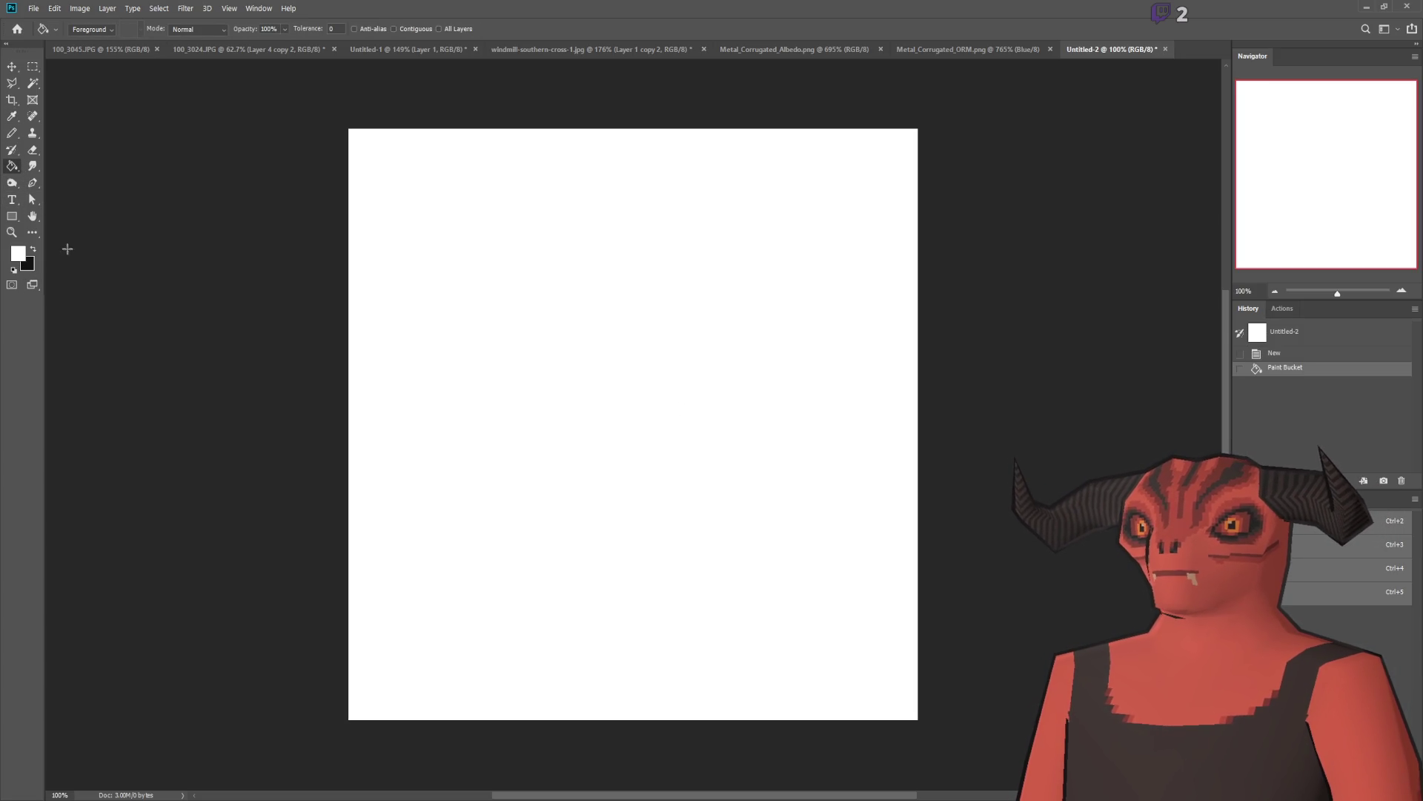
key("i")
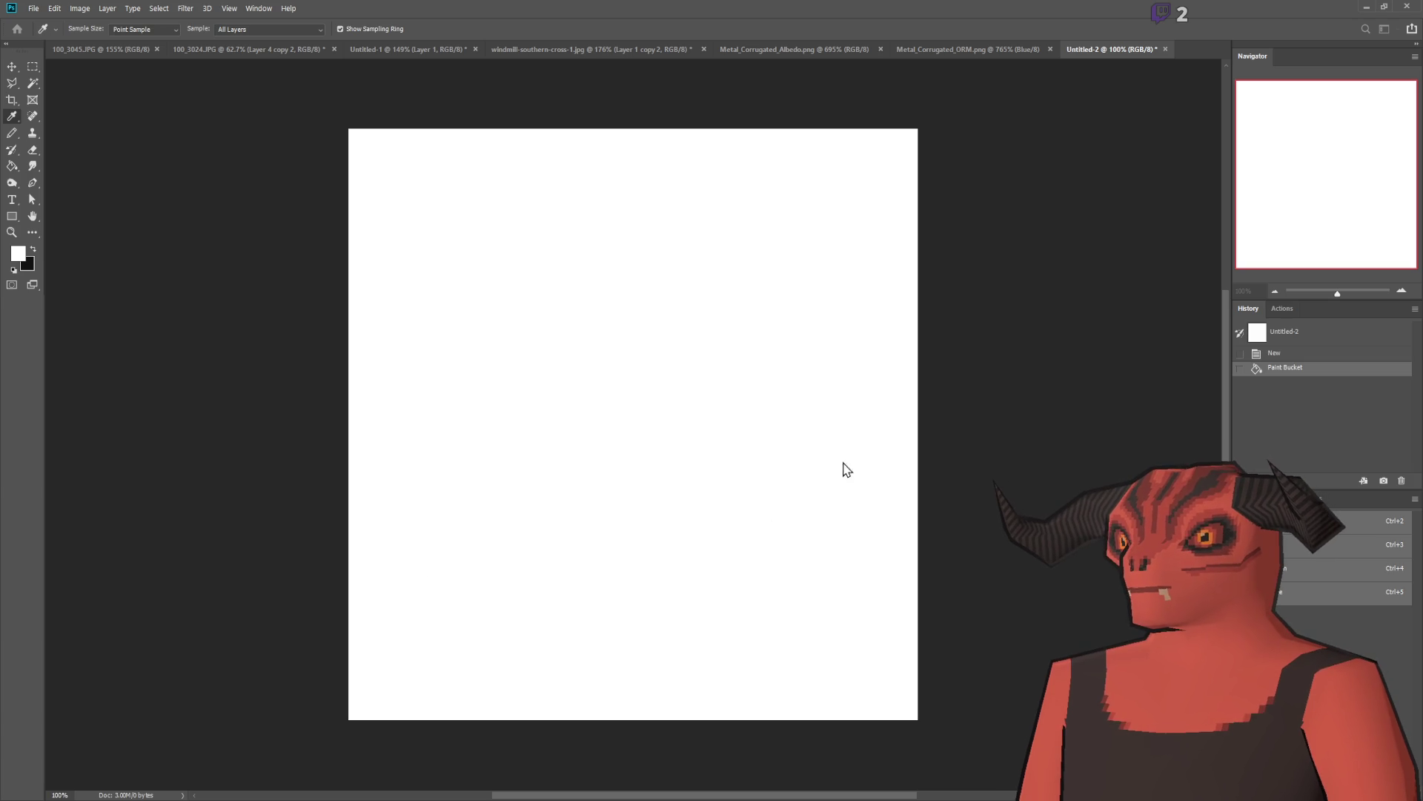
key("g")
left_click(582, 439)
key("i")
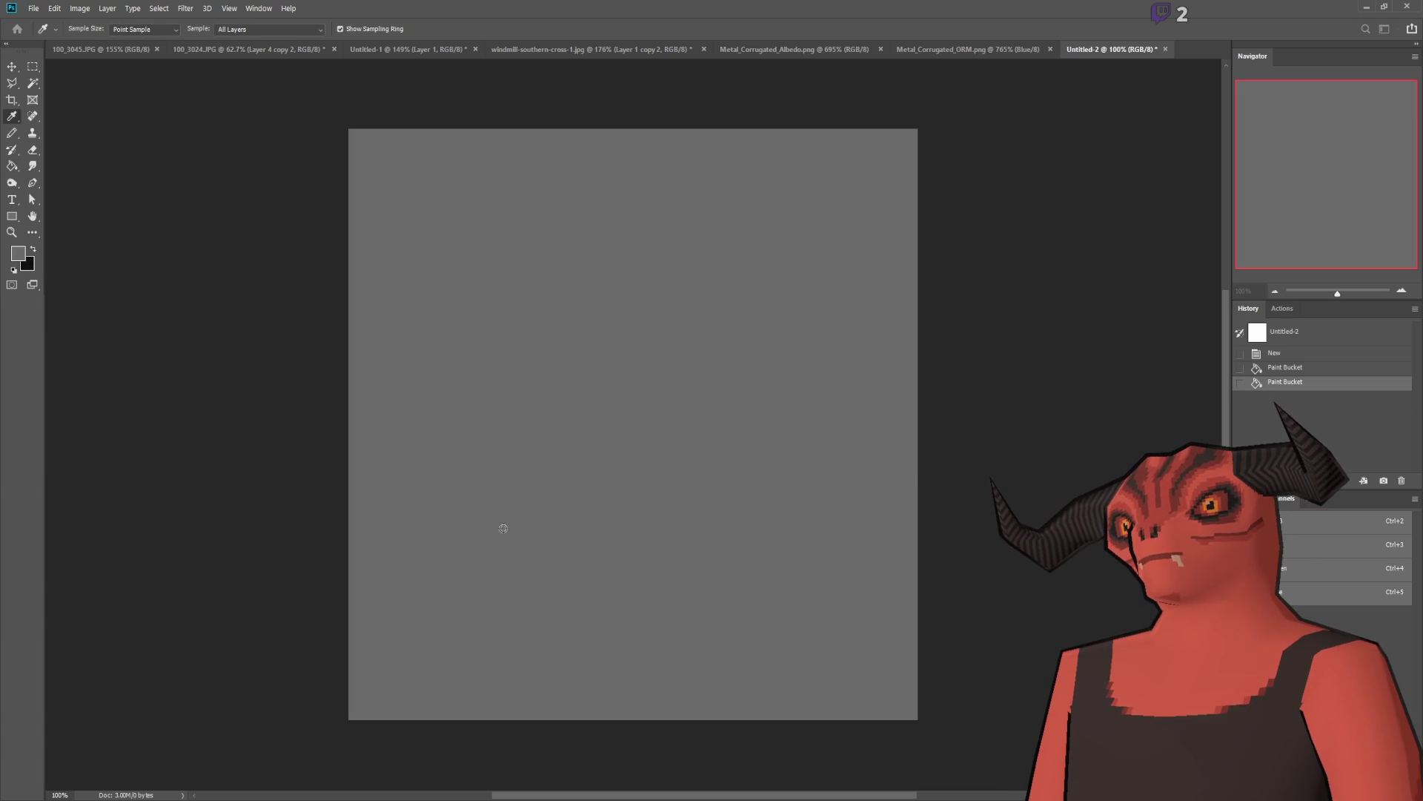
key("g")
left_click(611, 515)
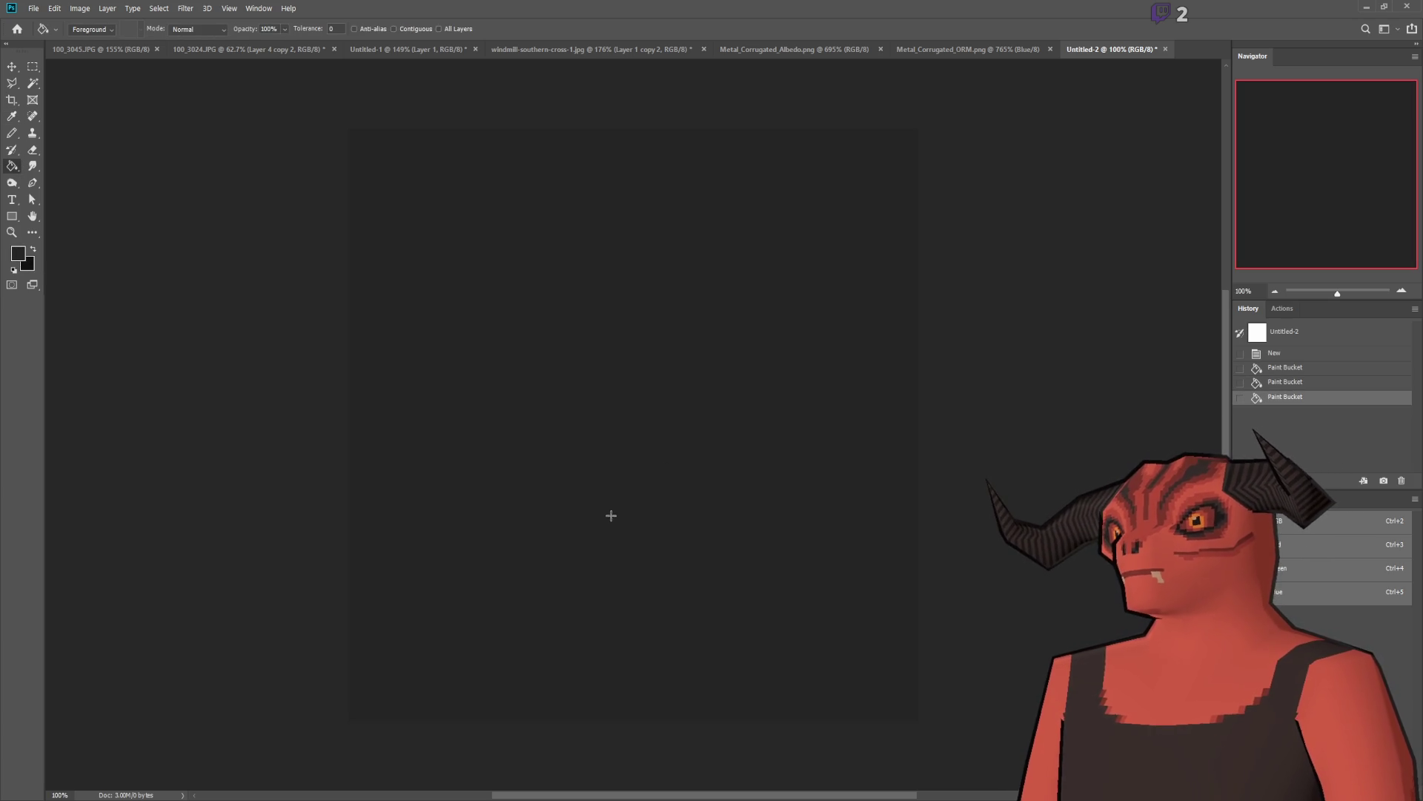
Step: Select the Brush tool with white as the painting colour
left_click(12, 133)
key("b")
left_click(13, 270)
left_click(33, 250)
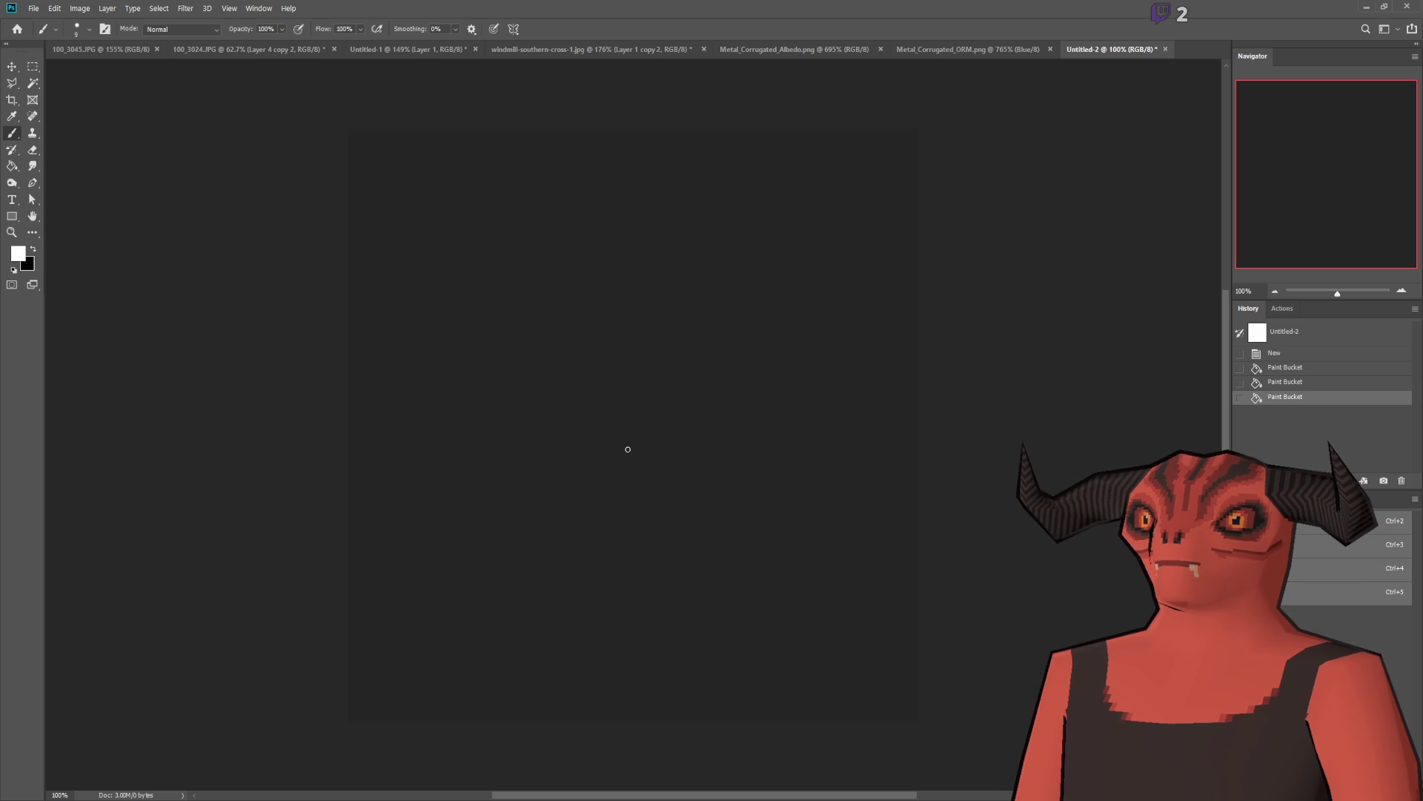
Step: Try a white 0 stroke, undo it, add a new layer and try again
scroll(510, 309, "up", 3)
mouse_move(391, 140)
left_mouse_down()
mouse_move(364, 160)
mouse_move(387, 133)
left_mouse_up()
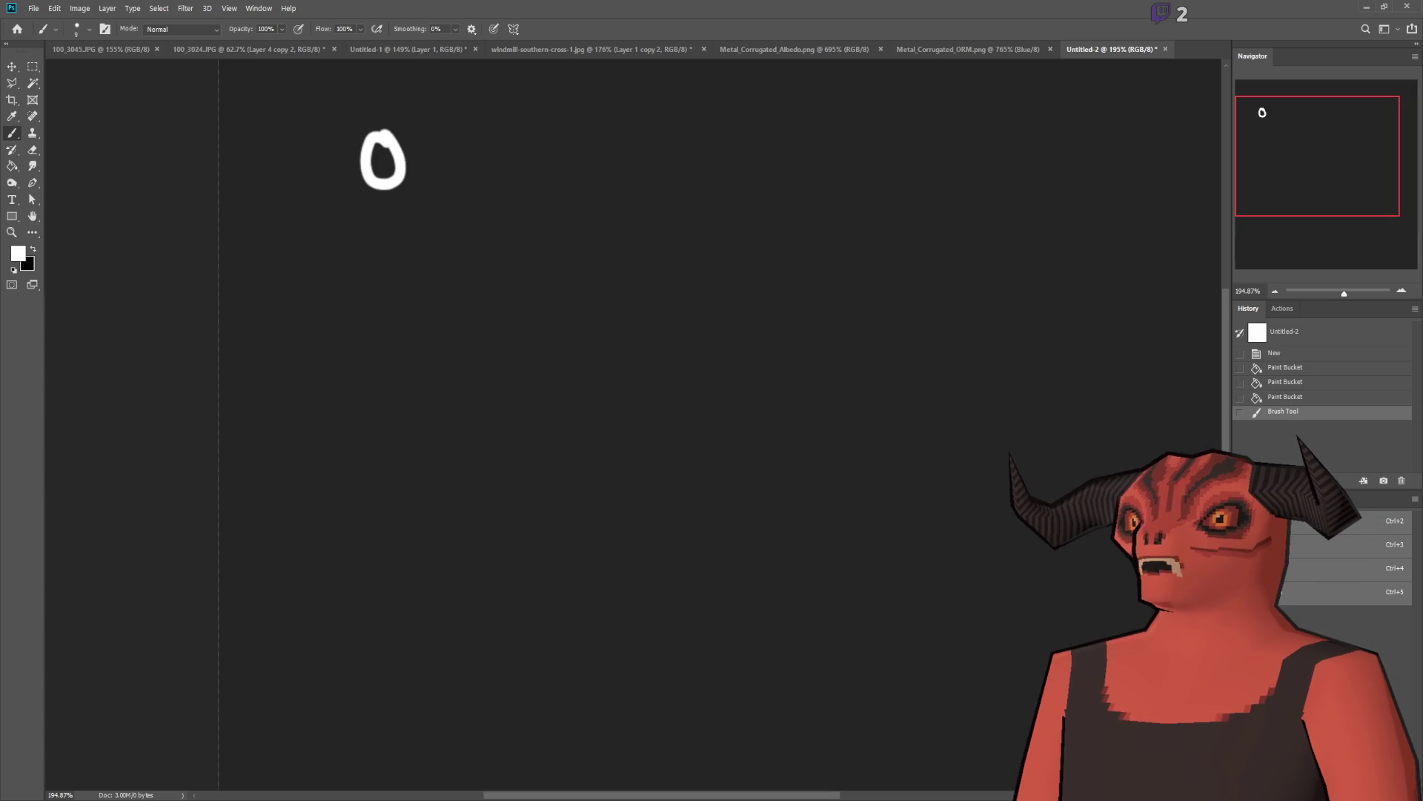
key("ctrl+z")
key("ctrl+shift+alt+n")
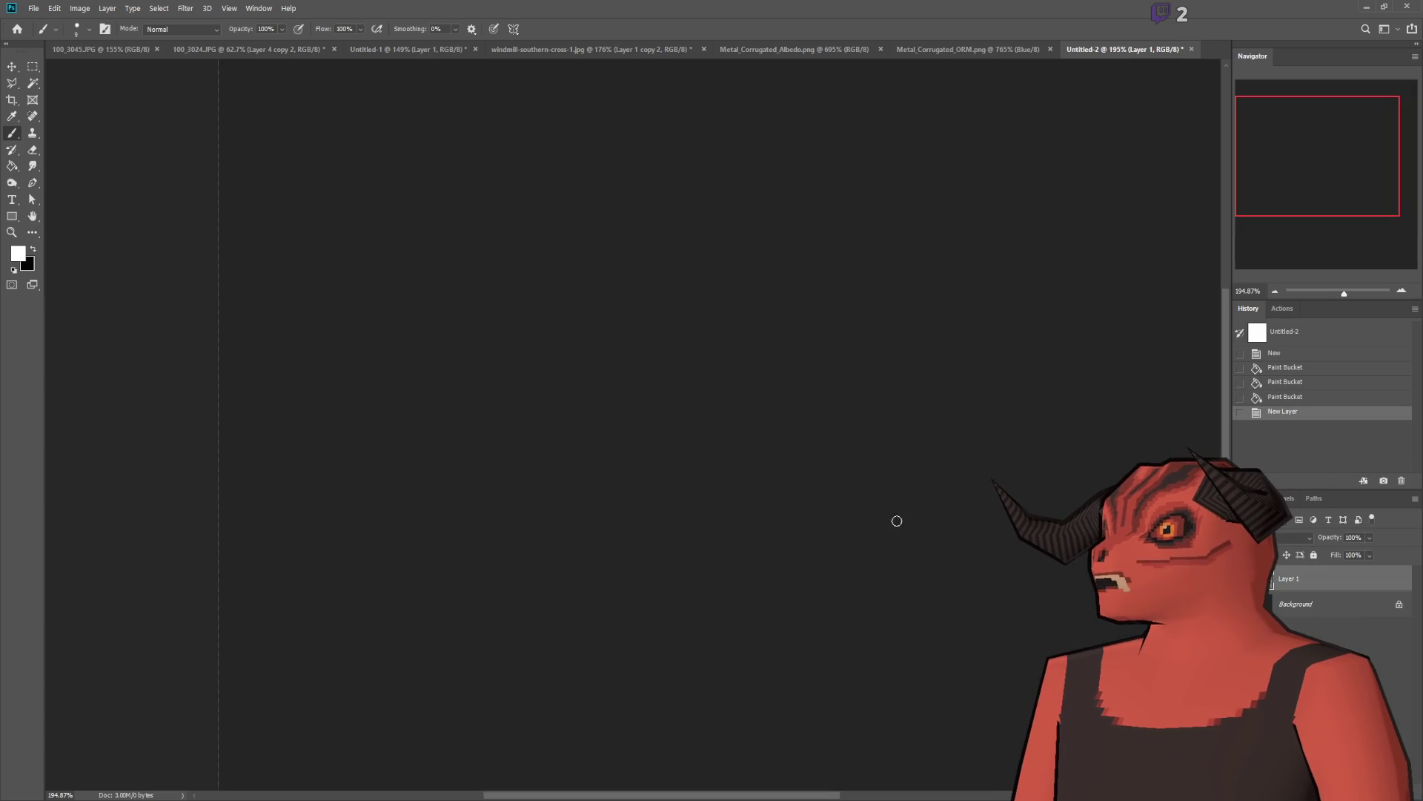
mouse_move(475, 201)
left_mouse_down()
mouse_move(489, 222)
mouse_move(454, 194)
mouse_move(455, 213)
mouse_move(569, 237)
mouse_move(632, 187)
mouse_move(565, 186)
mouse_move(603, 227)
left_mouse_up()
key("ctrl+z")
Step: Paint a white vertical stroke atop the trapezoid, then return to the Godot editor
scroll(796, 390, "down", 5)
scroll(796, 390, "up", 3)
left_click_drag(705, 375, 687, 267)
scroll(808, 432, "down", 4)
scroll(956, 513, "up", 2)
scroll(594, 414, "up", 1)
scroll(493, 372, "down", 2)
scroll(445, 445, "up", 1)
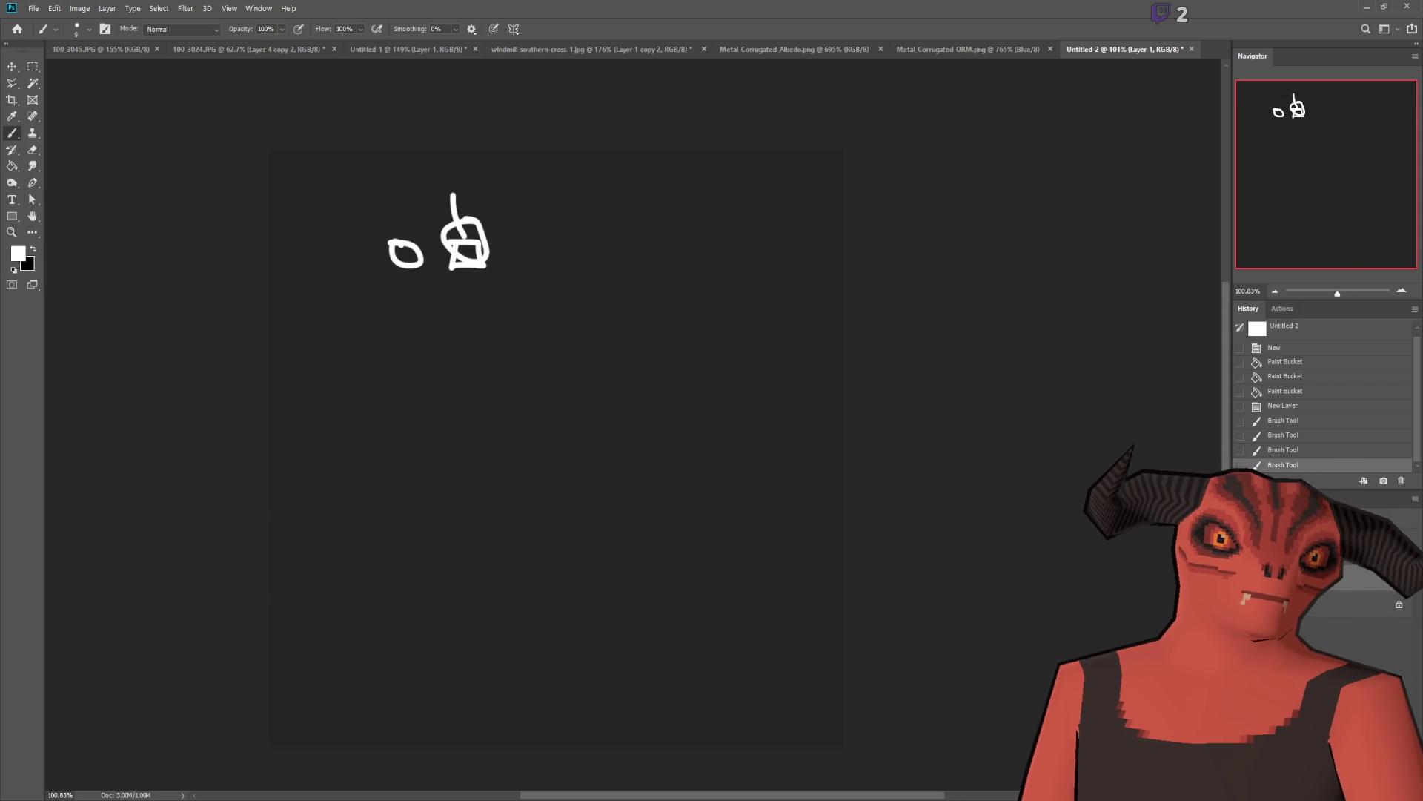
key("alt+Tab")
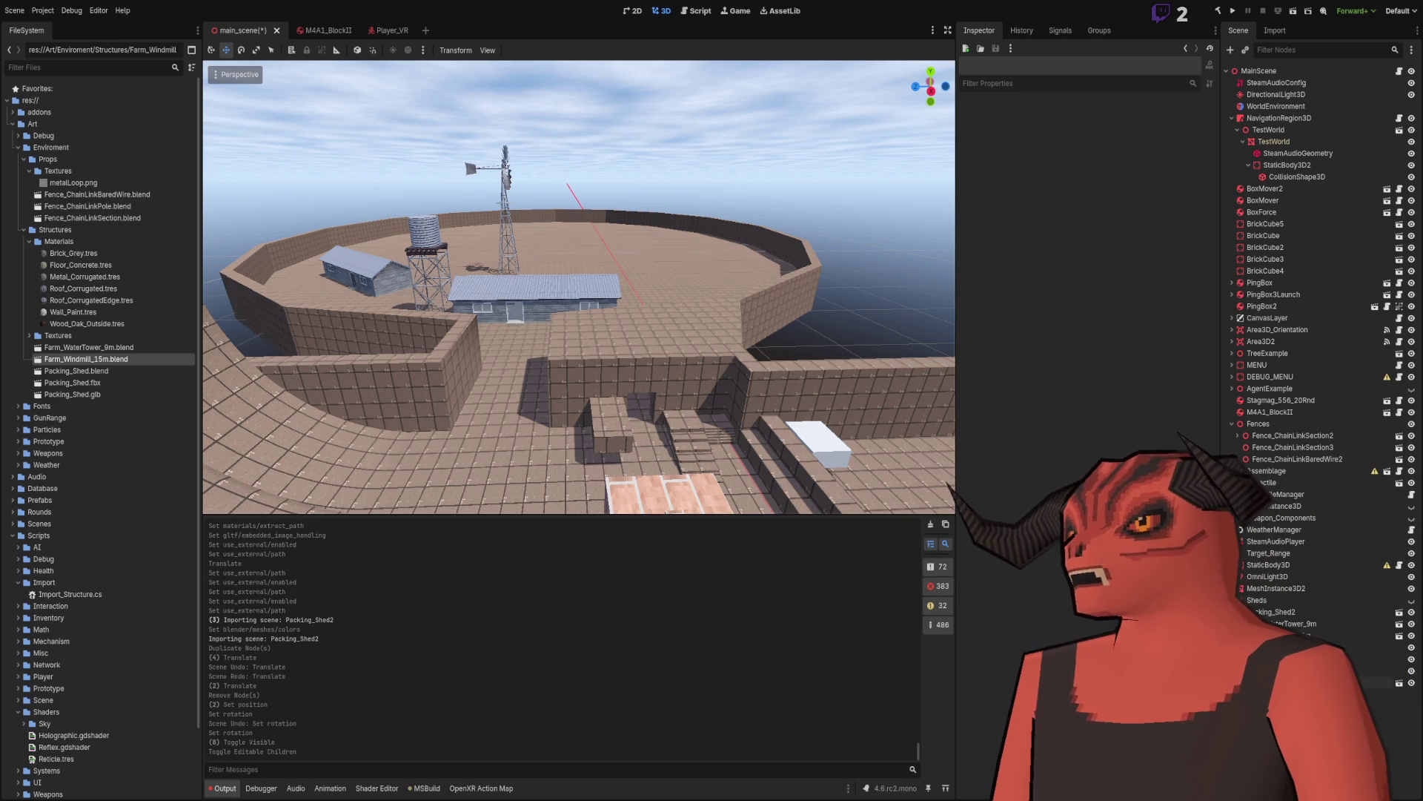
Step: Freelook-fly from the fences to the packing shed and back, then add a new Photoshop layer
right_click(571, 313)
key("w")
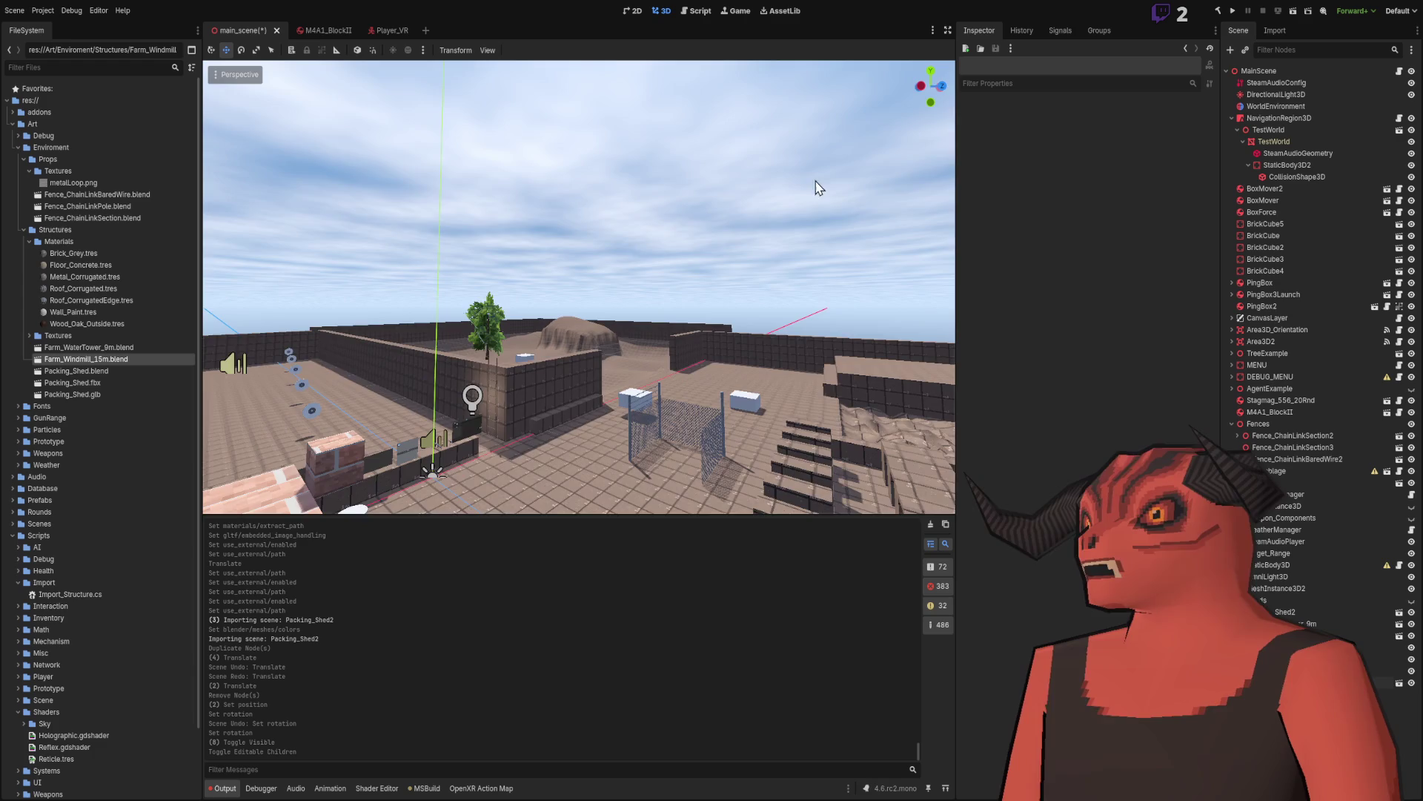
key("w")
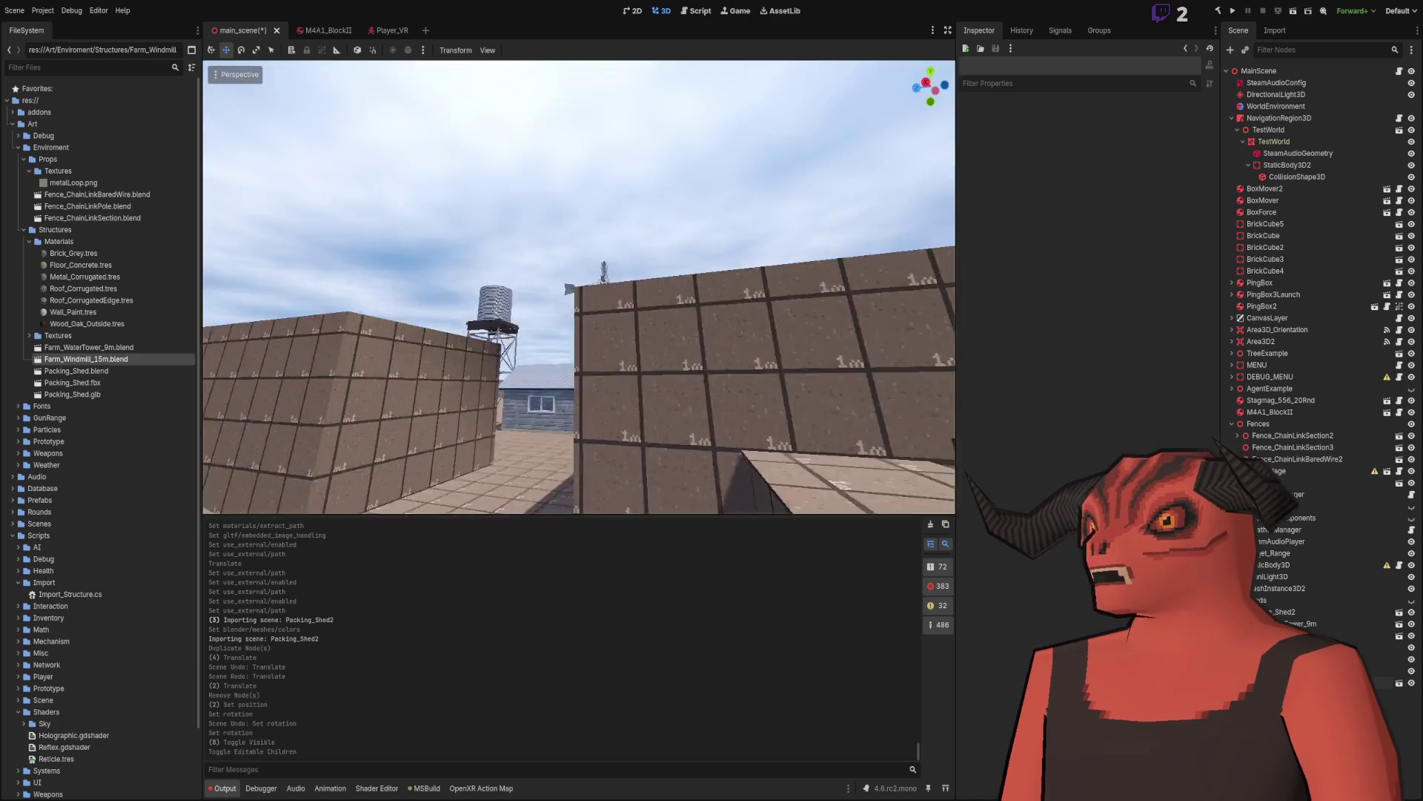
key("w")
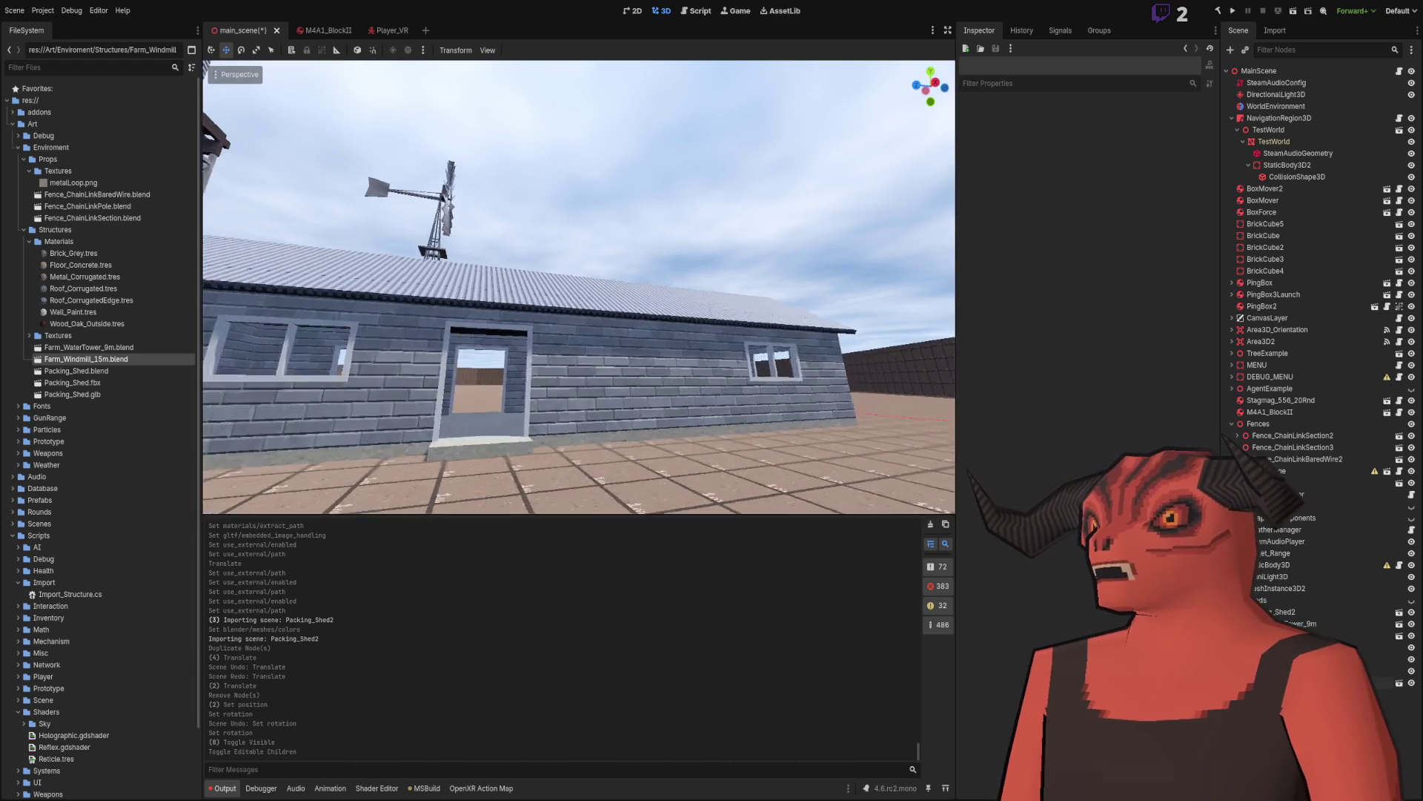
key("s")
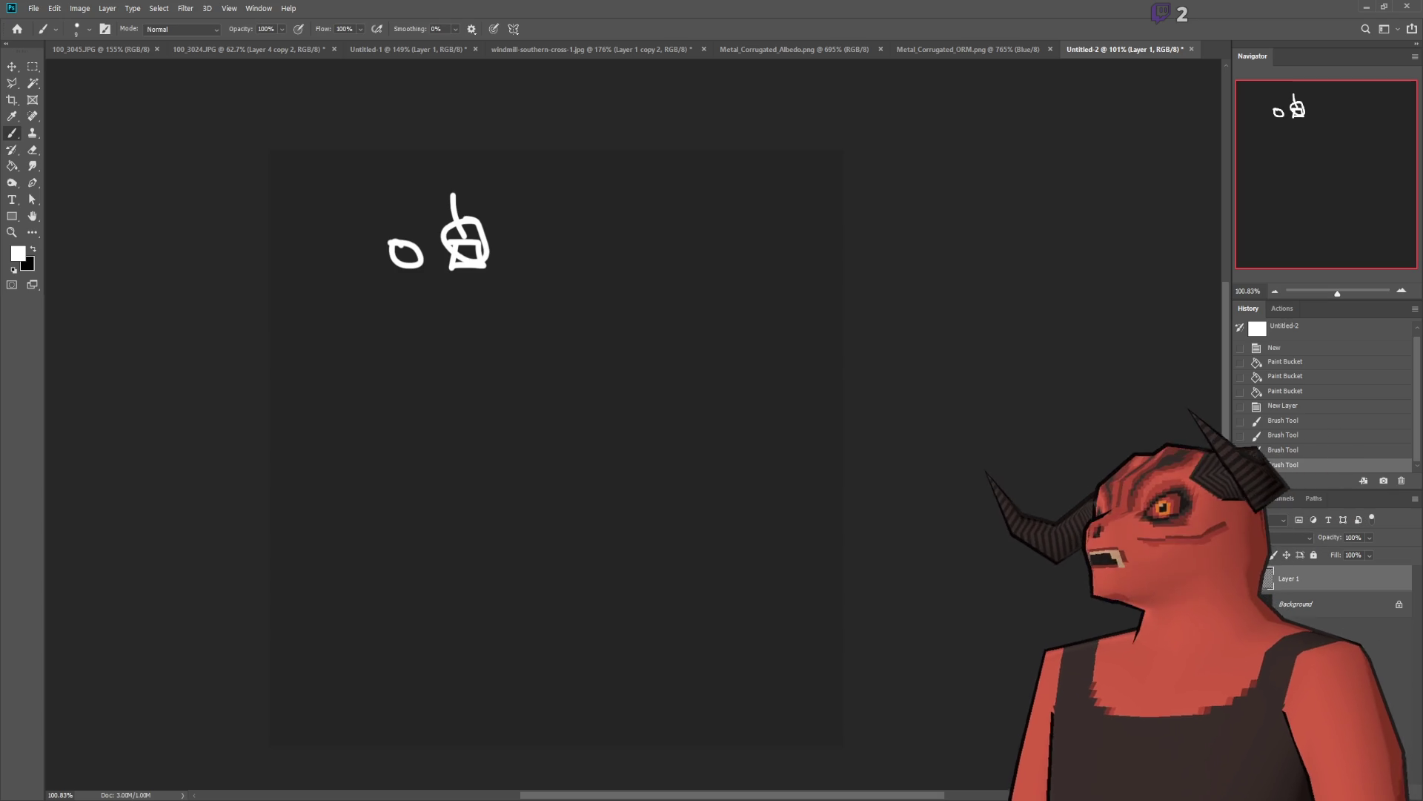
key("ctrl+shift+alt+n")
Step: Draw the main looping path, then try and undo several marks at its crossing
mouse_move(623, 229)
left_mouse_down()
mouse_move(634, 363)
mouse_move(612, 582)
mouse_move(443, 463)
mouse_move(737, 389)
mouse_move(682, 221)
mouse_move(630, 230)
left_mouse_up()
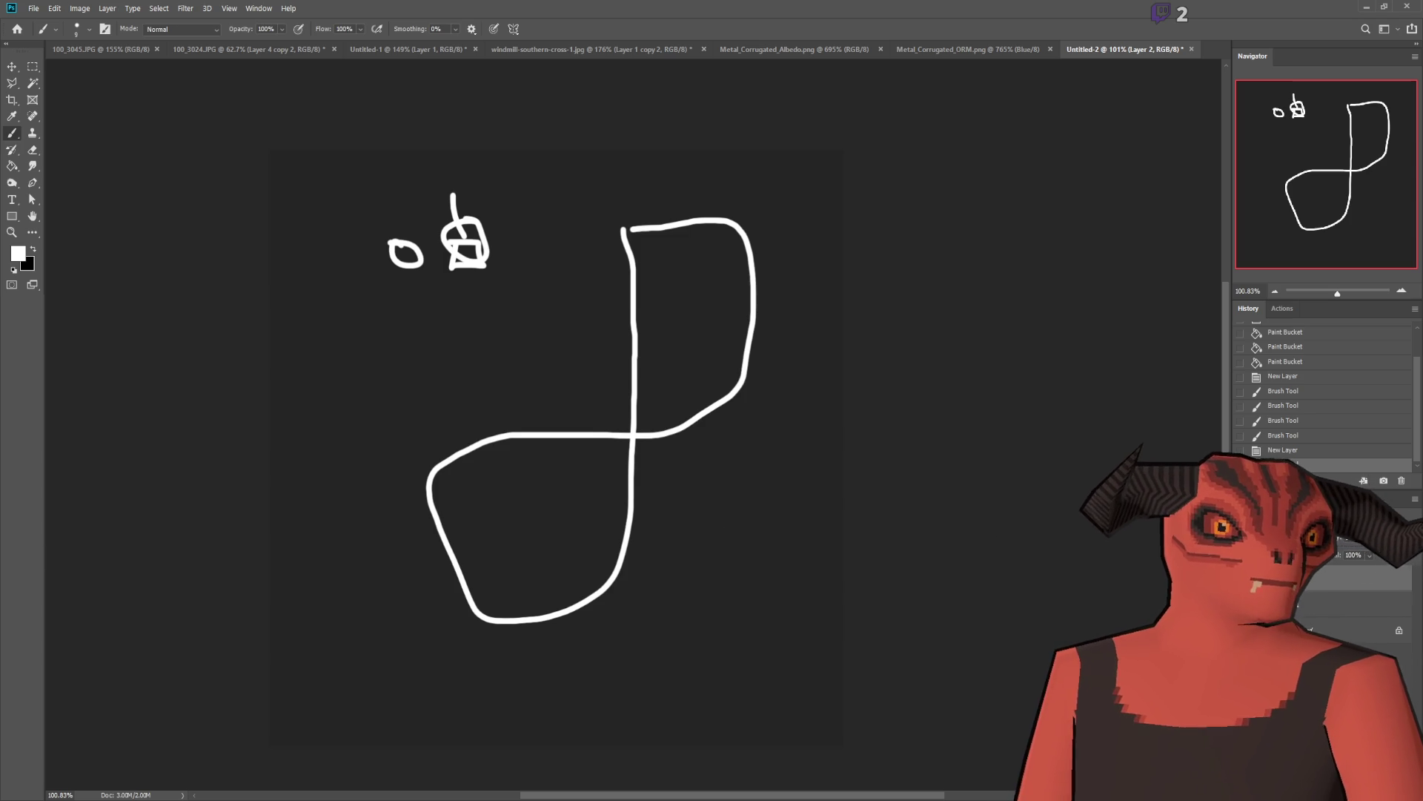
scroll(615, 482, "up", 1)
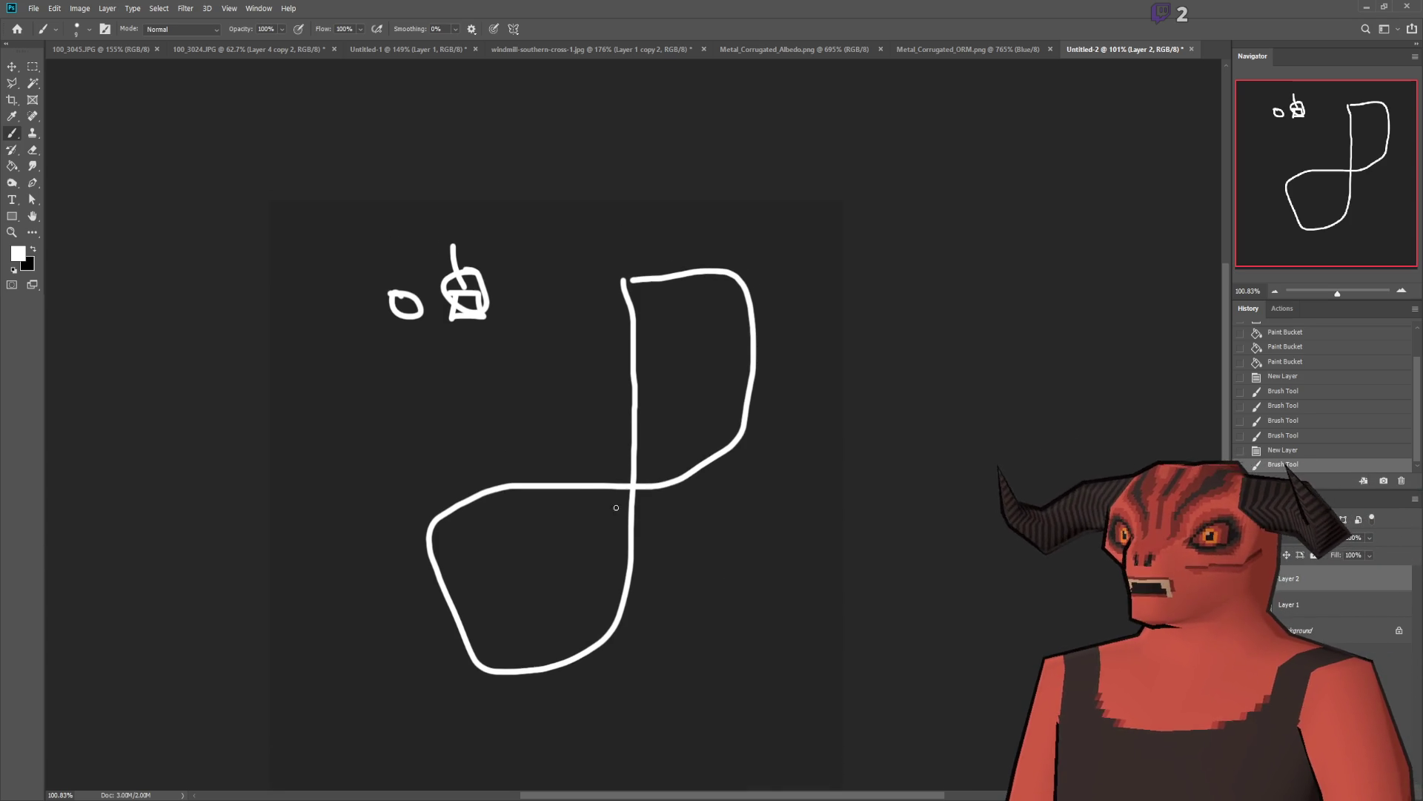
scroll(617, 502, "up", 5)
left_click_drag(601, 350, 597, 539)
left_click_drag(713, 508, 712, 550)
left_click_drag(715, 361, 713, 510)
left_click_drag(841, 391, 419, 434)
key("ctrl+z")
key("ctrl+z")
key("ctrl+z")
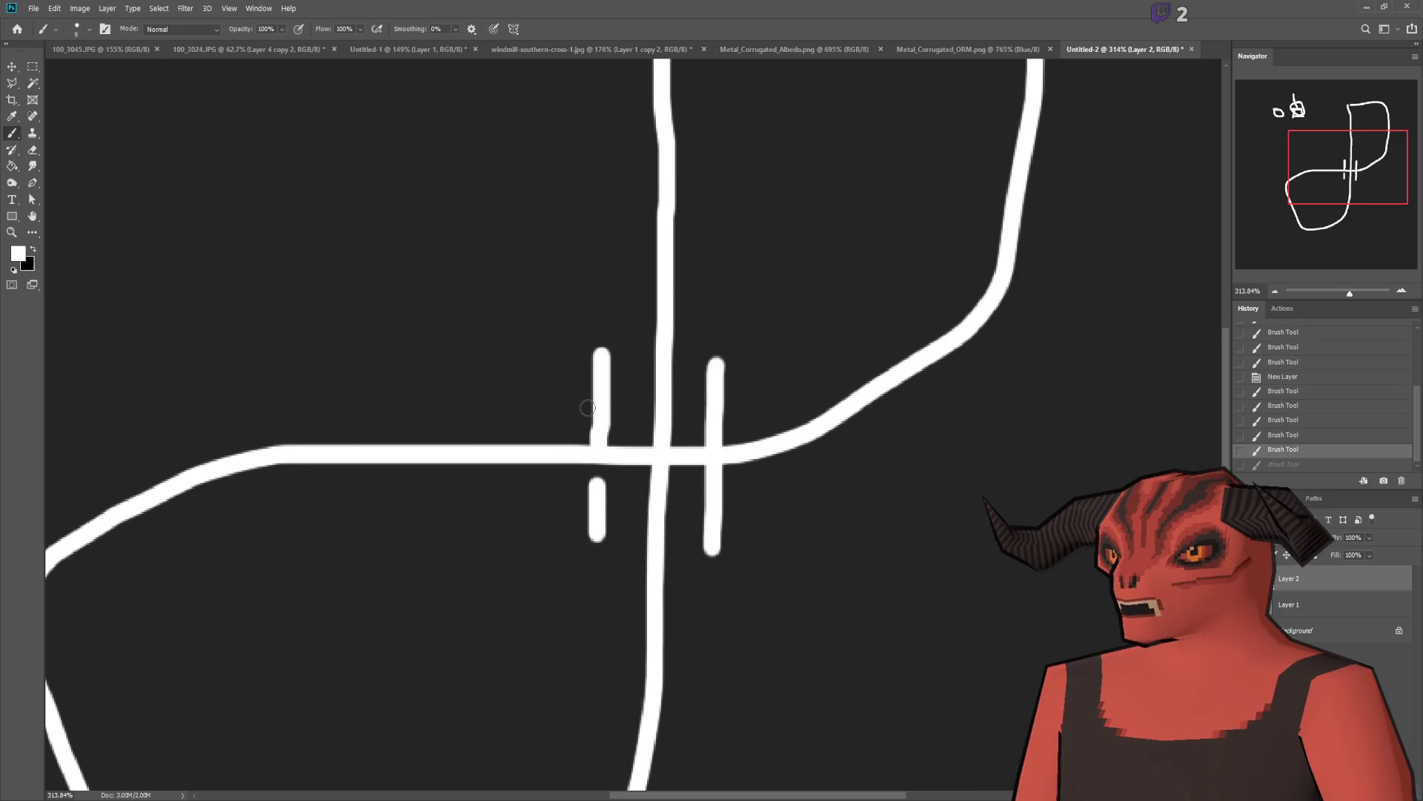
key("ctrl+z")
Step: Draw the bracket marks above and below the path's crossing
mouse_move(583, 304)
left_mouse_down()
mouse_move(578, 406)
mouse_move(710, 404)
mouse_move(717, 288)
left_mouse_up()
mouse_move(565, 505)
left_mouse_down()
mouse_move(638, 510)
mouse_move(560, 589)
left_mouse_up()
mouse_move(667, 507)
left_mouse_down()
mouse_move(733, 501)
mouse_move(723, 601)
left_mouse_up()
scroll(702, 511, "up", 1)
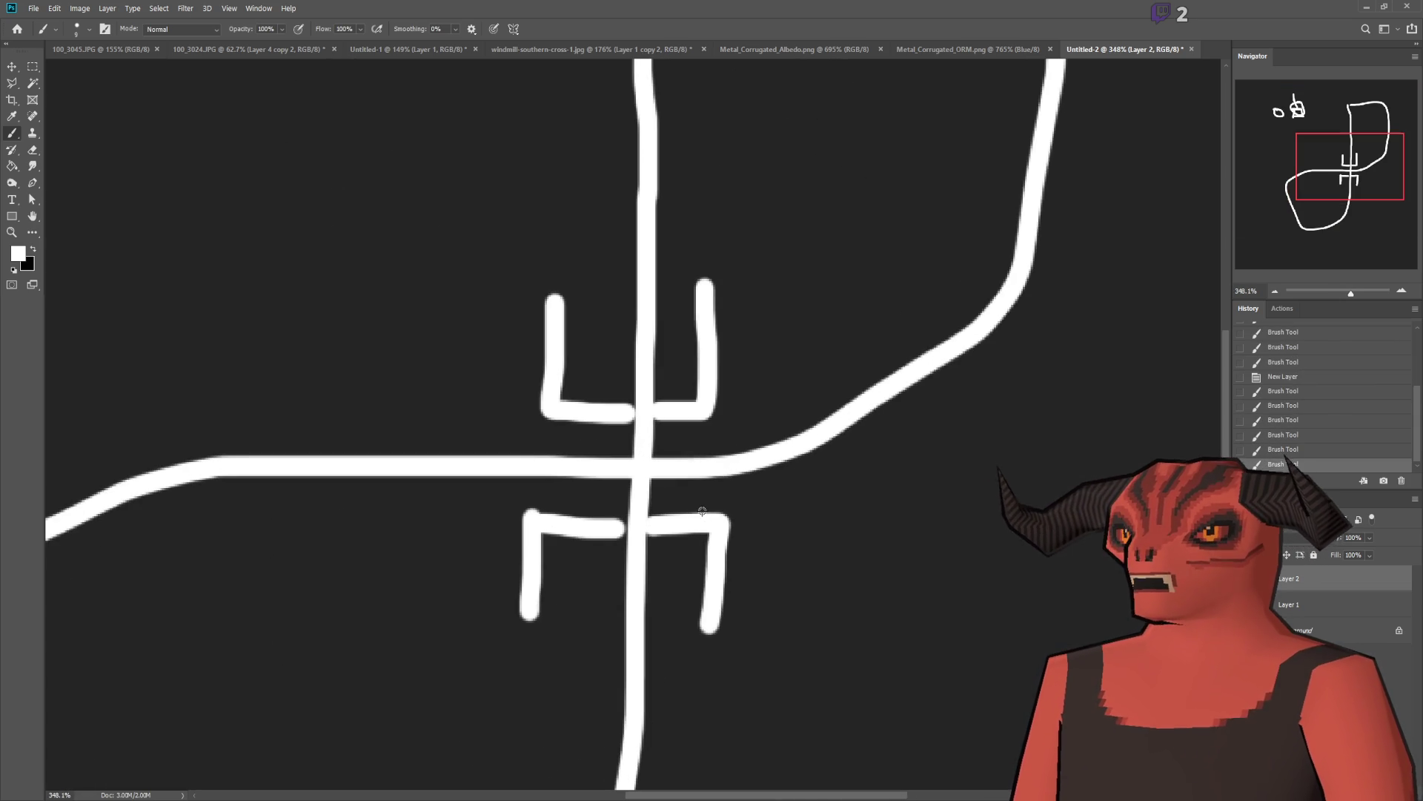
scroll(665, 433, "down", 4)
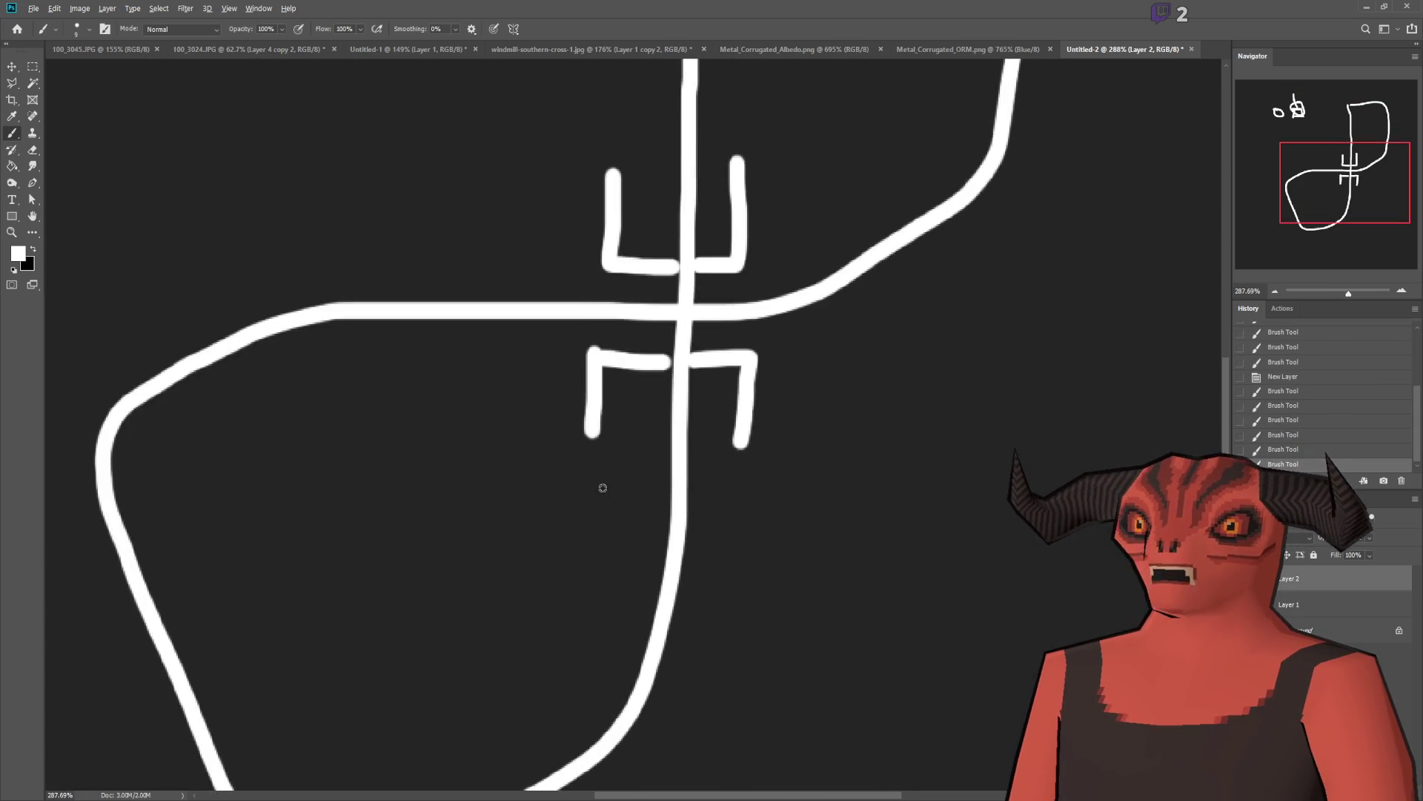
scroll(460, 493, "down", 4)
scroll(461, 534, "up", 4)
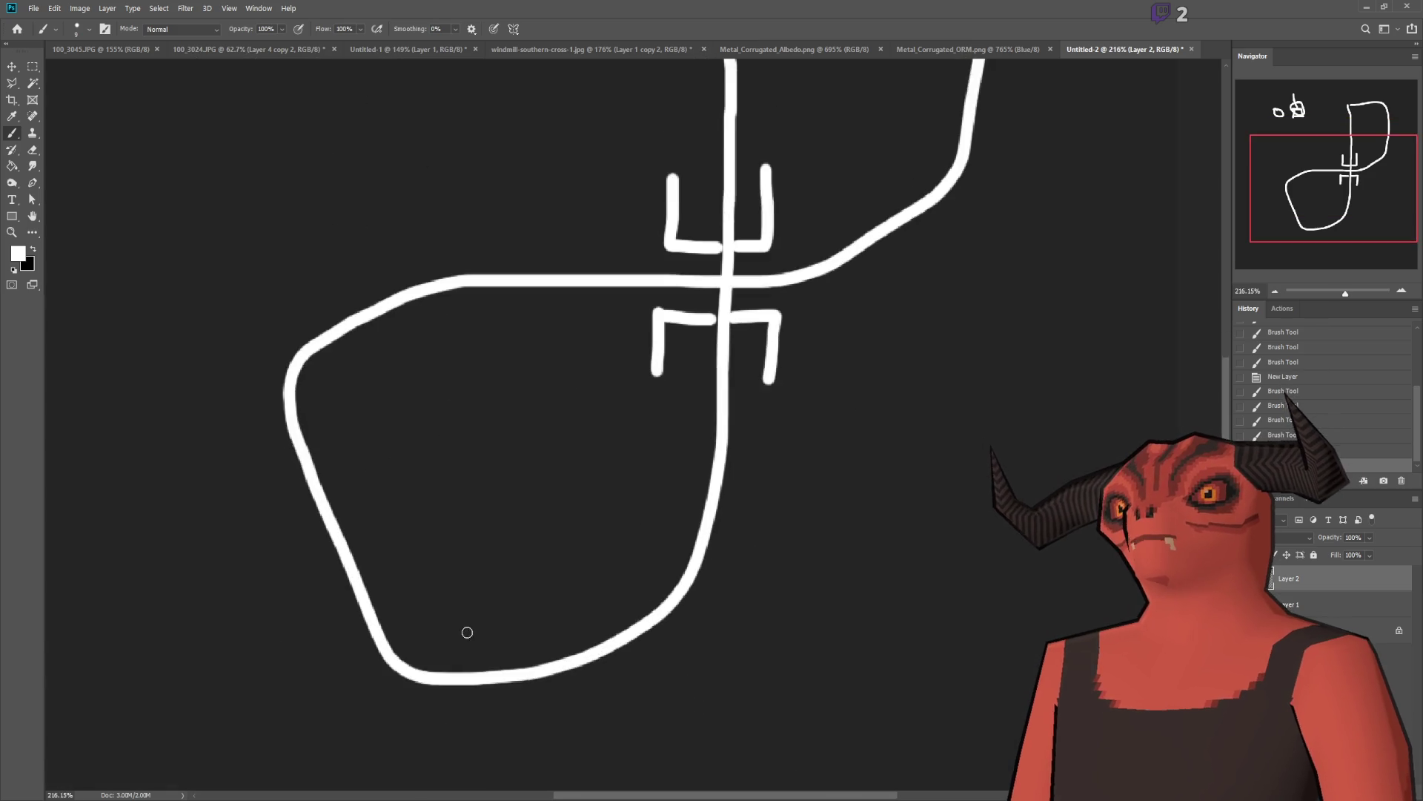
scroll(467, 629, "down", 1)
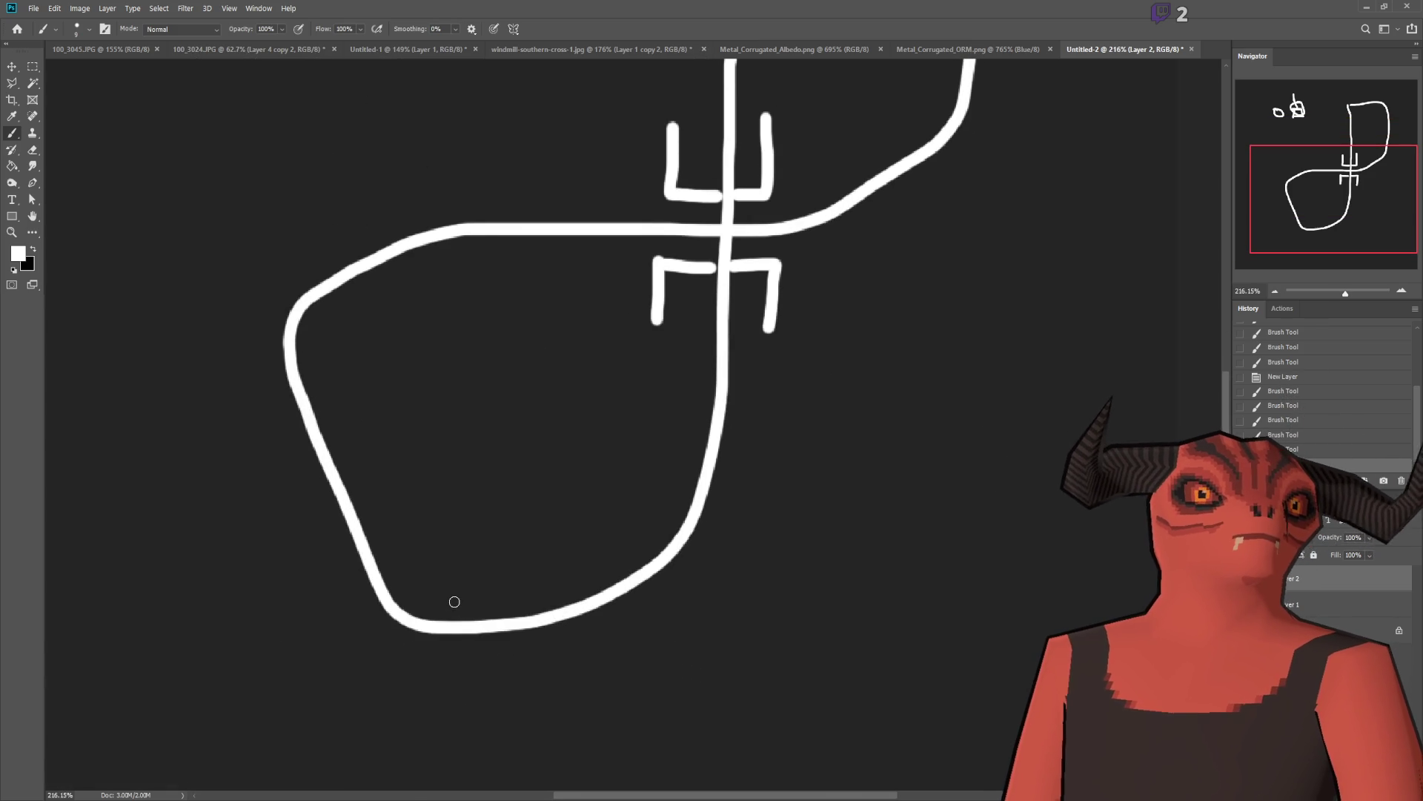
scroll(452, 589, "up", 1)
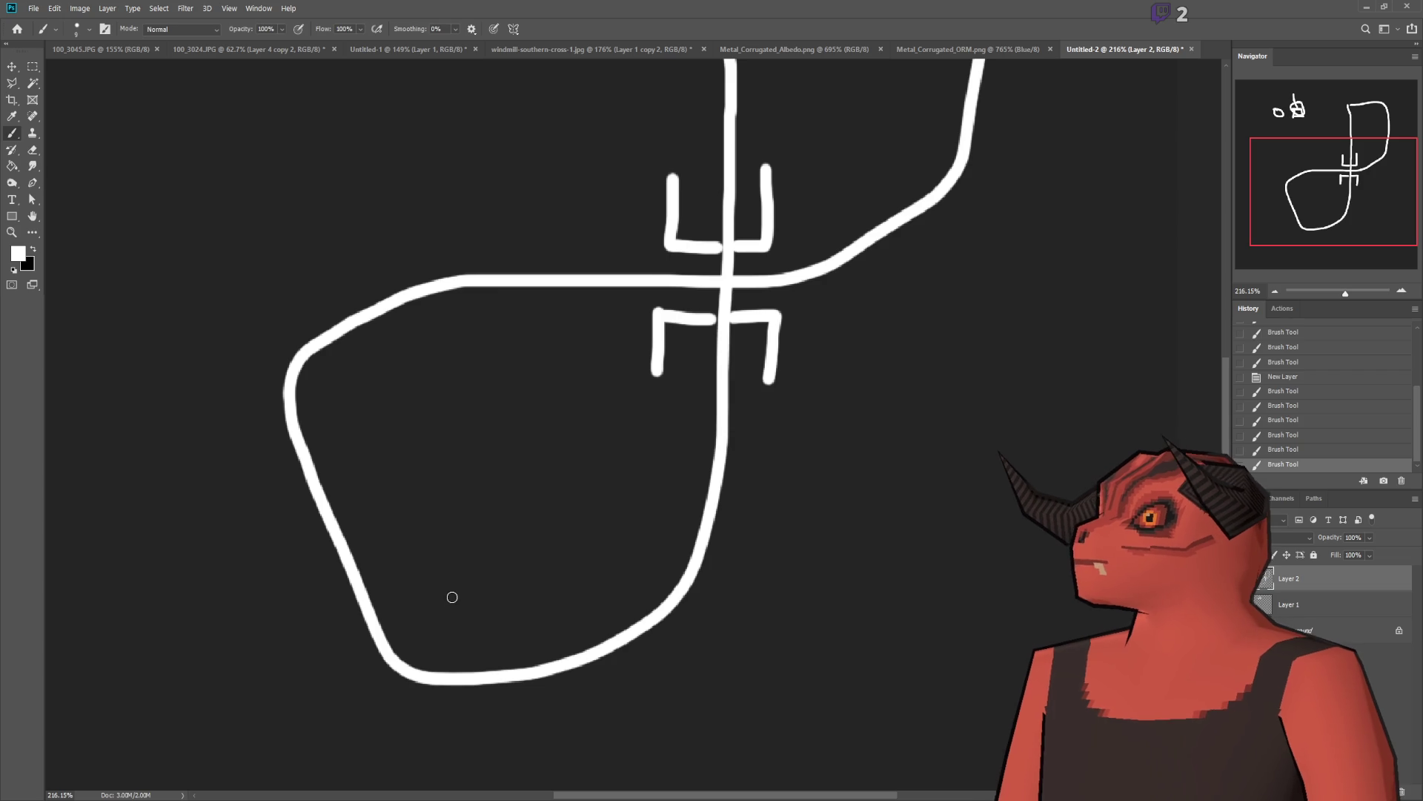
scroll(452, 597, "down", 1)
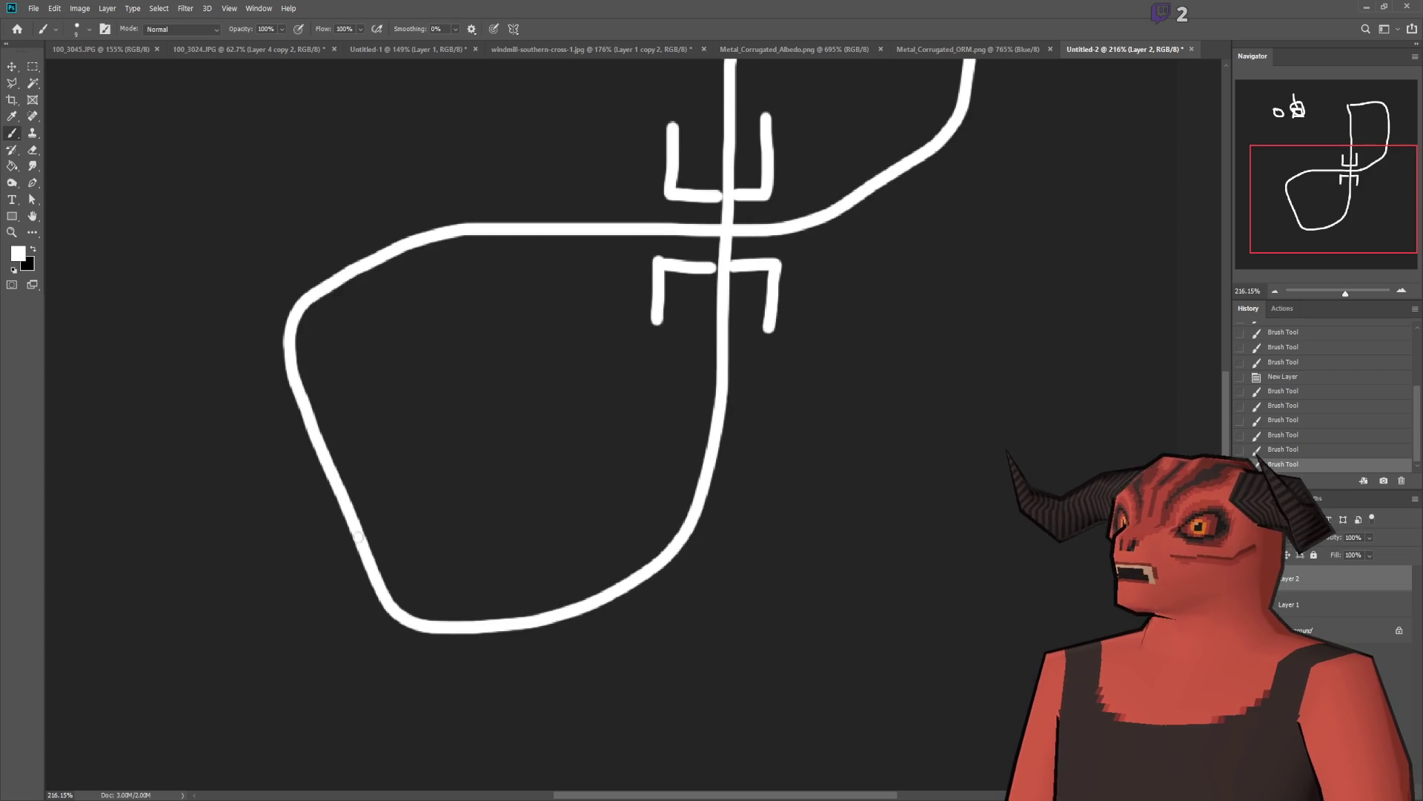
Step: Add the end bracket, dotted return line, left tick and L-mark, then erase a spot with the Eraser
mouse_move(511, 563)
left_mouse_down()
mouse_move(506, 639)
mouse_move(582, 655)
left_mouse_up()
left_click_drag(508, 558, 567, 555)
mouse_move(476, 596)
left_mouse_down()
mouse_move(280, 596)
mouse_move(274, 430)
mouse_move(338, 433)
left_mouse_up()
left_click_drag(287, 388, 286, 426)
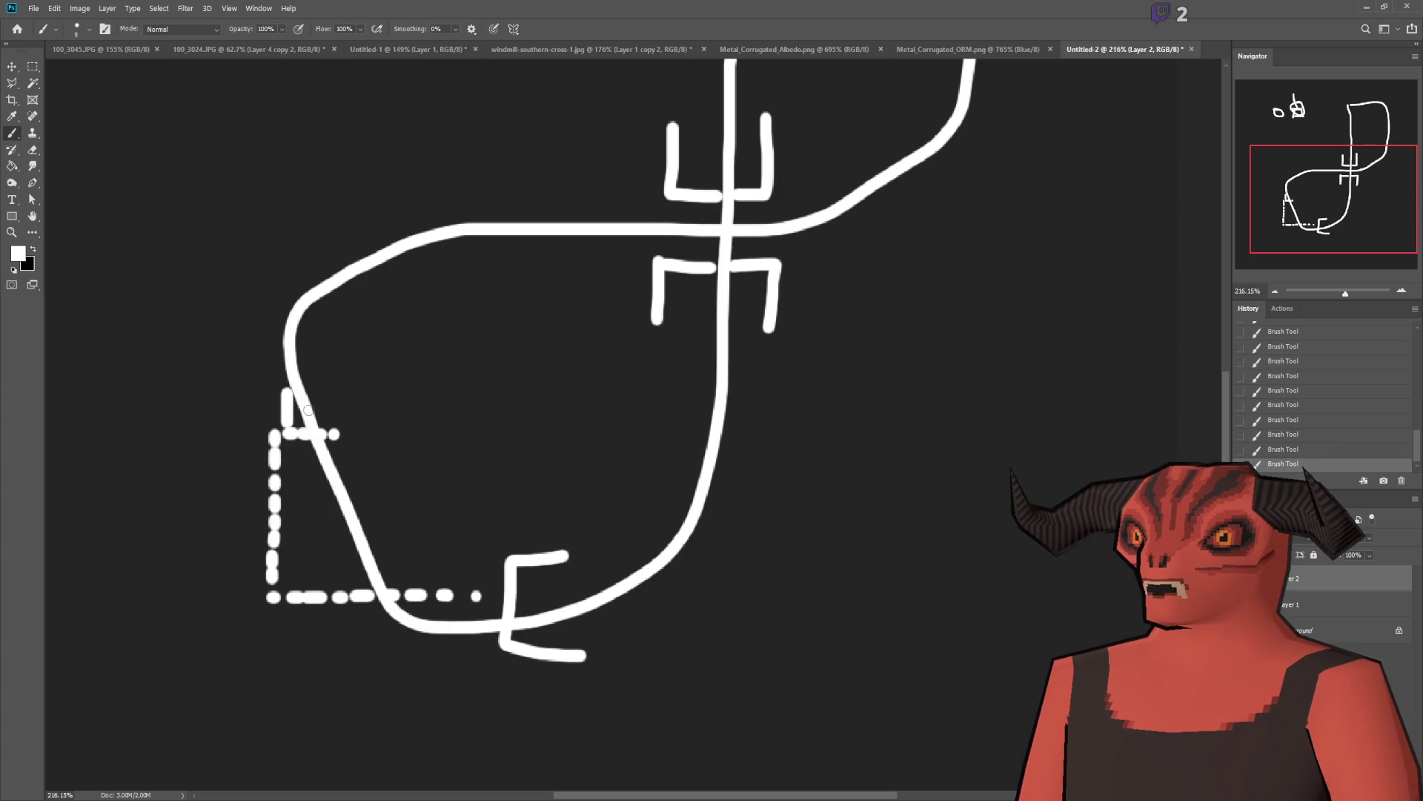
mouse_move(373, 387)
left_mouse_down()
mouse_move(373, 461)
mouse_move(304, 461)
left_mouse_up()
scroll(403, 448, "up", 2)
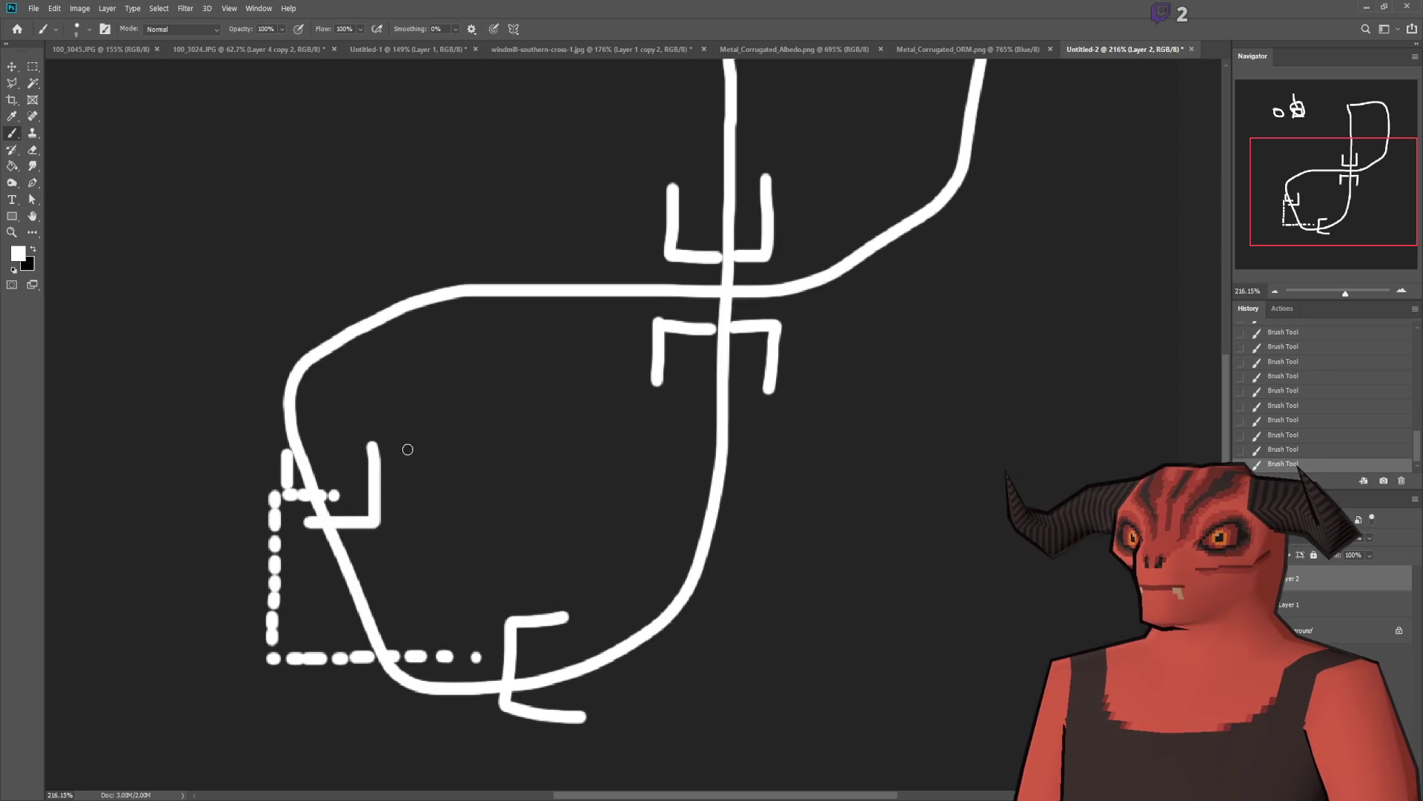
left_click(32, 153)
left_click(351, 427)
Step: Enlarge the eraser and erase the path curve crossing the dotted outline
key("bracketright")
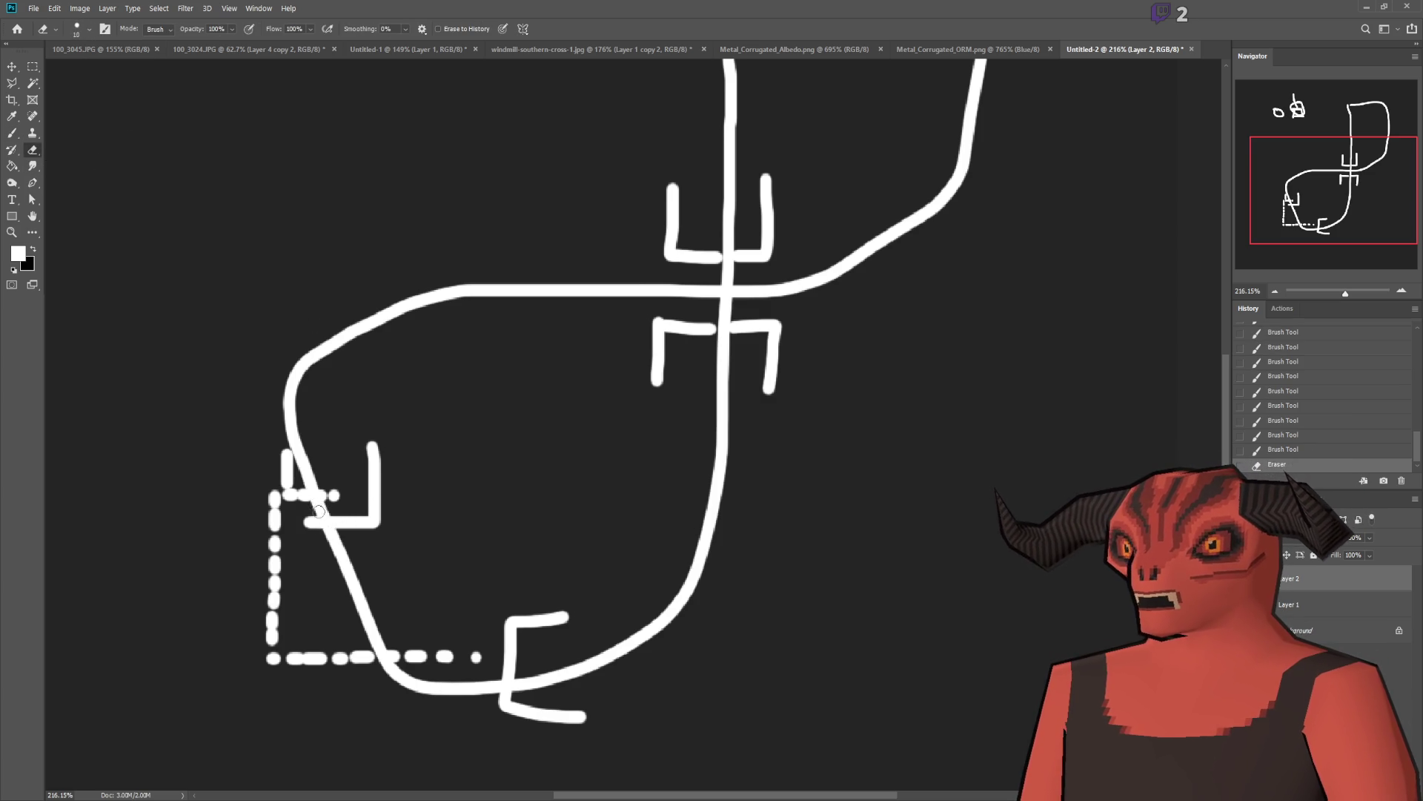
mouse_move(318, 508)
left_mouse_down()
mouse_move(403, 704)
mouse_move(445, 682)
mouse_move(495, 683)
mouse_move(408, 683)
mouse_move(376, 660)
mouse_move(384, 620)
left_mouse_up()
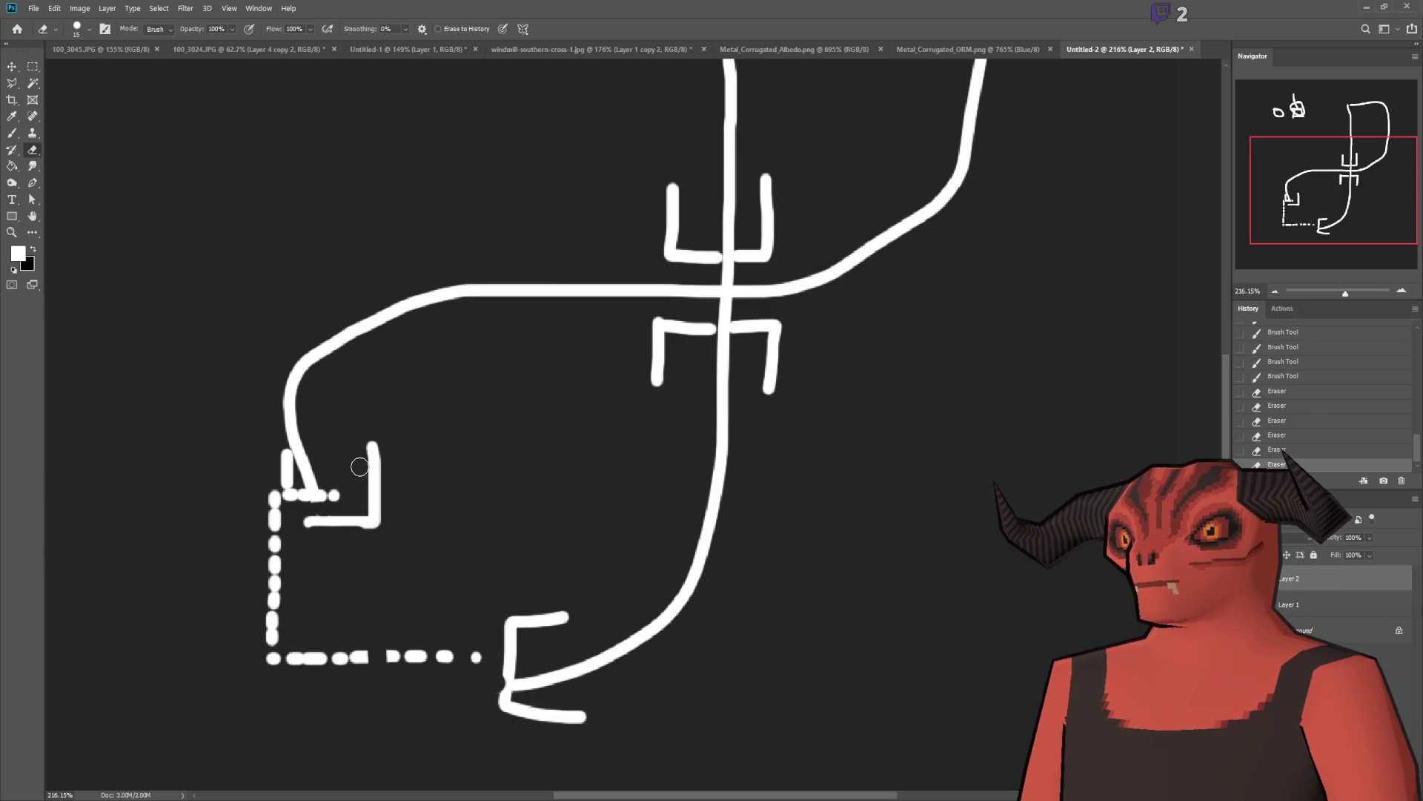
scroll(360, 466, "up", 3)
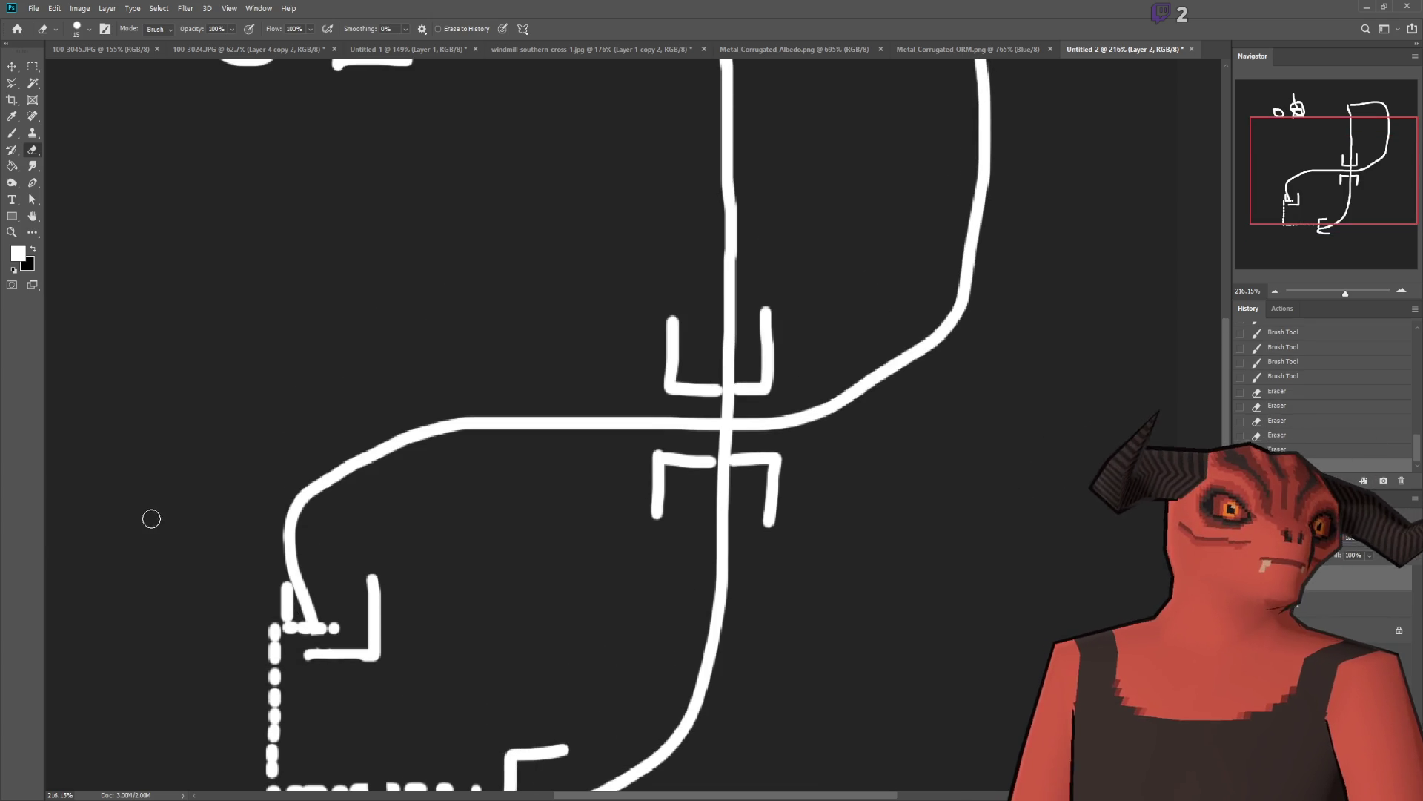
scroll(178, 526, "down", 2)
scroll(371, 593, "up", 2)
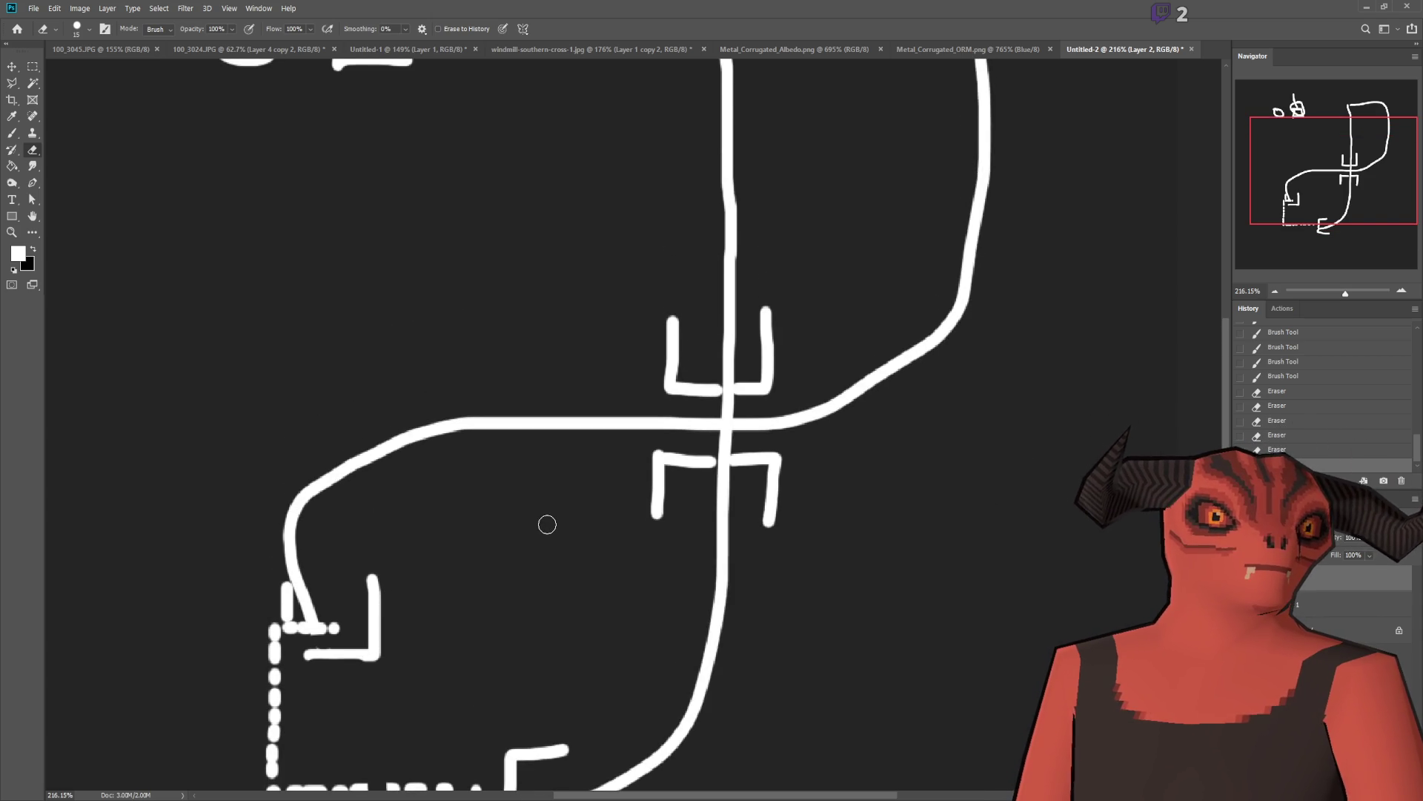
scroll(550, 524, "up", 2)
Step: Brush bars across the upper bracket, undoing the stray diagonal and freehand strokes
left_click(12, 133)
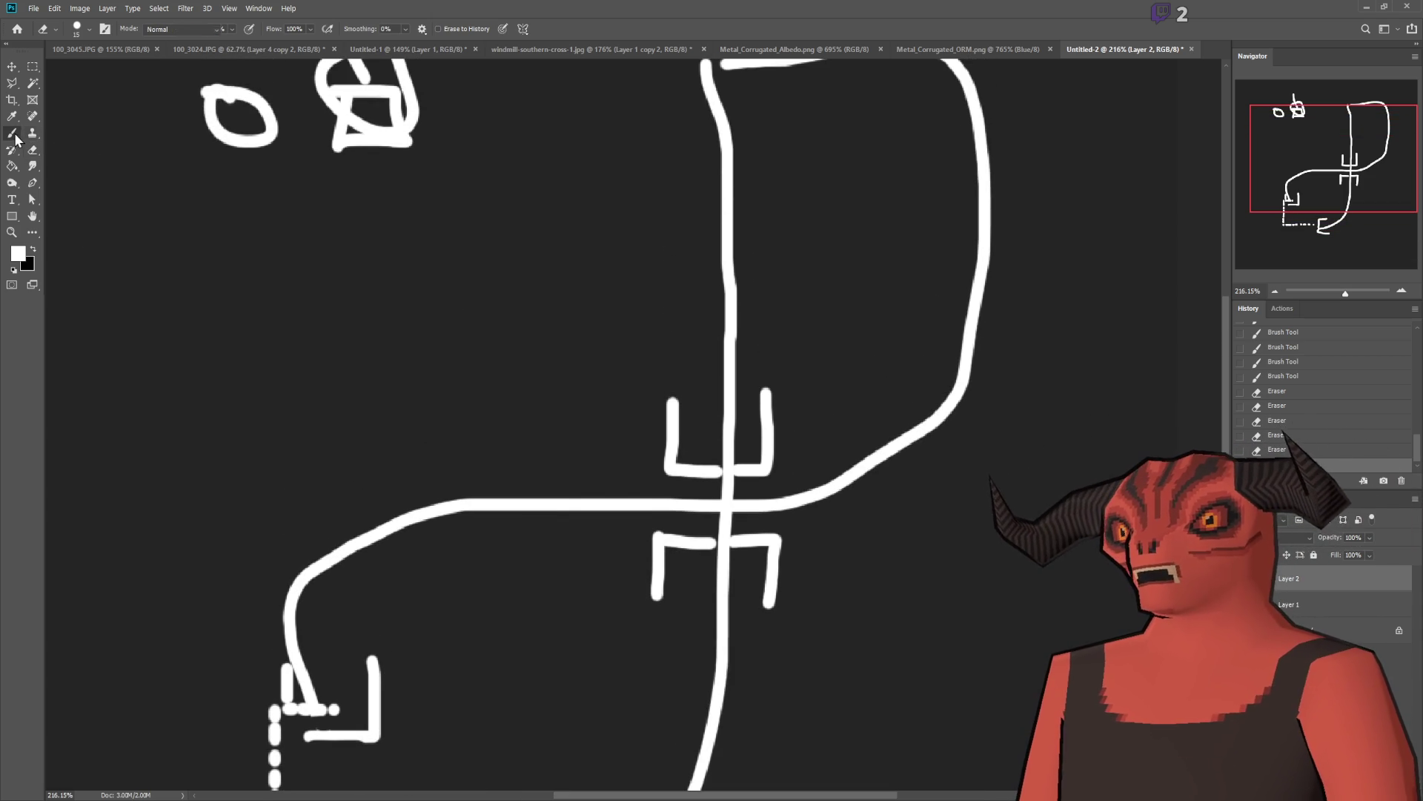
mouse_move(675, 435)
left_mouse_down()
mouse_move(734, 437)
mouse_move(764, 412)
mouse_move(737, 415)
left_mouse_up()
mouse_move(763, 404)
left_mouse_down()
mouse_move(764, 392)
mouse_move(668, 374)
mouse_move(693, 402)
mouse_move(725, 406)
mouse_move(722, 387)
mouse_move(670, 415)
left_mouse_up()
key("ctrl+z")
key("ctrl+z")
scroll(905, 503, "down", 3)
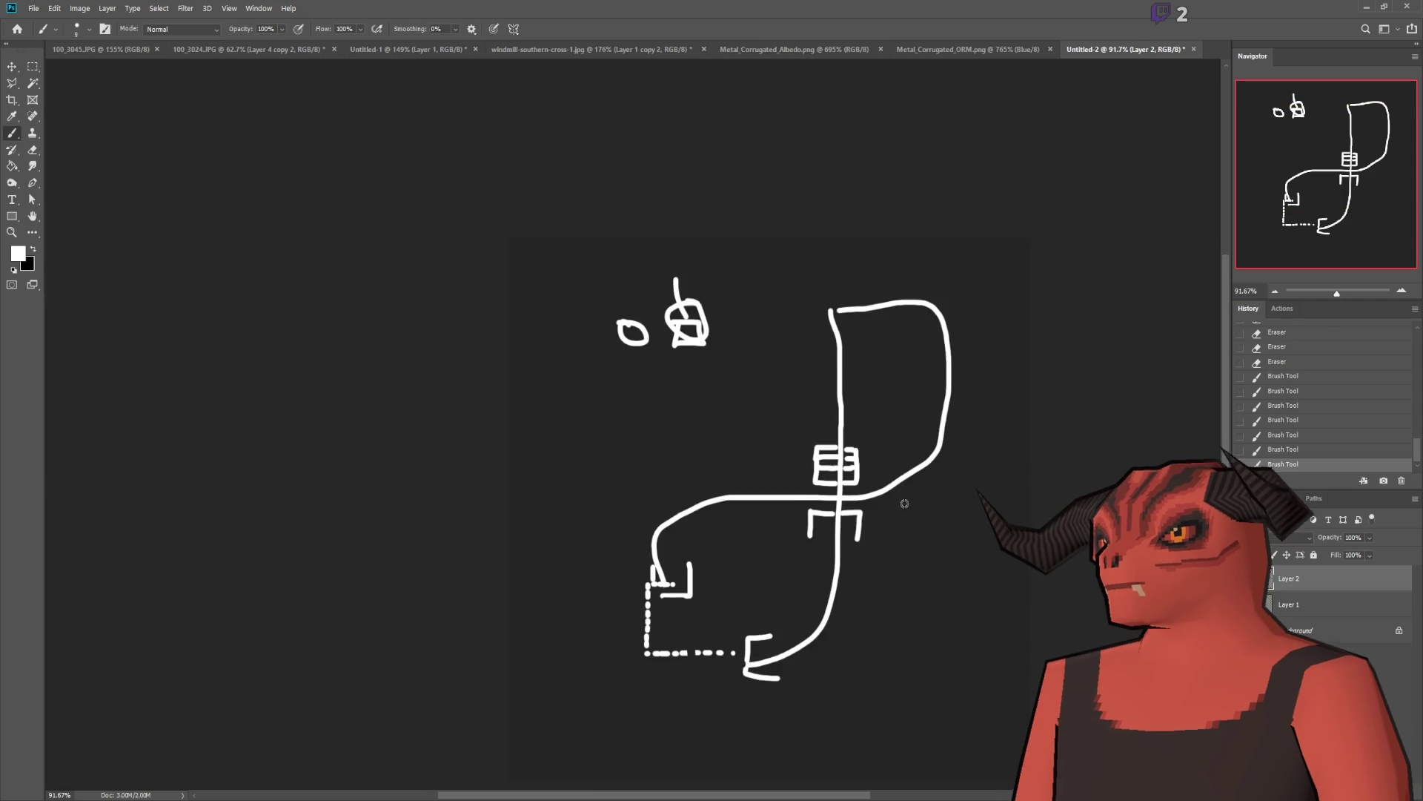
scroll(905, 504, "up", 3)
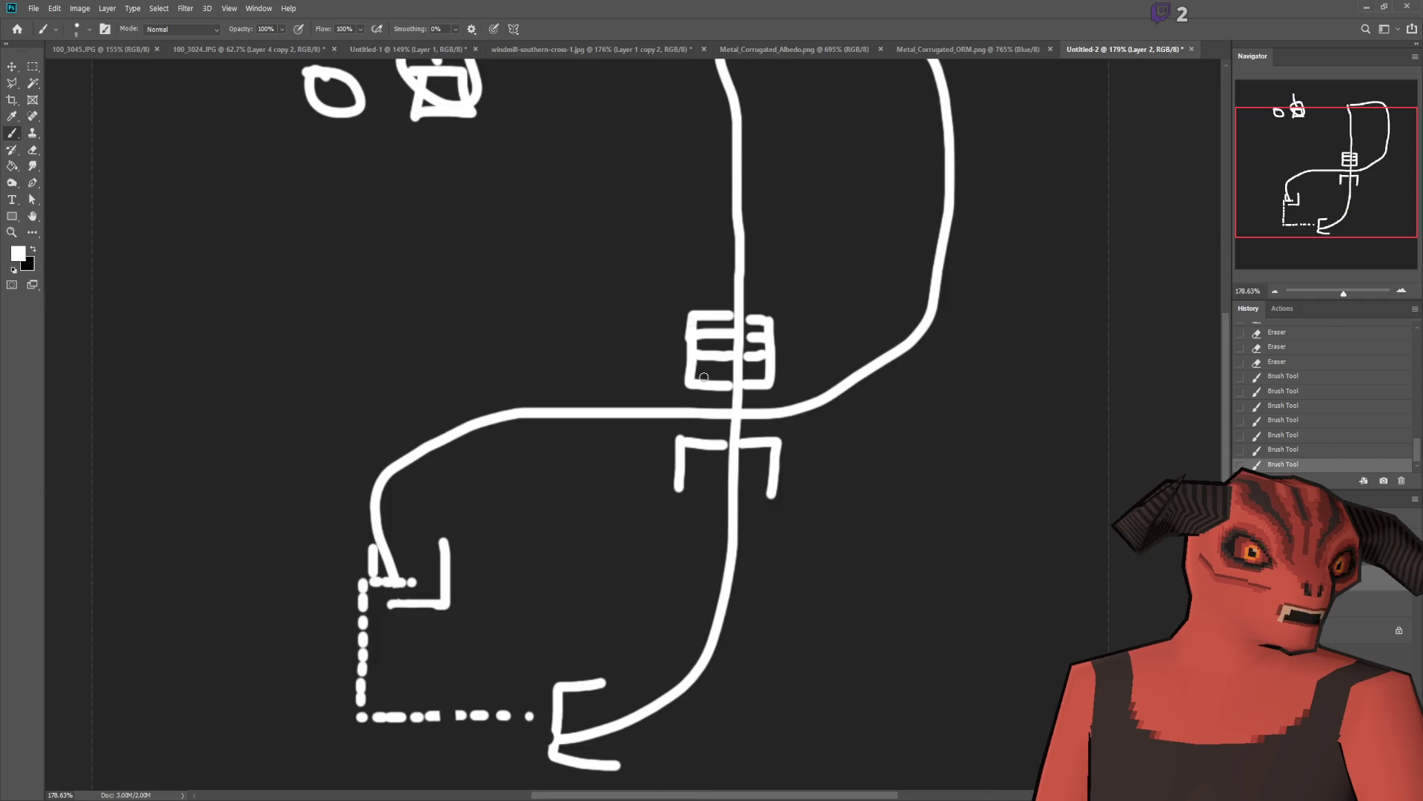
scroll(704, 377, "up", 2)
mouse_move(834, 152)
left_mouse_down()
mouse_move(617, 271)
mouse_move(1094, 608)
mouse_move(690, 496)
left_mouse_up()
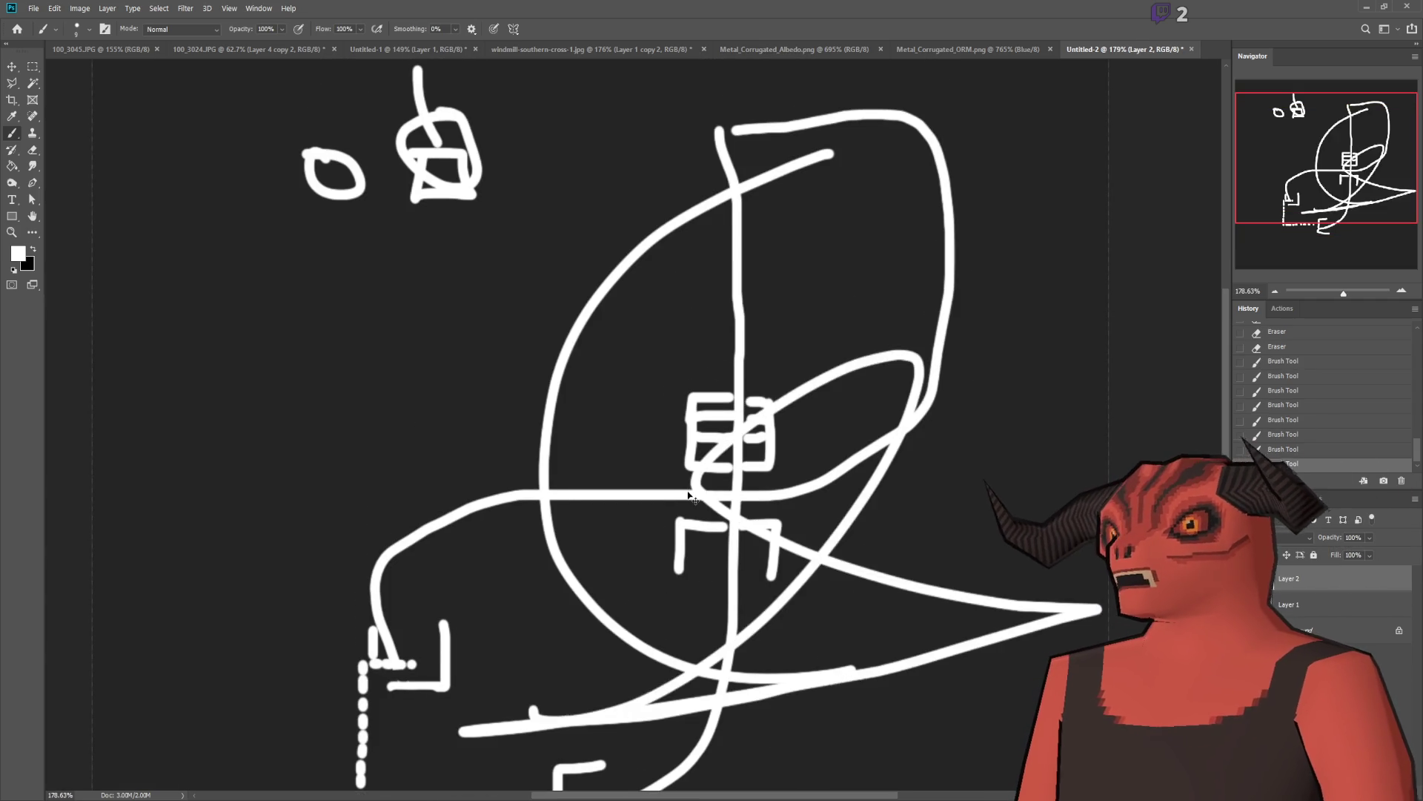
key("ctrl+z")
Step: Undo a stray long stroke, draw a square beside the circle, and join the grid to the lower bracket
scroll(761, 514, "down", 5)
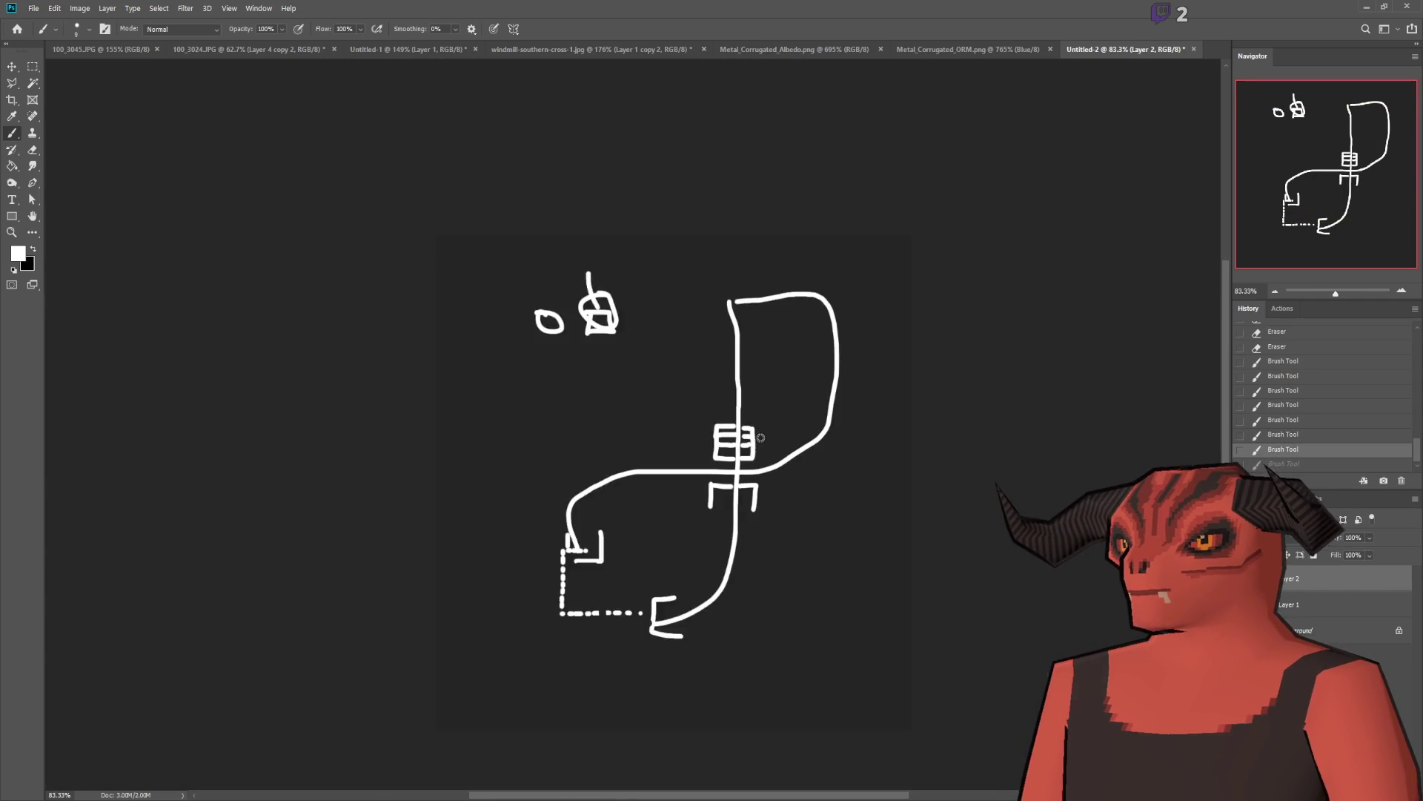
scroll(700, 462, "up", 3)
mouse_move(819, 229)
left_mouse_down()
mouse_move(800, 622)
mouse_move(415, 656)
mouse_move(490, 252)
left_mouse_up()
key("ctrl+z")
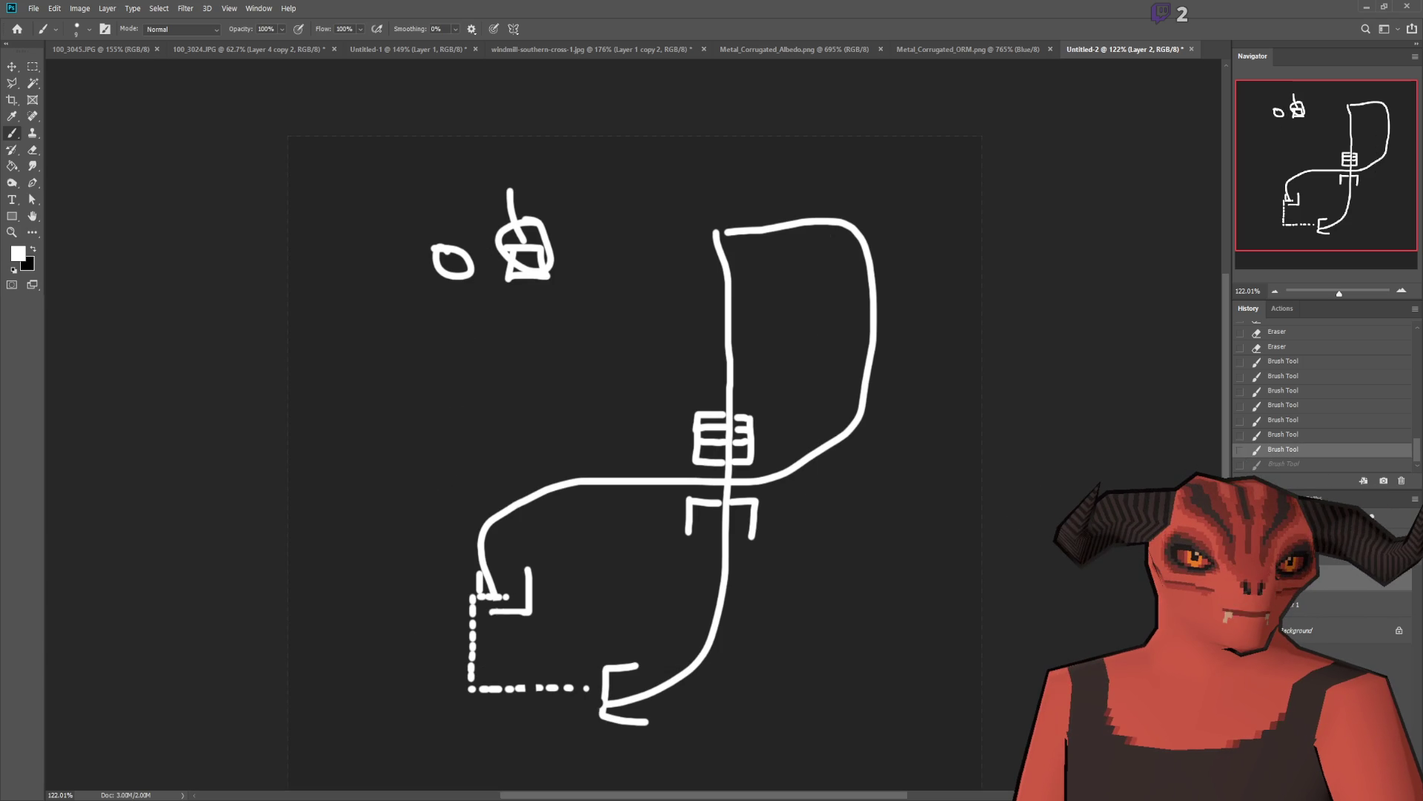
mouse_move(581, 181)
left_mouse_down()
mouse_move(578, 281)
mouse_move(660, 198)
mouse_move(573, 177)
left_mouse_up()
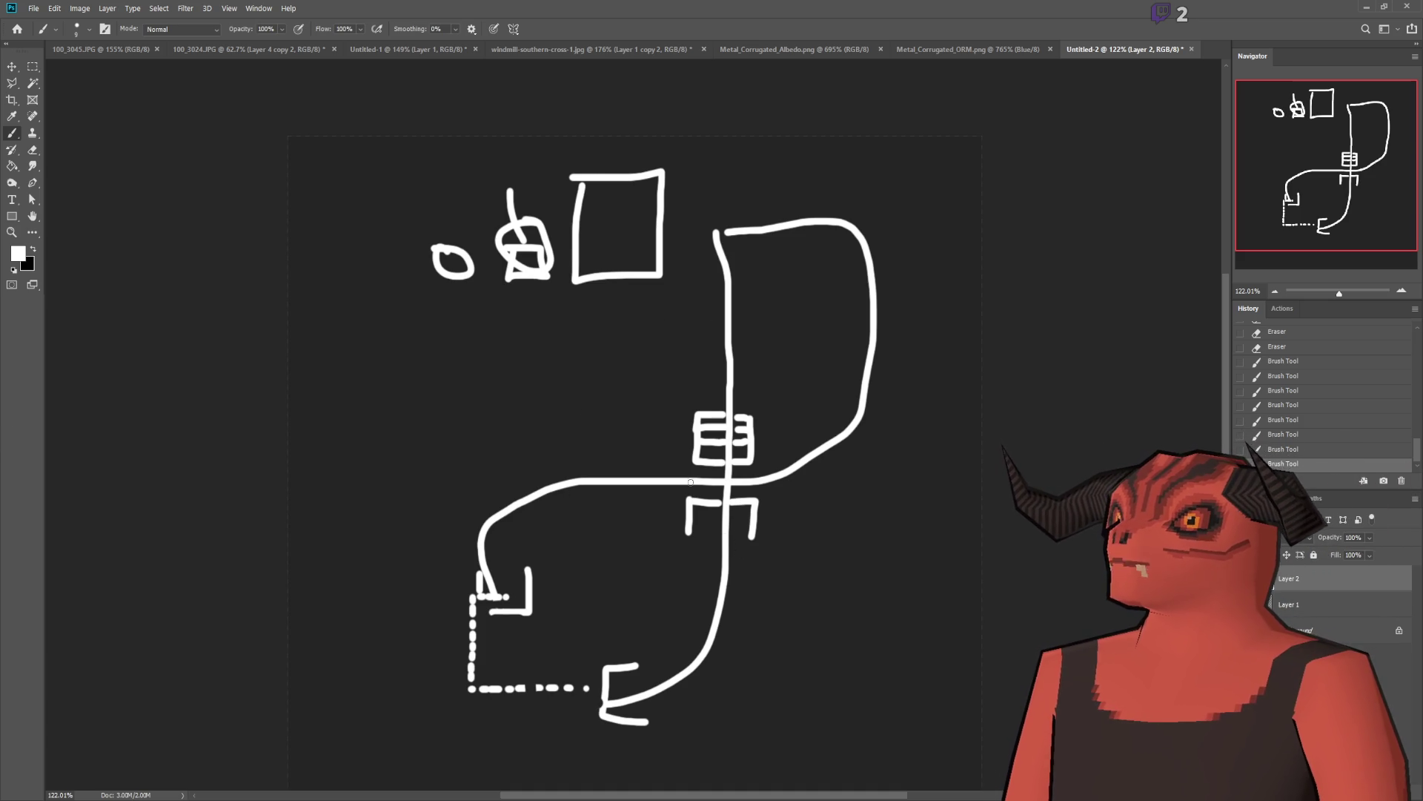
mouse_move(692, 462)
left_mouse_down()
mouse_move(694, 496)
mouse_move(749, 512)
mouse_move(636, 485)
left_mouse_up()
Step: Undo the stroke along the horizontal line, hide the path layer, and add new empty Layer 3
key("ctrl+z")
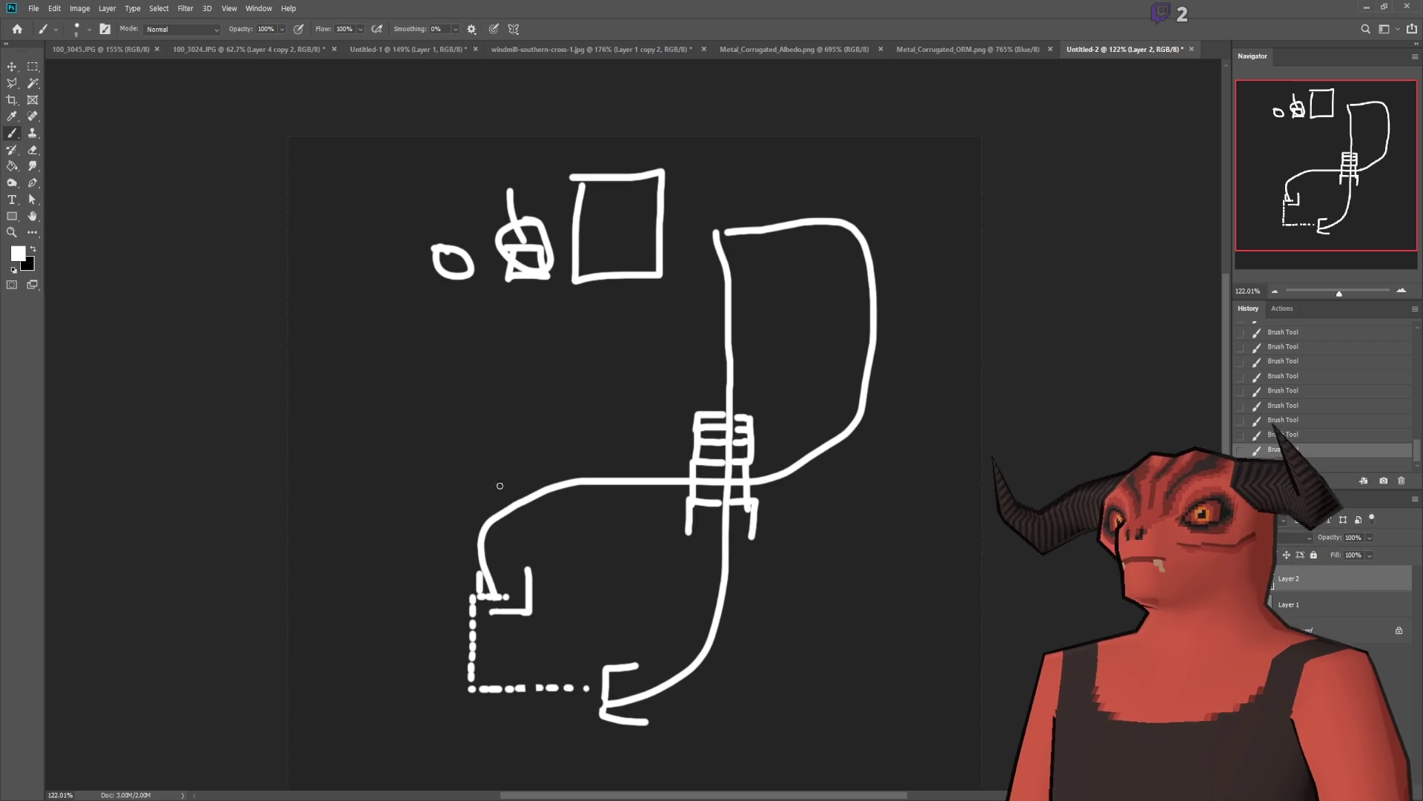
scroll(813, 655, "up", 2)
scroll(877, 581, "down", 3)
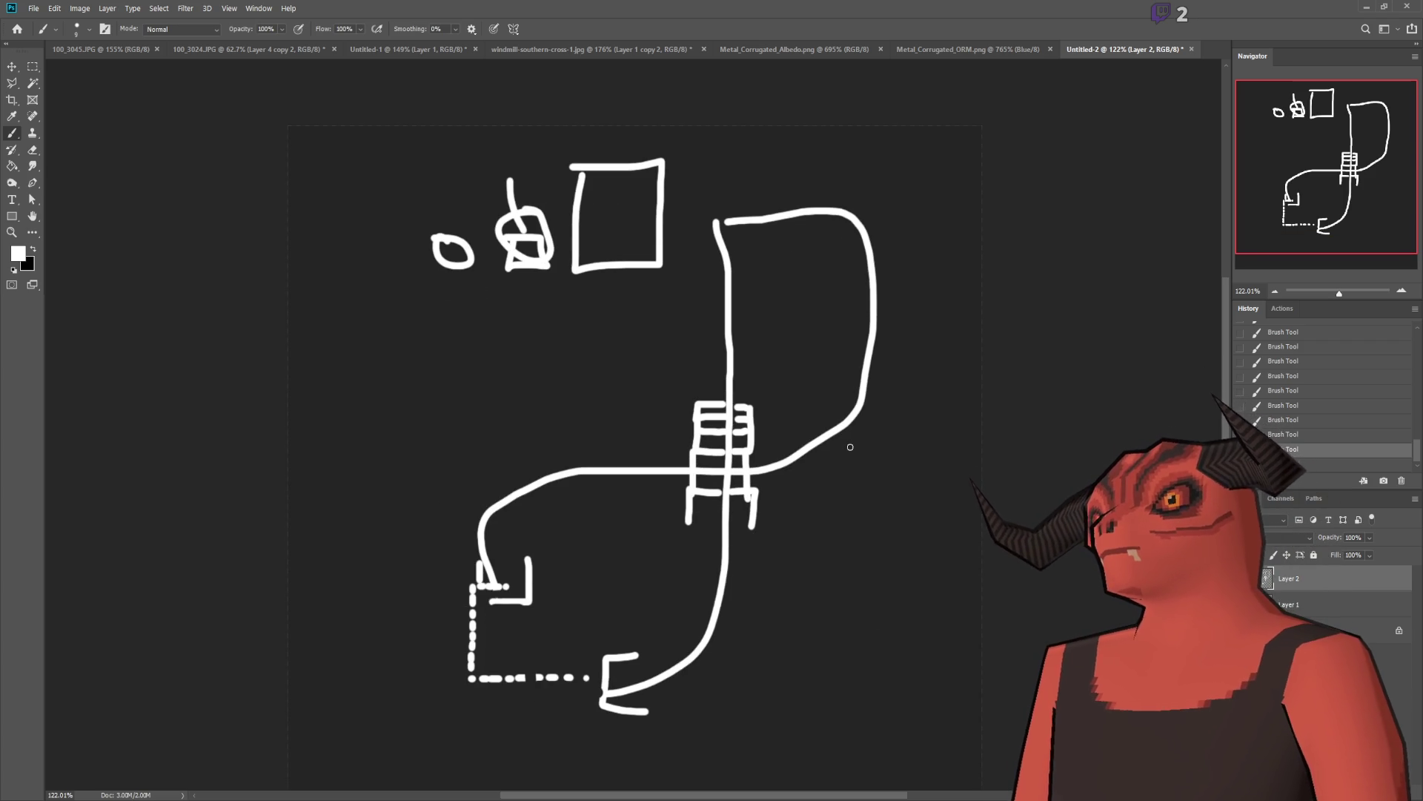
scroll(850, 447, "down", 3)
left_click(1244, 579)
left_click(1383, 788)
scroll(797, 410, "up", 5)
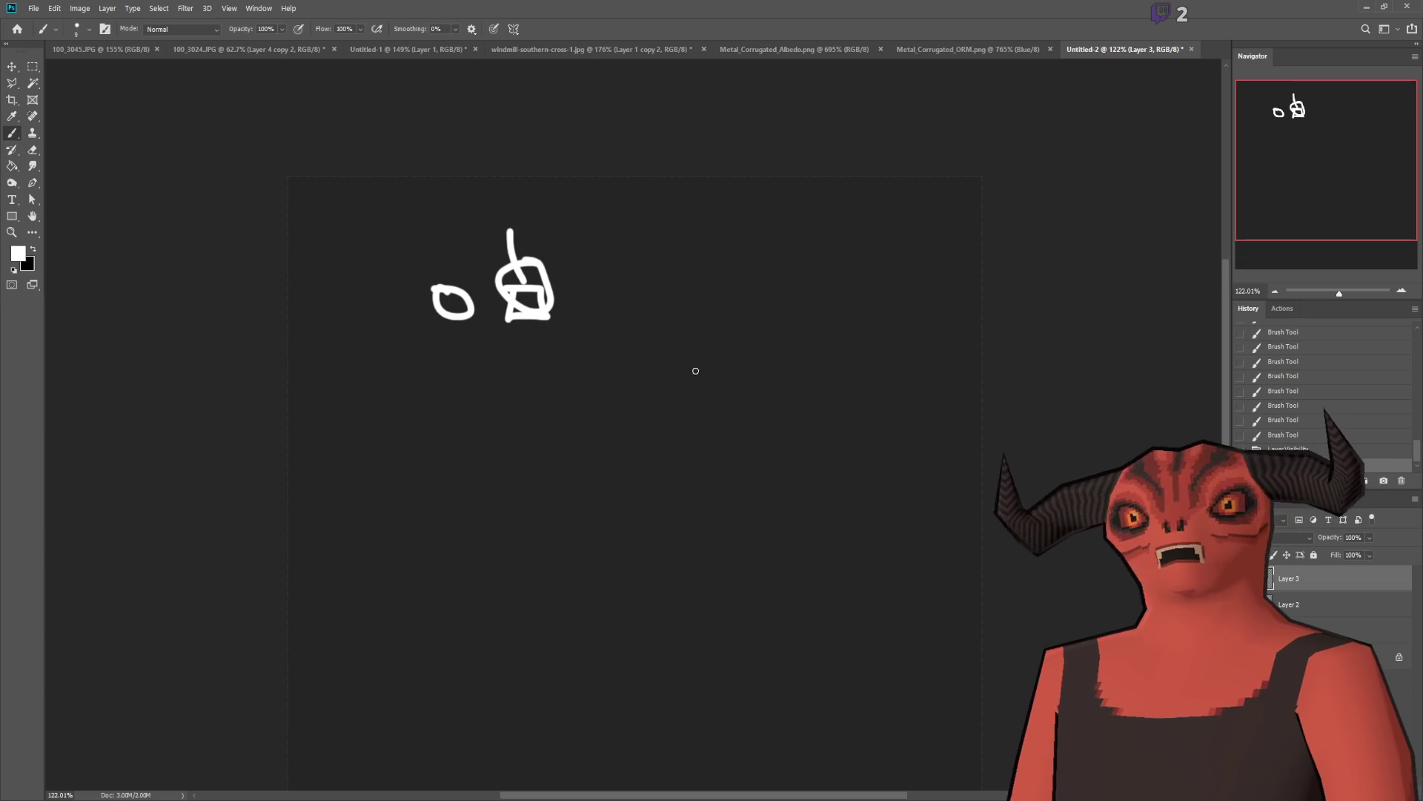
Step: Type a 'Movement' text label on the canvas and set it to 48 px
left_click(12, 200)
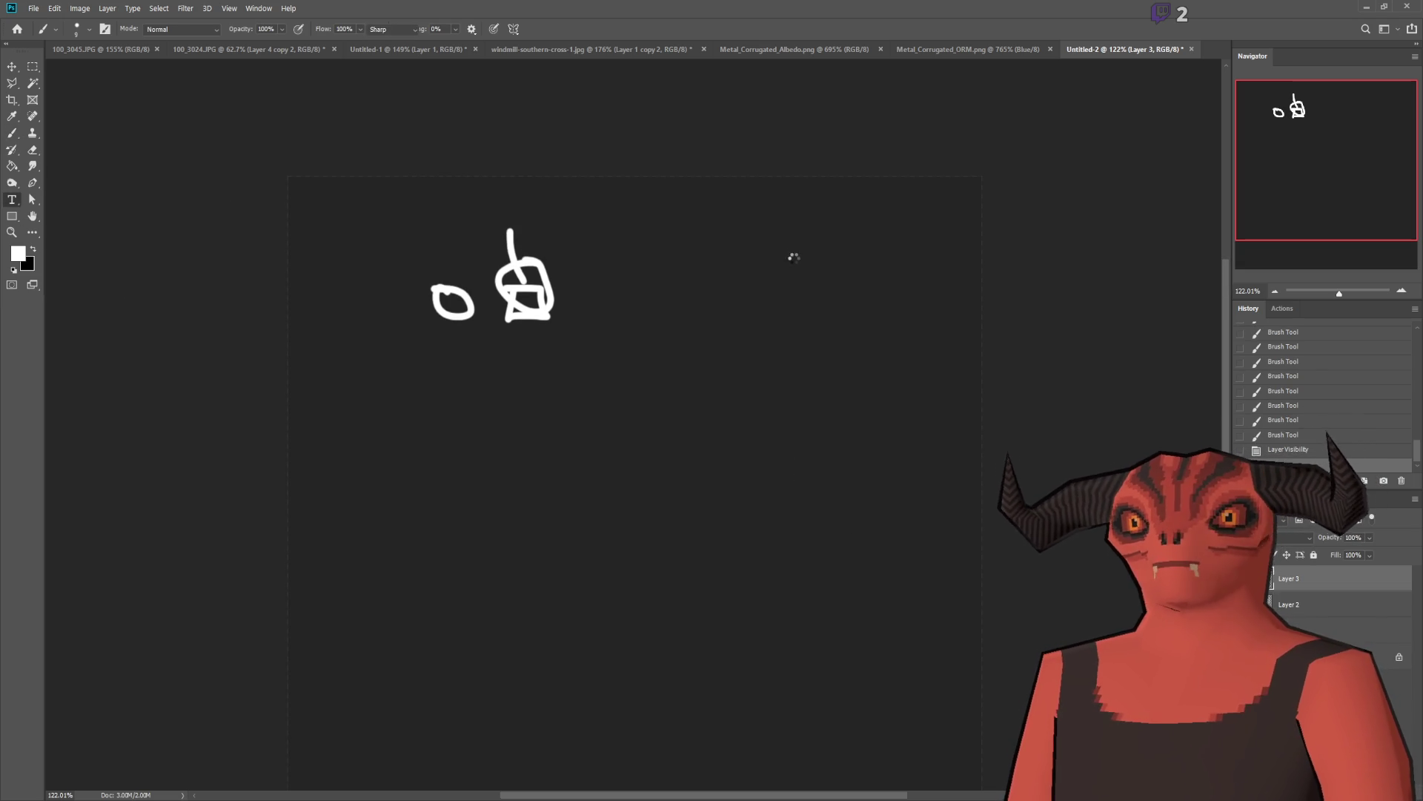
left_click(793, 255)
type("Movemen")
key("ctrl+a")
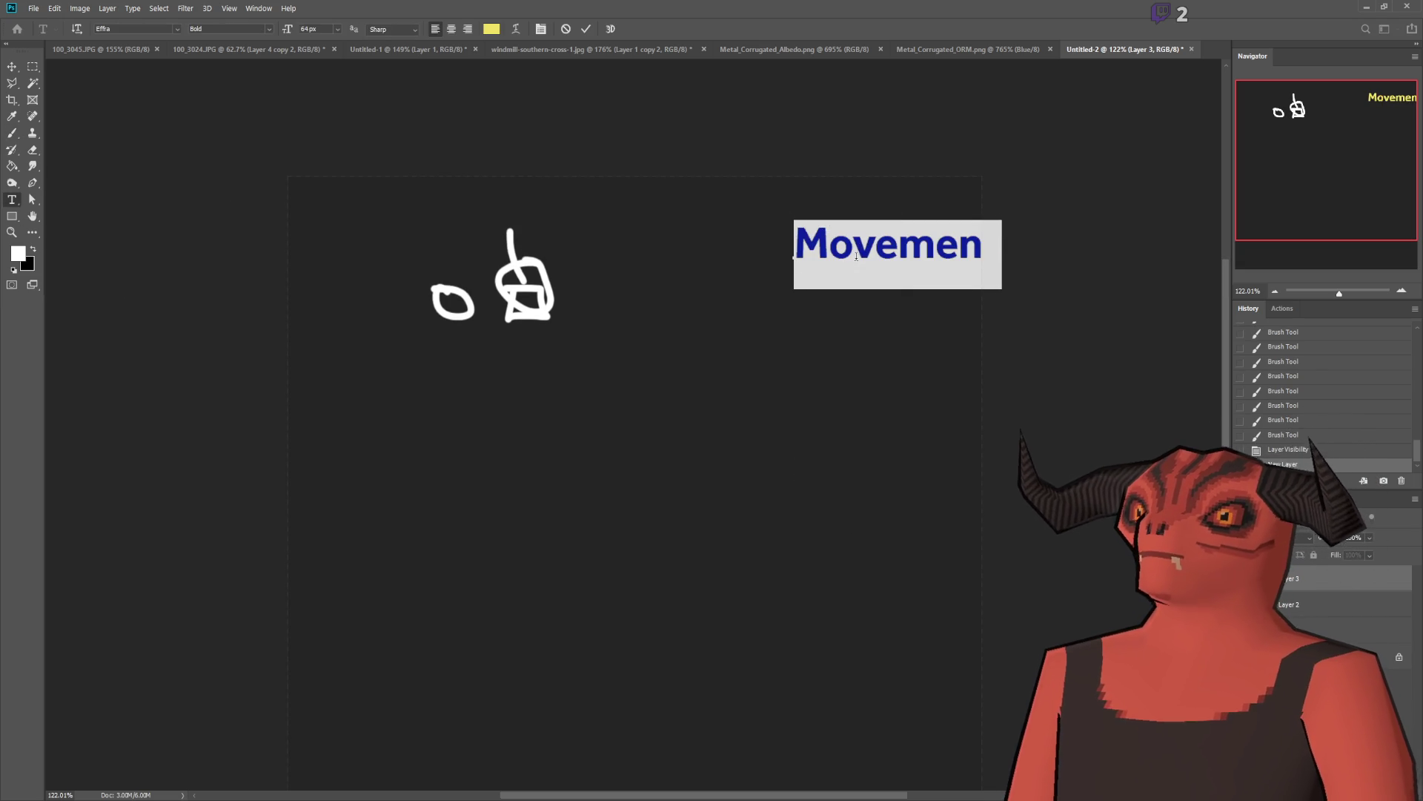
left_click(335, 28)
type("48")
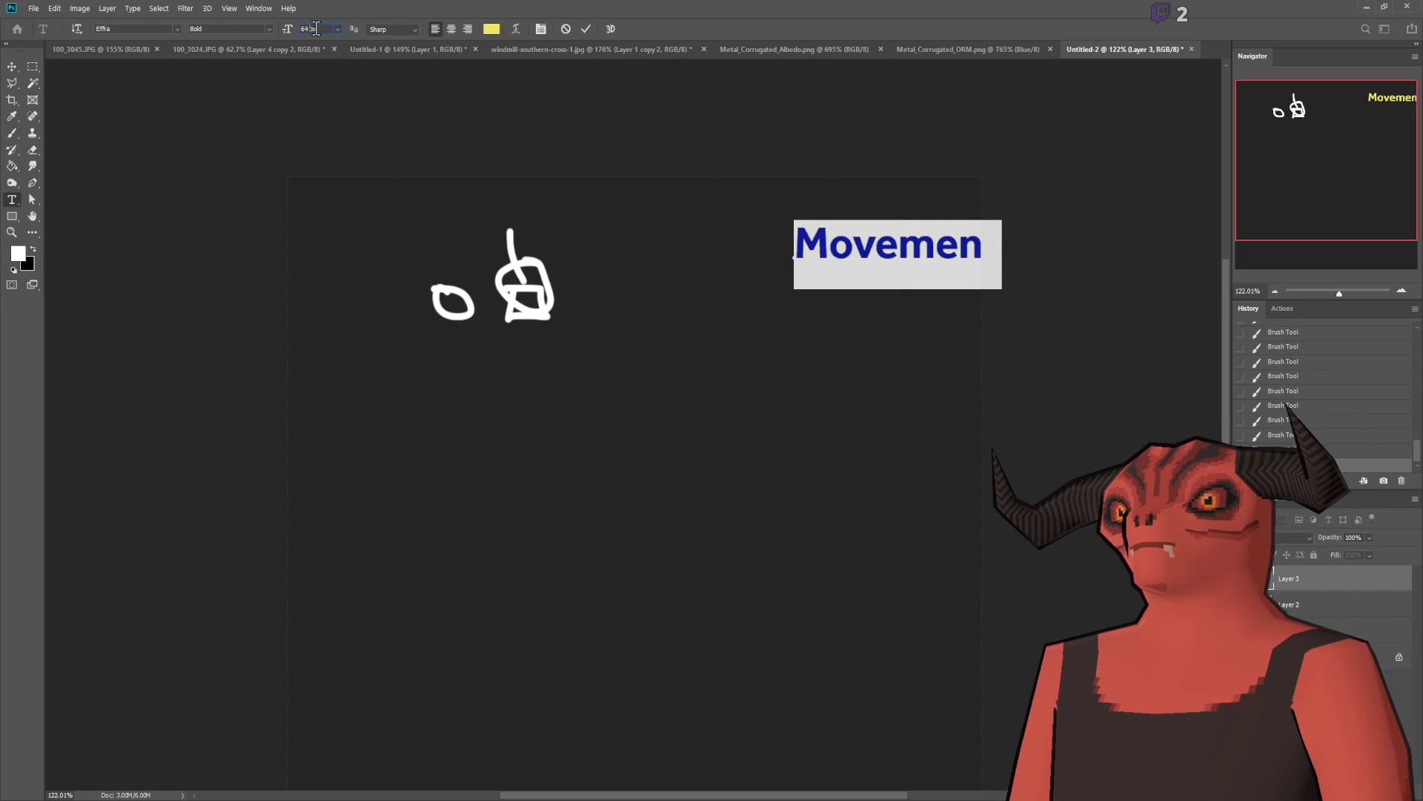
key("Return")
Step: Nudge the label left and down and prefix it to read '1. Movement'
left_click(12, 68)
mouse_move(811, 282)
left_mouse_down()
mouse_move(766, 279)
mouse_move(790, 303)
left_mouse_up()
left_click(12, 201)
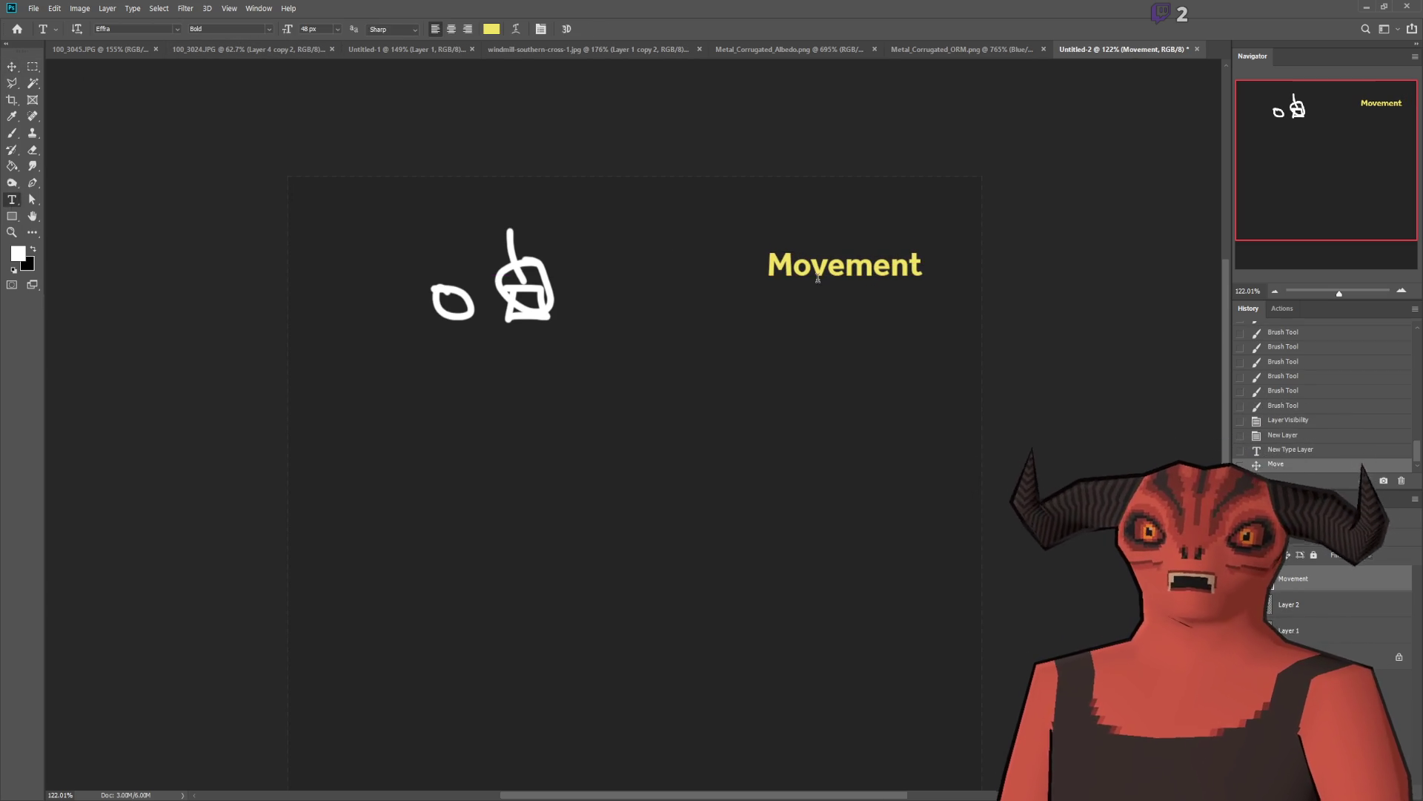
left_click(769, 265)
type("1.")
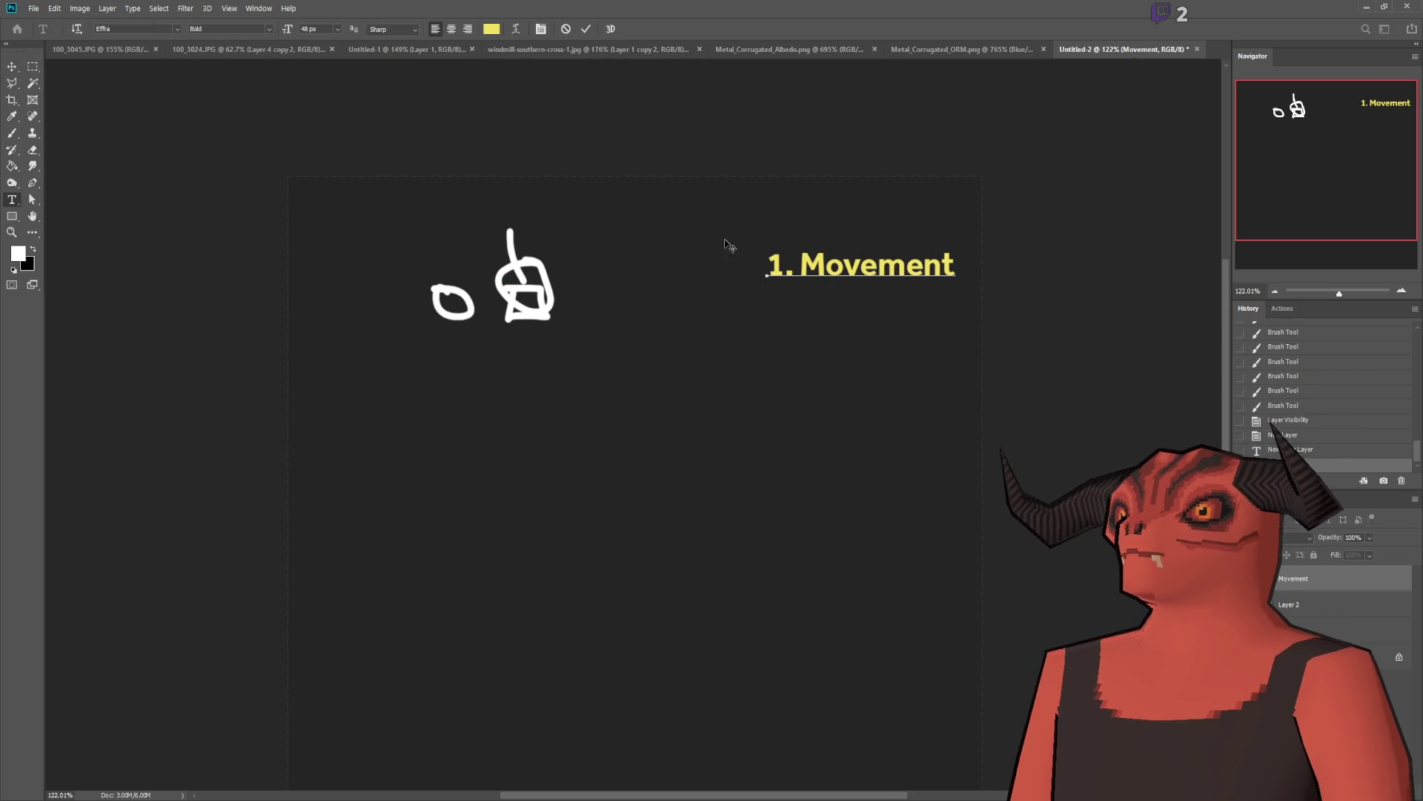
left_click(34, 69)
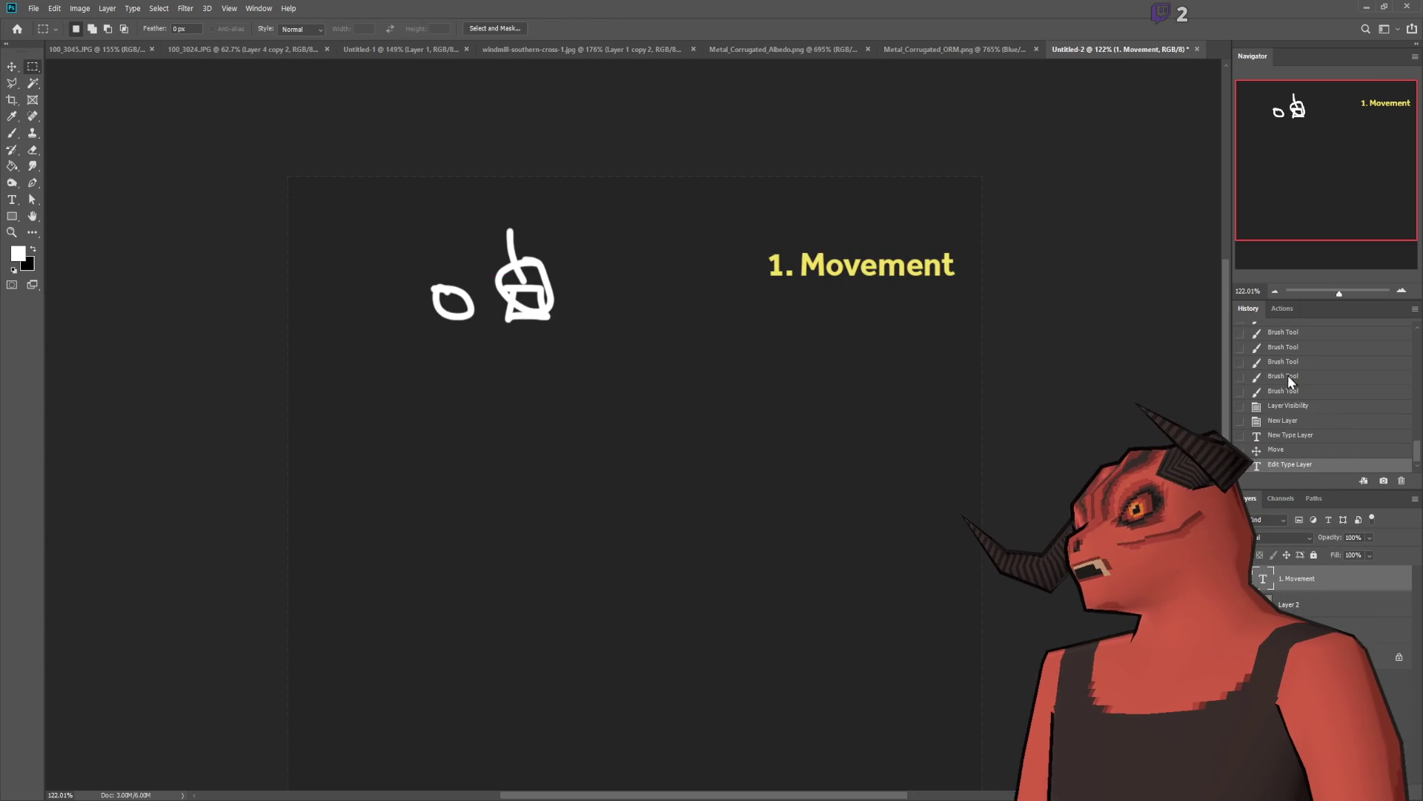
Step: Duplicate the label, move it straight down, and change it to '2. Turning'
key("ctrl+j")
key("v")
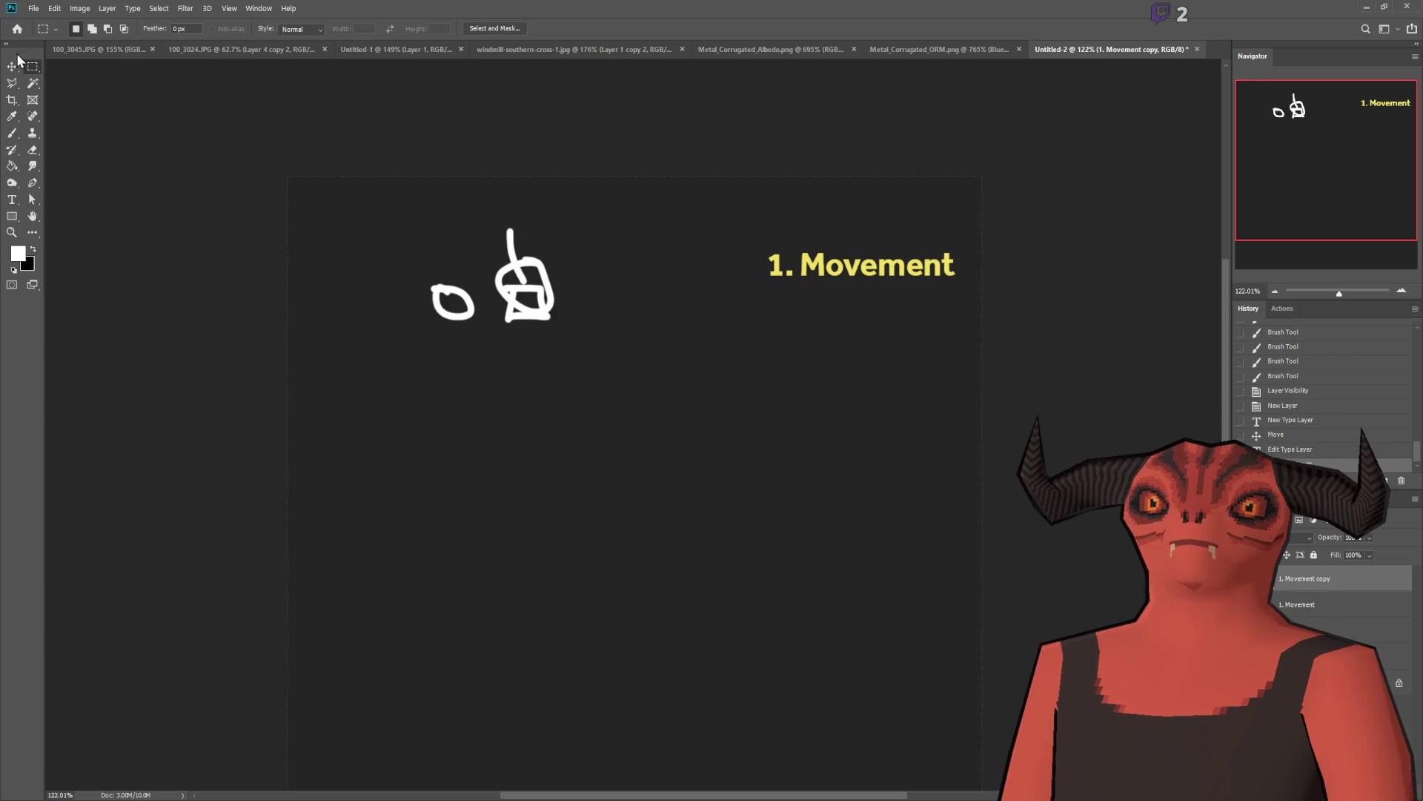
key("shift+Down")
key("shift+Down")
key("shift+Down")
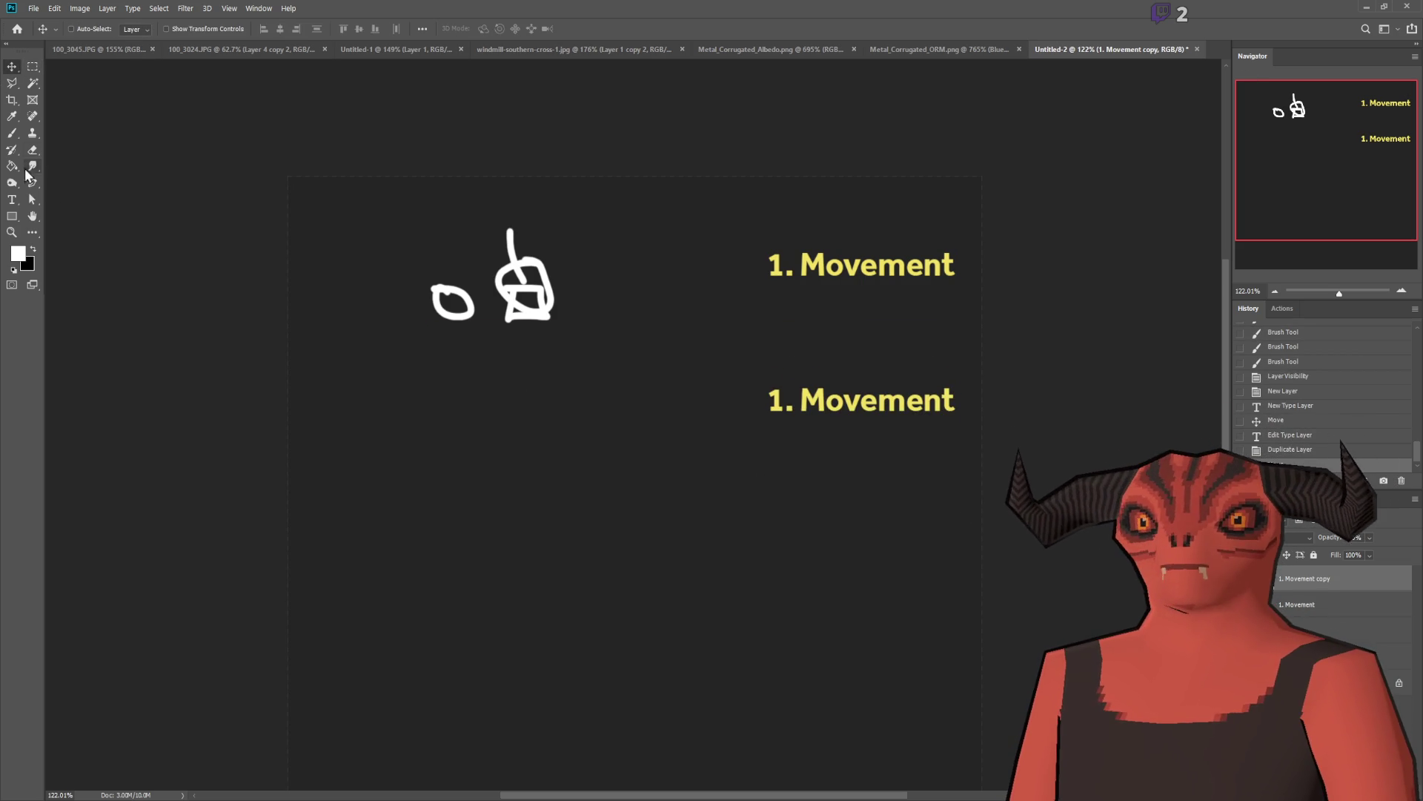
left_click(12, 199)
left_click_drag(801, 404, 970, 409)
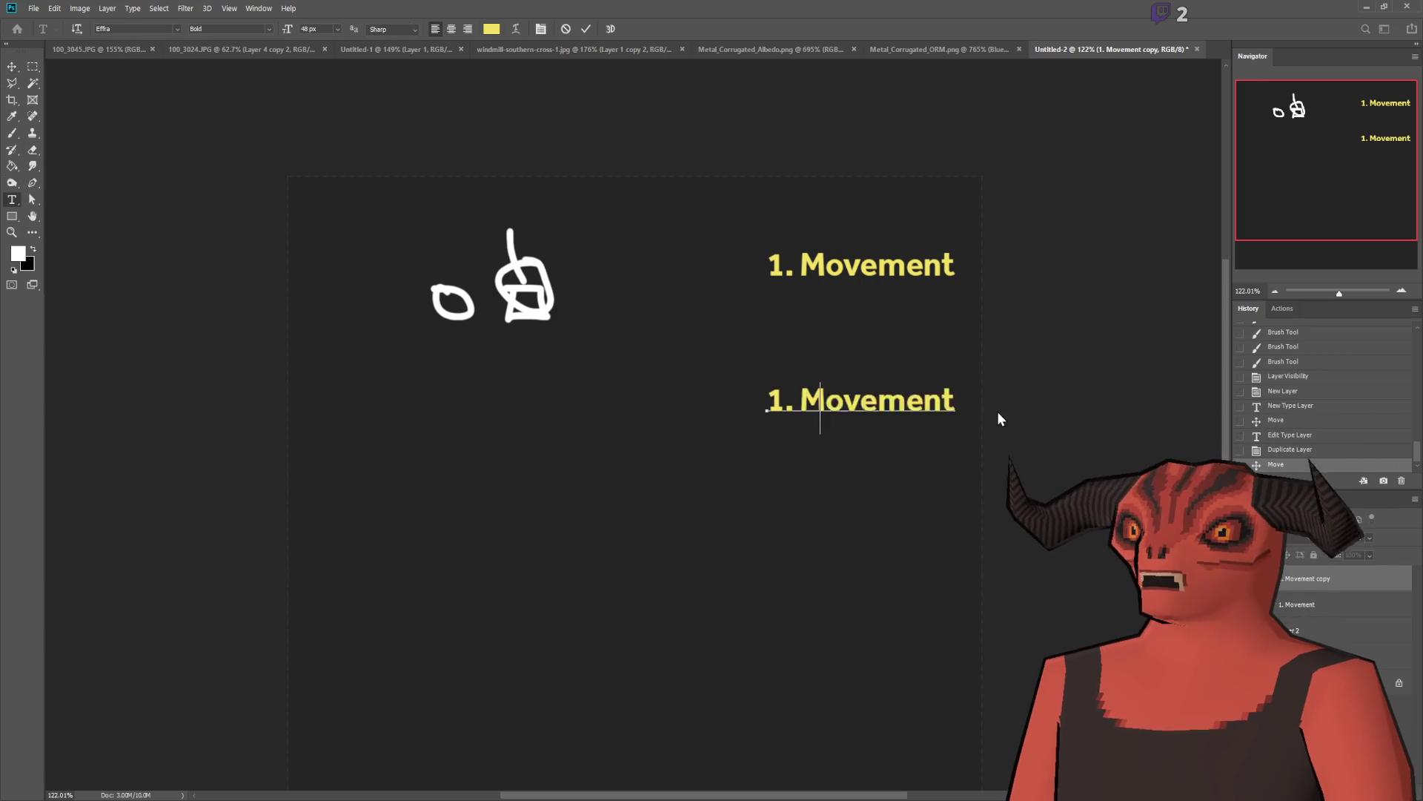
type("Turning")
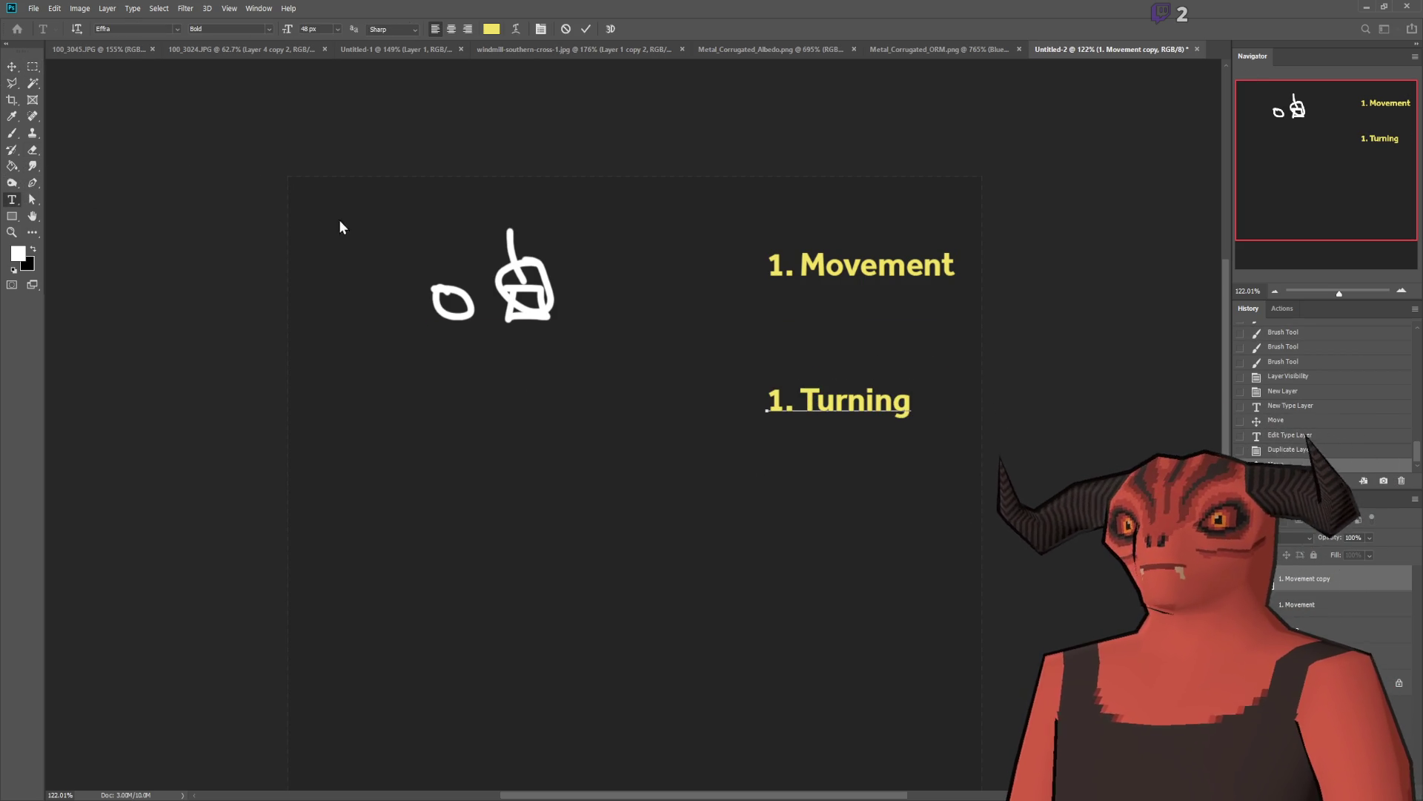
left_click_drag(764, 400, 835, 411)
type("2")
left_click(12, 66)
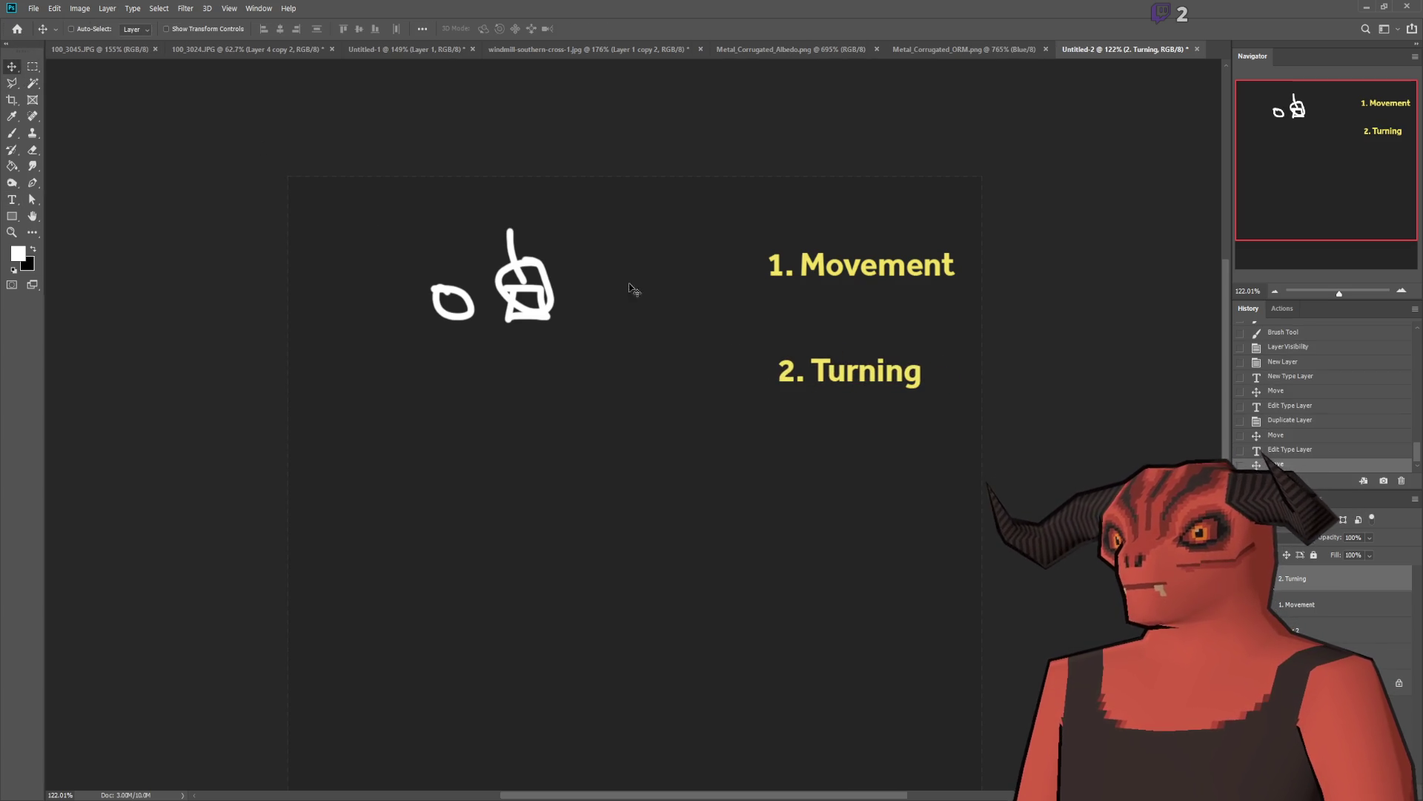
left_click(12, 133)
left_click(1349, 640)
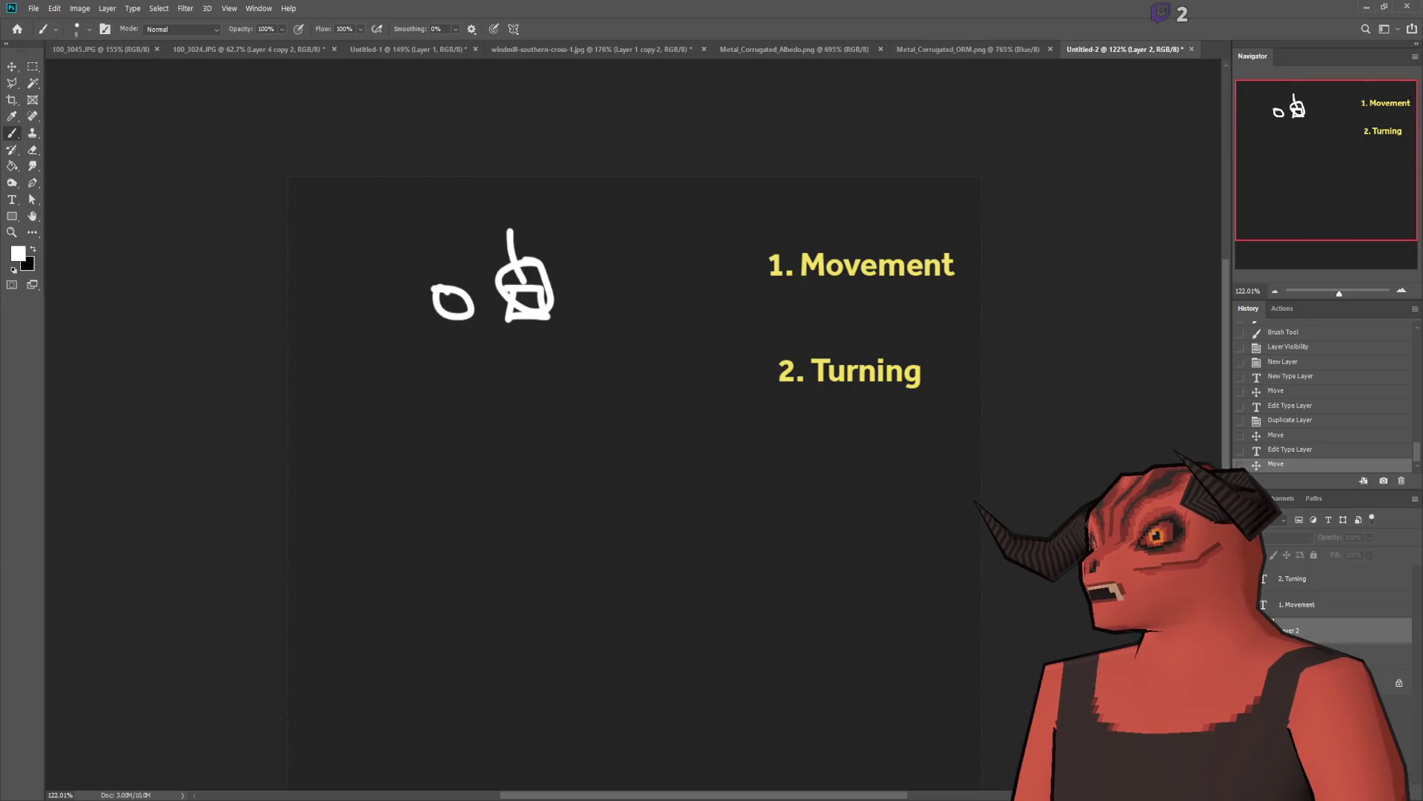
Step: On a new layer, paint an L-shaped corridor wall, undoing the bad inner strokes
key("ctrl+shift+alt+n")
scroll(833, 303, "up", 5)
mouse_move(502, 180)
left_mouse_down()
mouse_move(498, 307)
mouse_move(717, 305)
mouse_move(712, 172)
left_mouse_up()
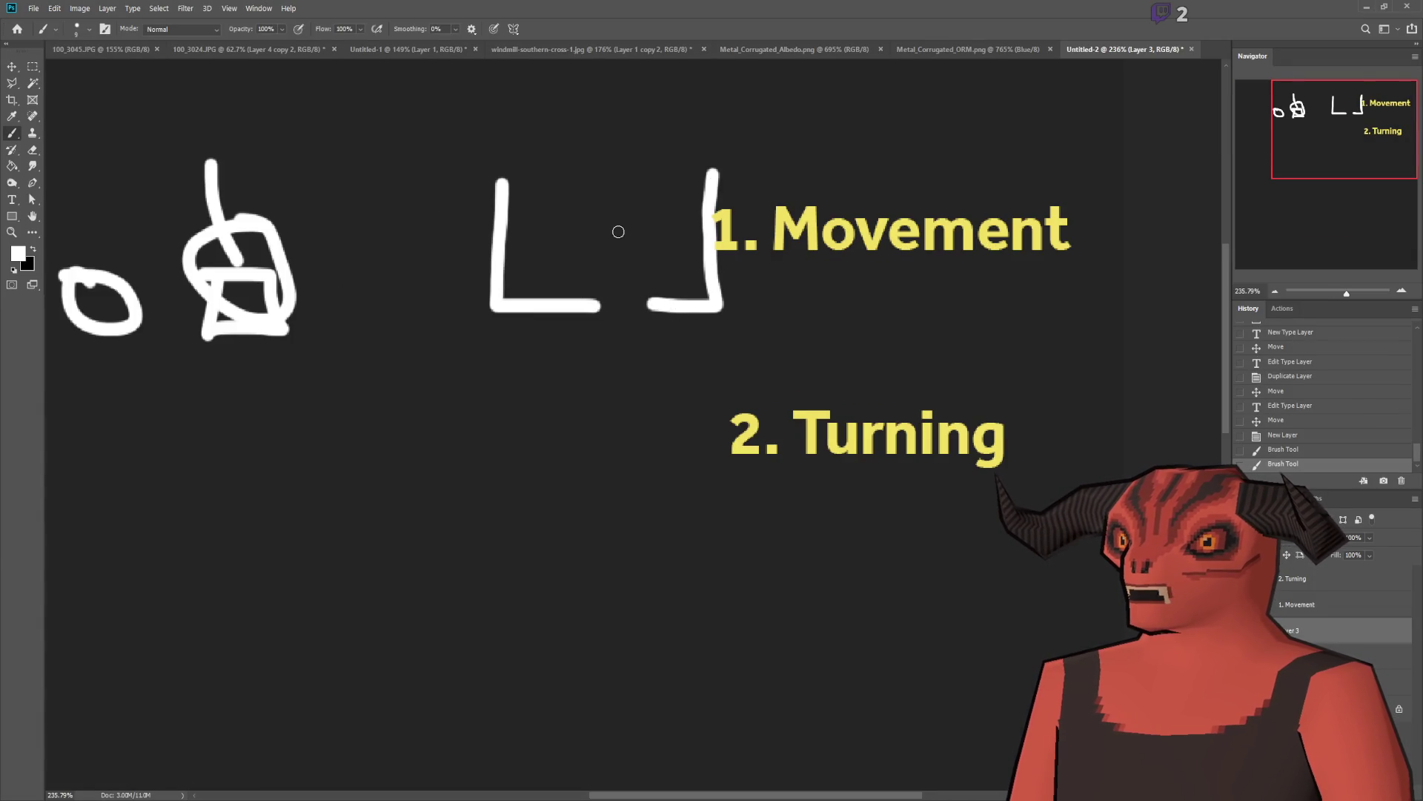
left_click_drag(513, 283, 602, 282)
key("ctrl+z")
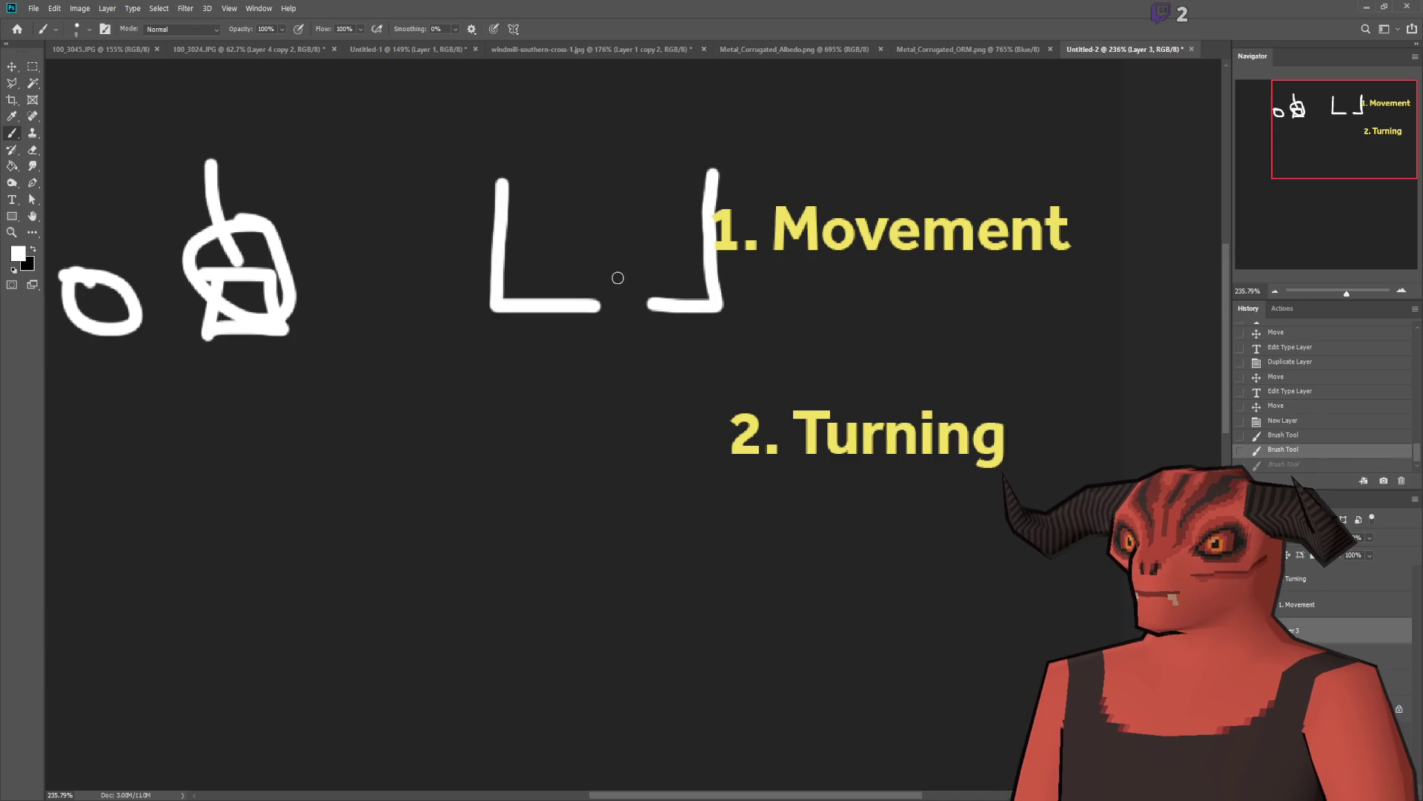
left_click_drag(527, 247, 596, 286)
key("ctrl+z")
Step: Dab a dotted centre line down the corridor
left_click(619, 200)
left_click(619, 219)
left_click(619, 237)
left_click(619, 256)
left_click(620, 278)
left_click(620, 300)
left_click(621, 326)
left_click(622, 354)
left_click(623, 368)
left_click(622, 390)
left_click(622, 412)
Step: Paint the outer and inner walls turning left, with a row of dashes across the turn
mouse_move(683, 317)
left_mouse_down()
mouse_move(678, 474)
mouse_move(642, 493)
mouse_move(521, 485)
left_mouse_up()
mouse_move(584, 412)
left_mouse_down()
mouse_move(514, 414)
mouse_move(576, 393)
mouse_move(586, 308)
left_mouse_up()
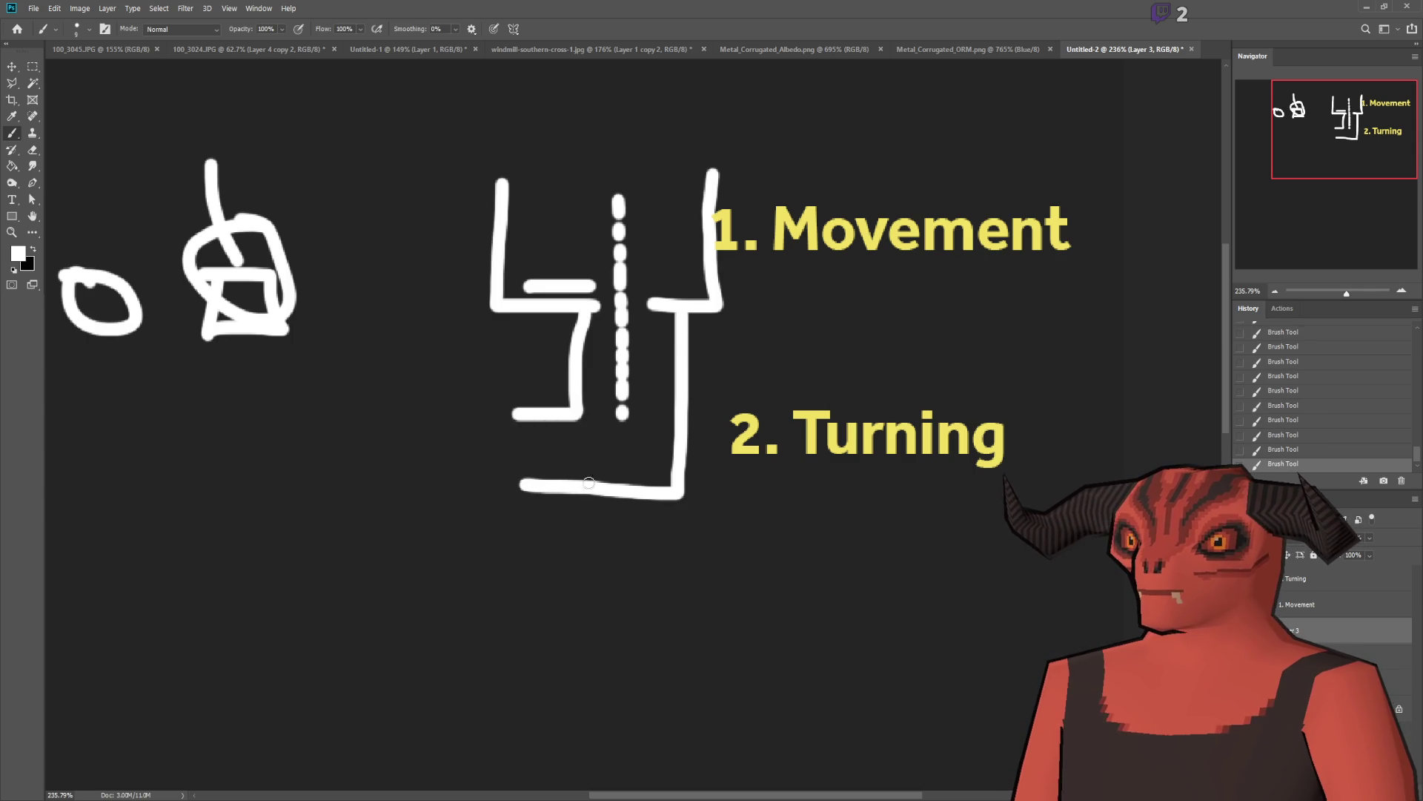
left_click(648, 432)
left_click(601, 432)
left_click(564, 435)
left_click(526, 435)
Step: Continue the walls down into a new corridor with a dotted centre line, then fit the canvas
scroll(522, 435, "down", 3)
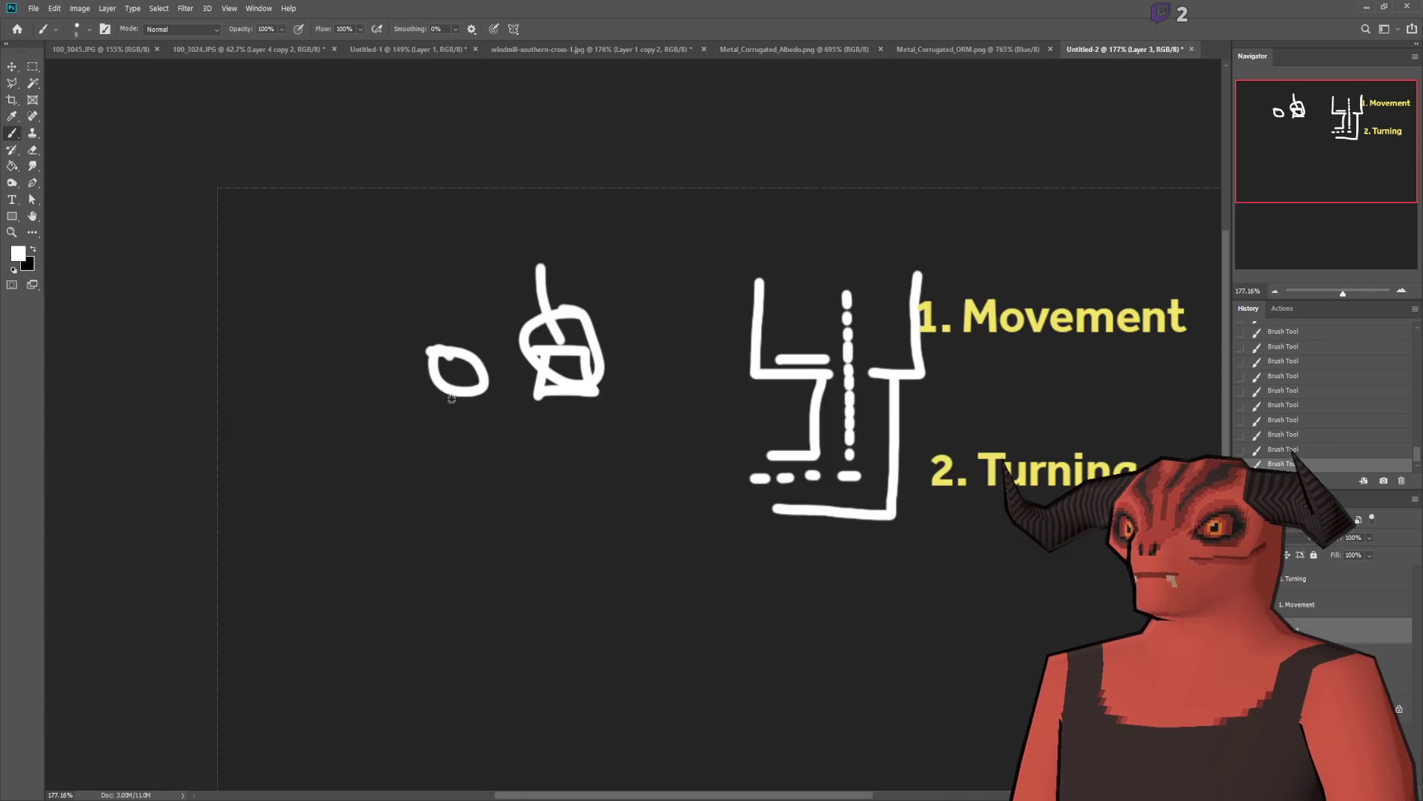
scroll(882, 423, "up", 3)
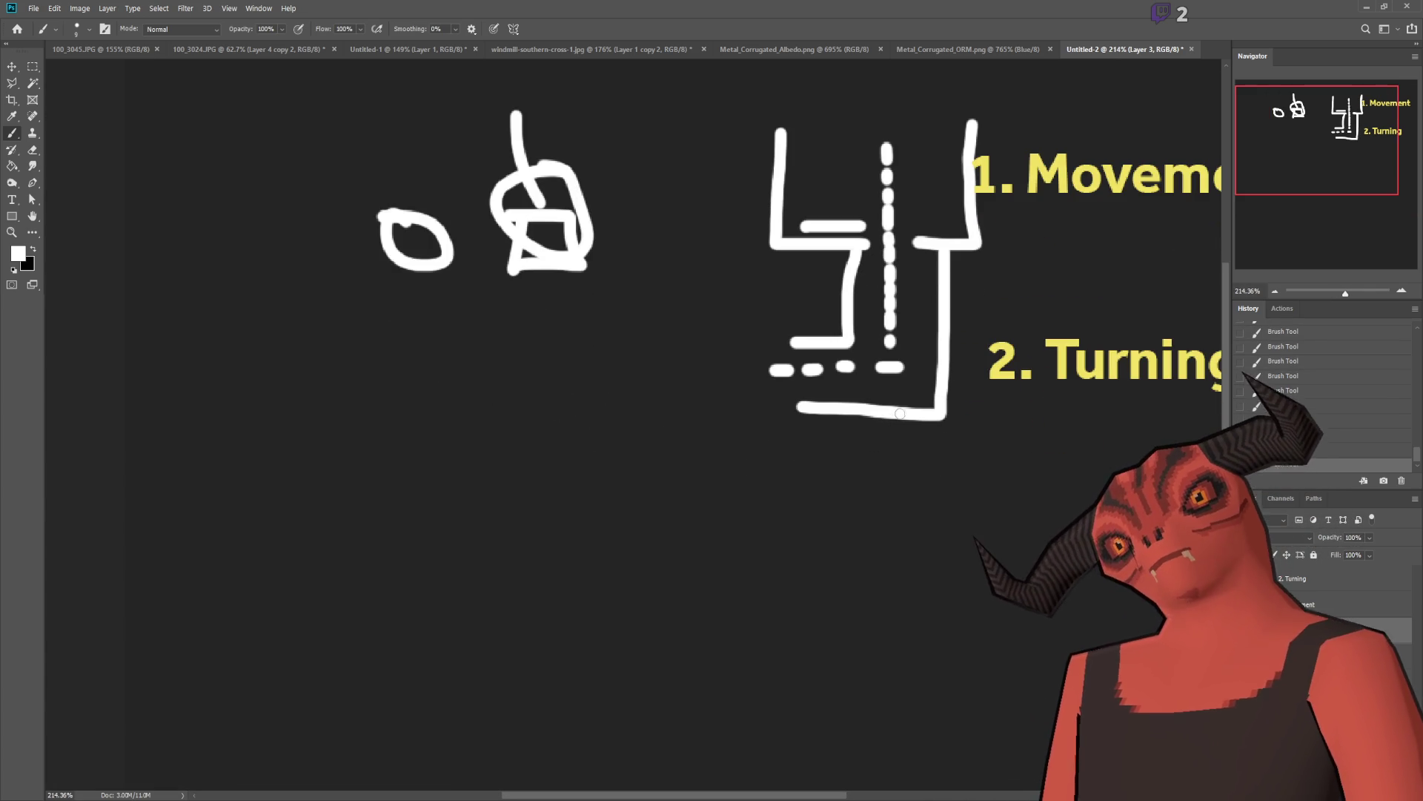
mouse_move(790, 342)
left_mouse_down()
mouse_move(722, 343)
mouse_move(709, 486)
left_mouse_up()
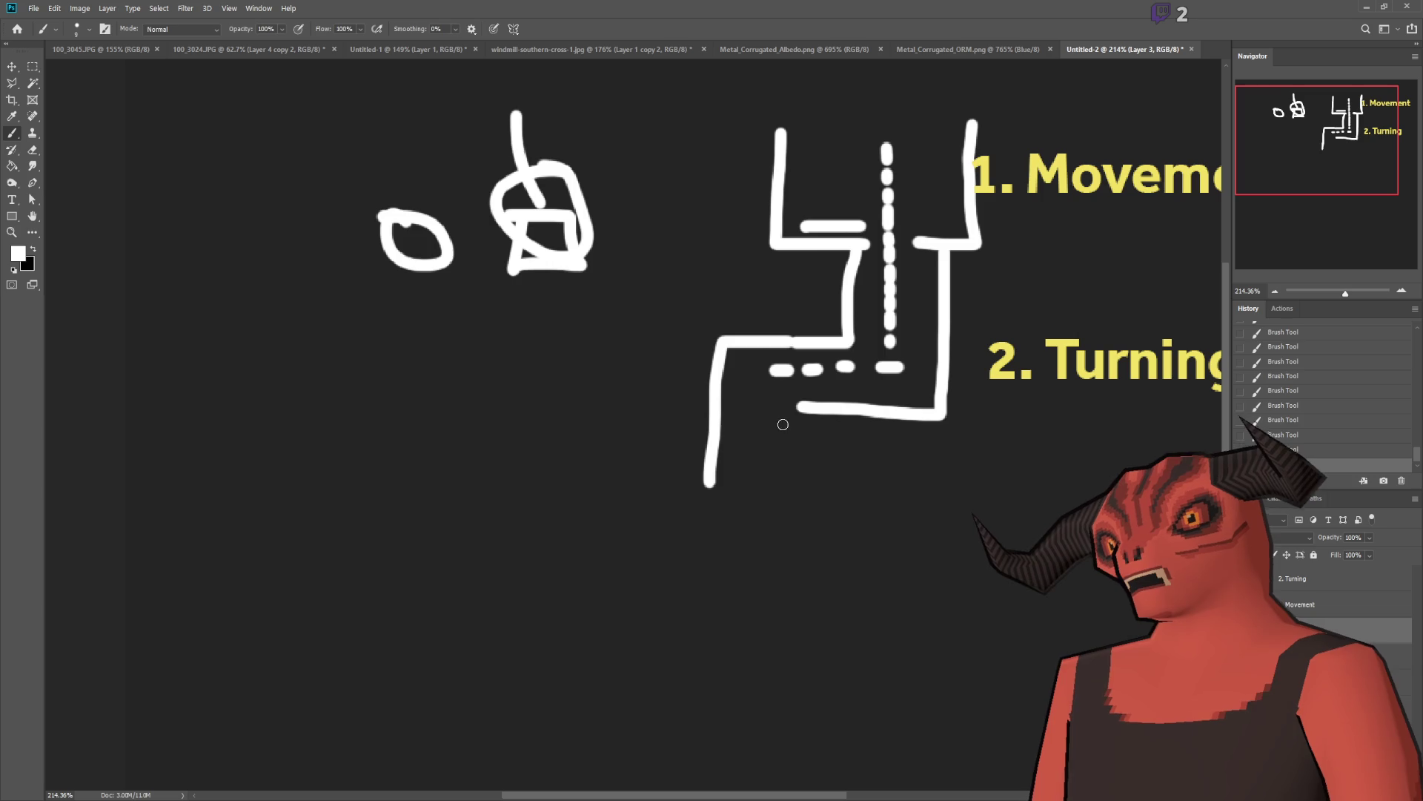
left_click_drag(788, 407, 779, 529)
left_click_drag(750, 371, 742, 513)
key("ctrl+0")
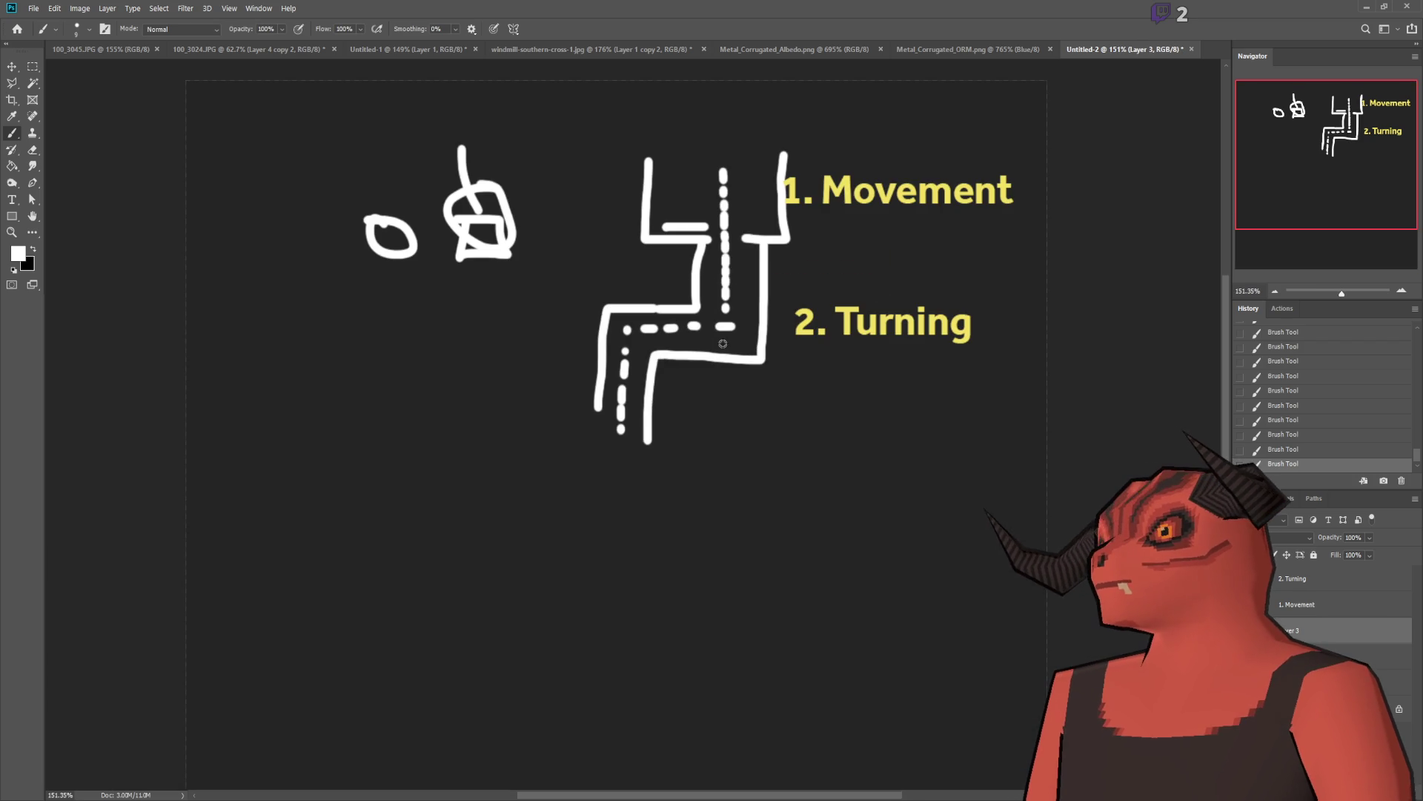
scroll(723, 343, "down", 2)
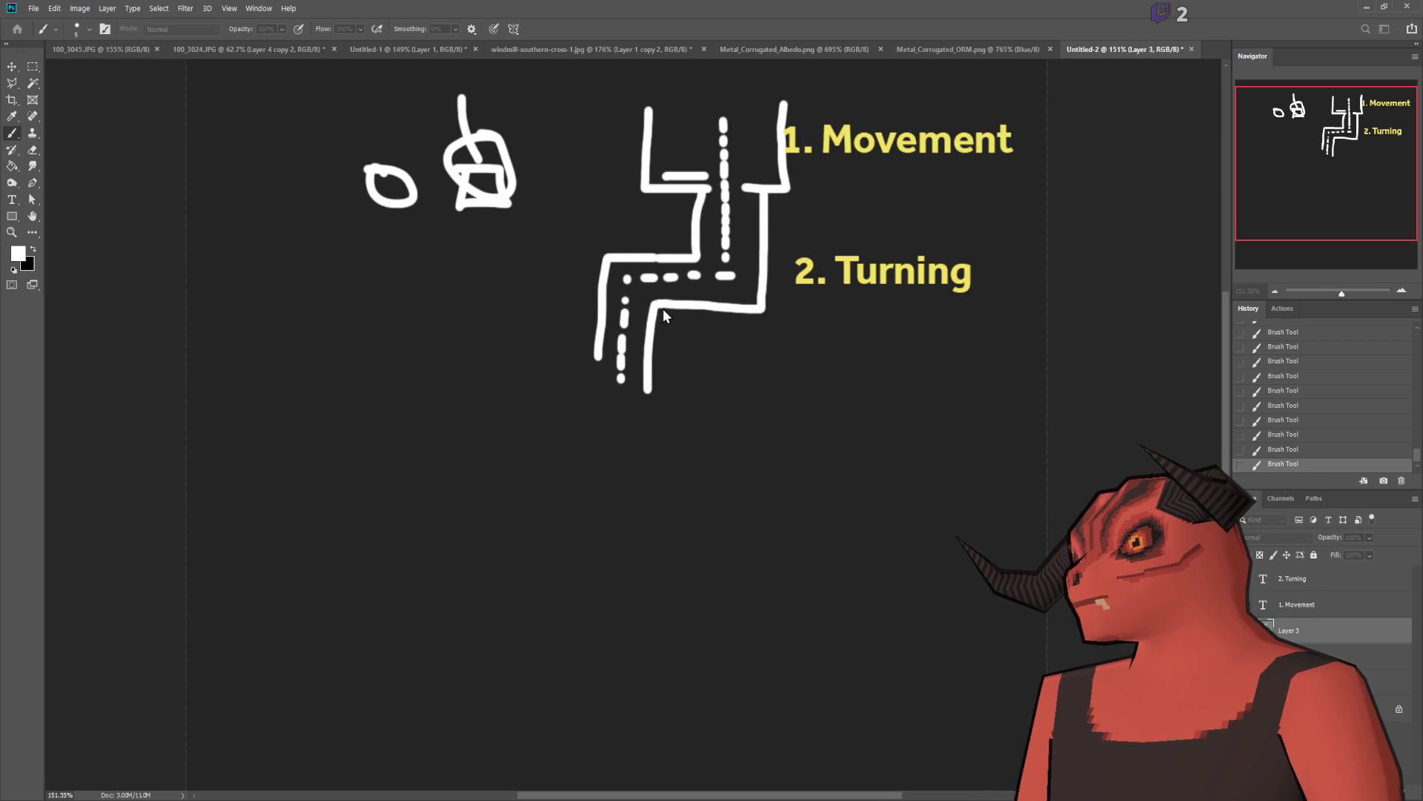
key("Return")
Step: Fill the enlarged canvas dark grey with the Paint Bucket and check the layers' visibility
key("ctrl+0")
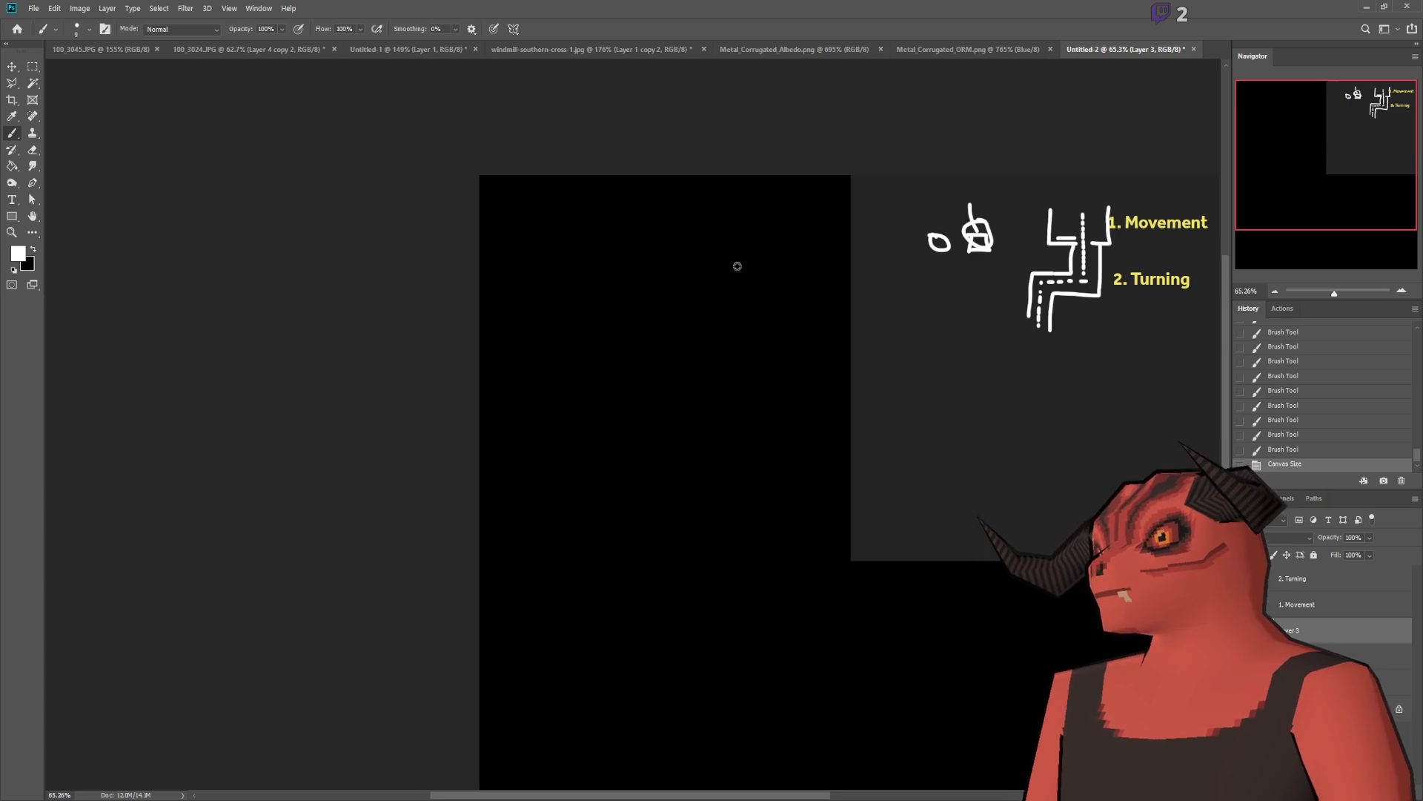
left_click(12, 165)
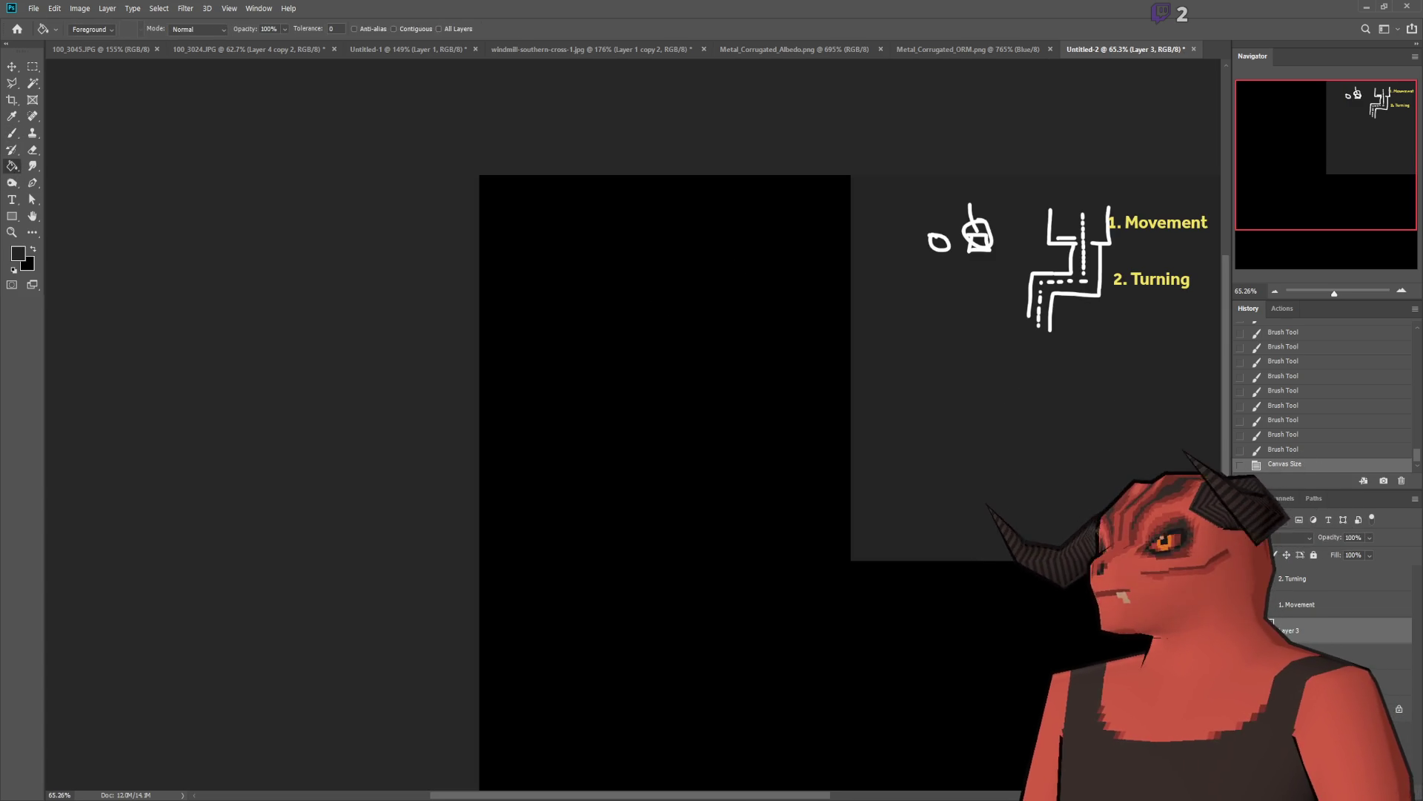
left_click(727, 573)
scroll(727, 573, "up", 5)
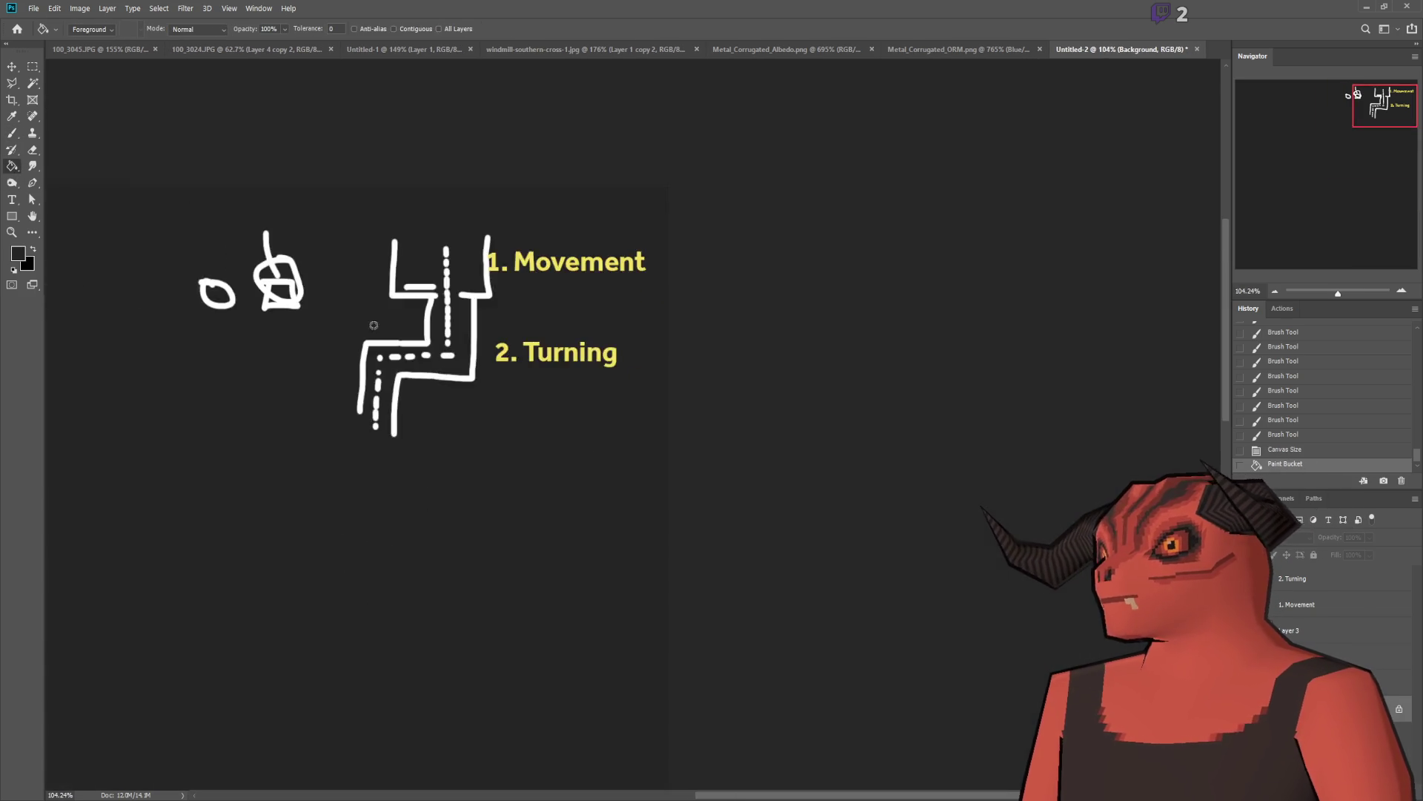
left_click(1294, 630)
scroll(1104, 552, "down", 1)
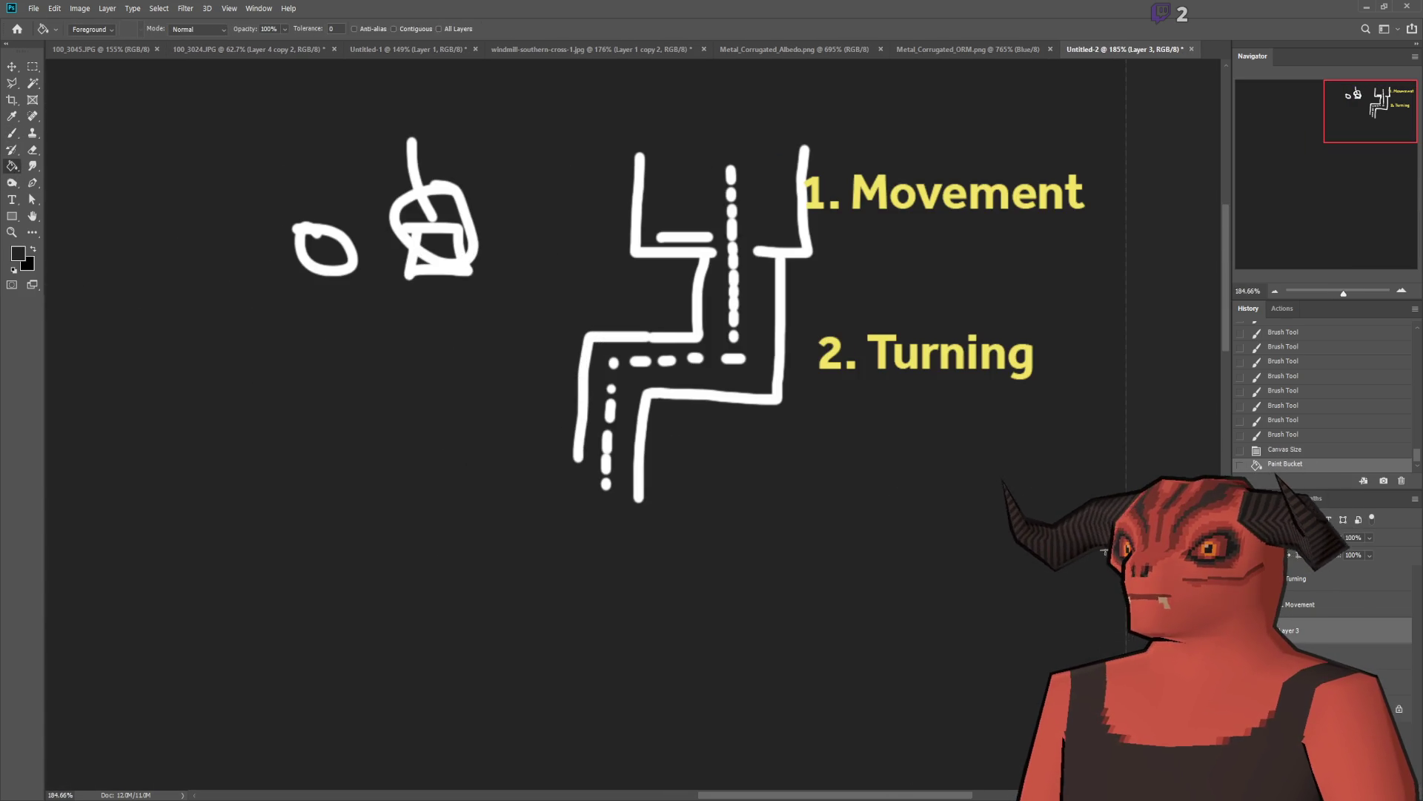
left_click(1246, 630)
left_click(1246, 630)
left_click(12, 132)
Step: Duplicate the '2. Turning' label and move the copy below the drawing
left_click(1320, 580)
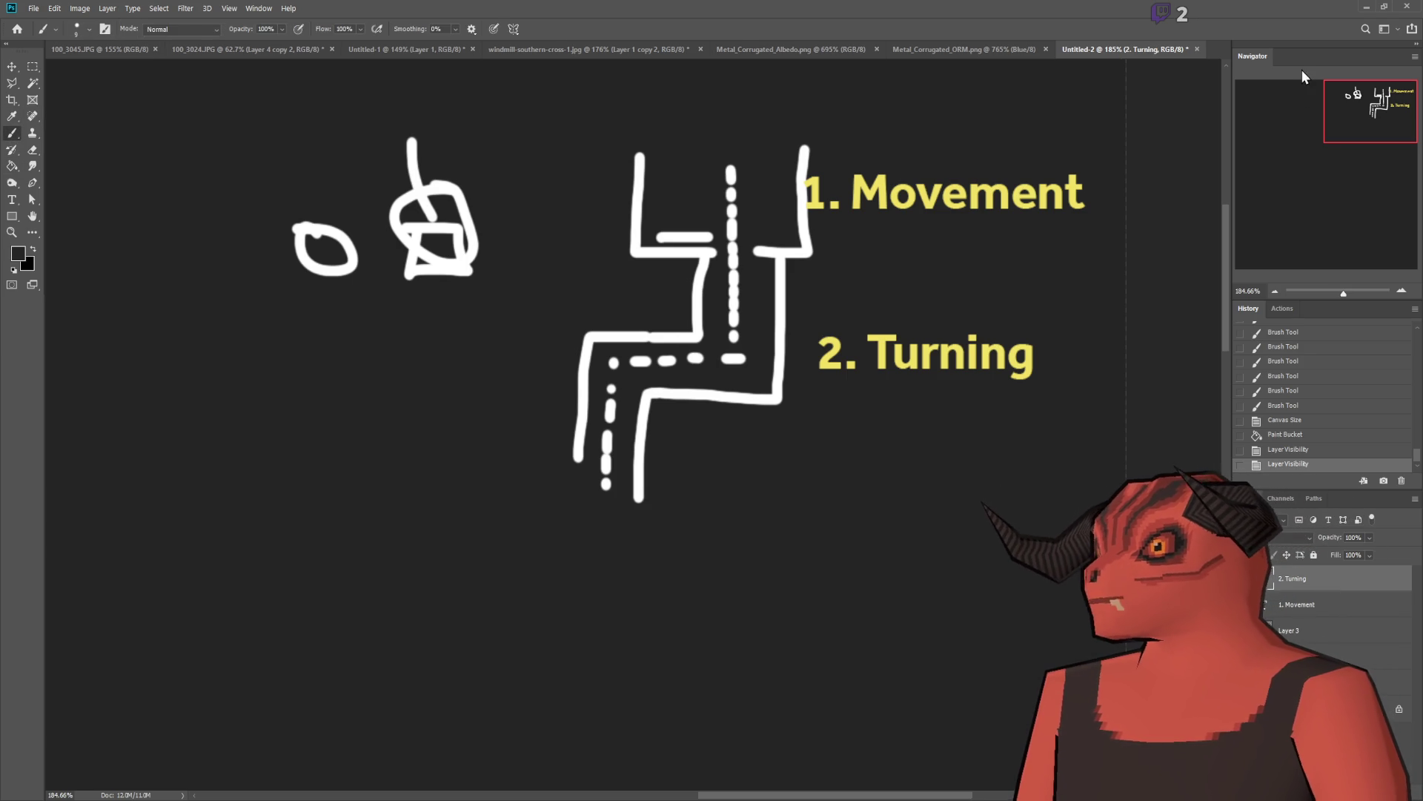
key("ctrl+j")
scroll(245, 185, "down", 8)
key("v")
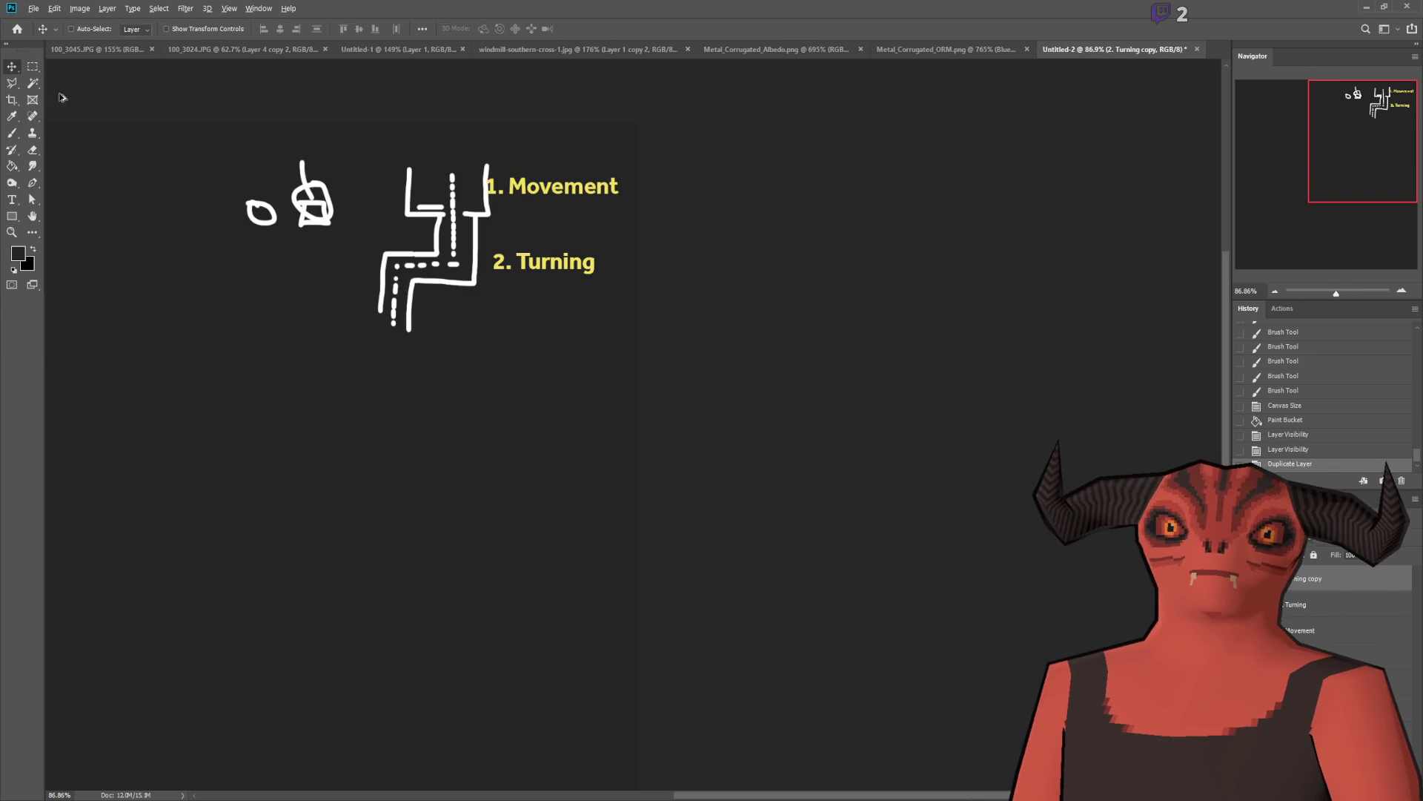
scroll(185, 169, "up", 5)
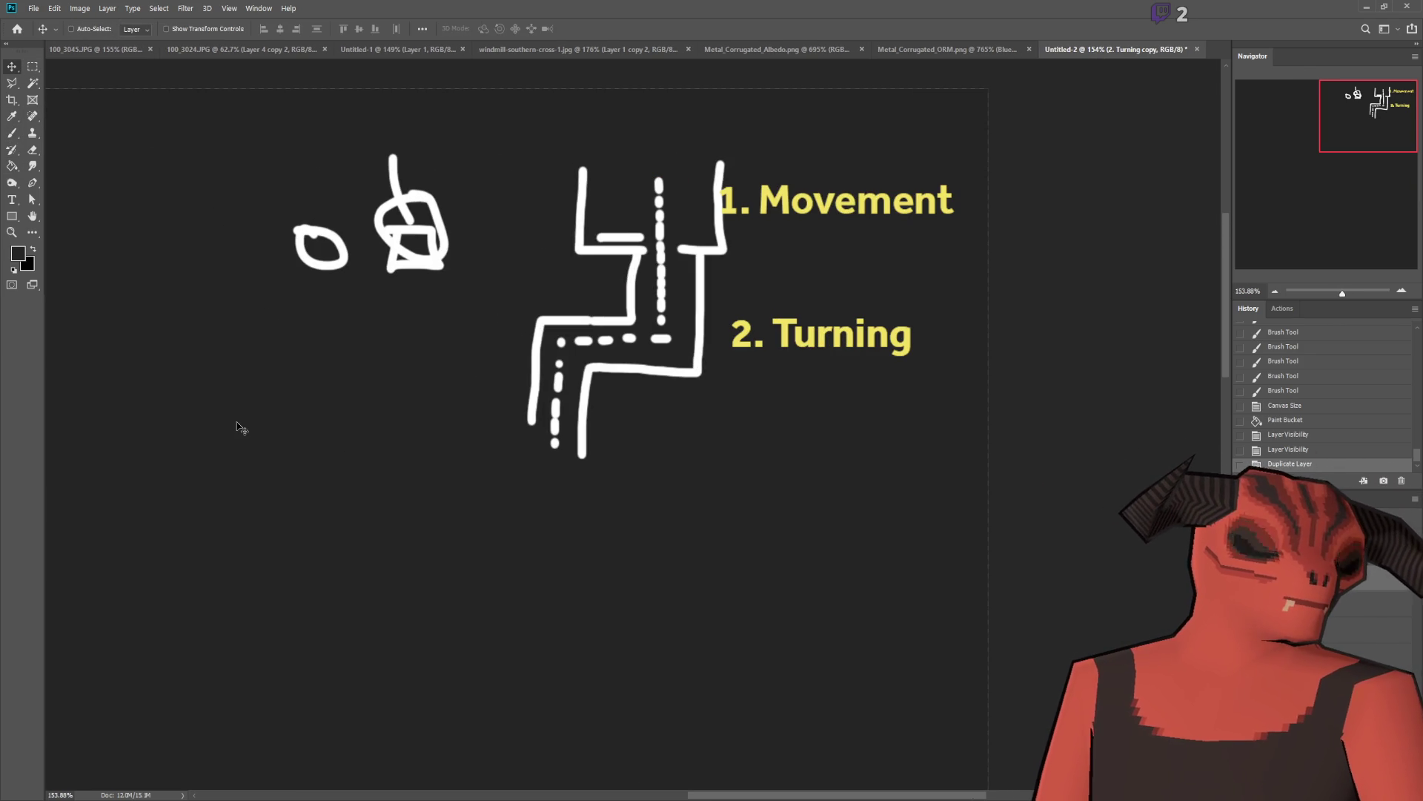
mouse_move(812, 367)
left_mouse_down()
mouse_move(753, 499)
mouse_move(676, 516)
left_mouse_up()
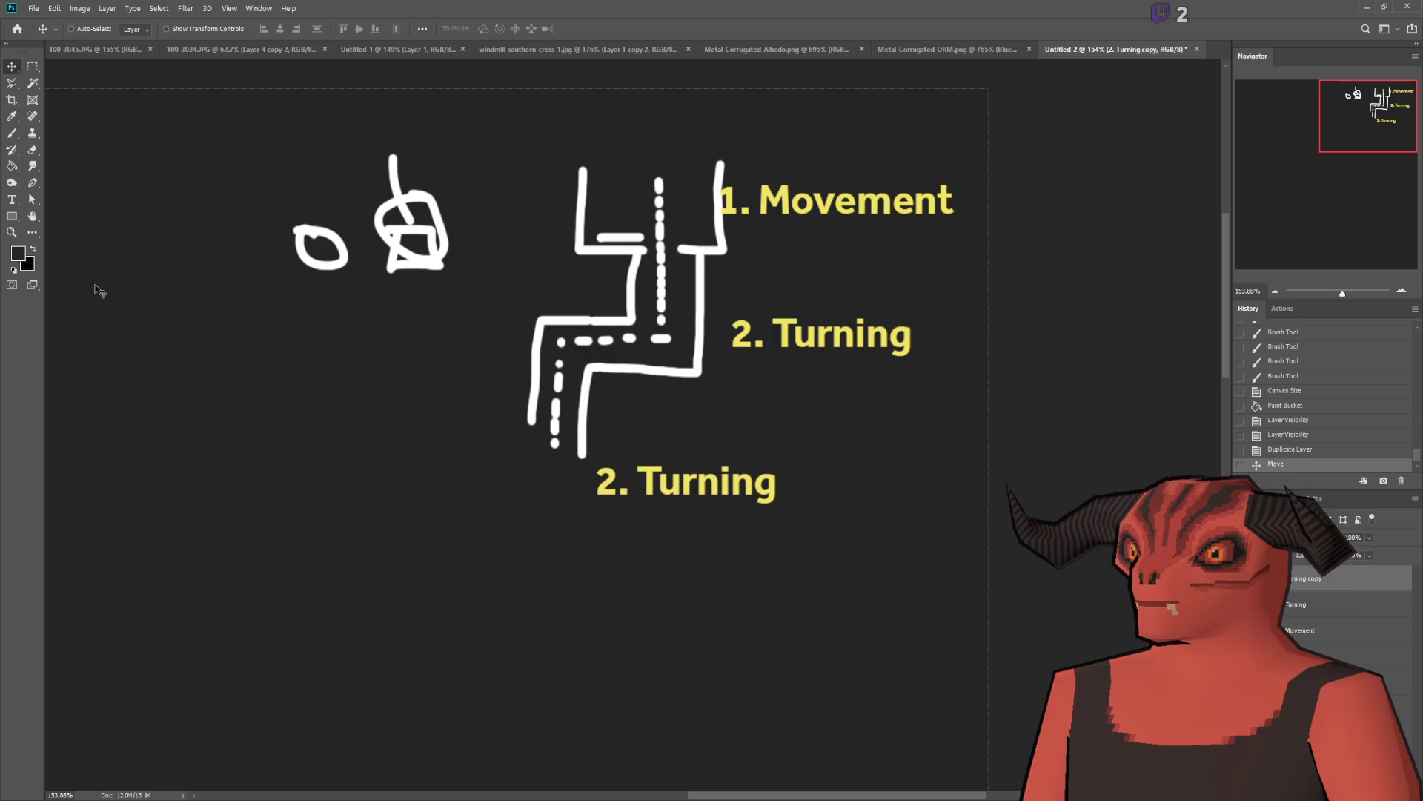
Step: Change the copy to '3. Stairs' and move it up beside the corridor's end
left_click(12, 199)
double_click(610, 482)
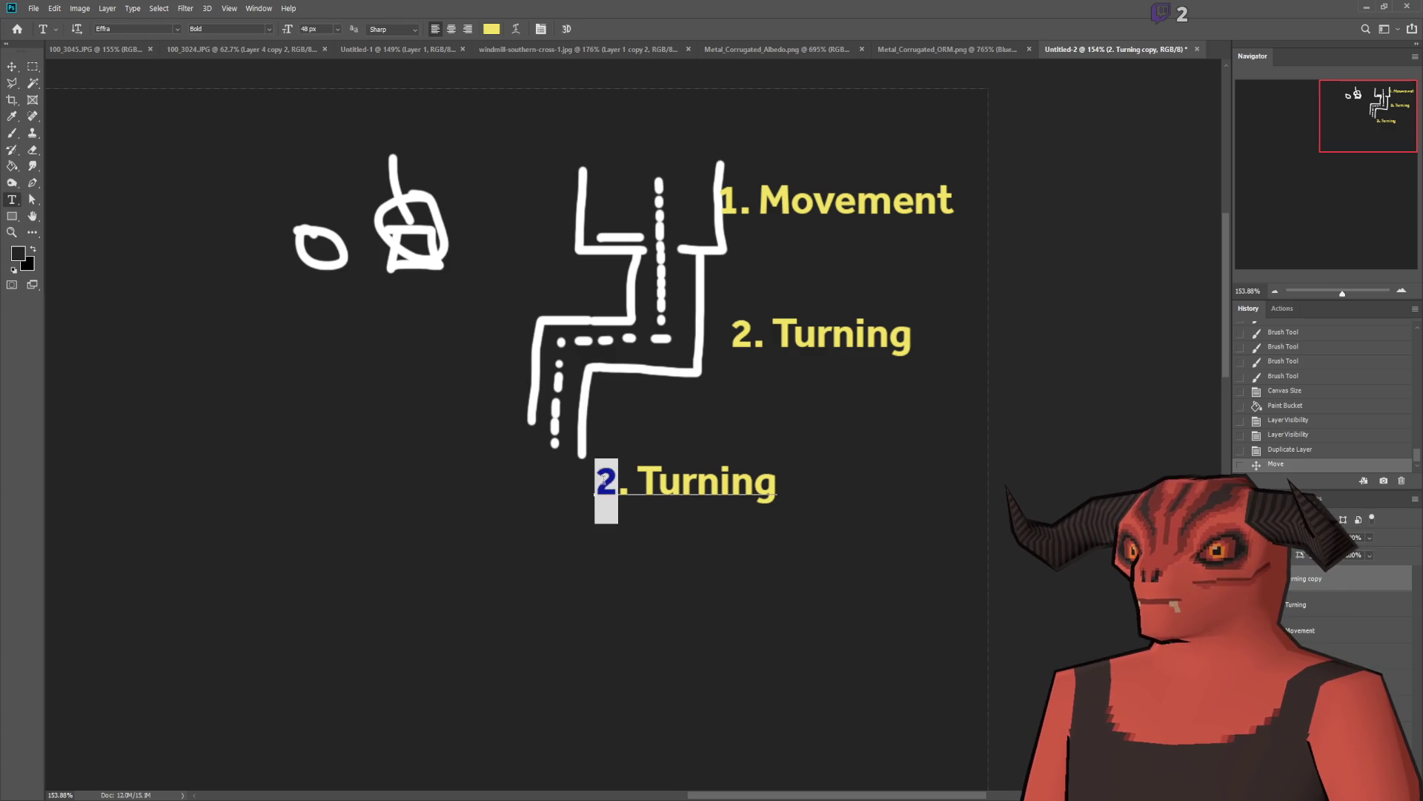
type("3")
left_click_drag(636, 482, 792, 483)
type("Stairs")
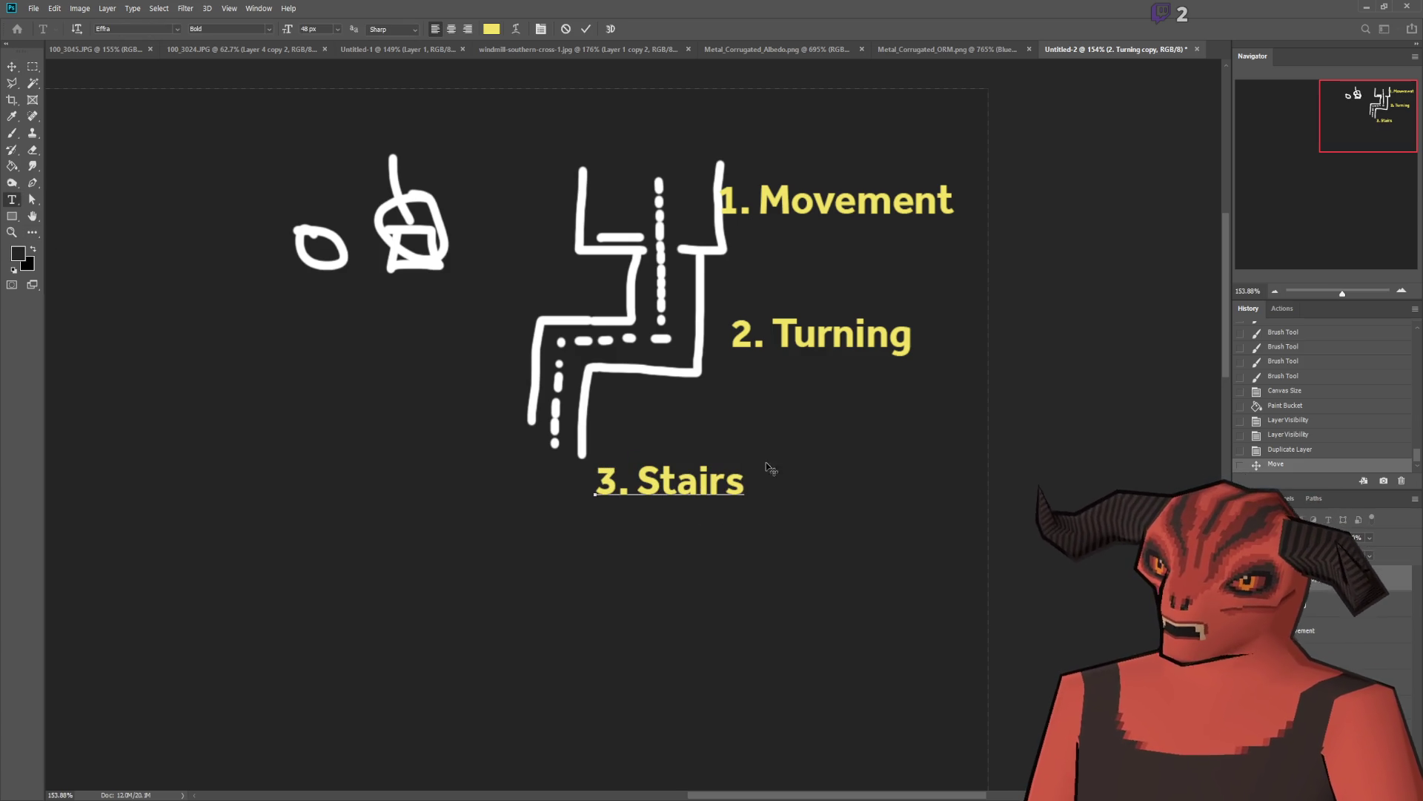
left_click(12, 67)
left_click_drag(659, 468, 661, 427)
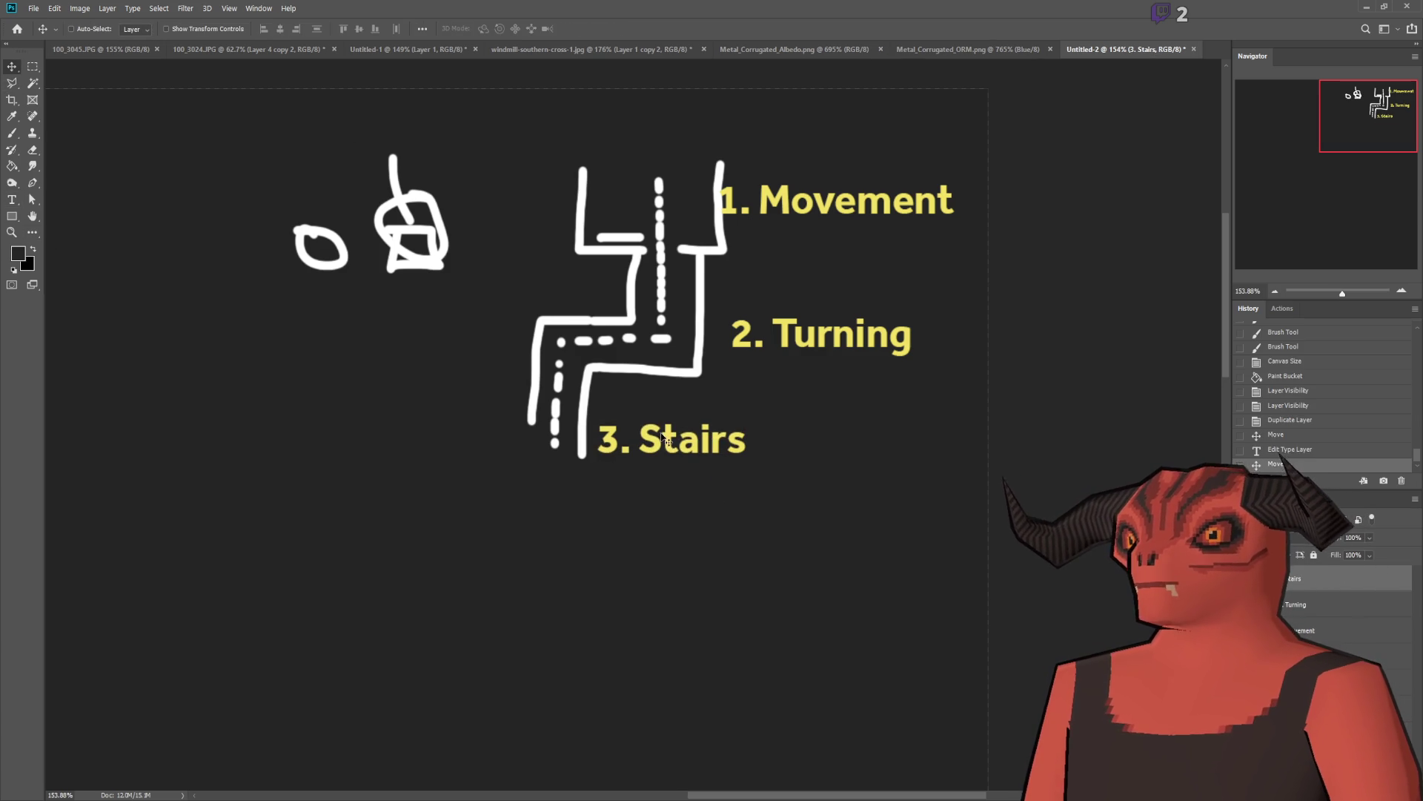
Step: Sample white and brush slanted walls down from the corridor bend beside '3. Stairs'
left_click(12, 133)
left_click(533, 331, "alt")
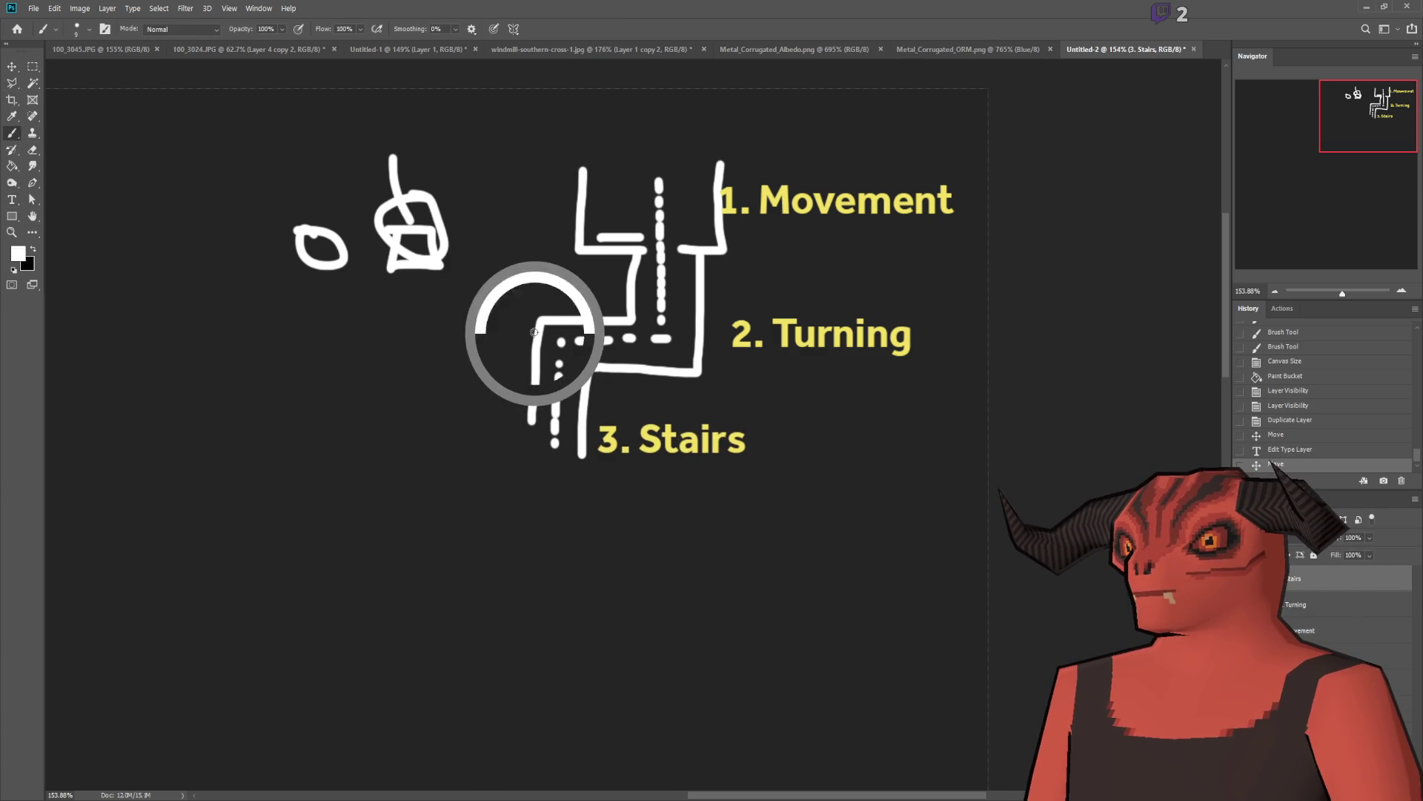
scroll(586, 535, "up", 3)
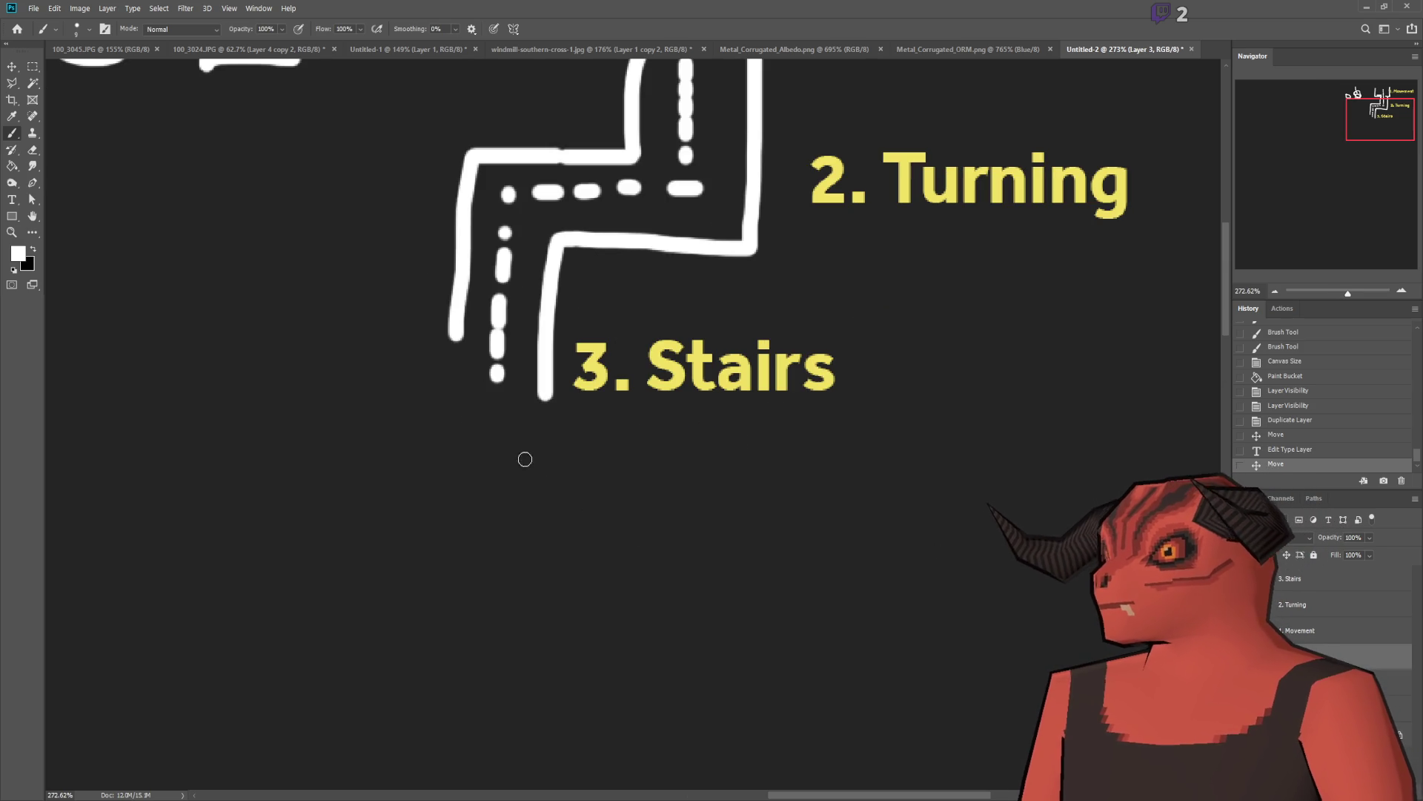
mouse_move(447, 333)
left_mouse_down()
mouse_move(455, 492)
mouse_move(506, 532)
left_mouse_up()
mouse_move(544, 397)
left_mouse_down()
mouse_move(542, 468)
mouse_move(621, 461)
left_mouse_up()
scroll(699, 426, "down", 5)
scroll(652, 245, "up", 2)
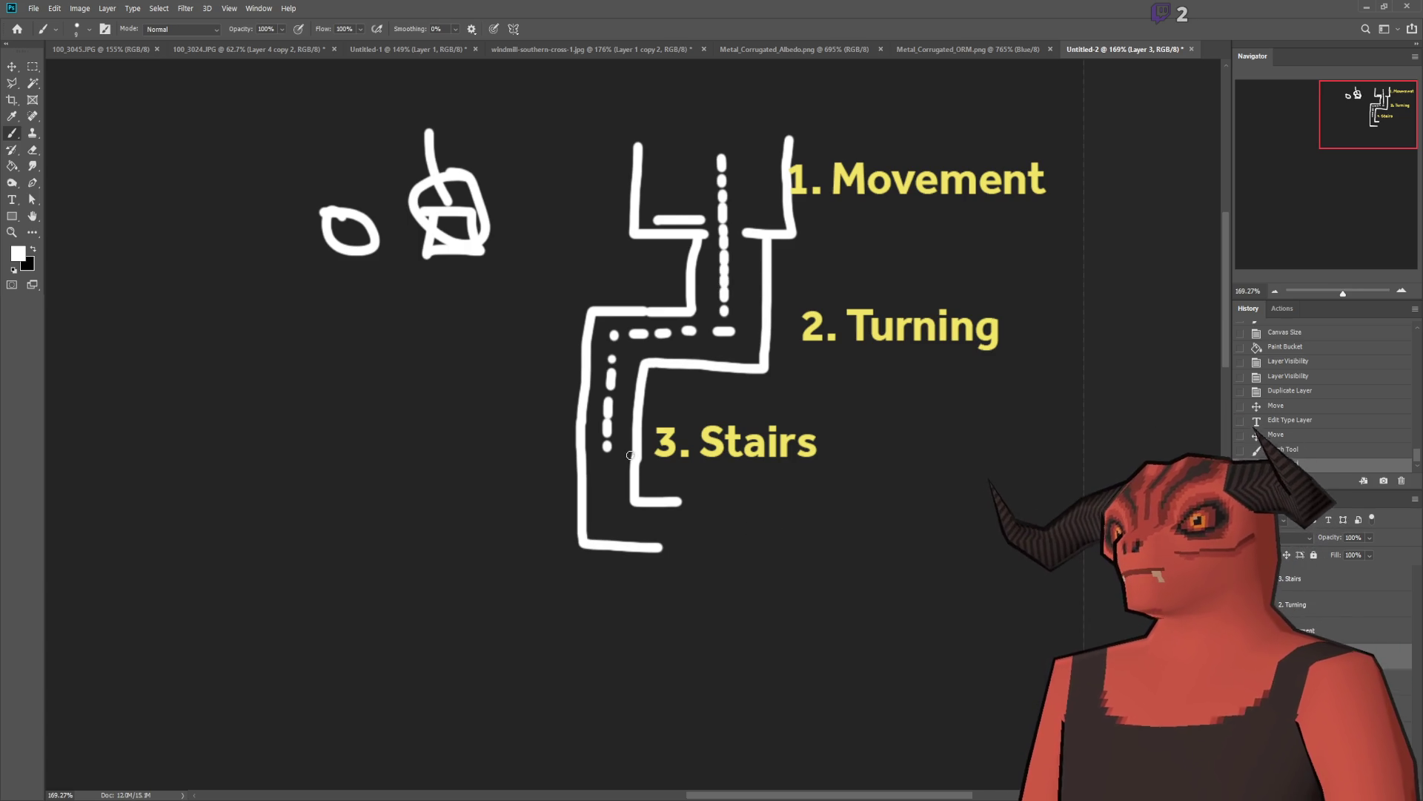
scroll(630, 455, "down", 1)
scroll(606, 380, "up", 1)
mouse_move(627, 321)
left_mouse_down()
mouse_move(510, 525)
mouse_move(564, 577)
mouse_move(639, 582)
left_mouse_up()
Step: Brush the inner diagonal wall and delete the old vertical corridor with a polygonal selection
mouse_move(585, 524)
left_mouse_down()
mouse_move(563, 513)
mouse_move(676, 384)
left_mouse_up()
left_click(11, 83)
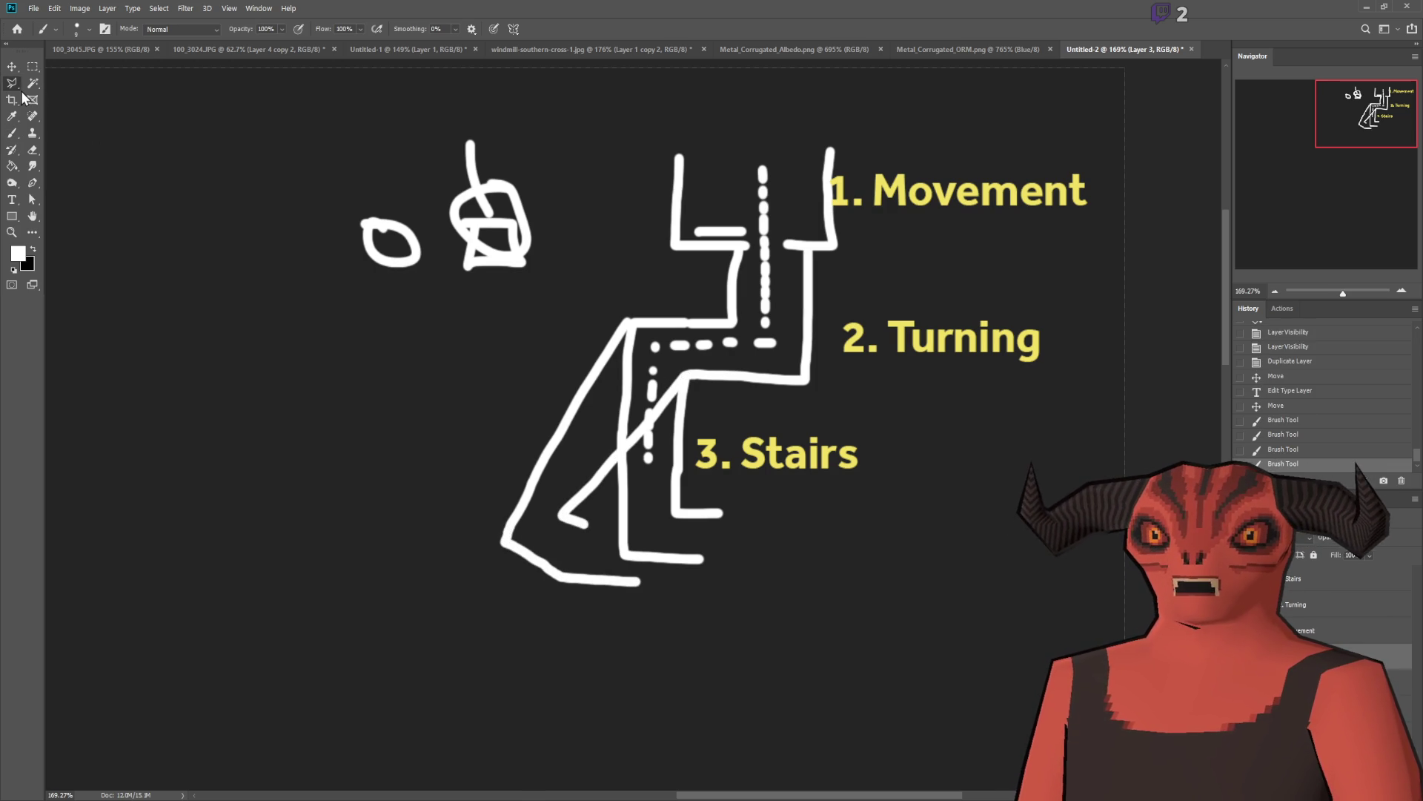
left_click(689, 380)
left_click(575, 510)
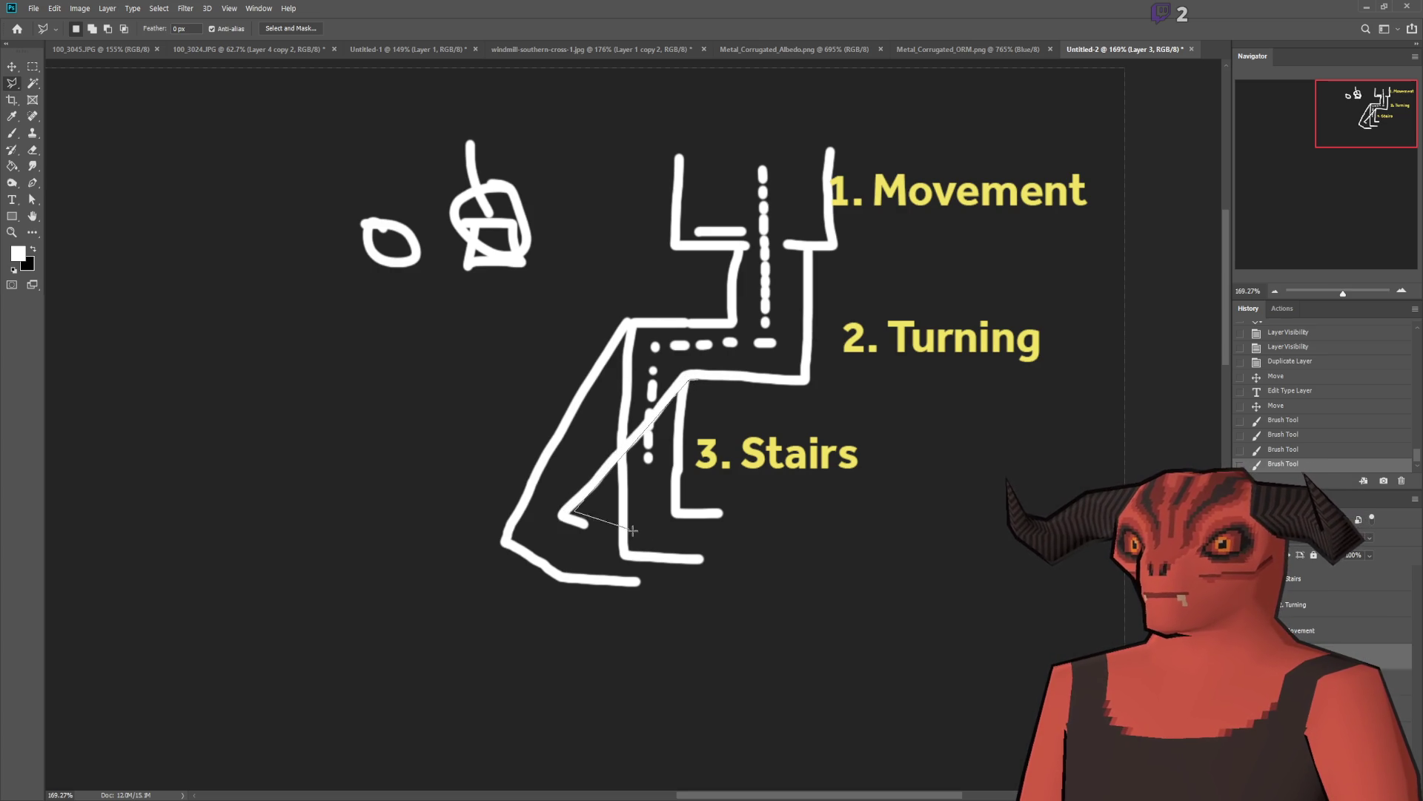
left_click(602, 511)
left_click(609, 563)
left_click(726, 585)
left_click(758, 544)
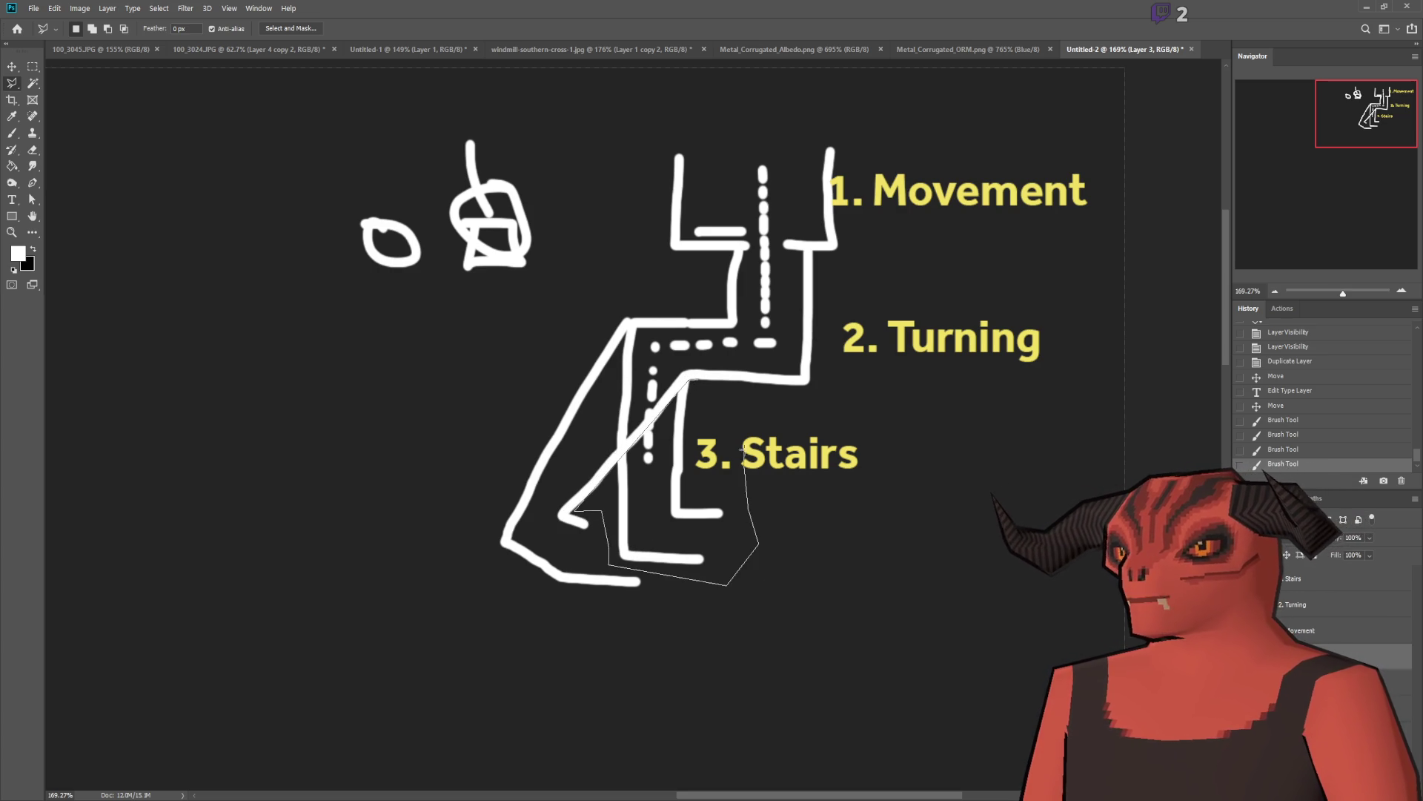
left_click(689, 380)
key("Delete")
key("ctrl+d")
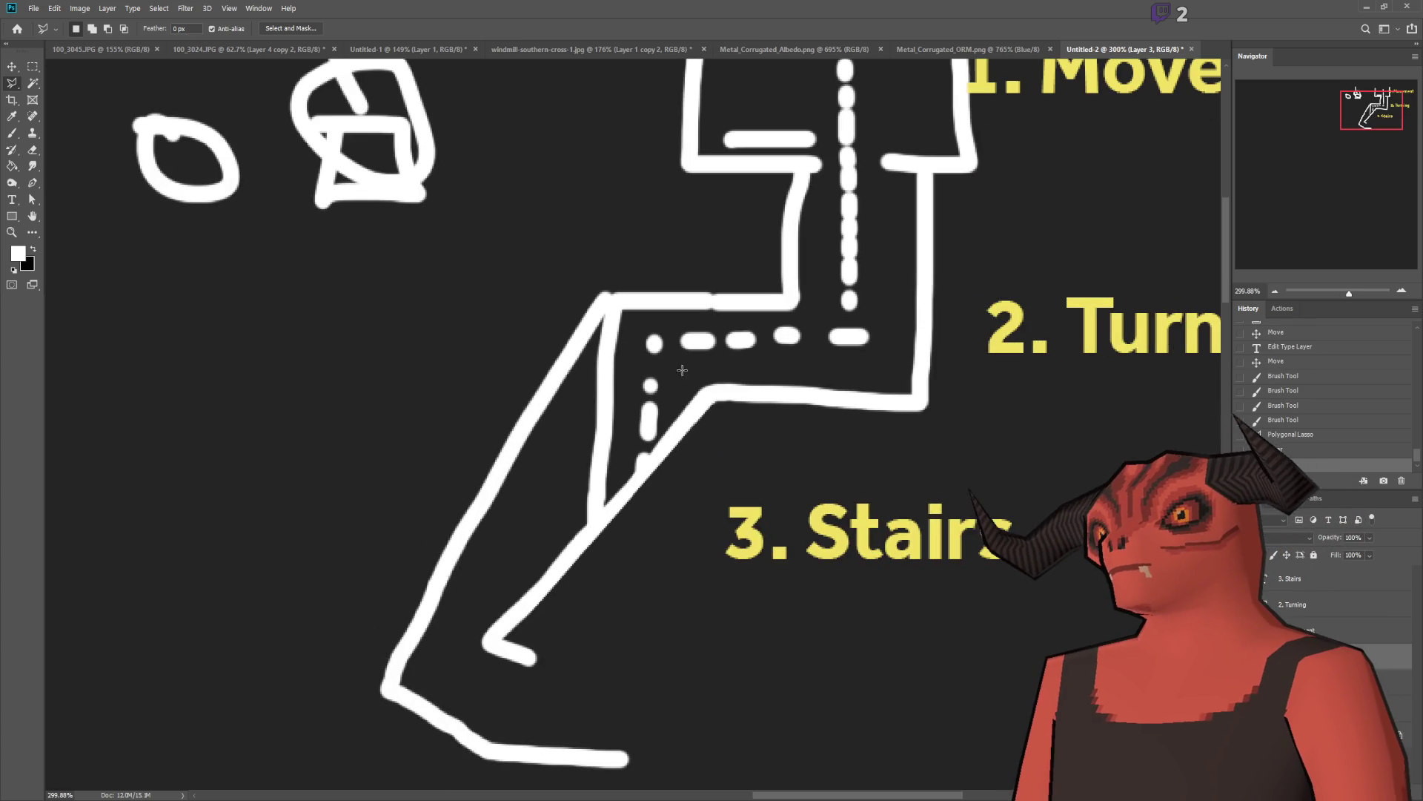
Step: Select and delete the leftover vertical line with the Polygonal Lasso
scroll(704, 376, "up", 5)
left_click(704, 376)
left_click(570, 543)
left_click(558, 429)
left_click(623, 324)
double_click(650, 316)
key("Delete")
key("ctrl+d")
Step: Erase the small leftover spike at the corridor corner
key("e")
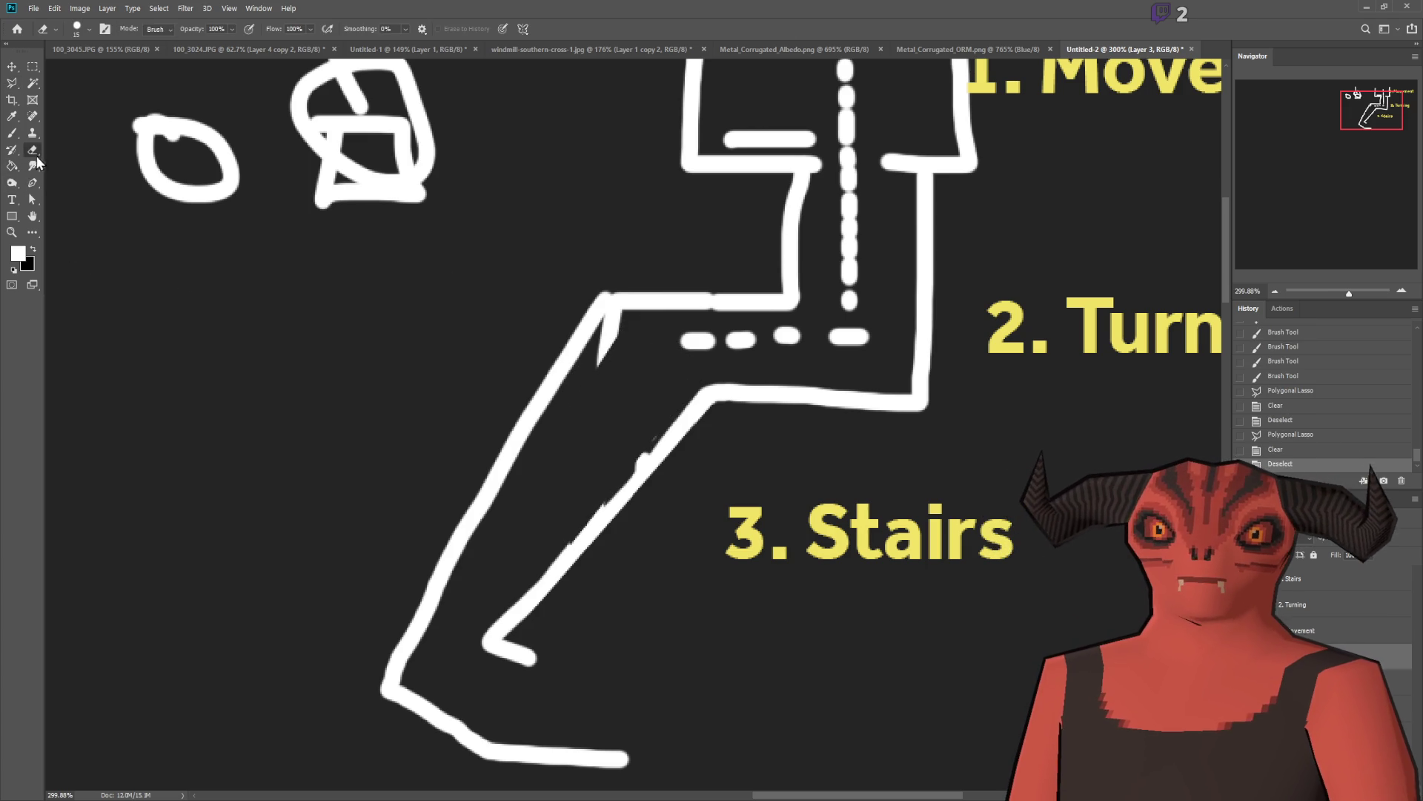
scroll(567, 367, "up", 2)
left_click_drag(566, 367, 594, 304)
scroll(941, 489, "down", 5)
scroll(1086, 627, "up", 2)
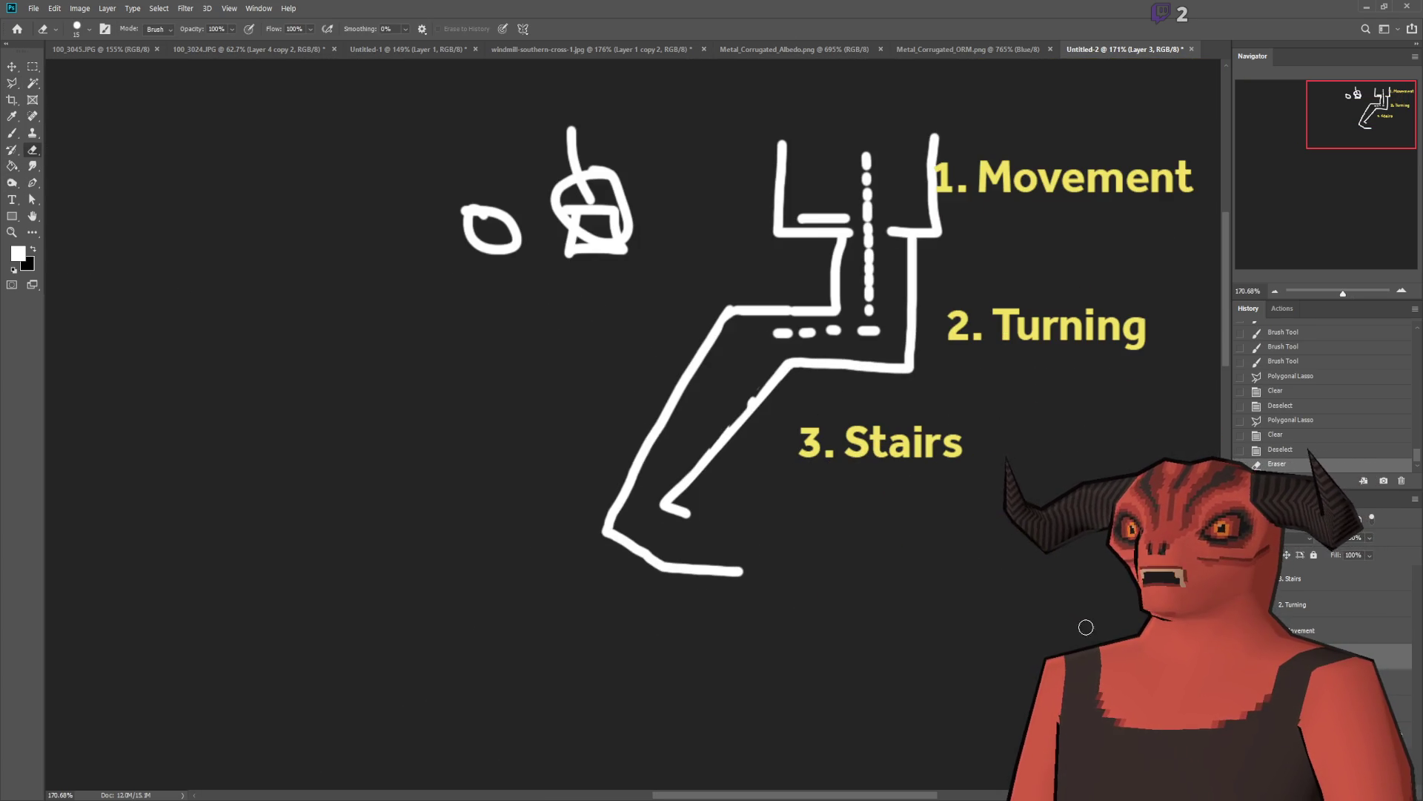
Step: Brush a dashed centre line down the diagonal corridor, around its bend and along the bottom stretch
key("b")
left_click_drag(764, 338, 749, 348)
left_click_drag(735, 358, 713, 390)
left_click_drag(704, 412, 691, 430)
left_click_drag(685, 445, 647, 488)
left_click_drag(645, 492, 645, 523)
left_click_drag(669, 529, 690, 538)
left_click_drag(717, 542, 871, 550)
scroll(671, 352, "up", 1)
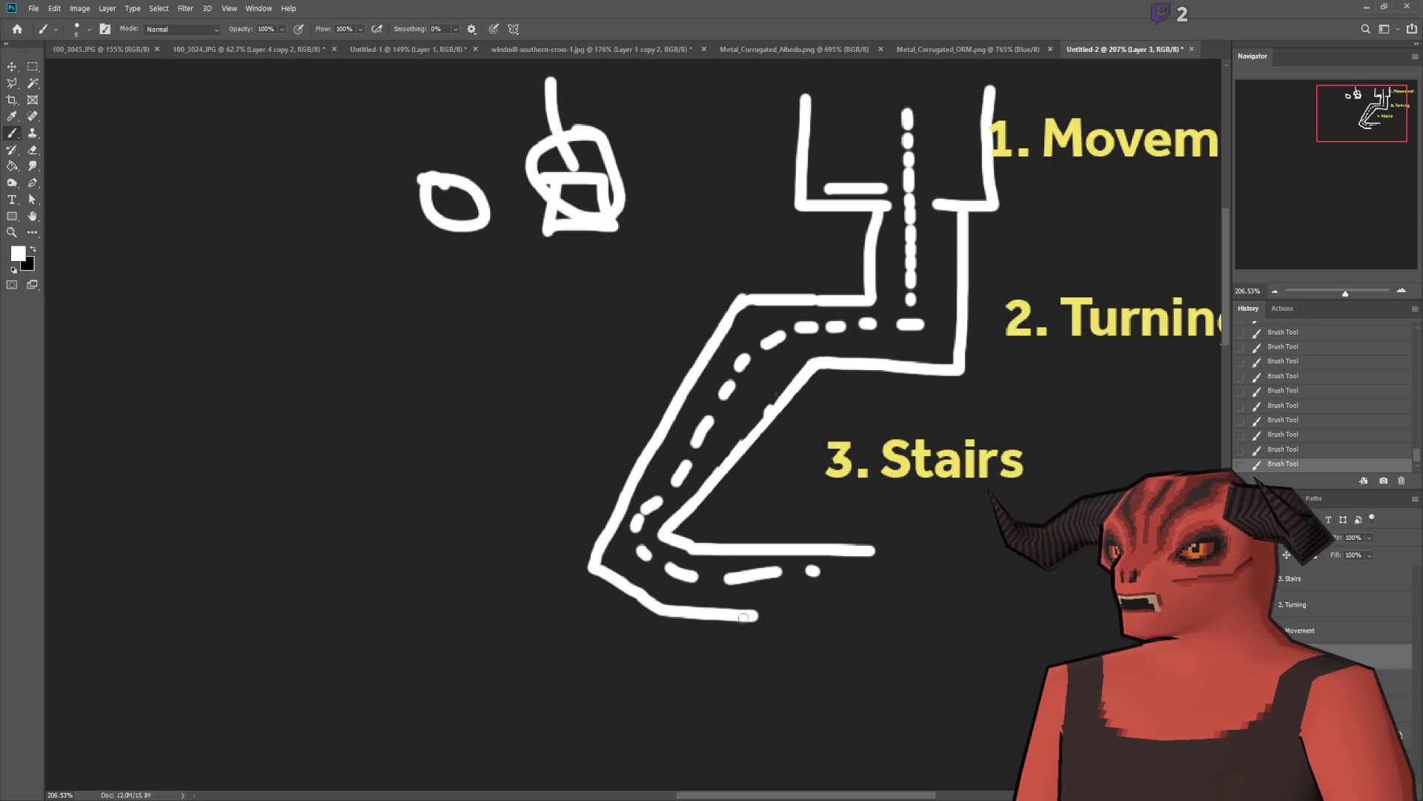
Step: Extend the bottom wall right and draw the stair block outline with step lines and bottom edge
left_click_drag(744, 618, 866, 623)
scroll(866, 623, "down", 2)
scroll(931, 601, "up", 4)
mouse_move(799, 540)
left_mouse_down()
mouse_move(800, 631)
mouse_move(821, 639)
mouse_move(828, 536)
mouse_move(854, 639)
mouse_move(889, 604)
mouse_move(889, 542)
mouse_move(921, 545)
mouse_move(926, 630)
mouse_move(971, 630)
mouse_move(1027, 539)
left_mouse_up()
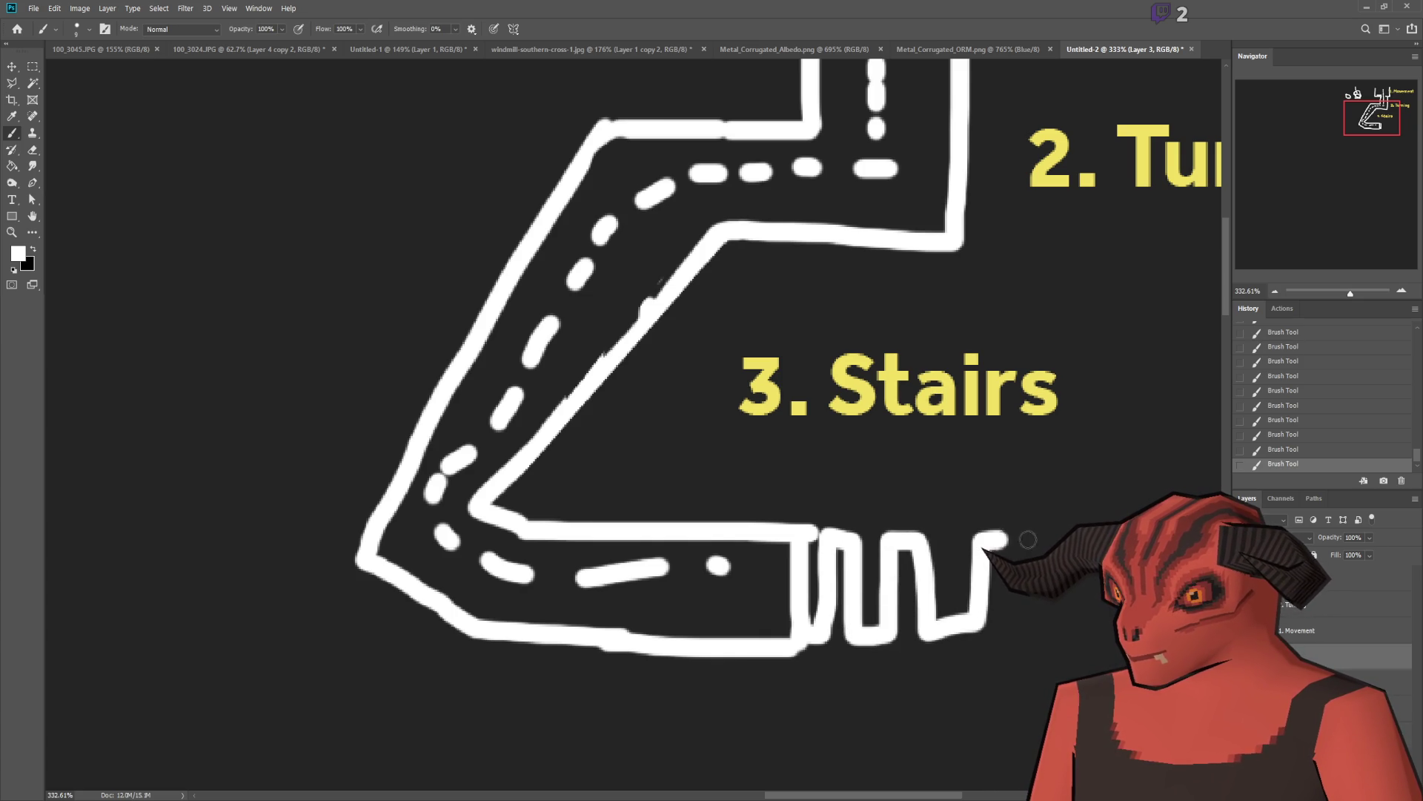
left_click_drag(772, 525, 988, 538)
left_click_drag(812, 663, 1060, 630)
mouse_move(1051, 568)
left_mouse_down()
mouse_move(916, 545)
mouse_move(1028, 623)
left_mouse_up()
left_click_drag(912, 601, 912, 656)
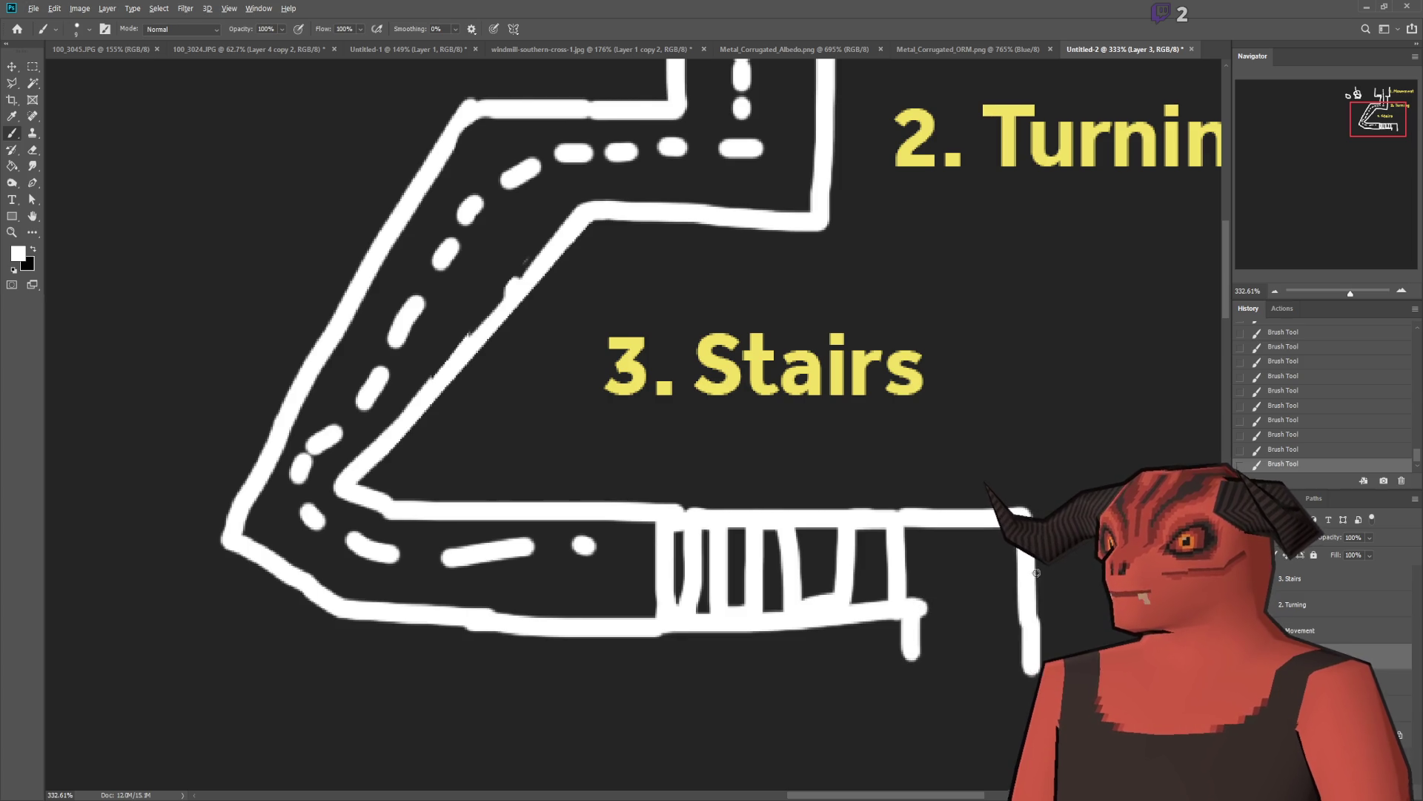
Step: Extend the right and left walls straight down below the stairs
scroll(537, 419, "down", 3)
scroll(537, 419, "up", 3)
scroll(537, 419, "down", 2)
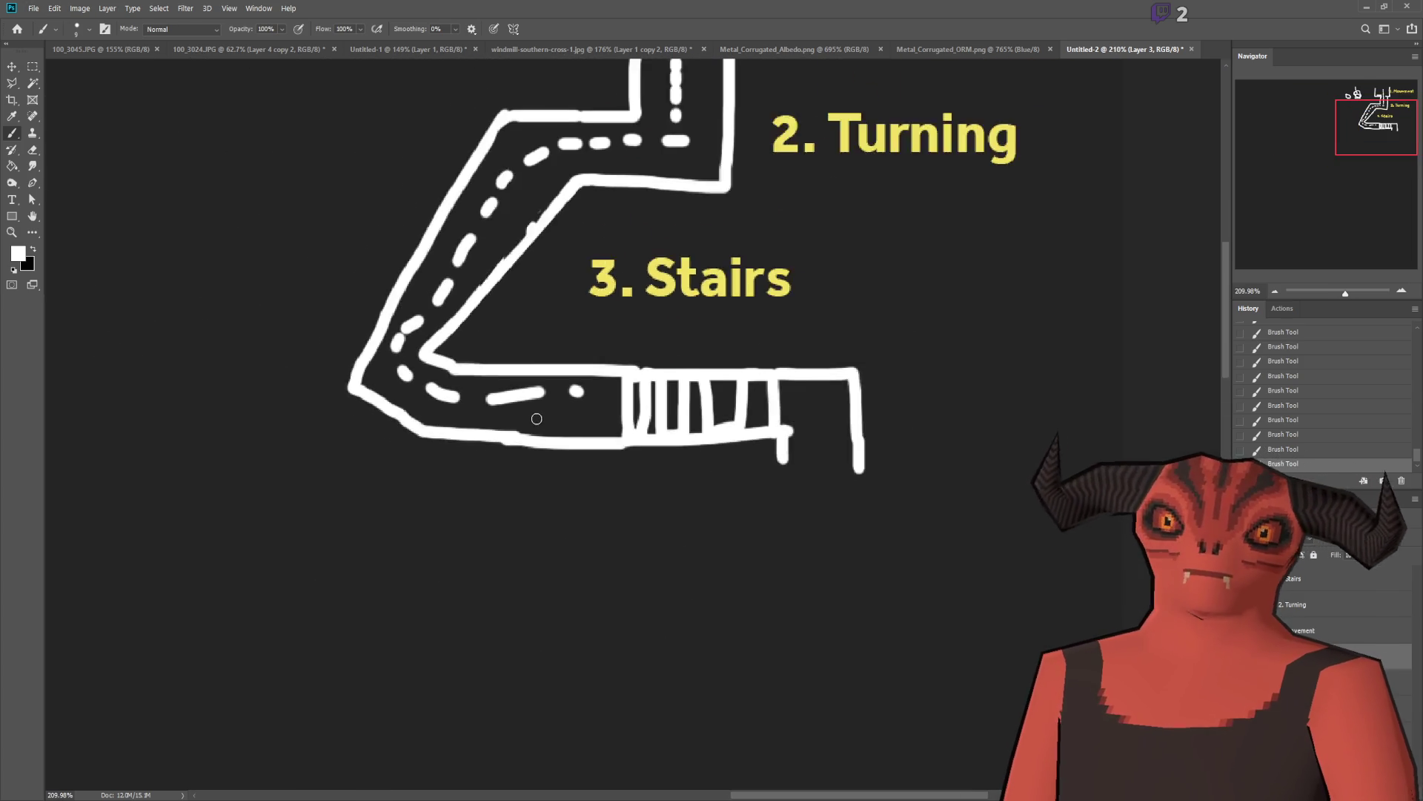
scroll(537, 419, "up", 1)
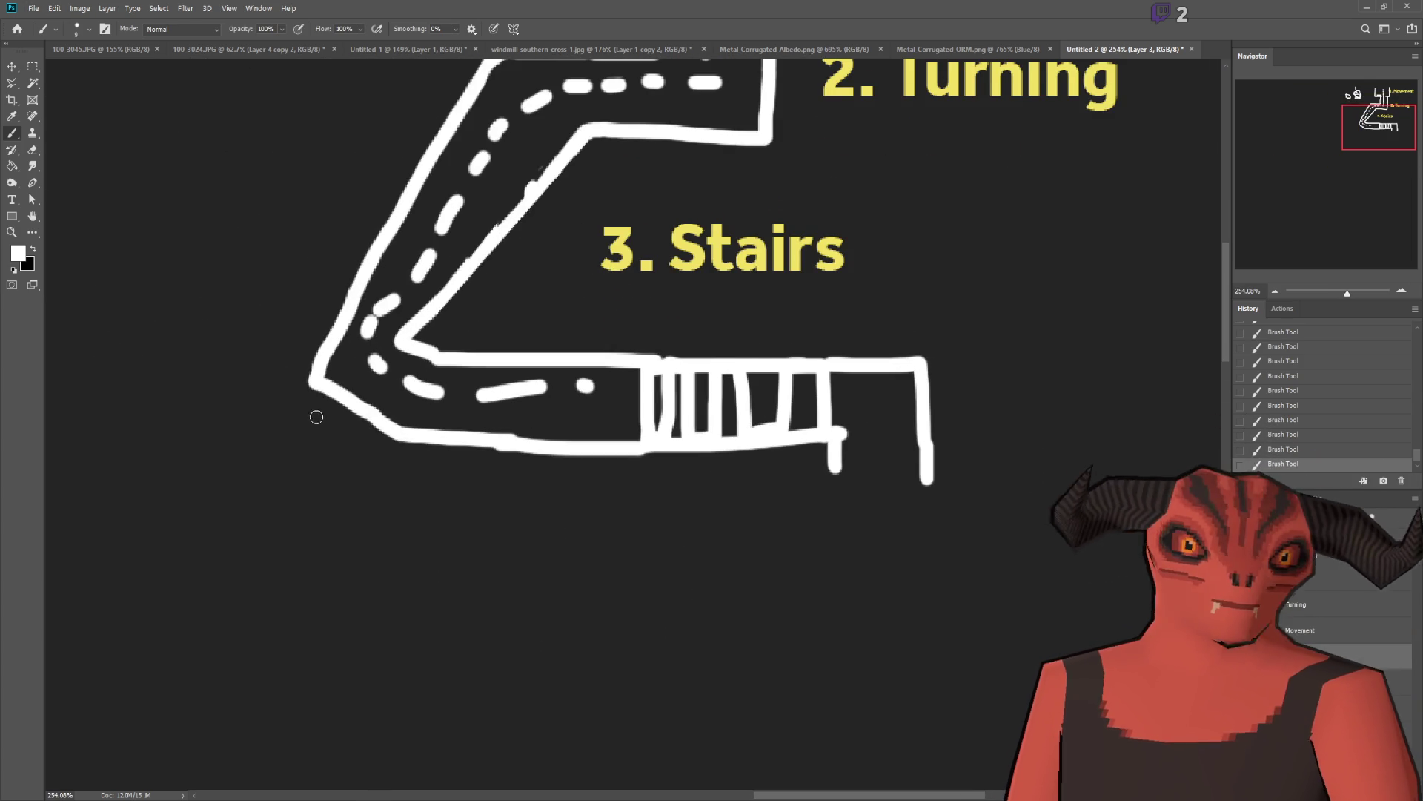
scroll(317, 417, "down", 1)
scroll(353, 435, "down", 2)
scroll(388, 410, "up", 2)
scroll(751, 385, "up", 1)
scroll(771, 416, "down", 2)
scroll(794, 451, "up", 3)
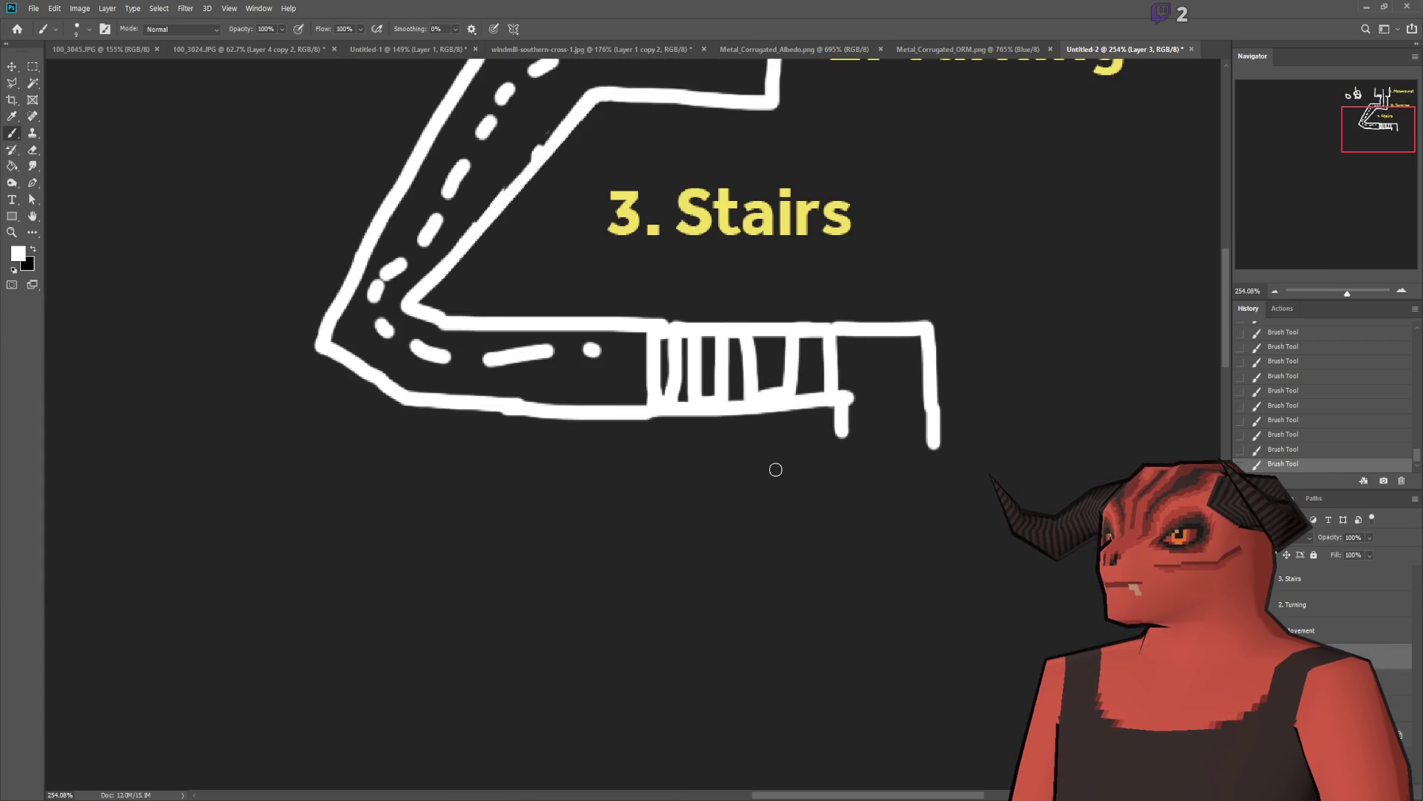
scroll(776, 469, "down", 2)
scroll(772, 467, "up", 2)
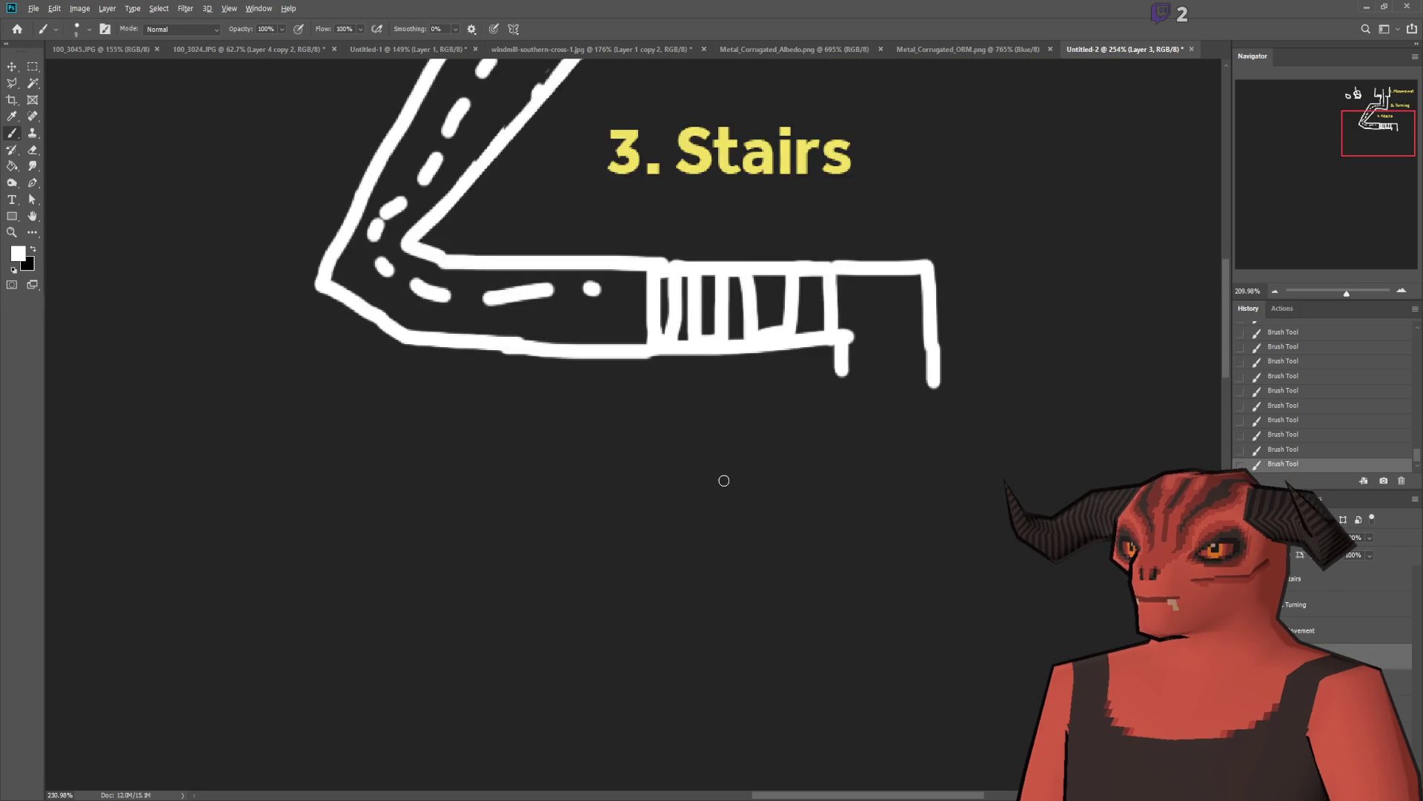
scroll(756, 528, "down", 2)
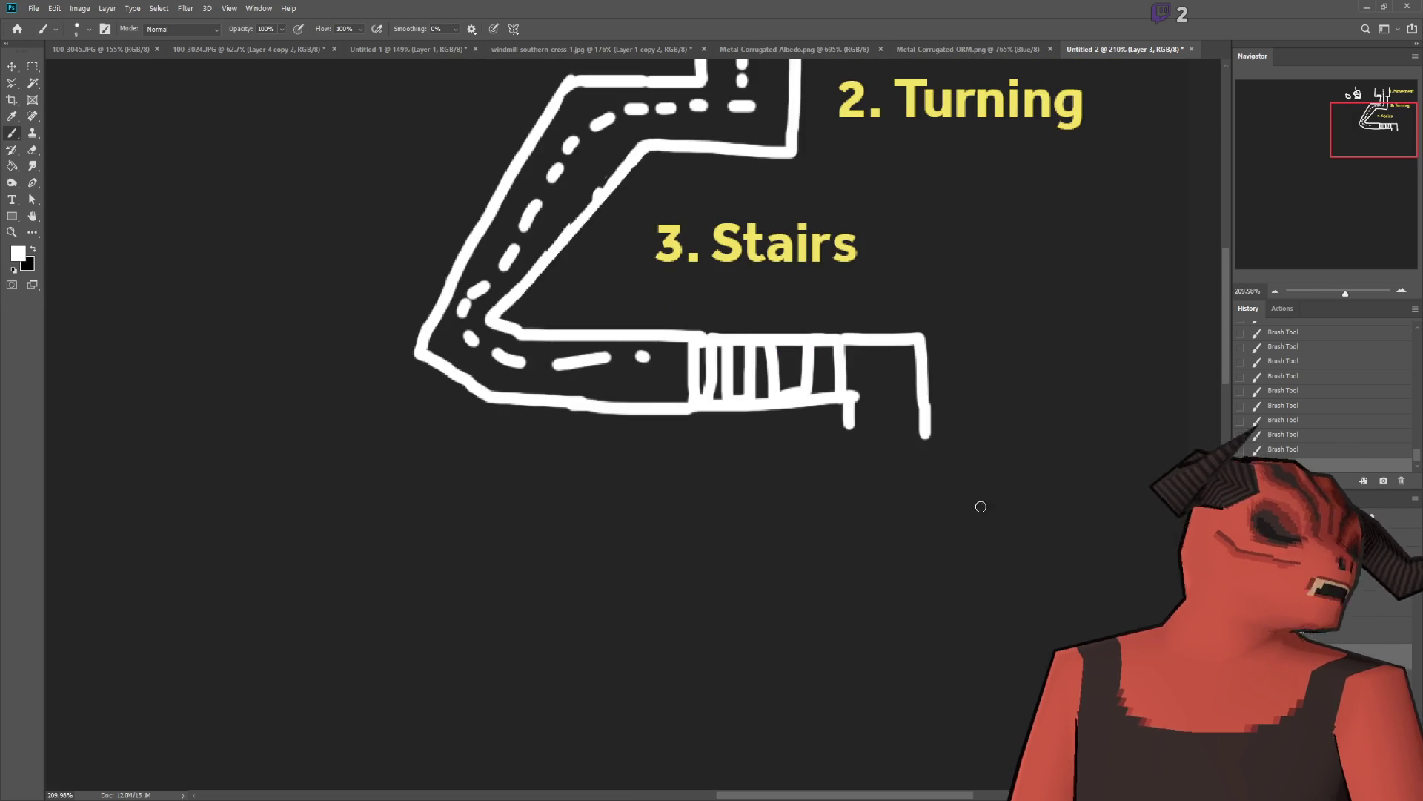
left_click_drag(933, 430, 934, 556)
left_click_drag(851, 416, 851, 501)
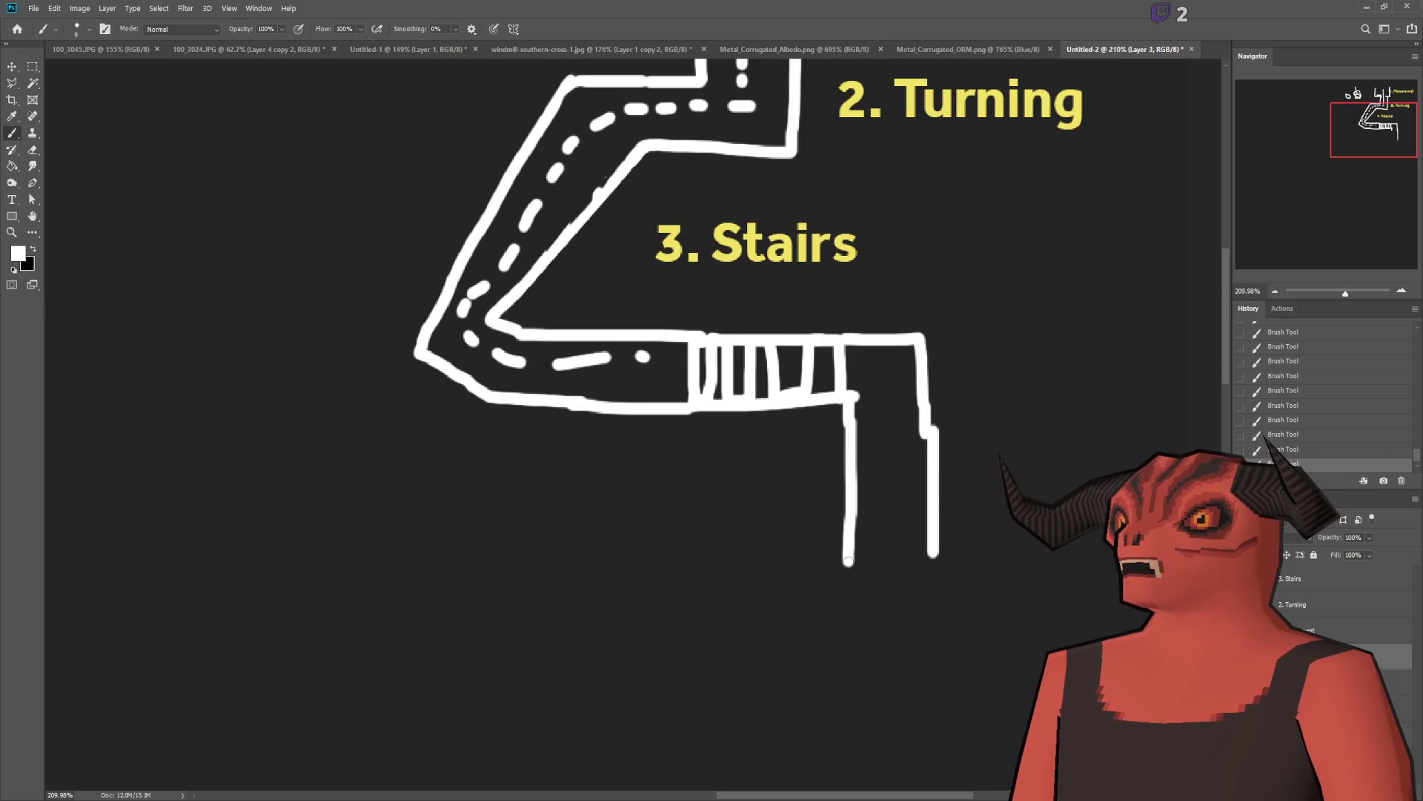
Step: Undo the last lower vertical line and draw a wall down and left from the stairs
key("z")
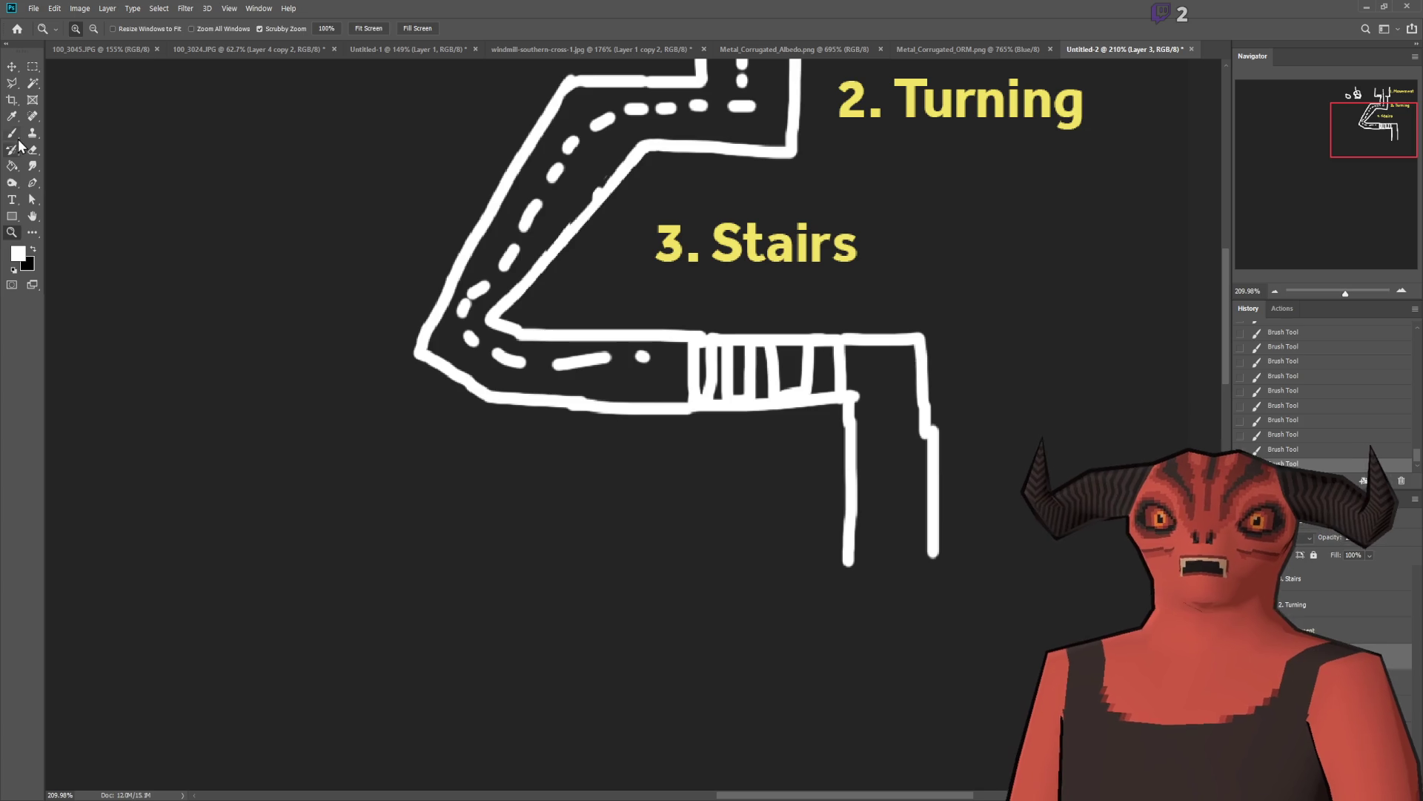
left_click(12, 134)
key("ctrl+z")
scroll(608, 434, "down", 3)
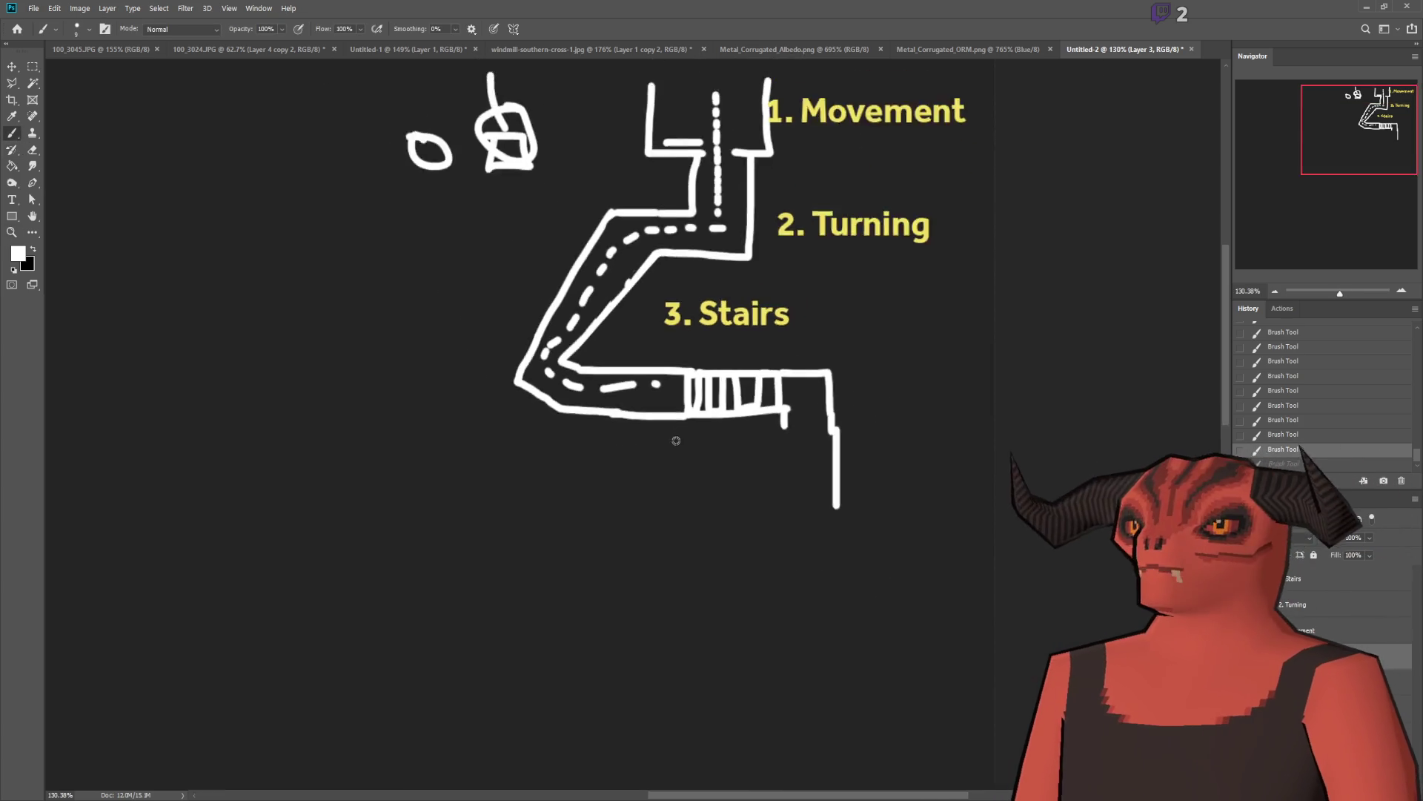
scroll(671, 442, "up", 2)
scroll(655, 467, "down", 1)
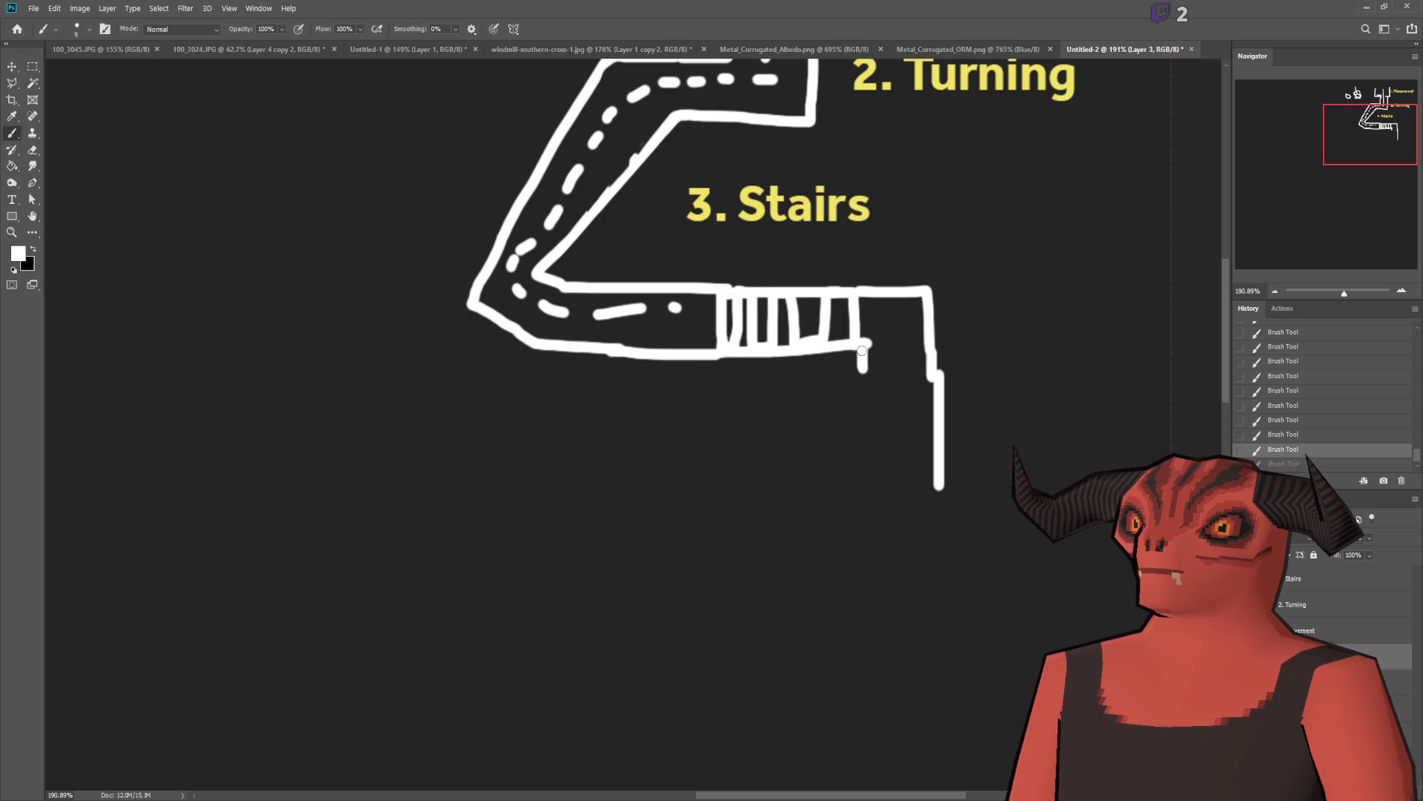
left_click_drag(863, 369, 746, 384)
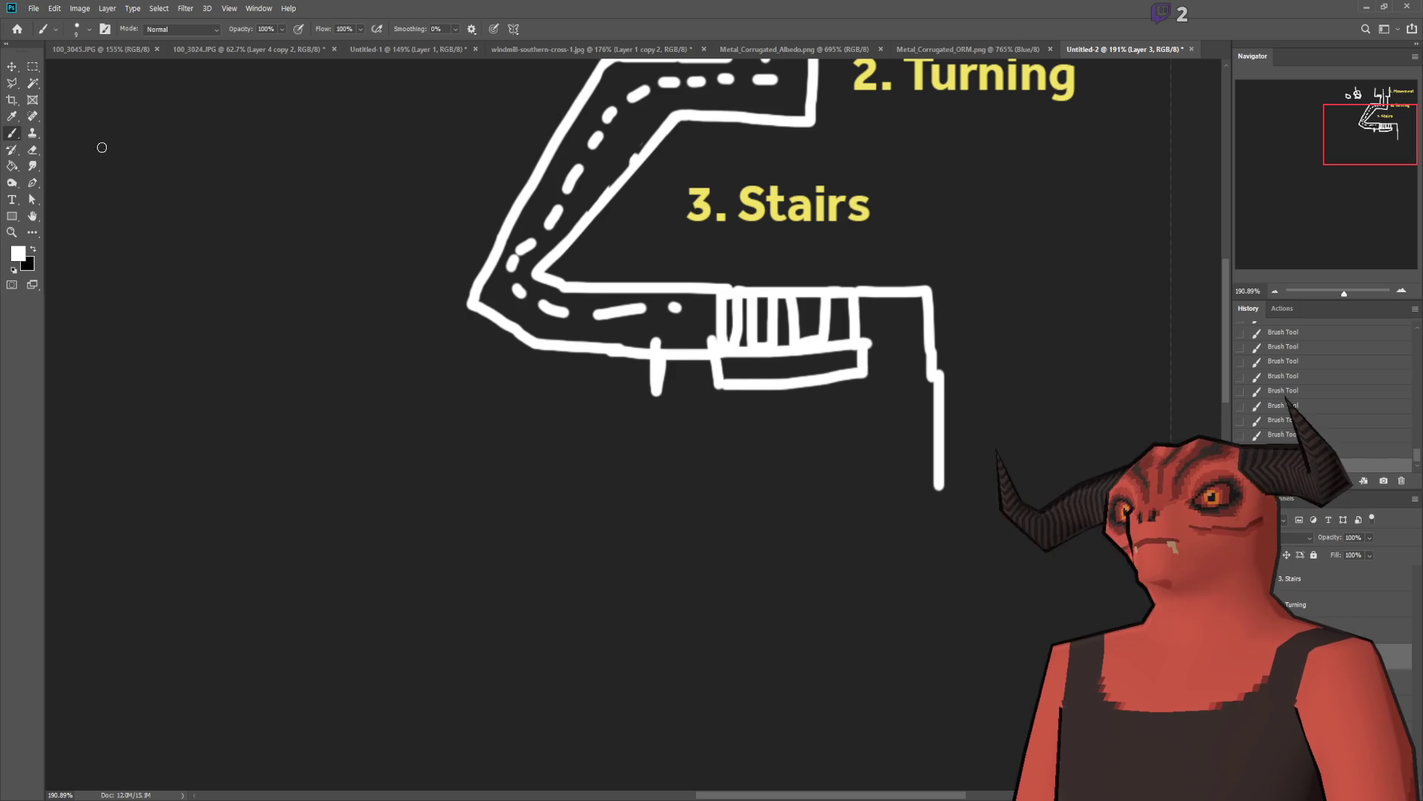
Step: Erase the stray line between the post and the stairs, then thicken the short post
key("e")
scroll(684, 391, "up", 3)
mouse_move(684, 391)
left_mouse_down()
mouse_move(749, 404)
mouse_move(664, 401)
left_mouse_up()
scroll(307, 420, "down", 3)
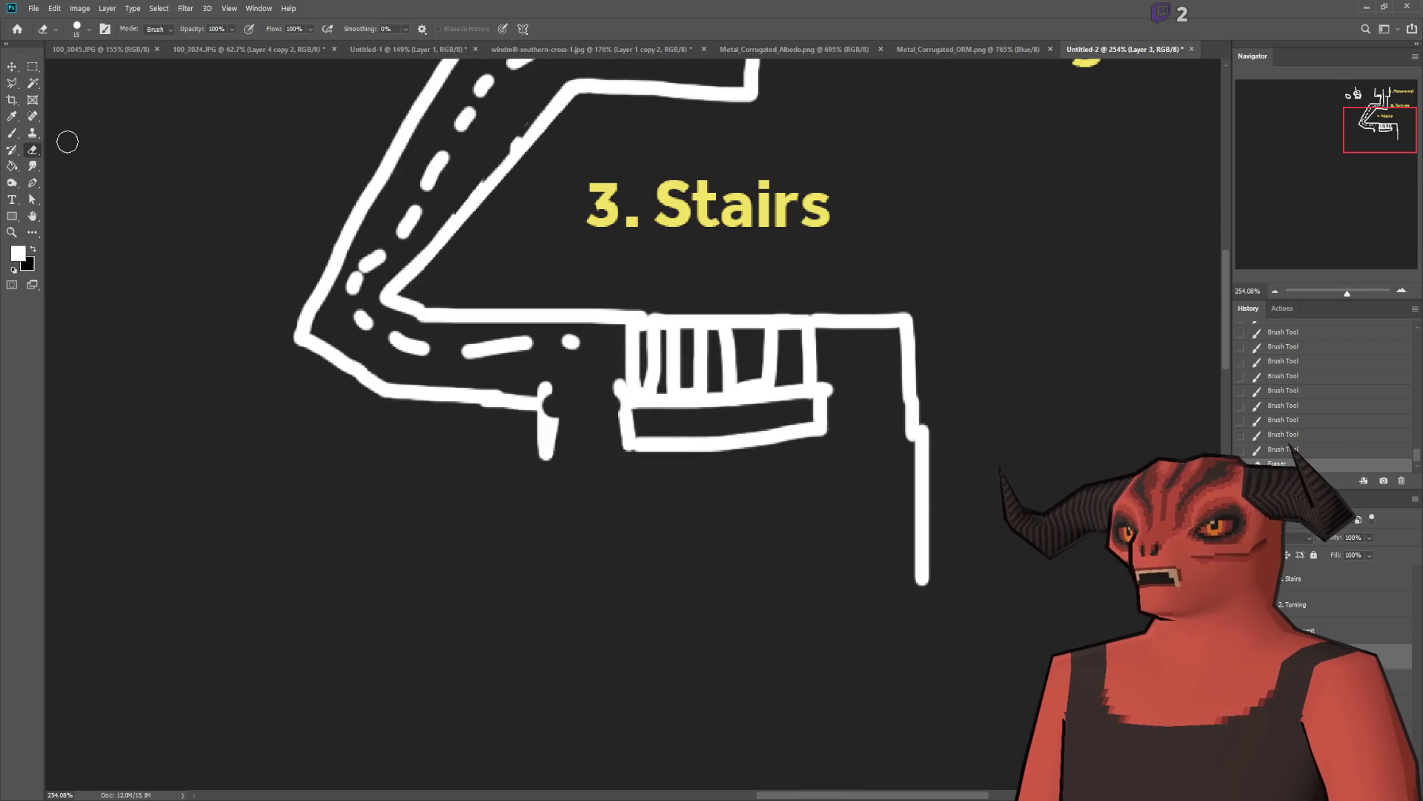
left_click(12, 133)
left_click_drag(547, 386, 553, 421)
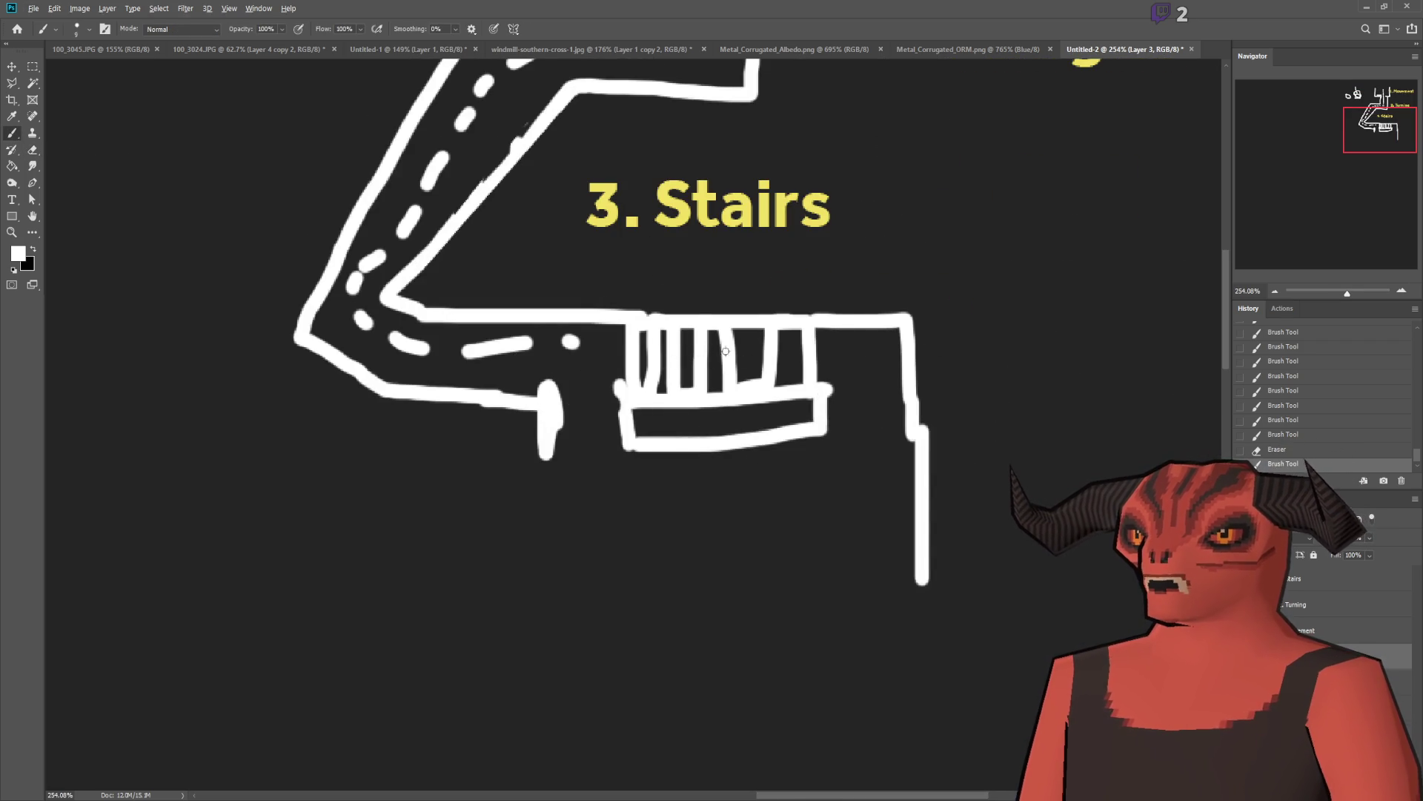
Step: Draw the lower corridor walls under the stairs: a short drop, the bottom wall and a leftward extension
scroll(726, 350, "down", 1)
mouse_move(997, 296)
left_mouse_down()
mouse_move(1062, 301)
mouse_move(1073, 330)
mouse_move(992, 435)
mouse_move(992, 457)
left_mouse_up()
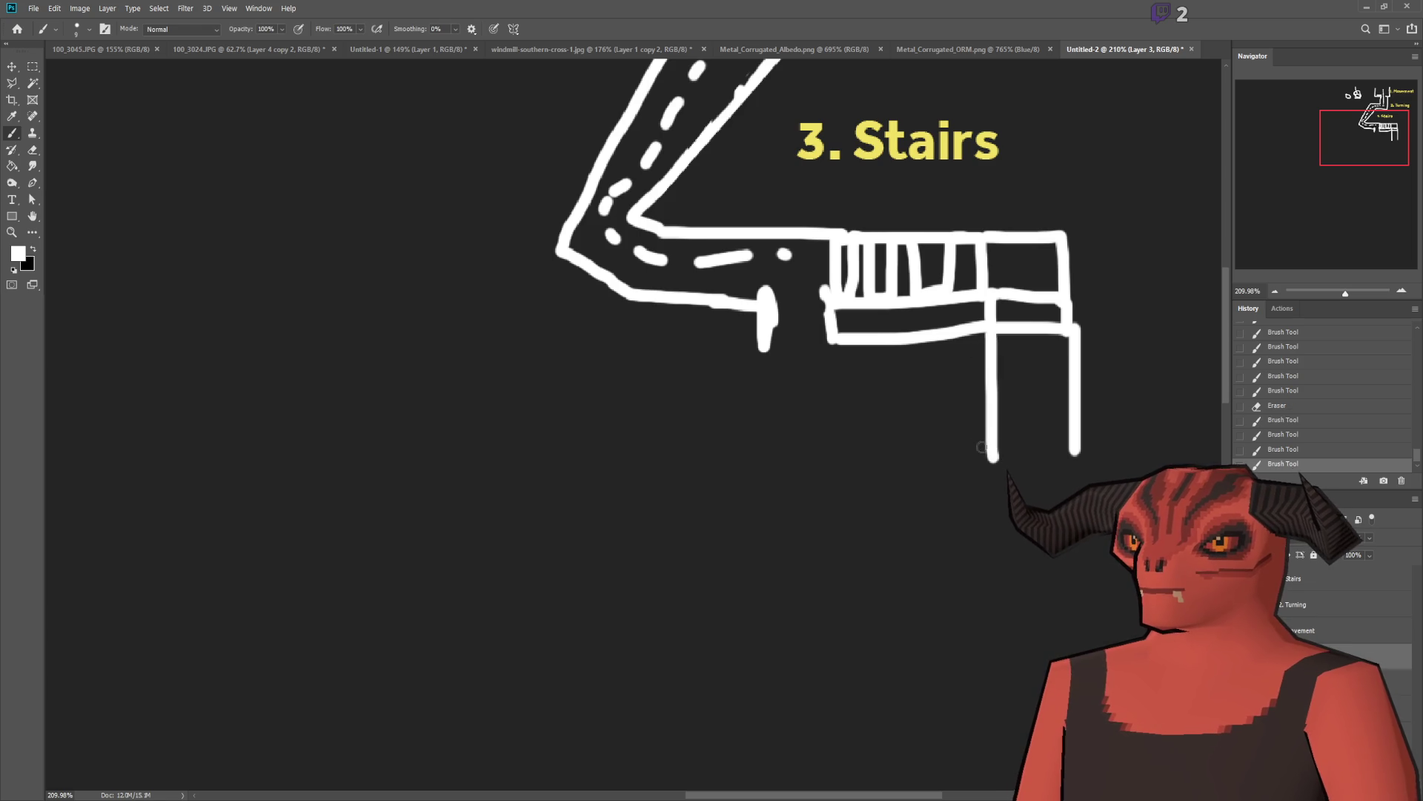
left_click_drag(987, 407, 886, 407)
key("ctrl+z")
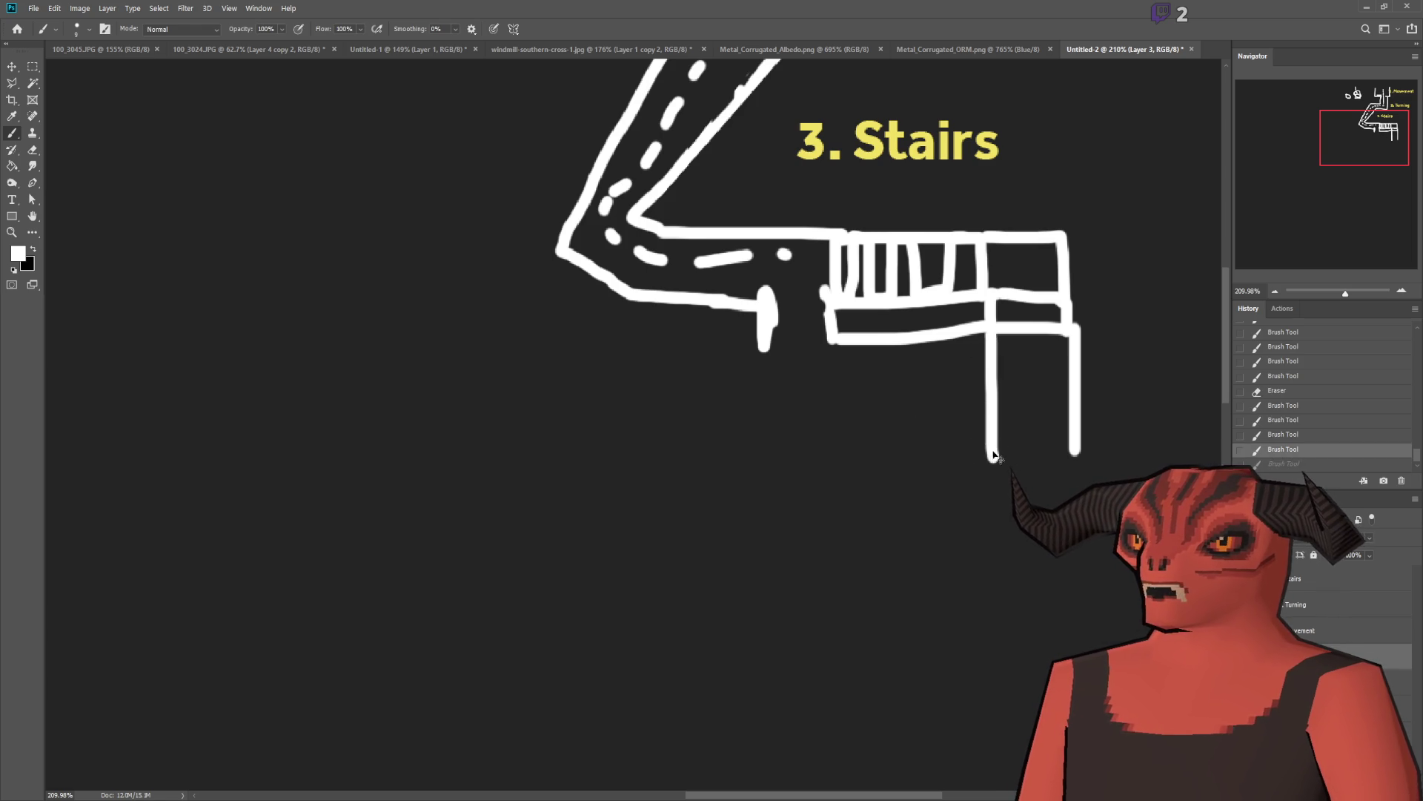
key("ctrl+z")
mouse_move(989, 336)
left_mouse_down()
mouse_move(989, 391)
mouse_move(860, 408)
left_mouse_up()
left_click_drag(853, 458, 1079, 455)
mouse_move(840, 452)
left_mouse_down()
mouse_move(768, 454)
mouse_move(764, 341)
left_mouse_up()
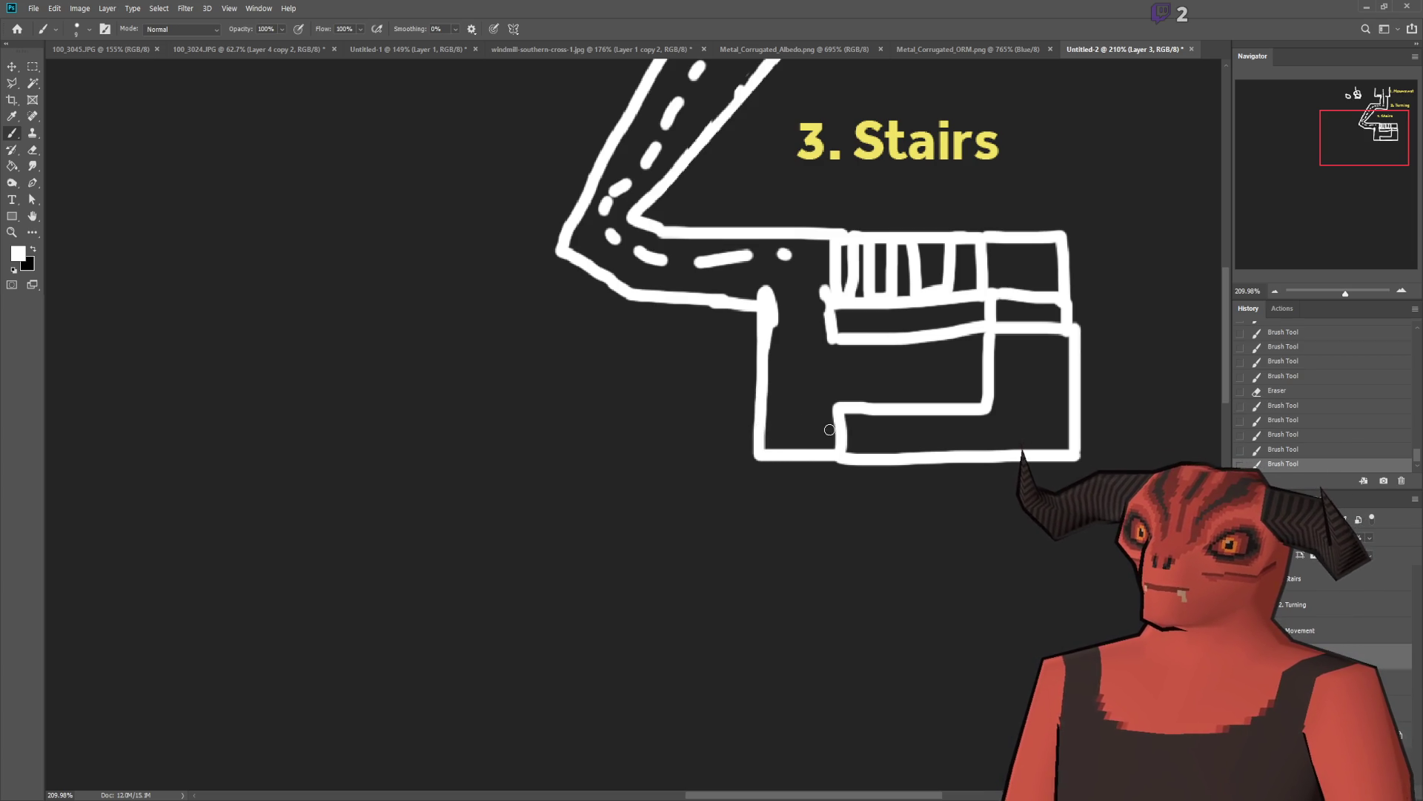
Step: Add a dash and a dot inside the stair section and remove the stray solid line
left_click_drag(821, 266, 827, 265)
left_click(963, 263)
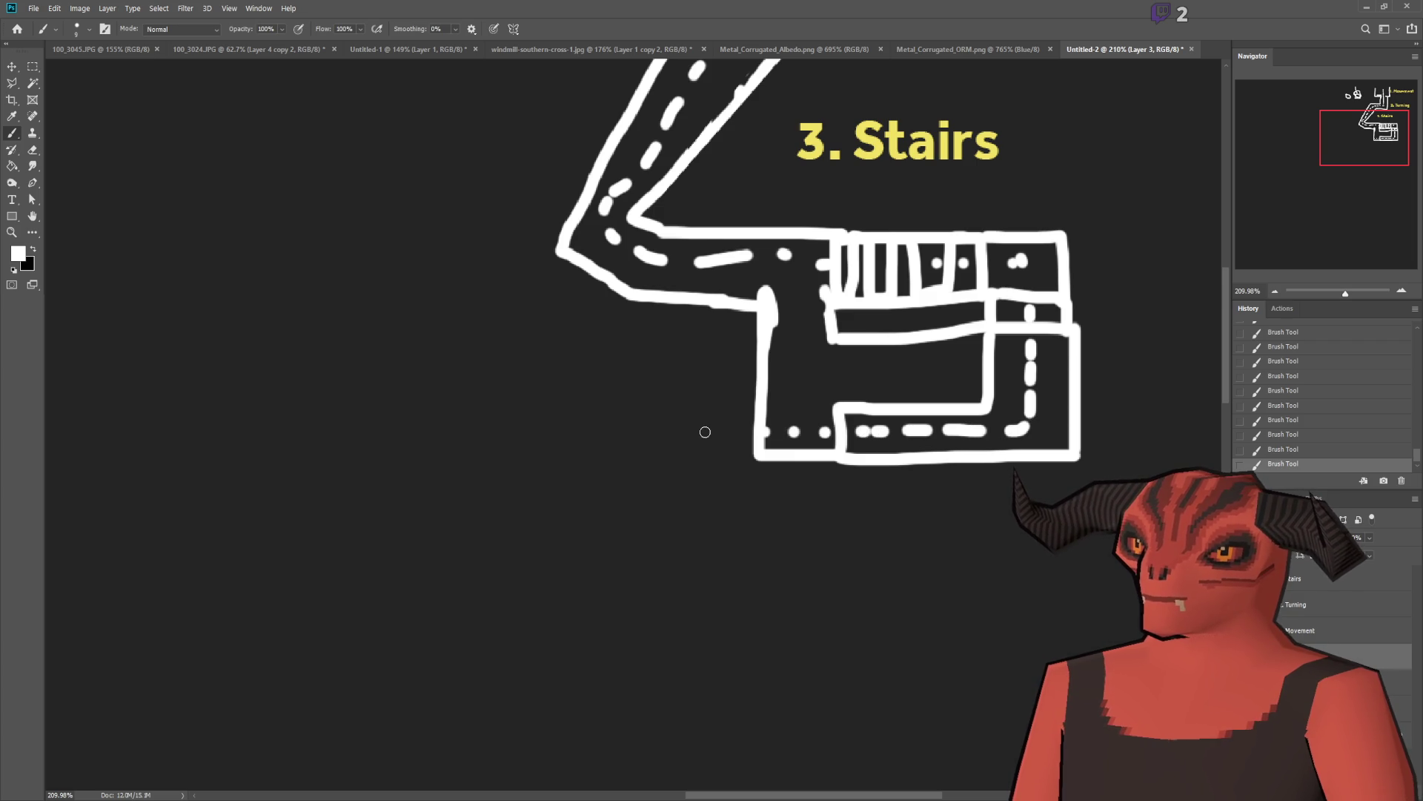
scroll(450, 432, "down", 3)
key("ctrl+z")
scroll(450, 433, "up", 3)
Step: Paint dashes and a dot along the middle of the lower corridor
left_click_drag(733, 423, 745, 422)
mouse_move(694, 422)
left_mouse_down()
mouse_move(709, 422)
mouse_move(675, 423)
left_mouse_up()
left_click_drag(628, 423, 639, 423)
left_click(615, 423)
scroll(594, 422, "down", 3)
scroll(594, 422, "up", 4)
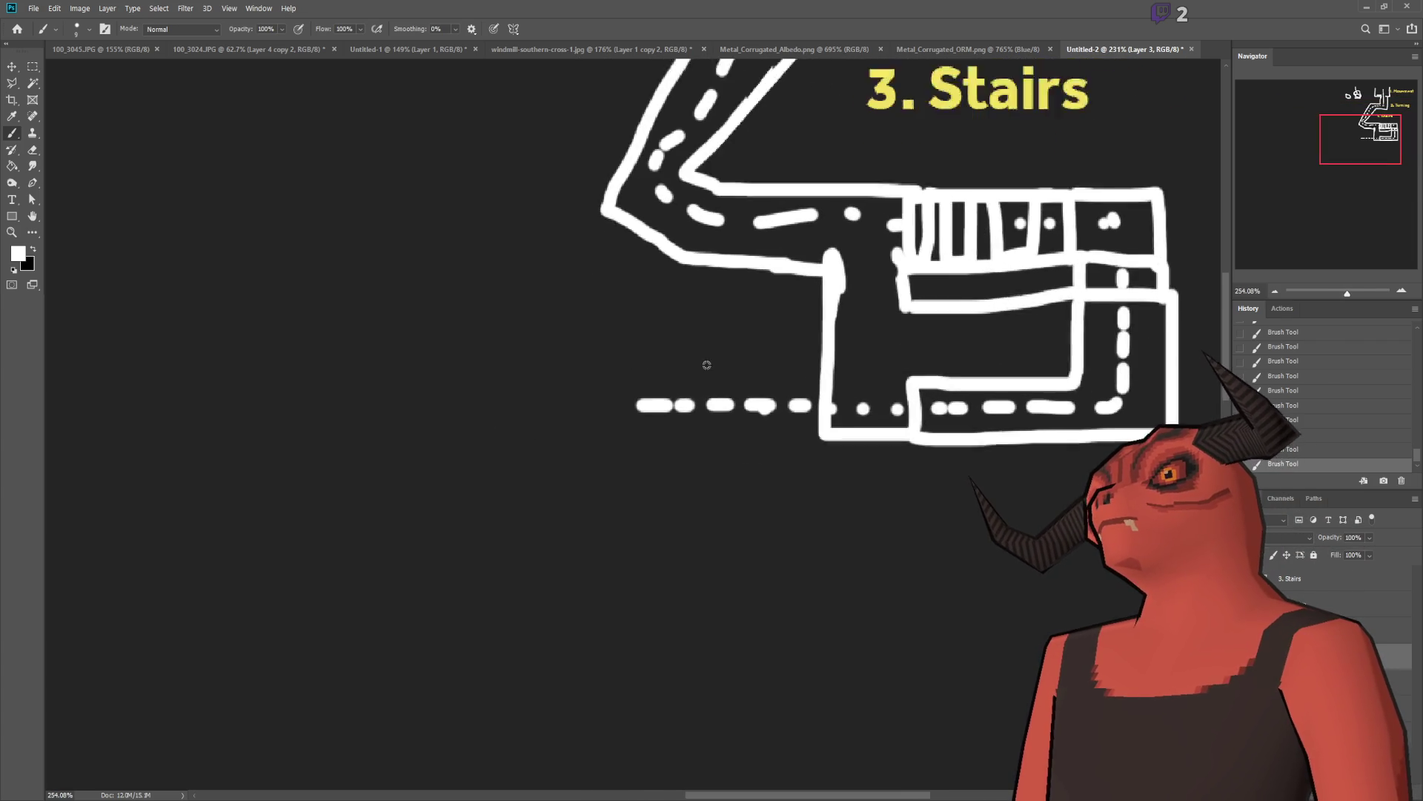
Step: Extend the corridor's bottom and top walls to the left, undoing an extra loop stroke
left_click_drag(831, 439, 700, 438)
mouse_move(837, 367)
left_mouse_down()
mouse_move(622, 368)
mouse_move(603, 427)
mouse_move(668, 434)
left_mouse_up()
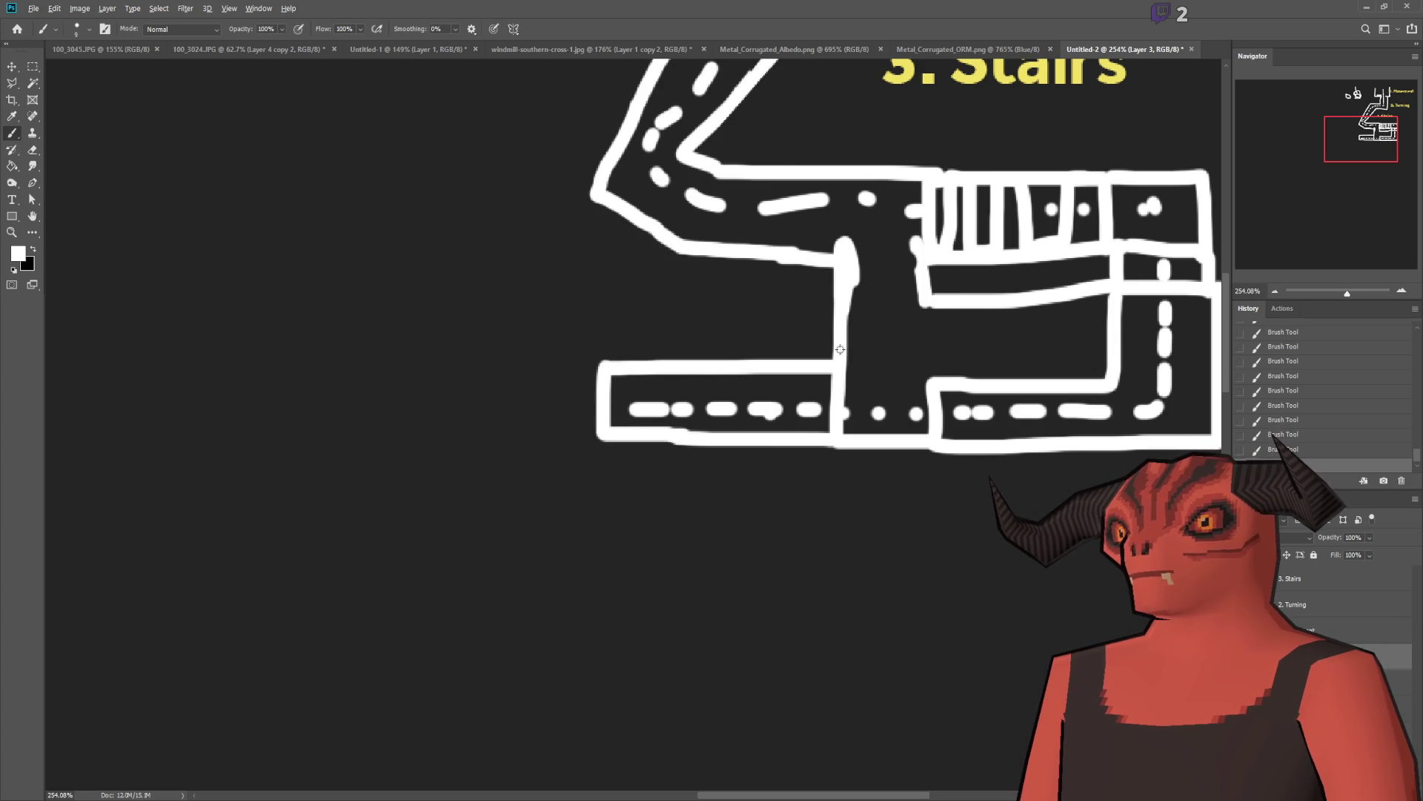
scroll(874, 341, "right", 2)
mouse_move(854, 338)
left_mouse_down()
mouse_move(1158, 250)
mouse_move(829, 374)
mouse_move(1023, 366)
mouse_move(830, 208)
left_mouse_up()
key("ctrl+z")
scroll(927, 324, "up", 1)
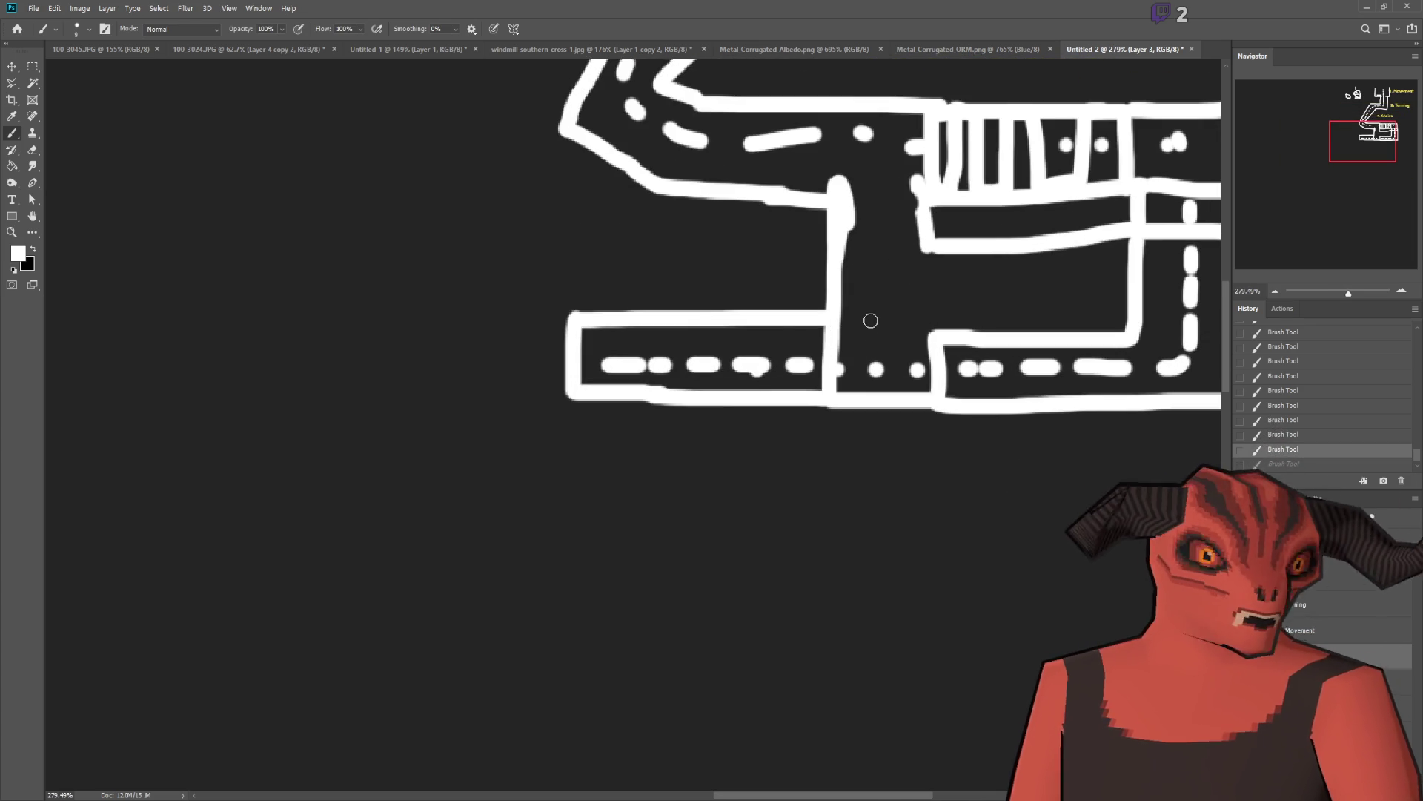
scroll(867, 317, "down", 2)
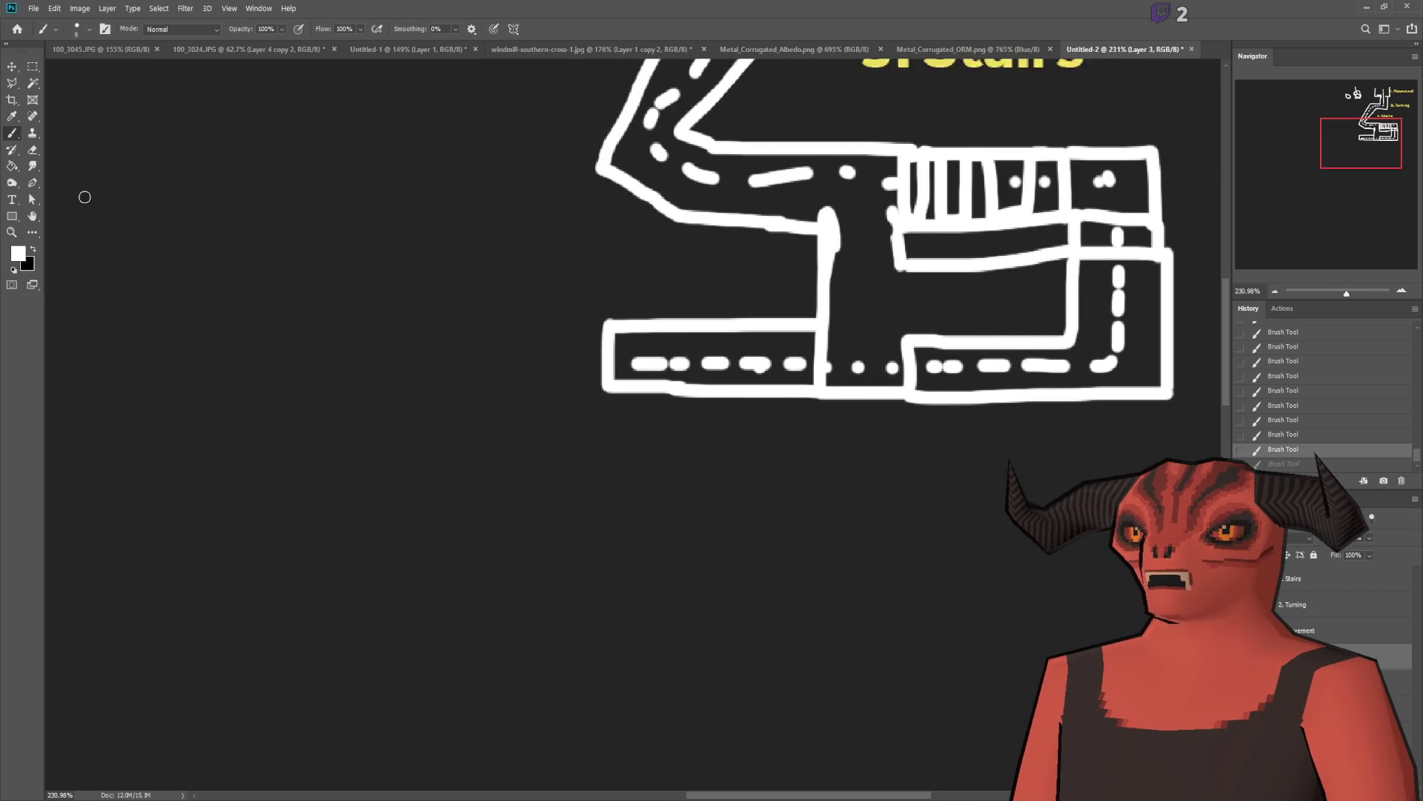
scroll(77, 184, "down", 2)
Step: Pick the Type tool, then switch to the Rectangular Marquee tool
left_click(12, 200)
scroll(895, 198, "up", 1)
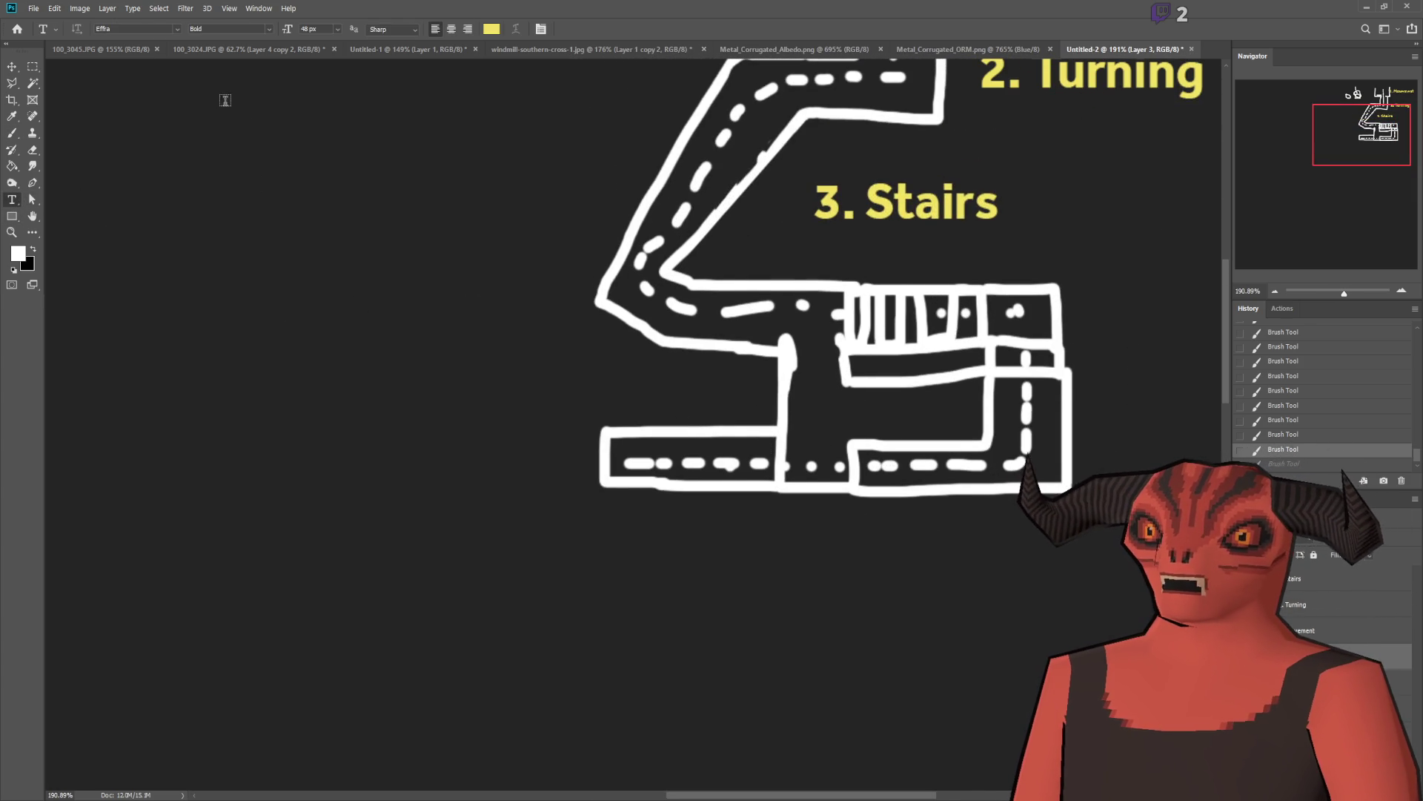
key("m")
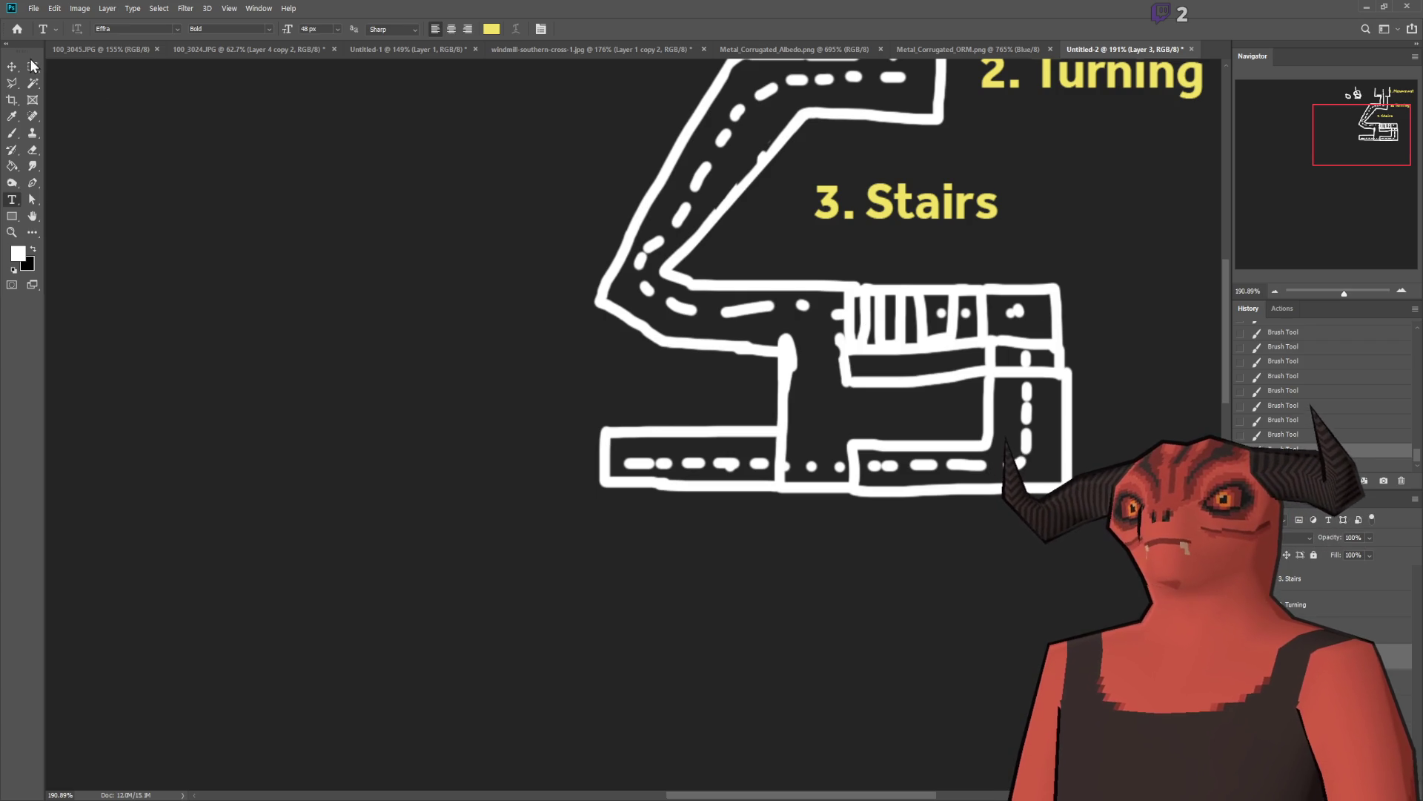
scroll(940, 264, "down", 2)
scroll(890, 280, "up", 1)
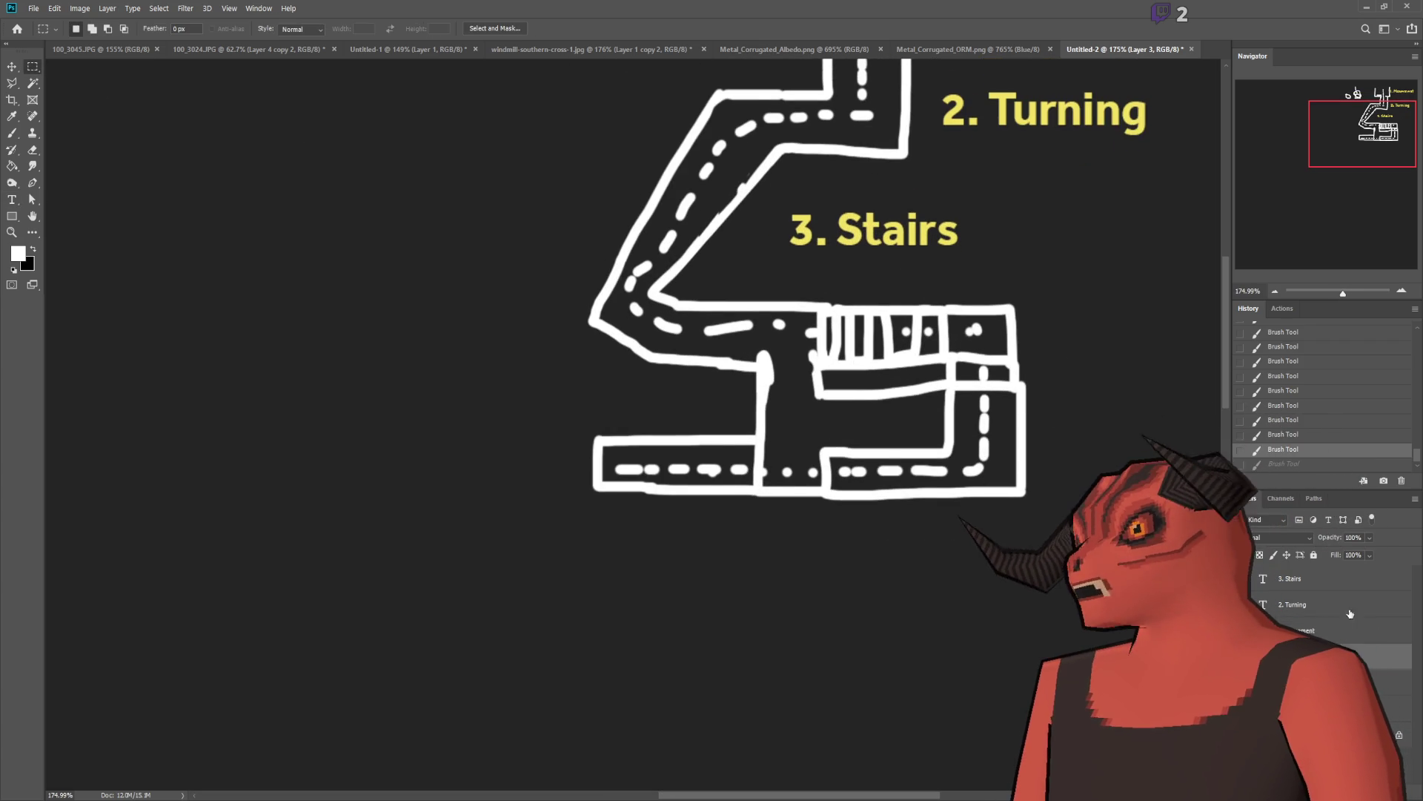
Step: Duplicate the 3. Stairs label, move it below the drawing and retype it as '5. Jump'
left_click(1305, 579)
key("ctrl+j")
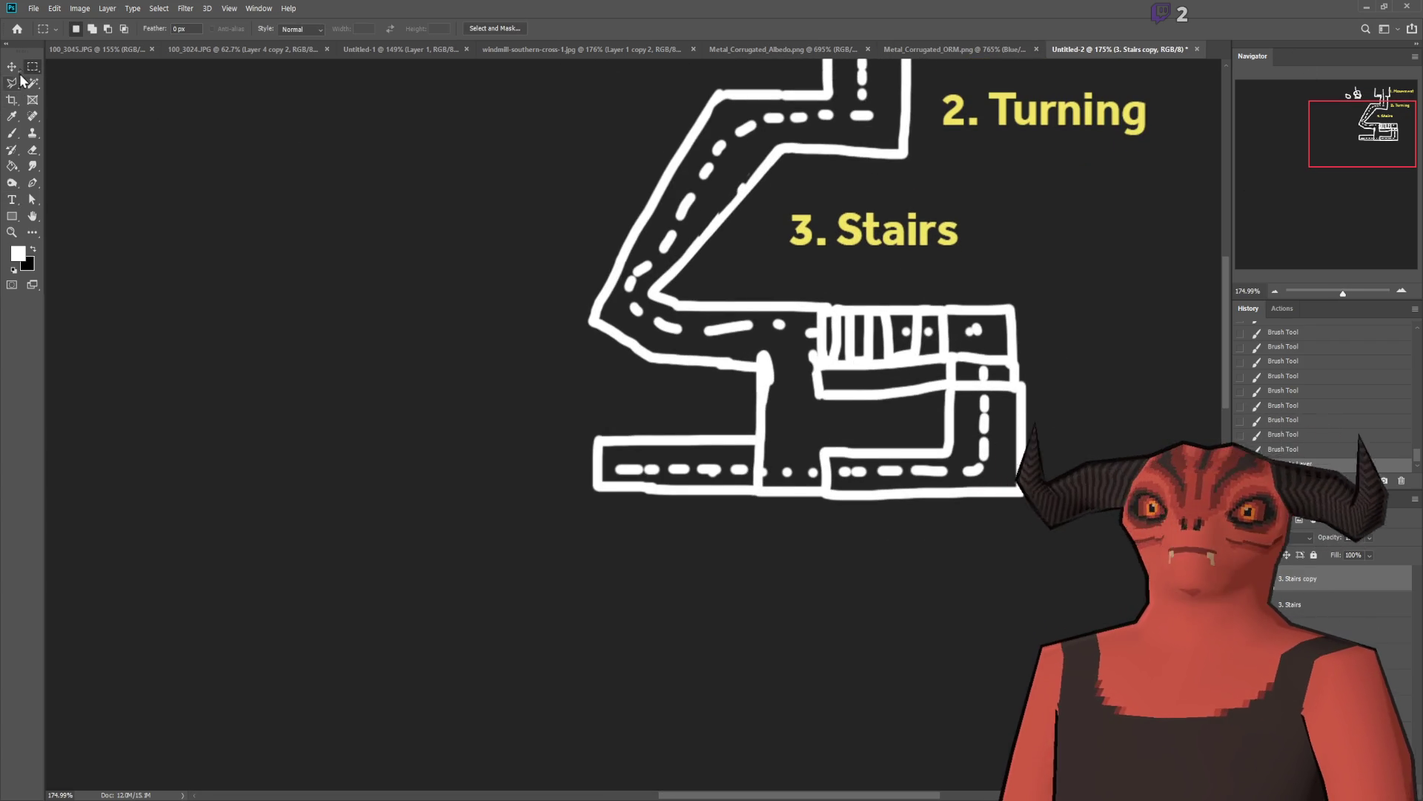
key("v")
mouse_move(945, 355)
left_mouse_down()
mouse_move(906, 524)
mouse_move(954, 652)
mouse_move(874, 671)
left_mouse_up()
left_click(11, 199)
mouse_move(760, 541)
left_mouse_down()
mouse_move(731, 543)
mouse_move(1042, 534)
left_mouse_up()
type("5. Jump")
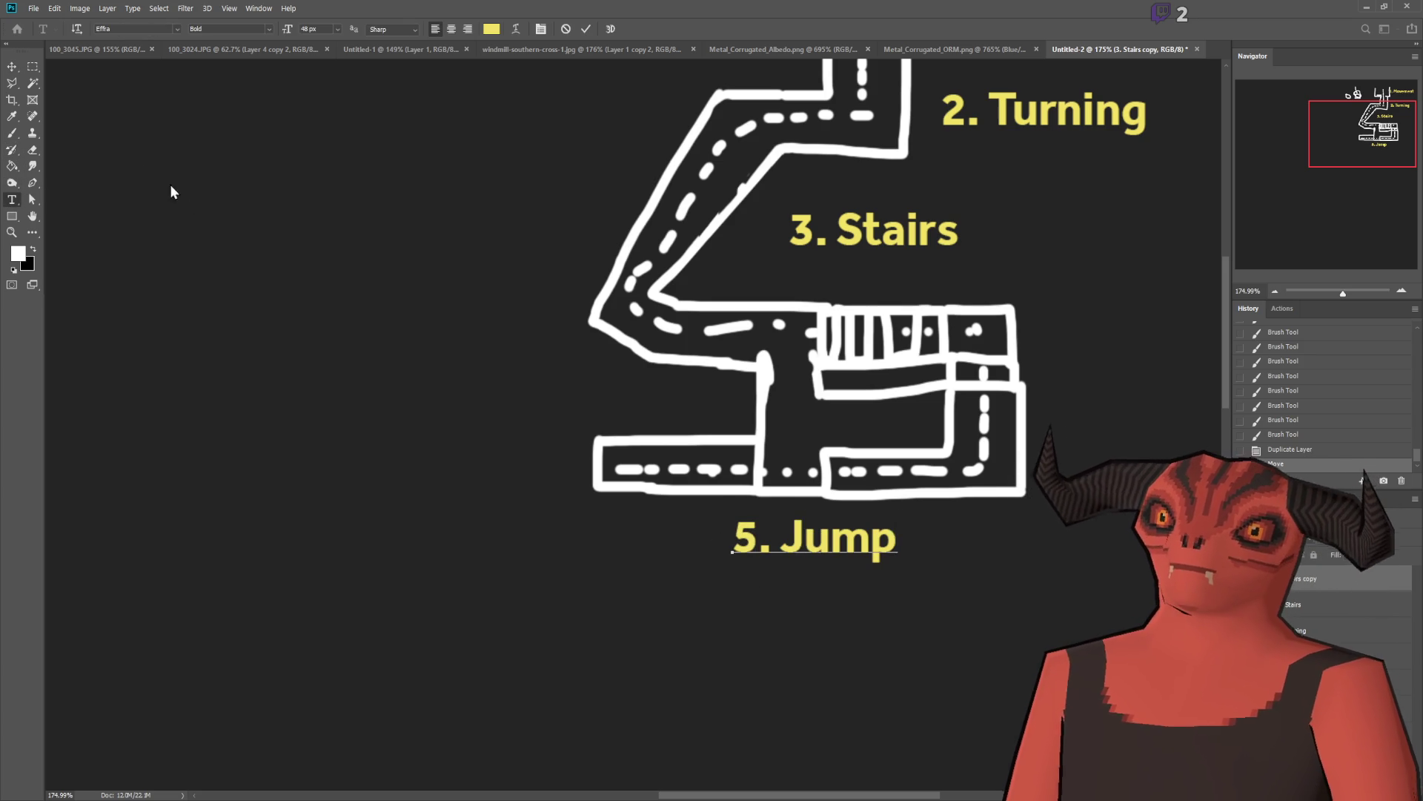
left_click(1314, 576)
Step: Duplicate the 5. Jump label, retype it as '4. Sprint' and place it over the lower road
key("ctrl+j")
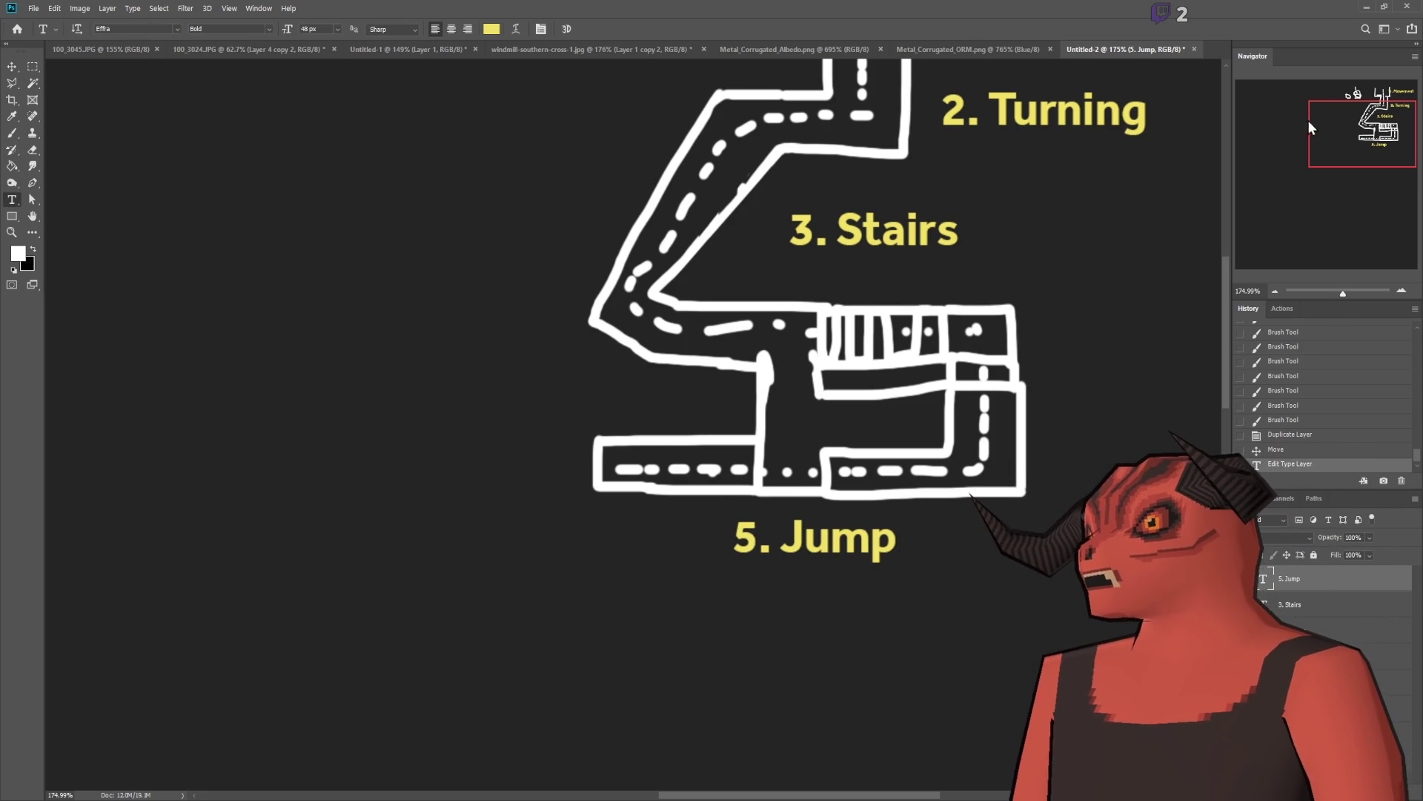
key("v")
mouse_move(469, 479)
left_mouse_down()
mouse_move(588, 478)
mouse_move(769, 344)
mouse_move(780, 356)
left_mouse_up()
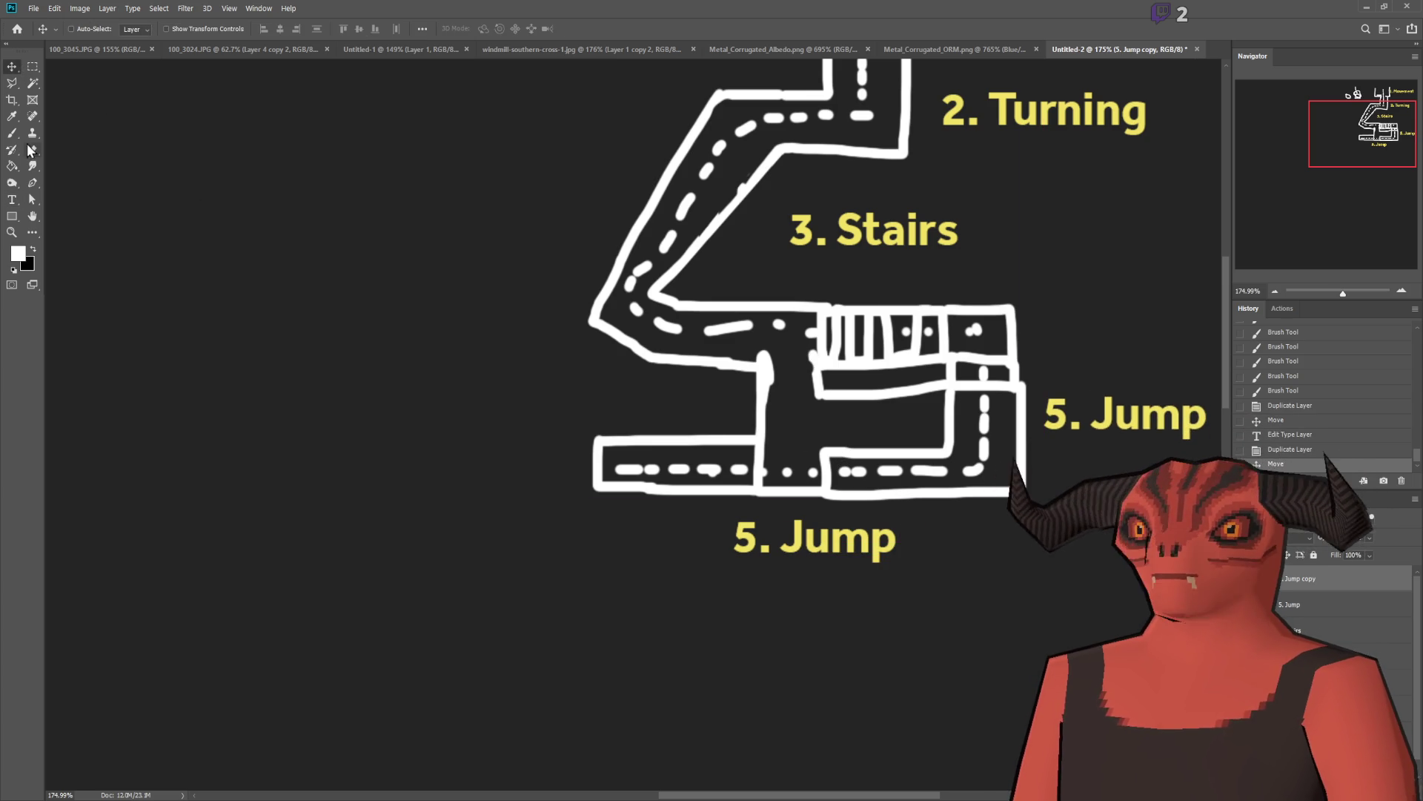
key("t")
type("4. ")
mouse_move(1064, 413)
left_mouse_down()
mouse_move(1045, 413)
mouse_move(1169, 423)
mouse_move(1091, 419)
left_mouse_up()
type("Sprint")
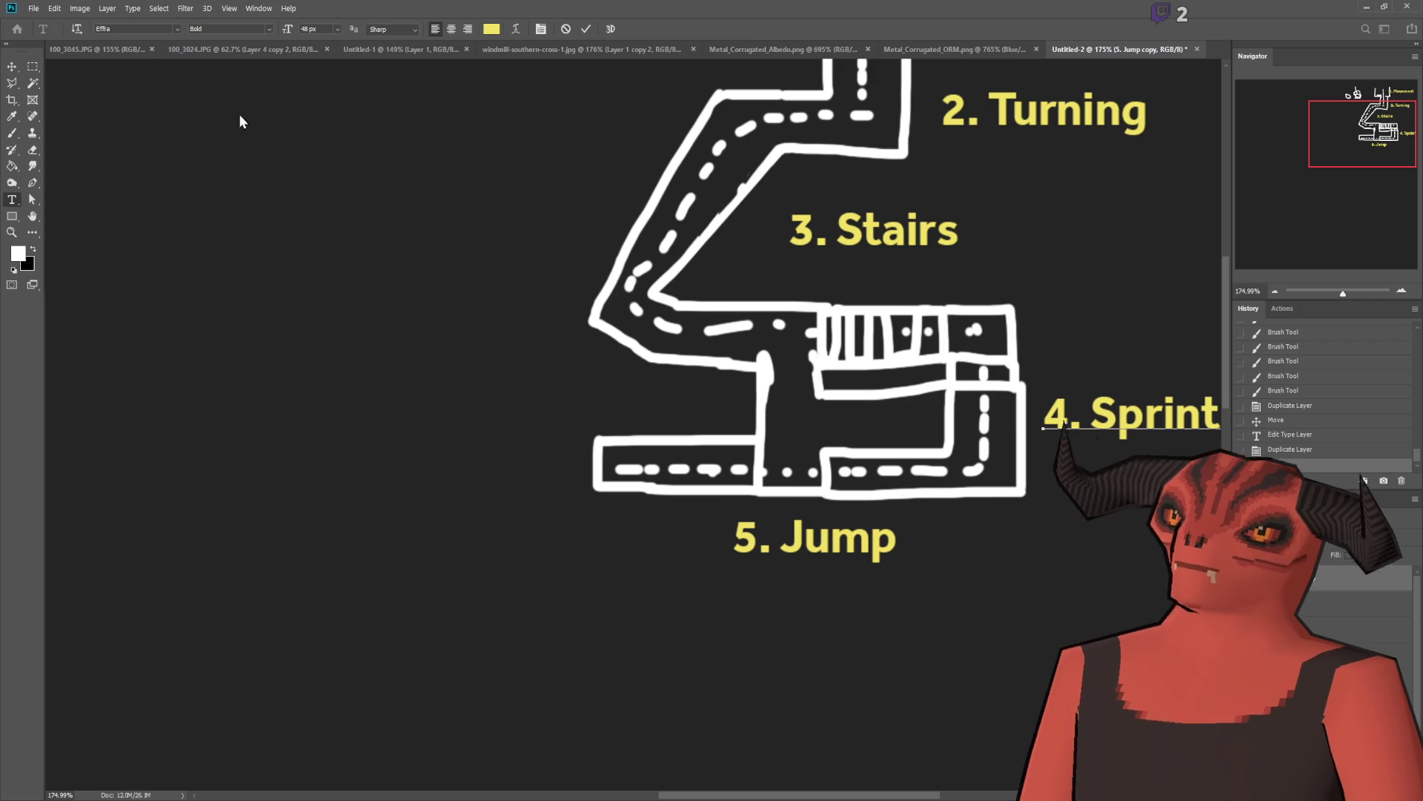
left_click(12, 66)
left_click_drag(923, 428, 644, 438)
scroll(909, 450, "down", 2)
scroll(908, 450, "down", 2)
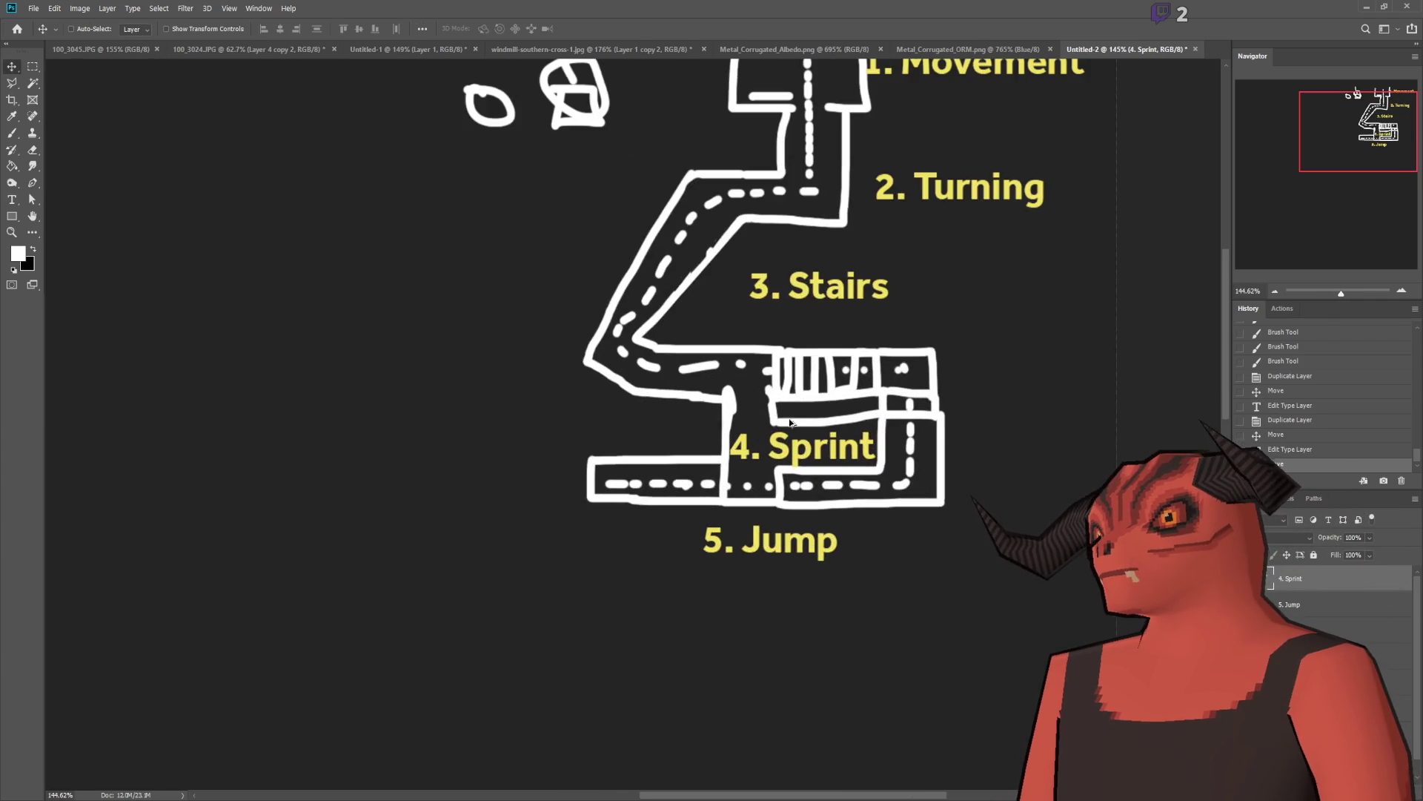
scroll(757, 423, "up", 3)
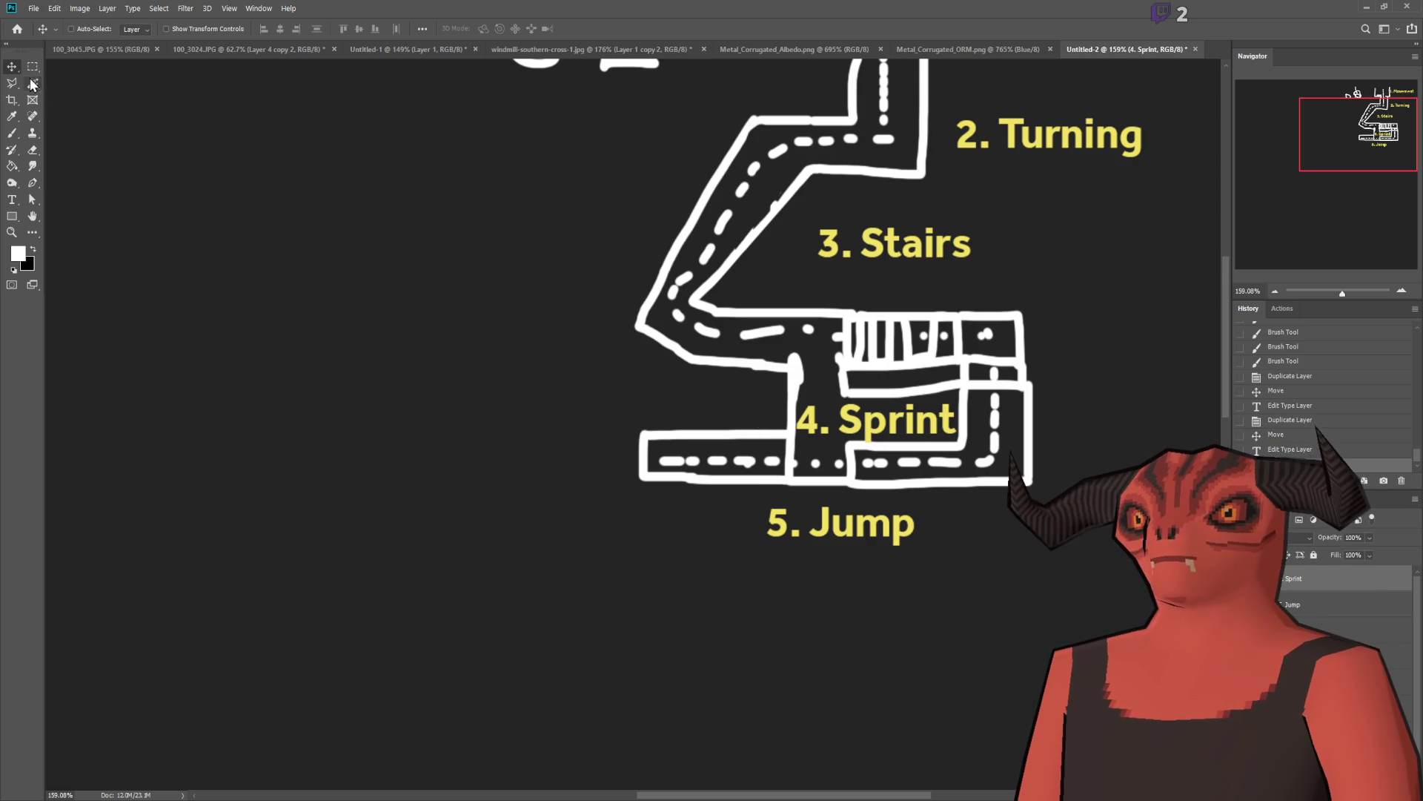
left_click(14, 135)
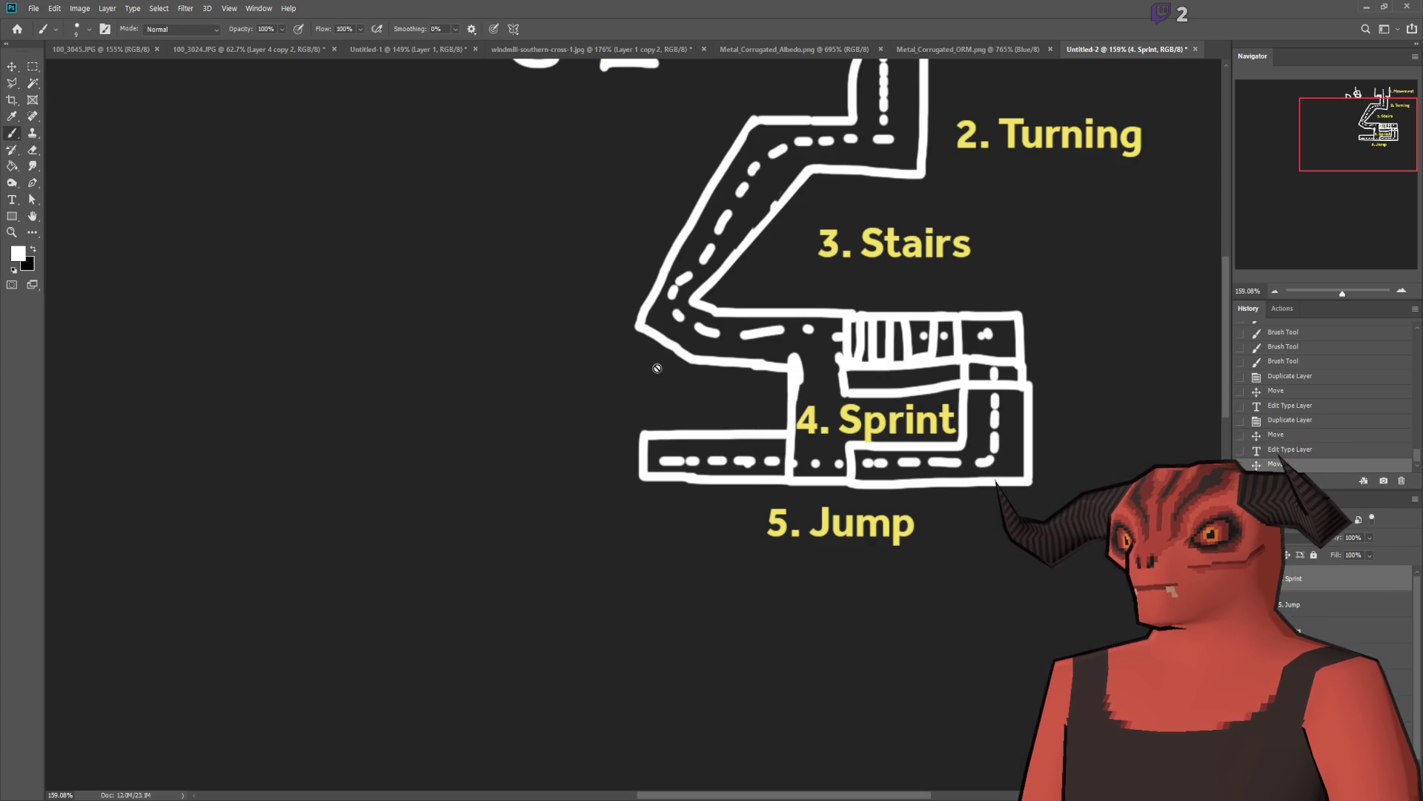
scroll(1043, 370, "up", 4)
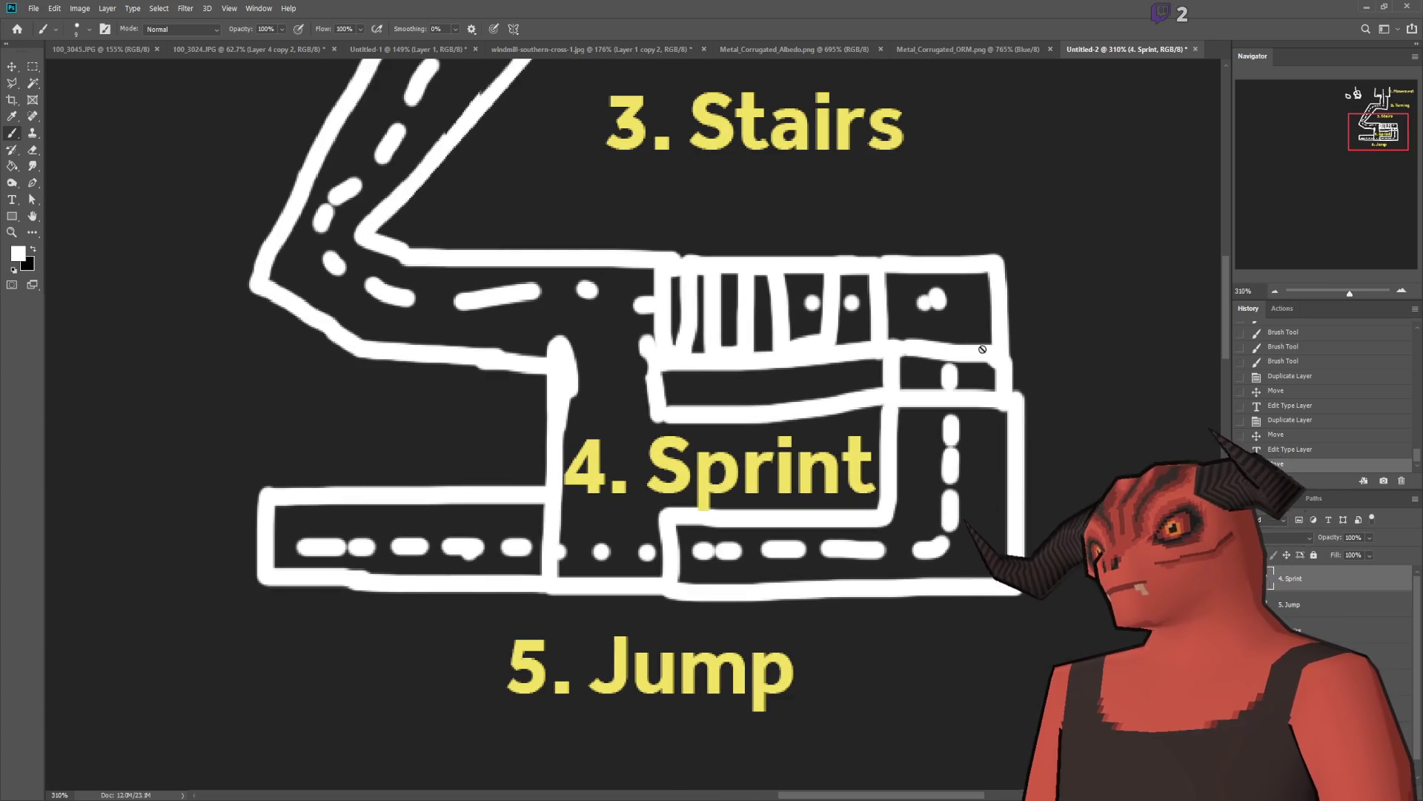
scroll(799, 429, "down", 2)
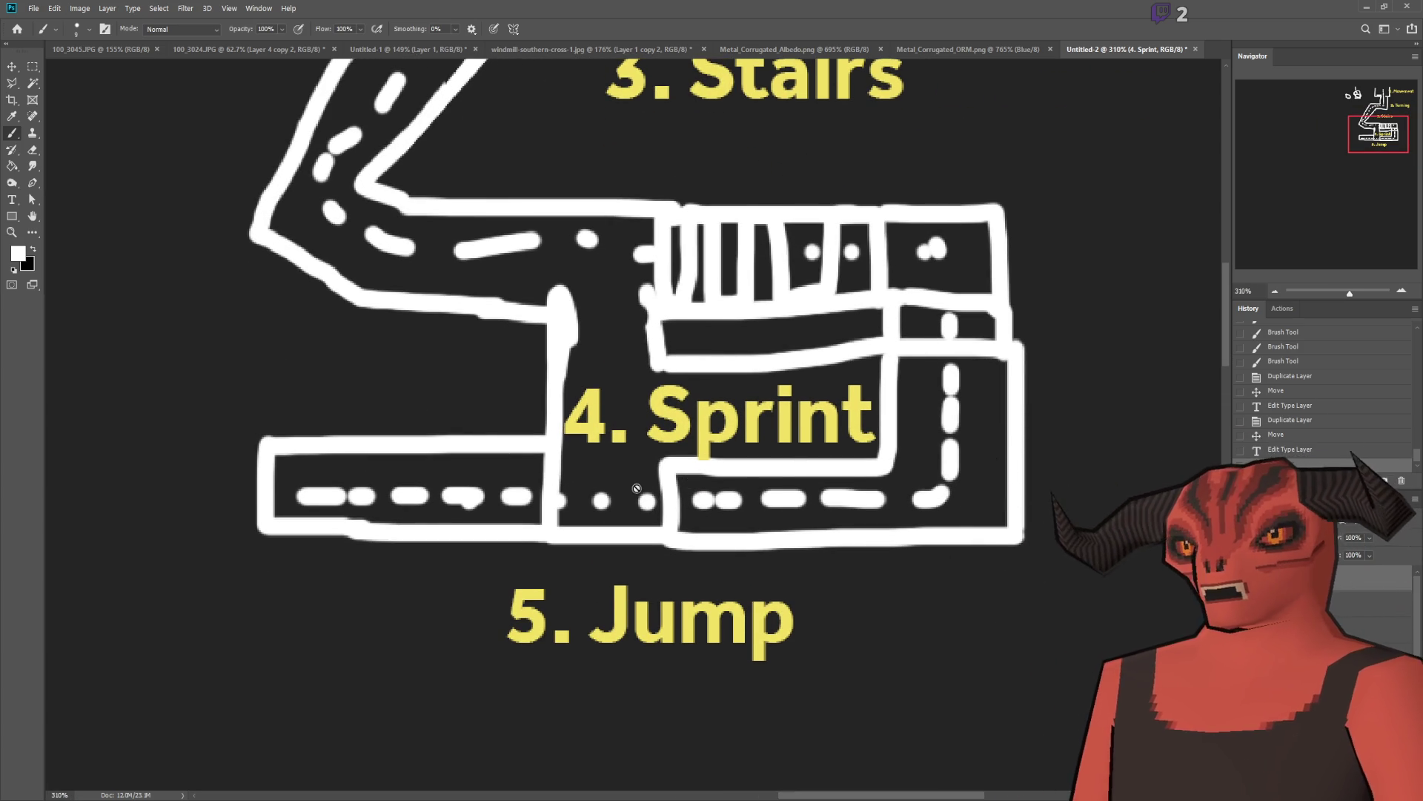
scroll(718, 332, "up", 2)
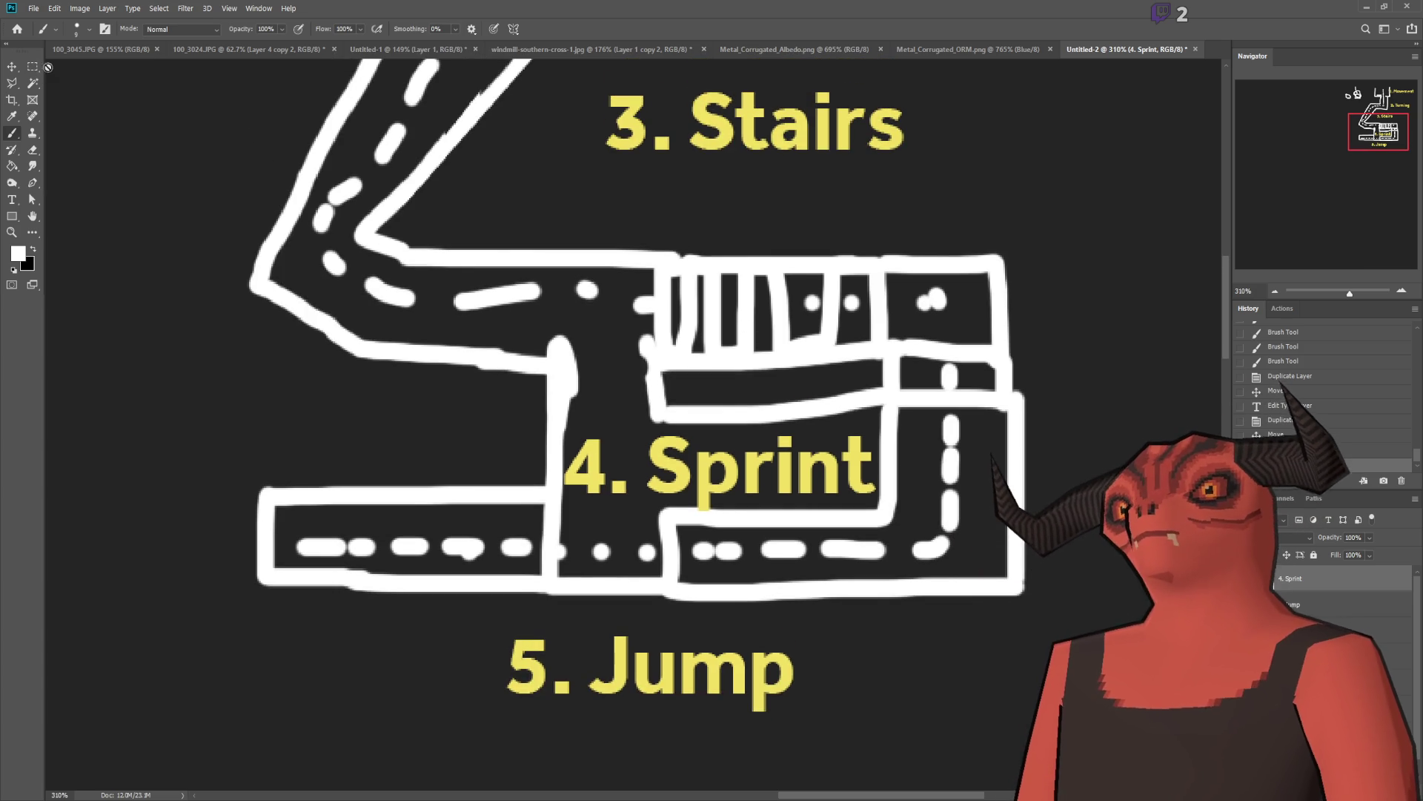
key("m")
scroll(557, 182, "down", 1)
scroll(587, 265, "up", 1)
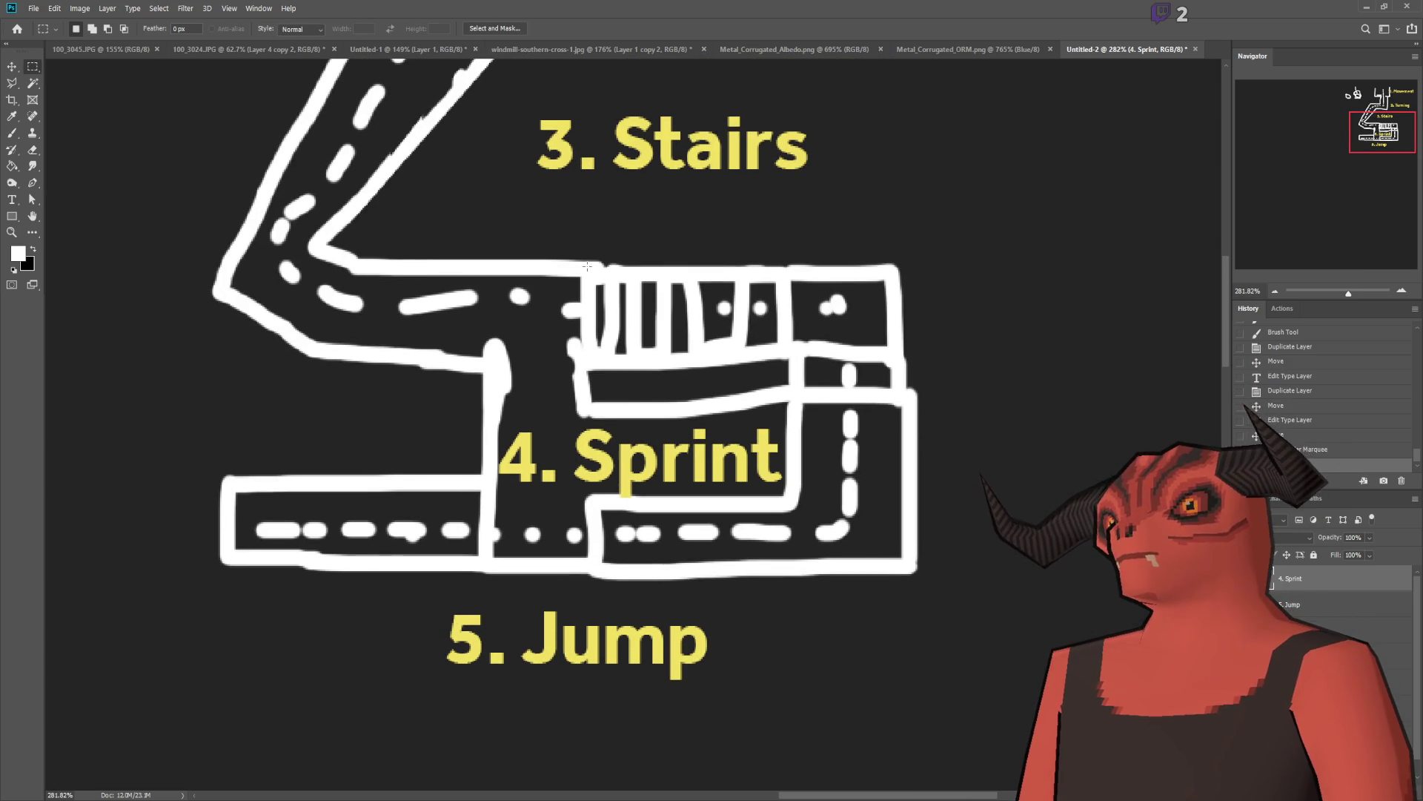
Step: Move 5. Jump beside the stairs section and 4. Sprint to the lower right of the road
left_click(15, 67)
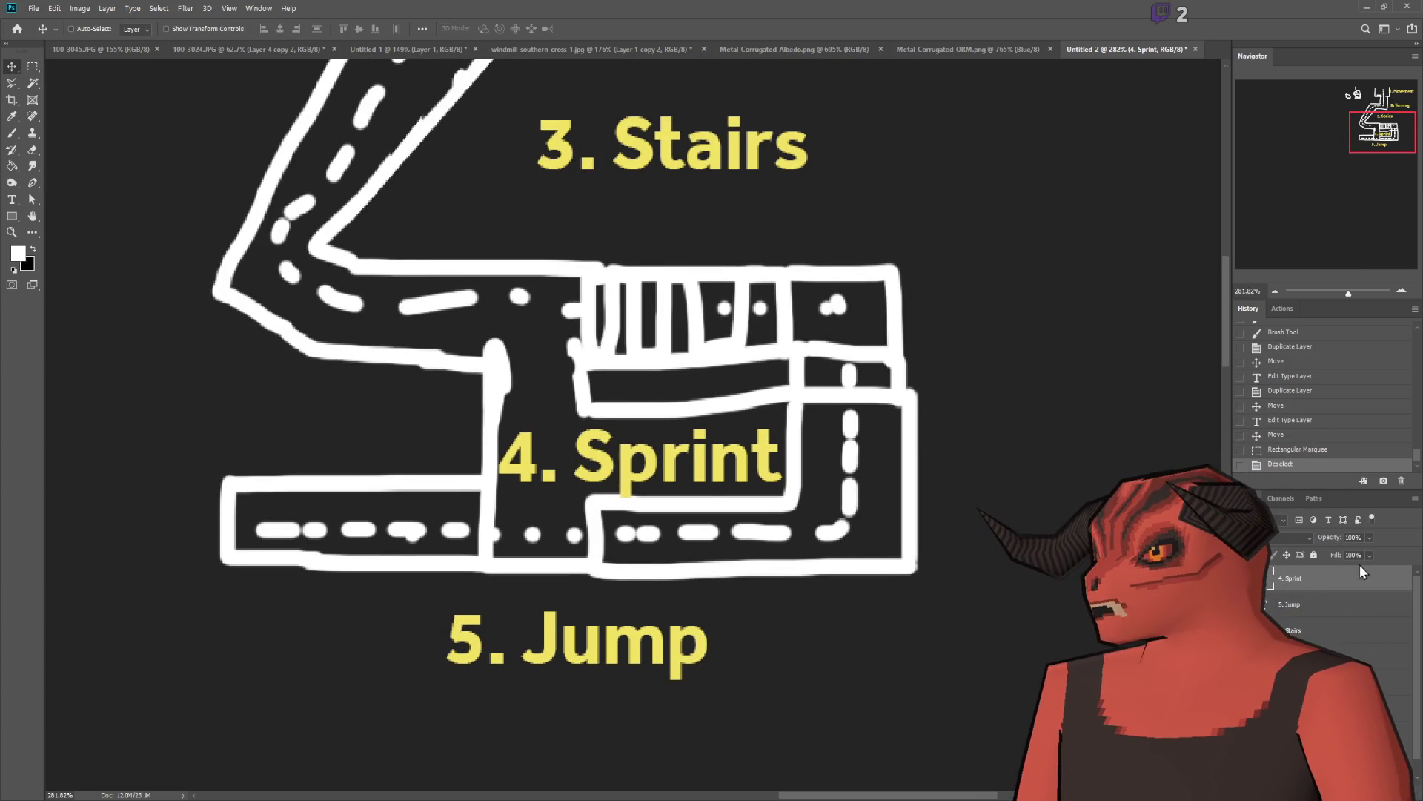
left_click(1327, 604)
mouse_move(635, 695)
left_mouse_down()
mouse_move(1027, 529)
mouse_move(1109, 419)
left_mouse_up()
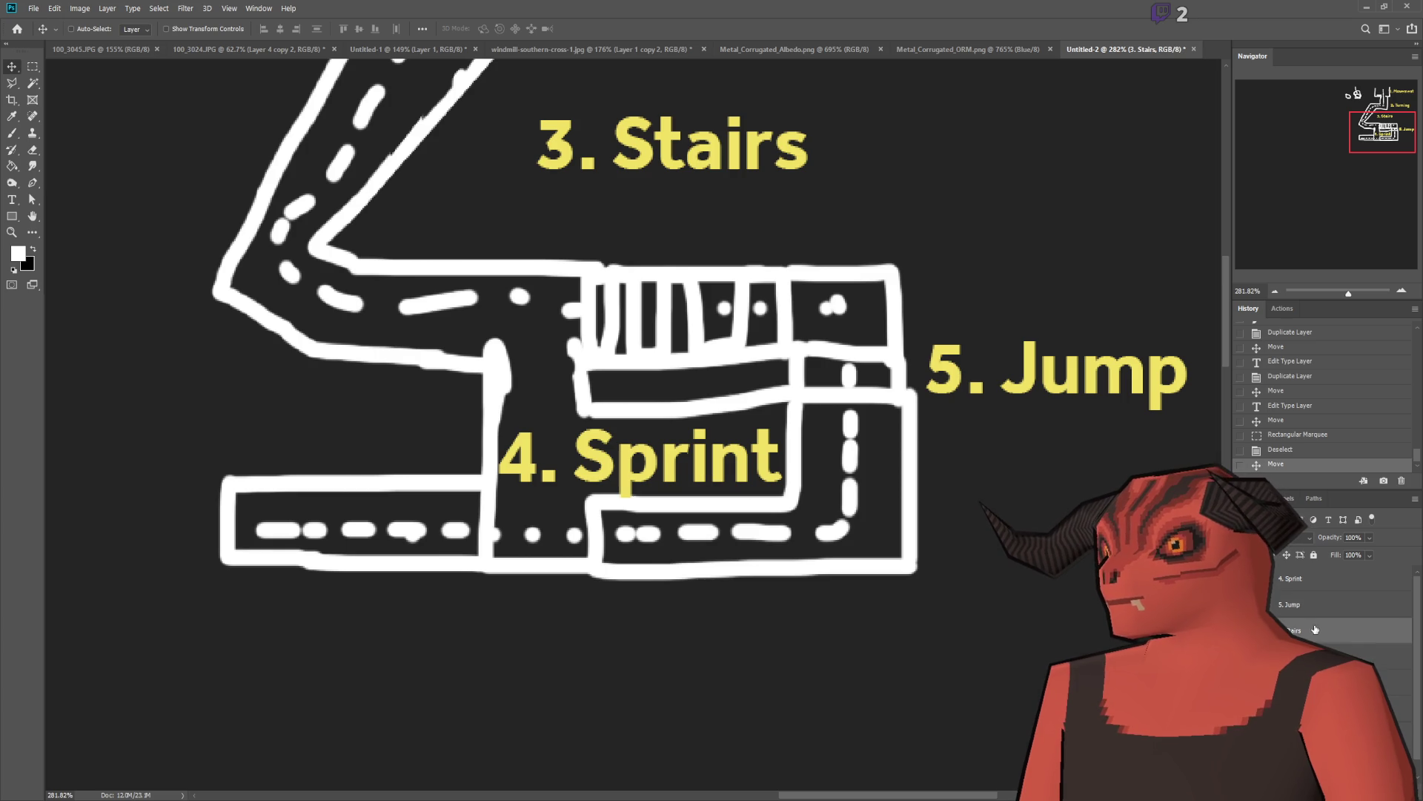
left_click(1327, 578)
mouse_move(638, 460)
left_mouse_down()
mouse_move(909, 623)
mouse_move(1032, 634)
left_mouse_up()
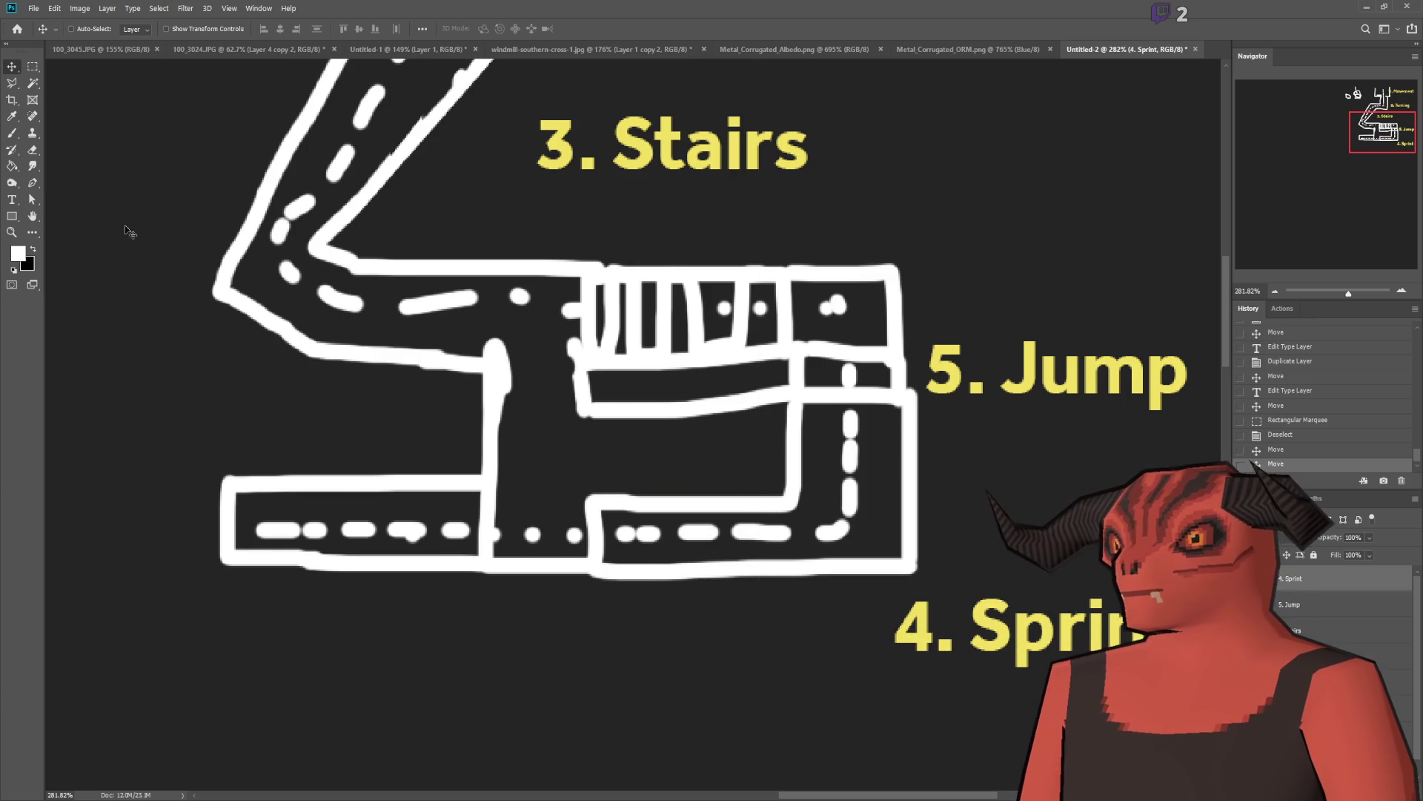
Step: Swap the label numbers so they read '5. Sprint' and '4. Jump'
key("t")
left_click(895, 627)
key("shift+Right")
type("5")
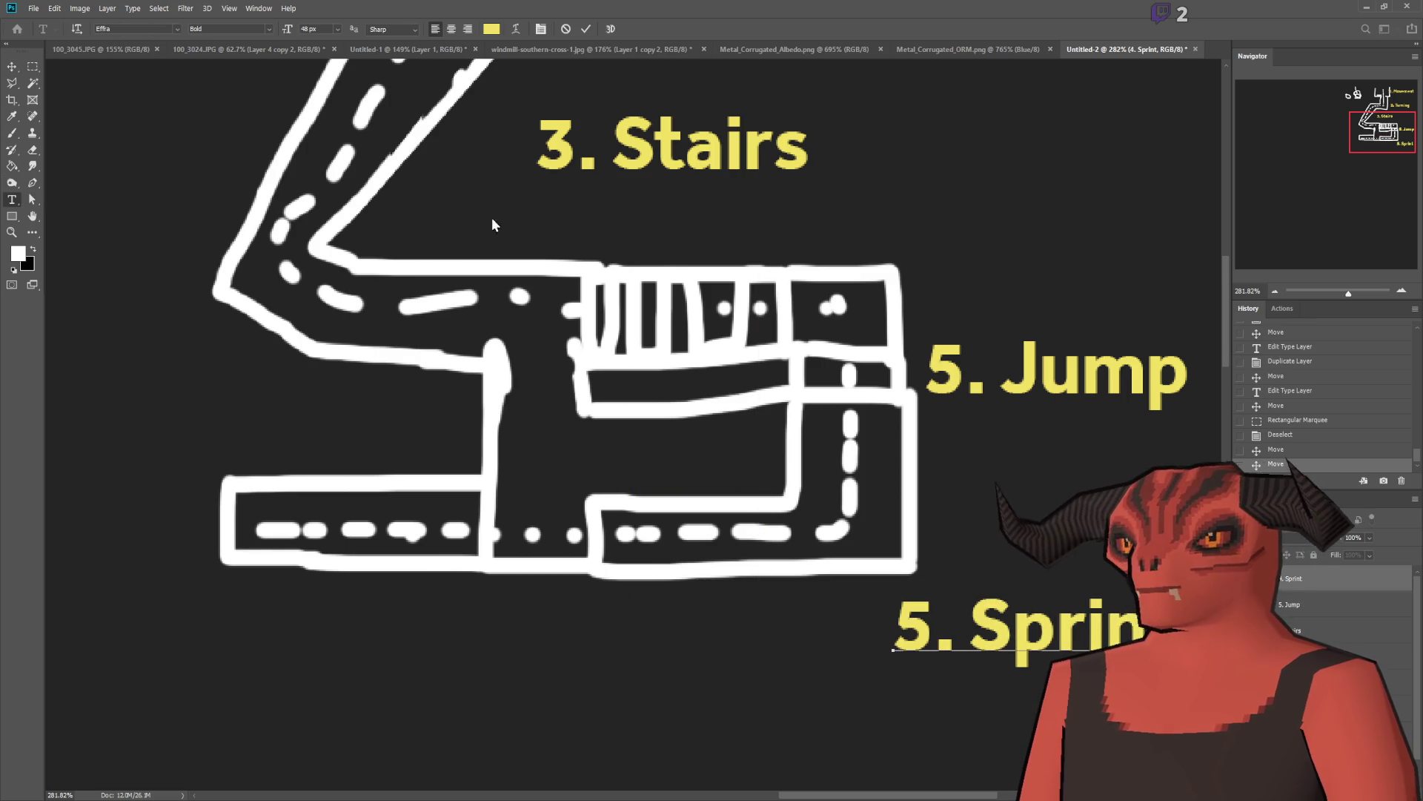
left_click(32, 67)
left_click(12, 200)
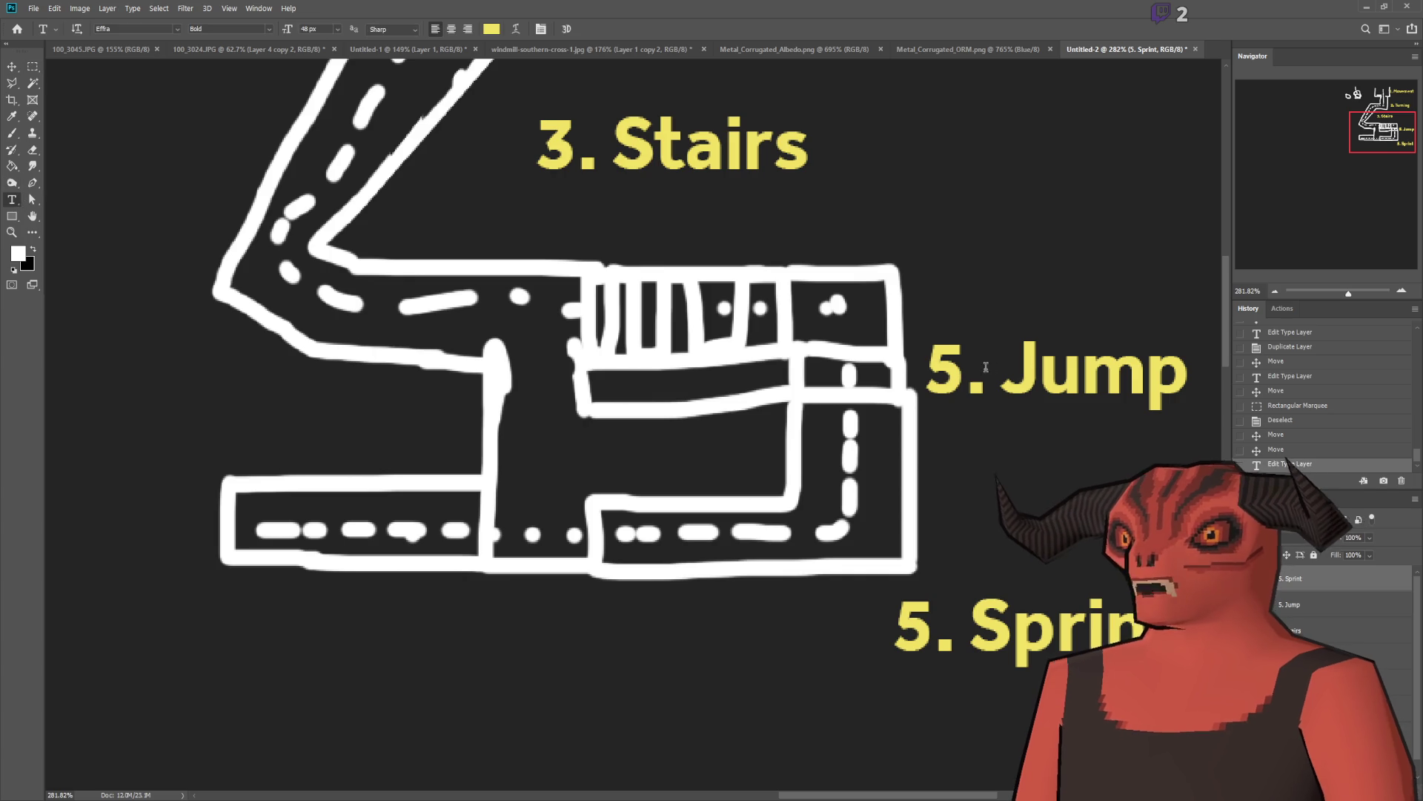
key("alt+bracketleft")
key("BackSpace")
type("4")
left_click(33, 67)
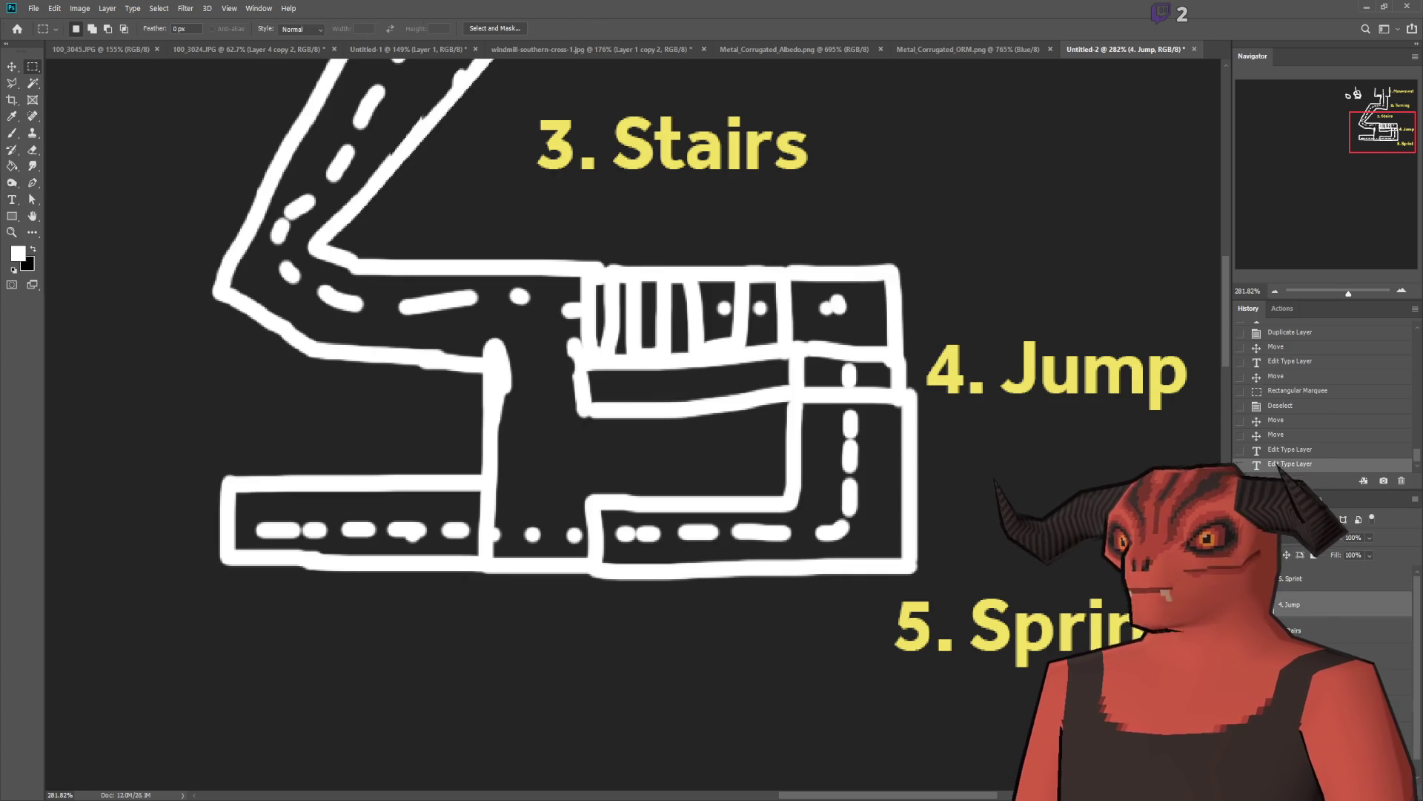
Step: Duplicate 5. Sprint, move the copy below the road and add a second line 'Jump'
left_click(1300, 583)
key("ctrl+j")
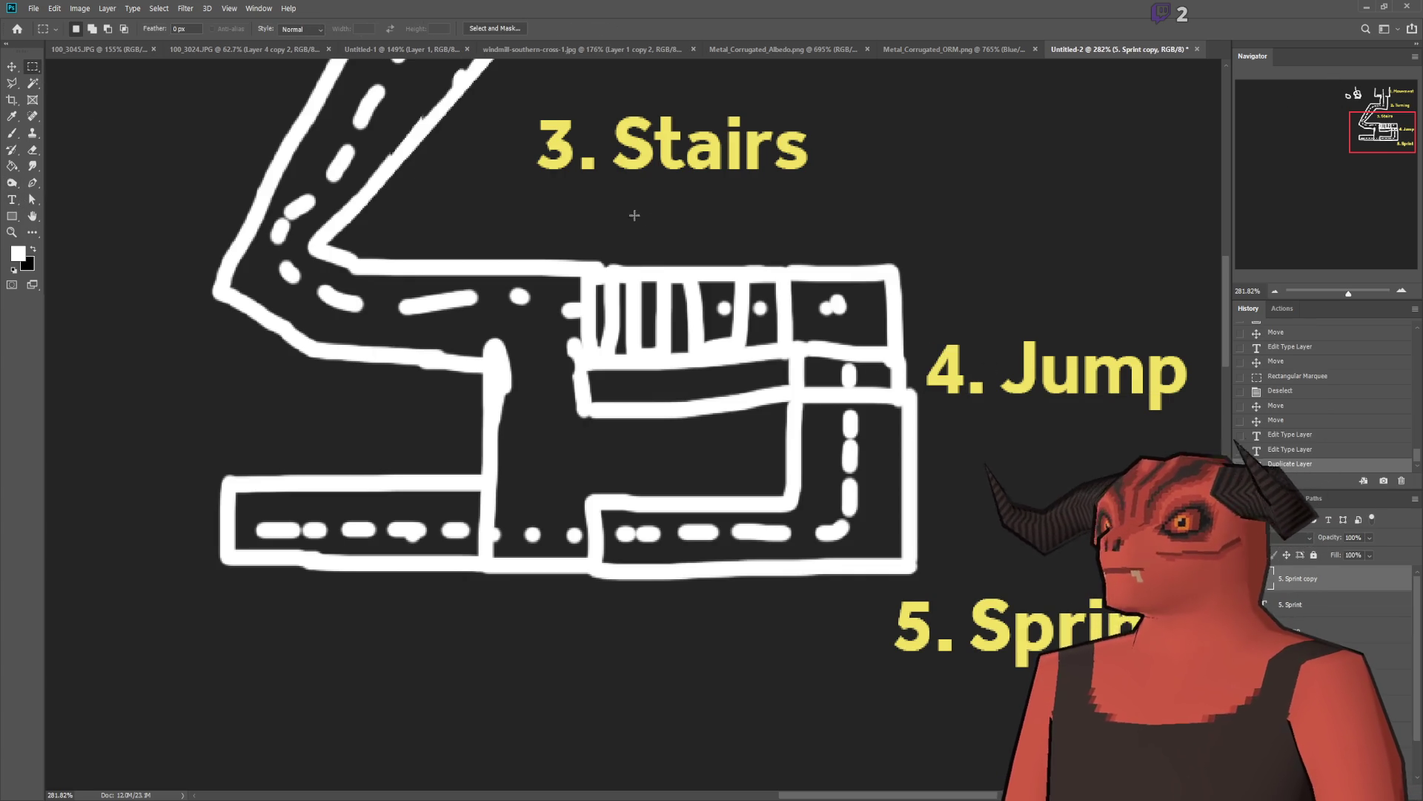
left_click(10, 71)
left_click_drag(811, 360, 317, 375)
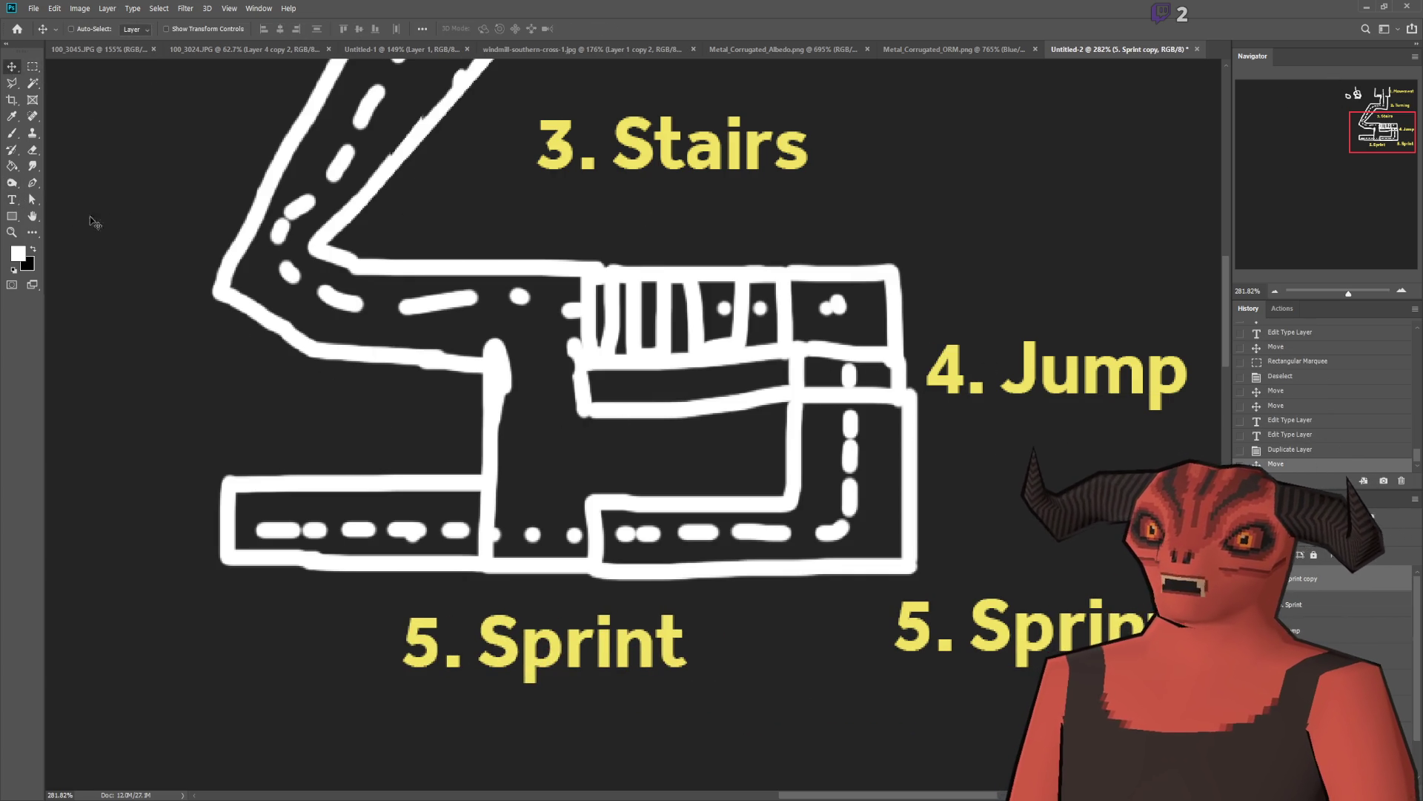
left_click(11, 198)
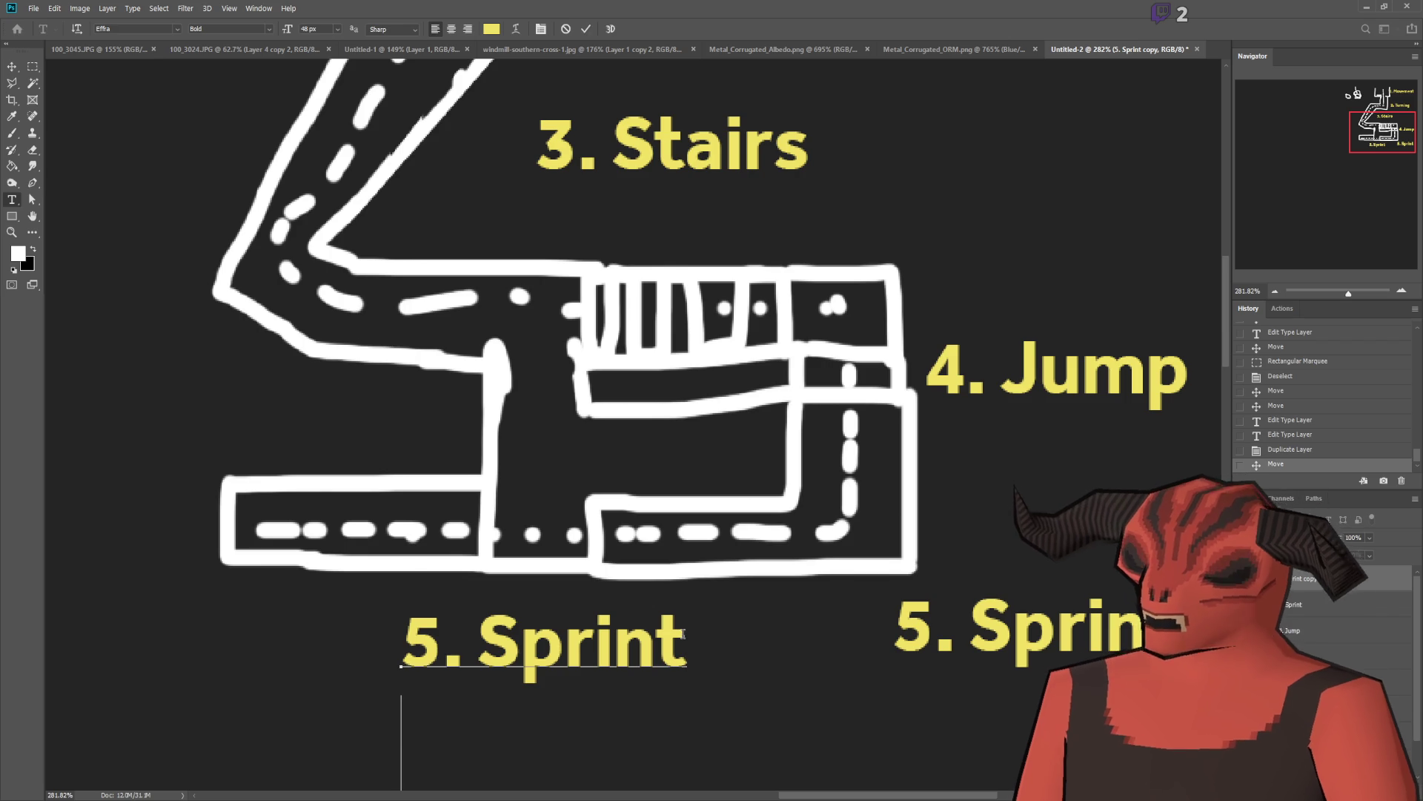
type("Jump")
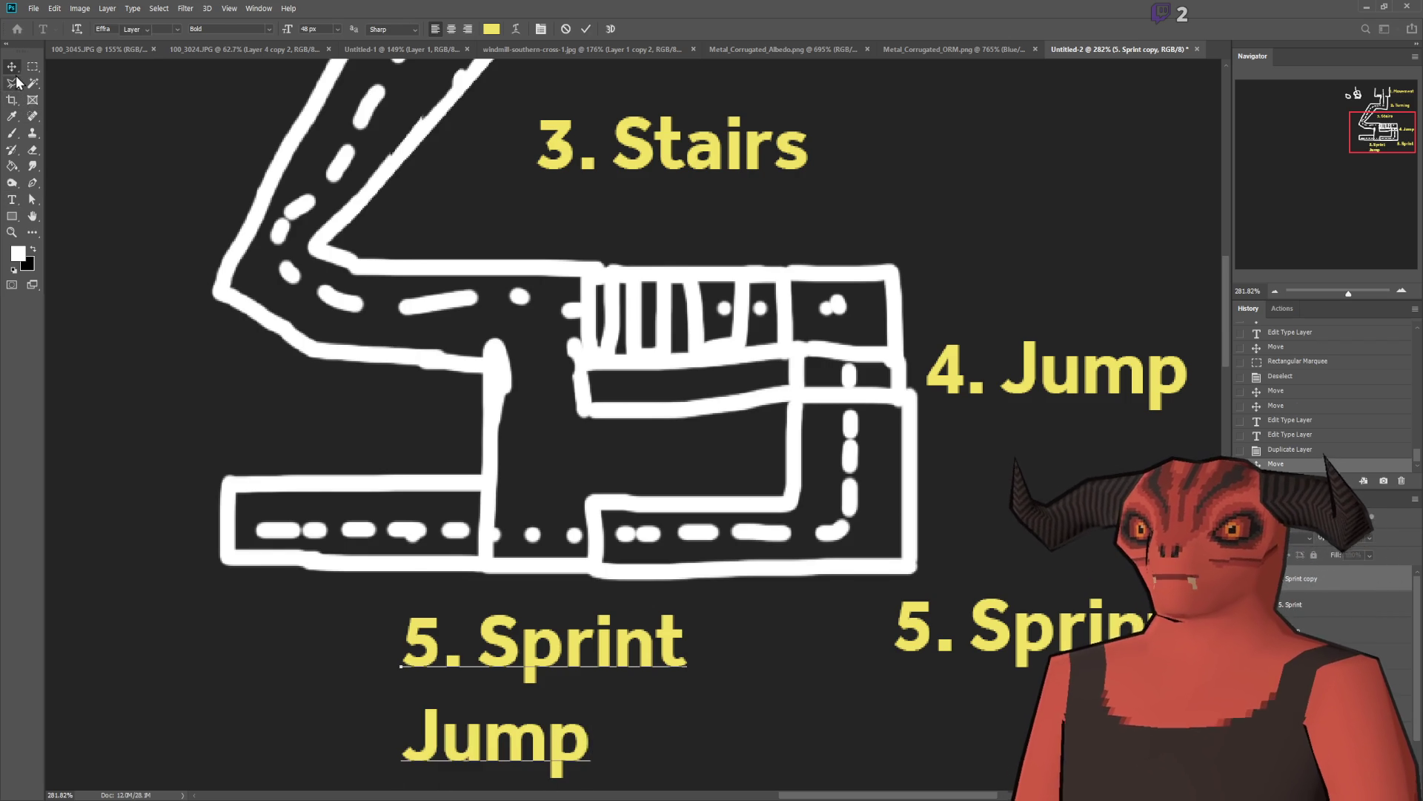
left_click(11, 67)
scroll(742, 311, "down", 3)
scroll(742, 312, "up", 2)
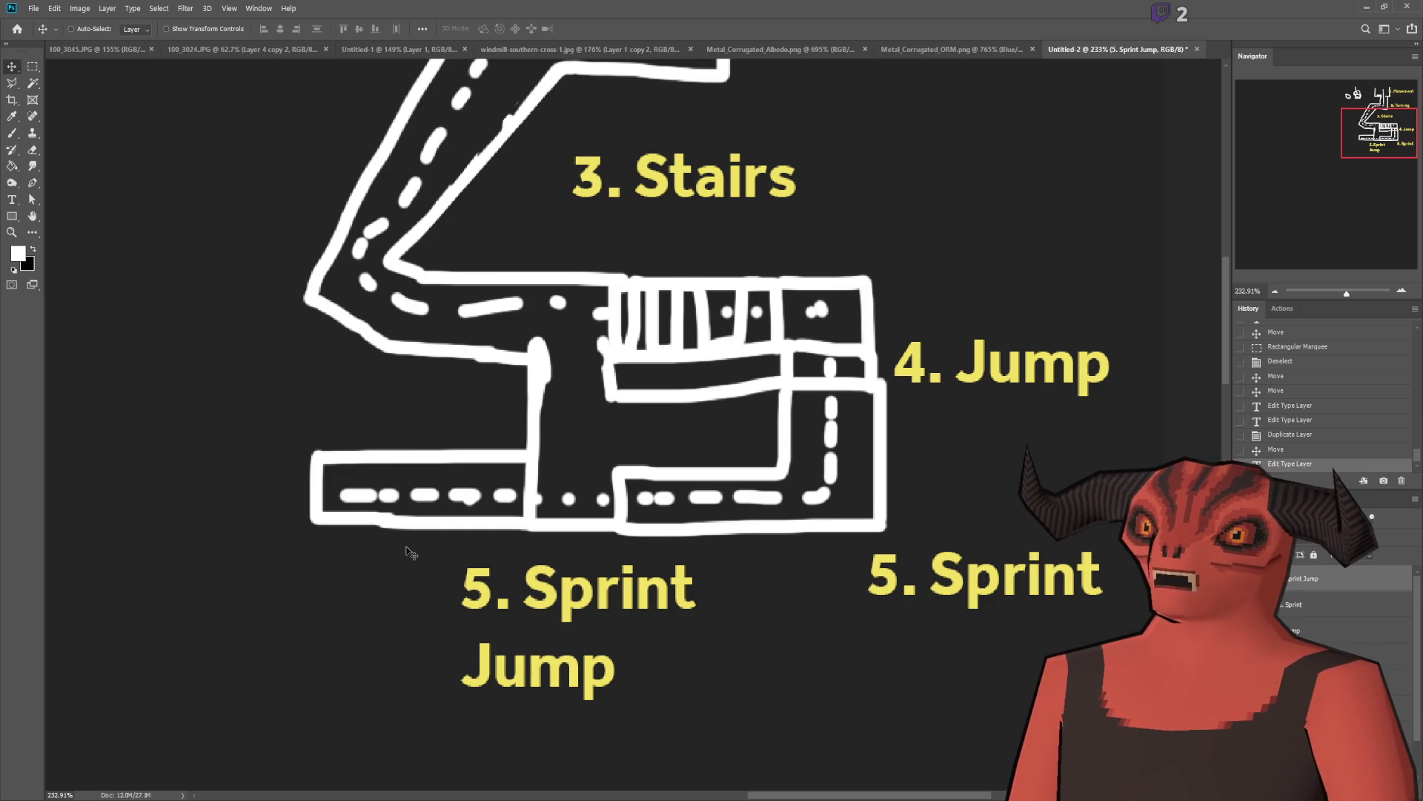
scroll(574, 517, "left", 5)
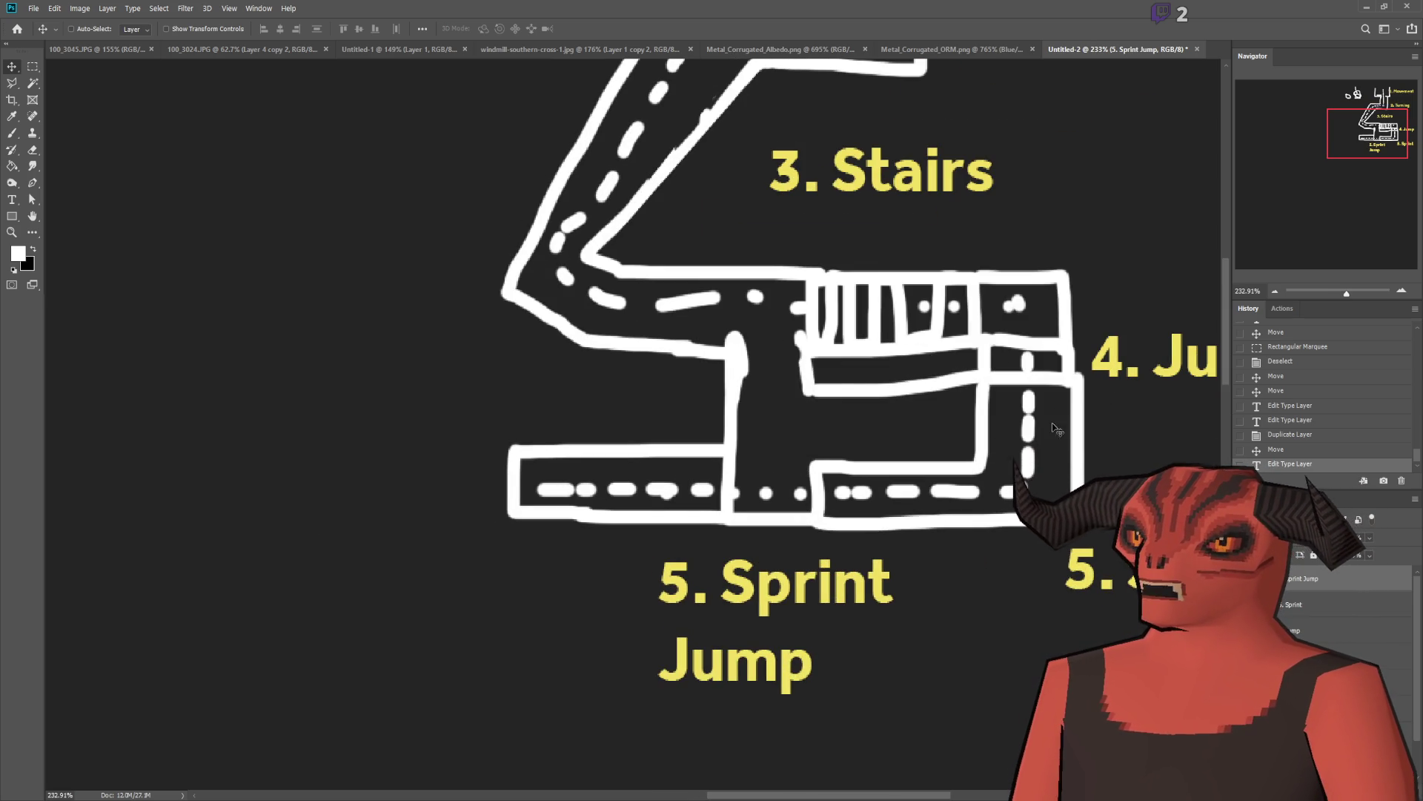
scroll(985, 482, "down", 2)
scroll(919, 548, "down", 1)
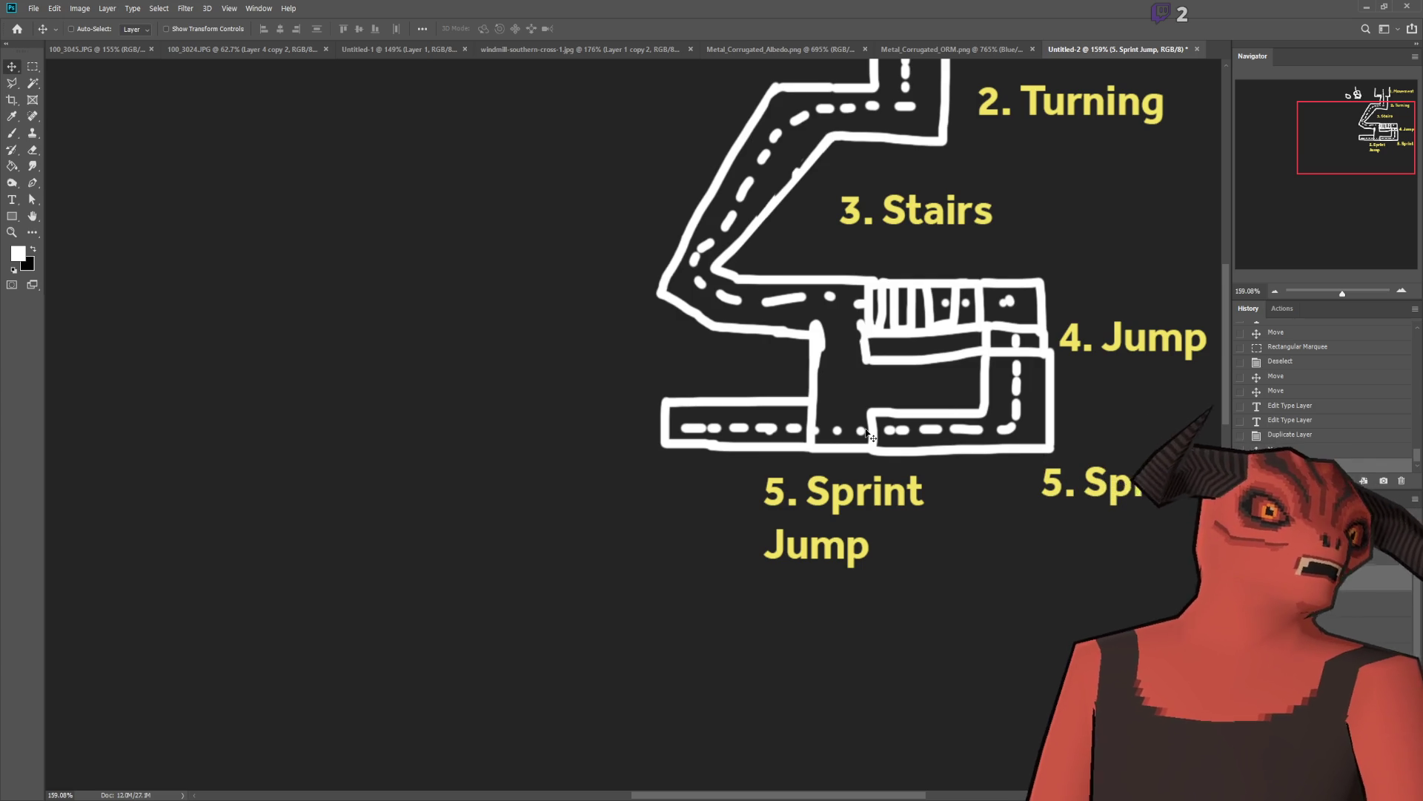
scroll(1060, 419, "down", 1)
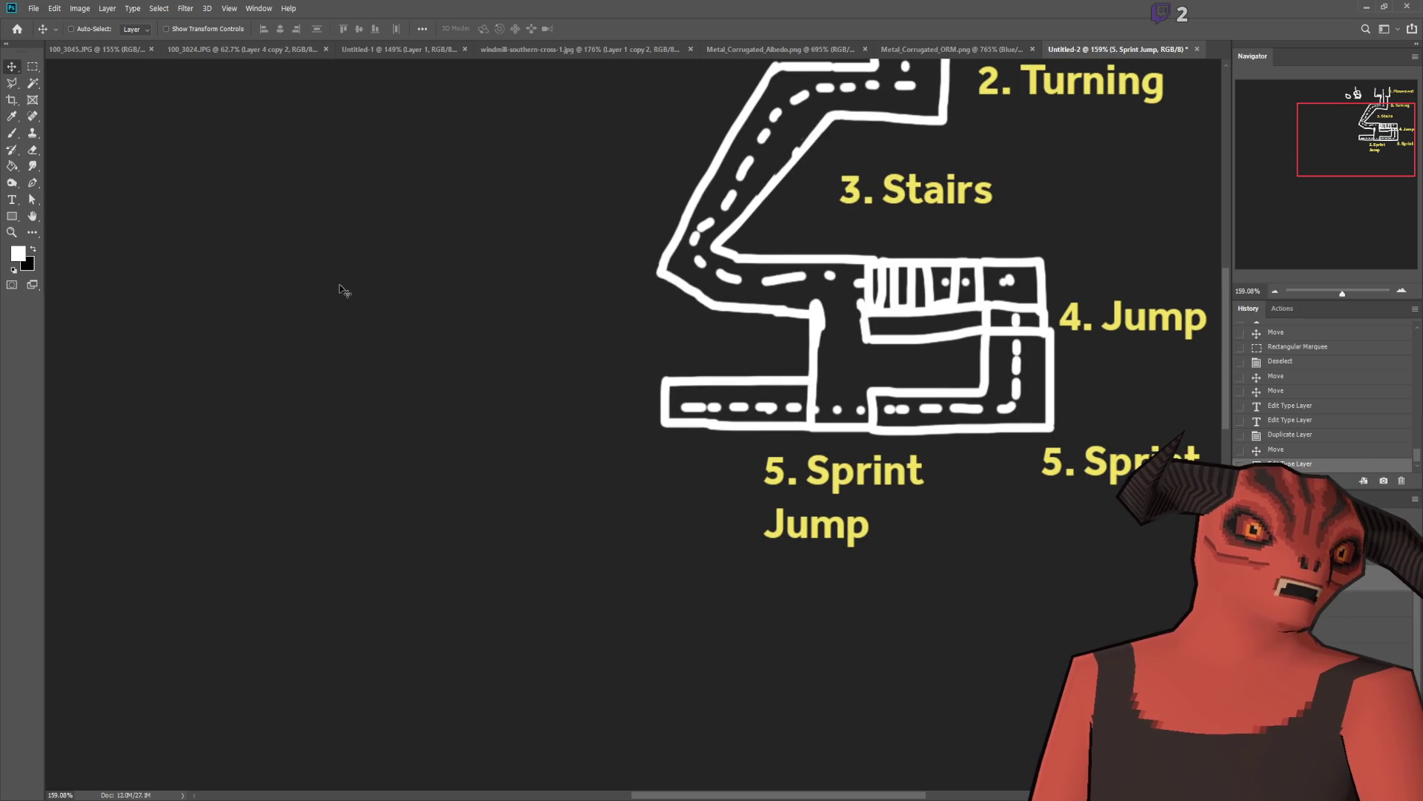
scroll(355, 269, "up", 2)
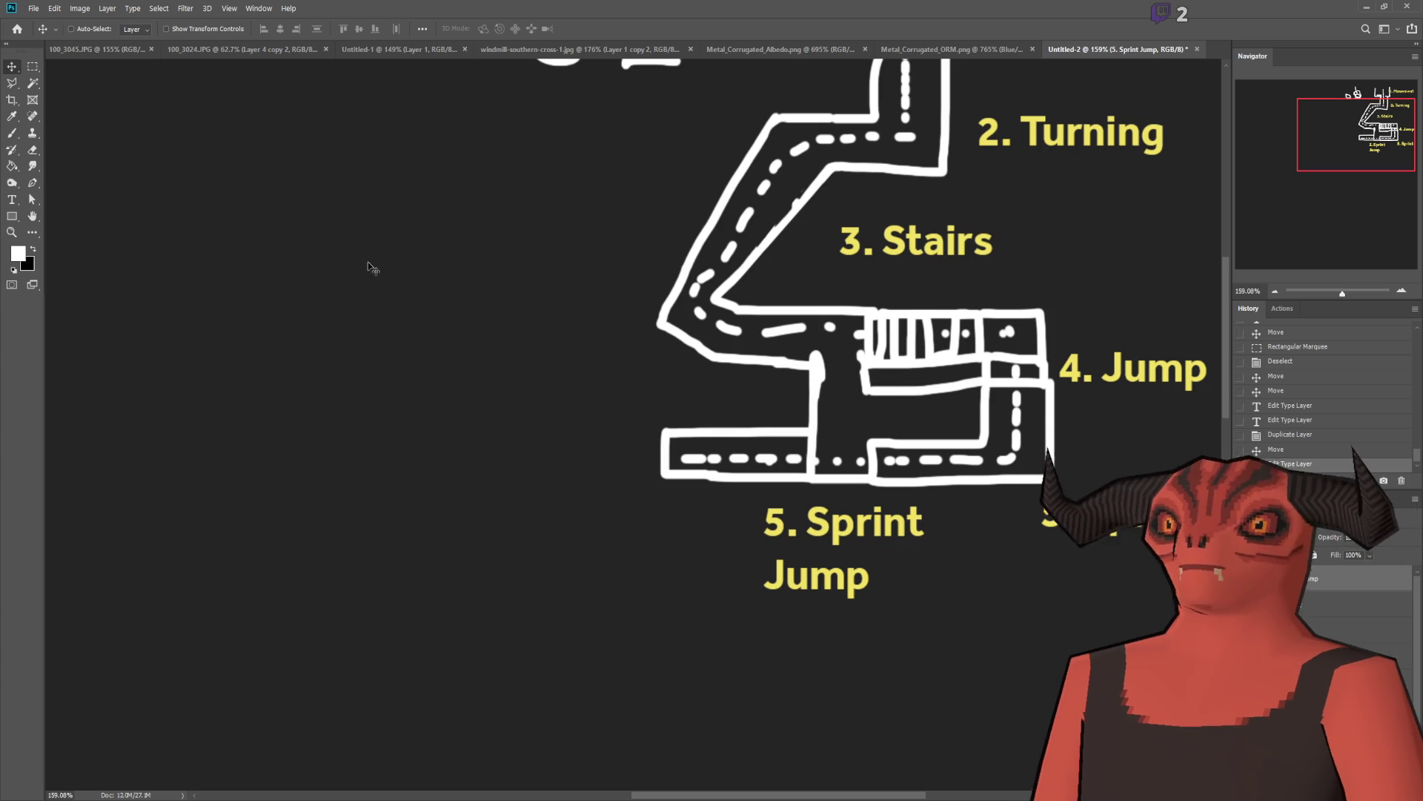
scroll(368, 261, "down", 3)
scroll(592, 340, "up", 3)
scroll(506, 319, "up", 1)
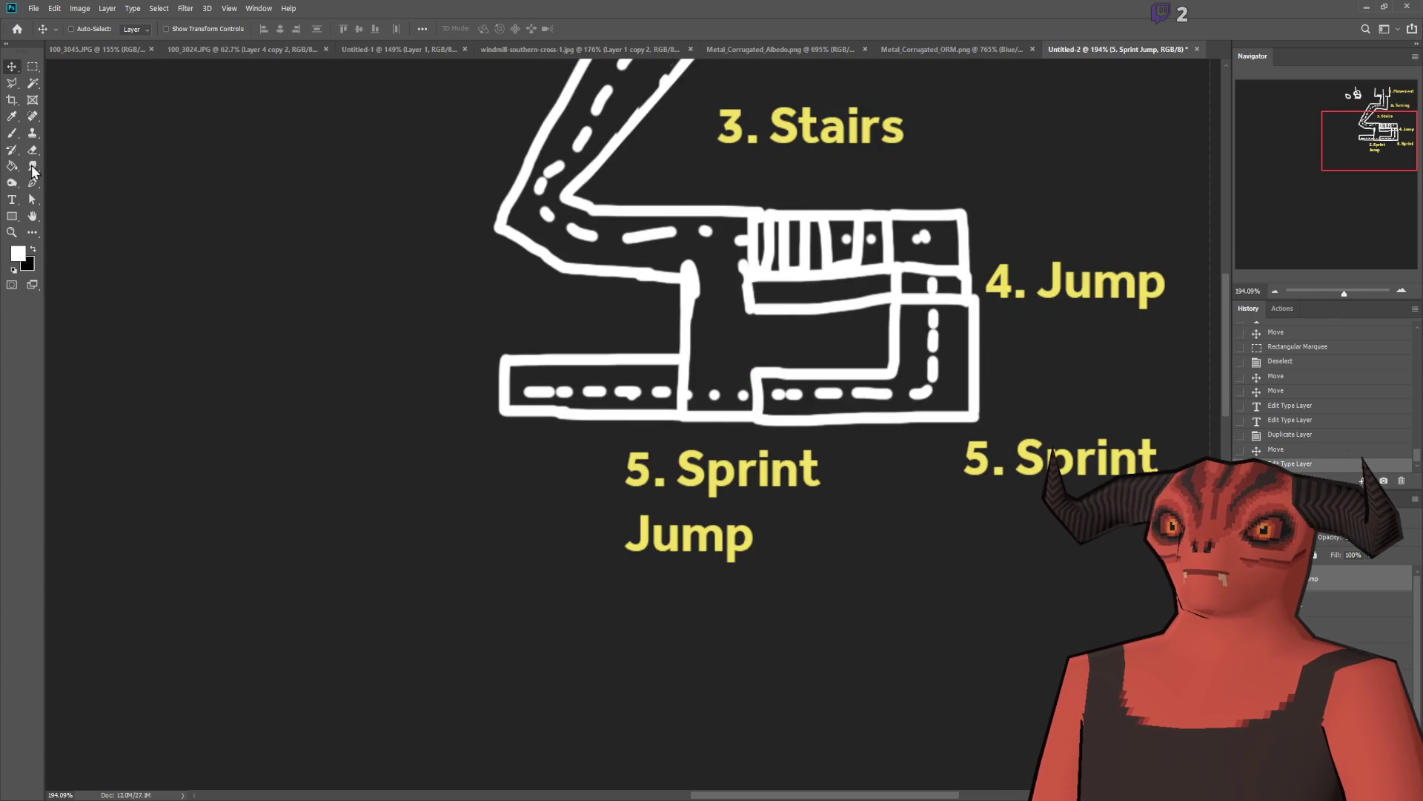
left_click(13, 135)
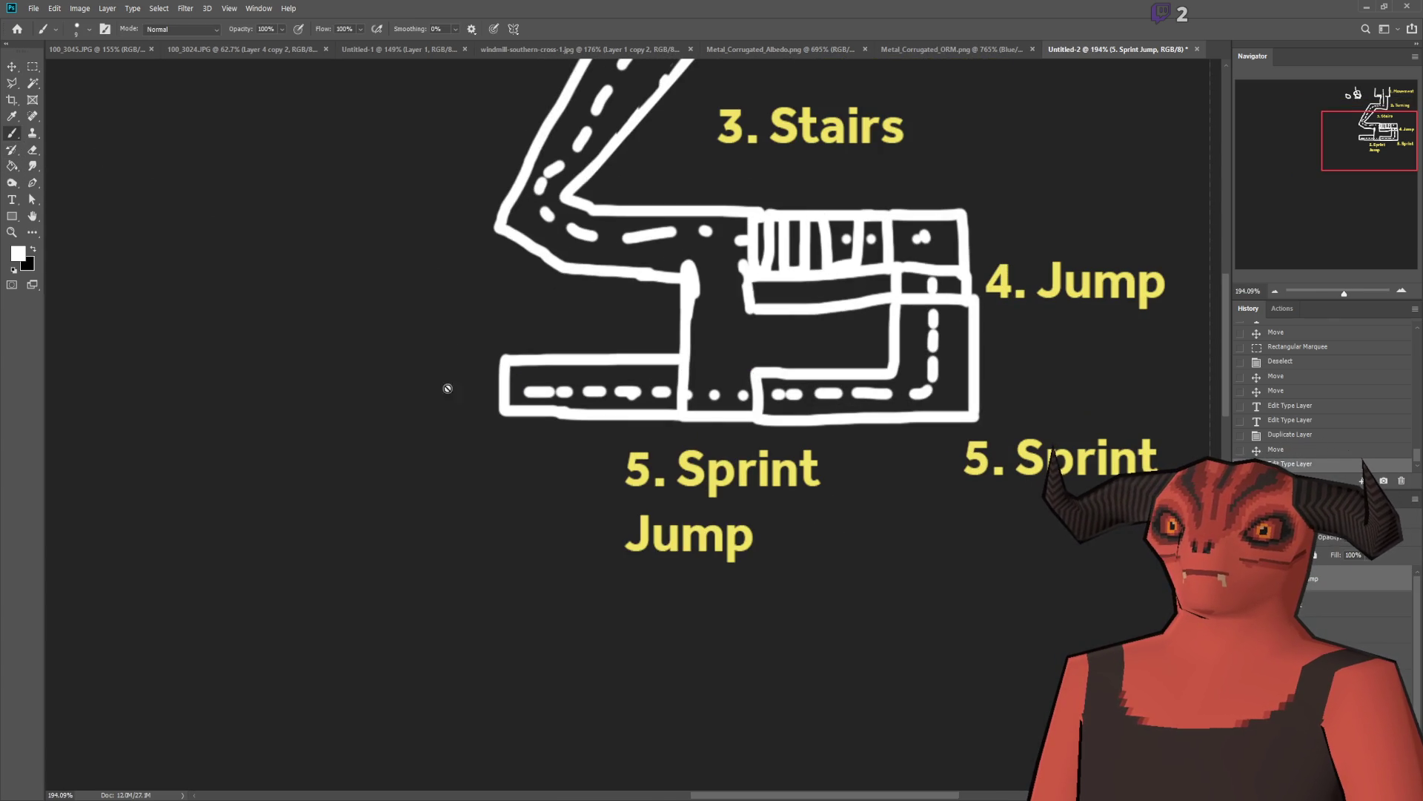
Step: Erase the left end of the lower road outline and undo a stray curved stroke
left_click(30, 151)
left_click(1327, 682)
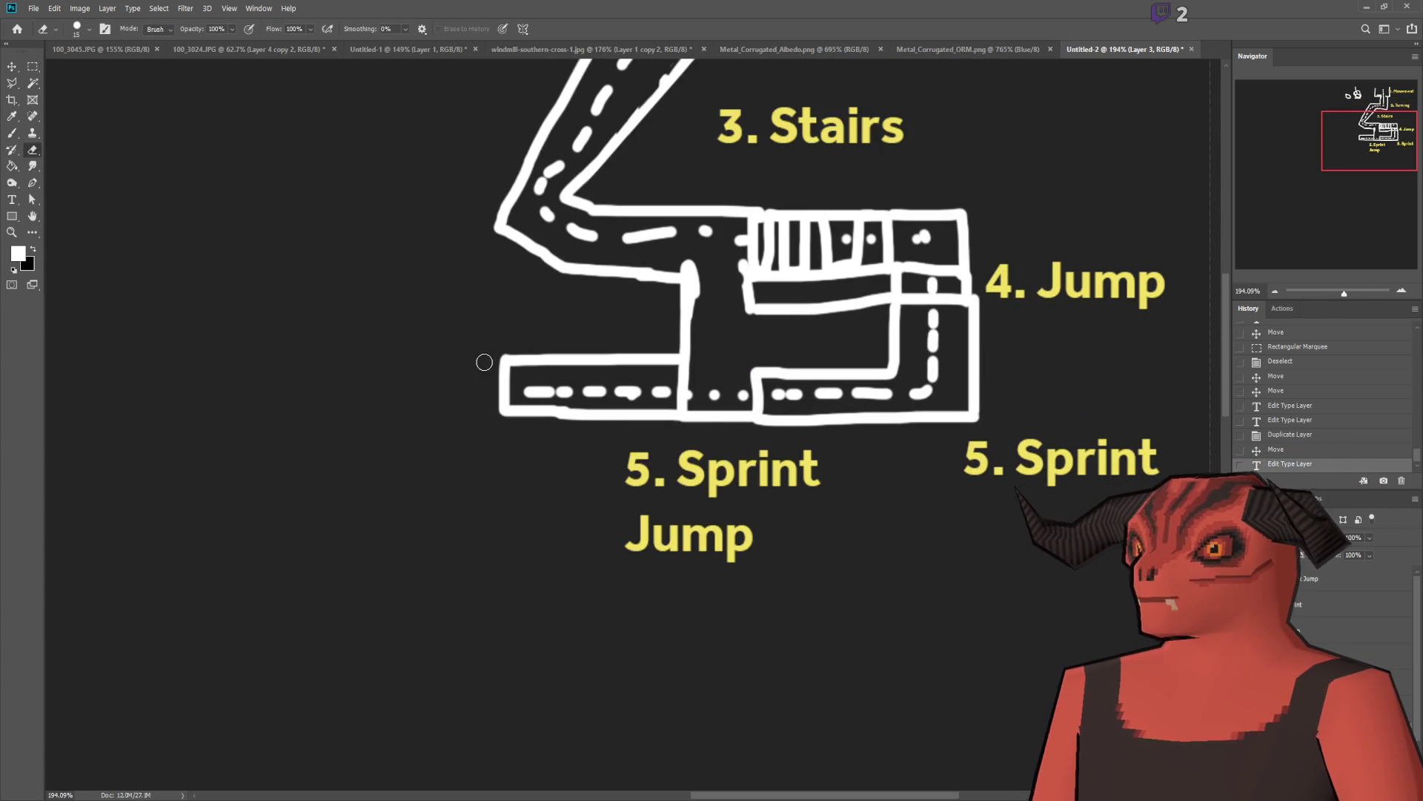
left_click_drag(504, 369, 506, 381)
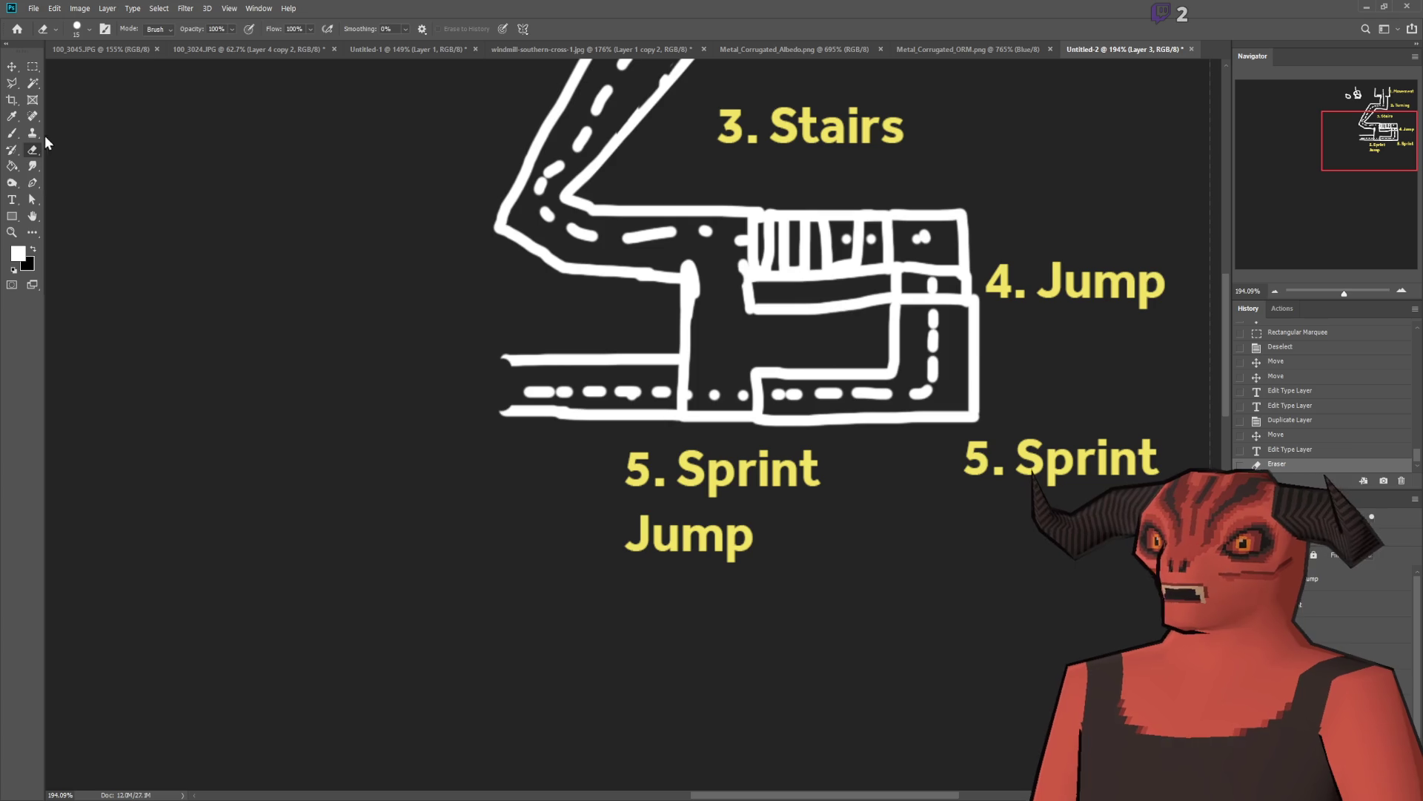
left_click(12, 135)
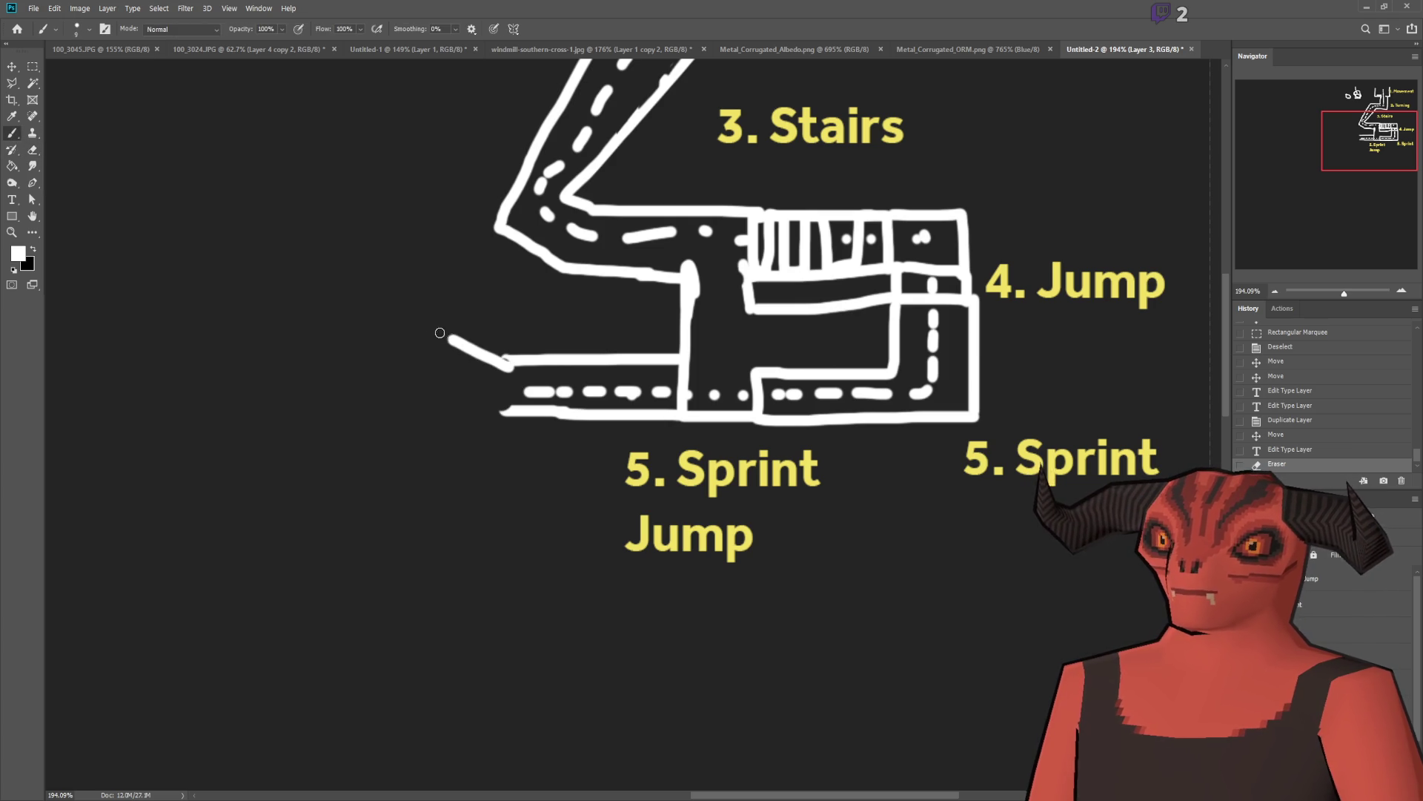
left_click_drag(355, 318, 265, 334)
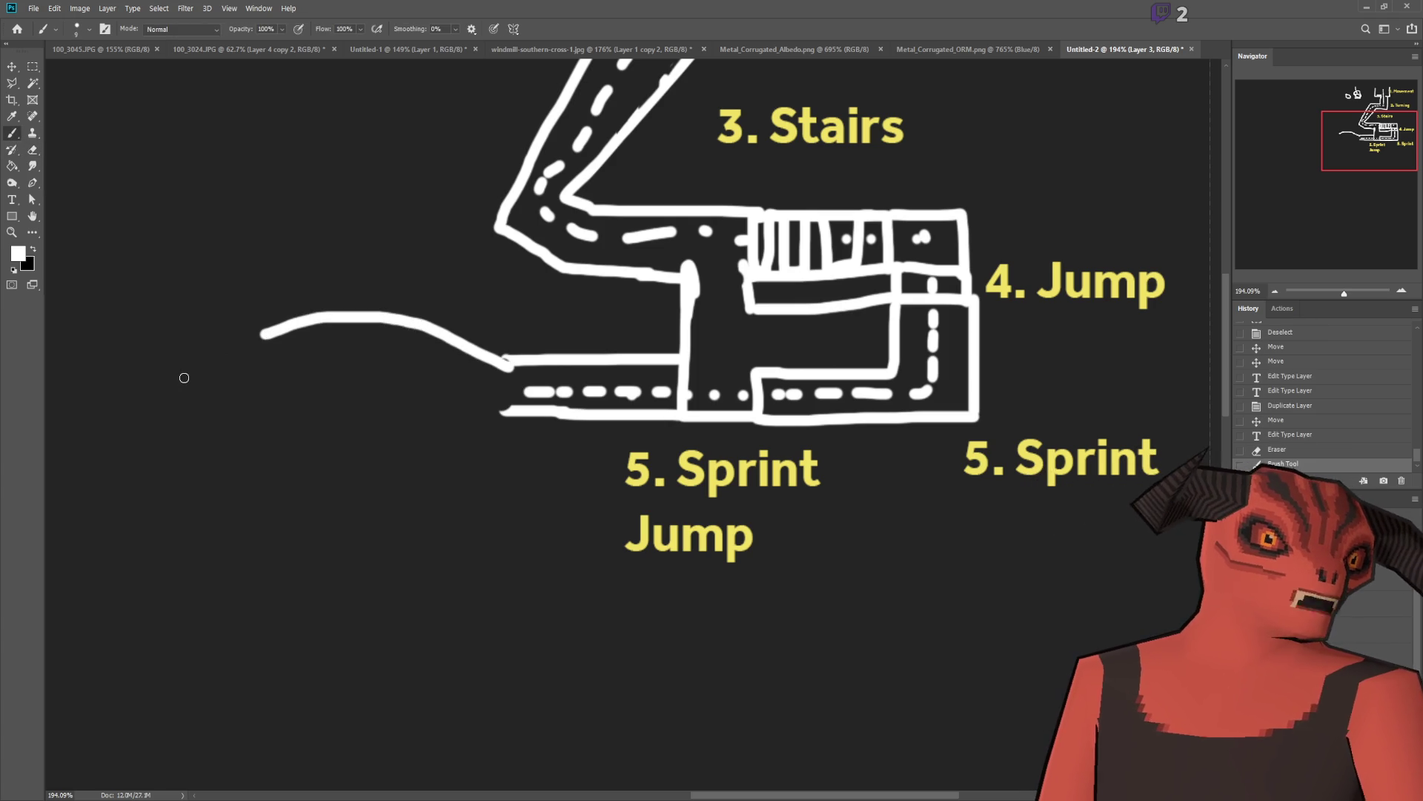
key("ctrl+z")
scroll(657, 426, "down", 5)
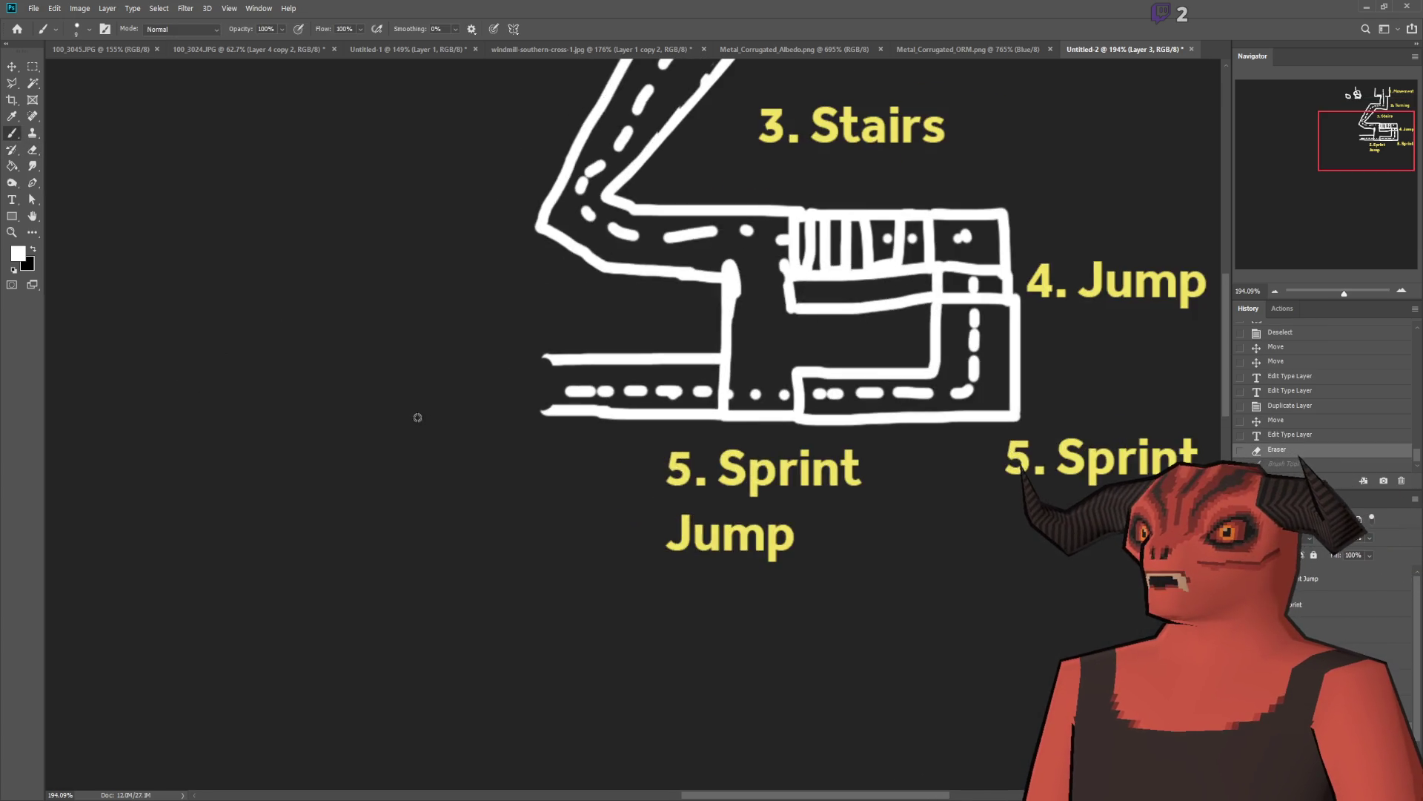
scroll(612, 409, "up", 4)
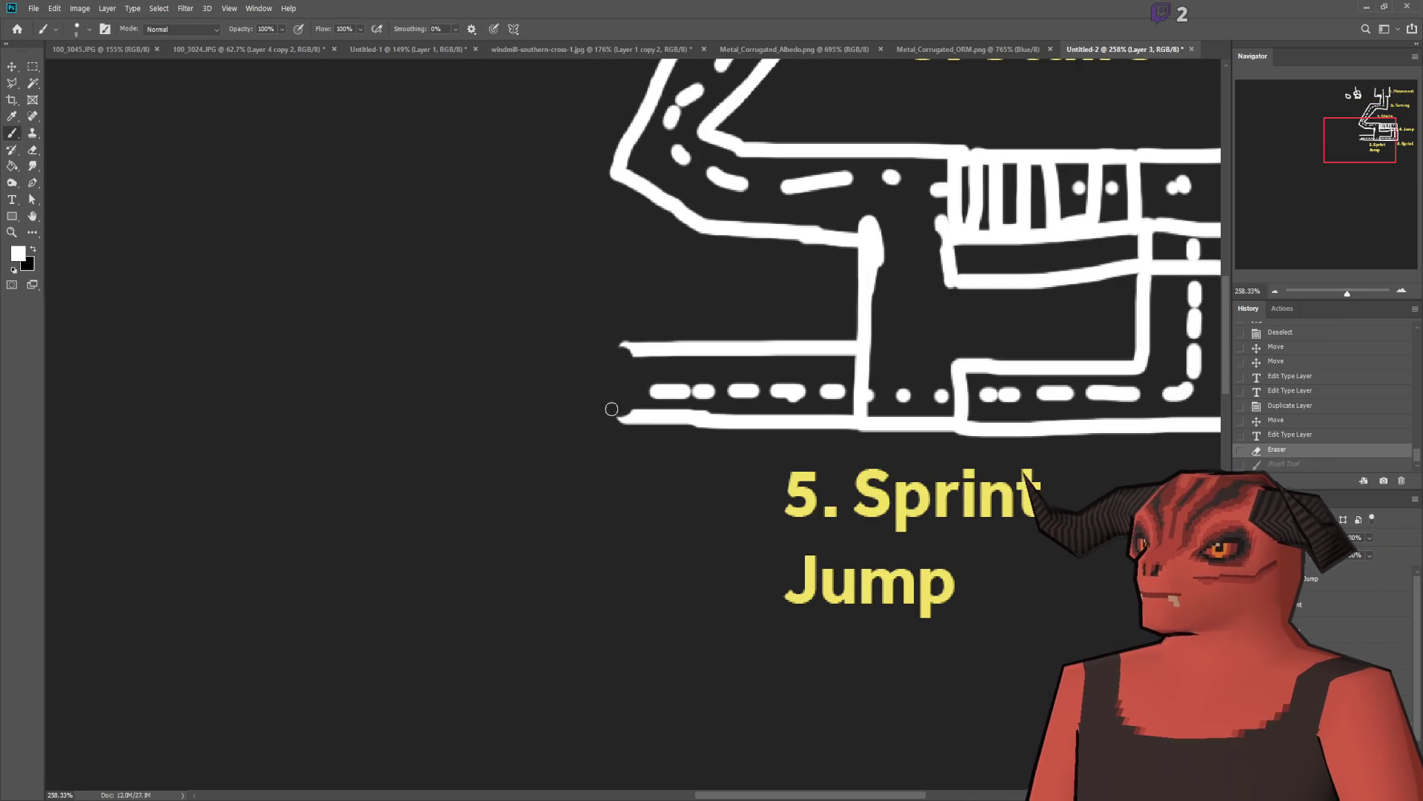
Step: Extend the road lines left into a rounded blob filled with small arch marks
mouse_move(631, 418)
left_mouse_down()
mouse_move(608, 416)
mouse_move(513, 532)
left_mouse_up()
mouse_move(631, 354)
left_mouse_down()
mouse_move(535, 315)
mouse_move(380, 343)
mouse_move(333, 532)
left_mouse_up()
left_click_drag(474, 402, 476, 430)
mouse_move(531, 411)
left_mouse_down()
mouse_move(536, 399)
mouse_move(569, 408)
left_mouse_up()
mouse_move(378, 487)
left_mouse_down()
mouse_move(507, 466)
mouse_move(504, 485)
left_mouse_up()
left_click_drag(410, 376, 450, 368)
scroll(207, 349, "down", 3)
scroll(283, 371, "up", 3)
Step: Add an arched toe, loops beneath the toes, and vertical legs on both sides of the blob
mouse_move(580, 434)
left_mouse_down()
mouse_move(535, 395)
mouse_move(433, 464)
mouse_move(412, 434)
mouse_move(584, 447)
left_mouse_up()
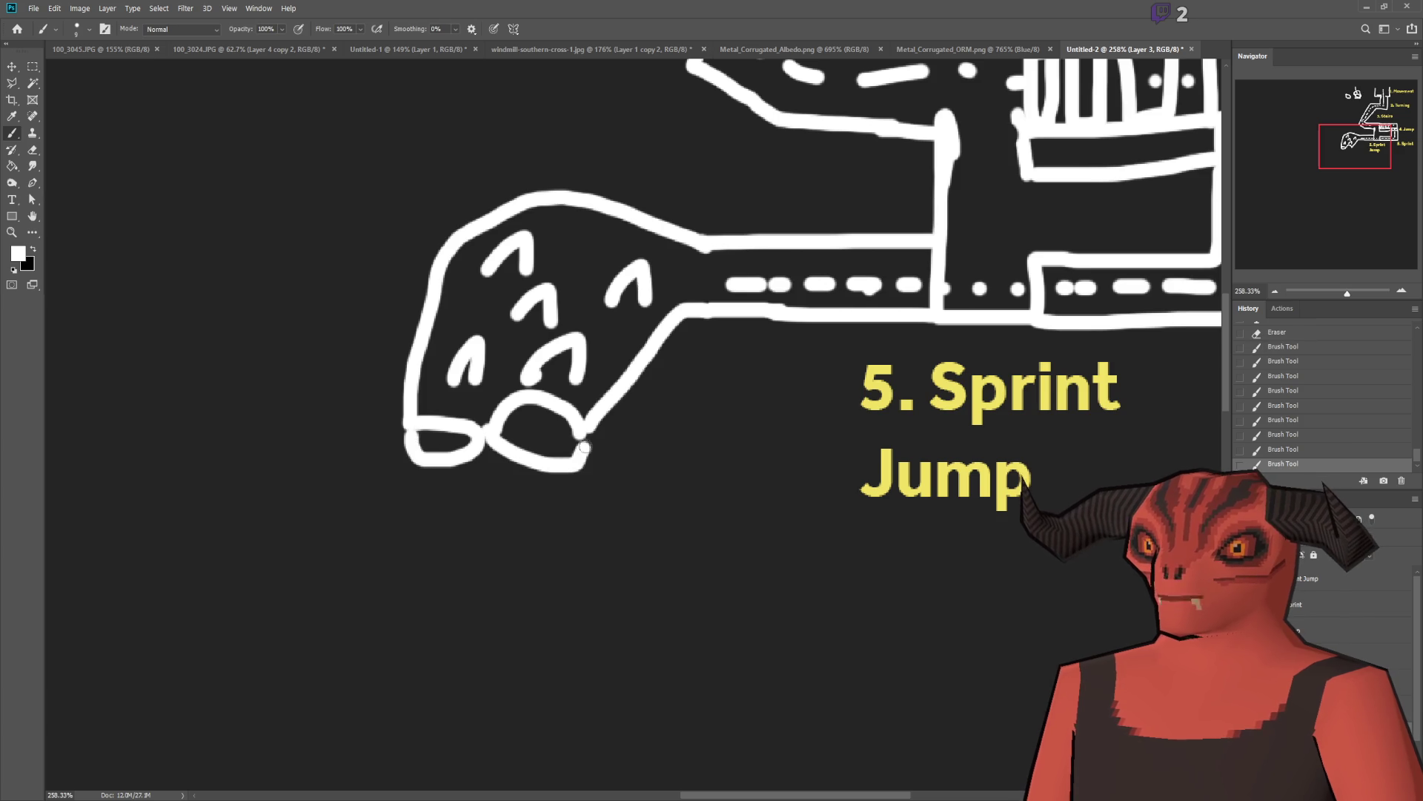
mouse_move(415, 465)
left_mouse_down()
mouse_move(426, 487)
mouse_move(467, 461)
mouse_move(483, 482)
mouse_move(491, 459)
mouse_move(517, 491)
mouse_move(579, 510)
mouse_move(514, 488)
left_mouse_up()
left_click_drag(591, 430, 586, 552)
left_click_drag(408, 423, 366, 586)
scroll(524, 428, "down", 2)
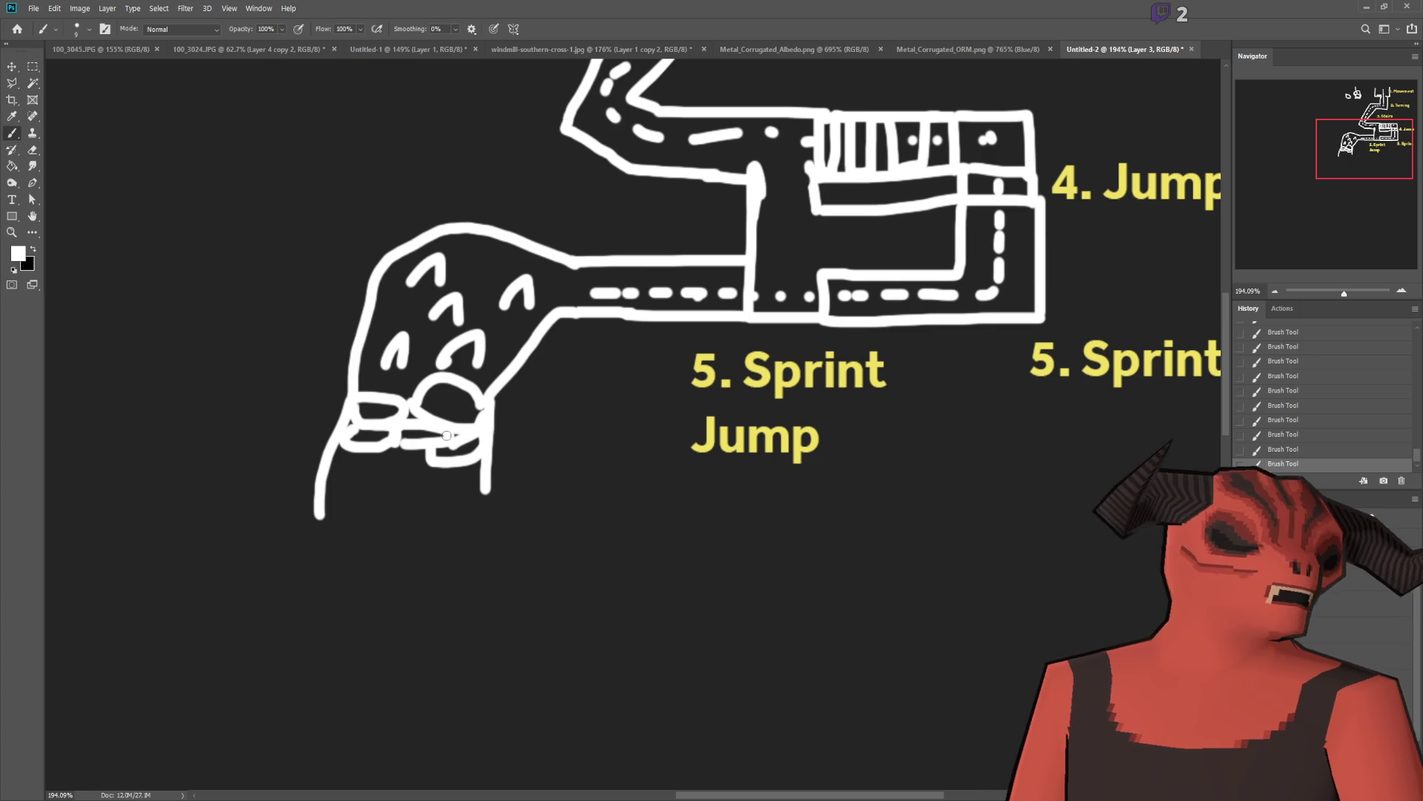
Step: Duplicate the 5. Sprint Jump label below the drawing and renumber the middle label to 6. Sprint Jump
left_click(13, 215)
left_click(14, 201)
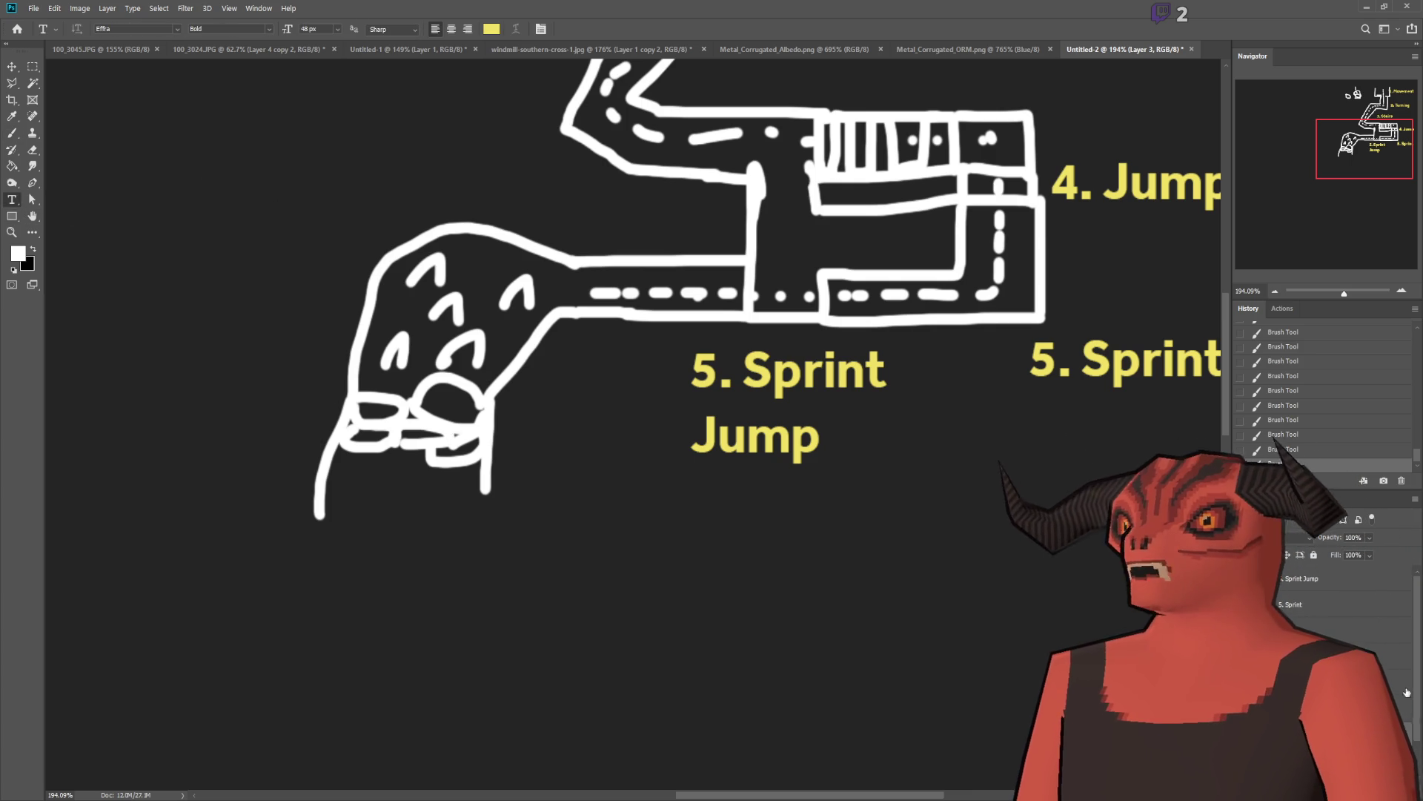
left_click(1311, 584)
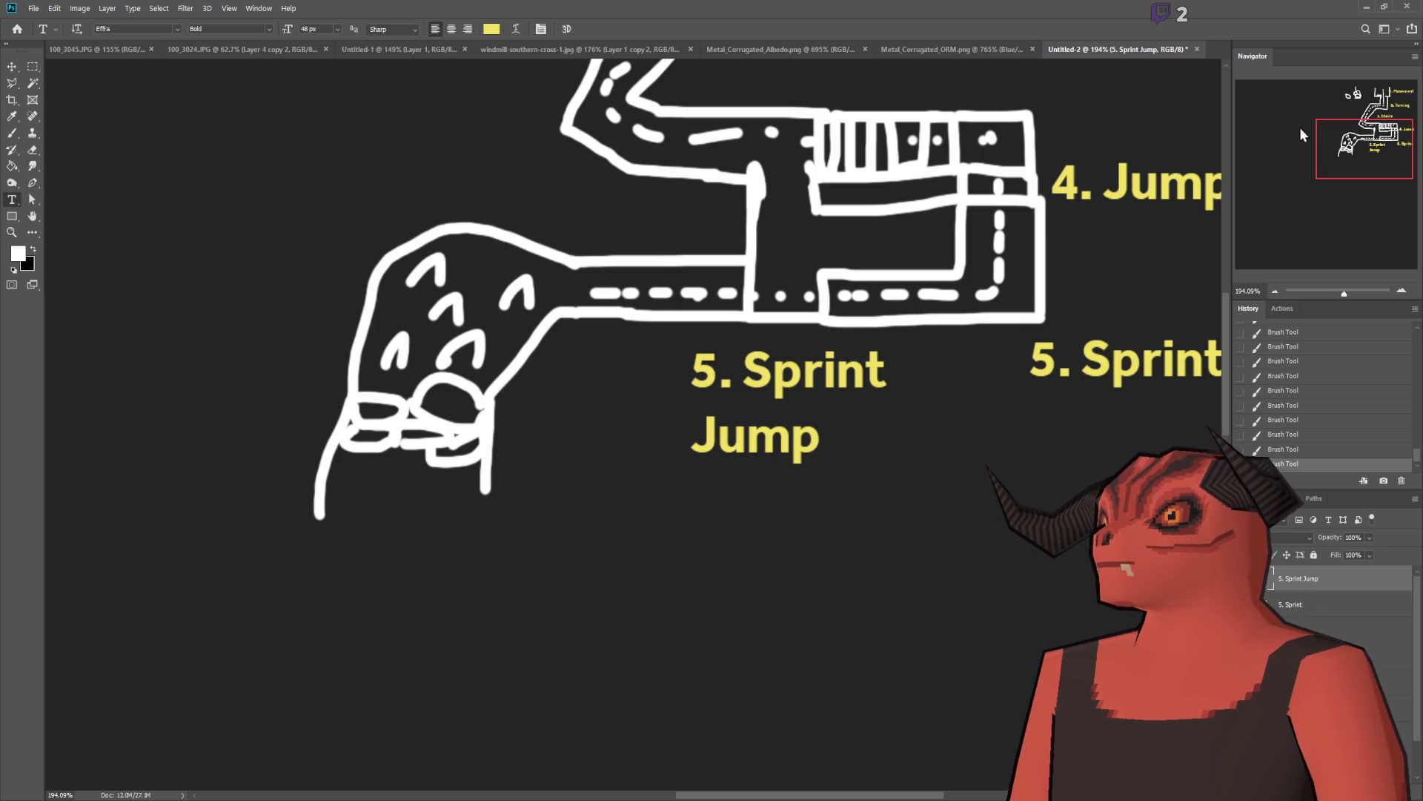
key("Delete")
key("v")
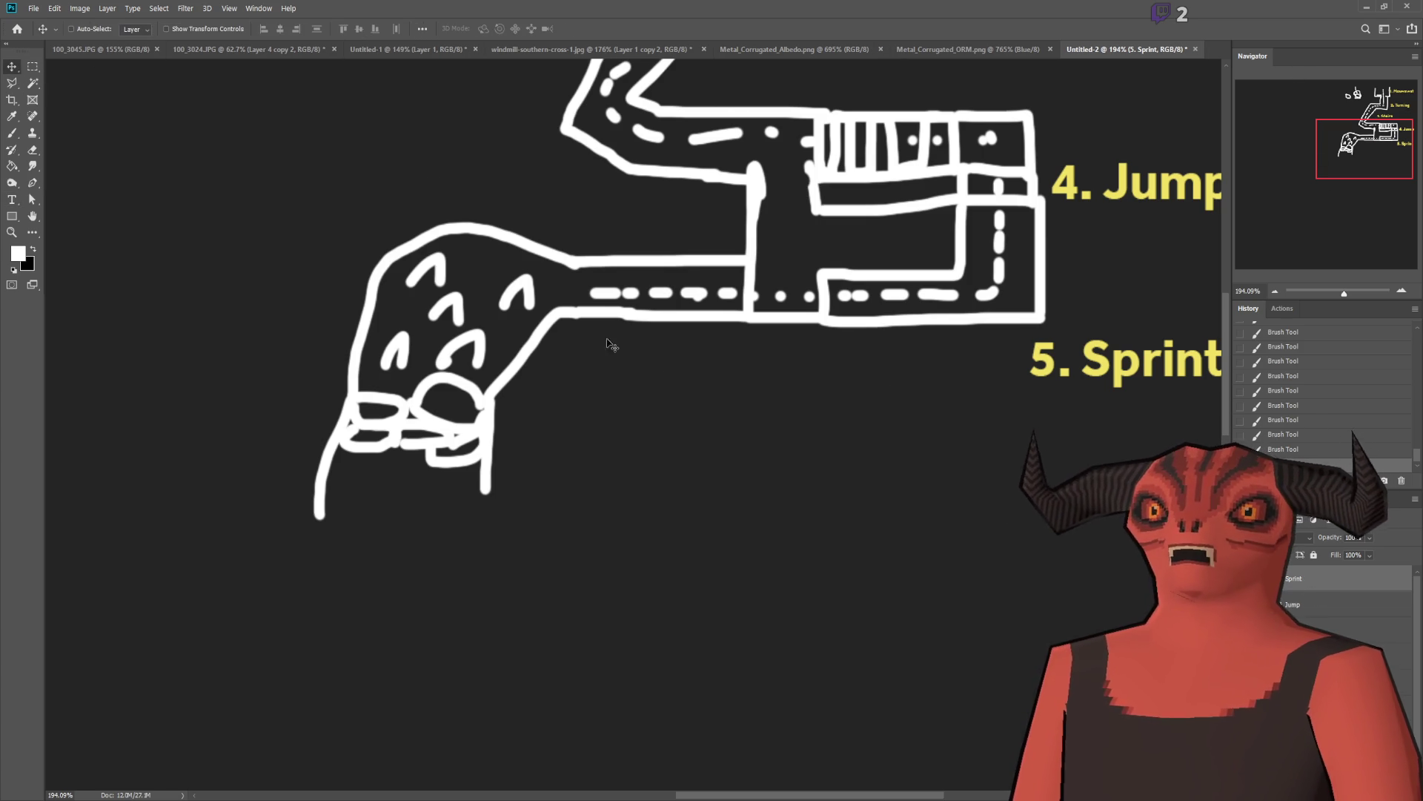
left_click_drag(682, 379, 465, 465)
key("ctrl+z")
key("ctrl+z")
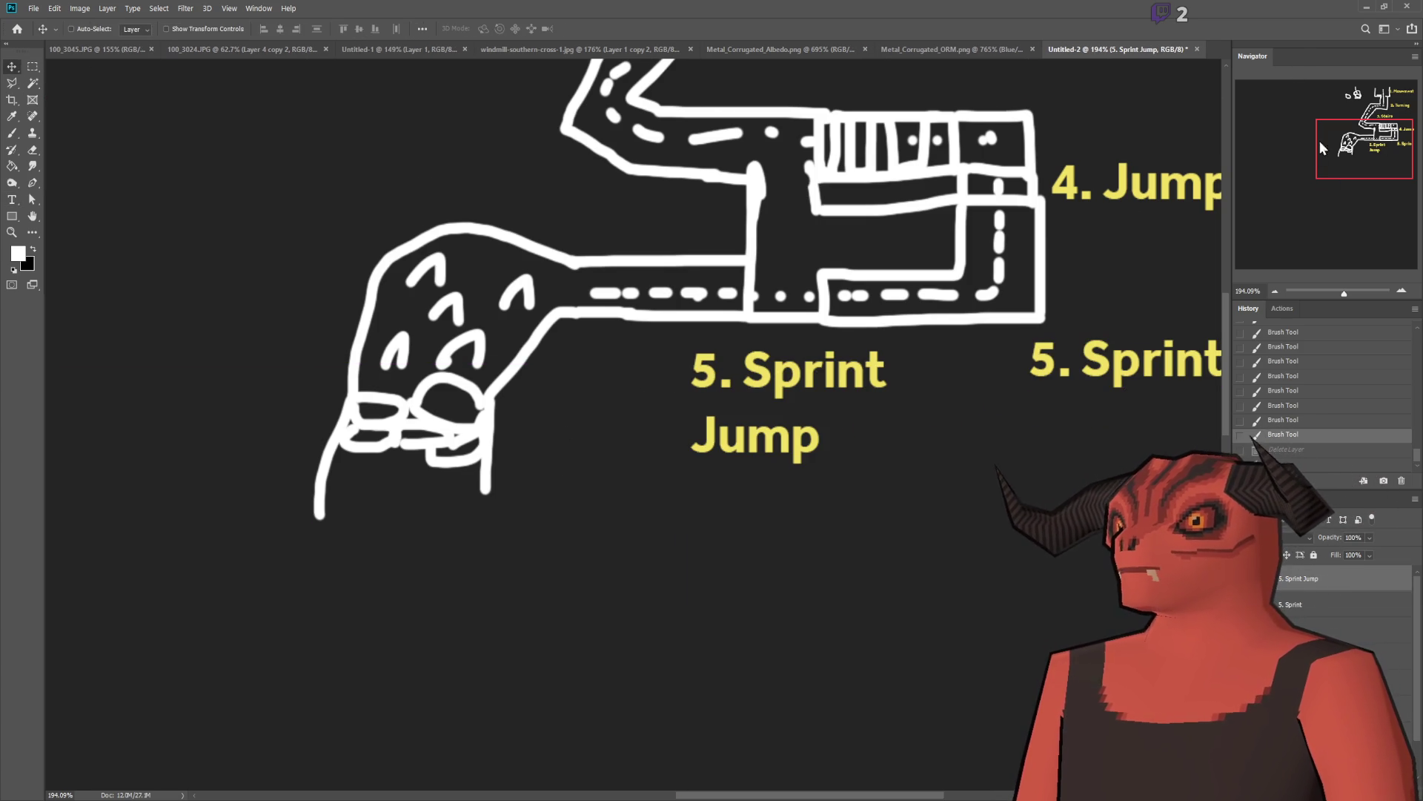
left_click_drag(1021, 477, 813, 626)
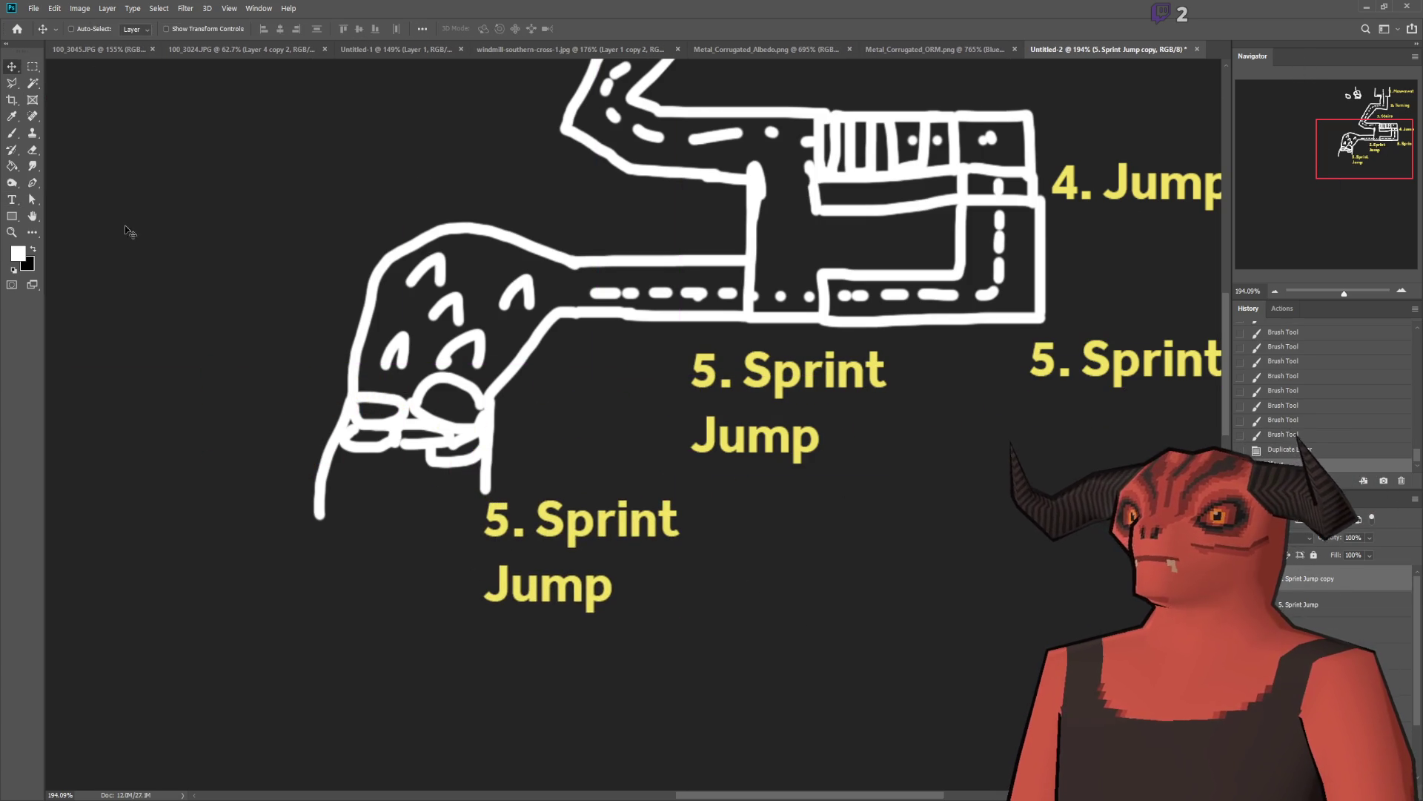
left_click(12, 198)
left_click_drag(717, 371, 691, 370)
type("6")
Step: Retype the copy as a two-line '7. Uneven Terrain' label and move it up-left of the blob
mouse_move(511, 519)
left_mouse_down()
mouse_move(480, 518)
mouse_move(567, 520)
mouse_move(693, 613)
left_mouse_up()
type("7. ")
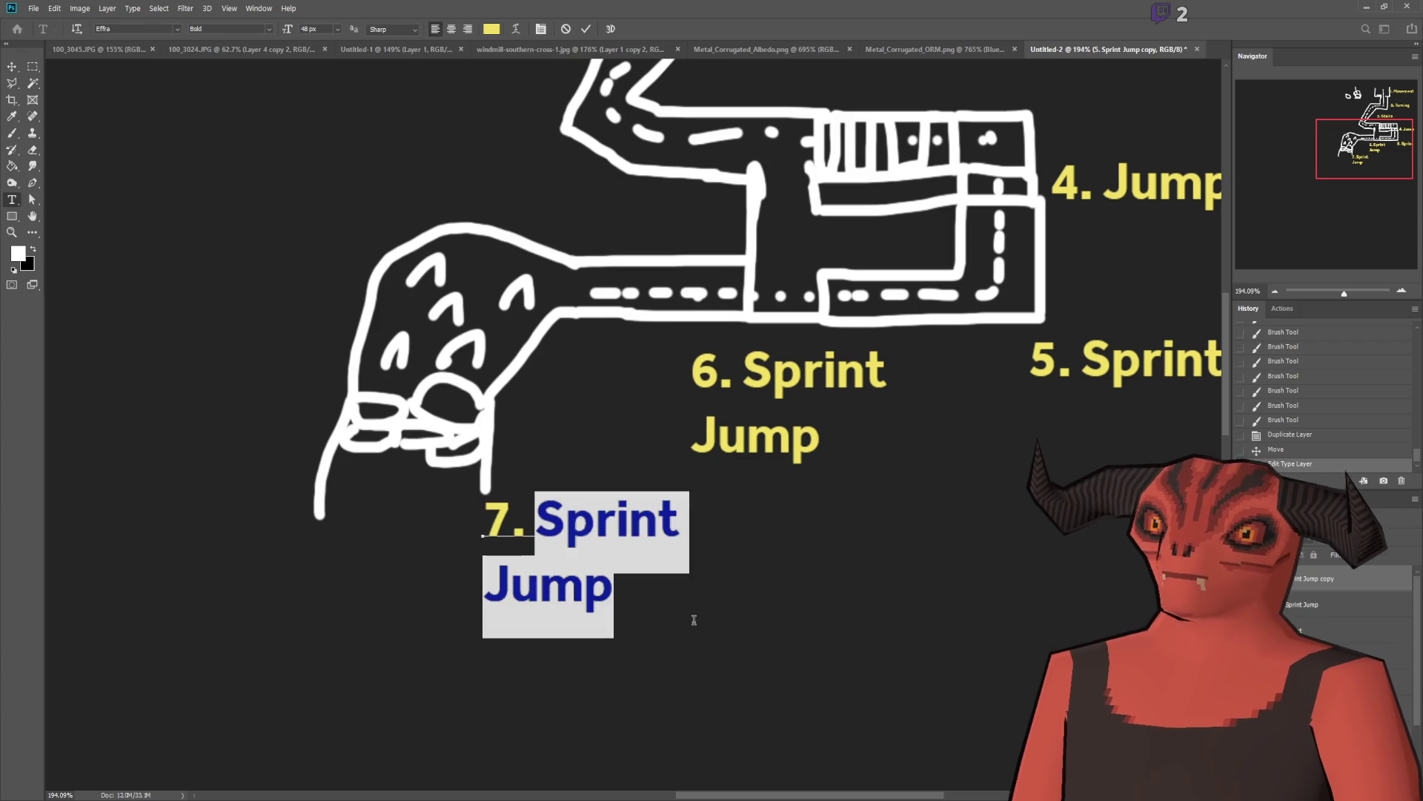
type("Uneven")
key("Return")
type("Terrain")
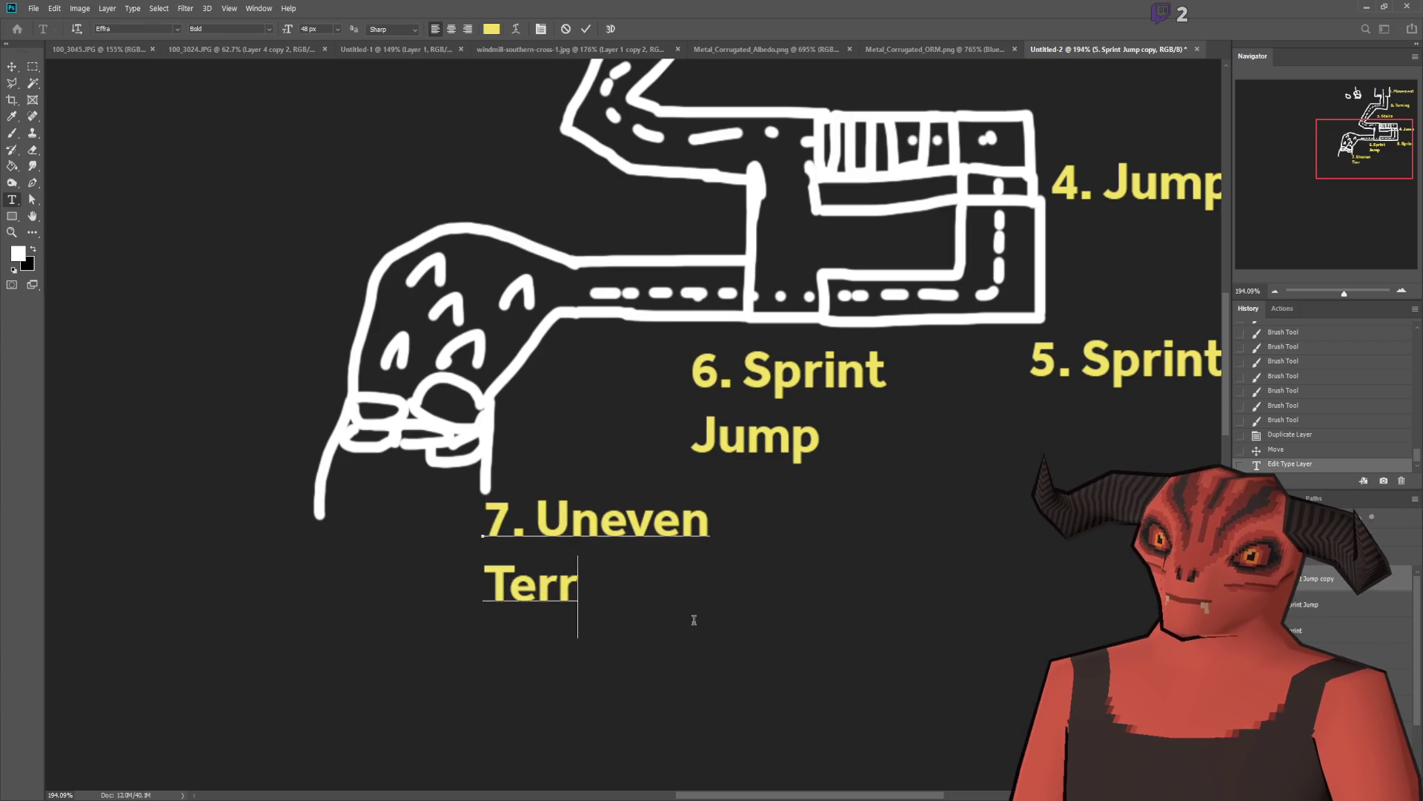
key("ctrl+Return")
key("v")
mouse_move(452, 498)
left_mouse_down()
mouse_move(302, 409)
mouse_move(121, 220)
left_mouse_up()
scroll(121, 220, "down", 4)
scroll(191, 296, "up", 3)
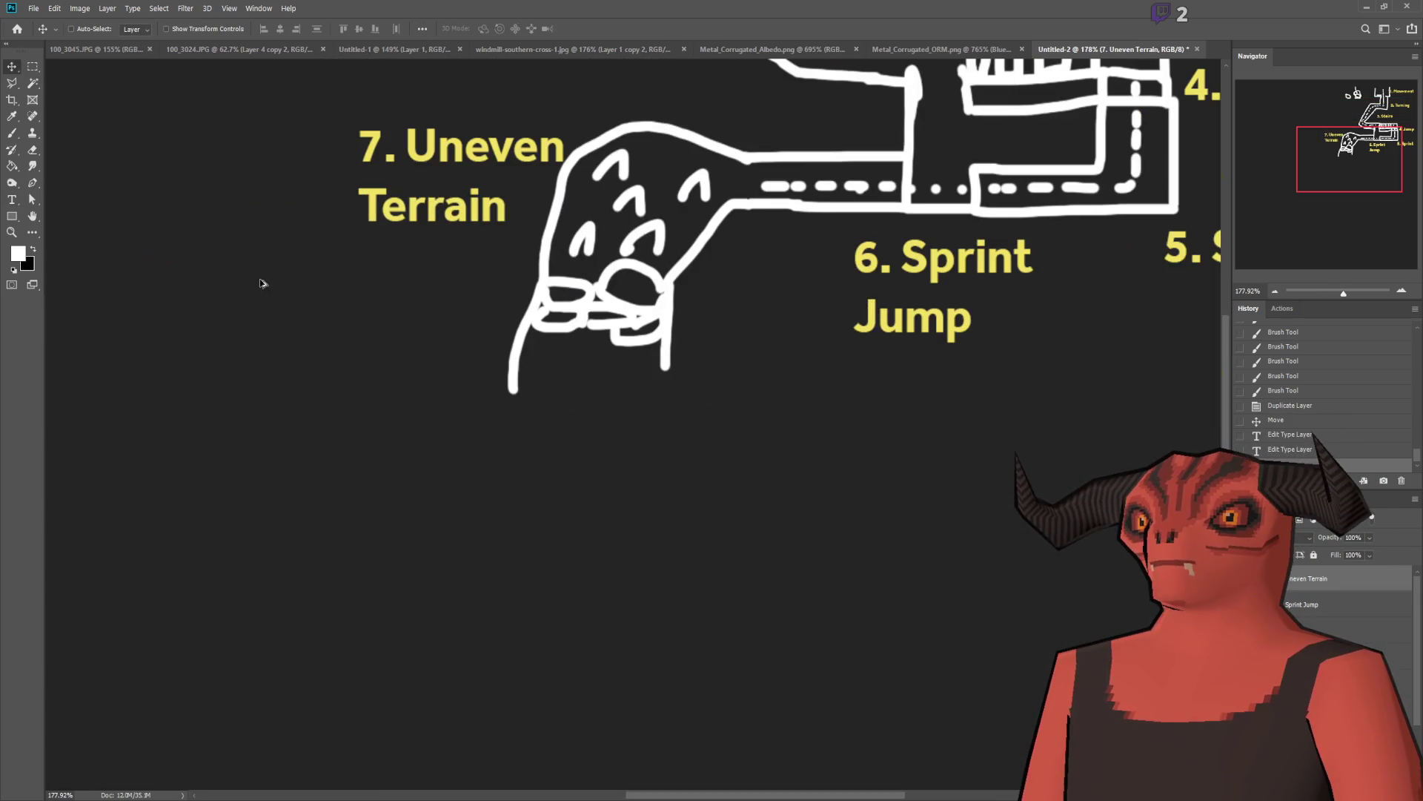
left_click(11, 135)
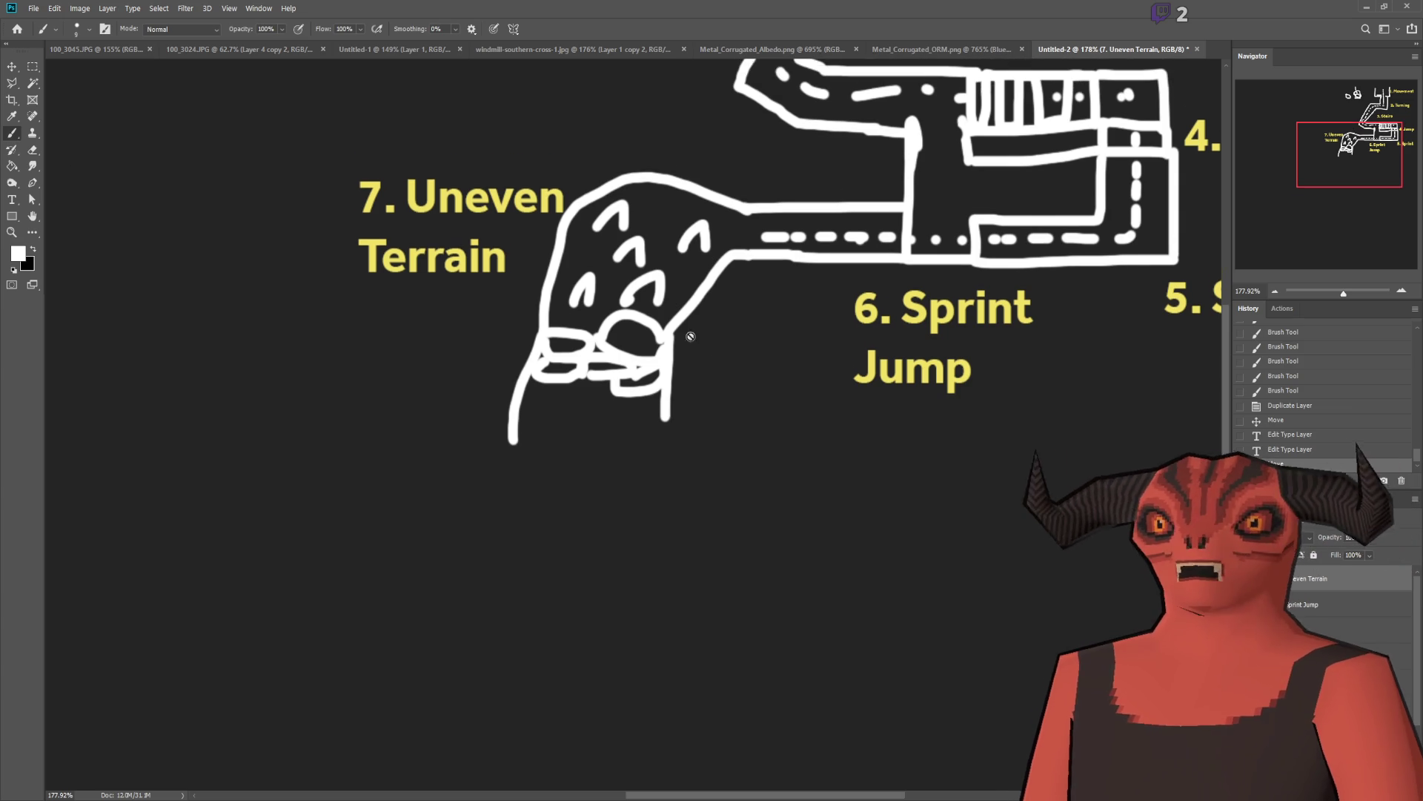
Step: Add a new layer above 1. Movement and brush a box outline under the blob
scroll(15, 135, "up", 1)
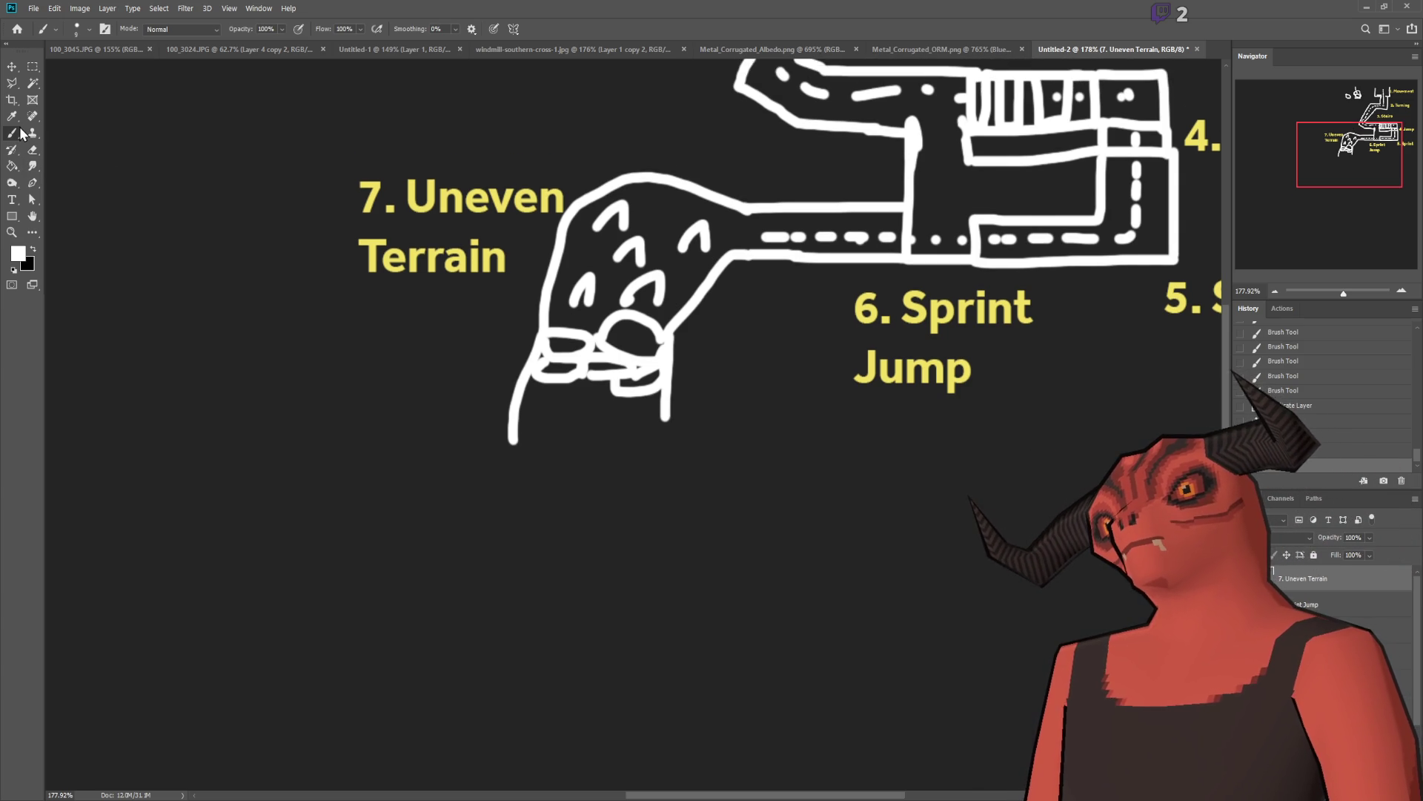
scroll(22, 133, "down", 1)
scroll(309, 286, "up", 2)
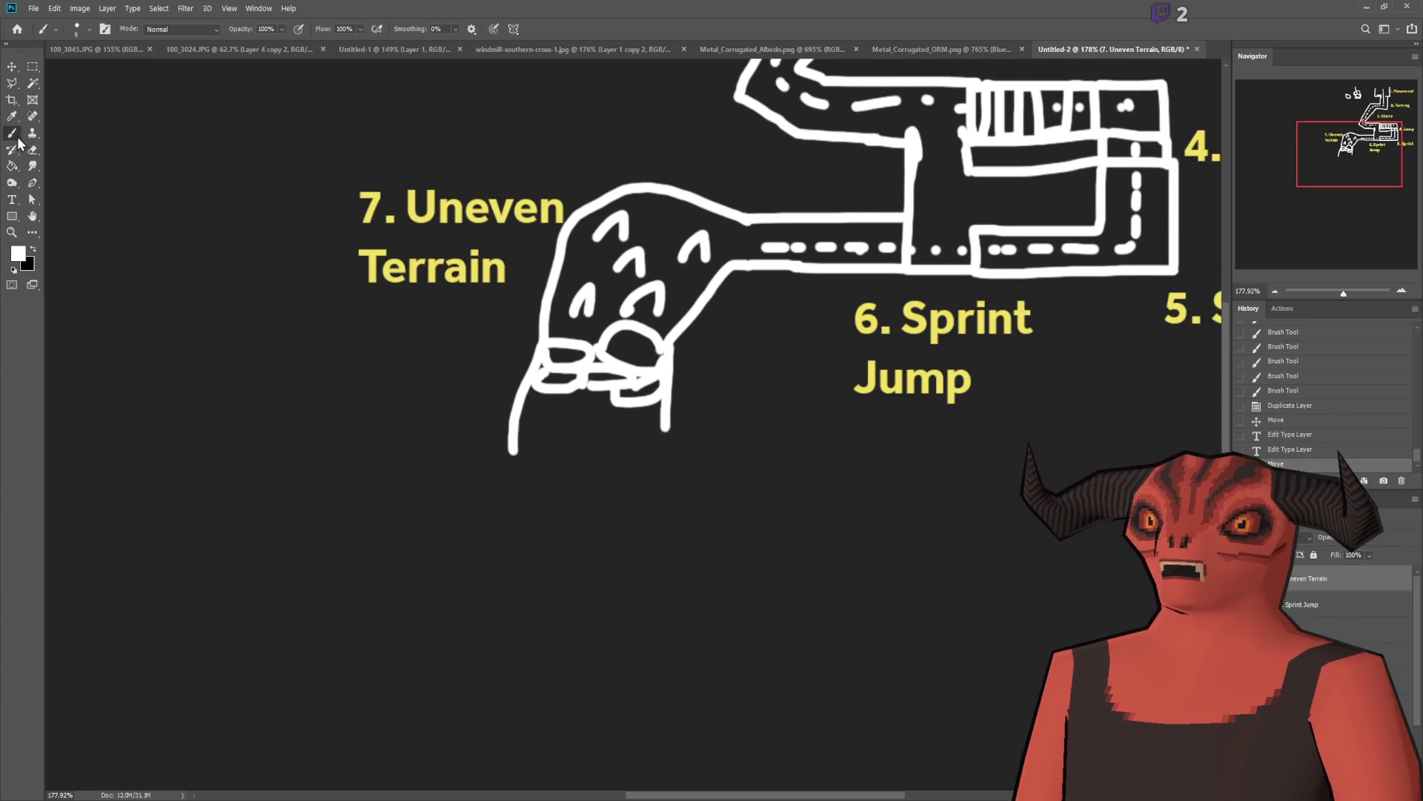
left_click(1312, 734)
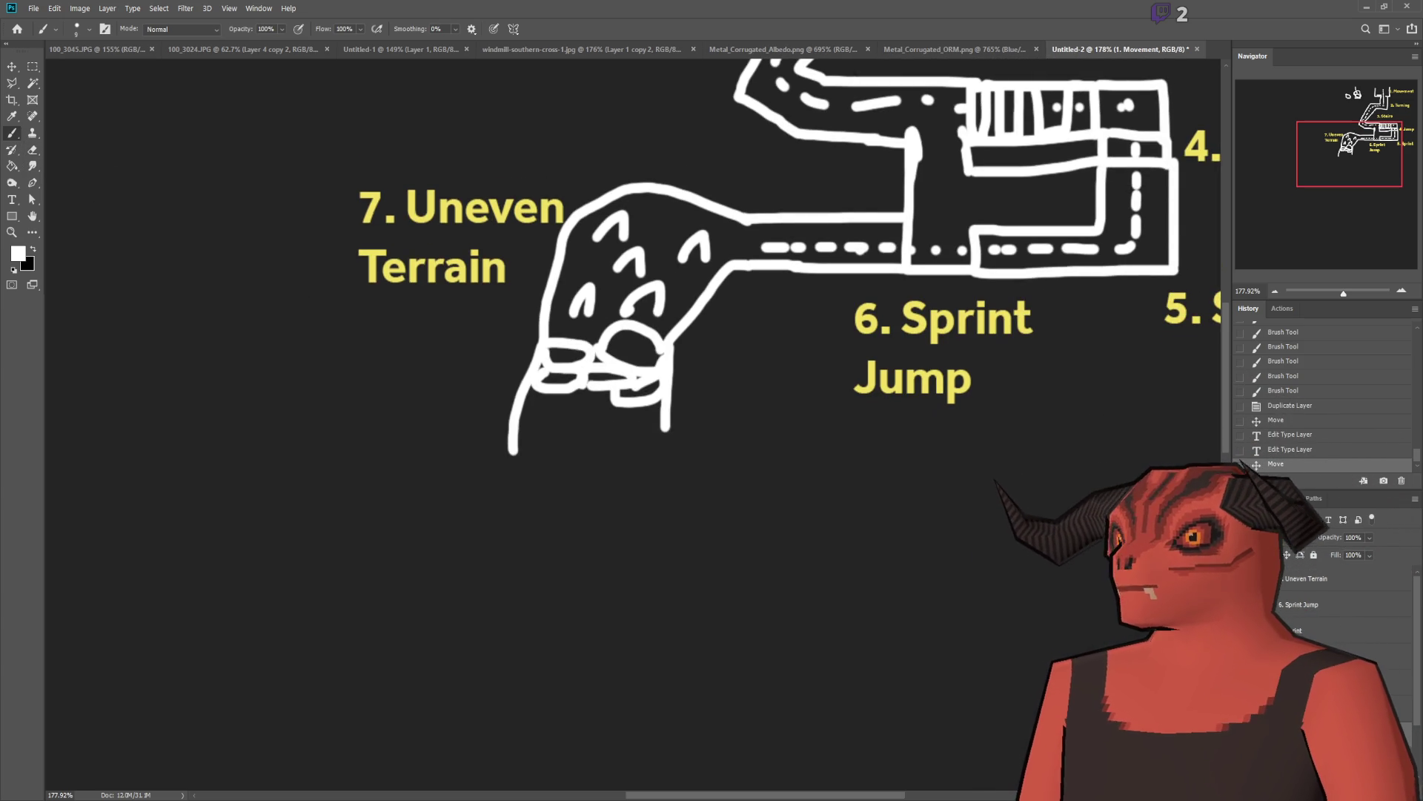
left_click(1383, 788)
left_click(1383, 789)
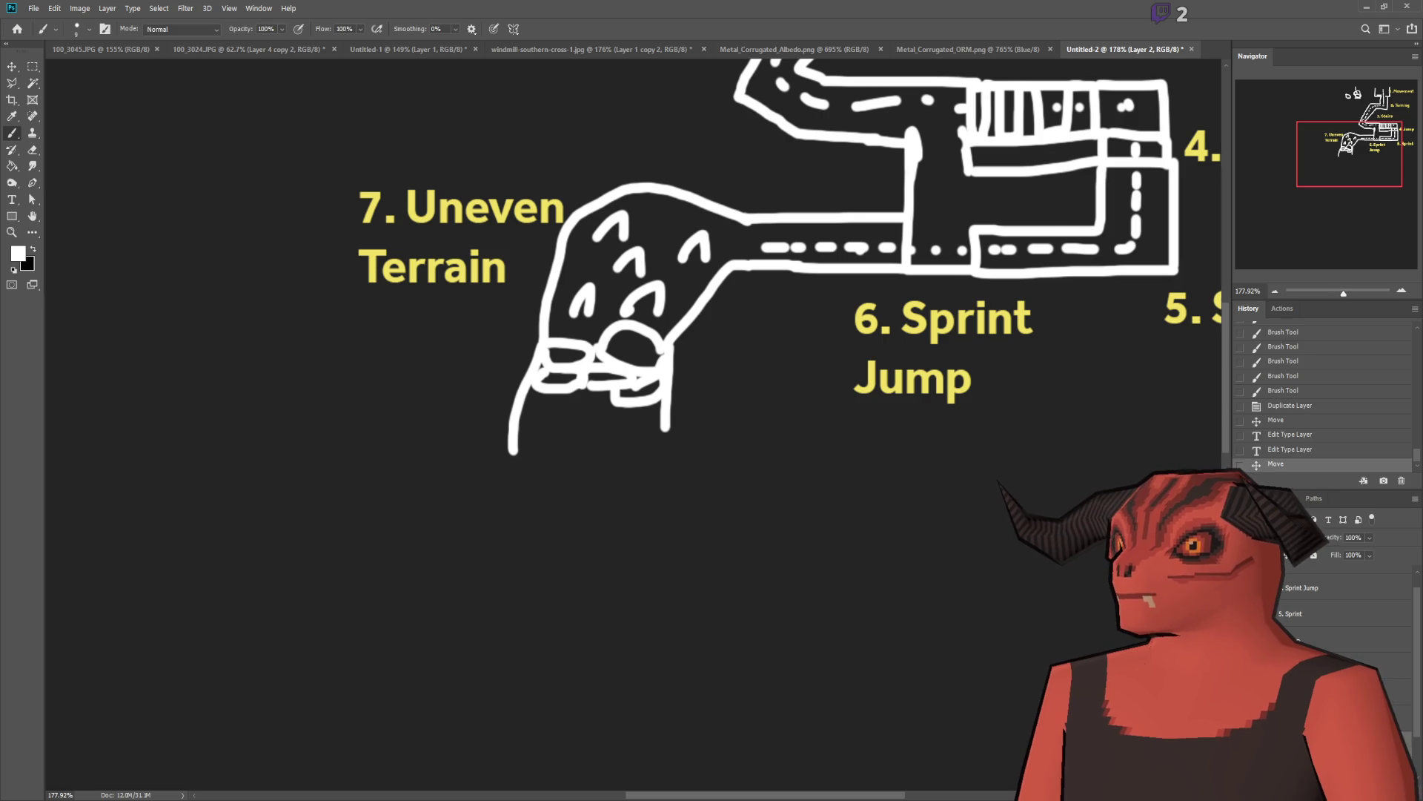
left_click_drag(512, 451, 577, 454)
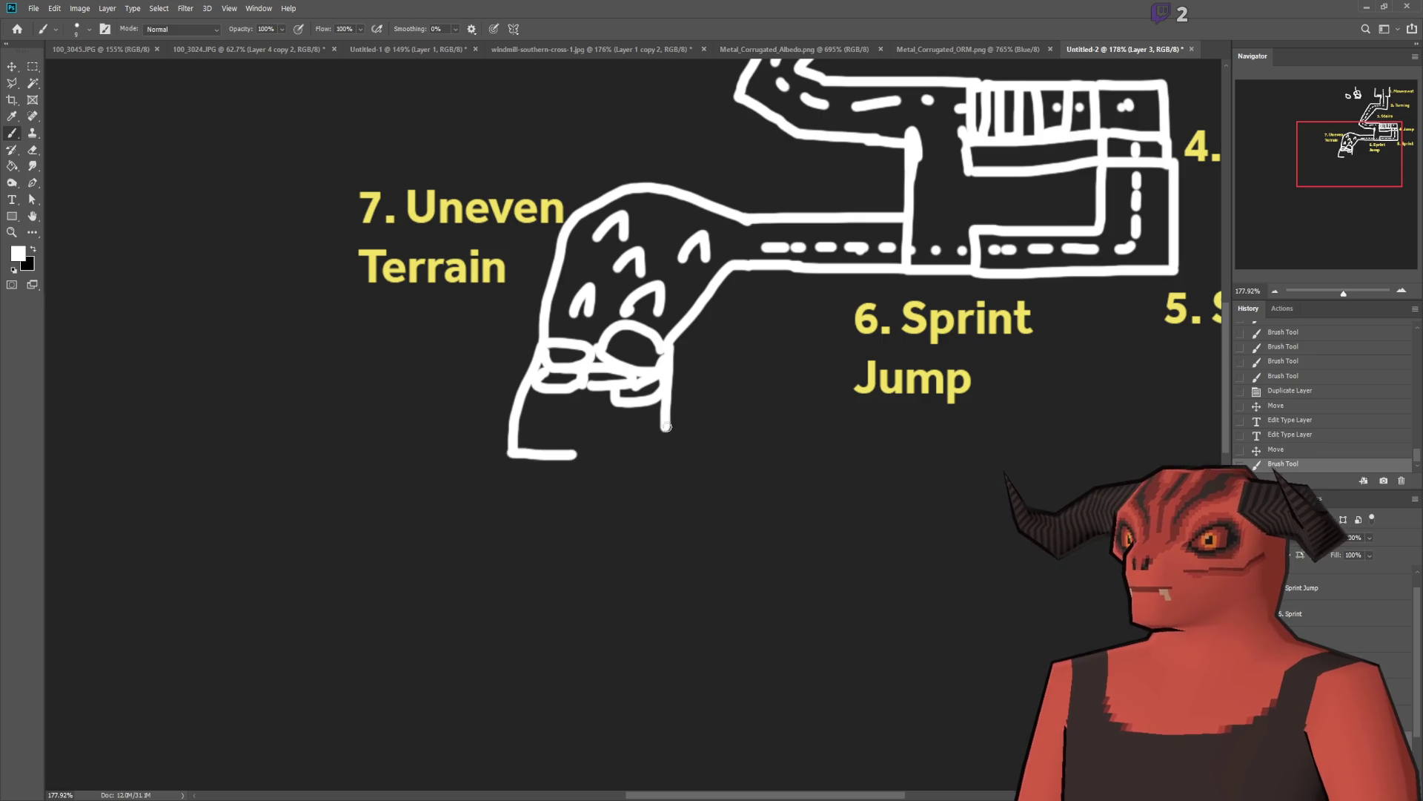
left_click_drag(664, 452, 597, 449)
key("ctrl+z")
Step: Draw a vertical stem down from the box and mark it with dots and dashes
mouse_move(665, 416)
left_mouse_down()
mouse_move(665, 462)
mouse_move(605, 460)
mouse_move(601, 529)
left_mouse_up()
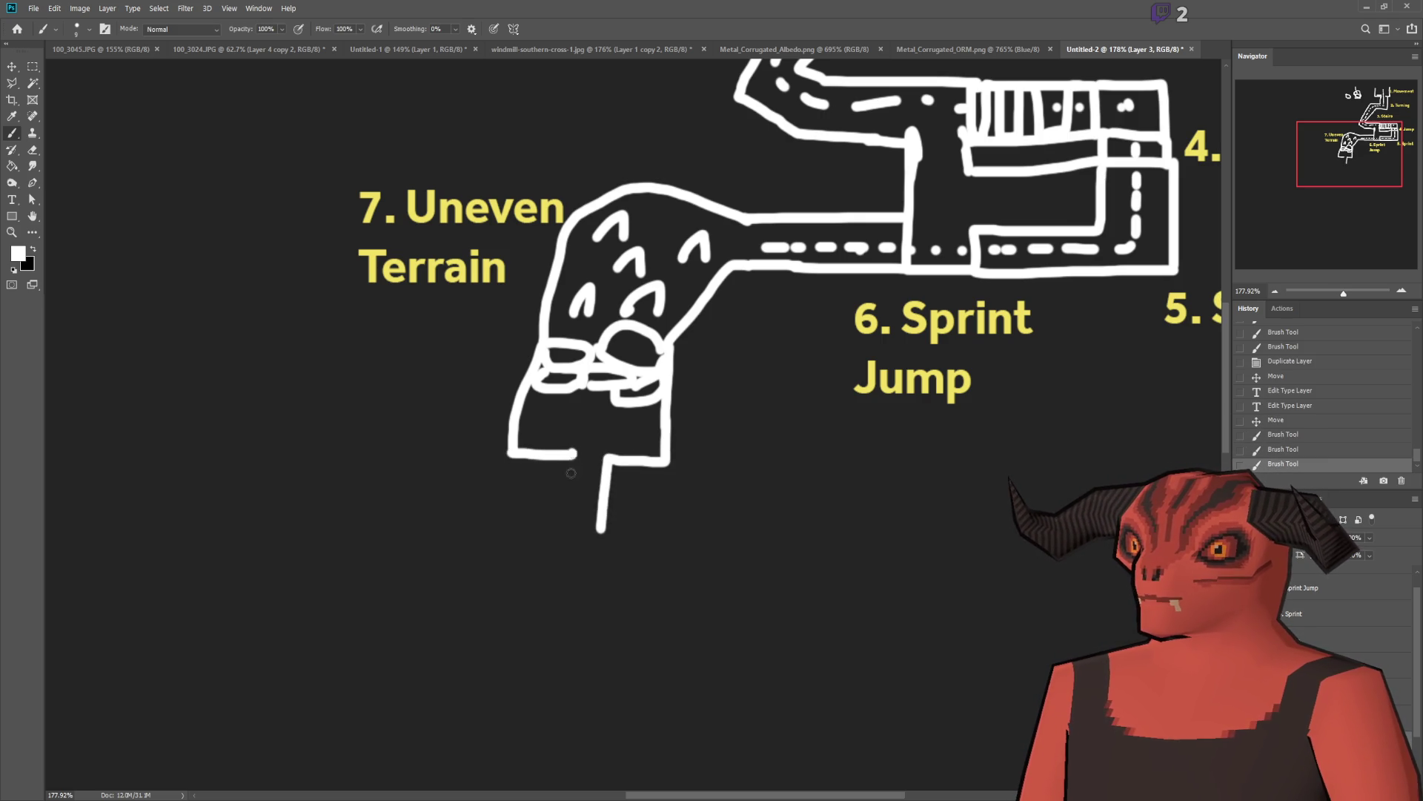
left_click_drag(574, 454, 564, 518)
left_click(591, 405)
left_click_drag(589, 430, 587, 483)
left_click_drag(586, 492, 579, 539)
left_click(578, 550)
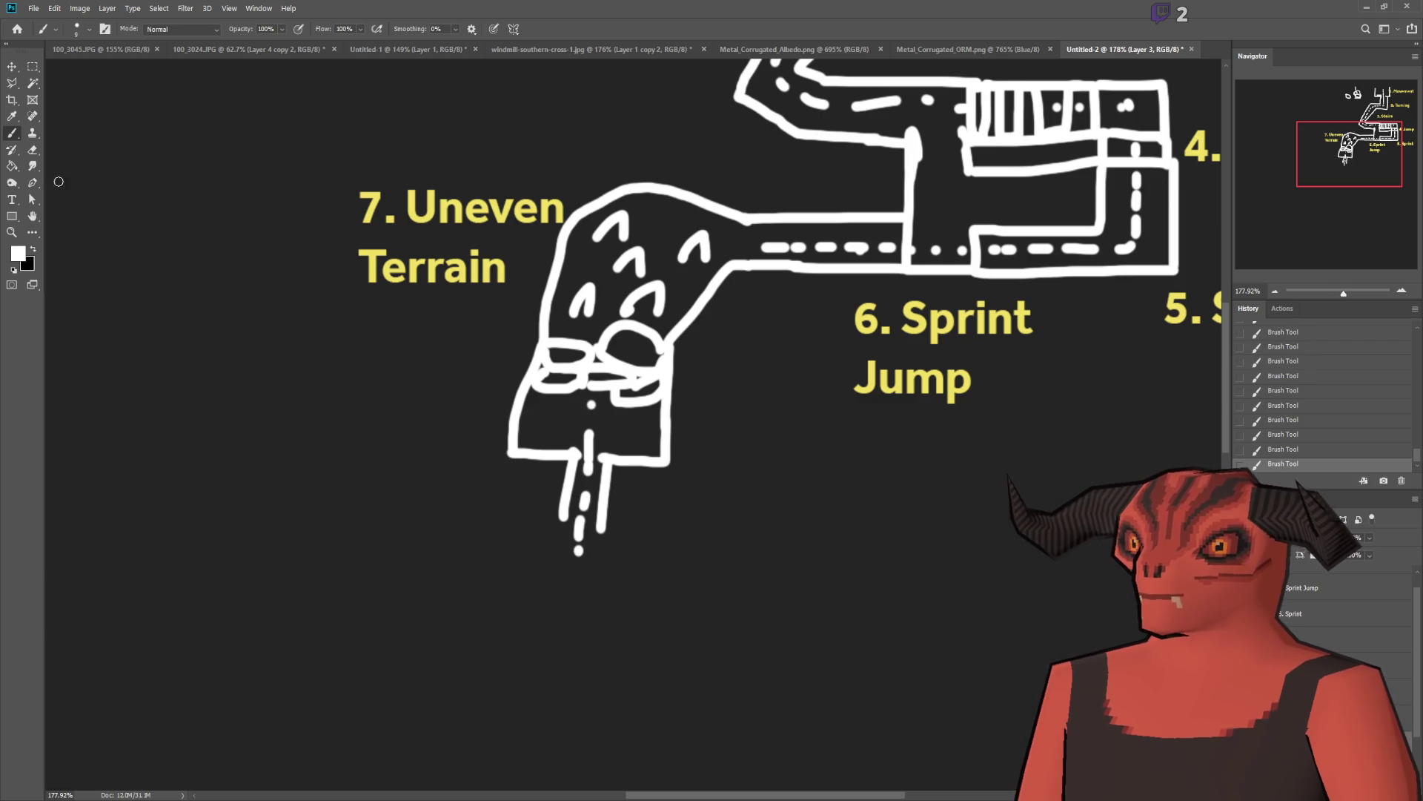
left_click(12, 66)
scroll(320, 231, "down", 1)
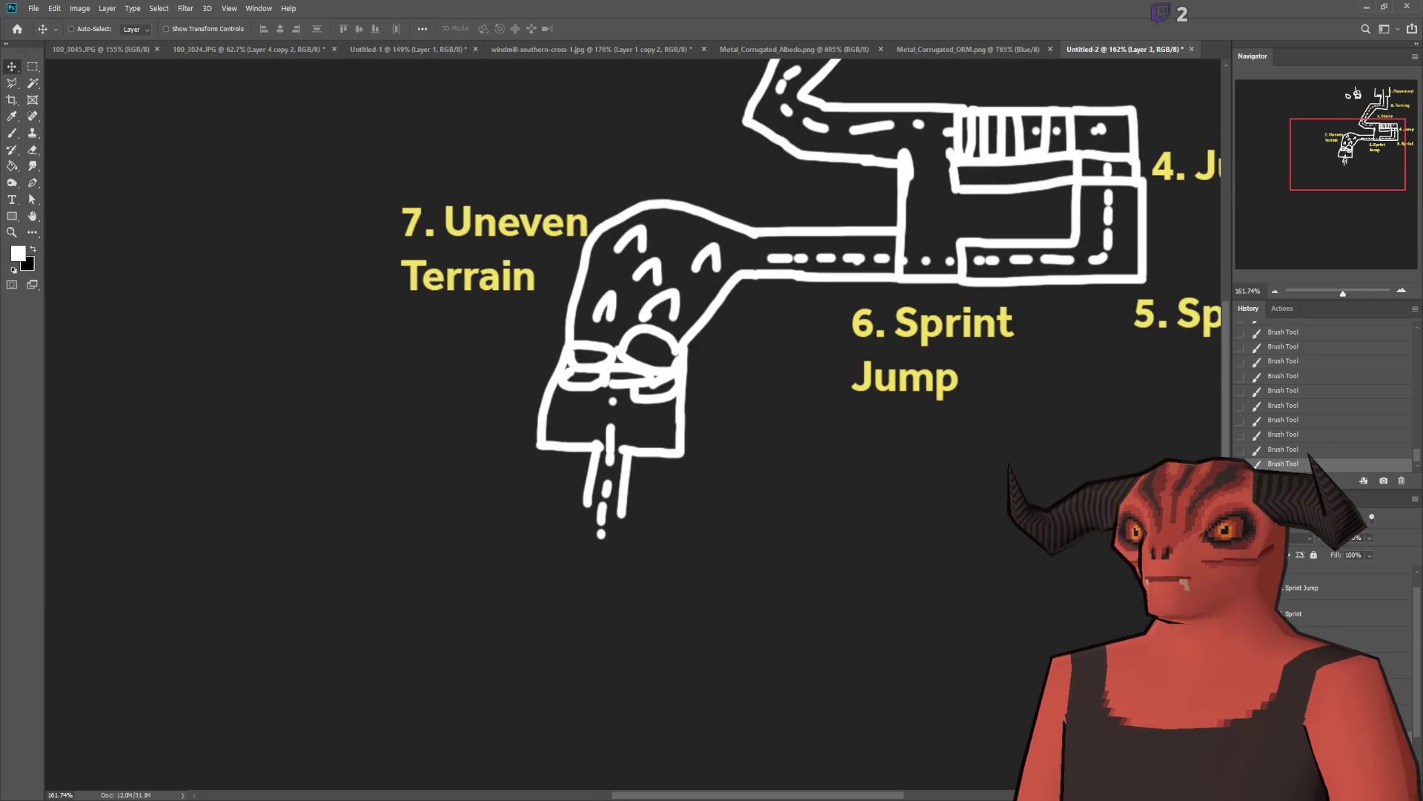
left_click(1308, 579)
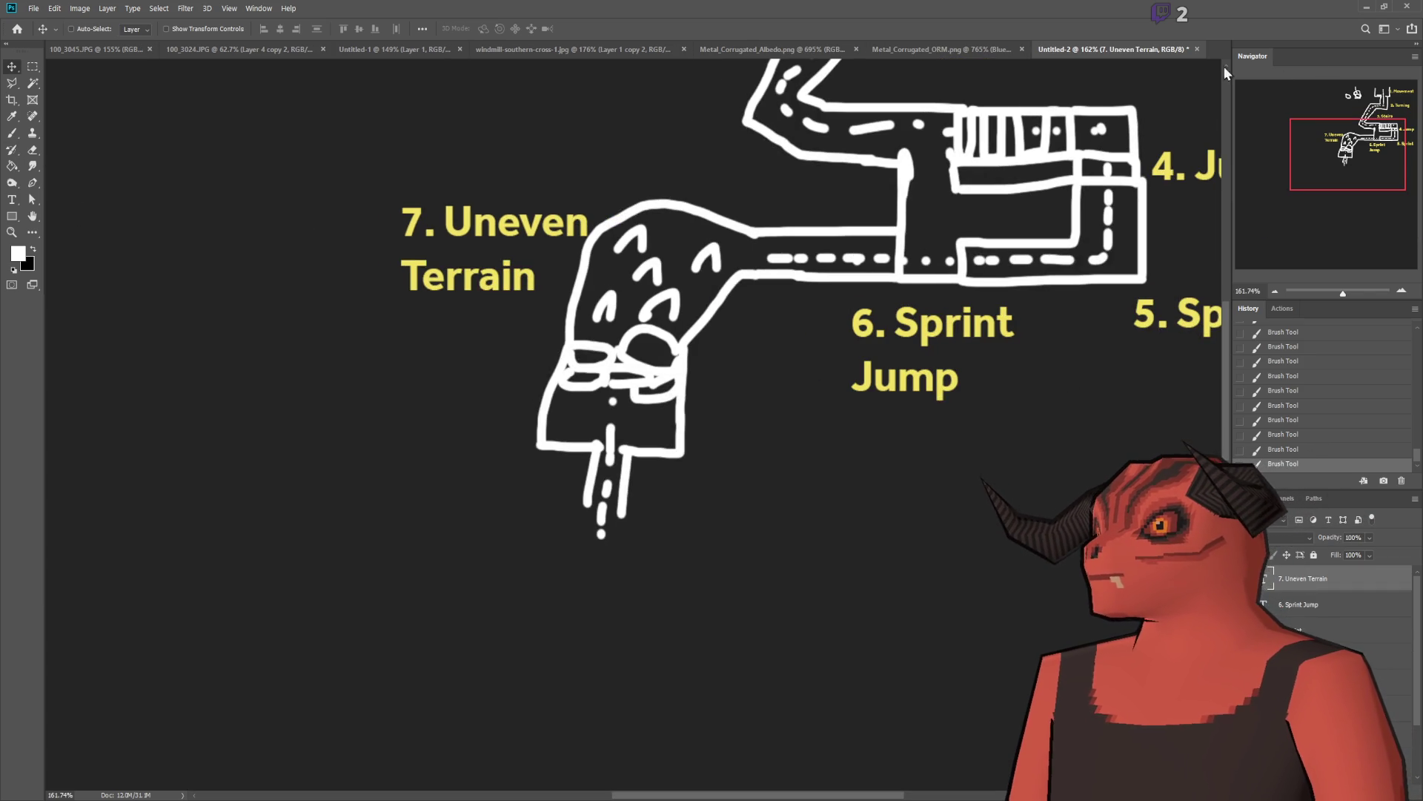
Step: Copy the 7. Uneven Terrain label beside the stem and retype it as 8. Vent/ Crouching
key("ctrl+j")
mouse_move(475, 252)
left_mouse_down()
mouse_move(475, 296)
mouse_move(764, 515)
mouse_move(690, 488)
mouse_move(1003, 595)
left_mouse_up()
left_click(12, 199)
type("8. Uneven")
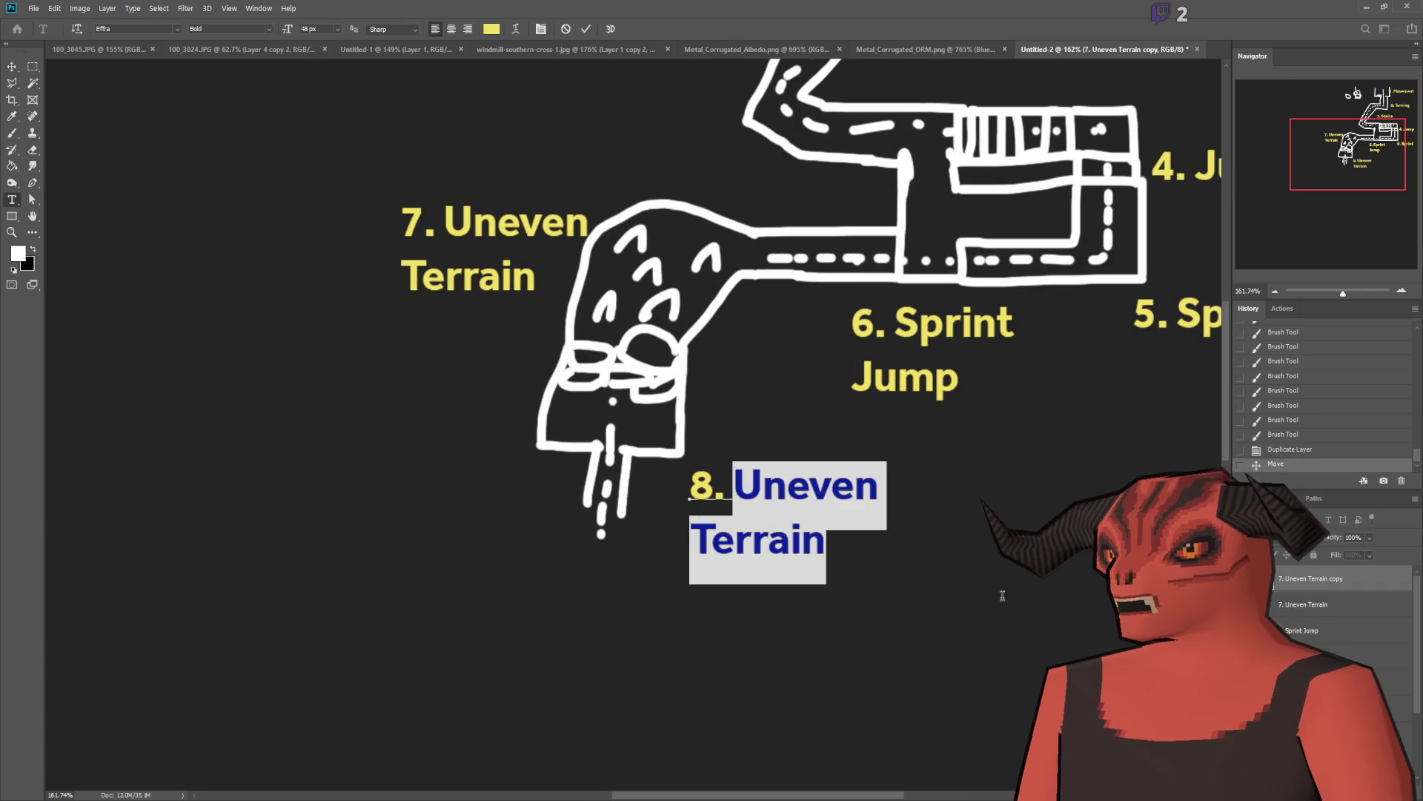
type("Vent/Crawling")
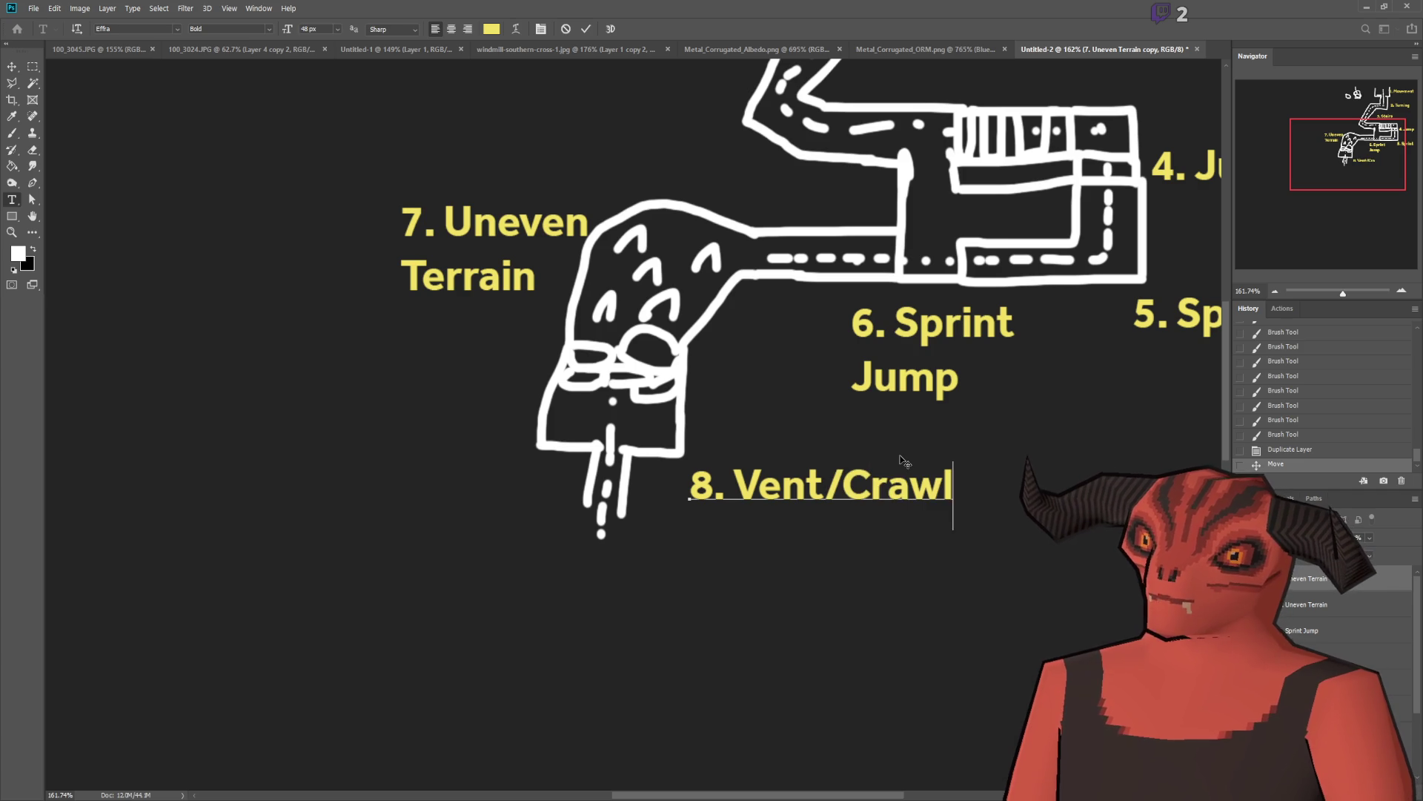
key("ctrl+shift+Left")
key("ctrl+shift+Left")
key("Return")
type("/")
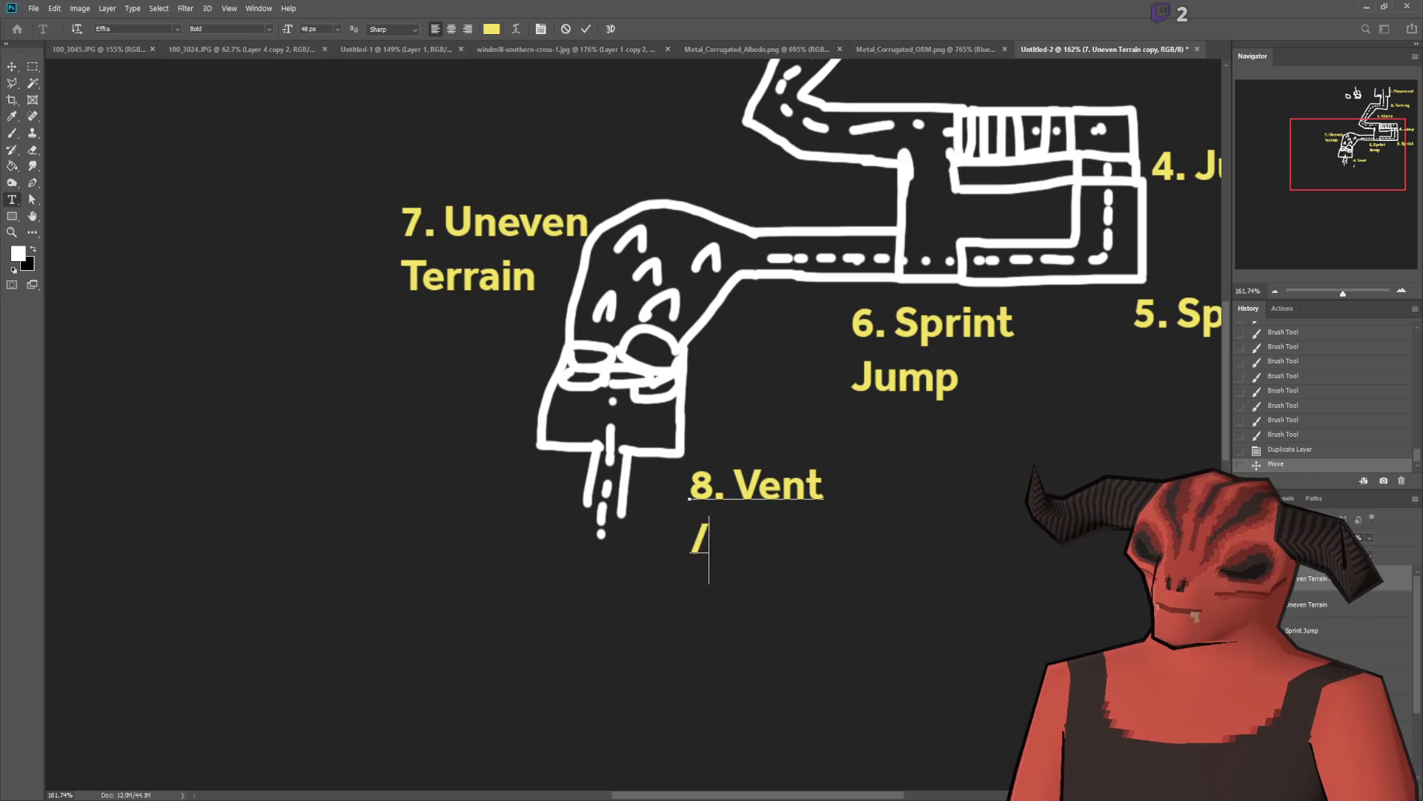
type(" Coruchin")
key("BackSpace")
key("BackSpace")
key("BackSpace")
key("BackSpace")
key("BackSpace")
key("BackSpace")
type("rouching")
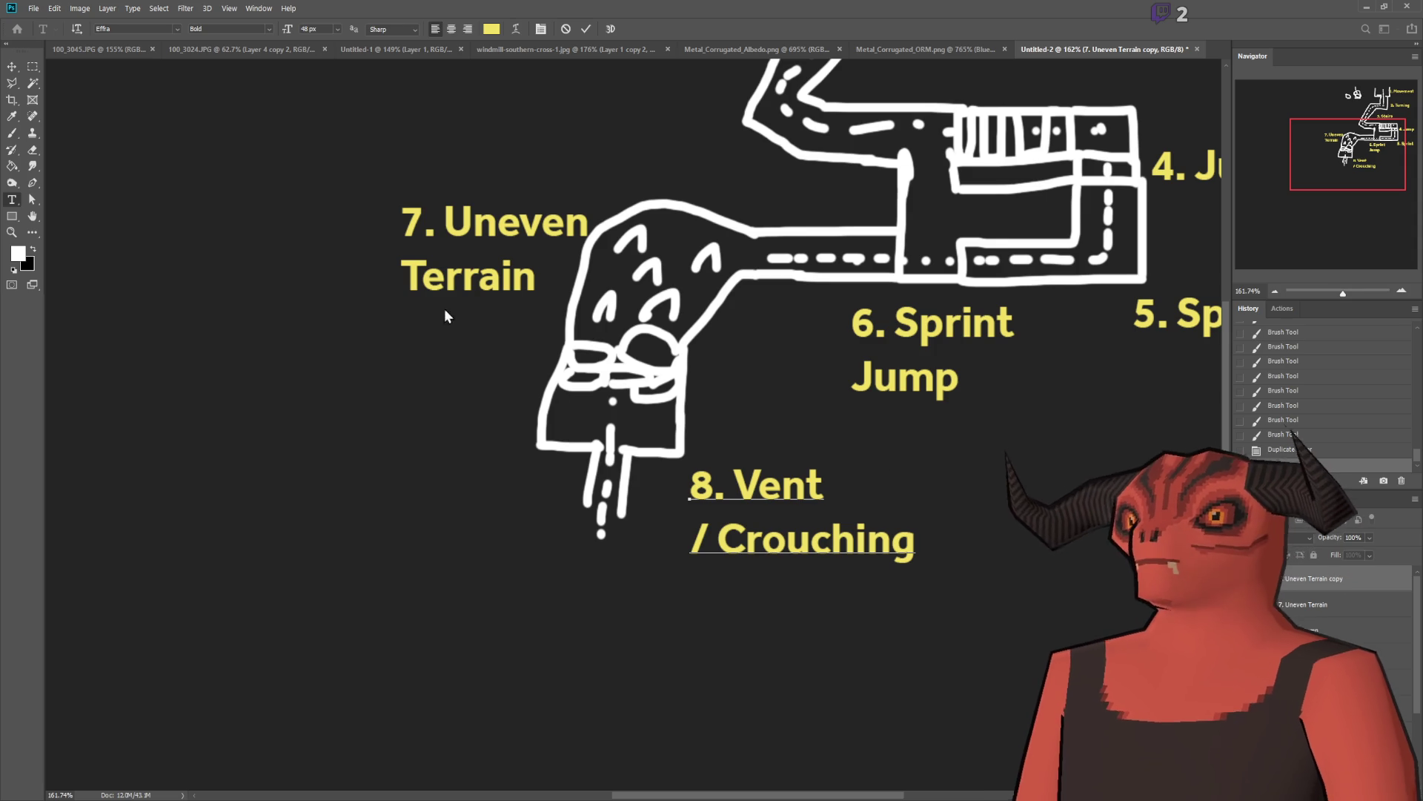
left_click(12, 67)
Step: Nudge the 8. Vent label left and down, with Crouching on its second line
left_click_drag(714, 464, 692, 480)
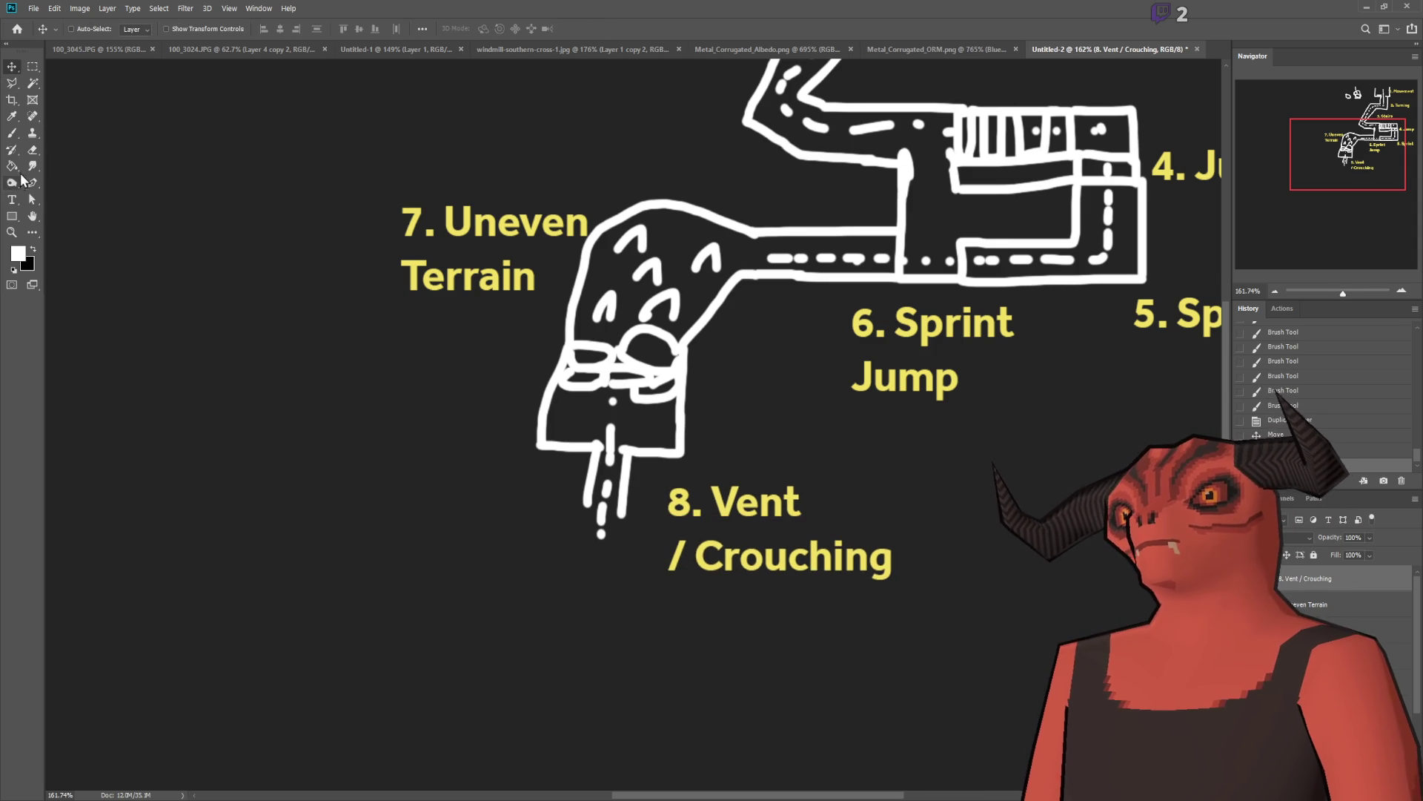
left_click(12, 199)
left_click(670, 558)
key("BackSpace")
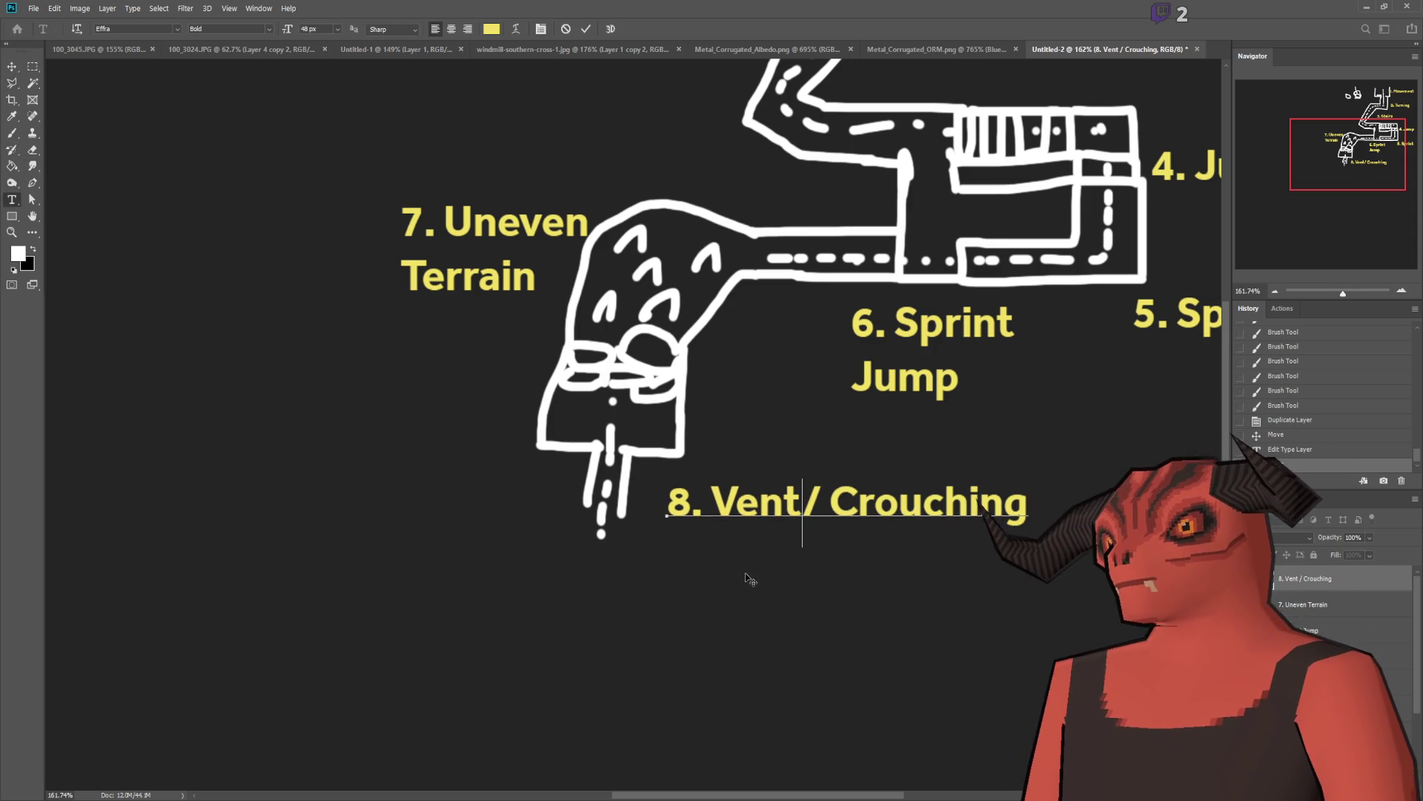
left_click(810, 539)
key("Delete")
key("Return")
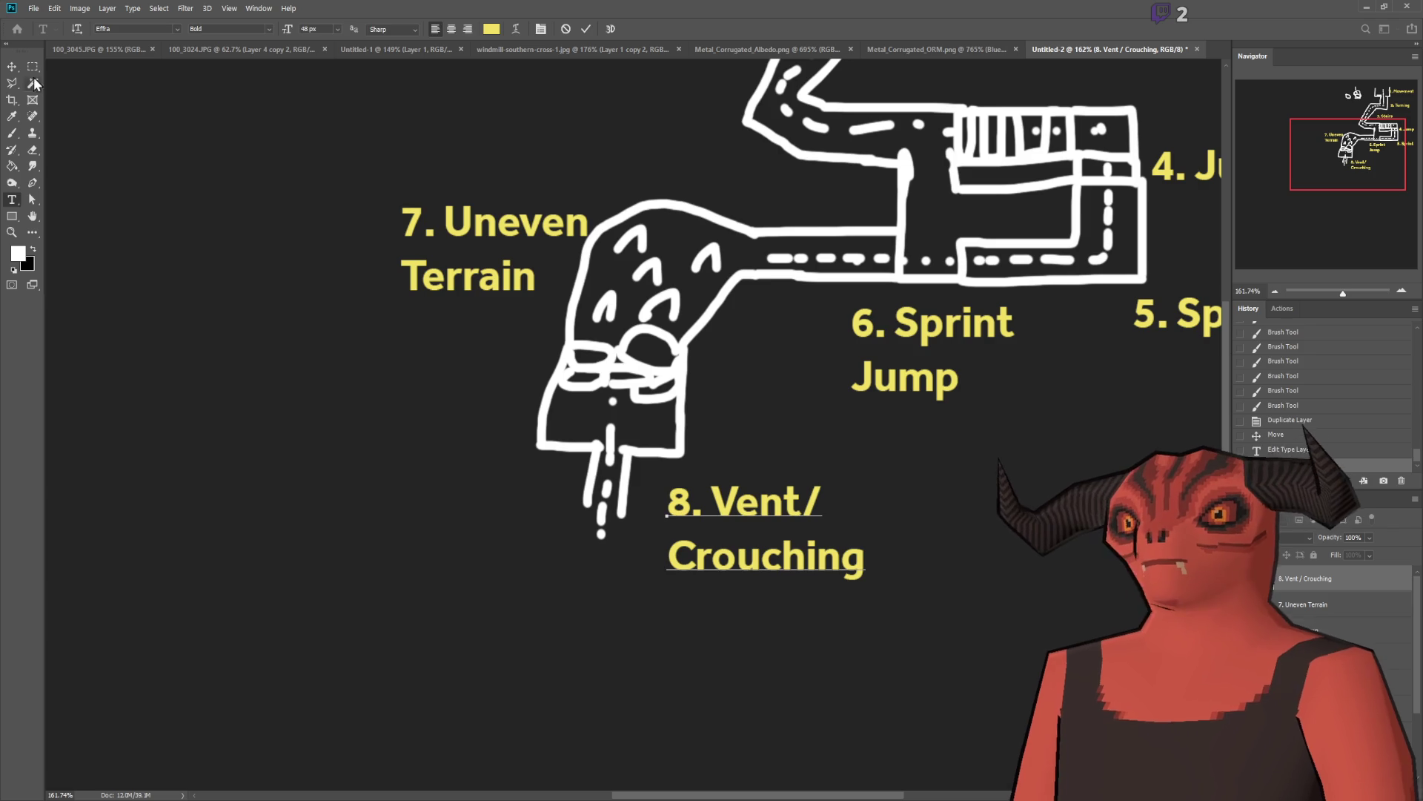
left_click(32, 65)
scroll(576, 366, "down", 2)
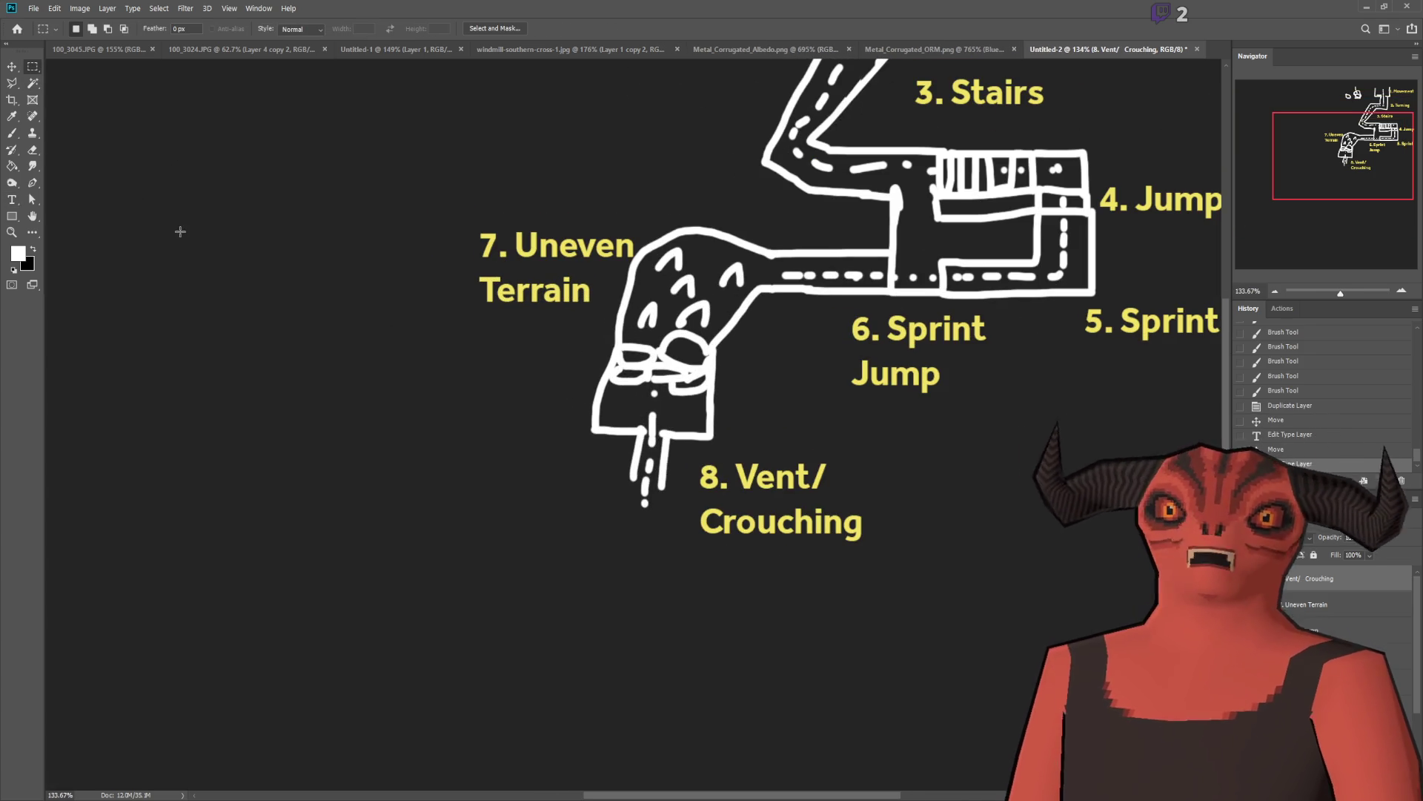
Step: Brush the vent corridor walls down and left from the box, adding centre dashes along the route
key("b")
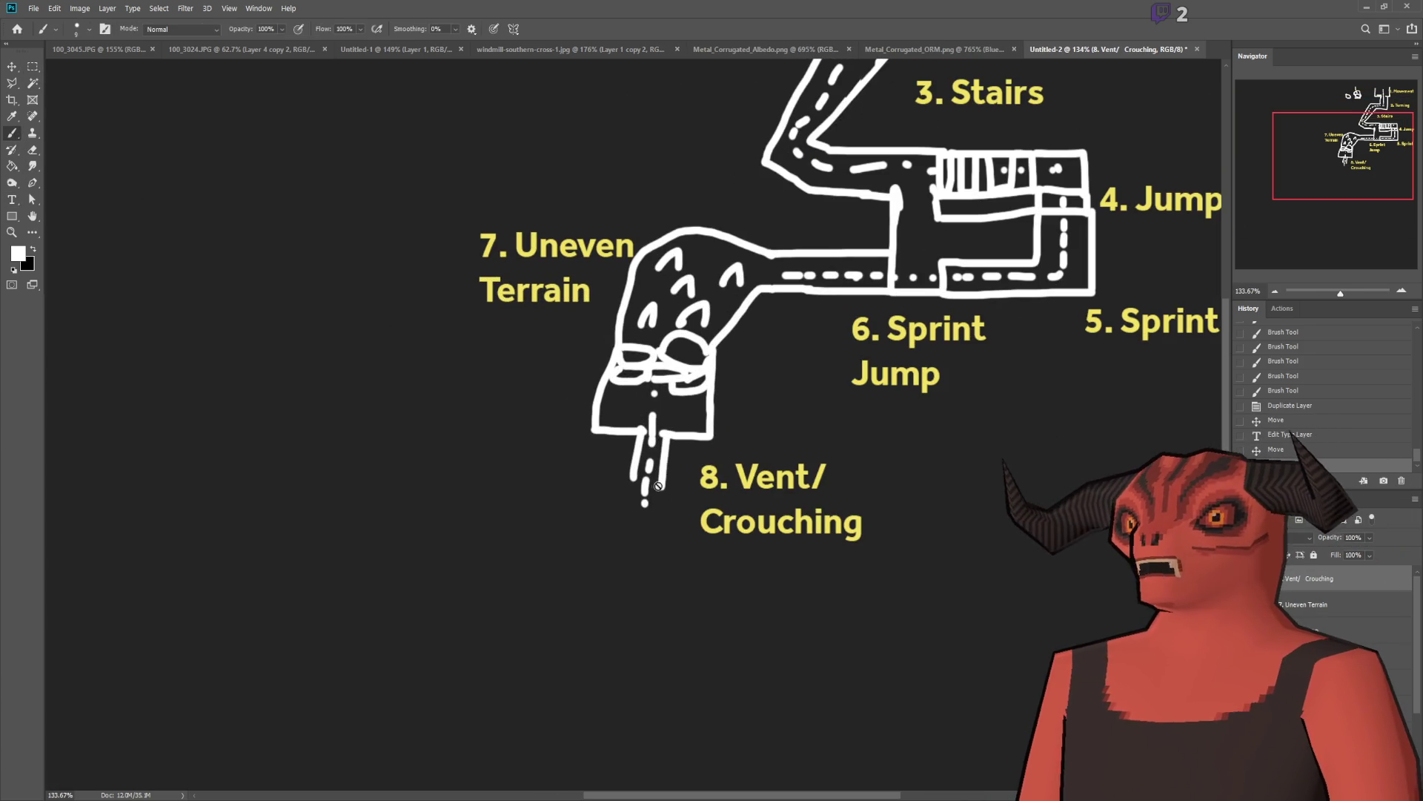
scroll(533, 460, "up", 1)
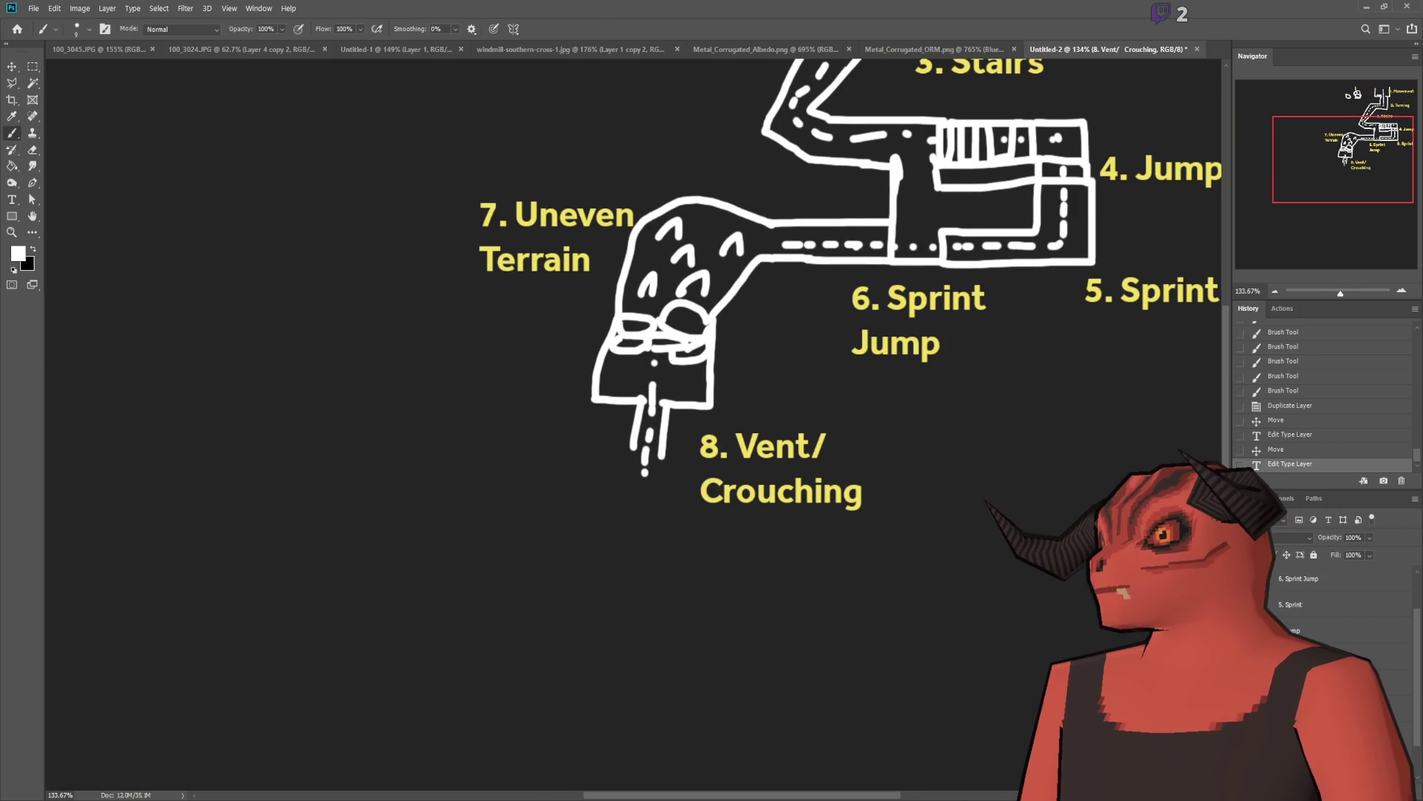
scroll(533, 461, "up", 3)
mouse_move(723, 457)
left_mouse_down()
mouse_move(716, 523)
mouse_move(634, 517)
left_mouse_up()
left_click_drag(676, 458, 577, 509)
mouse_move(682, 493)
left_mouse_down()
mouse_move(585, 494)
mouse_move(576, 474)
mouse_move(617, 476)
left_mouse_up()
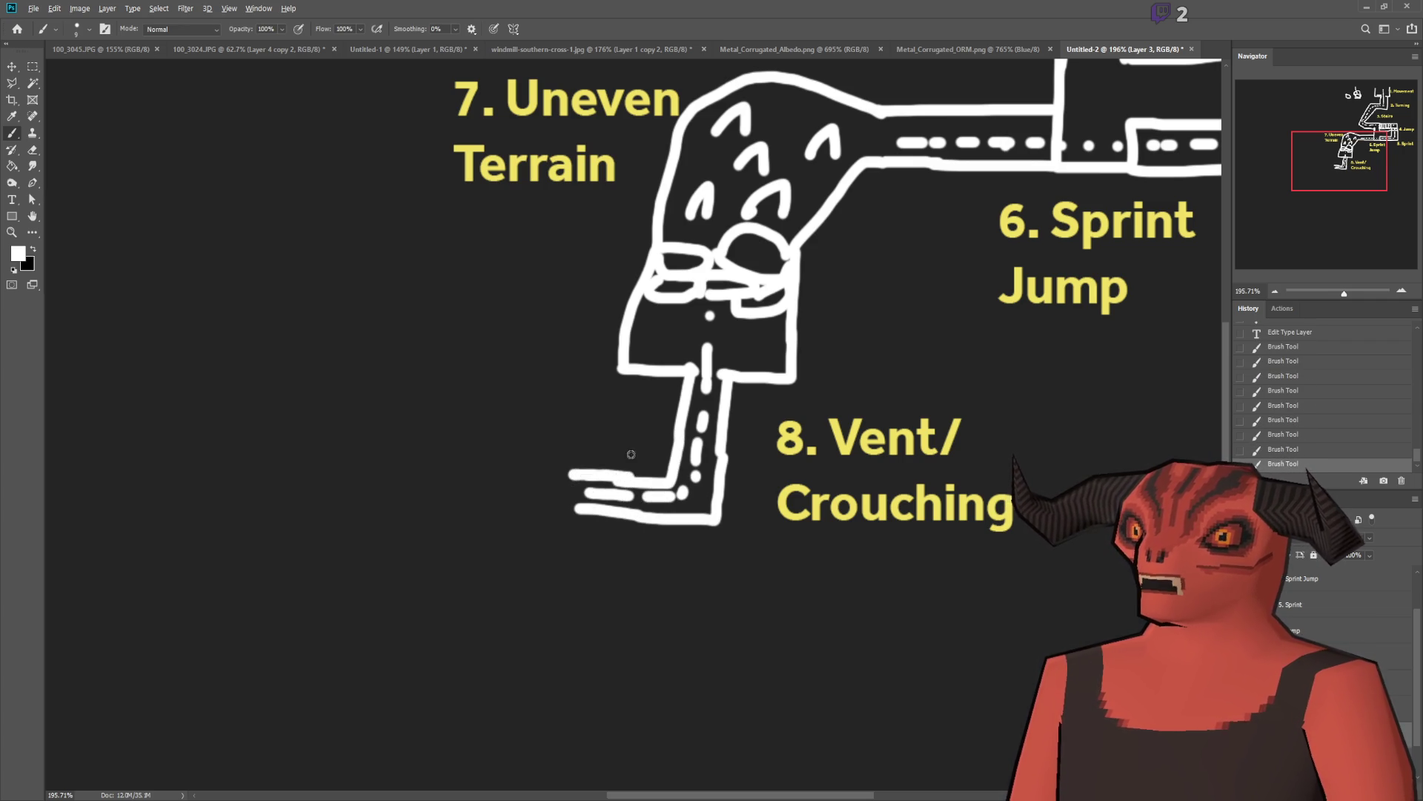
scroll(343, 387, "down", 3)
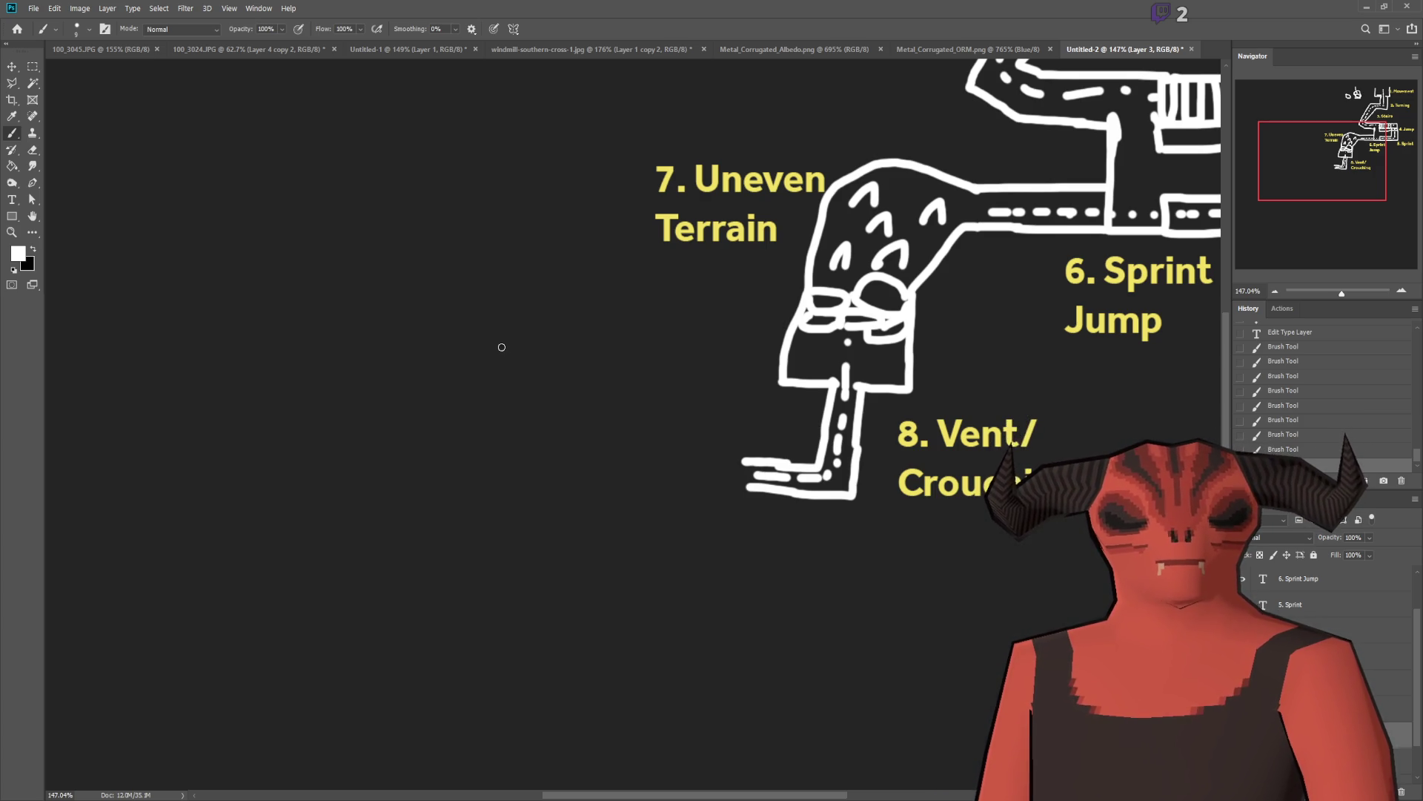
scroll(502, 347, "up", 1)
left_click(12, 201)
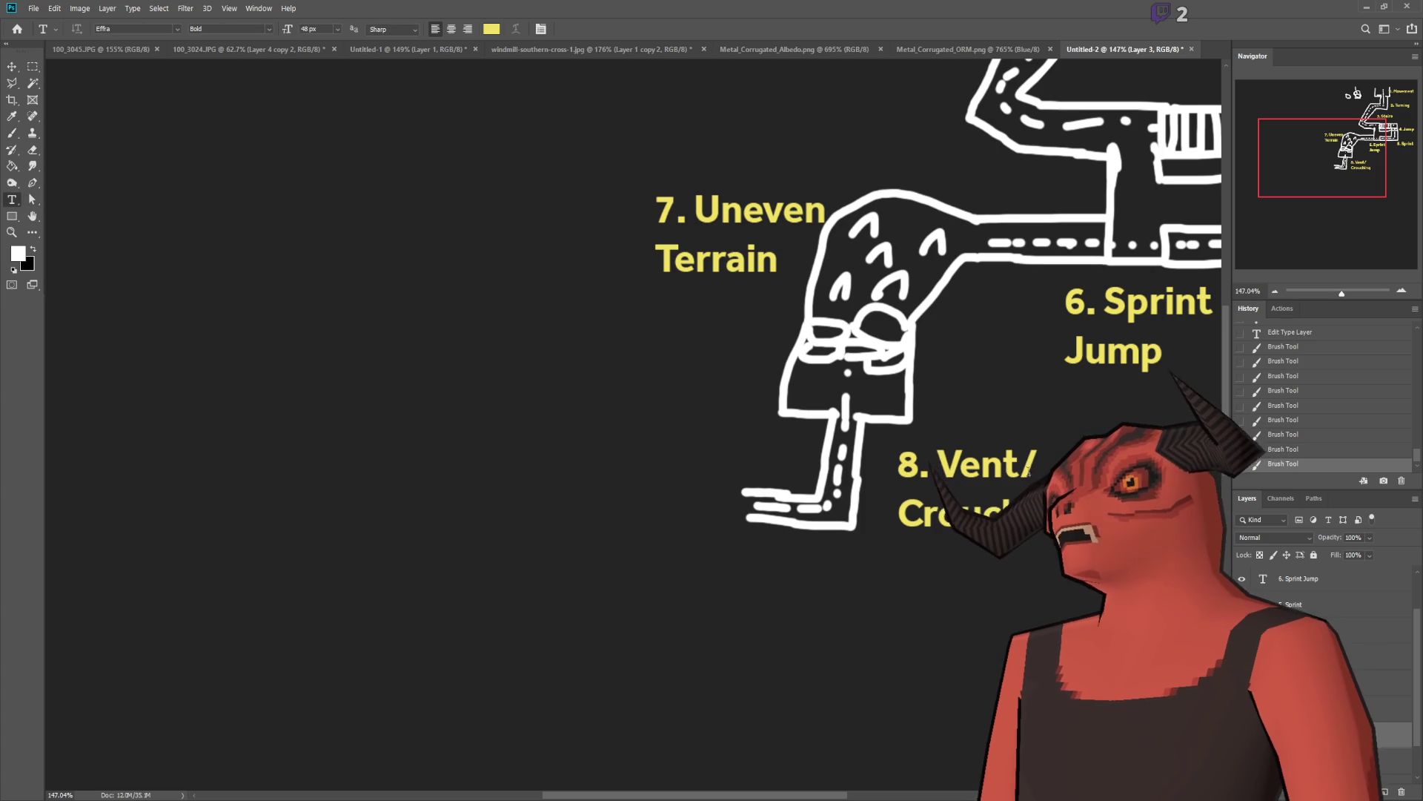
scroll(1008, 467, "down", 5)
scroll(858, 471, "up", 6)
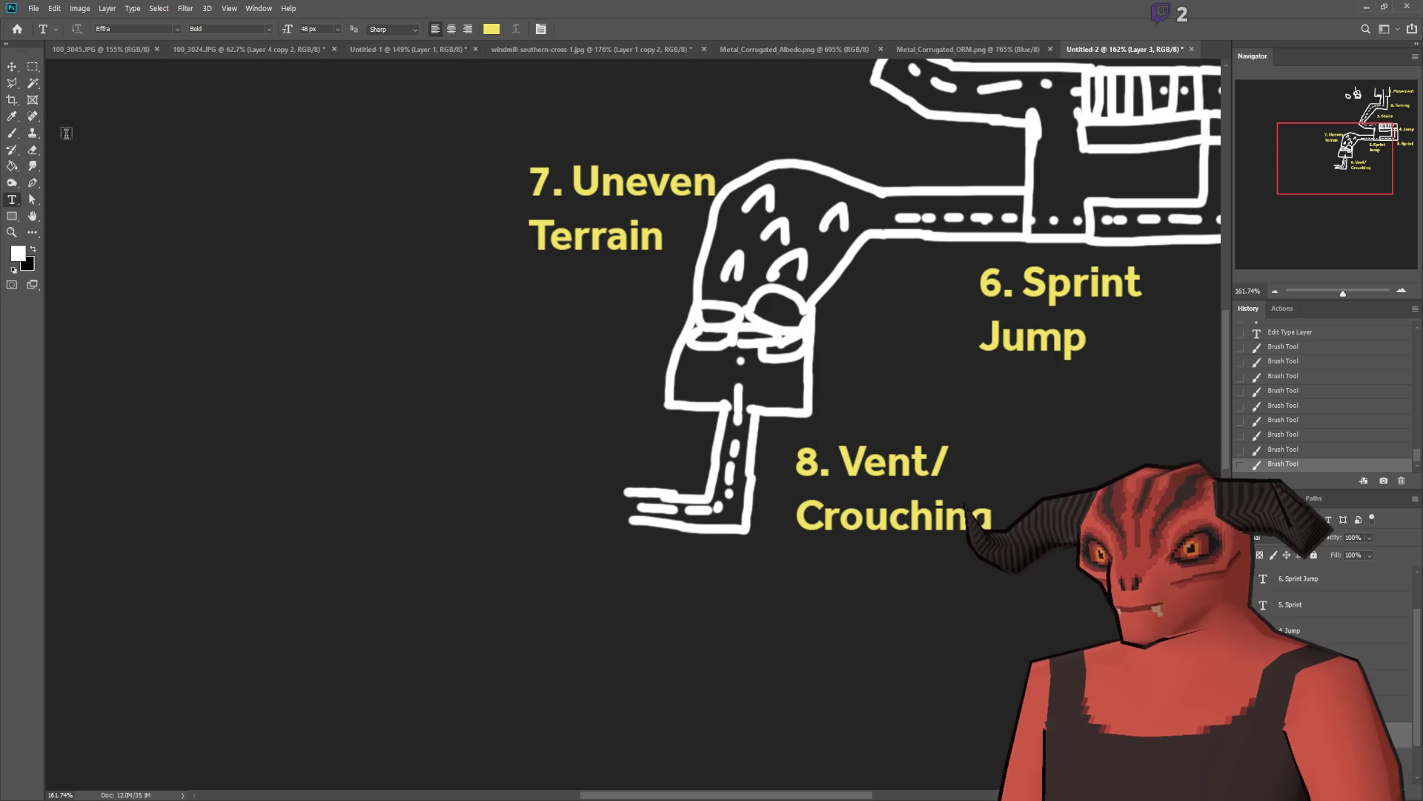
left_click(32, 67)
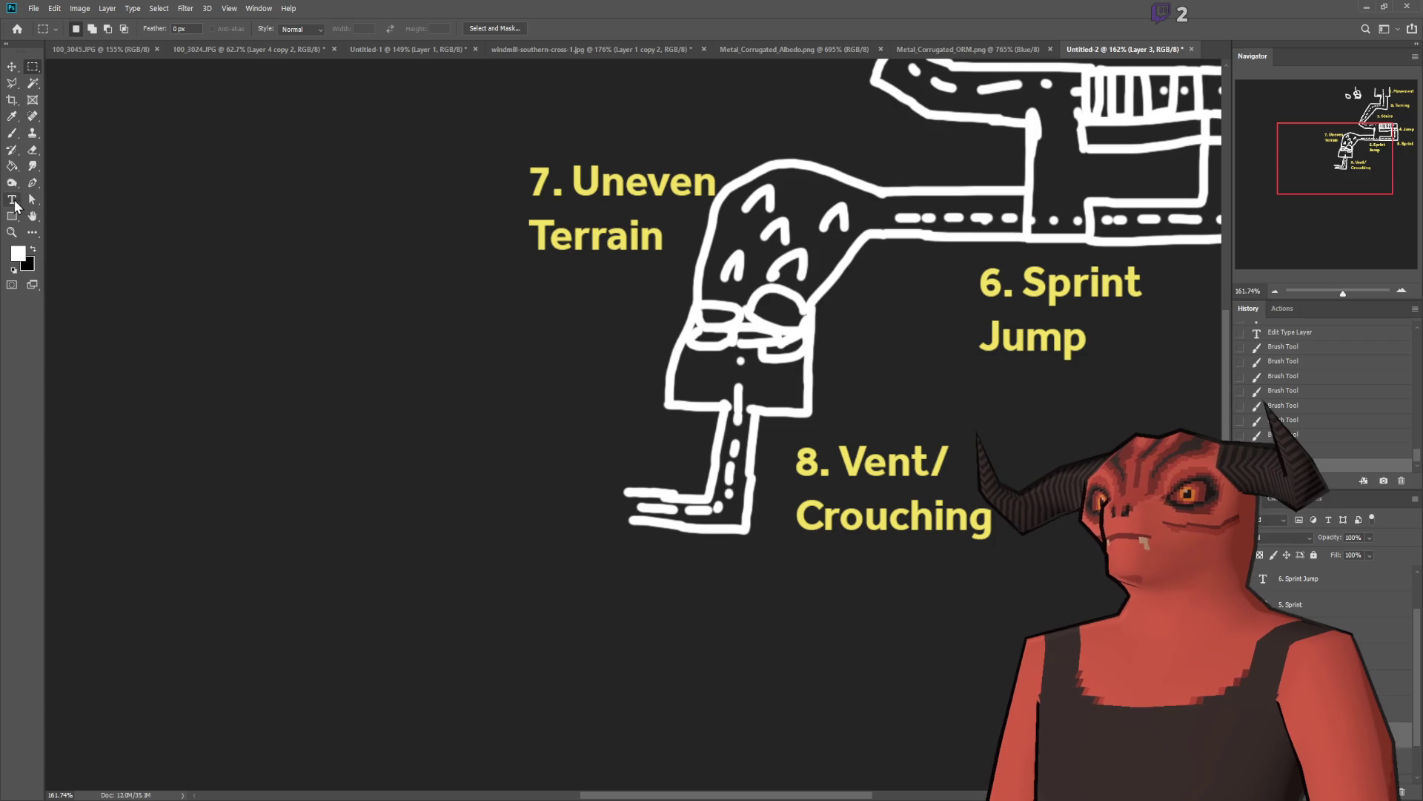
Step: Sketch the upper, lower and side walls of a room at the vent's left end
key("b")
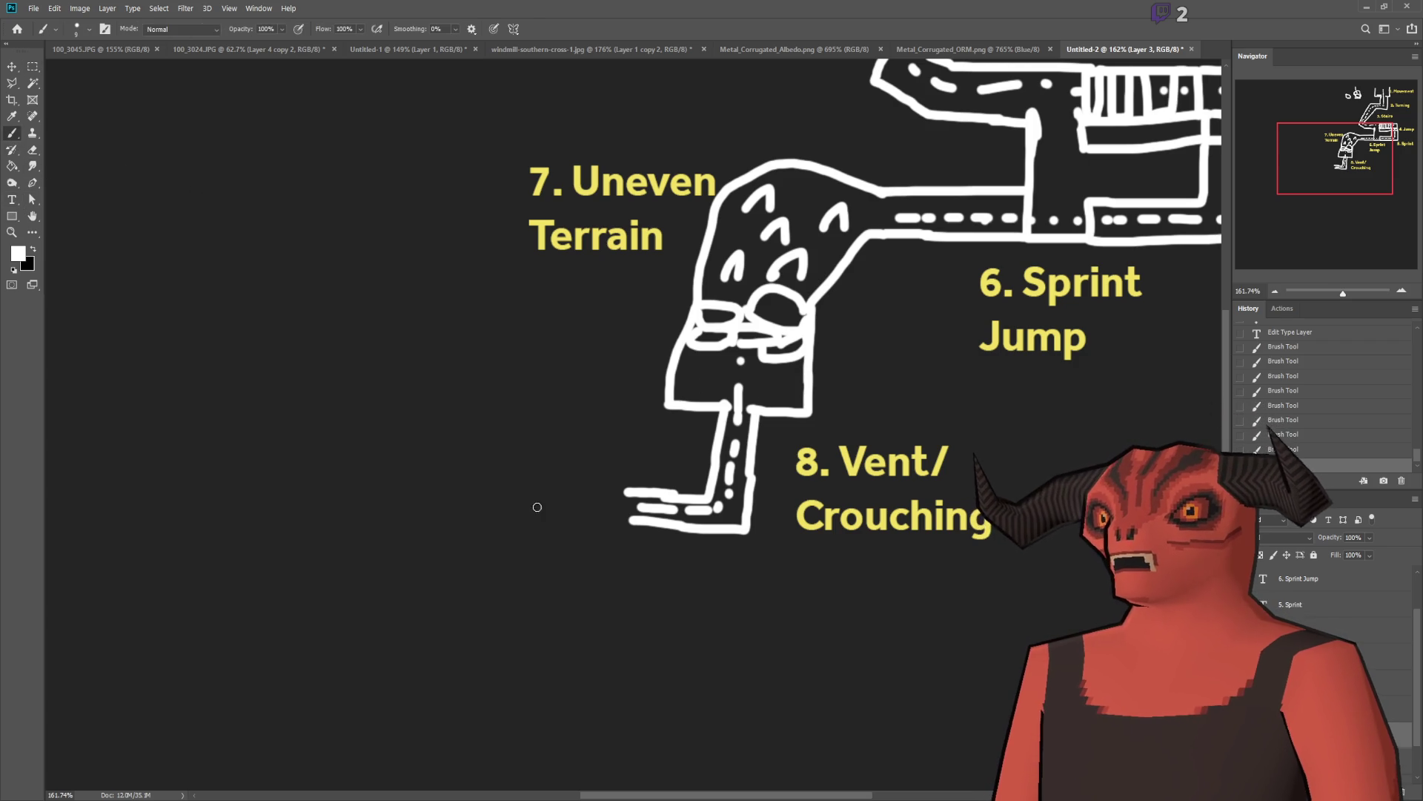
mouse_move(619, 488)
left_mouse_down()
mouse_move(644, 447)
mouse_move(489, 430)
left_mouse_up()
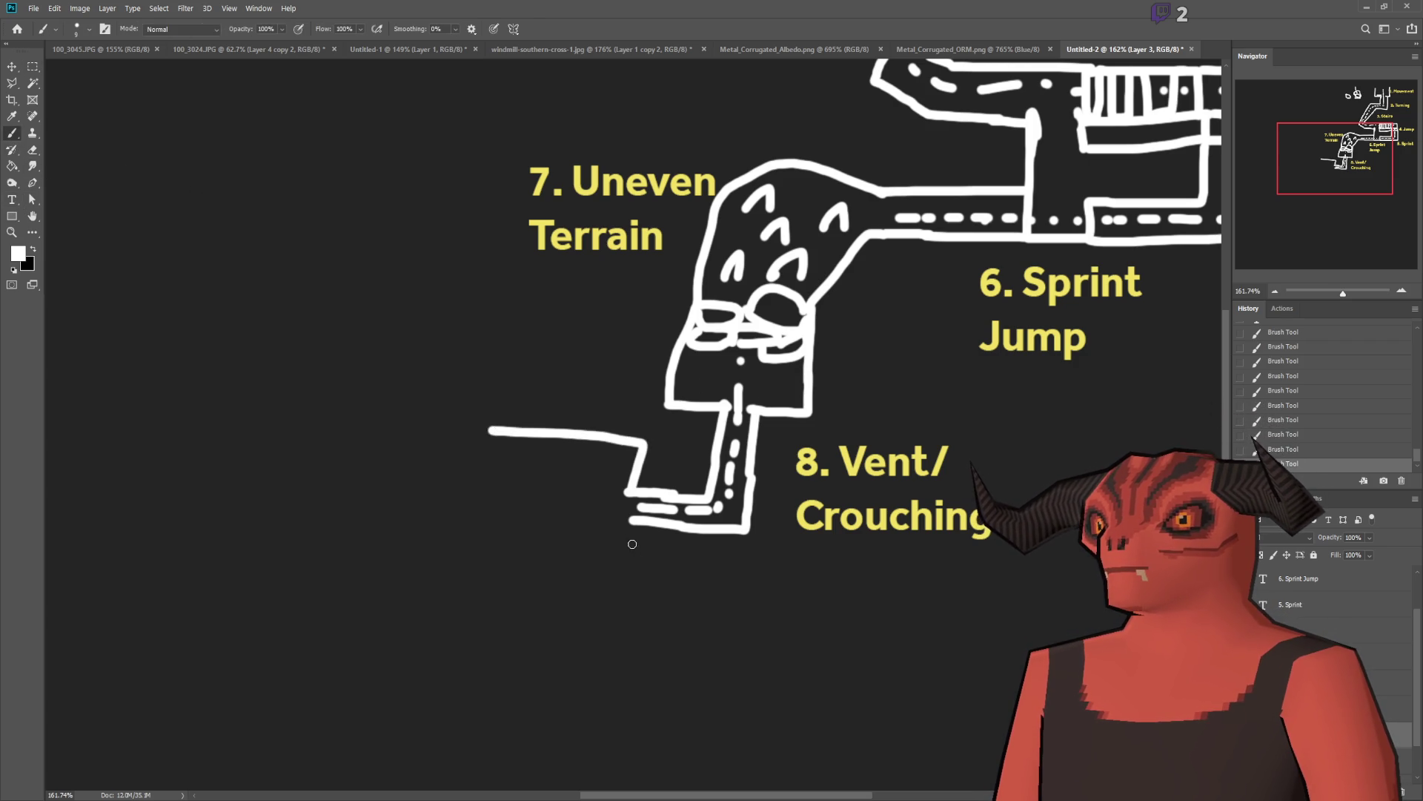
key("ctrl+z")
mouse_move(629, 492)
left_mouse_down()
mouse_move(623, 429)
mouse_move(508, 428)
left_mouse_up()
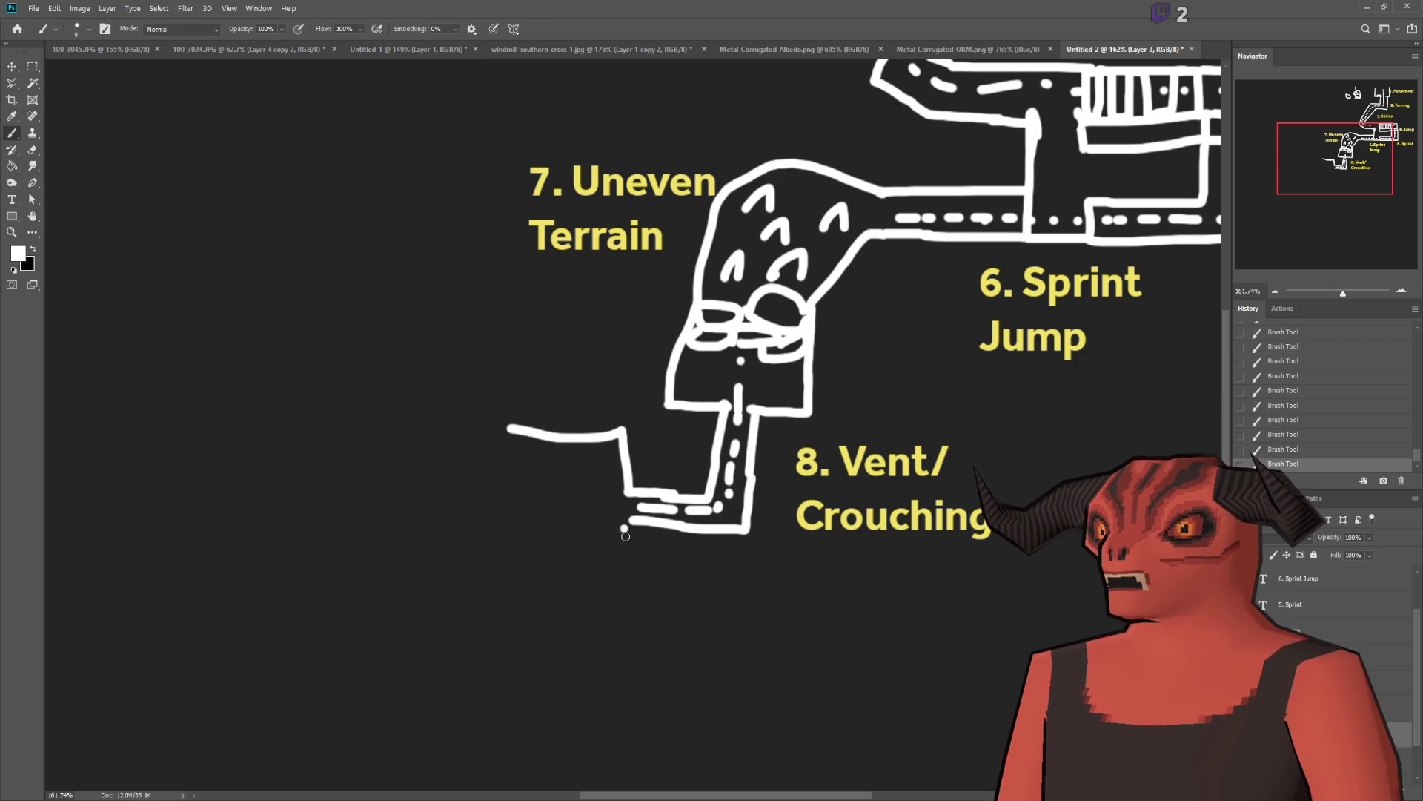
left_click_drag(626, 535, 480, 558)
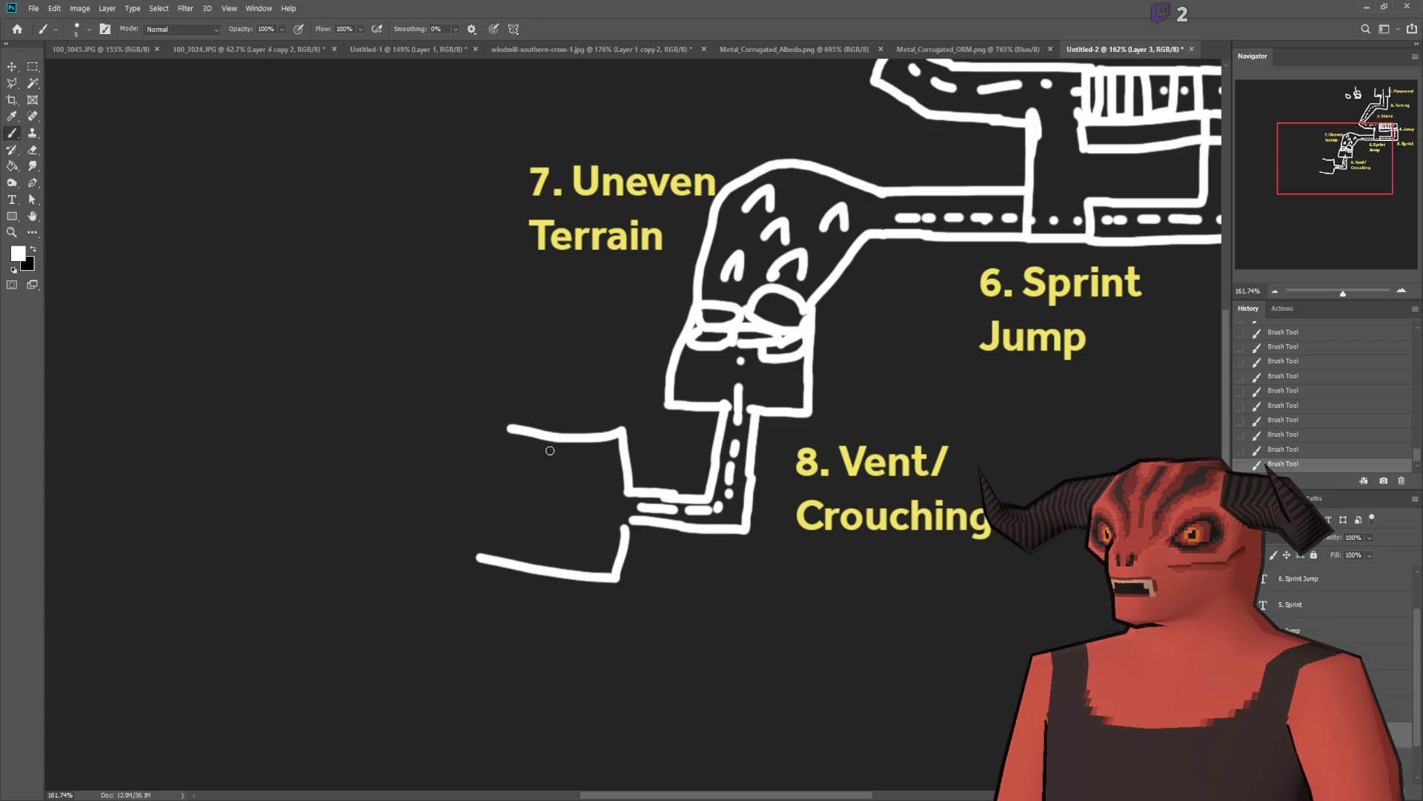
left_click_drag(557, 458, 568, 523)
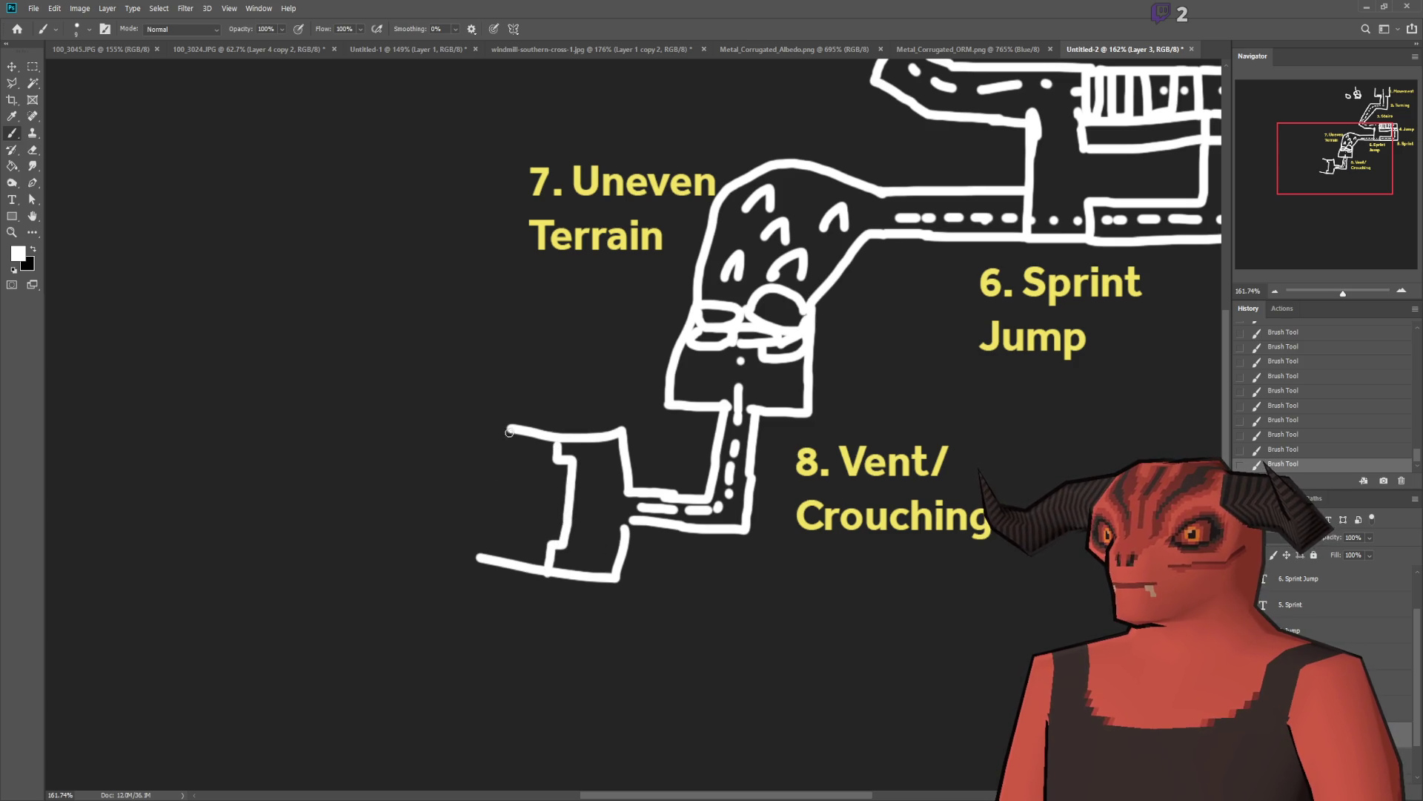
left_click_drag(522, 495, 497, 565)
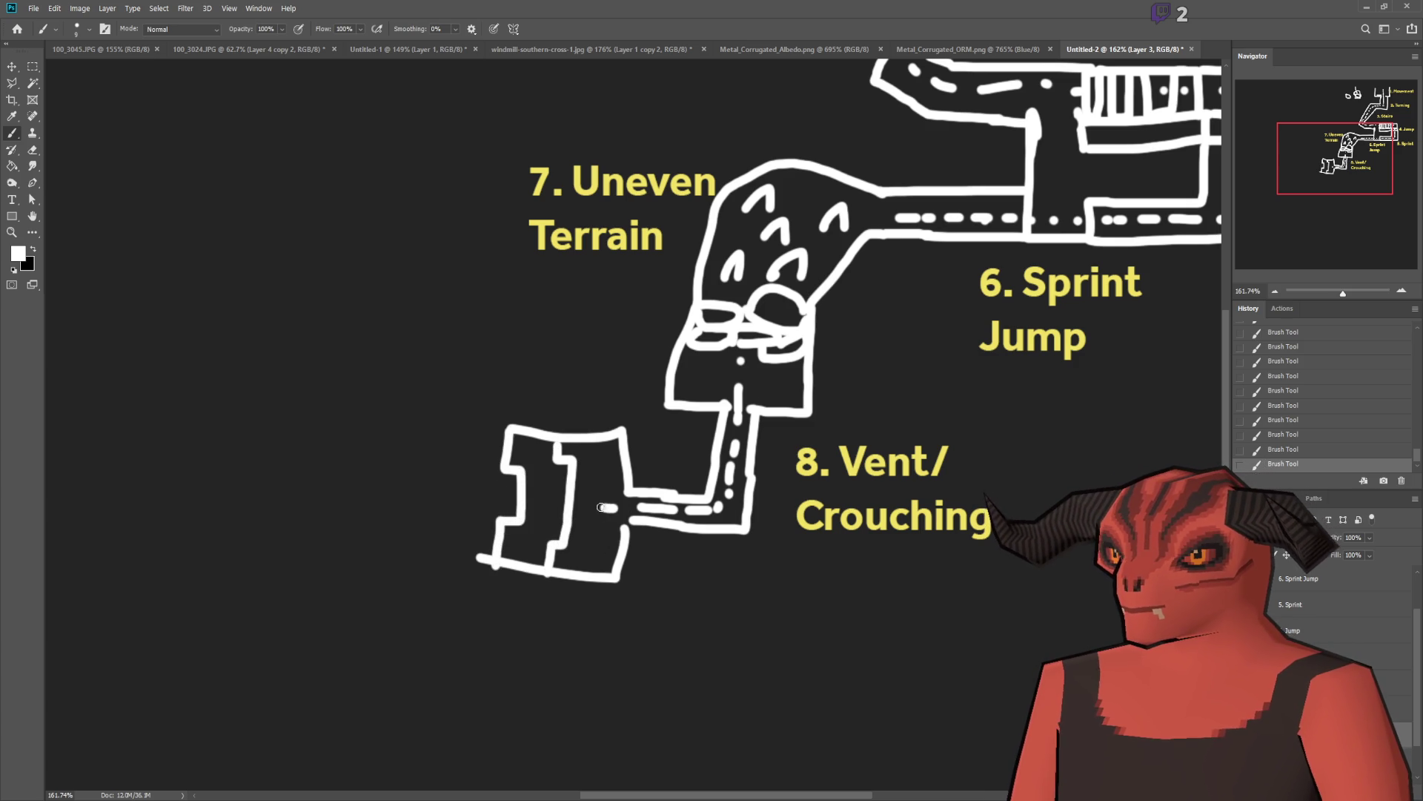
Step: Add a short passage leading left and a further room wall running left and up
left_click_drag(508, 487, 467, 496)
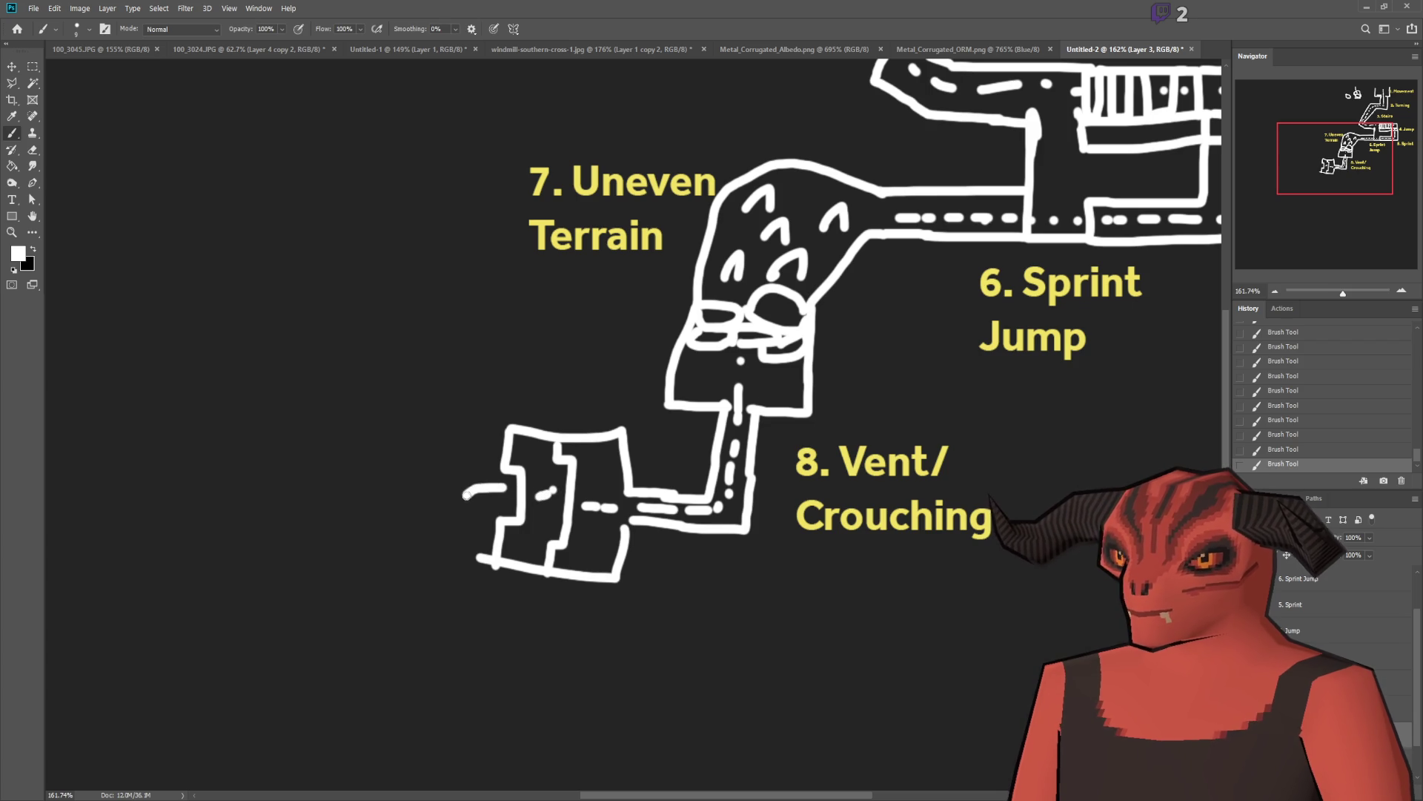
mouse_move(476, 557)
left_mouse_down()
mouse_move(429, 559)
mouse_move(422, 452)
mouse_move(427, 415)
mouse_move(491, 426)
left_mouse_up()
key("ctrl+z")
mouse_move(479, 556)
left_mouse_down()
mouse_move(415, 554)
mouse_move(438, 449)
left_mouse_up()
scroll(468, 358, "down", 5)
scroll(603, 444, "up", 3)
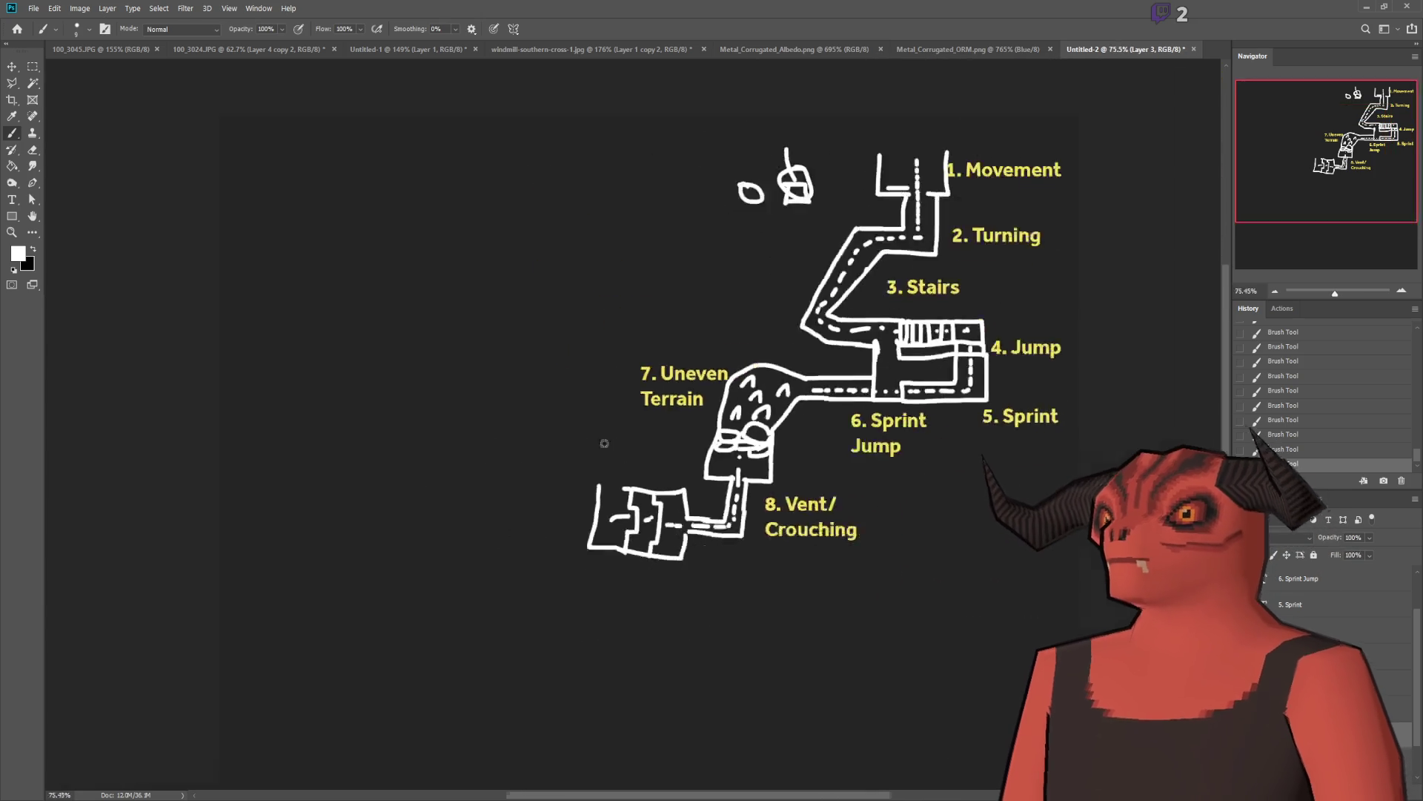
scroll(1058, 393, "up", 3)
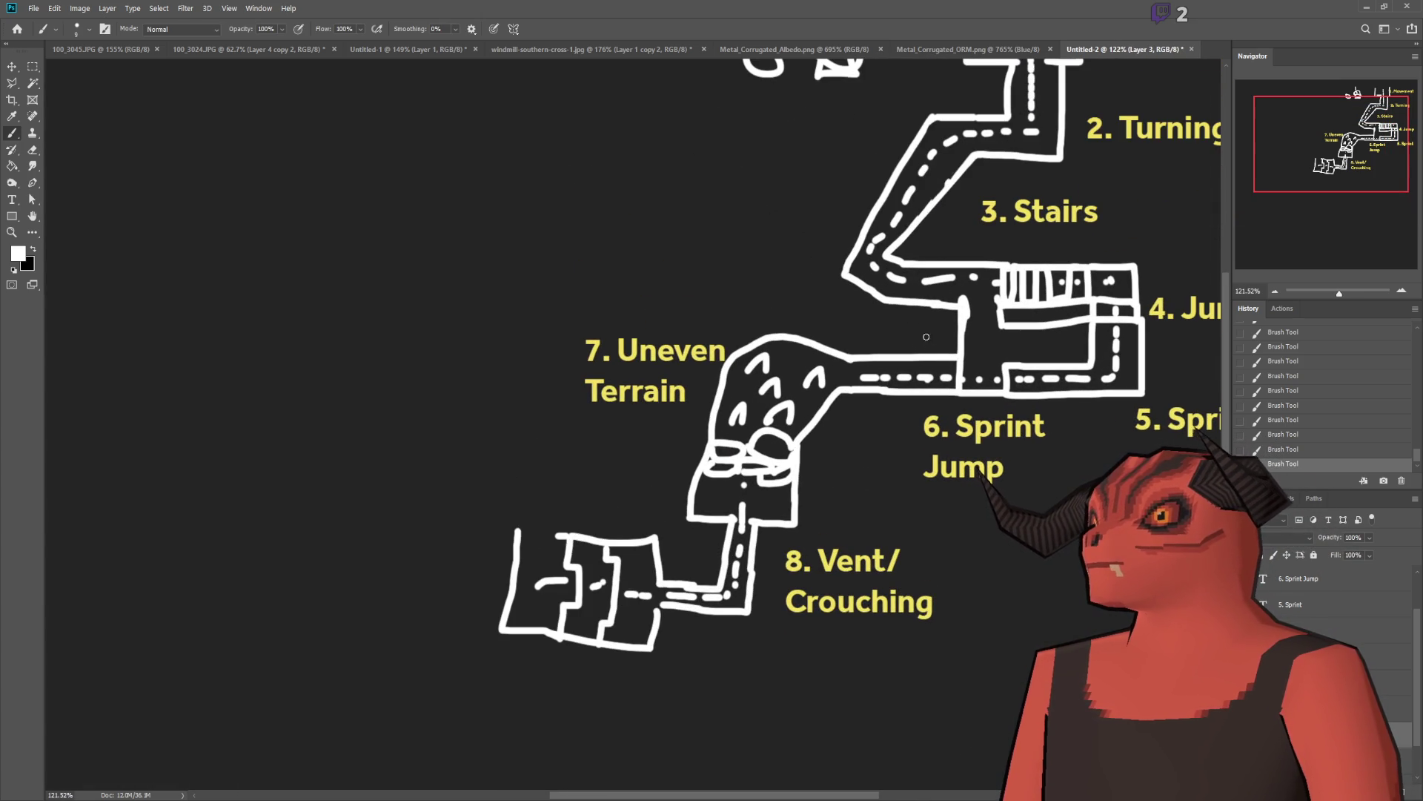
left_click_drag(856, 341, 918, 333)
key("ctrl+z")
key("ctrl+z")
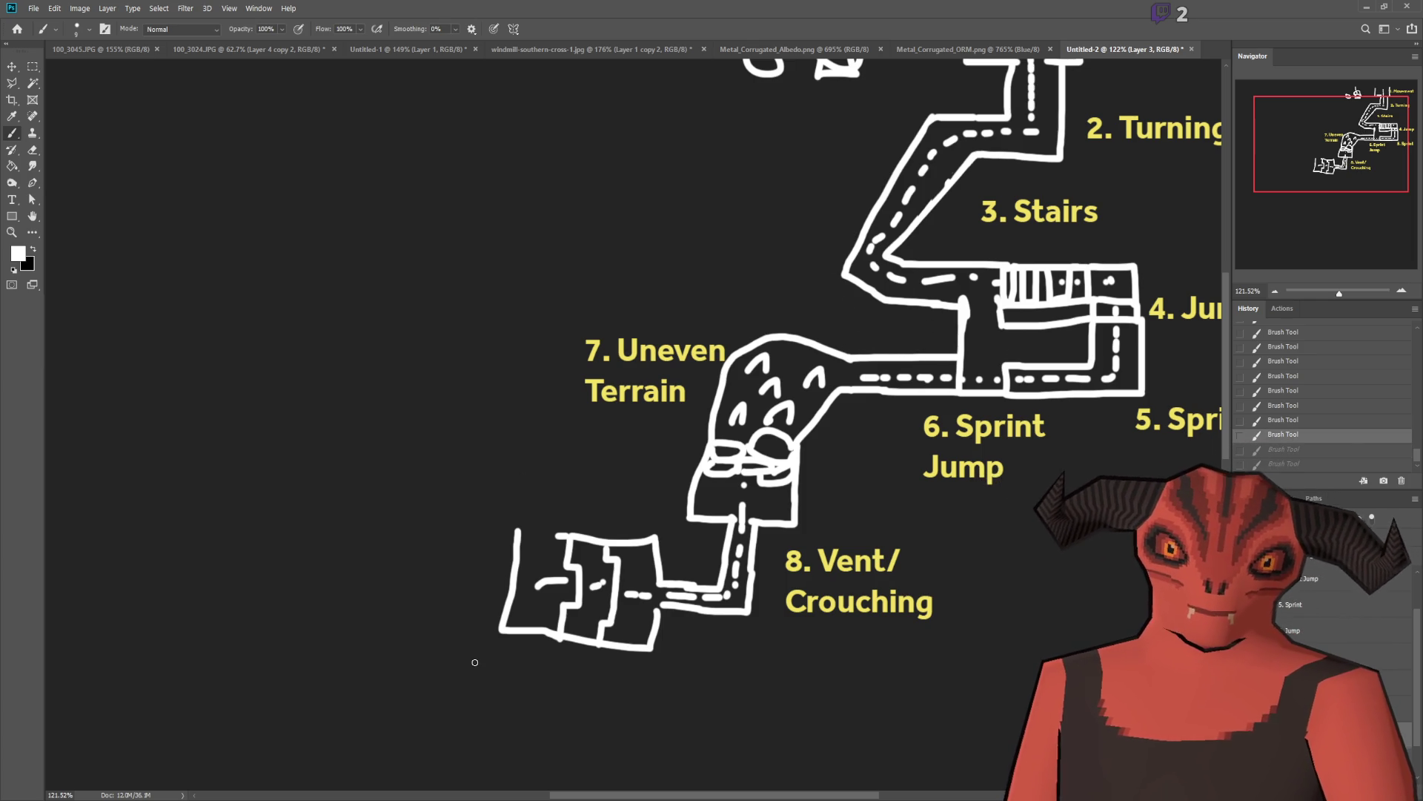
scroll(887, 512, "down", 1)
scroll(998, 389, "up", 2)
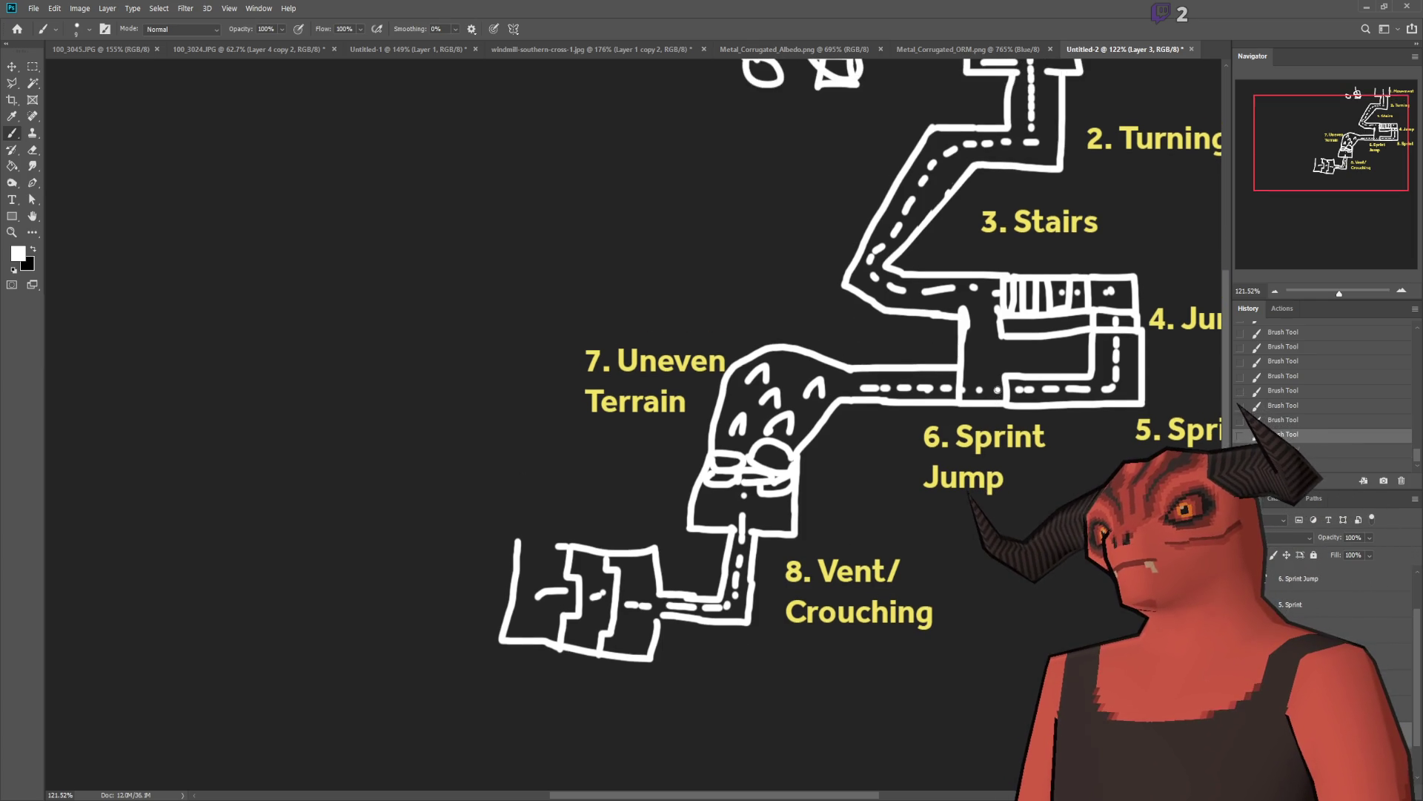
scroll(1012, 390, "up", 3)
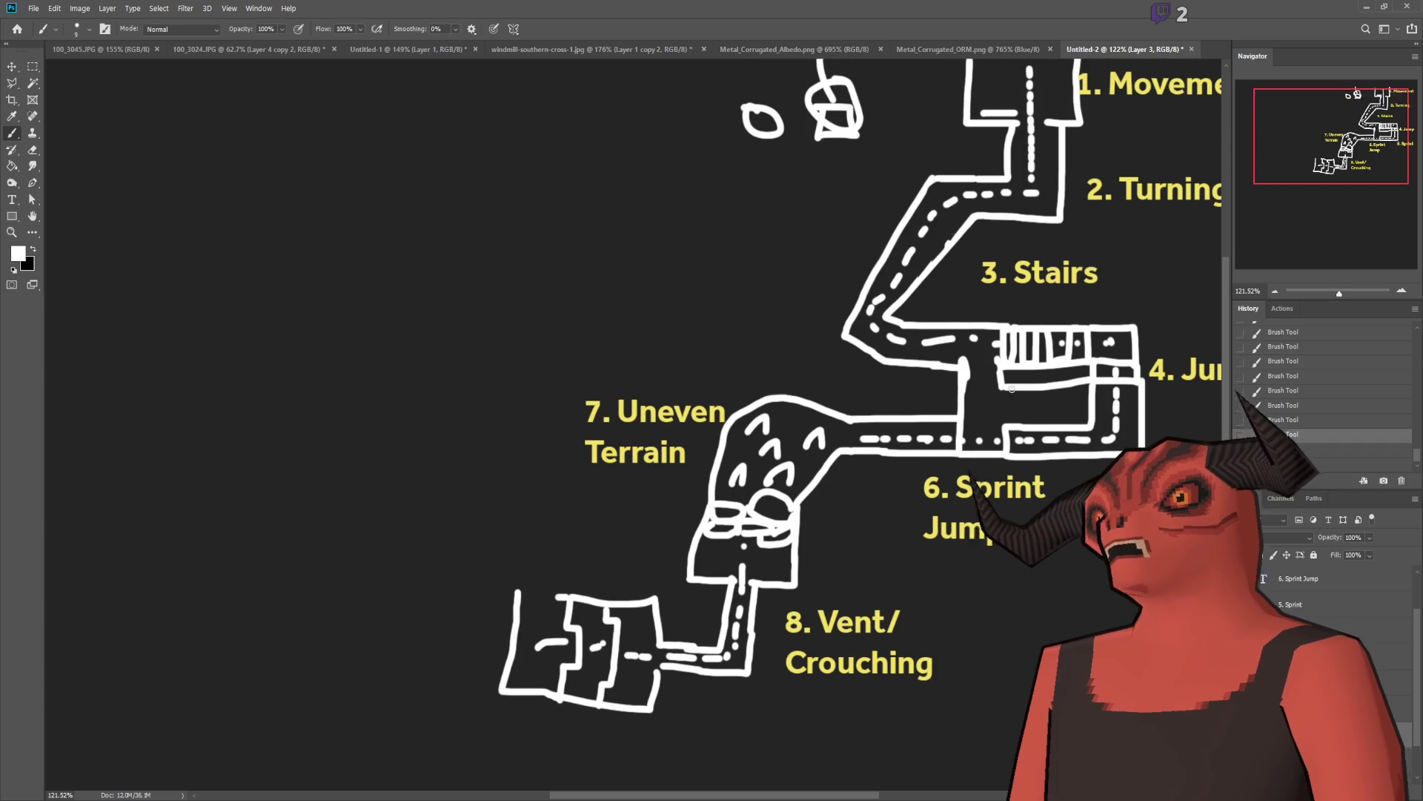
left_click_drag(956, 375, 847, 418)
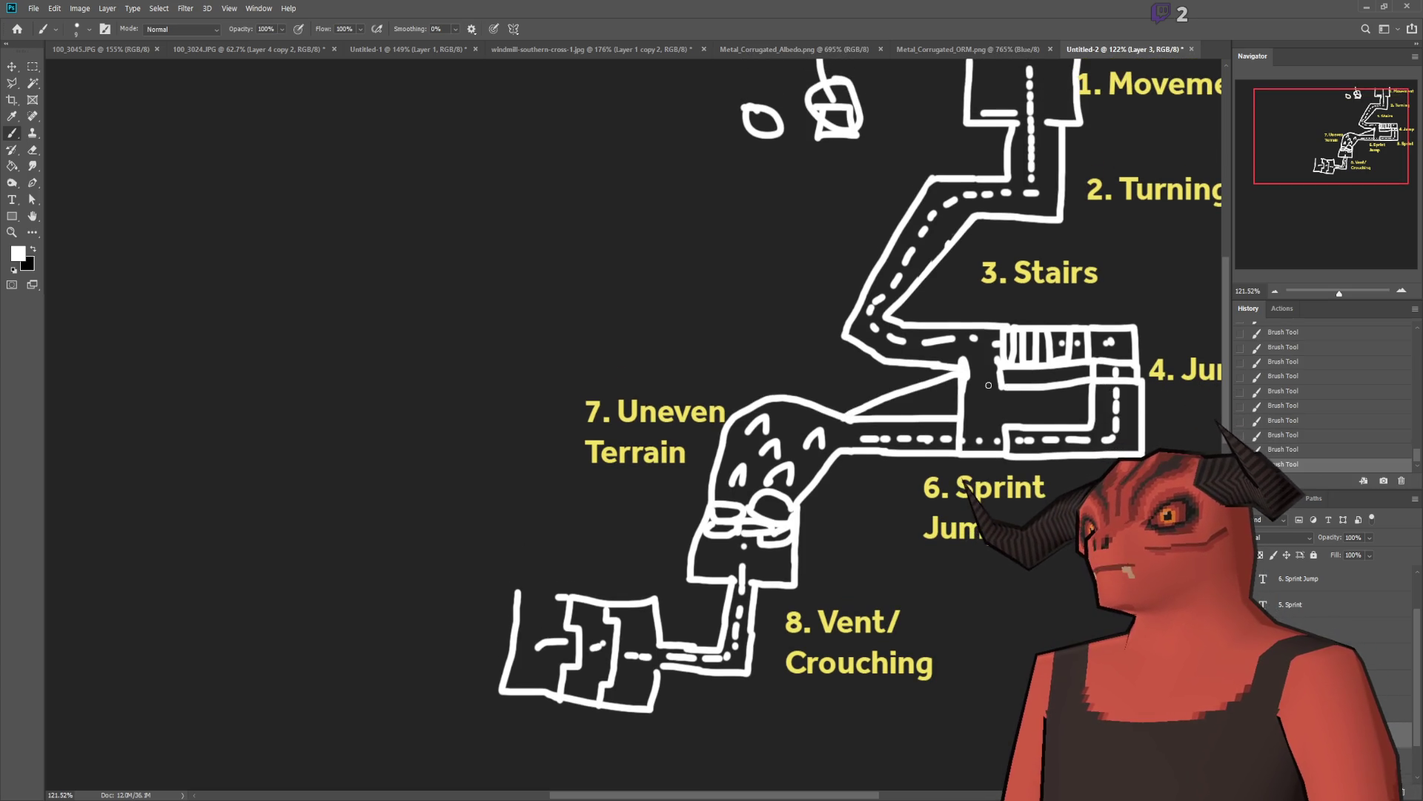
left_click_drag(971, 394, 821, 430)
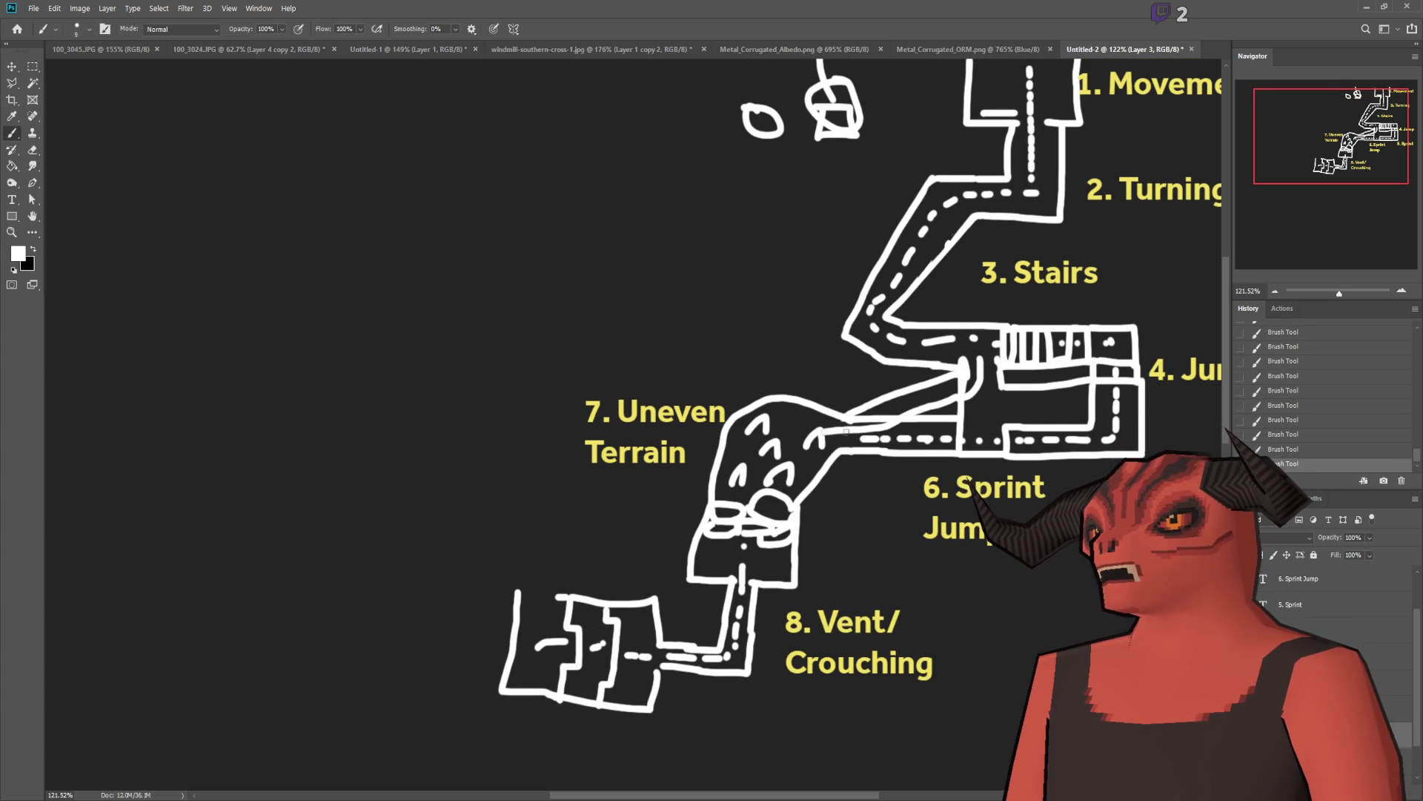
key("ctrl+z")
scroll(627, 699, "up", 2)
key("ctrl+z")
scroll(785, 410, "down", 2)
scroll(667, 683, "up", 2)
scroll(690, 428, "up", 2)
scroll(691, 427, "up", 1)
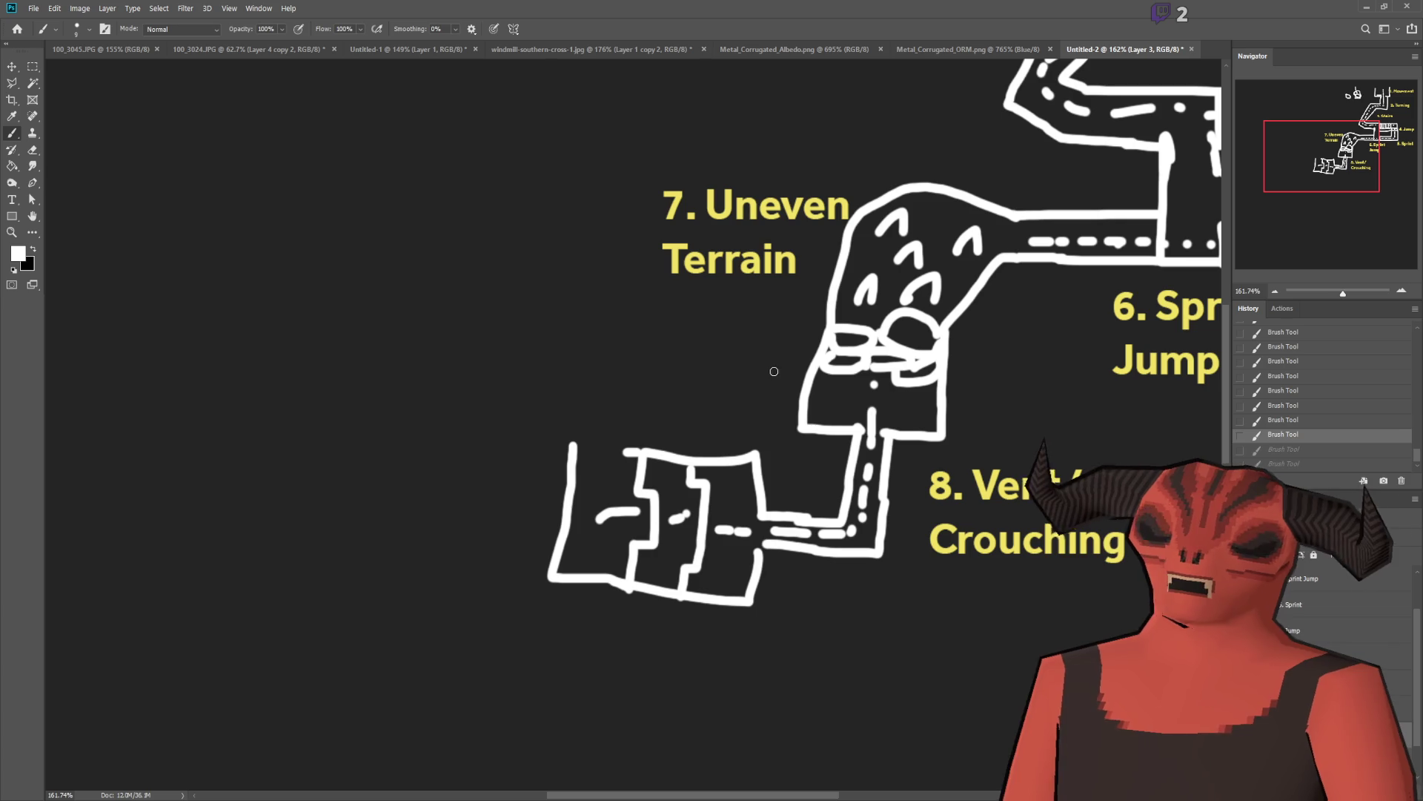
scroll(1039, 197, "down", 1)
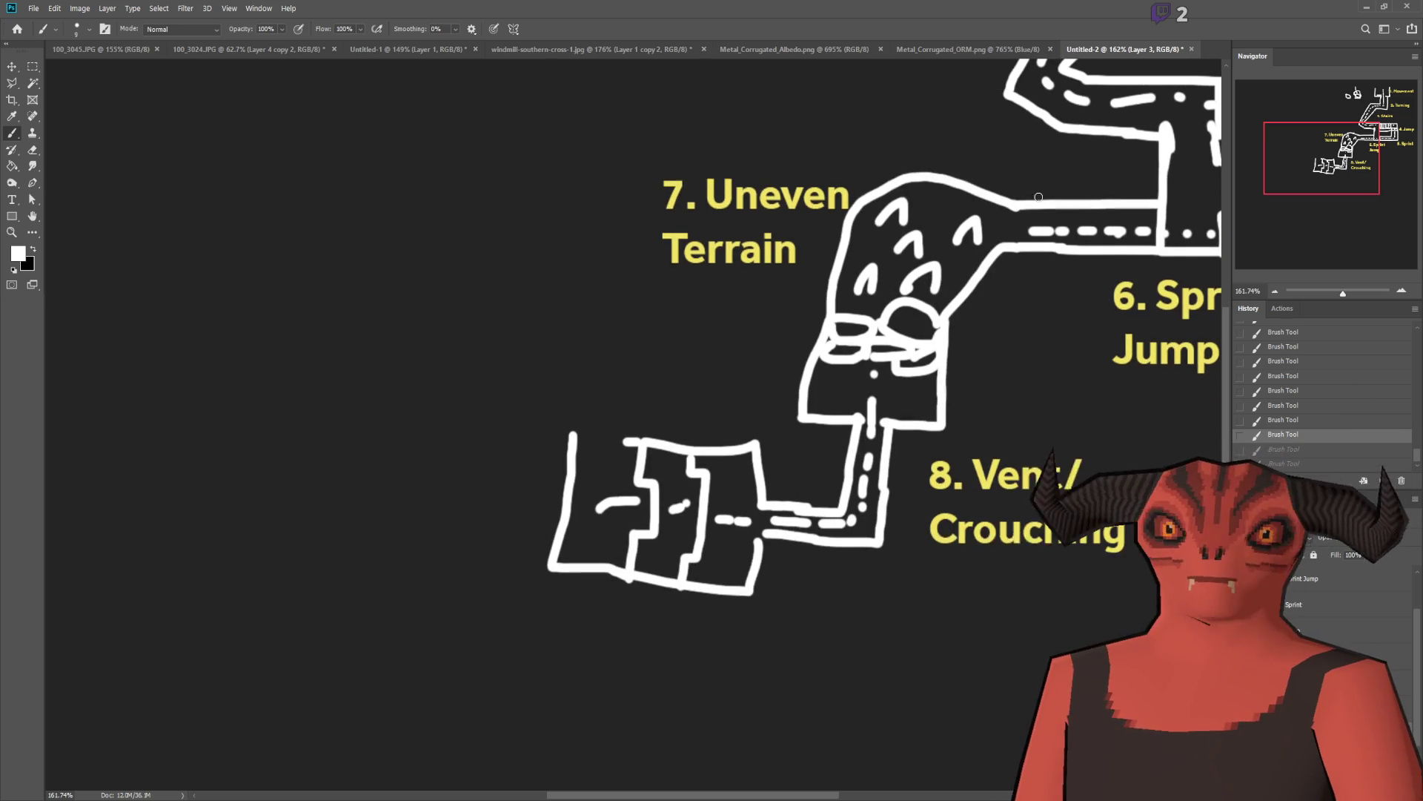
scroll(1039, 197, "up", 1)
scroll(692, 579, "up", 1)
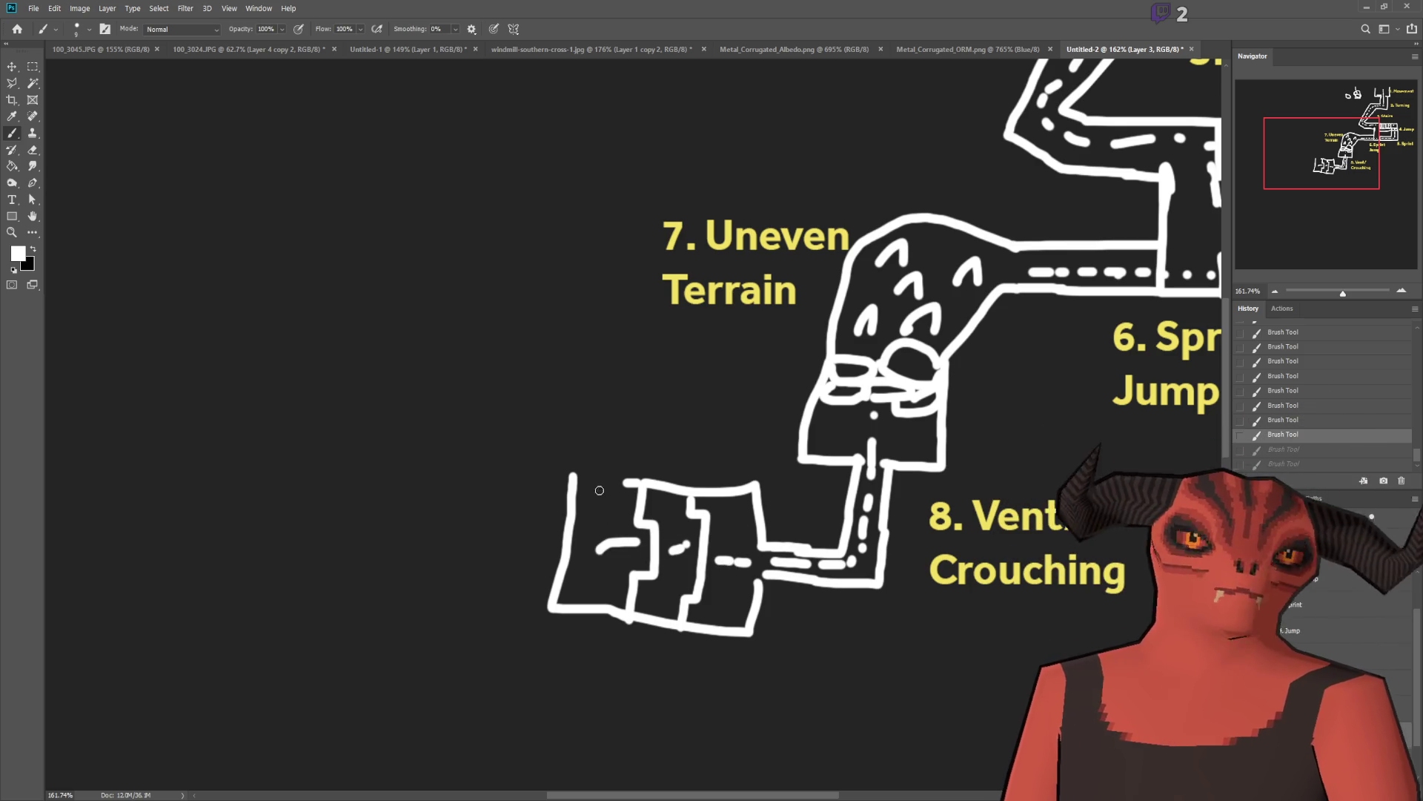
left_click_drag(626, 446, 582, 438)
Step: Brush short dashes from near 1. Movement curving left and down to the vent room
scroll(795, 525, "down", 2)
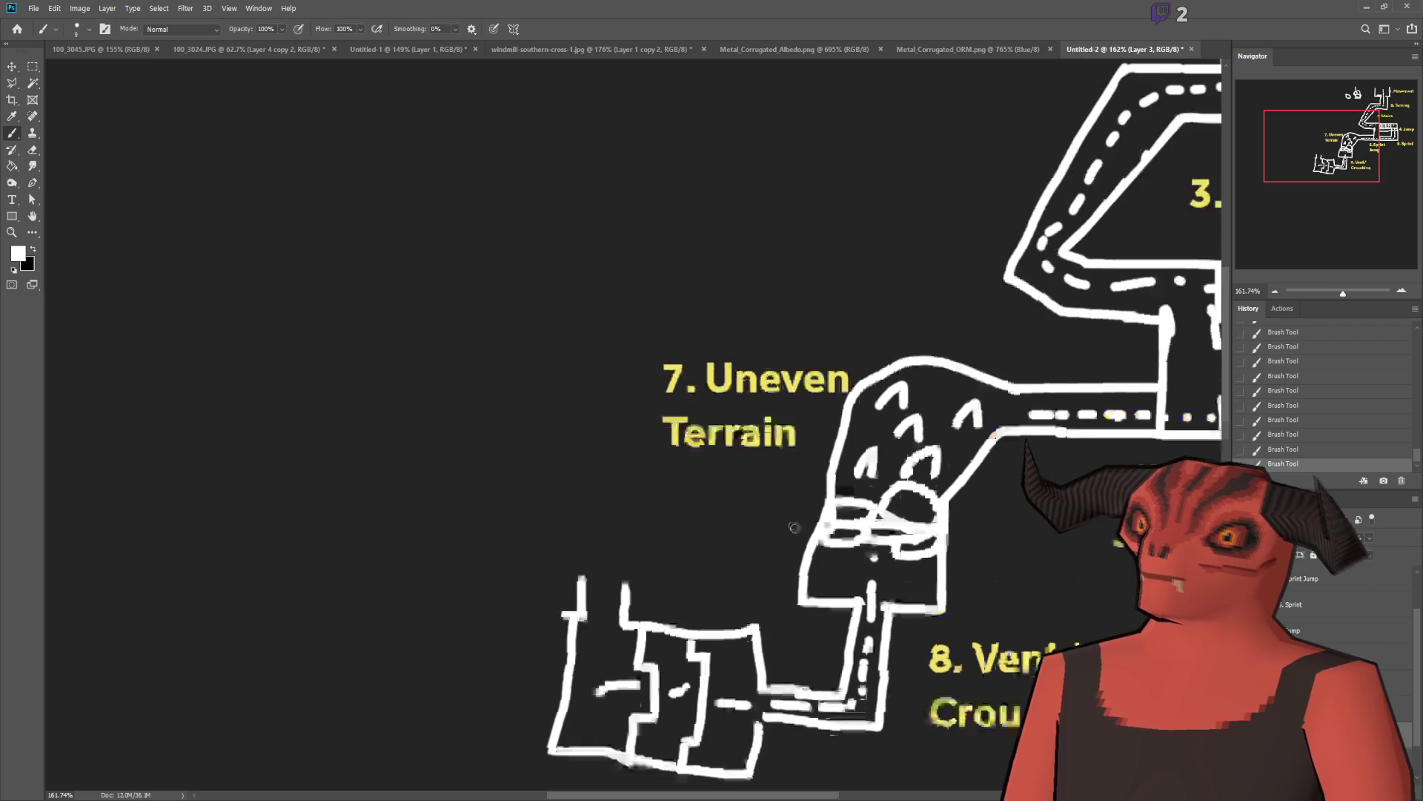
scroll(917, 436, "down", 3)
scroll(916, 436, "up", 2)
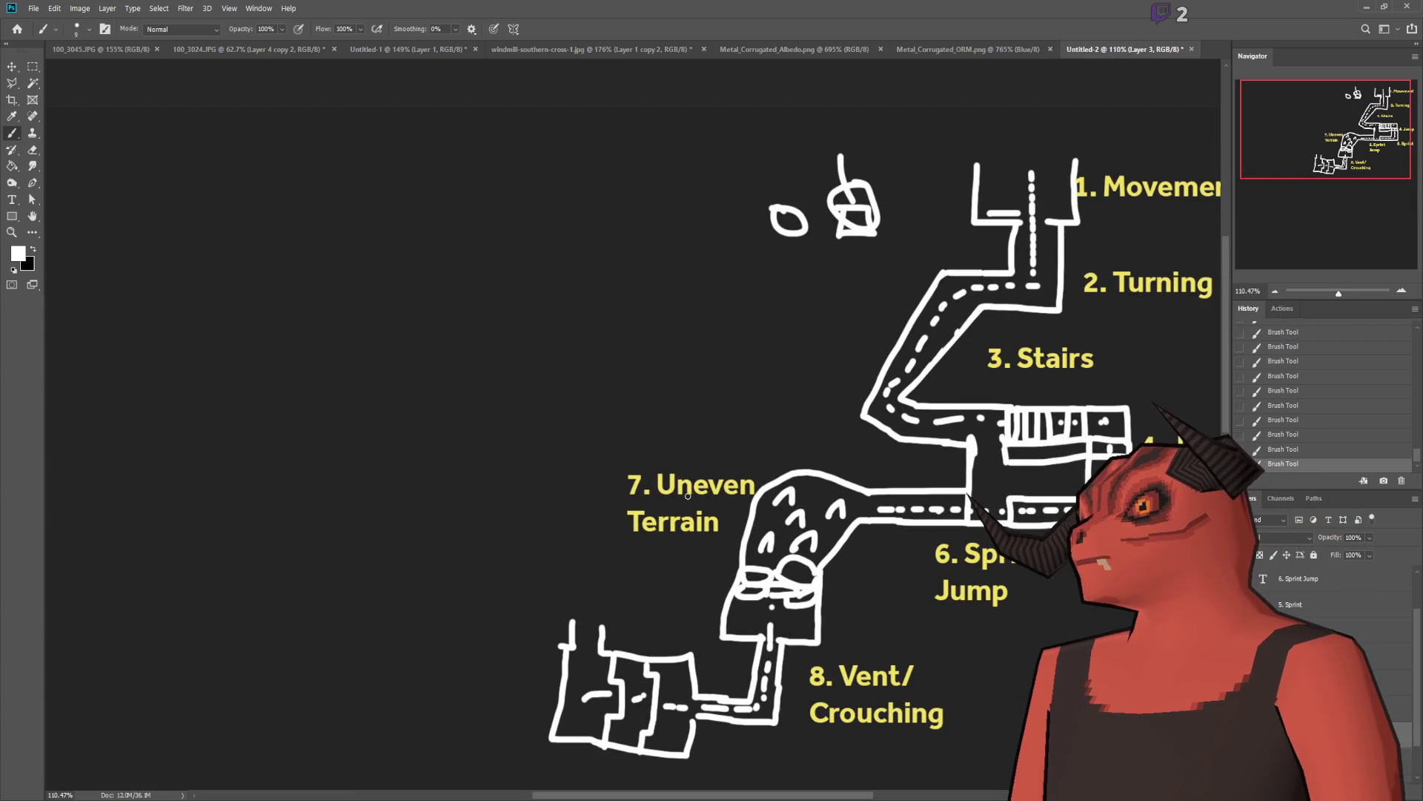
left_click_drag(974, 202, 958, 203)
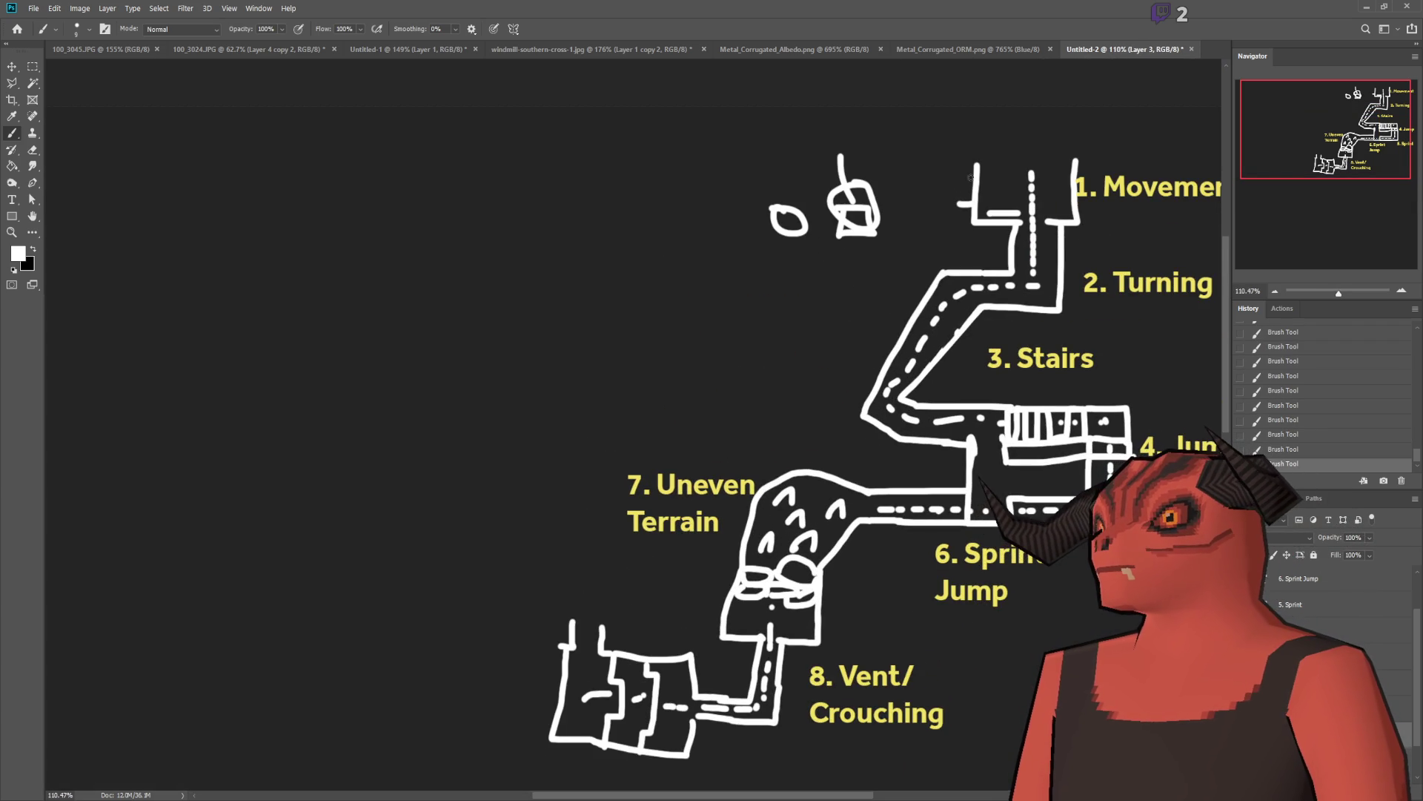
left_click_drag(736, 194, 710, 195)
mouse_move(688, 199)
left_mouse_down()
mouse_move(657, 202)
mouse_move(634, 261)
left_mouse_up()
left_click_drag(622, 311, 617, 337)
left_click_drag(610, 407, 605, 423)
left_click_drag(599, 445, 593, 469)
left_click_drag(590, 504, 584, 534)
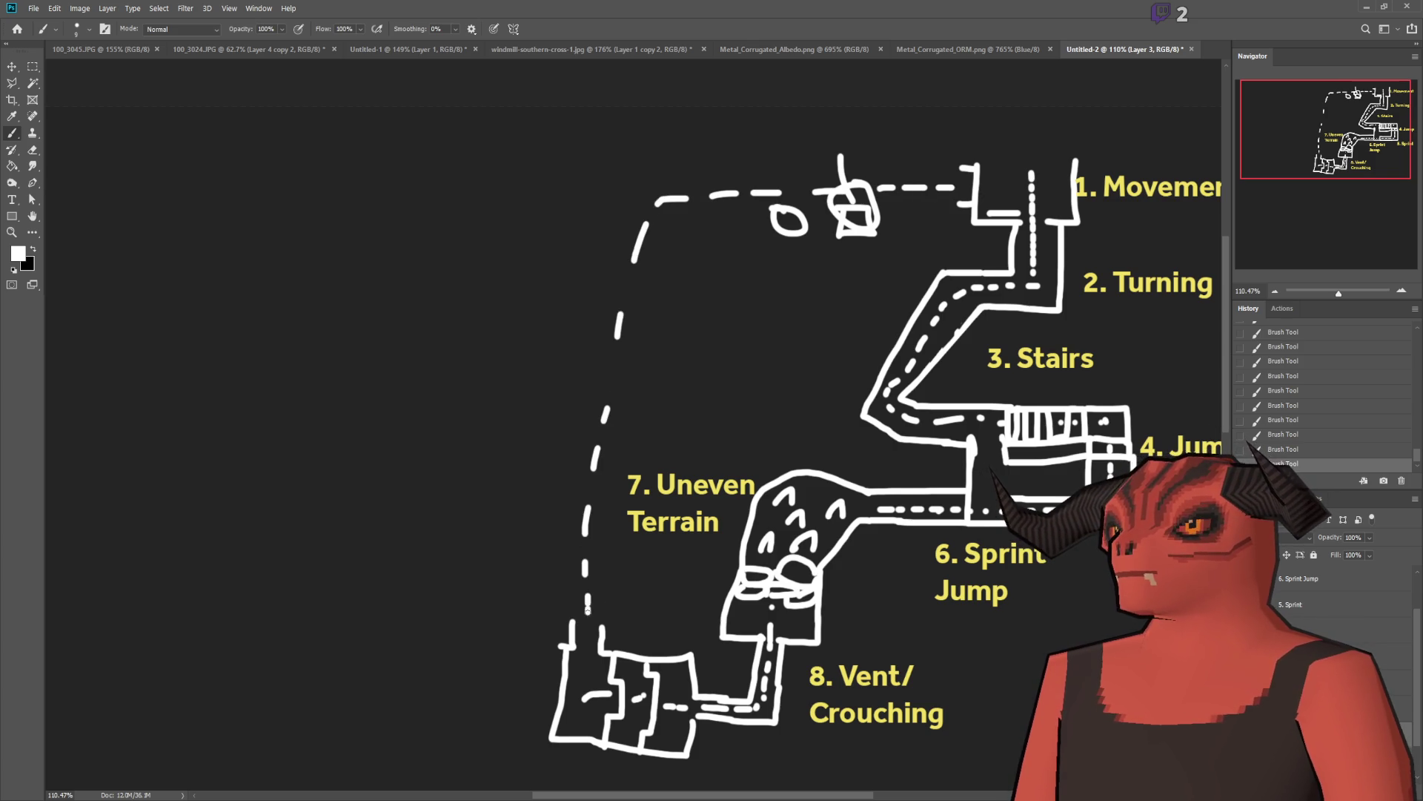
scroll(588, 609, "down", 3)
scroll(653, 311, "up", 2)
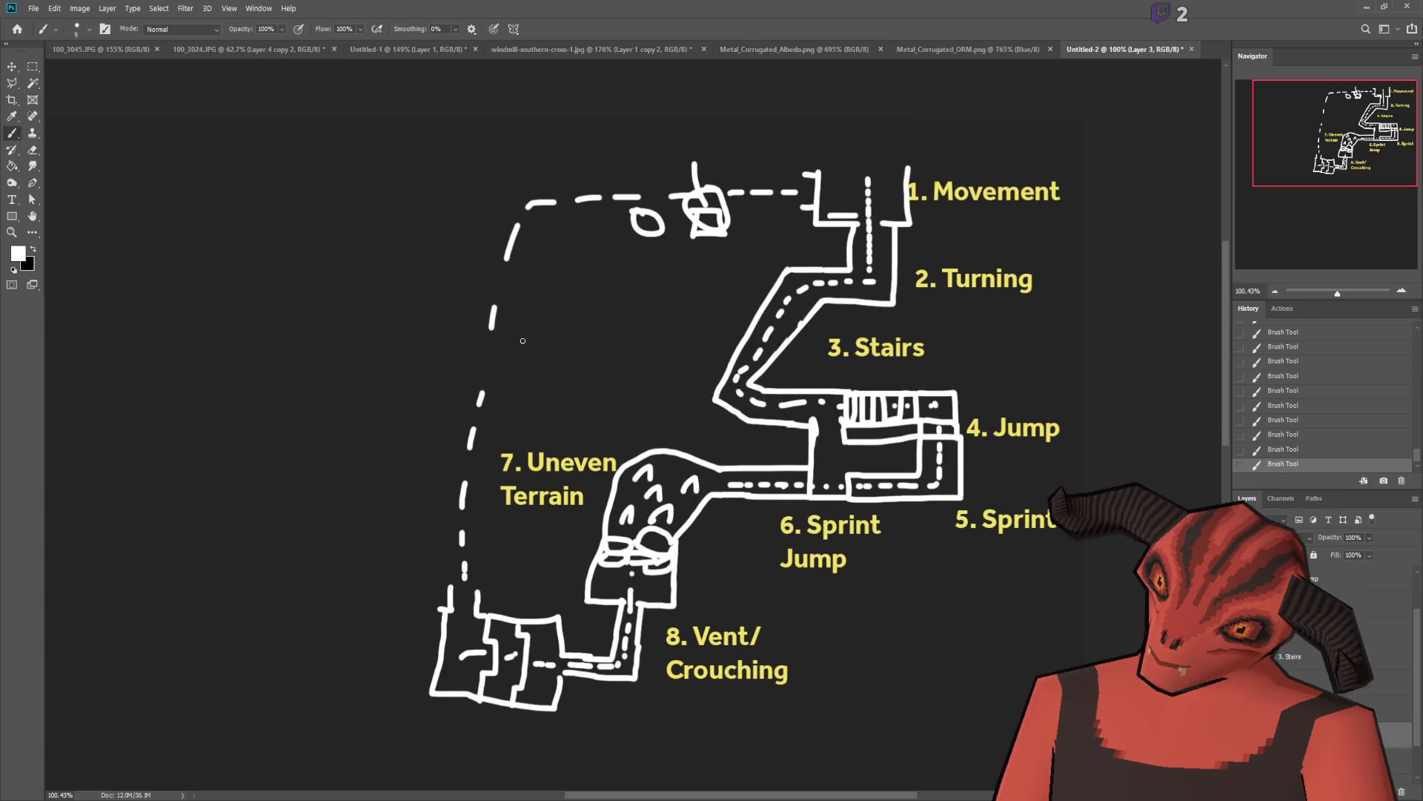
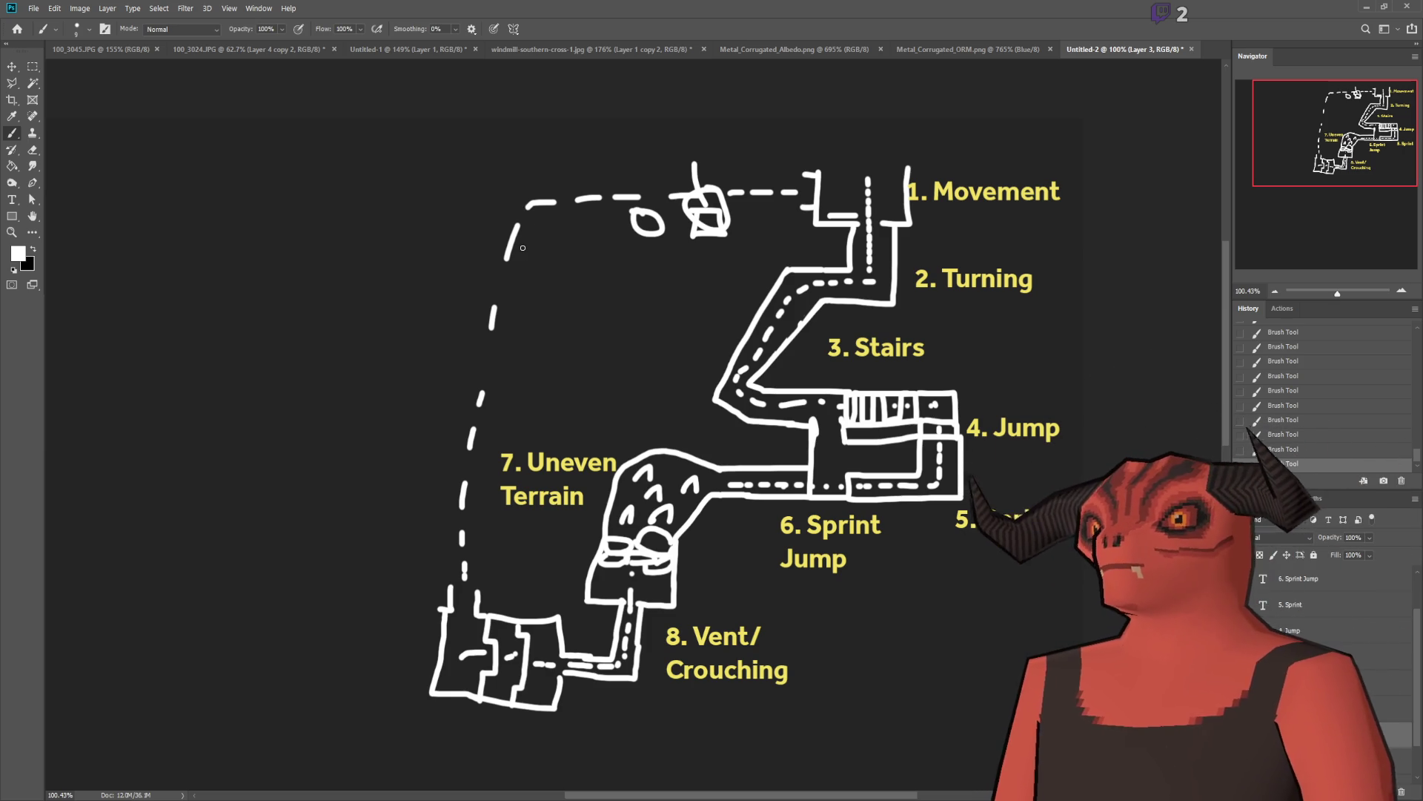
Step: Duplicate the 8. Vent/Crouching label, move it under the bottom-left rooms, and retype it '10. Climbing'
scroll(523, 299, "down", 2)
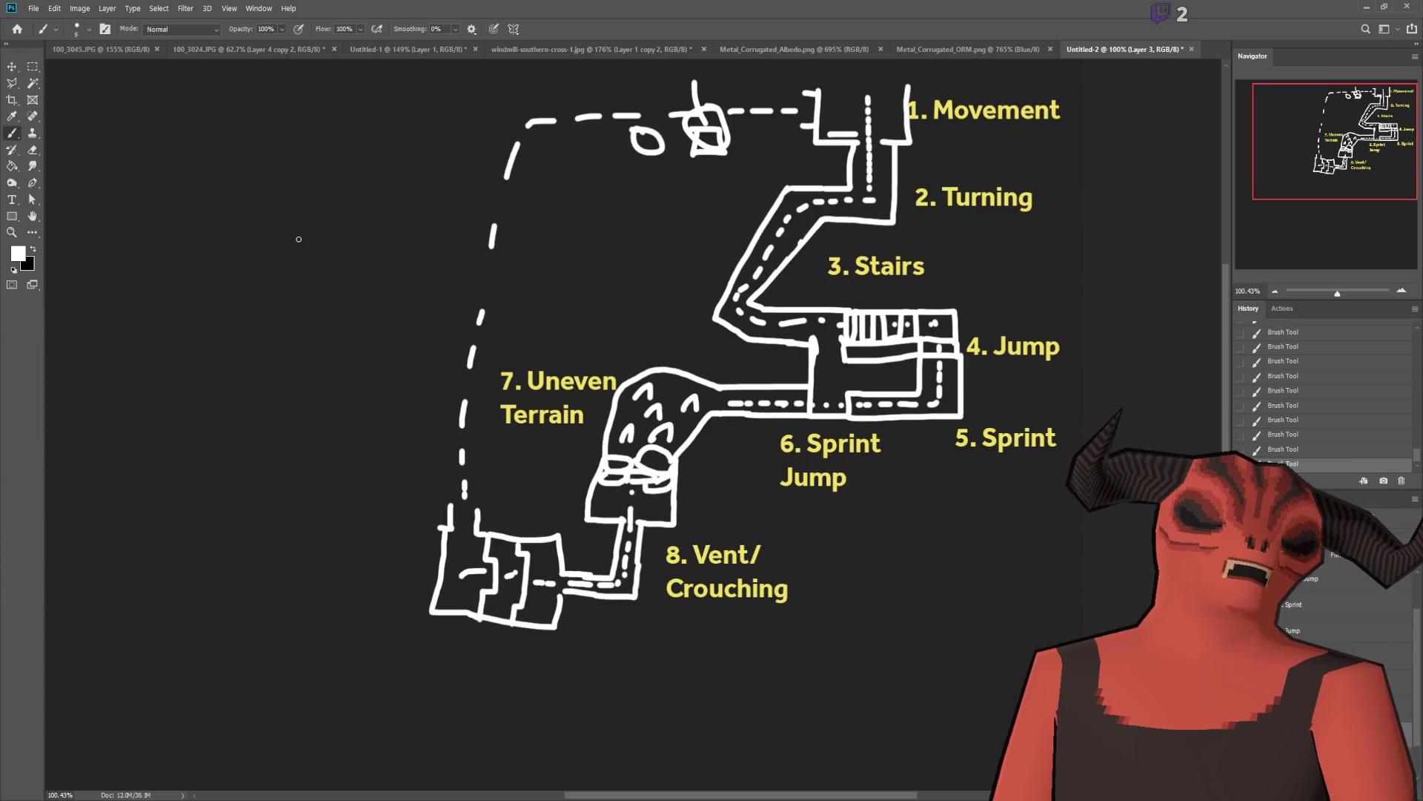
key("ctrl+j")
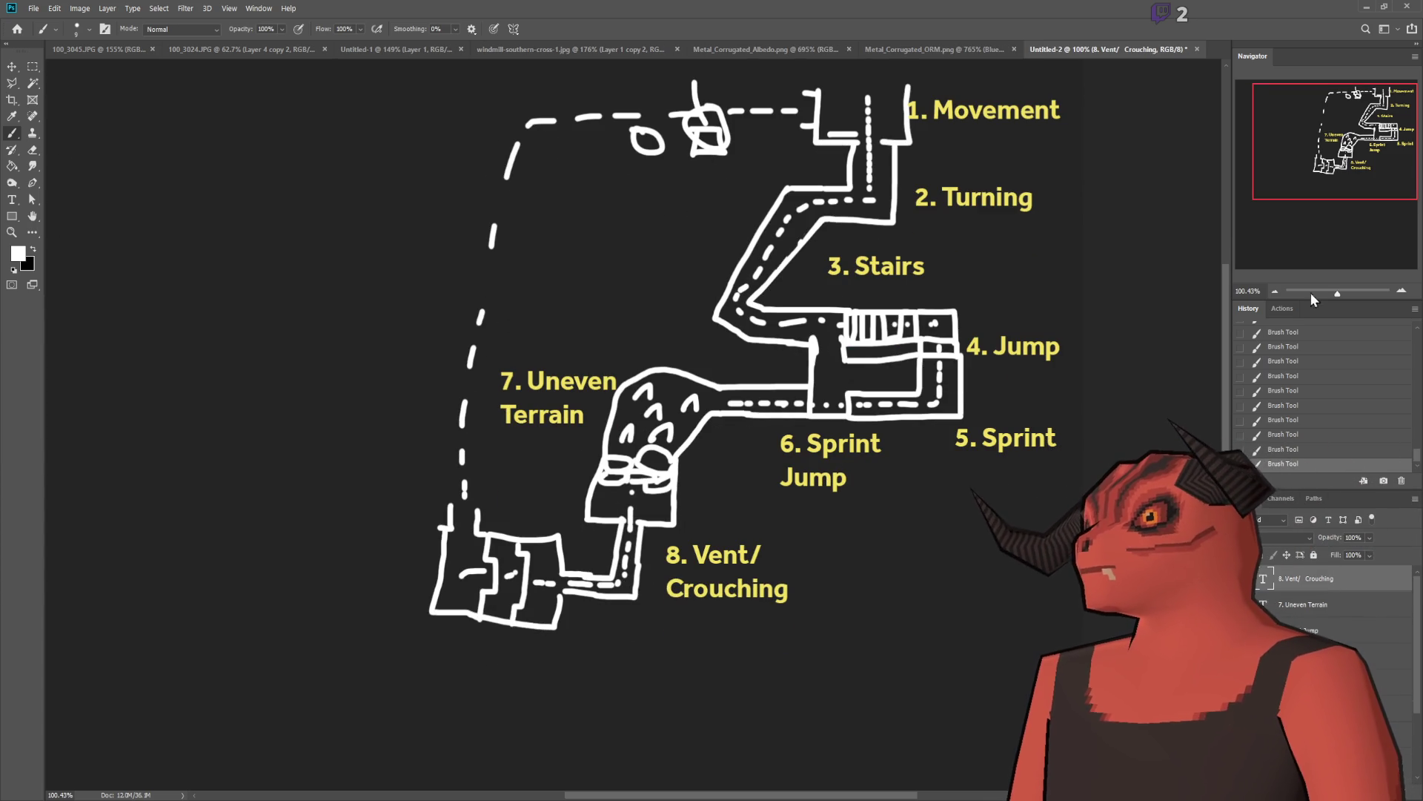
left_click(14, 70)
mouse_move(721, 616)
left_mouse_down()
mouse_move(686, 667)
mouse_move(506, 723)
left_mouse_up()
left_click(13, 201)
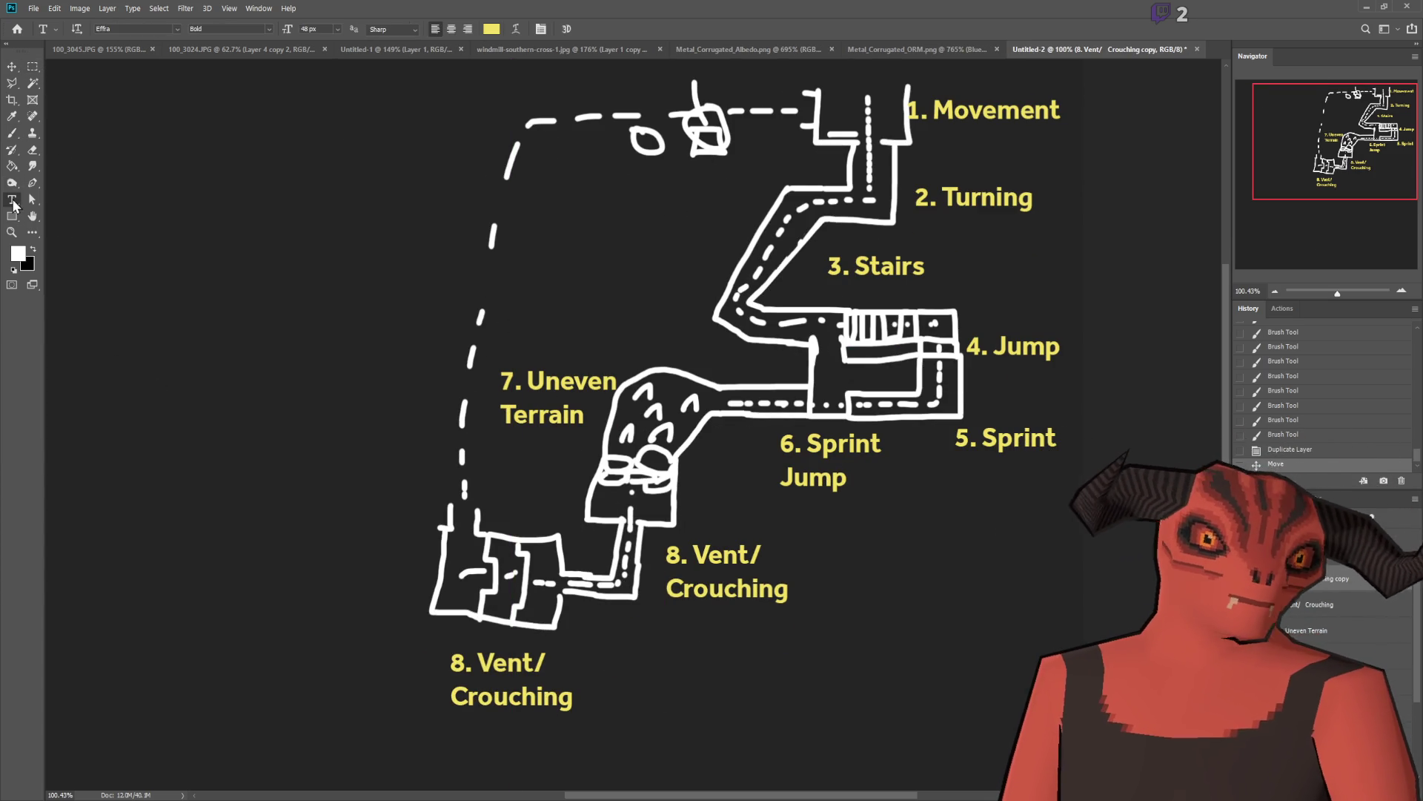
left_click(490, 702)
key("ctrl+a")
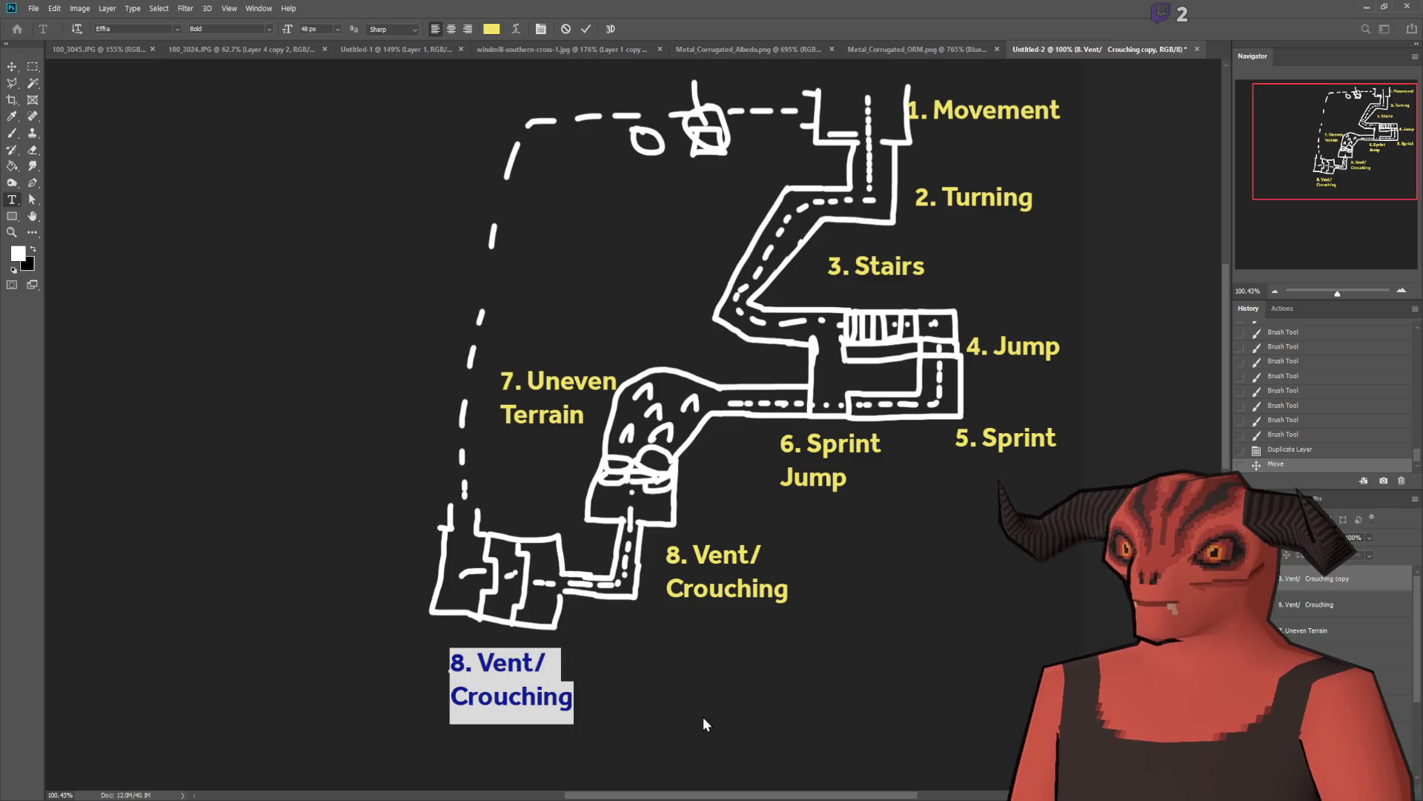
type("10. CLimbing")
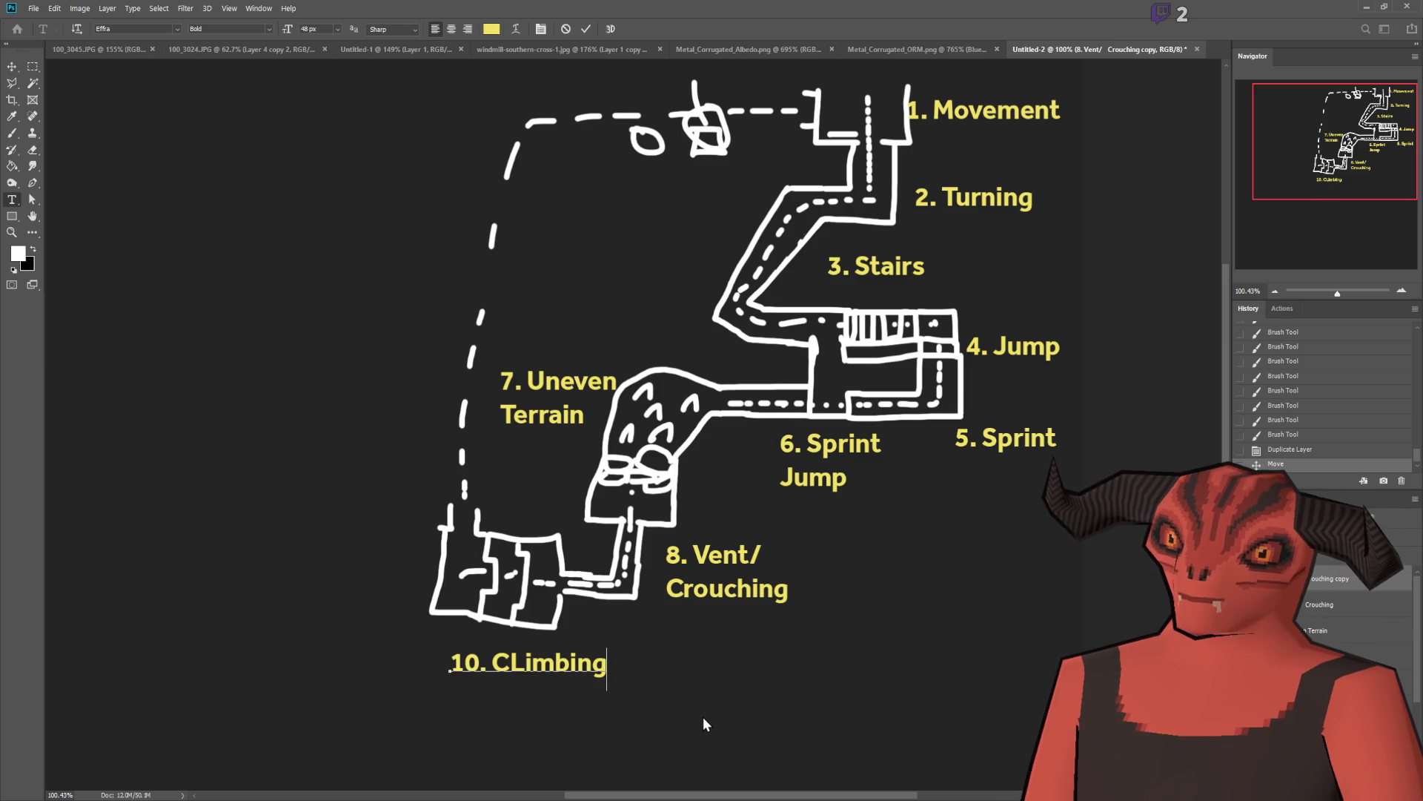
key("Left")
key("Left")
key("Left")
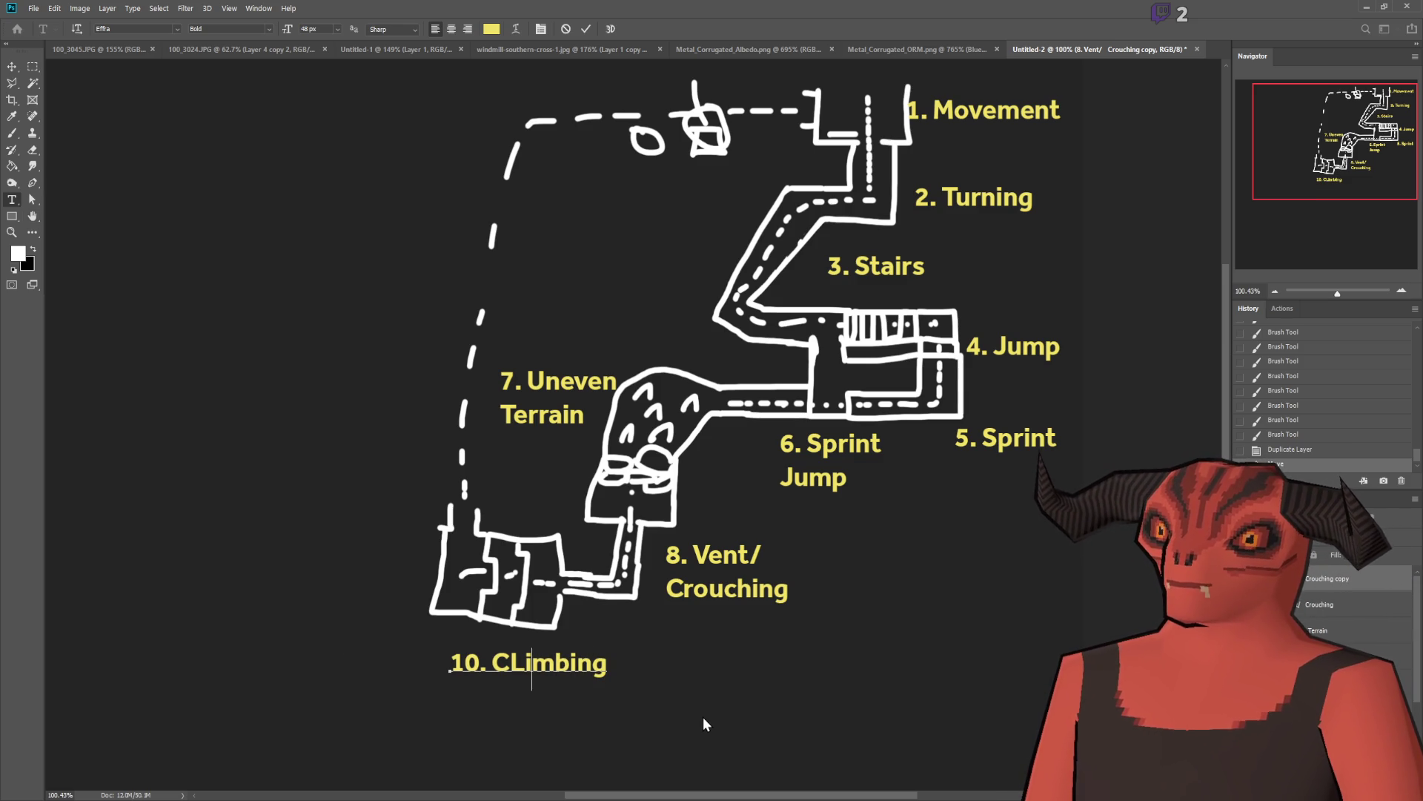
key("BackSpace")
type("l")
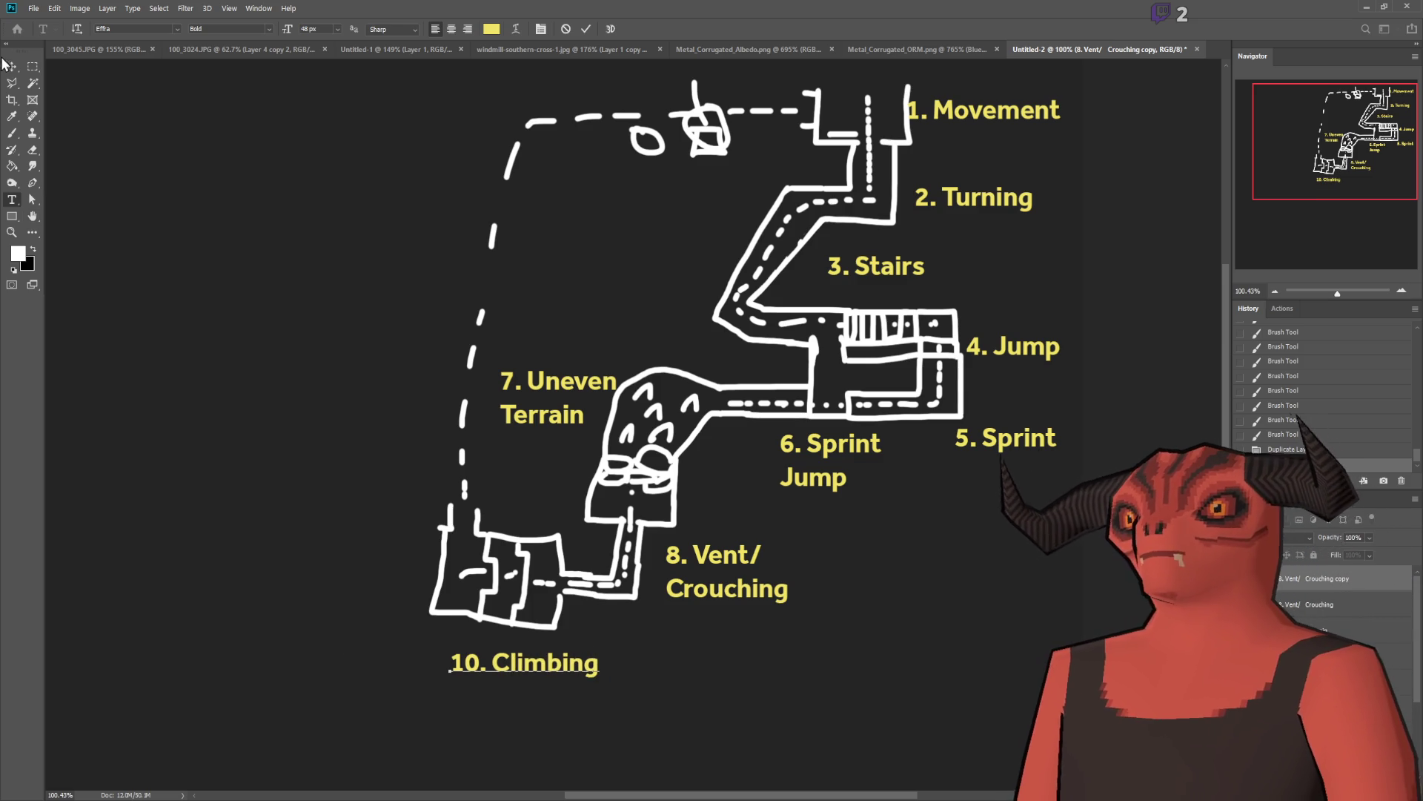
left_click(12, 66)
left_click_drag(399, 444, 376, 439)
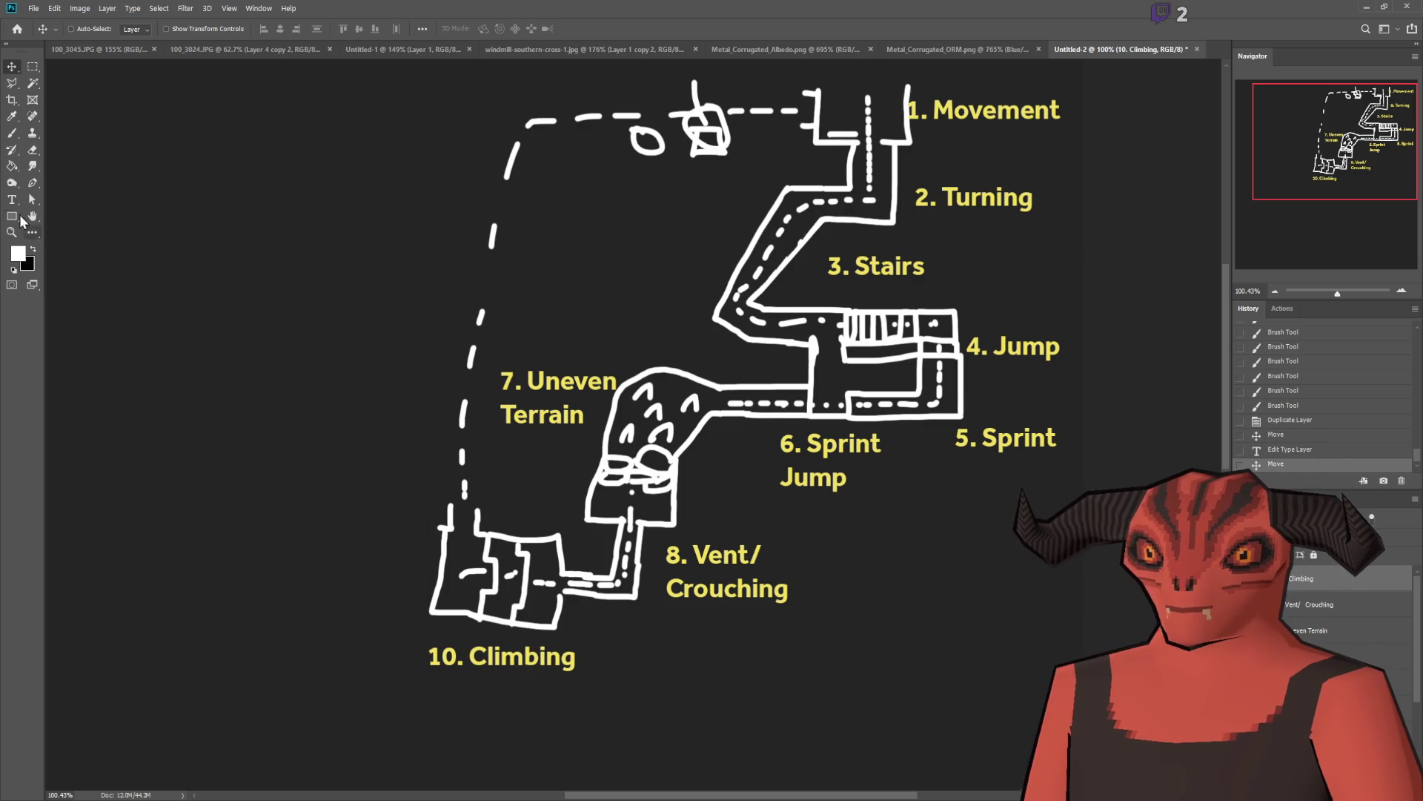
Step: Add a new '11. Elevator' text label beside the dashed left path
left_click(12, 200)
left_click(393, 430)
type("E")
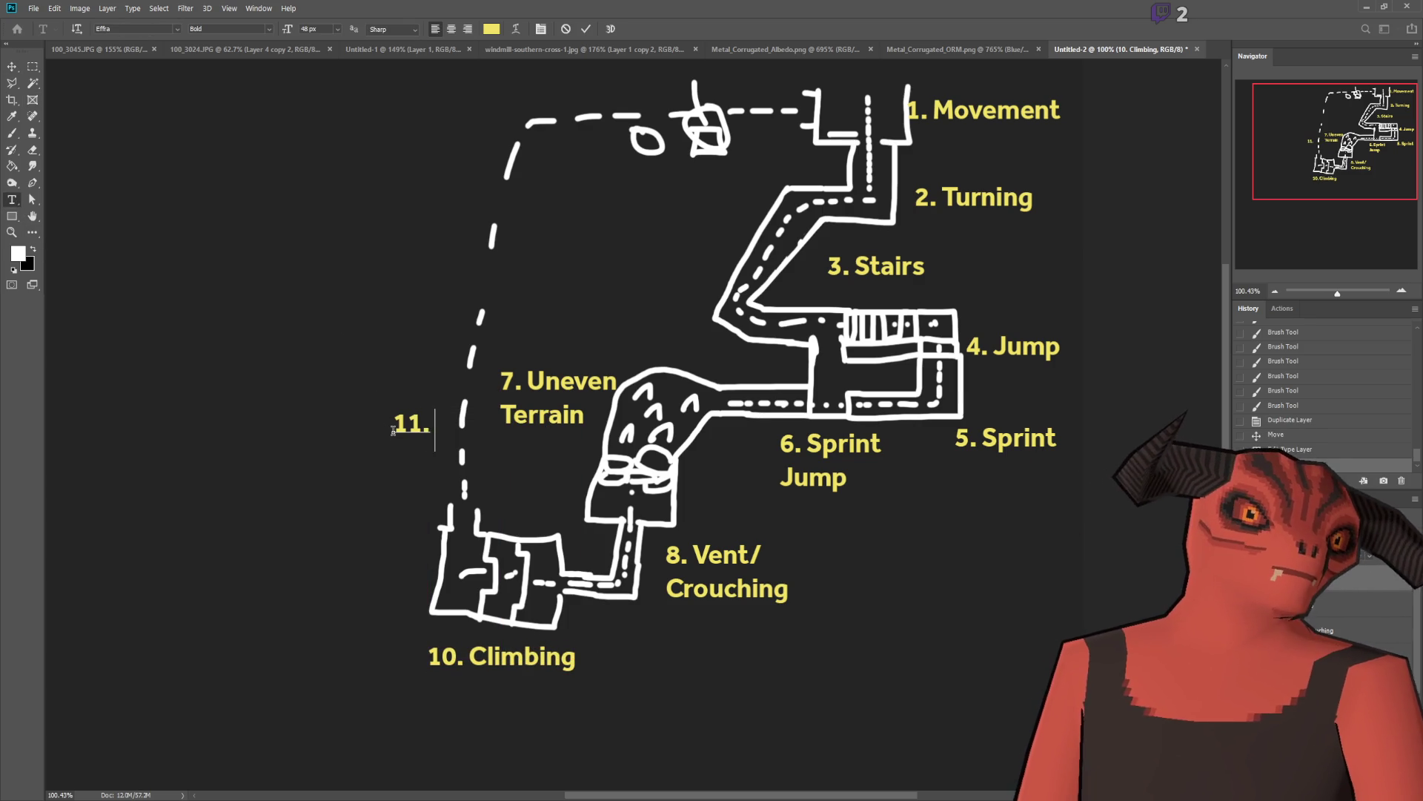
type("Elevator")
mouse_move(497, 499)
left_mouse_down()
mouse_move(406, 523)
mouse_move(404, 547)
left_mouse_up()
Step: Commit the Elevator label and add a '9. Edge Grabbing' line beneath 8. Vent/Crouching
left_click(33, 66)
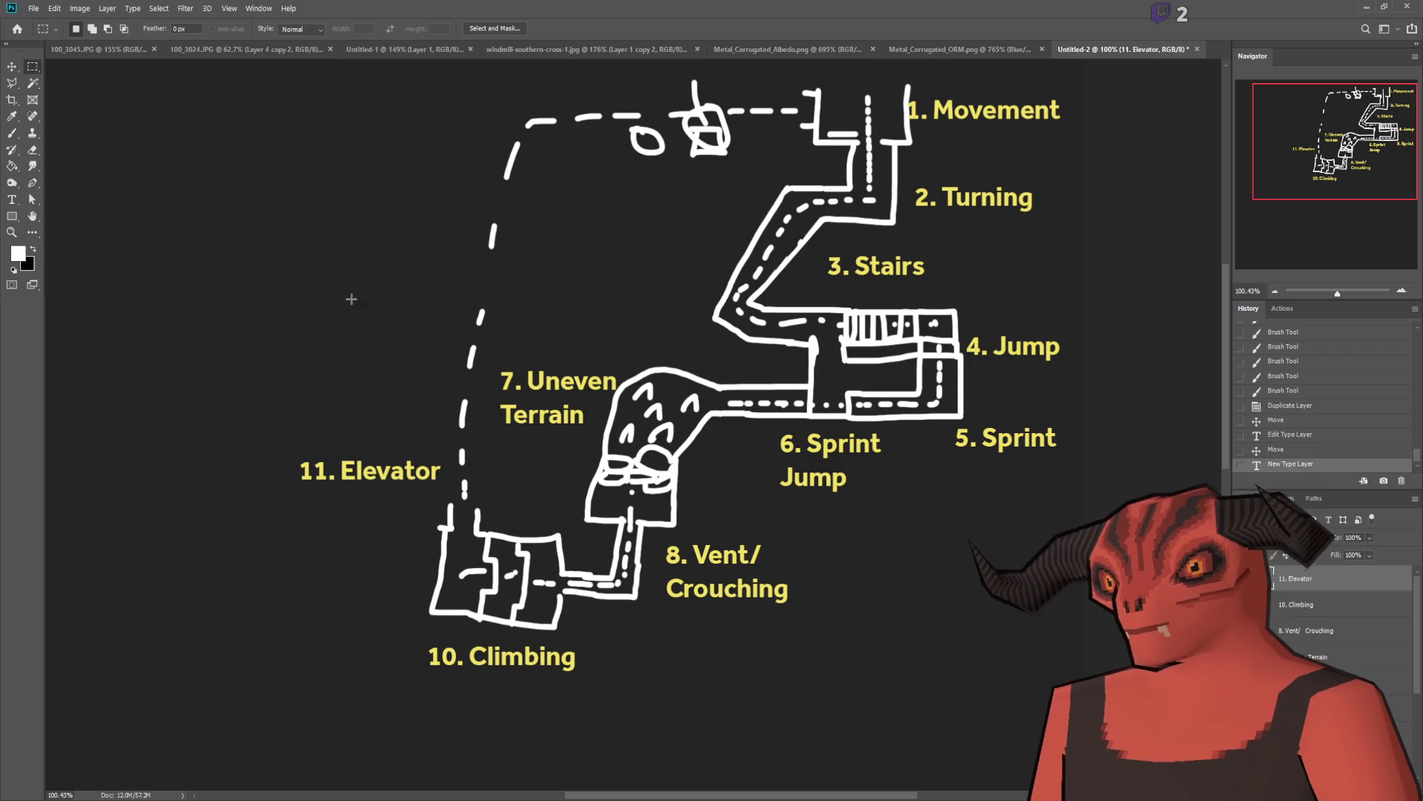
scroll(352, 299, "up", 2)
scroll(422, 370, "down", 2)
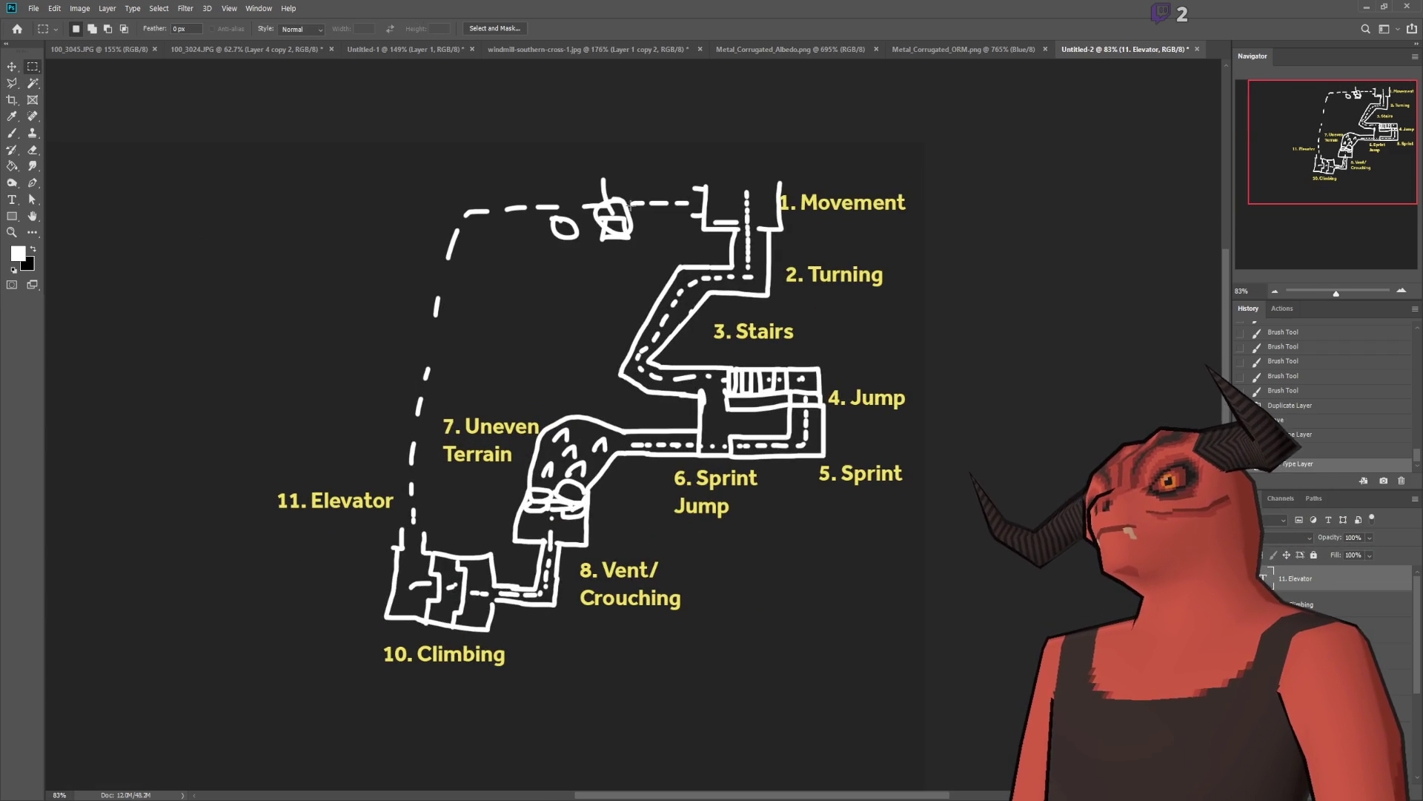
scroll(337, 444, "up", 2)
scroll(780, 523, "down", 1)
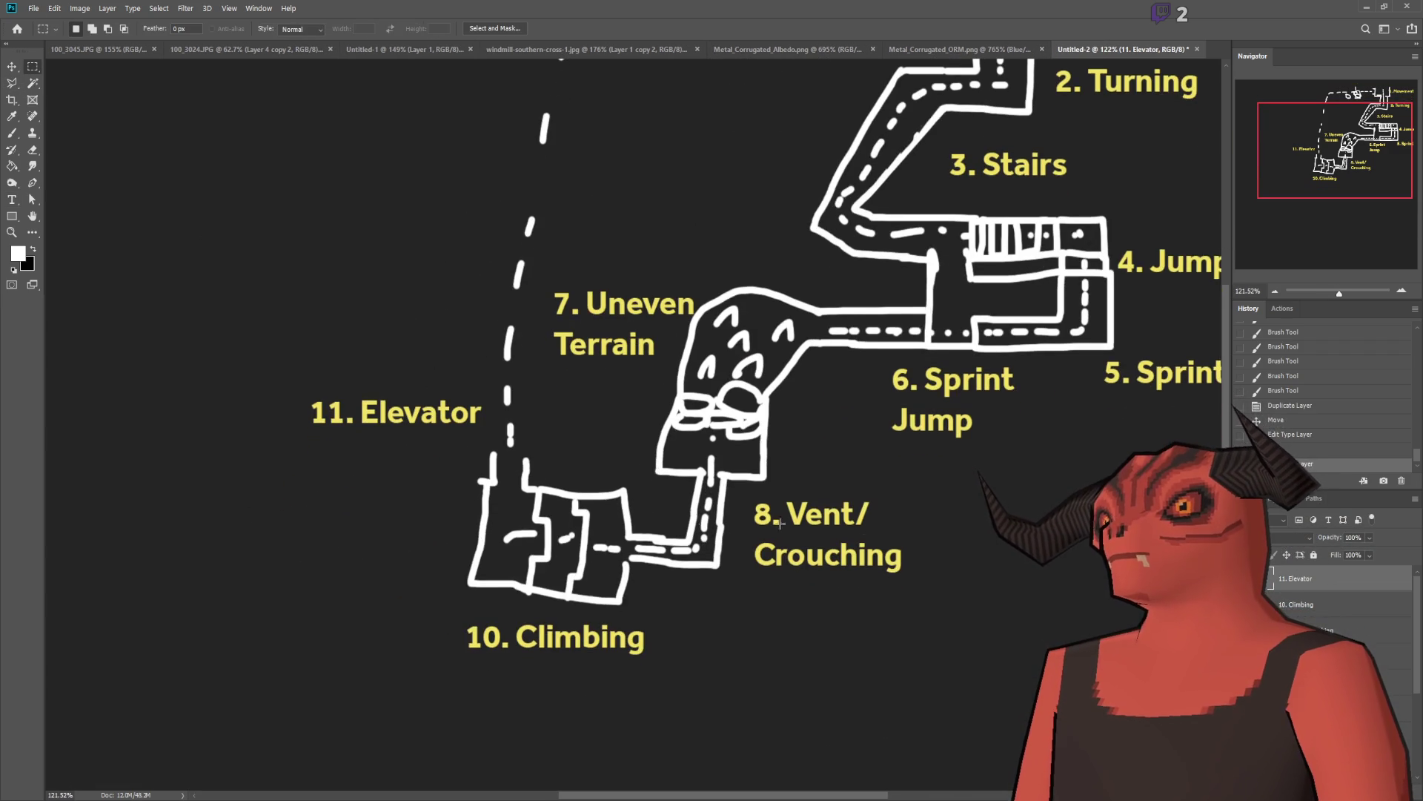
scroll(591, 535, "right", 1)
scroll(714, 480, "up", 2)
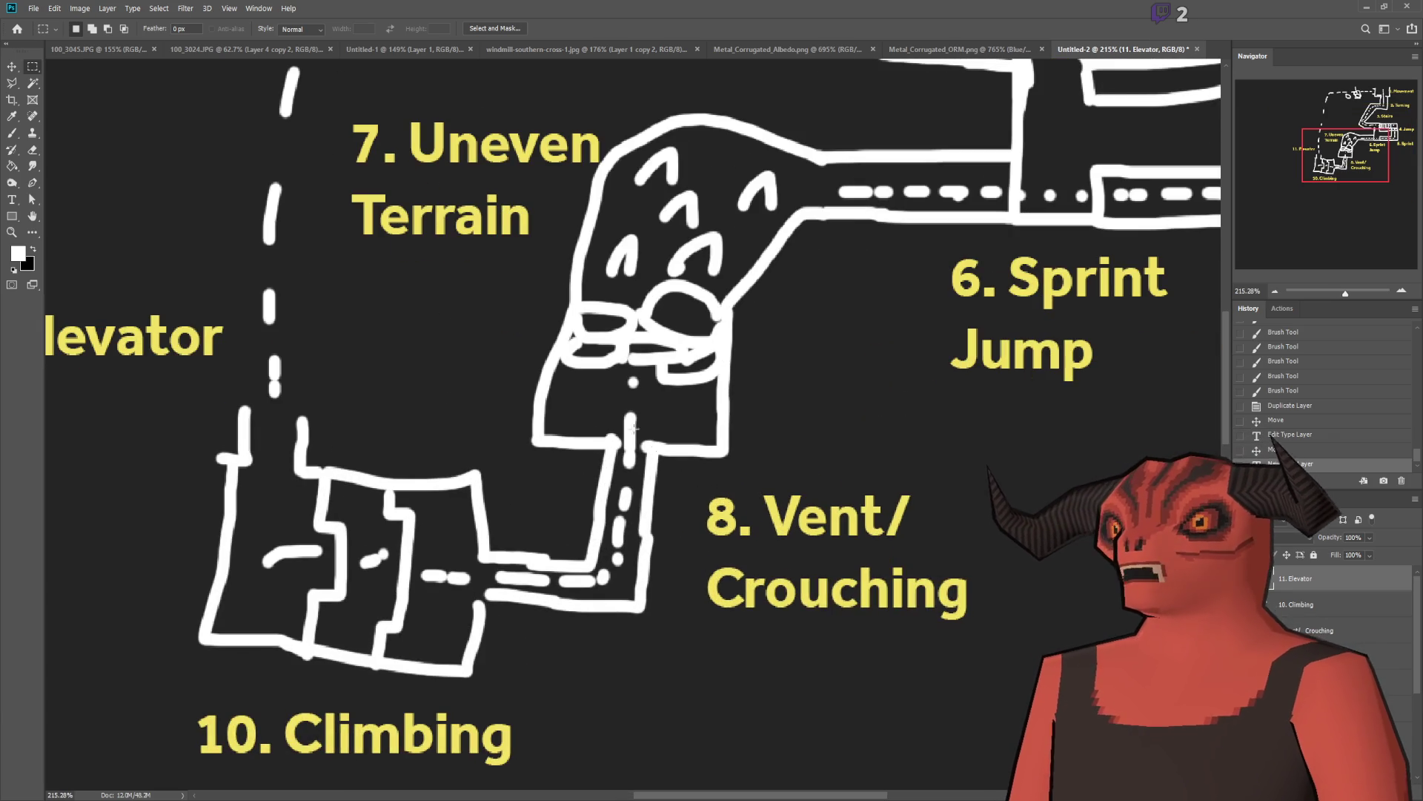
key("t")
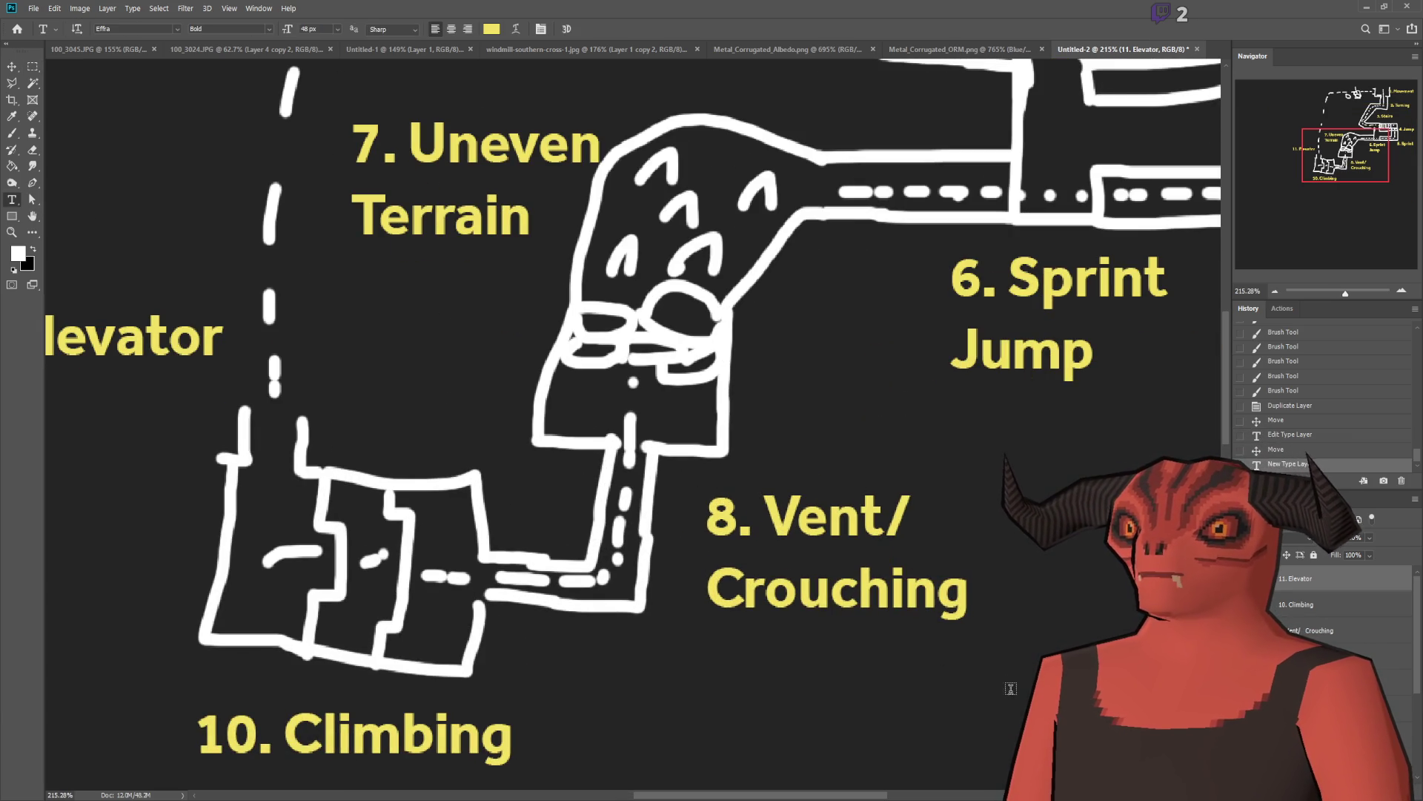
left_click(960, 603)
key("Return")
type("9. ")
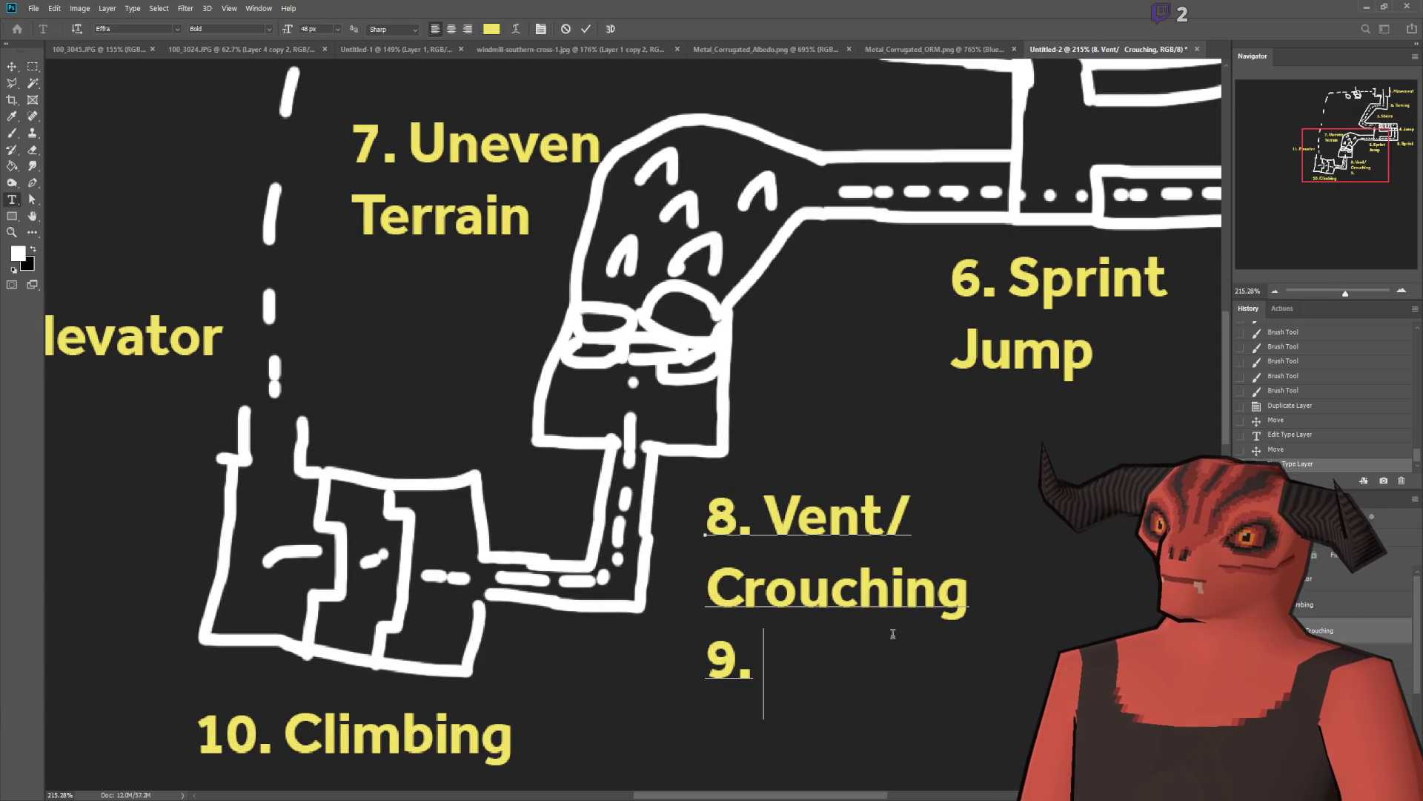
type("Edge Grabbi")
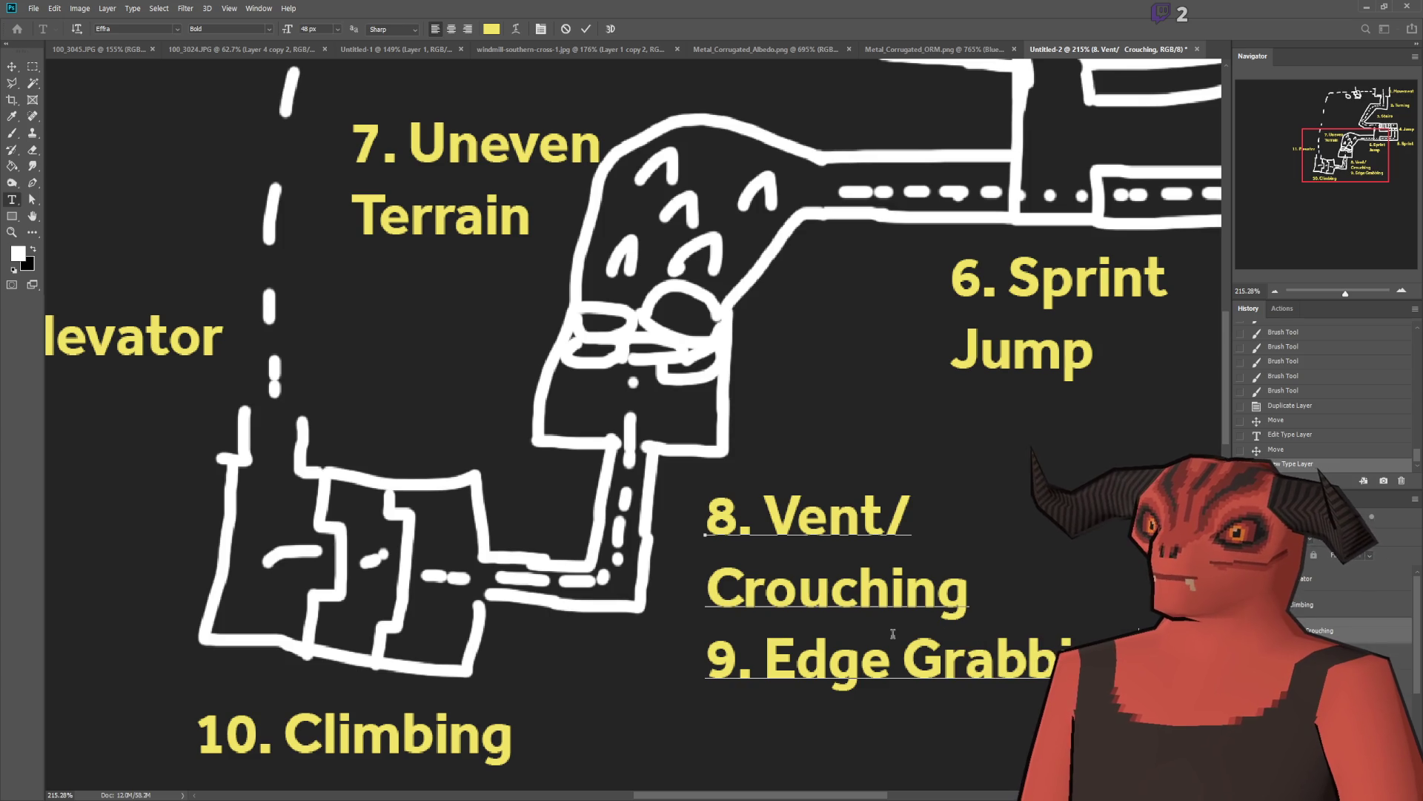
key("Escape")
Step: Switch to the Rectangular Marquee and scroll around the map to review all eleven labels
key("m")
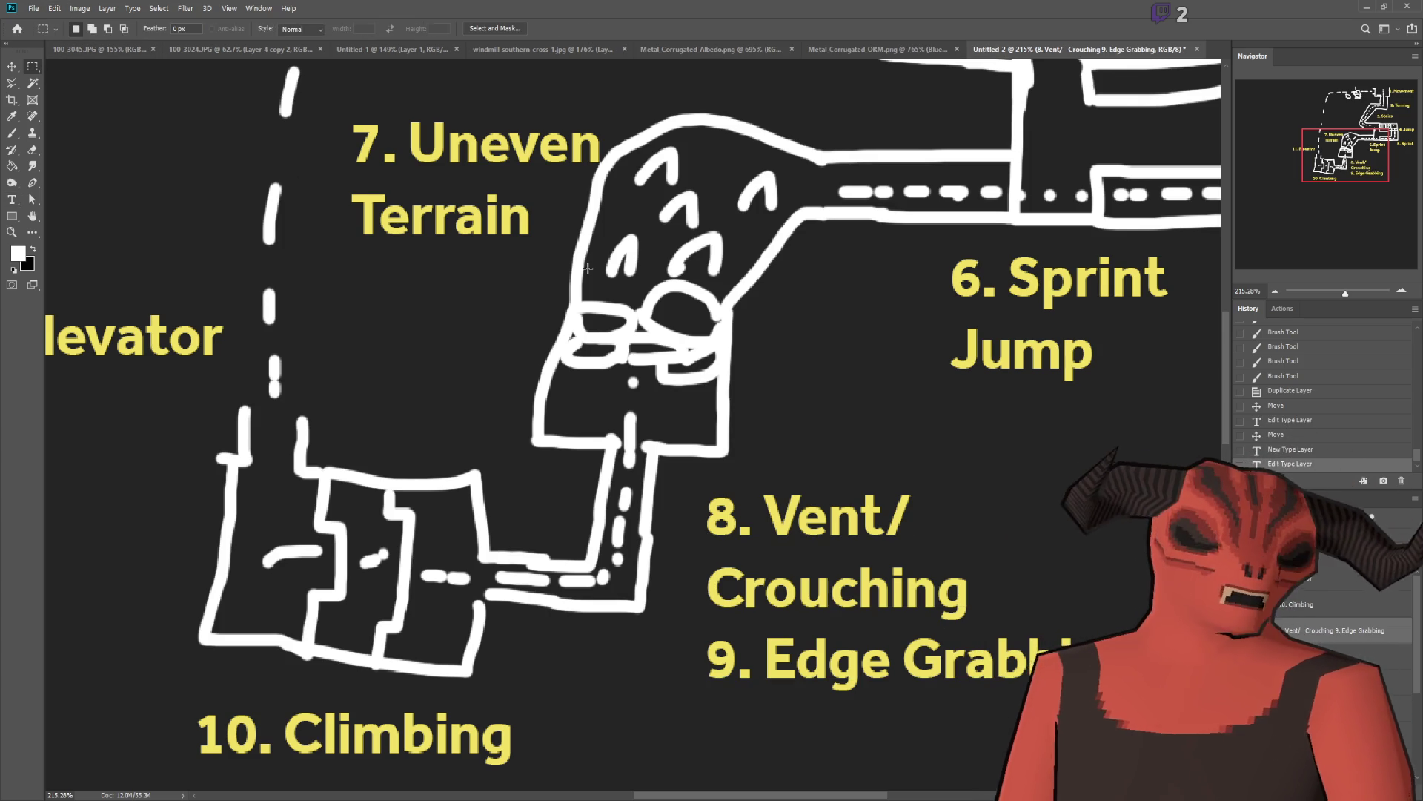
scroll(608, 302, "down", 1, "alt")
scroll(815, 393, "up", 1)
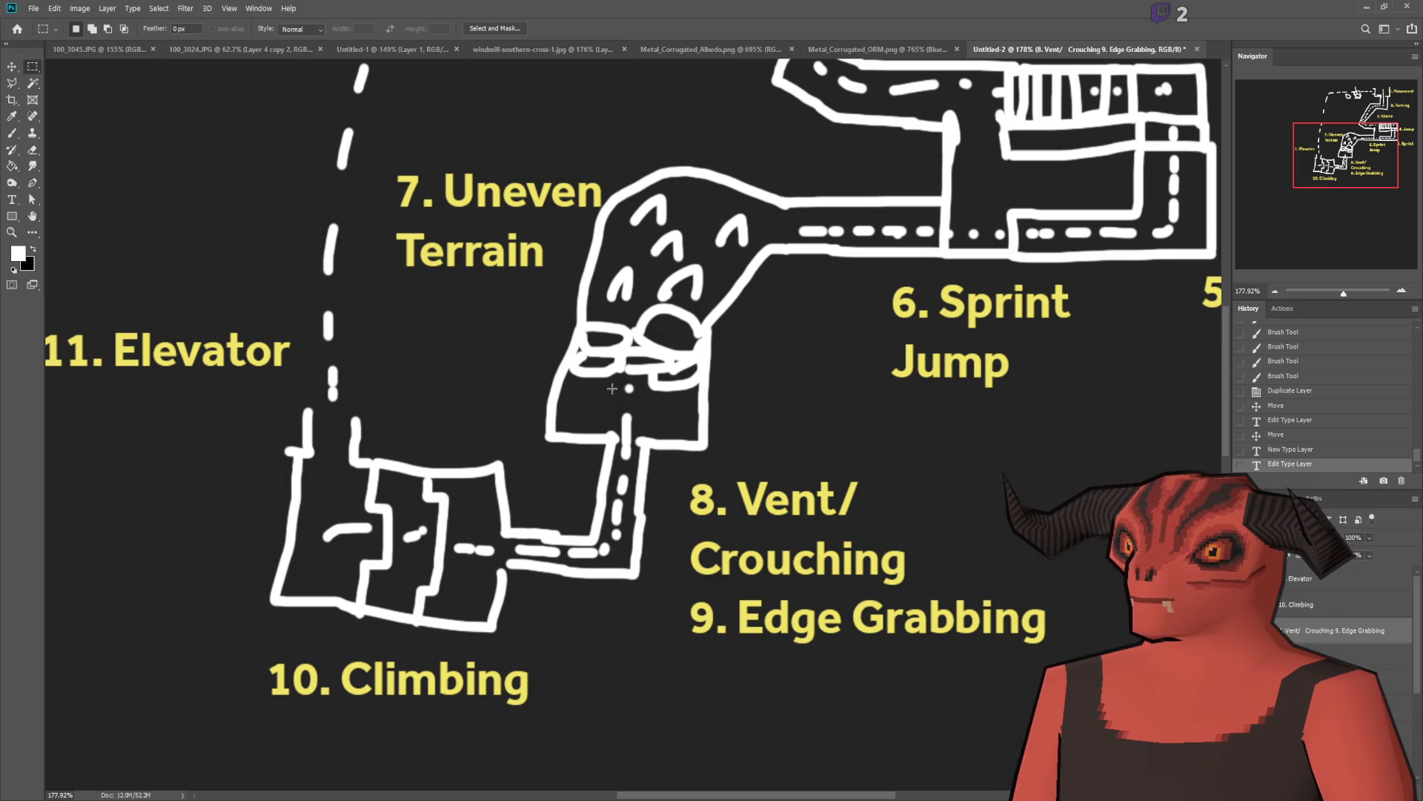
scroll(612, 388, "down", 5)
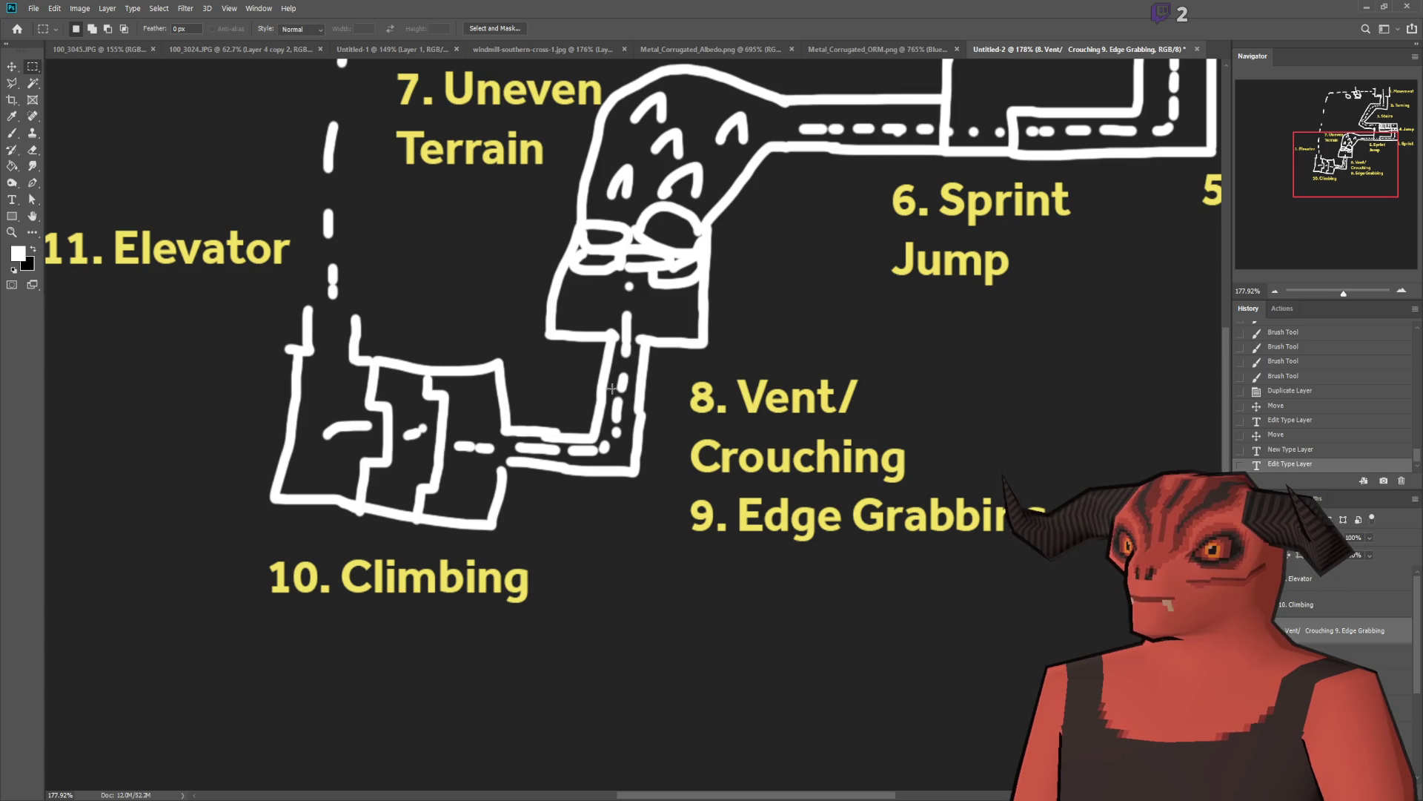
scroll(612, 389, "up", 15)
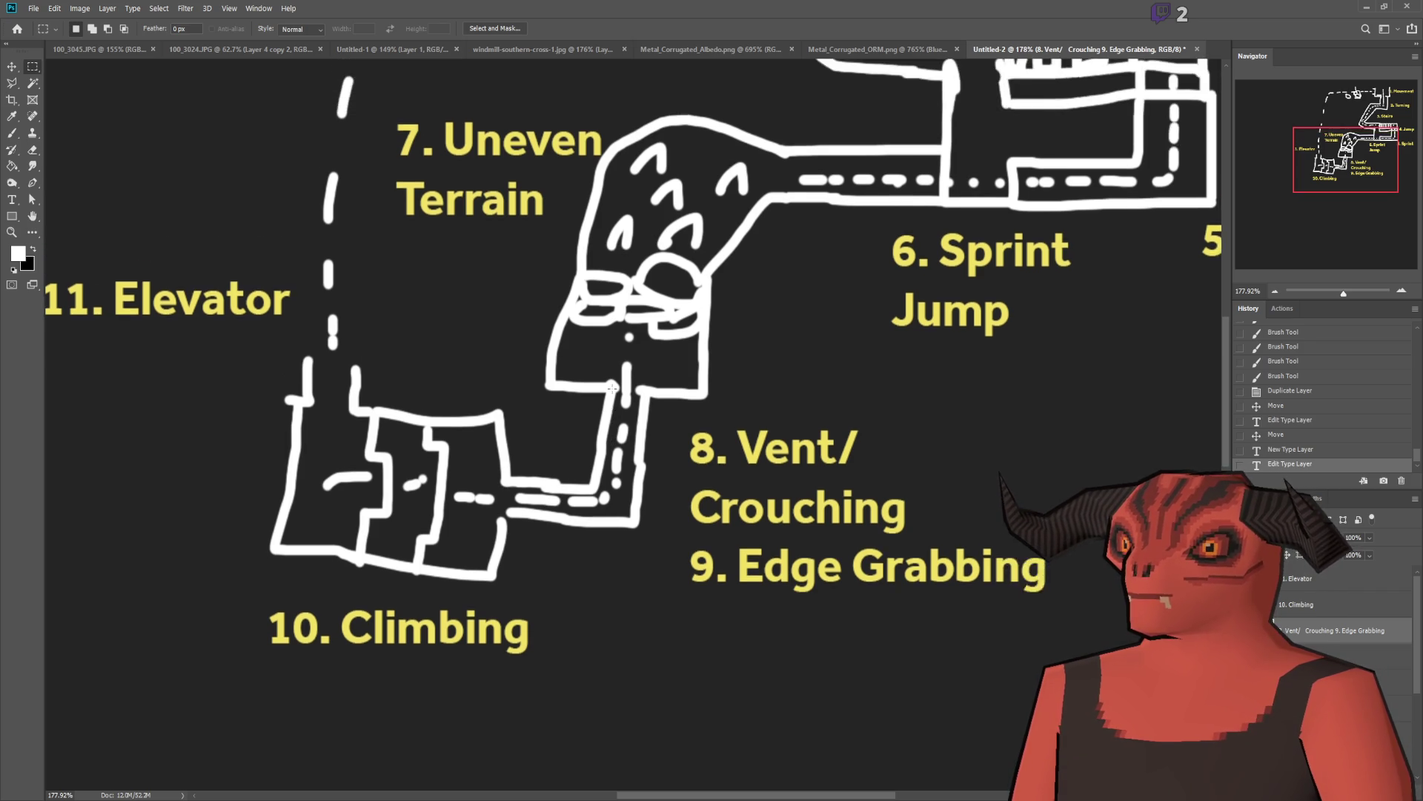
scroll(635, 423, "down", 5)
scroll(672, 598, "up", 3)
scroll(537, 516, "down", 2)
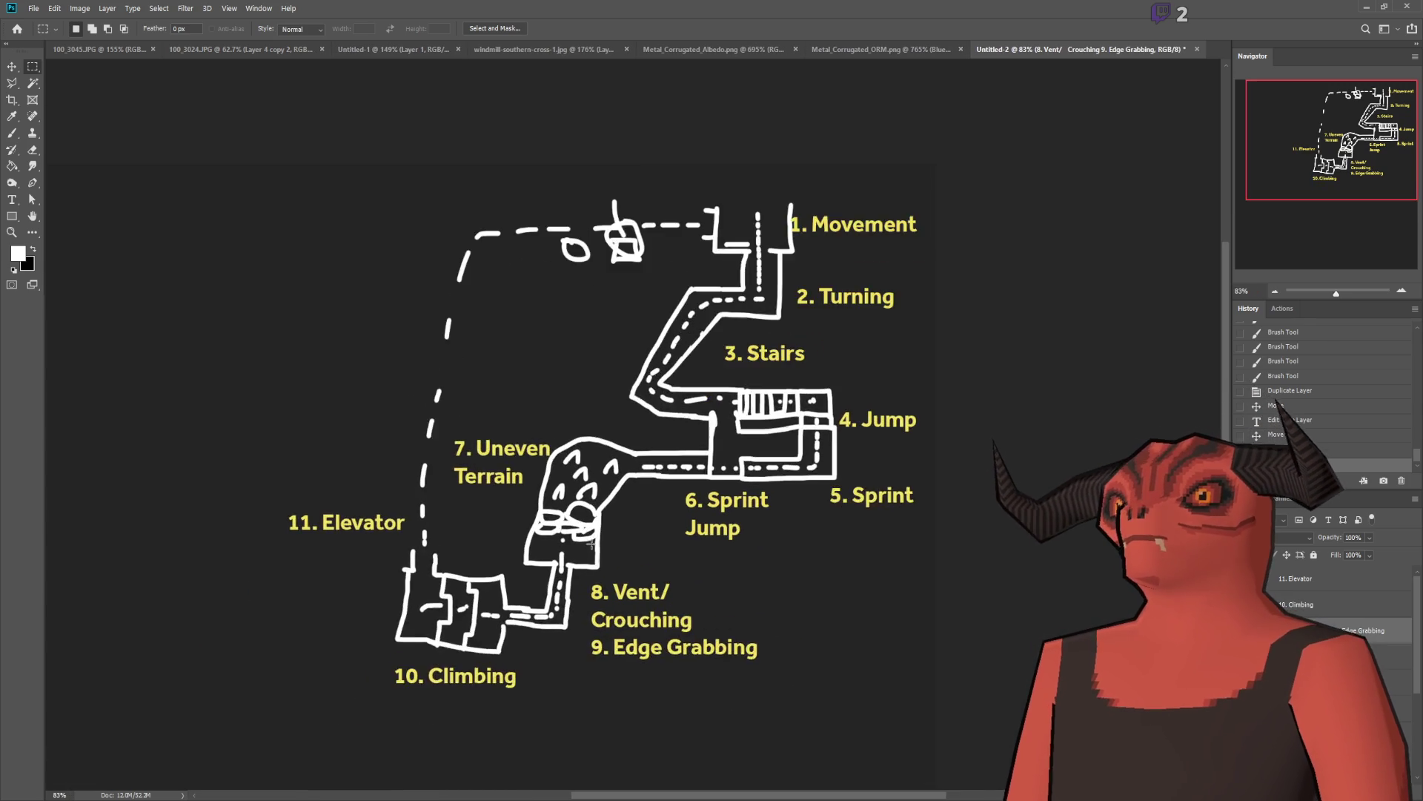
scroll(549, 519, "down", 1)
scroll(578, 522, "up", 3)
scroll(590, 526, "up", 2)
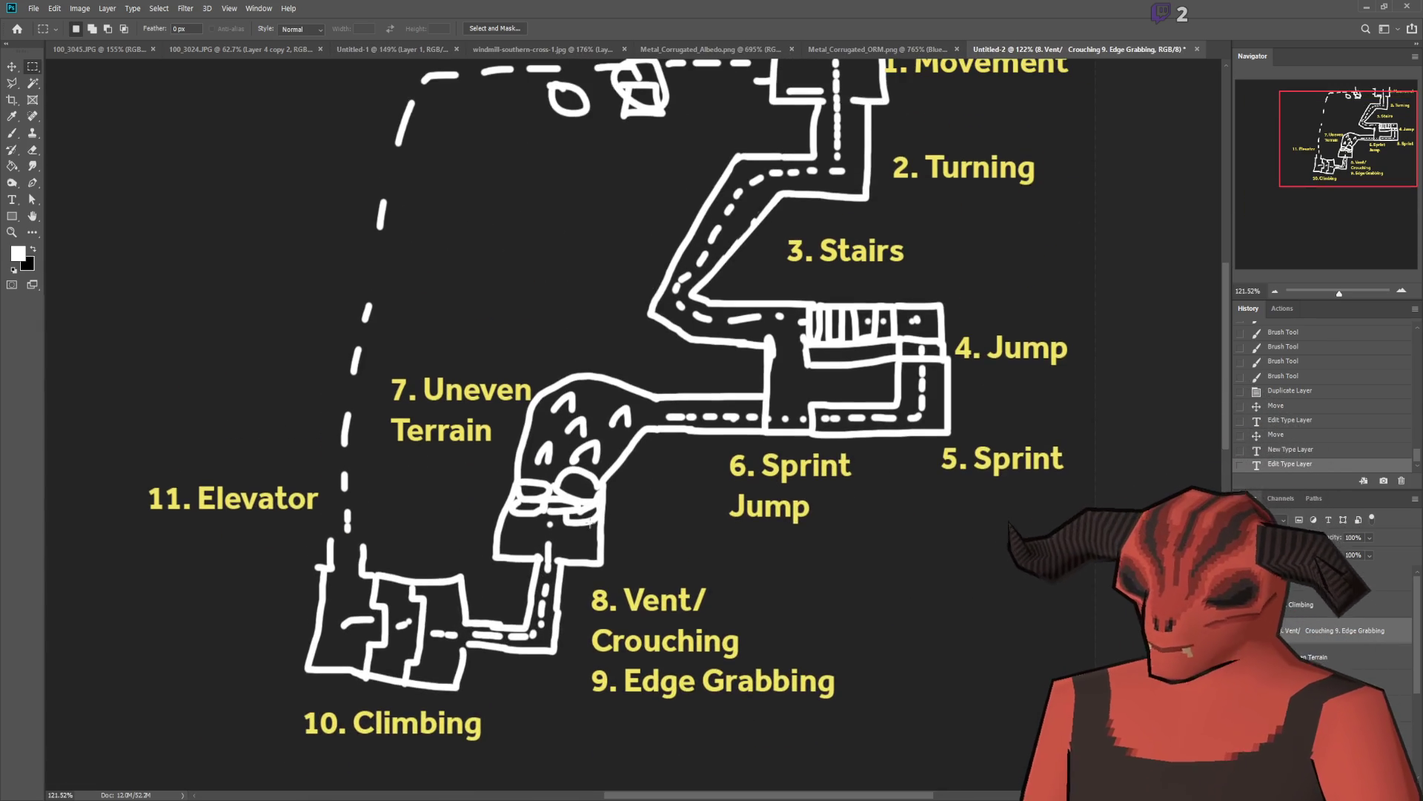
scroll(588, 523, "up", 1)
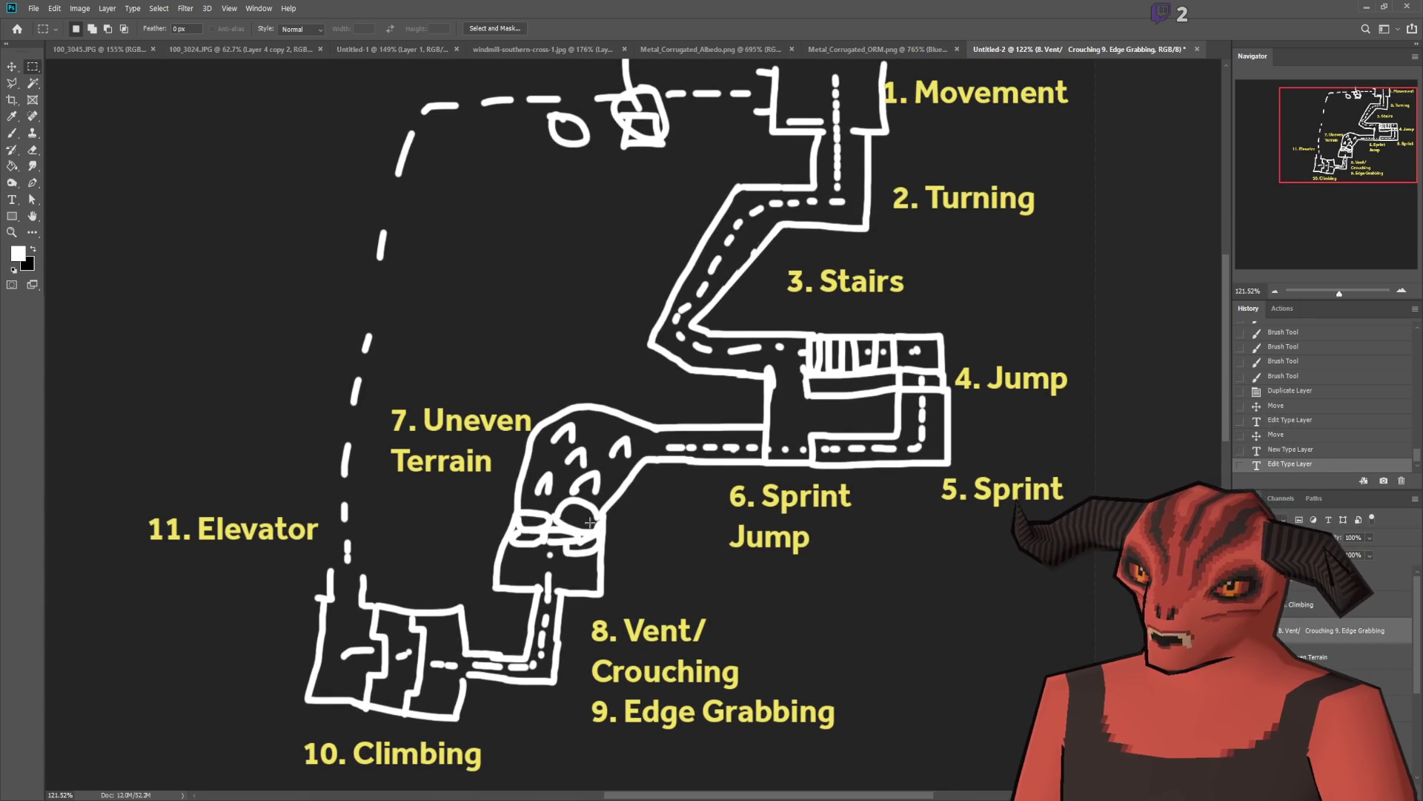
scroll(590, 523, "down", 2)
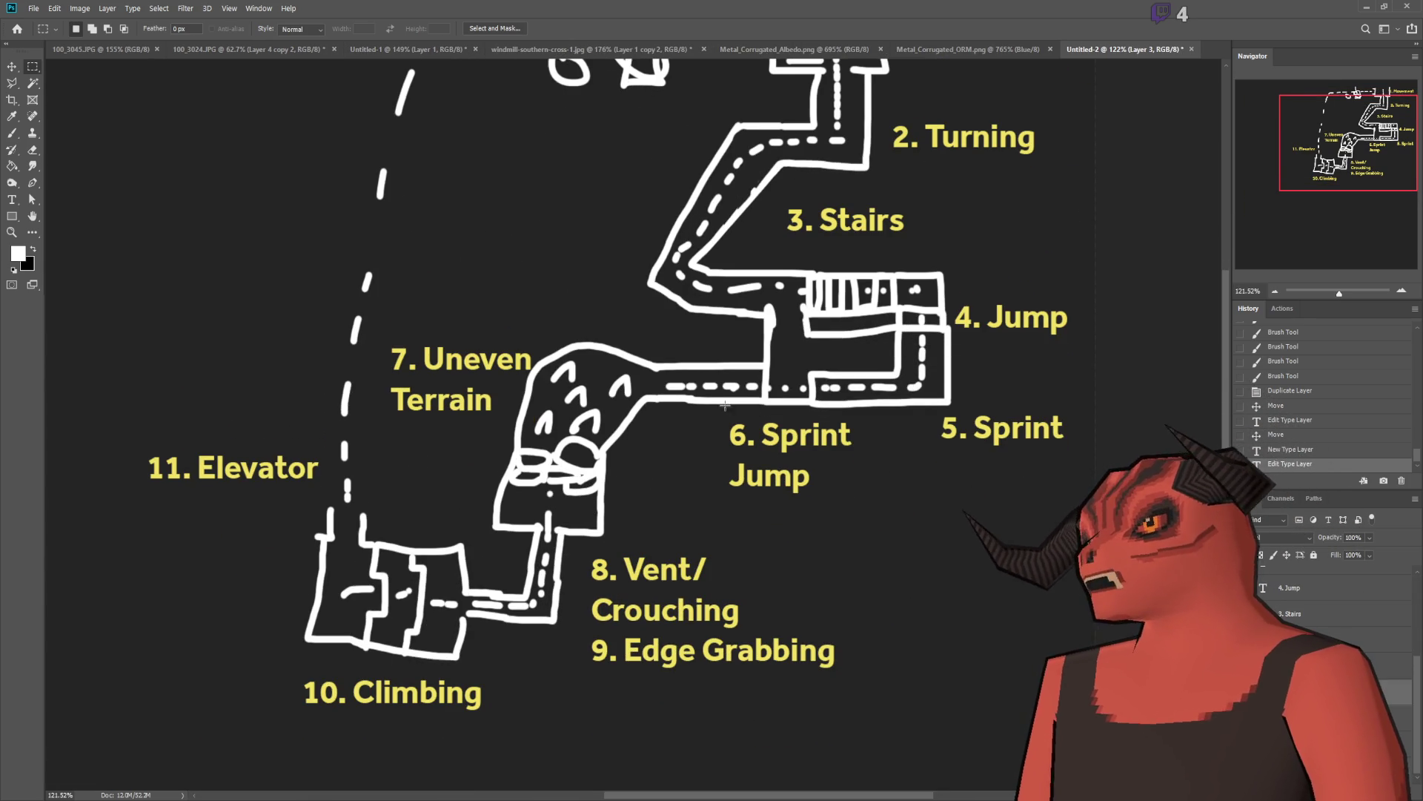
scroll(206, 235, "up", 1)
Step: Select the lower-left rooms and paths, then move, rotate 90° and tilt the stroke copy
mouse_move(206, 255)
left_mouse_down()
mouse_move(635, 723)
mouse_move(588, 667)
mouse_move(556, 667)
left_mouse_up()
left_click_drag(659, 348, 209, 737)
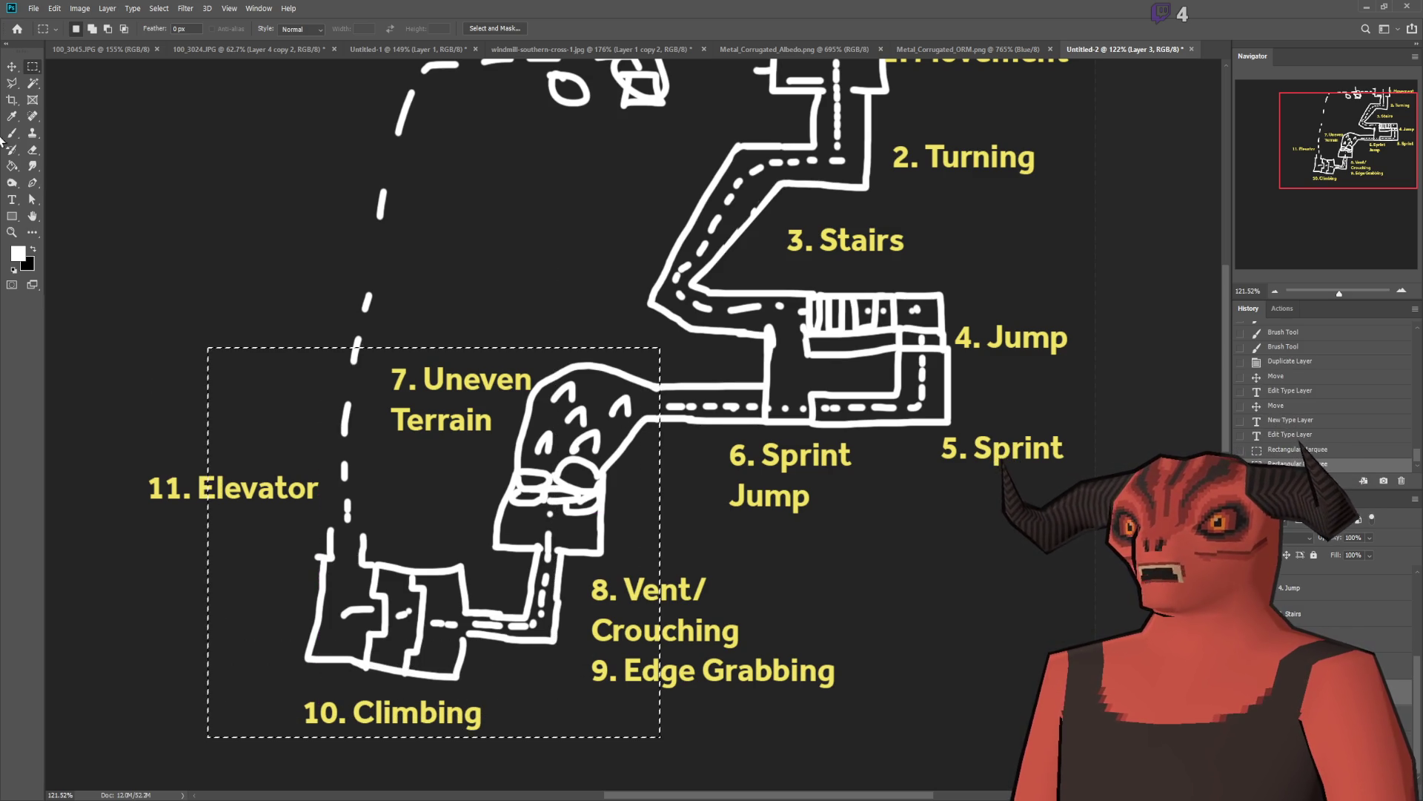
key("ctrl+t")
mouse_move(545, 413)
left_mouse_down()
mouse_move(625, 794)
mouse_move(589, 630)
mouse_move(747, 627)
mouse_move(875, 572)
mouse_move(675, 420)
left_mouse_up()
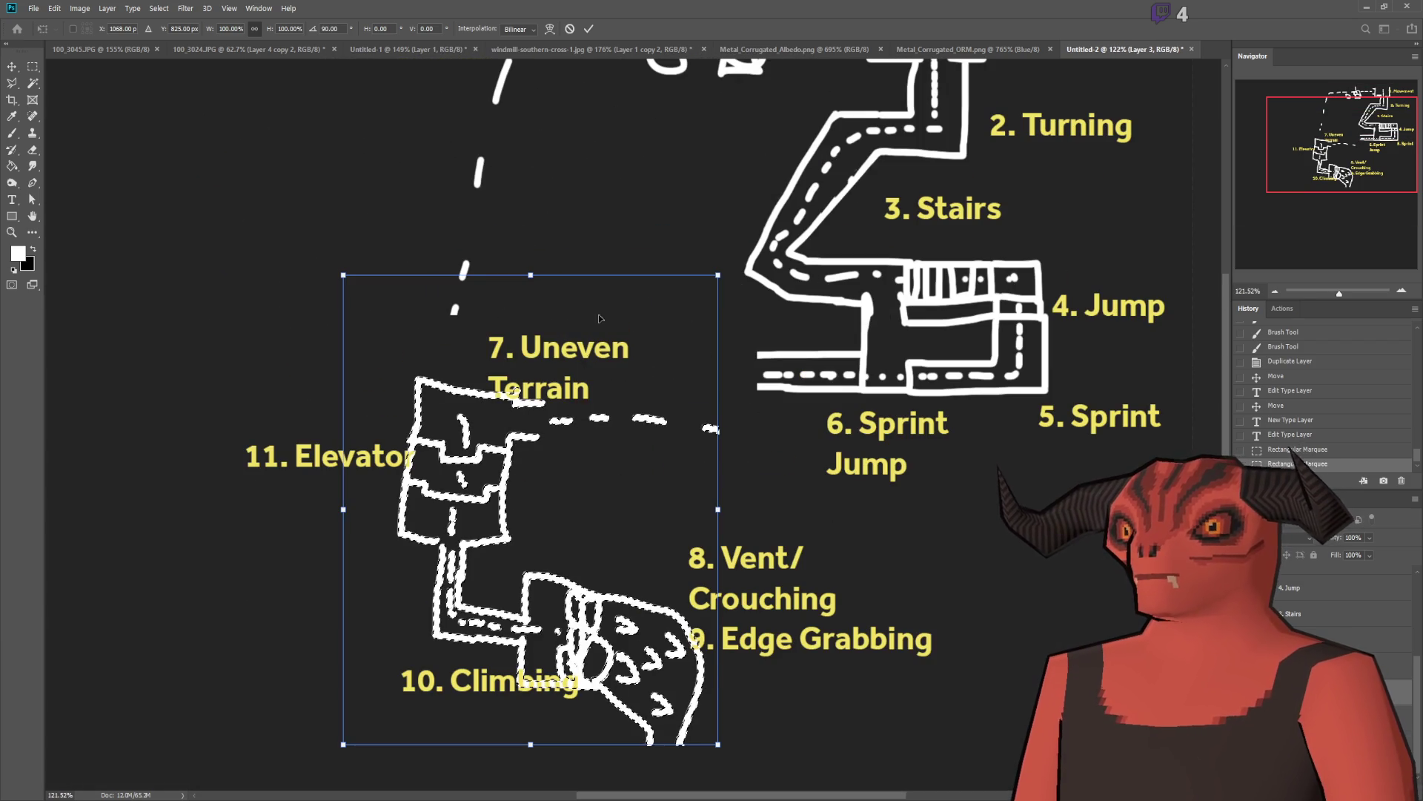
mouse_move(593, 498)
left_mouse_down()
mouse_move(652, 277)
mouse_move(656, 301)
left_mouse_up()
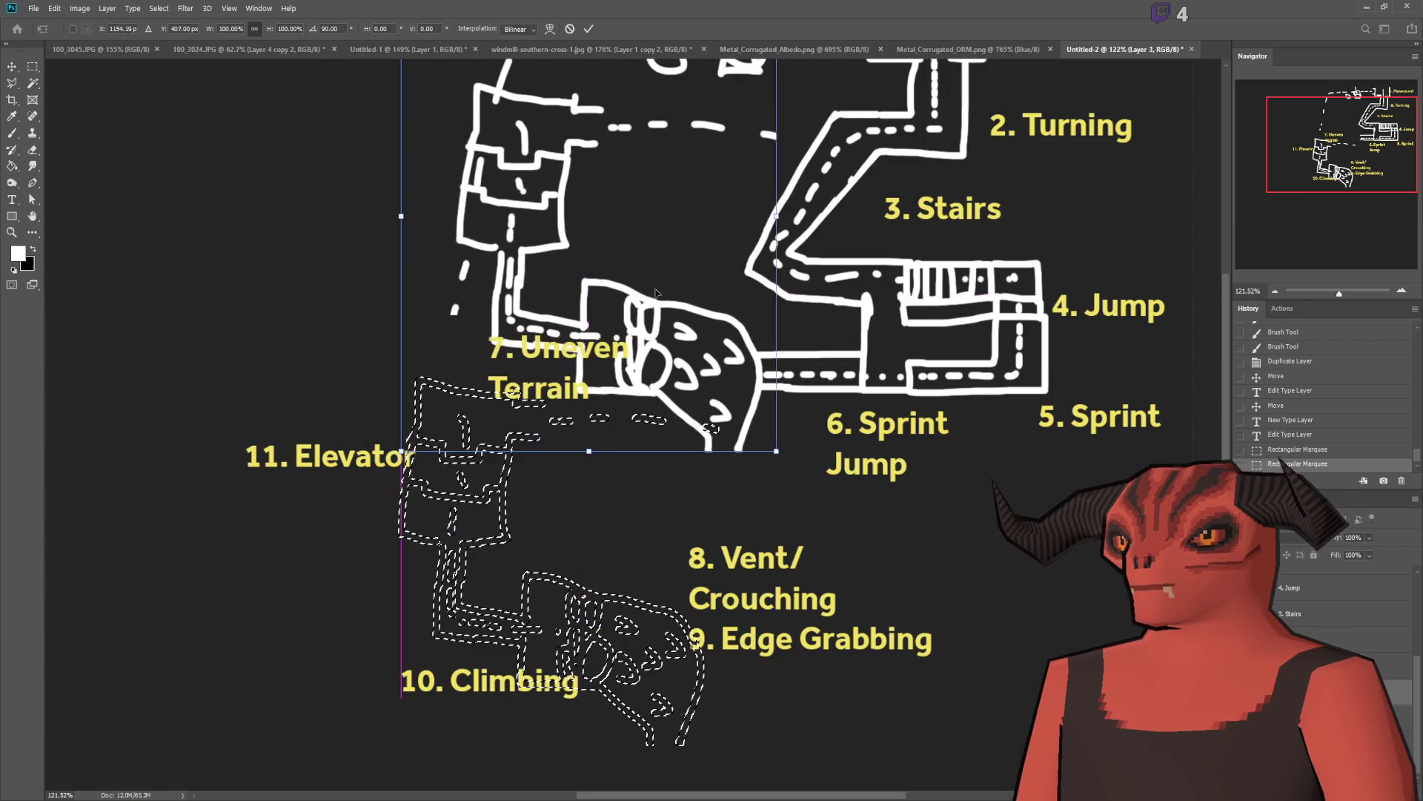
scroll(705, 642, "down", 1)
scroll(873, 72, "up", 2)
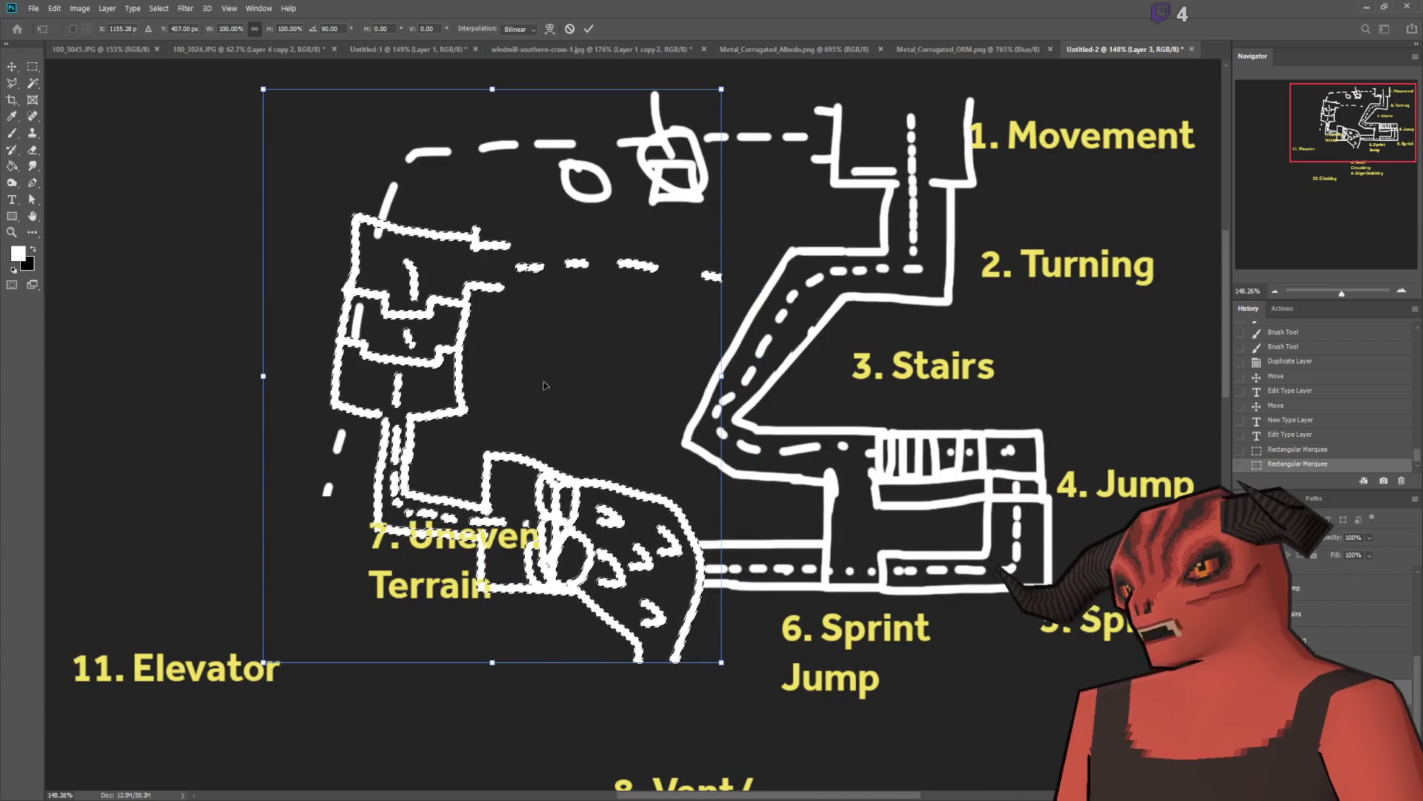
left_click_drag(610, 392, 606, 293)
mouse_move(742, 575)
left_mouse_down()
mouse_move(448, 662)
mouse_move(189, 519)
left_mouse_up()
mouse_move(475, 401)
left_mouse_down()
mouse_move(649, 356)
mouse_move(646, 341)
mouse_move(692, 382)
left_mouse_up()
mouse_move(1052, 527)
left_mouse_down()
mouse_move(1121, 296)
mouse_move(896, 350)
mouse_move(852, 311)
mouse_move(881, 378)
left_mouse_up()
key("Return")
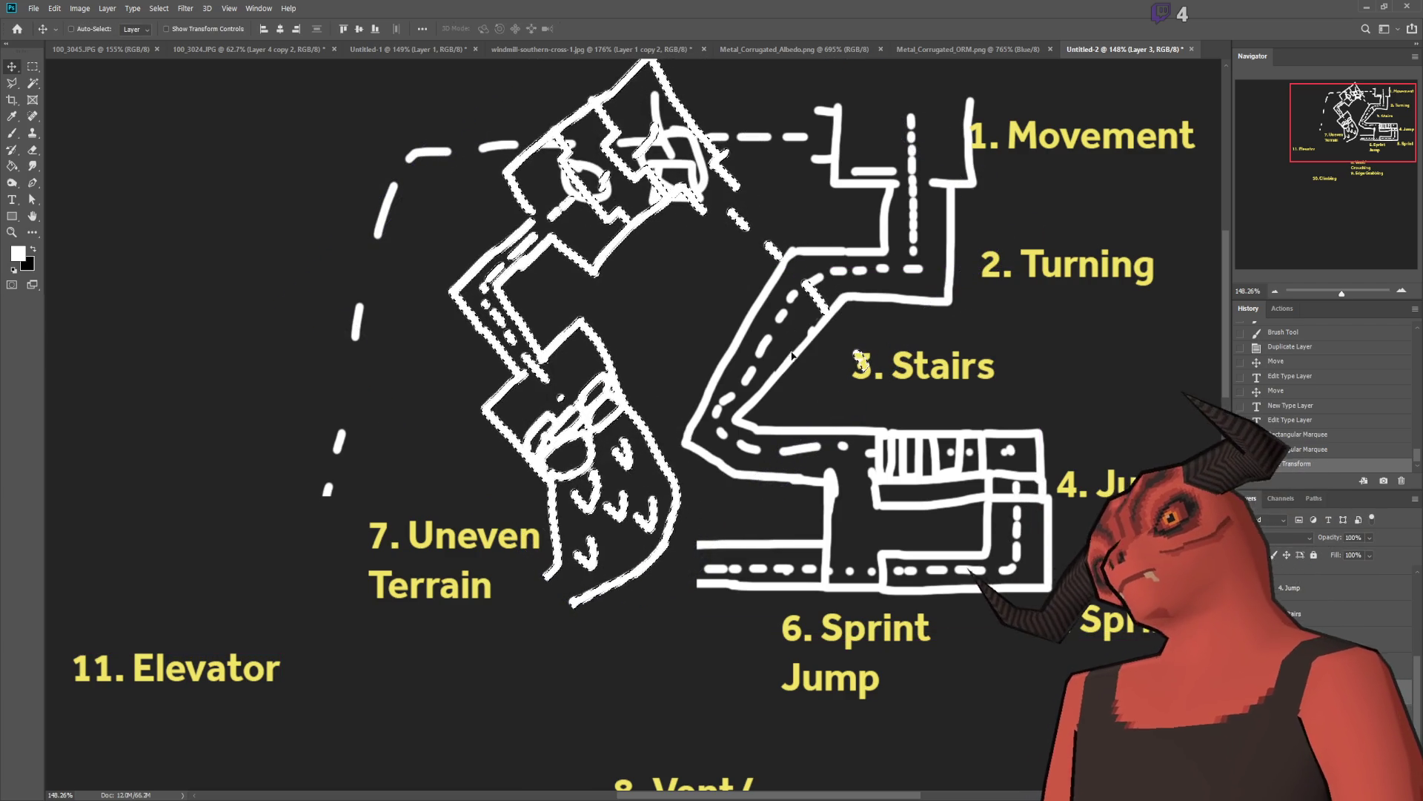
Step: Hide the rotated stroke copy and cut the lower-left selection onto its own layer
key("ctrl+comma")
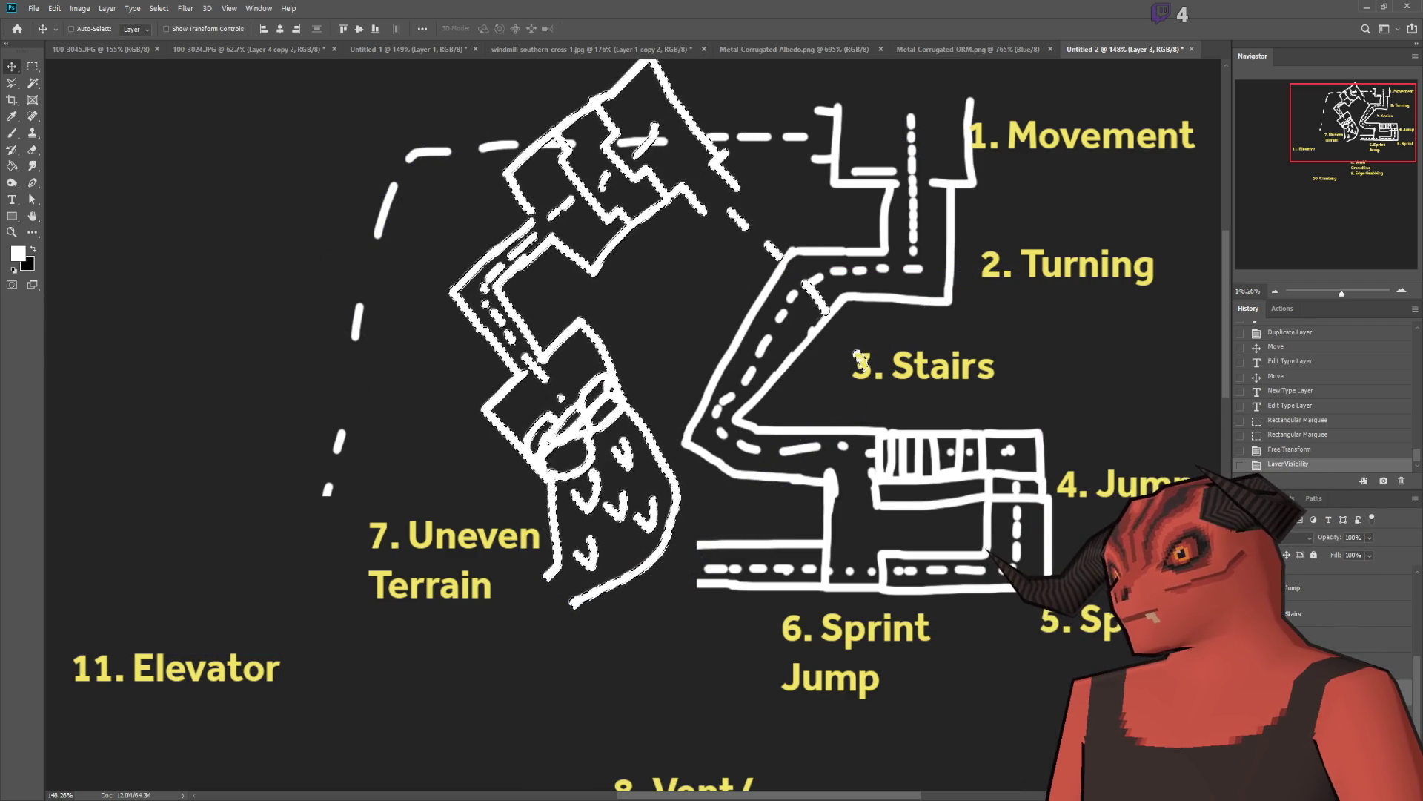
left_click_drag(741, 339, 658, 363)
key("ctrl+z")
key("ctrl+z")
key("ctrl+z")
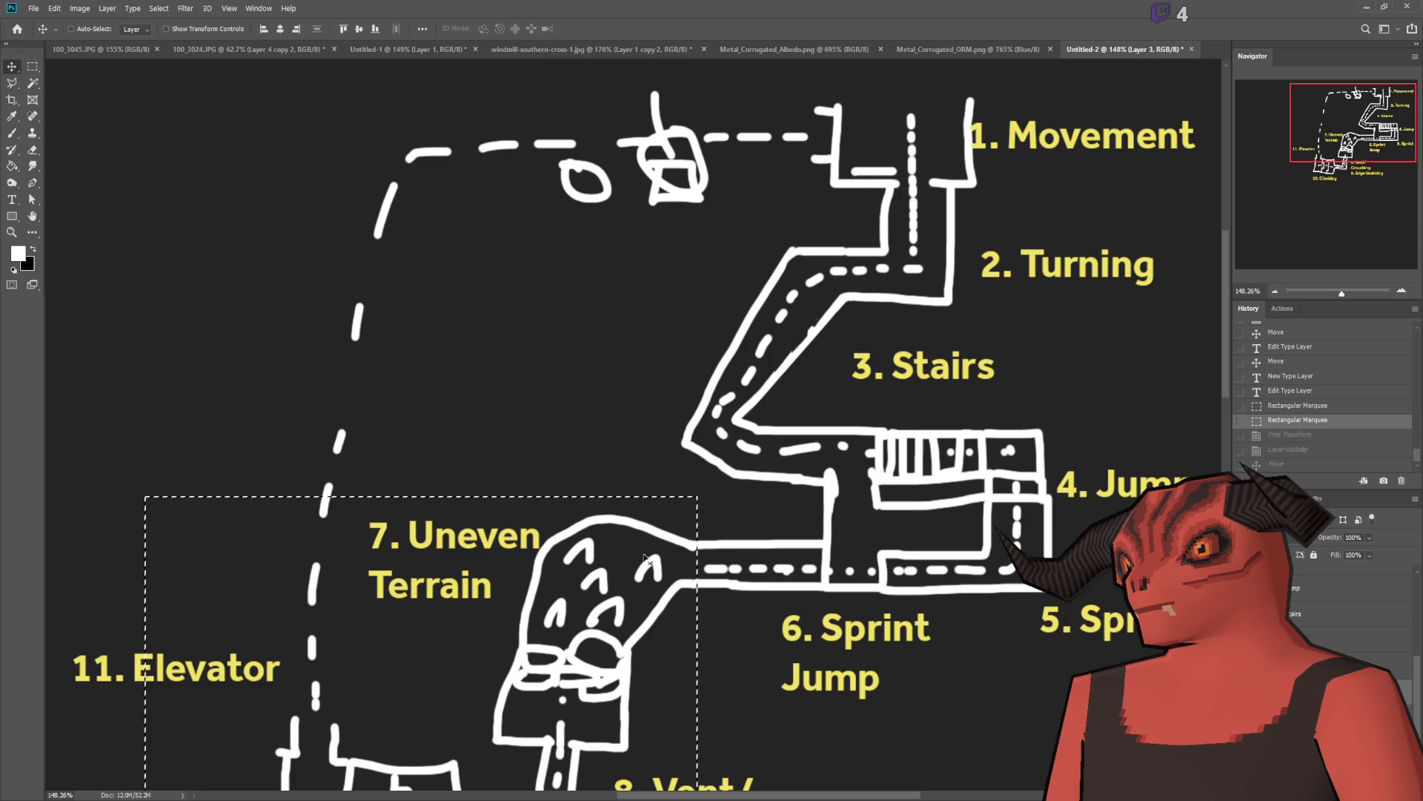
key("m")
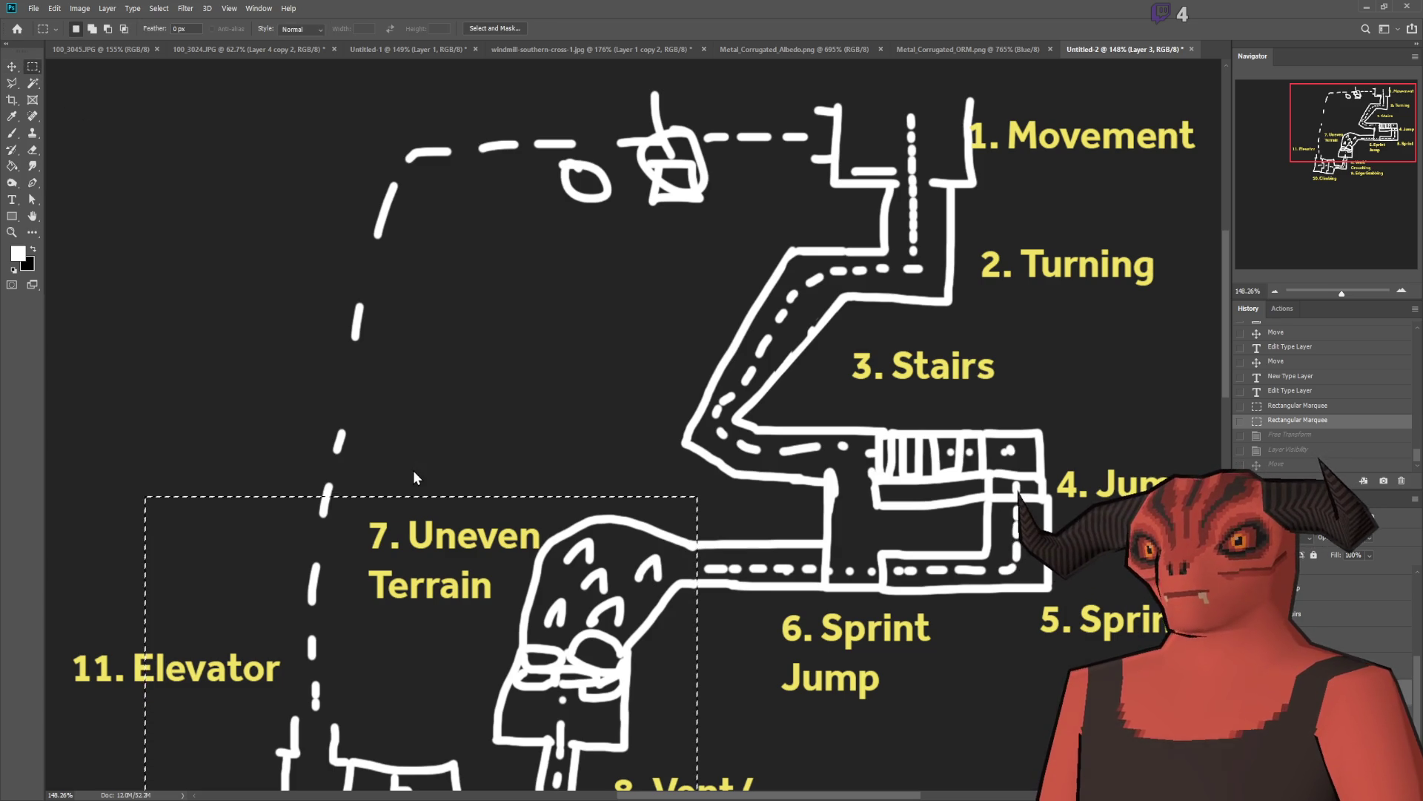
key("ctrl+shift+j")
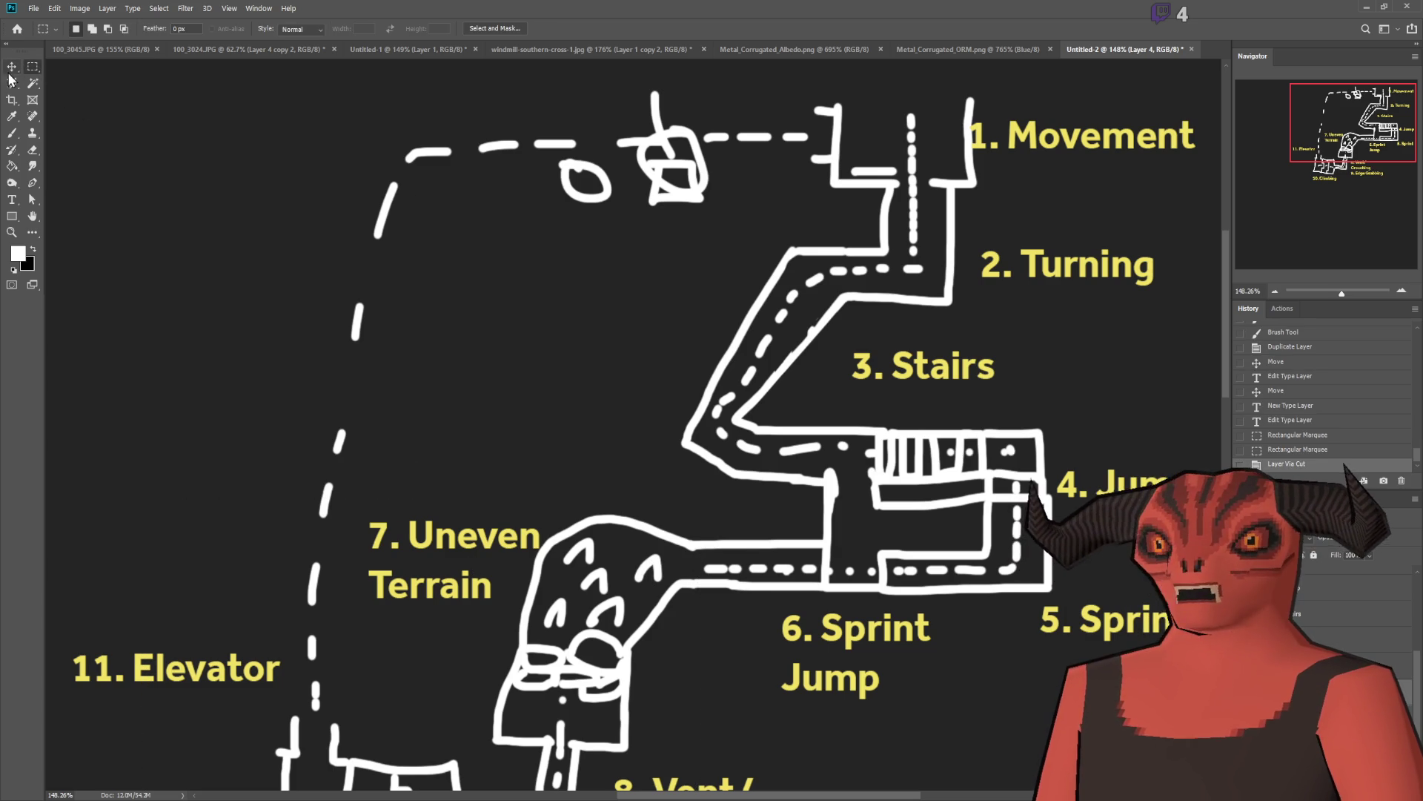
Step: Move the cut path section up and right onto the labelled area
left_click(12, 66)
scroll(593, 381, "down", 5)
mouse_move(219, 204)
left_mouse_down()
mouse_move(385, 371)
mouse_move(52, 226)
left_mouse_up()
left_click_drag(267, 353, 467, 311)
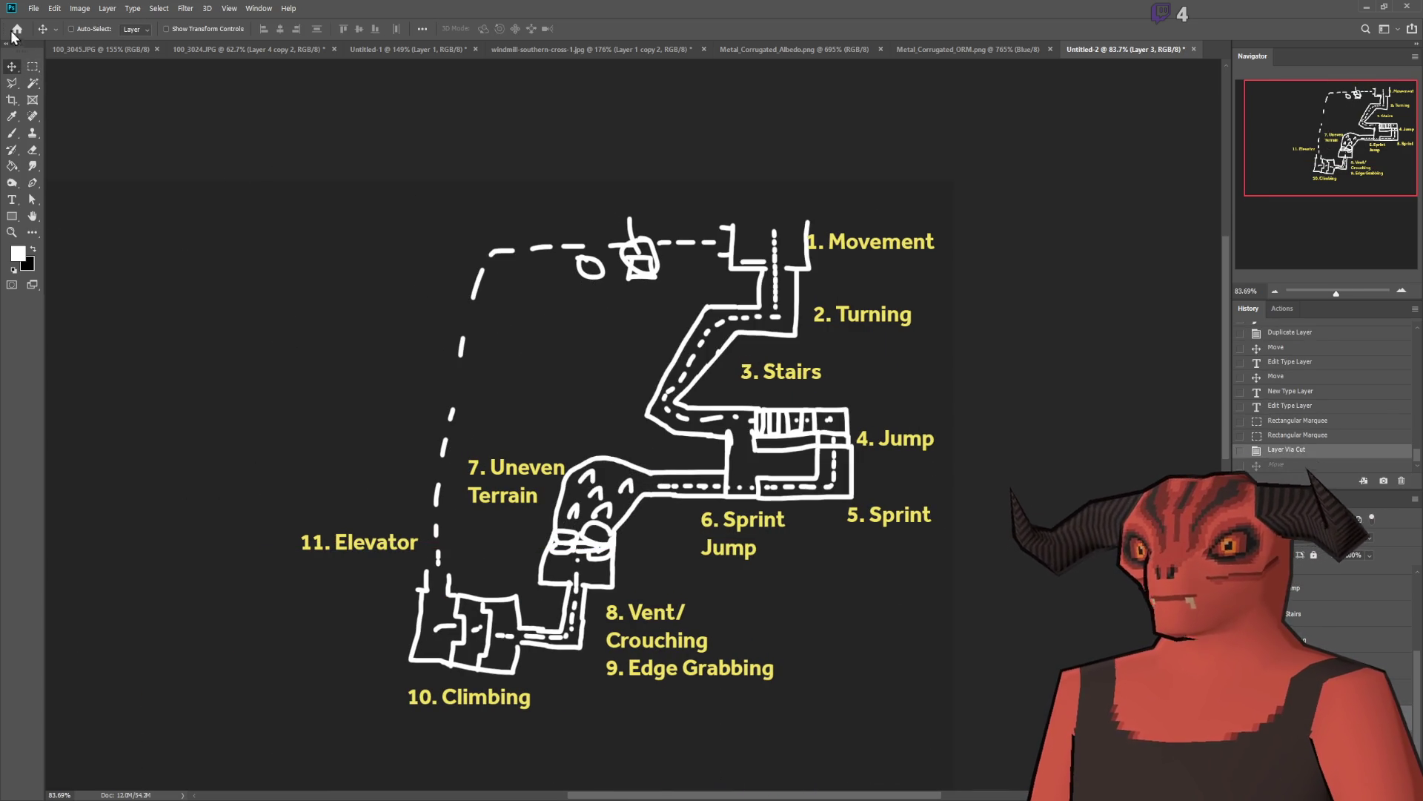
Step: Erase the long dashed path on the left in two marquee selections
left_click(32, 66)
mouse_move(200, 181)
left_mouse_down()
mouse_move(397, 509)
mouse_move(563, 547)
left_mouse_up()
key("Delete")
key("ctrl+d")
mouse_move(536, 180)
left_mouse_down()
mouse_move(627, 282)
mouse_move(718, 280)
left_mouse_up()
key("Delete")
key("ctrl+d")
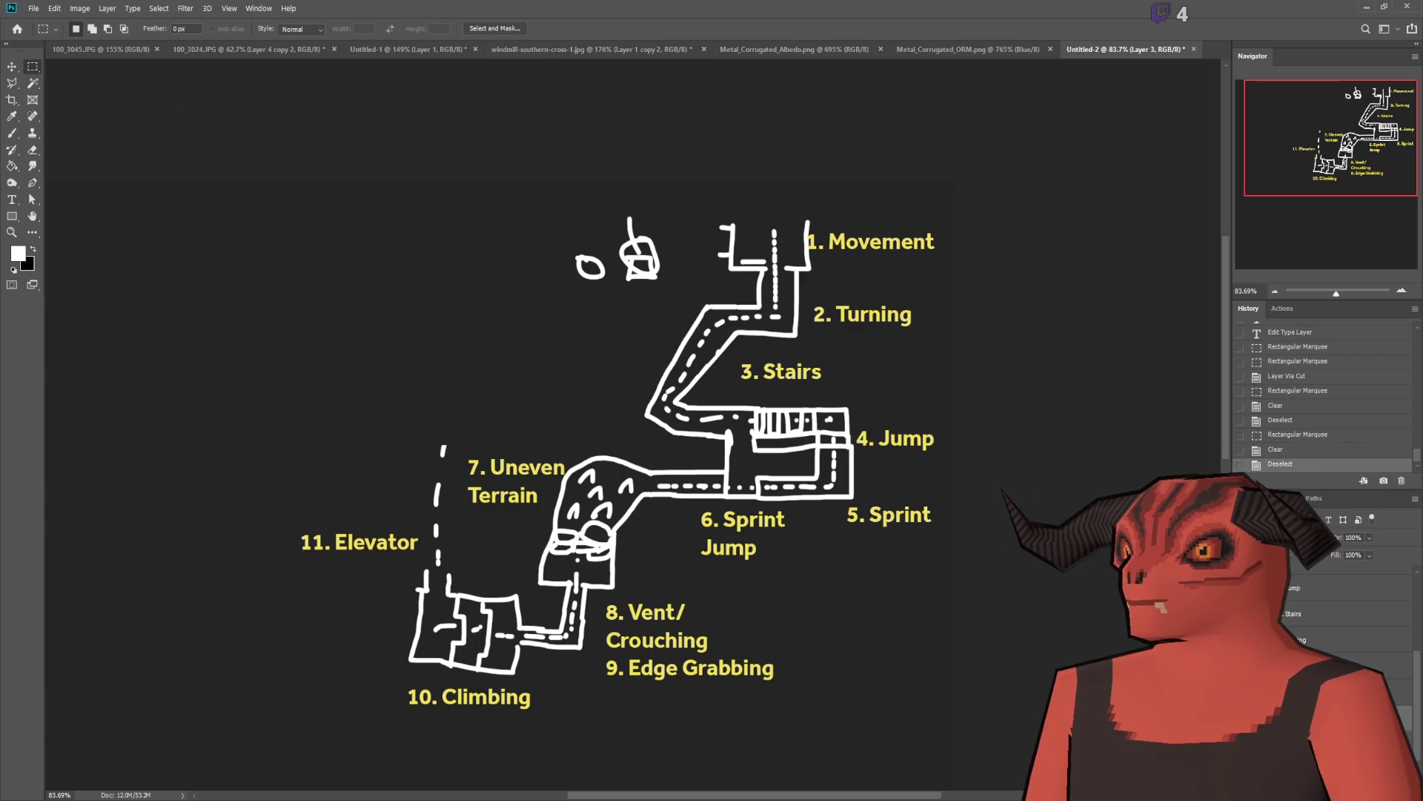
Step: Rotate the lower-left path section a full 180° with Free Transform
key("ctrl+t")
mouse_move(690, 662)
left_mouse_down()
mouse_move(521, 748)
mouse_move(428, 718)
left_mouse_up()
mouse_move(653, 746)
left_mouse_down()
mouse_move(415, 730)
mouse_move(396, 773)
mouse_move(296, 565)
left_mouse_up()
left_click_drag(84, 393, 608, 509)
Step: Nudge the rotated section and apply its transform
scroll(607, 508, "down", 4)
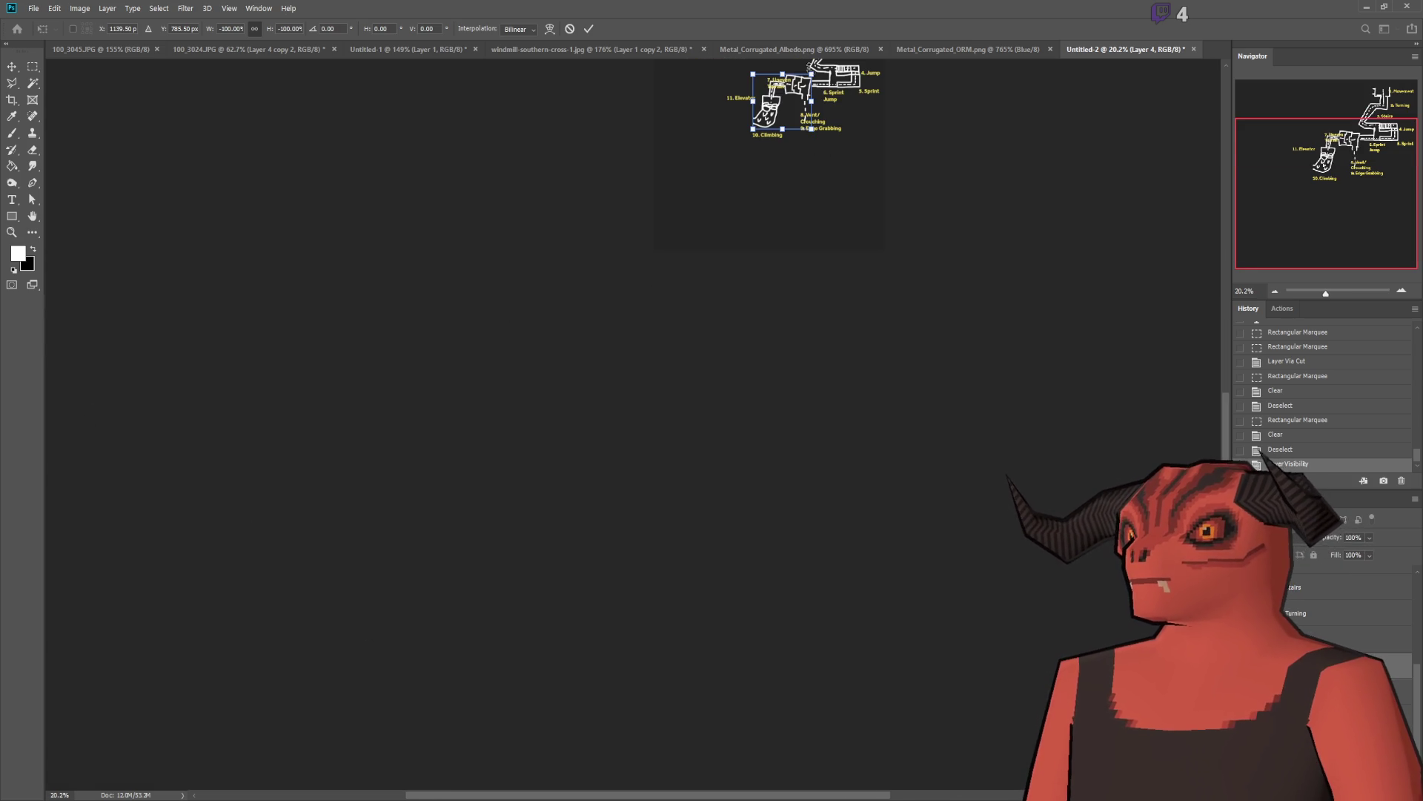
scroll(813, 66, "up", 8)
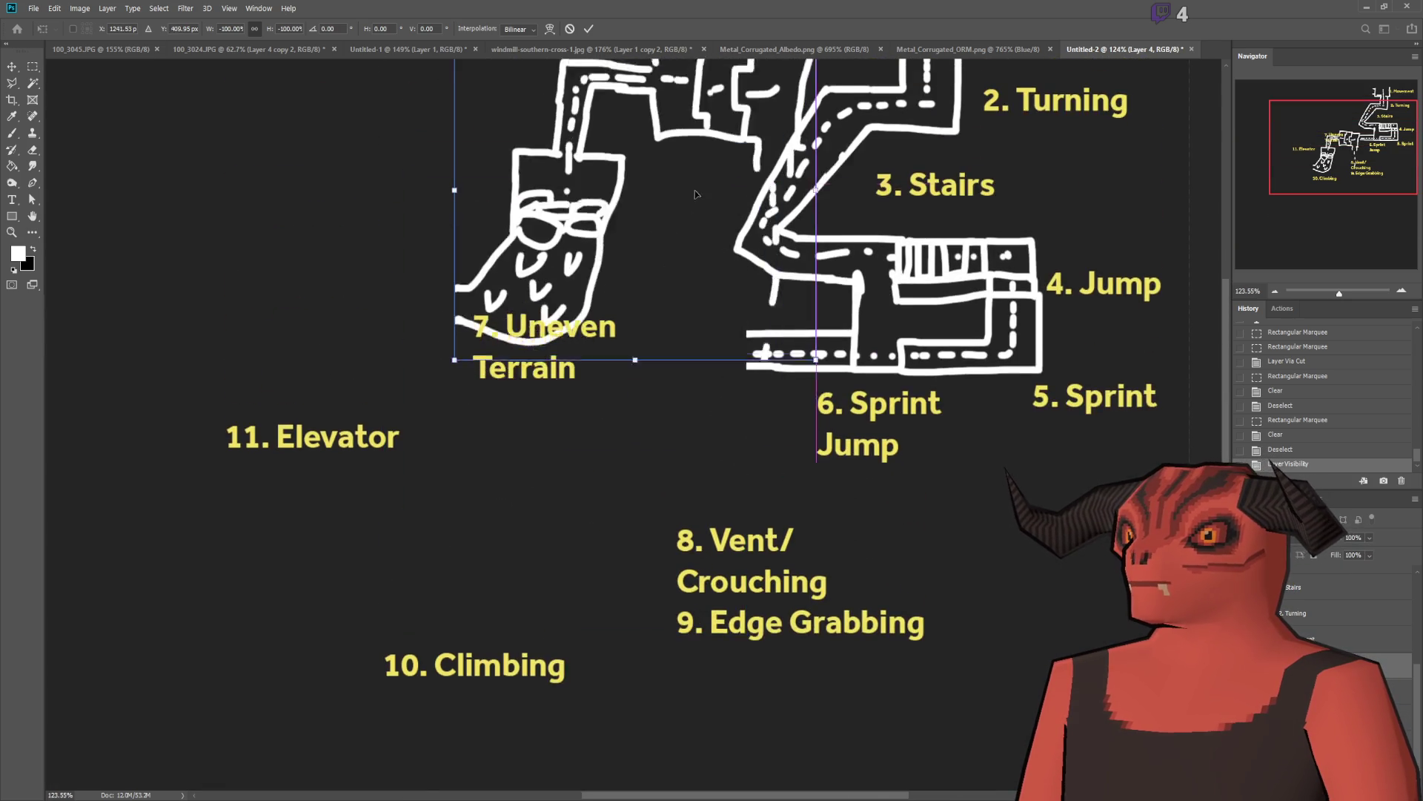
scroll(696, 195, "up", 3)
mouse_move(704, 453)
left_mouse_down()
mouse_move(670, 390)
mouse_move(688, 382)
mouse_move(682, 395)
left_mouse_up()
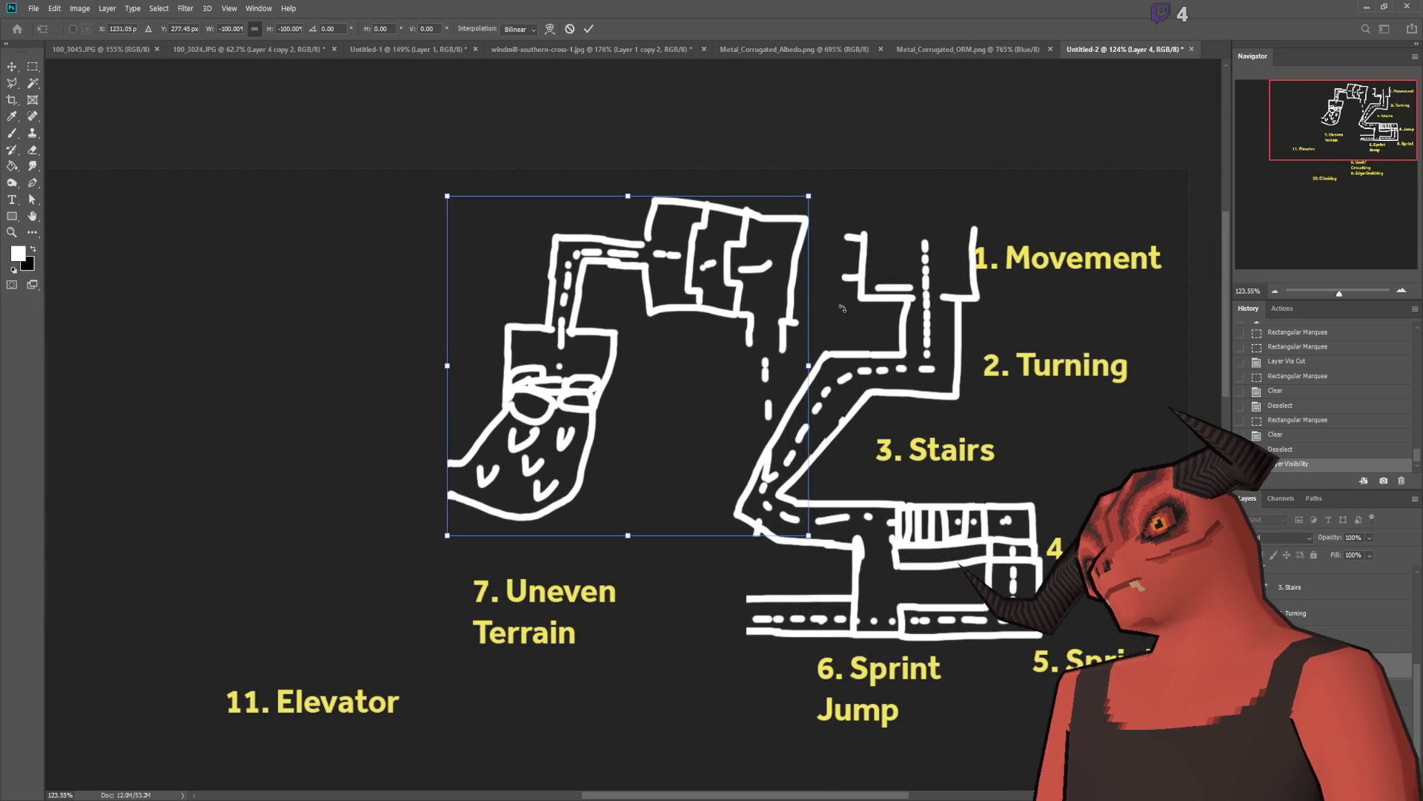
key("Return")
Step: Flip the stairs, jump and sprint corridor block to -100% width and move it under Uneven Terrain
scroll(658, 520, "up", 2)
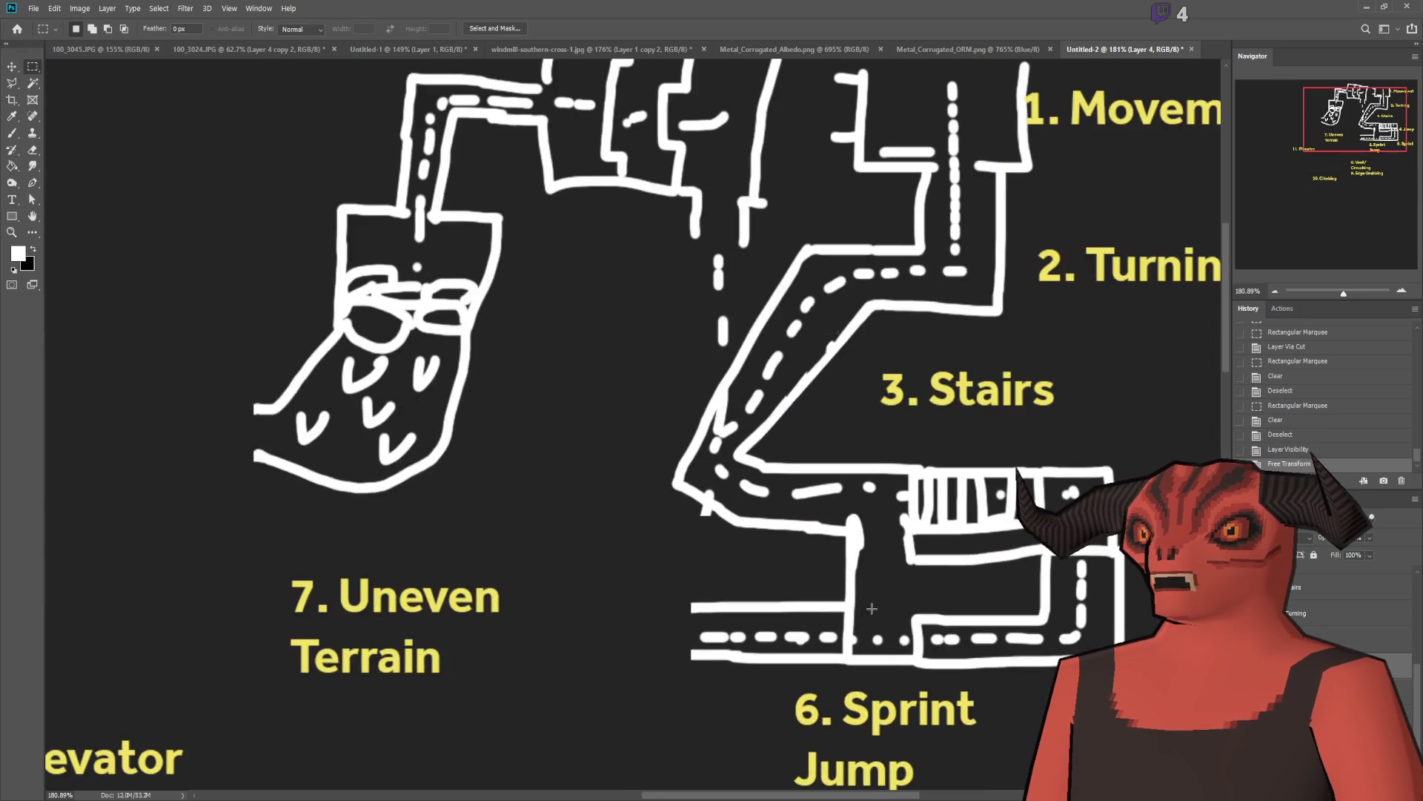
scroll(556, 556, "down", 2)
scroll(459, 596, "up", 1)
scroll(620, 605, "up", 1)
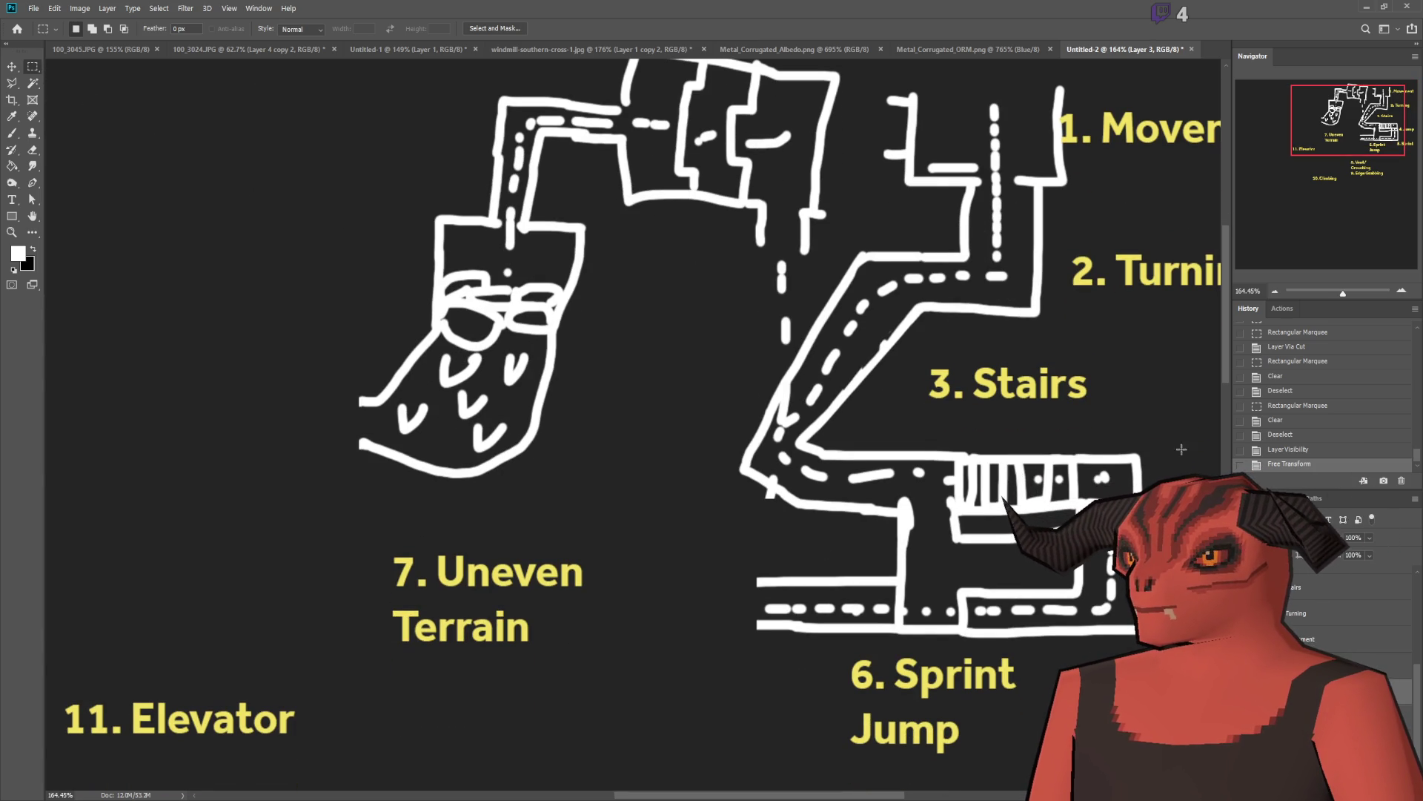
mouse_move(1177, 434)
left_mouse_down()
mouse_move(897, 678)
mouse_move(693, 681)
mouse_move(734, 693)
left_mouse_up()
key("ctrl+t")
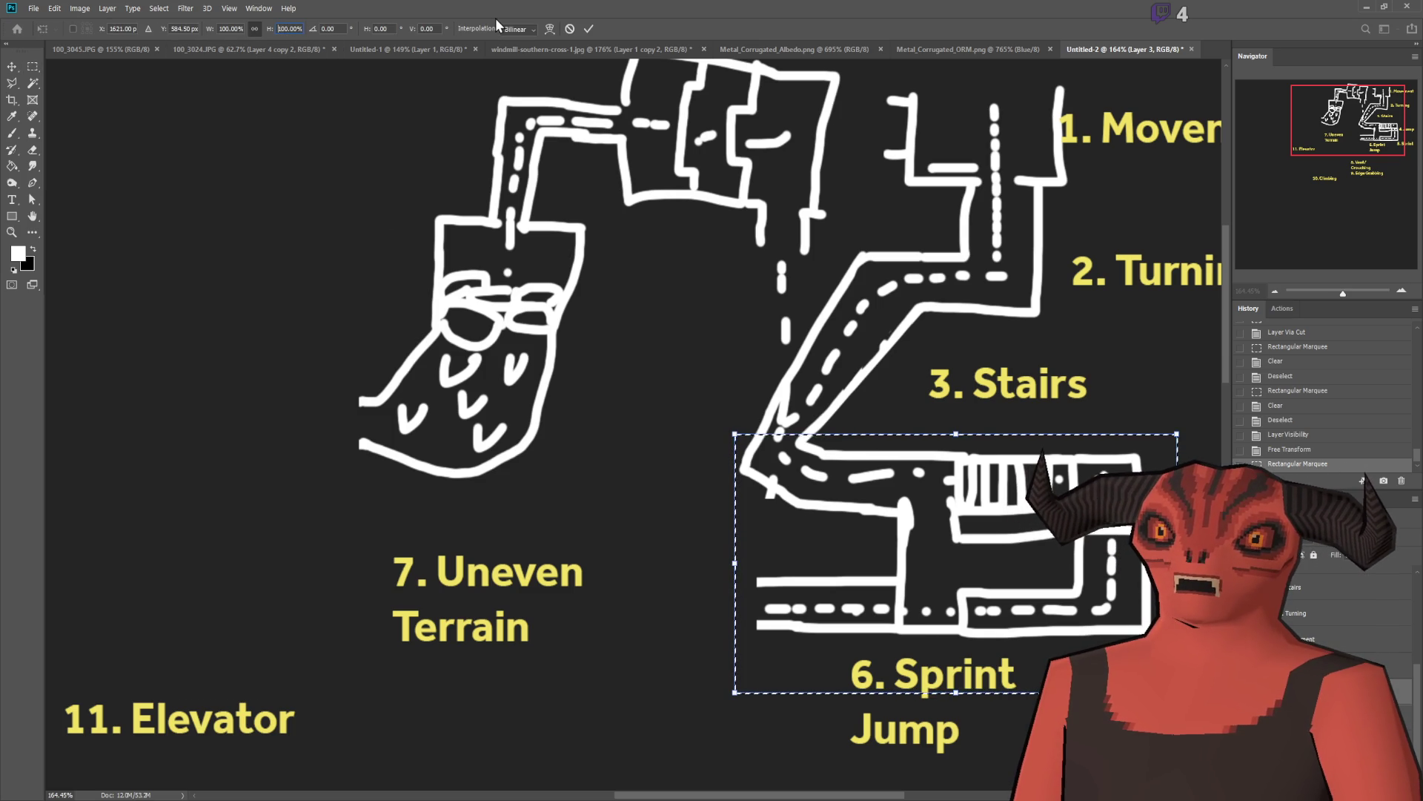
left_click(230, 28)
type("-100")
key("Return")
key("Return")
mouse_move(957, 525)
left_mouse_down()
mouse_move(641, 541)
mouse_move(608, 521)
mouse_move(614, 540)
left_mouse_up()
left_click(866, 519)
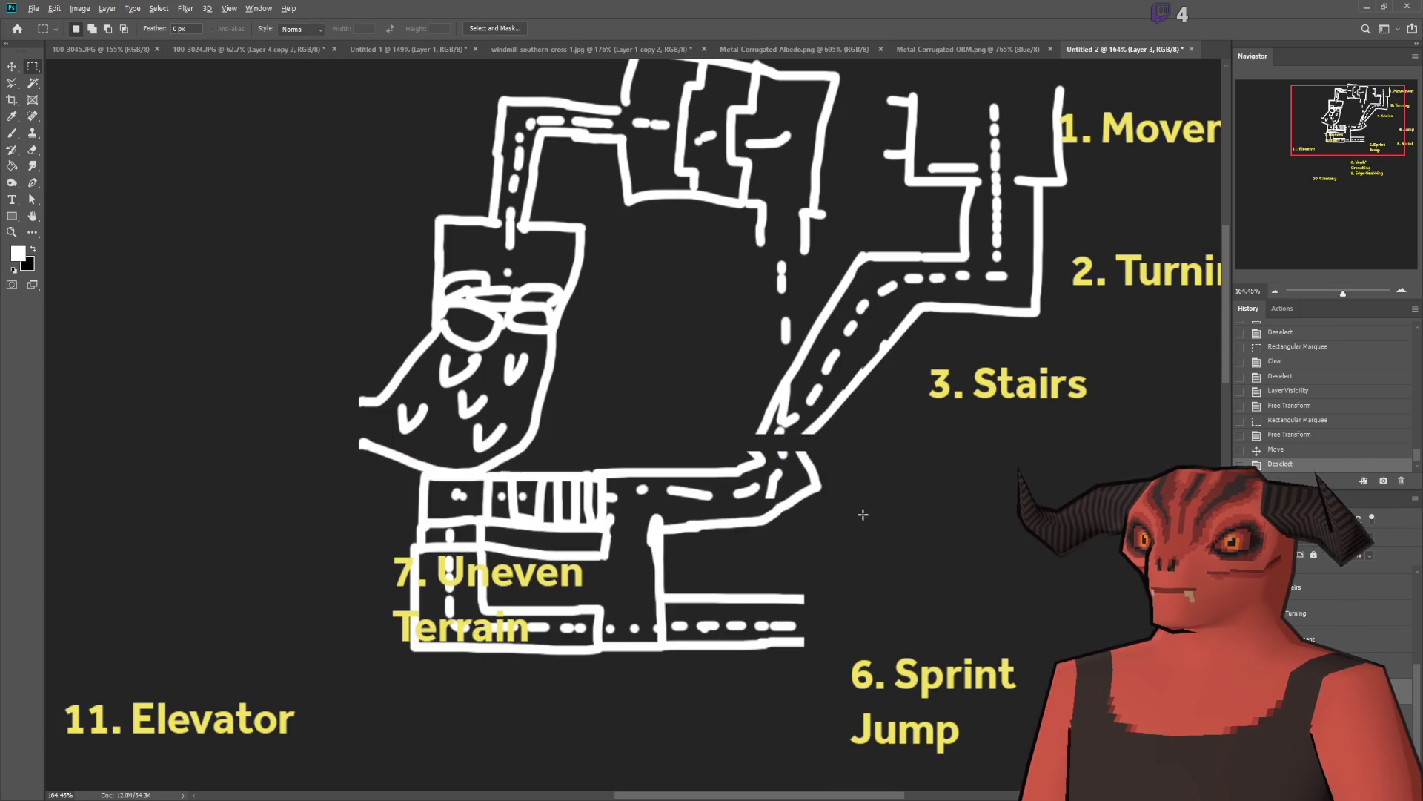
Step: Try scaling the corridor block to 114%, then revert it to its original size
scroll(816, 489, "up", 1)
scroll(779, 469, "left", 1)
key("ctrl+t")
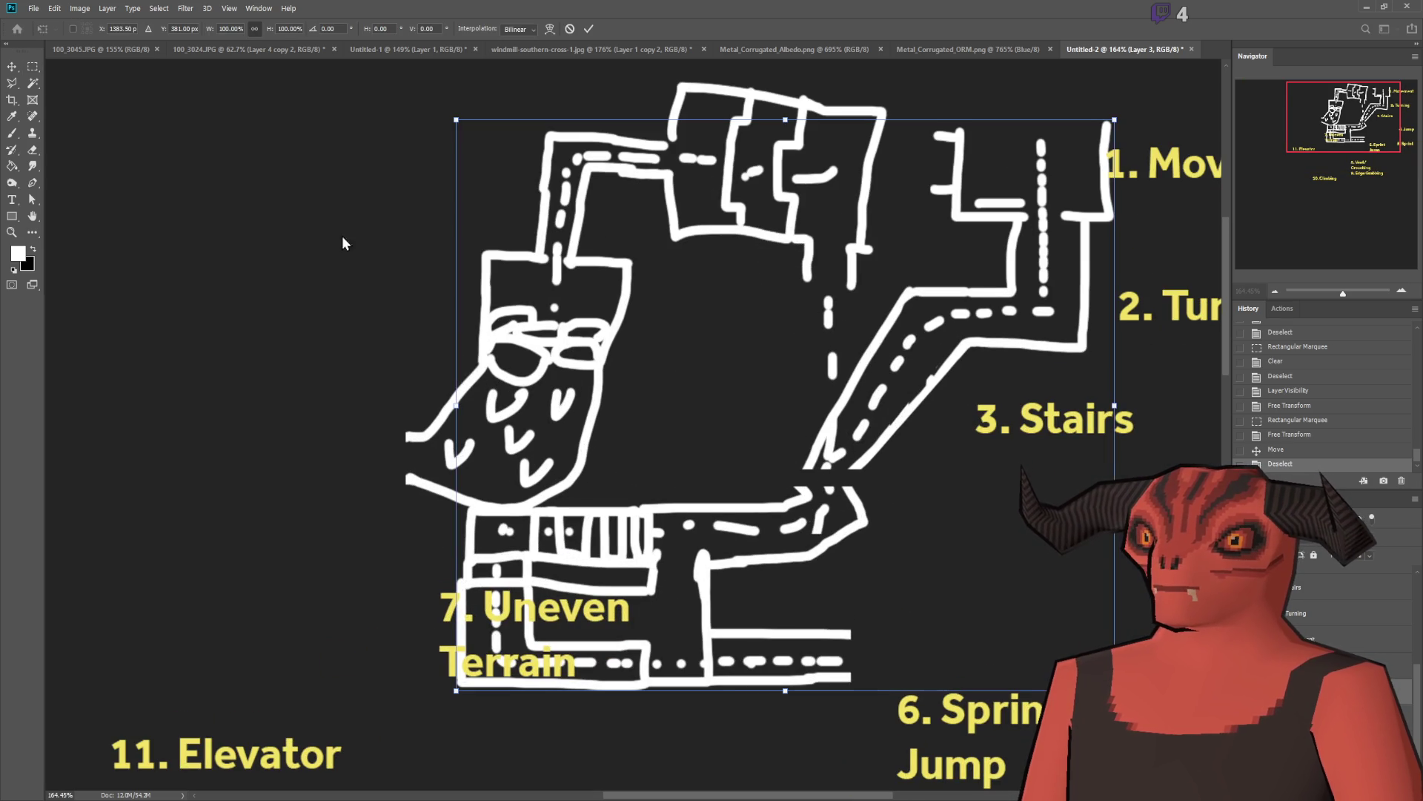
key("Escape")
key("ctrl+z")
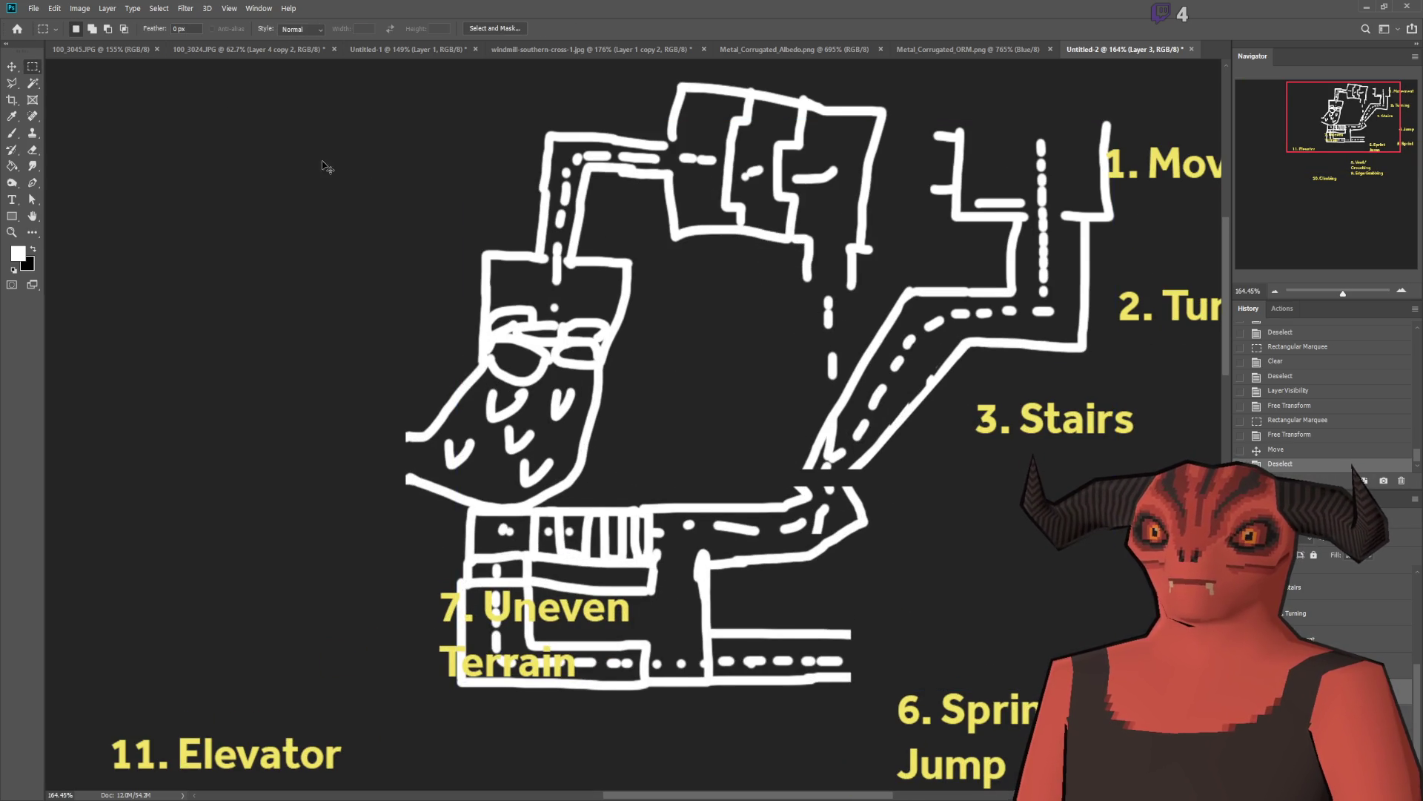
key("ctrl+t")
left_click(288, 29)
type("114")
key("Return")
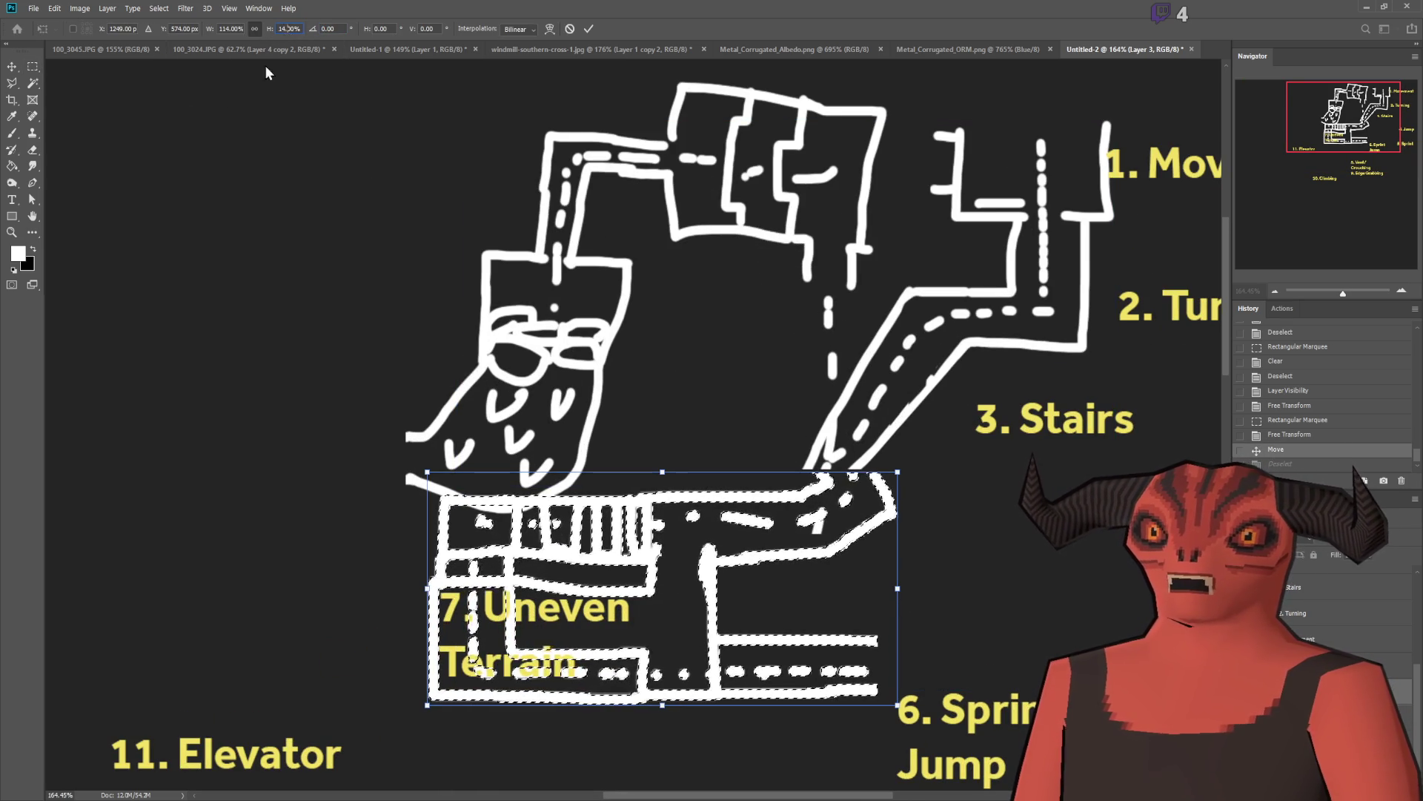
key("Return")
key("ctrl+z")
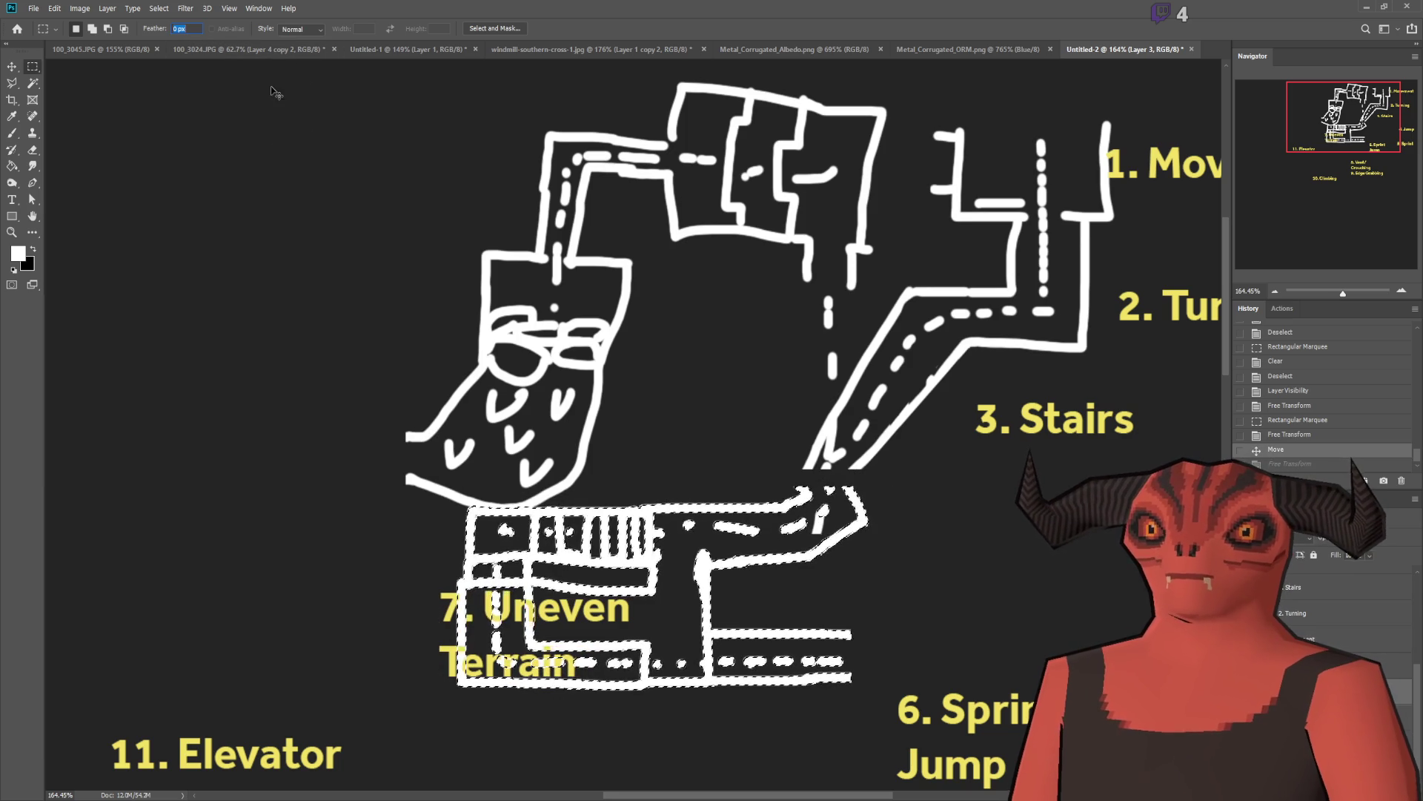
key("ctrl+d")
Step: Flip the lower block vertically to -100% height, testing and reverting a horizontal flip
key("ctrl+t")
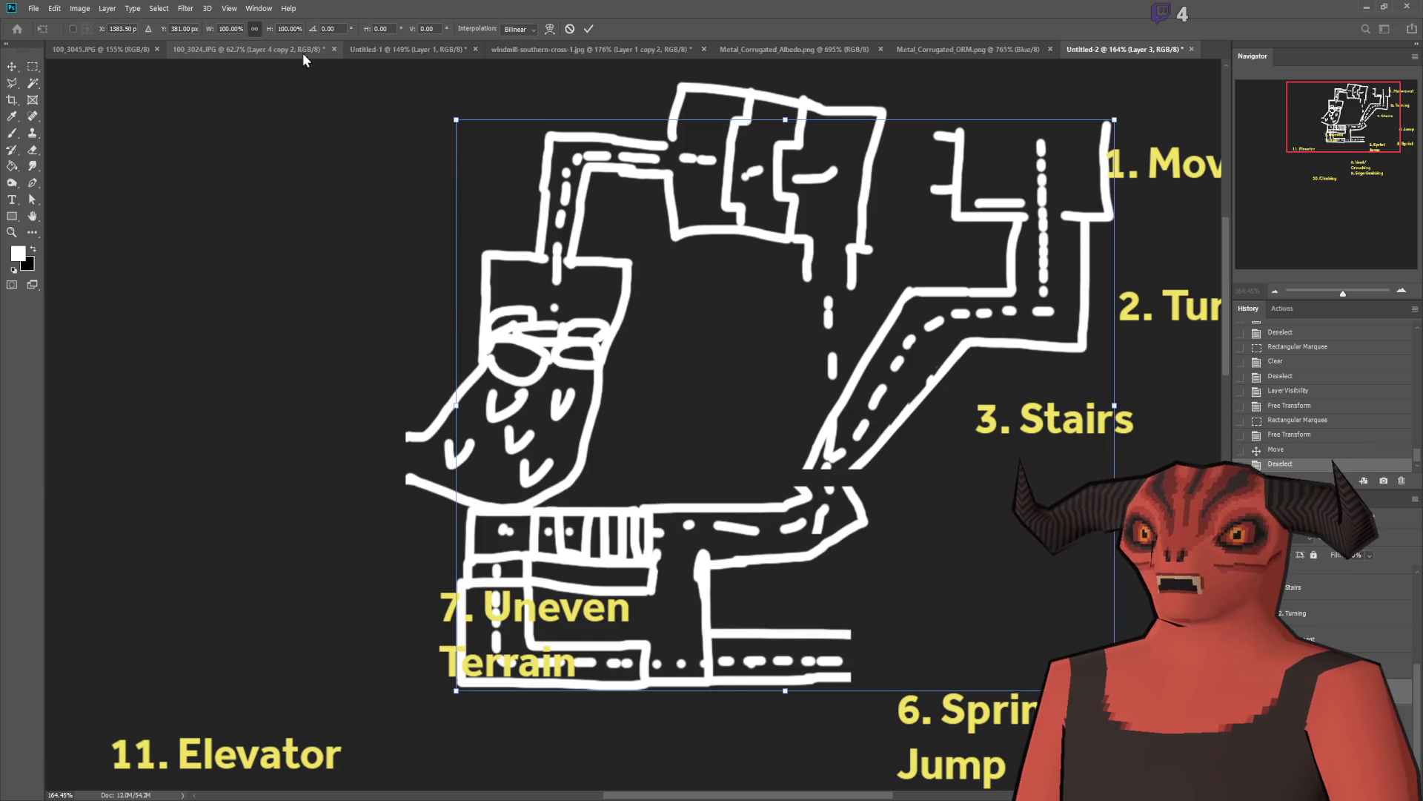
key("ctrl+z")
key("ctrl+t")
left_click(299, 28)
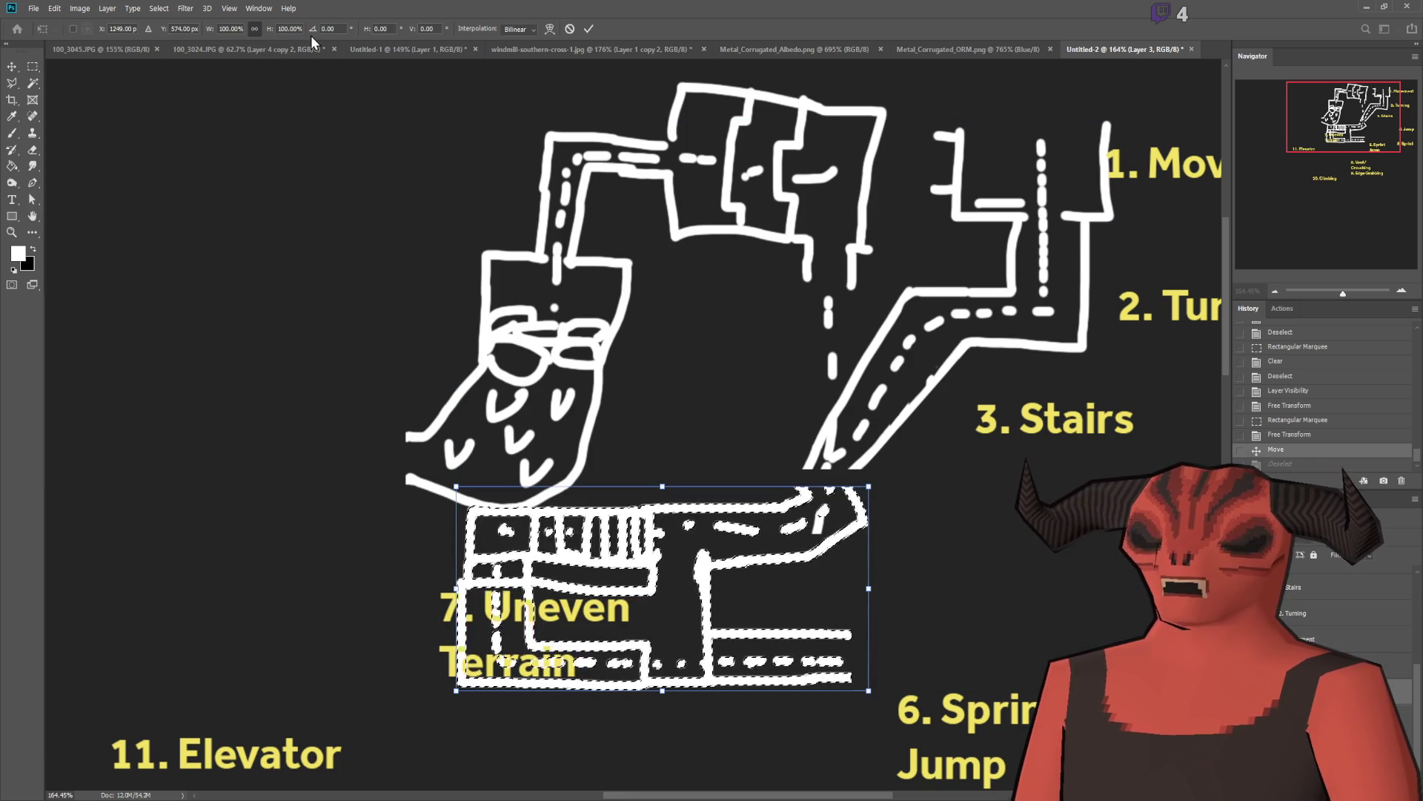
type("-100")
key("Return")
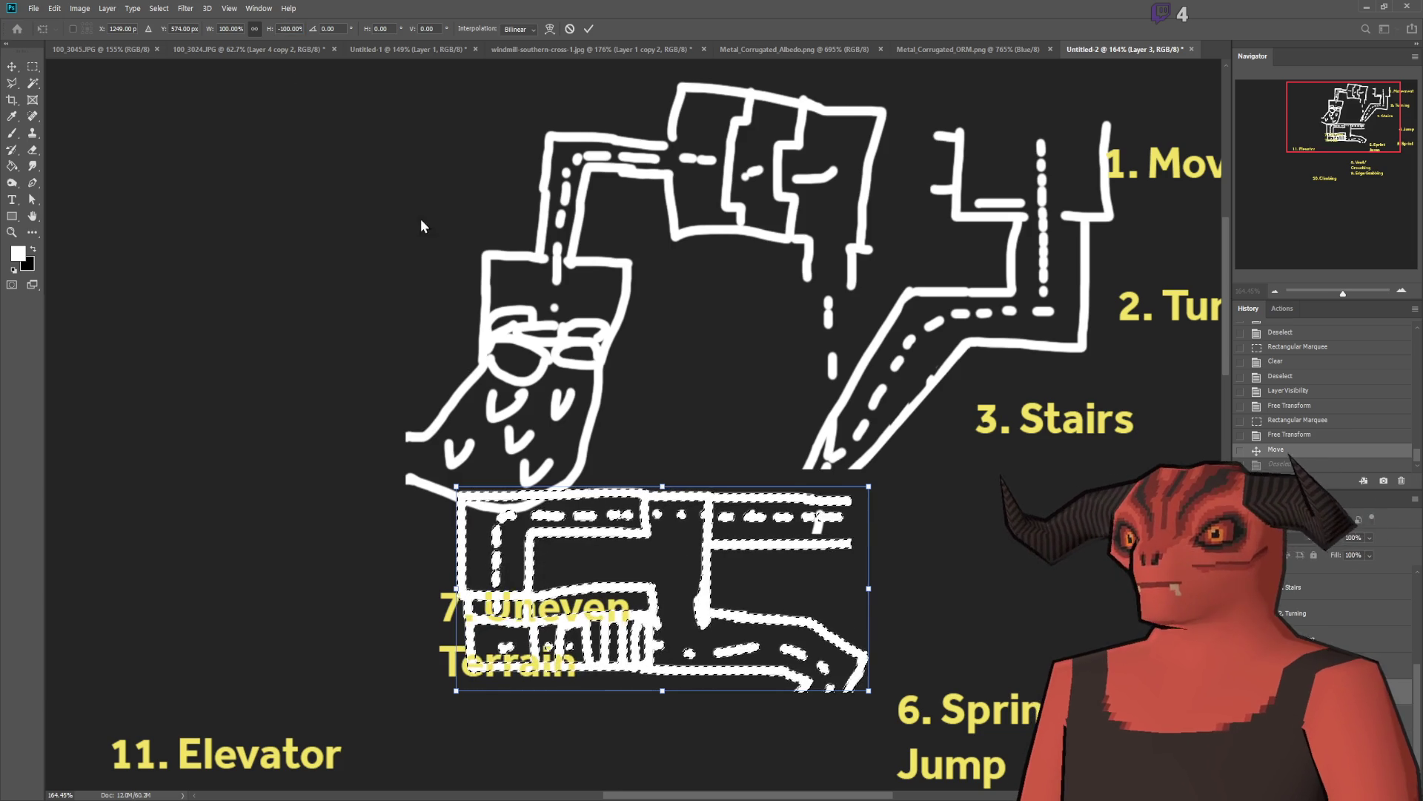
left_click_drag(723, 571, 727, 566)
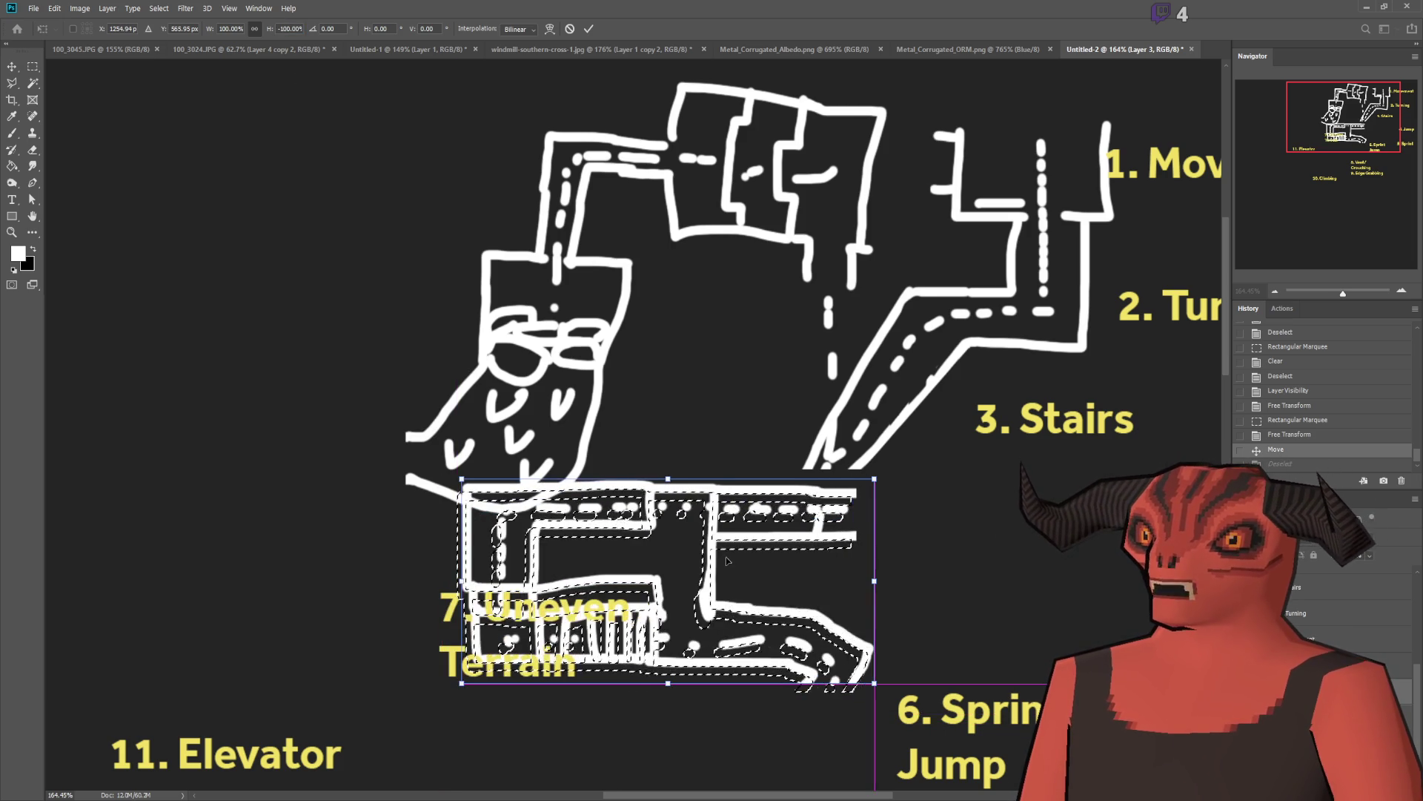
type("-100")
key("Return")
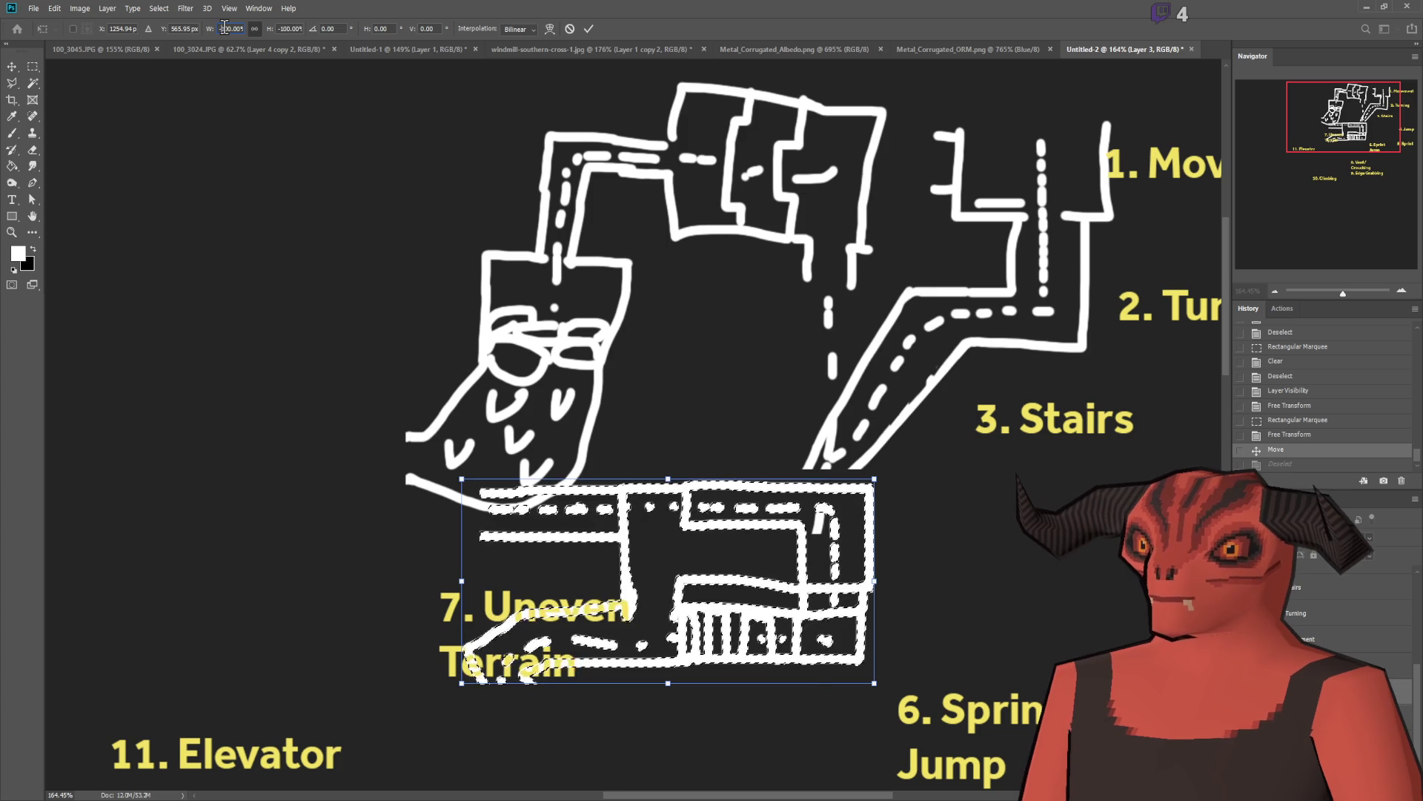
type("100")
key("Return")
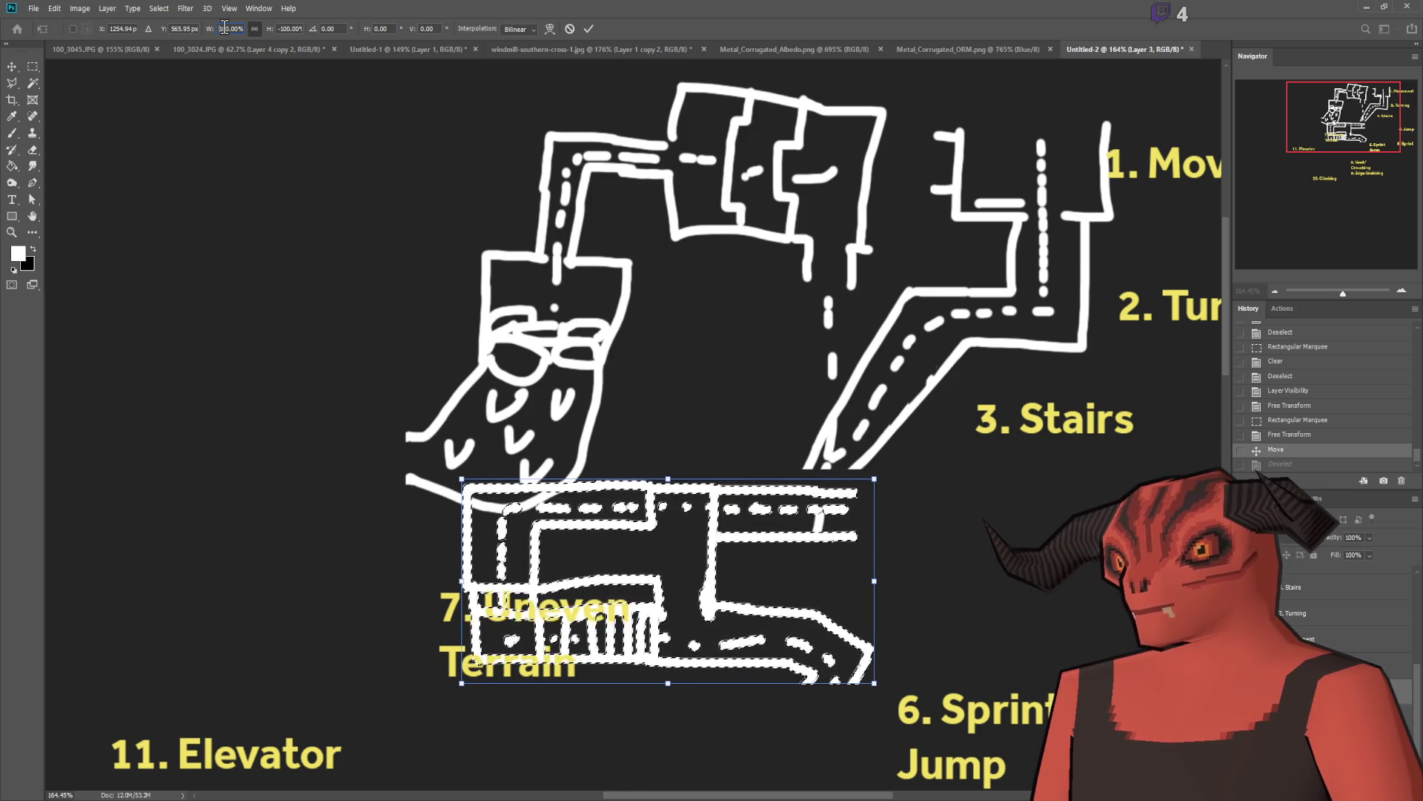
Step: Flip the block vertically again and reposition it below Uneven Terrain
key("Tab")
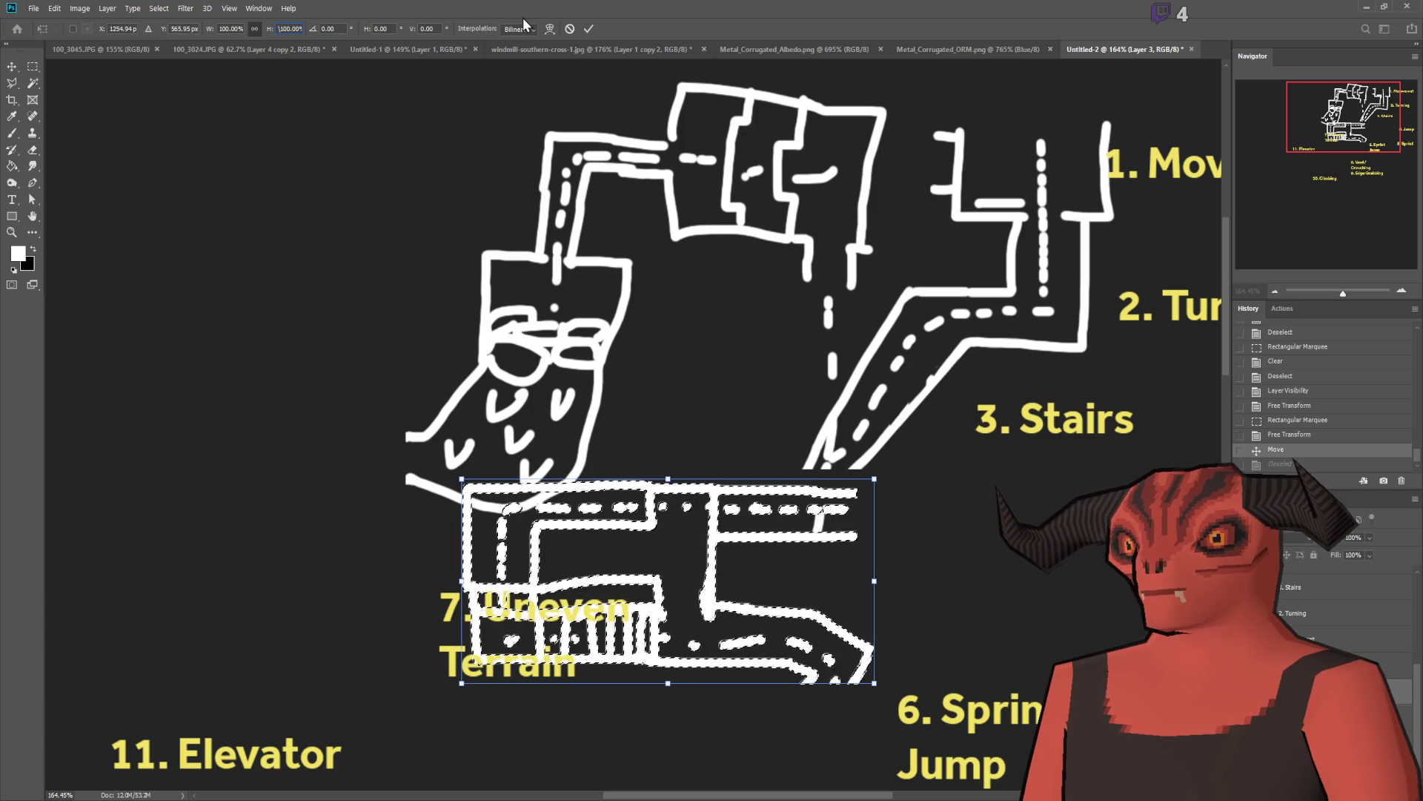
type("-")
key("Return")
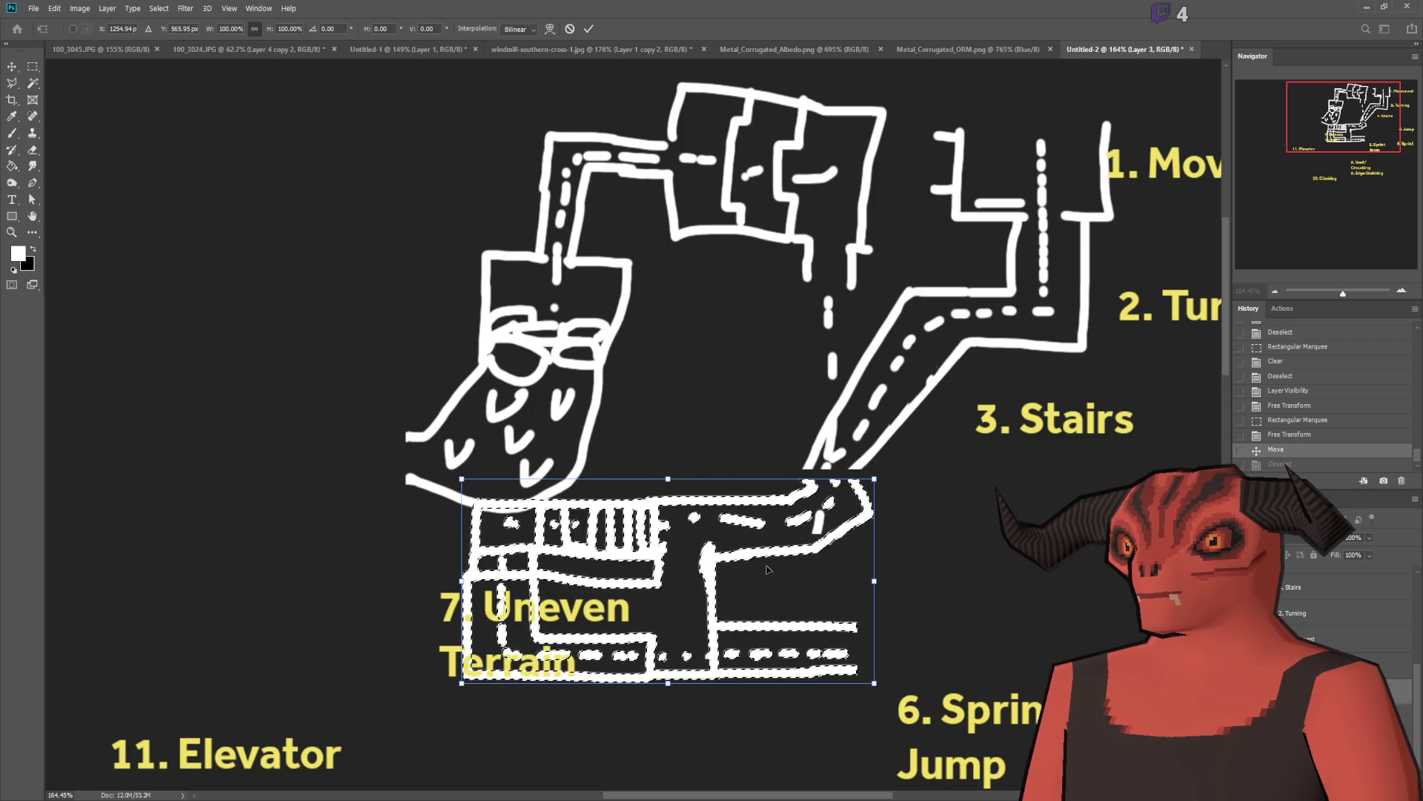
left_click_drag(693, 610, 685, 732)
left_click(289, 28)
type("-100")
key("Return")
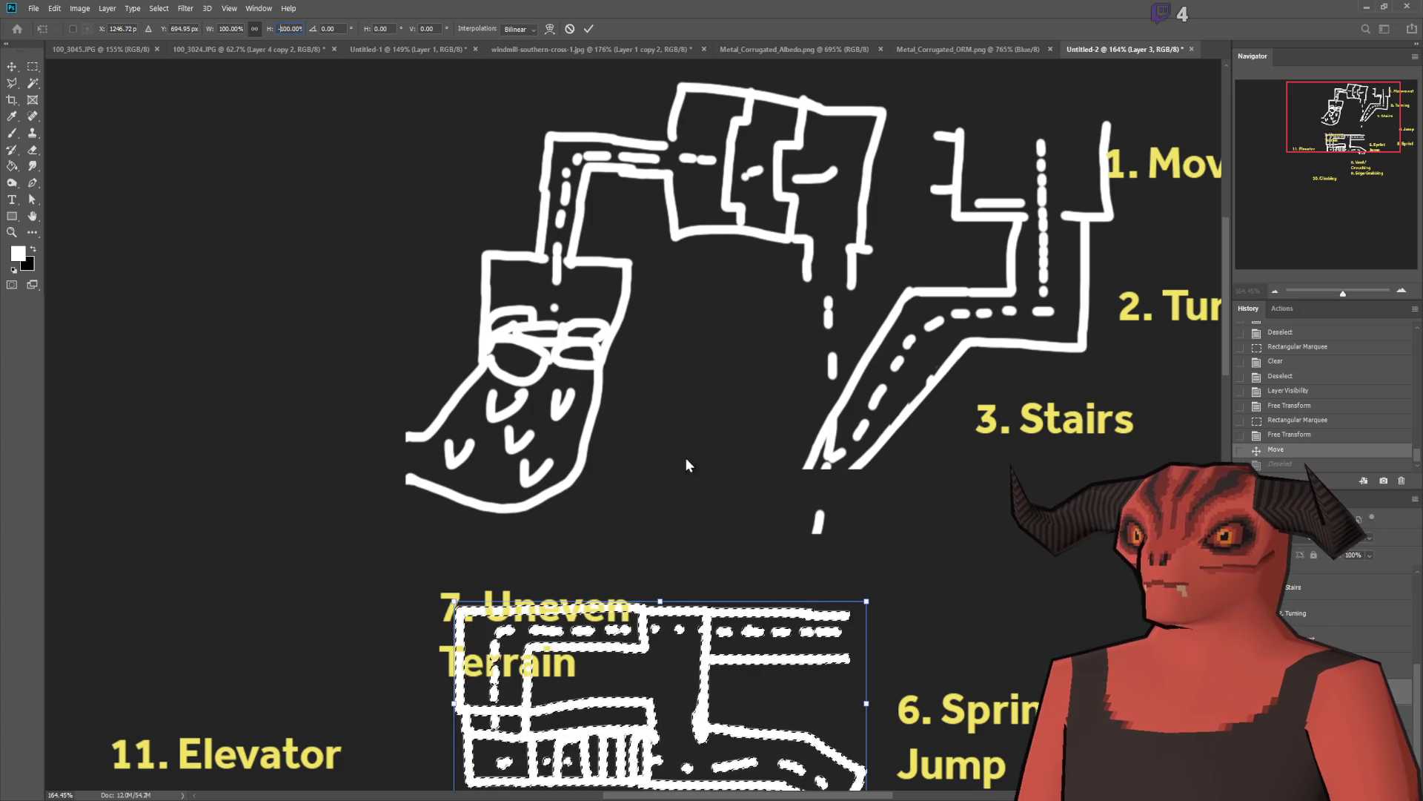
mouse_move(700, 663)
left_mouse_down()
mouse_move(686, 597)
mouse_move(705, 591)
left_mouse_up()
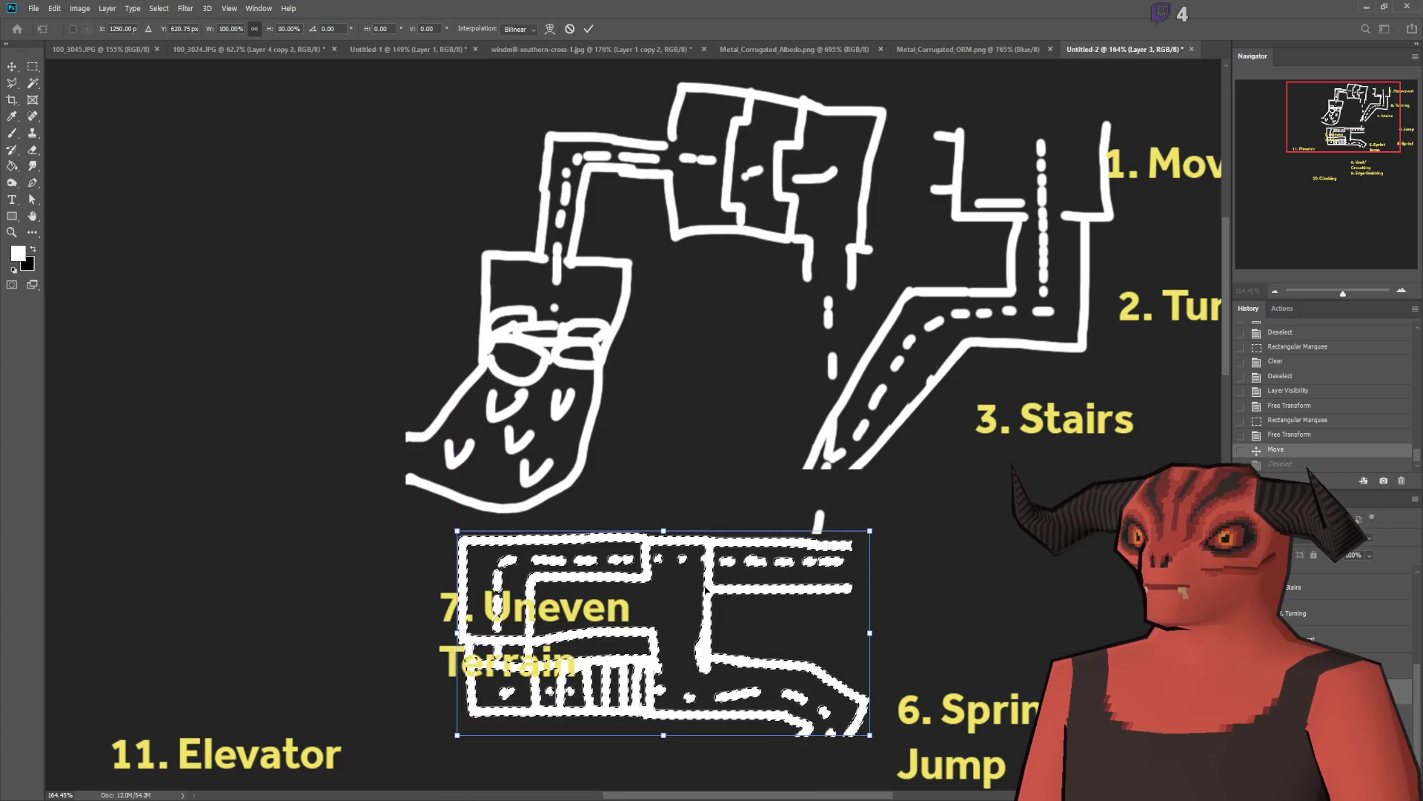
Step: Flip the block horizontally, place it at the far upper left, and apply the transform
left_click(220, 29)
type("-")
key("Return")
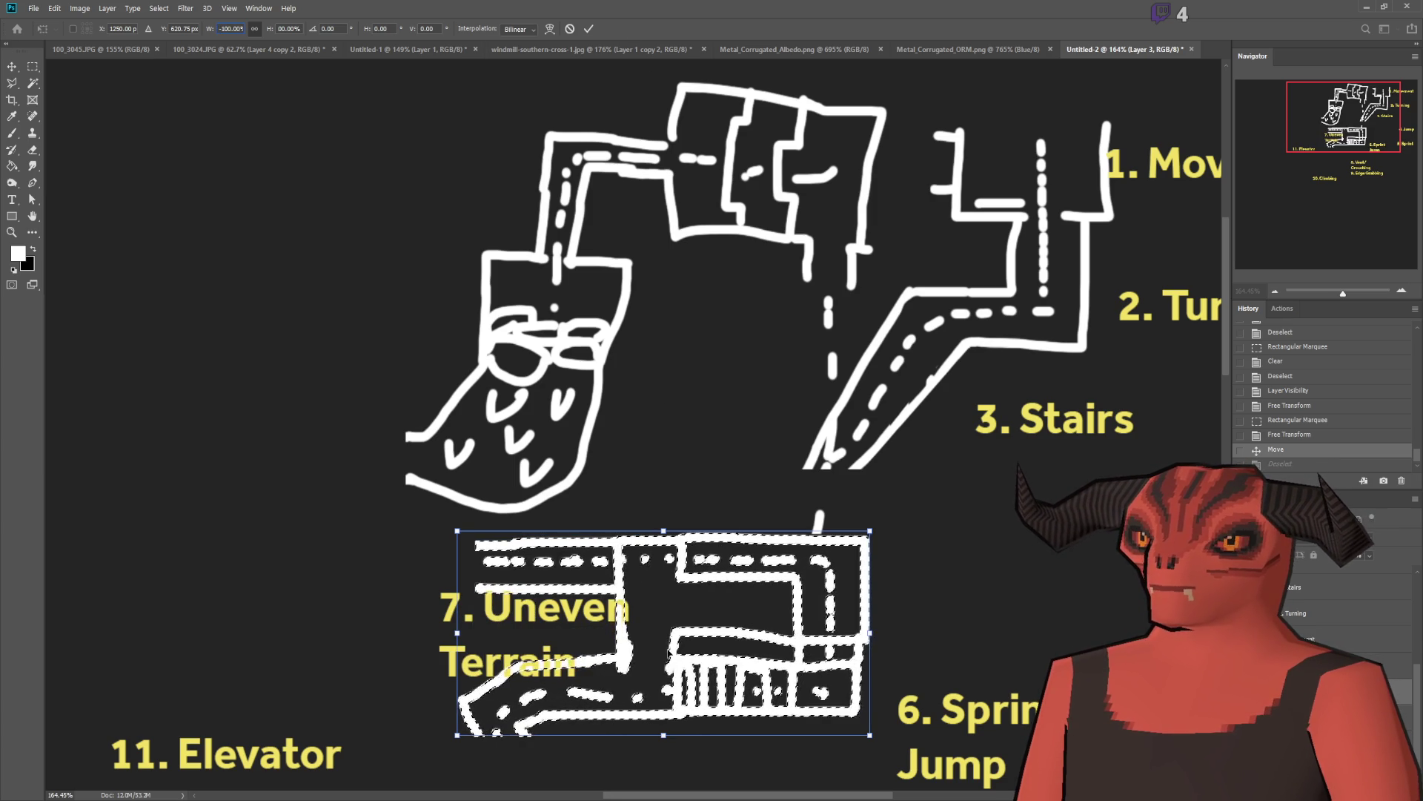
mouse_move(671, 642)
left_mouse_down()
mouse_move(197, 572)
mouse_move(149, 349)
left_mouse_up()
key("Return")
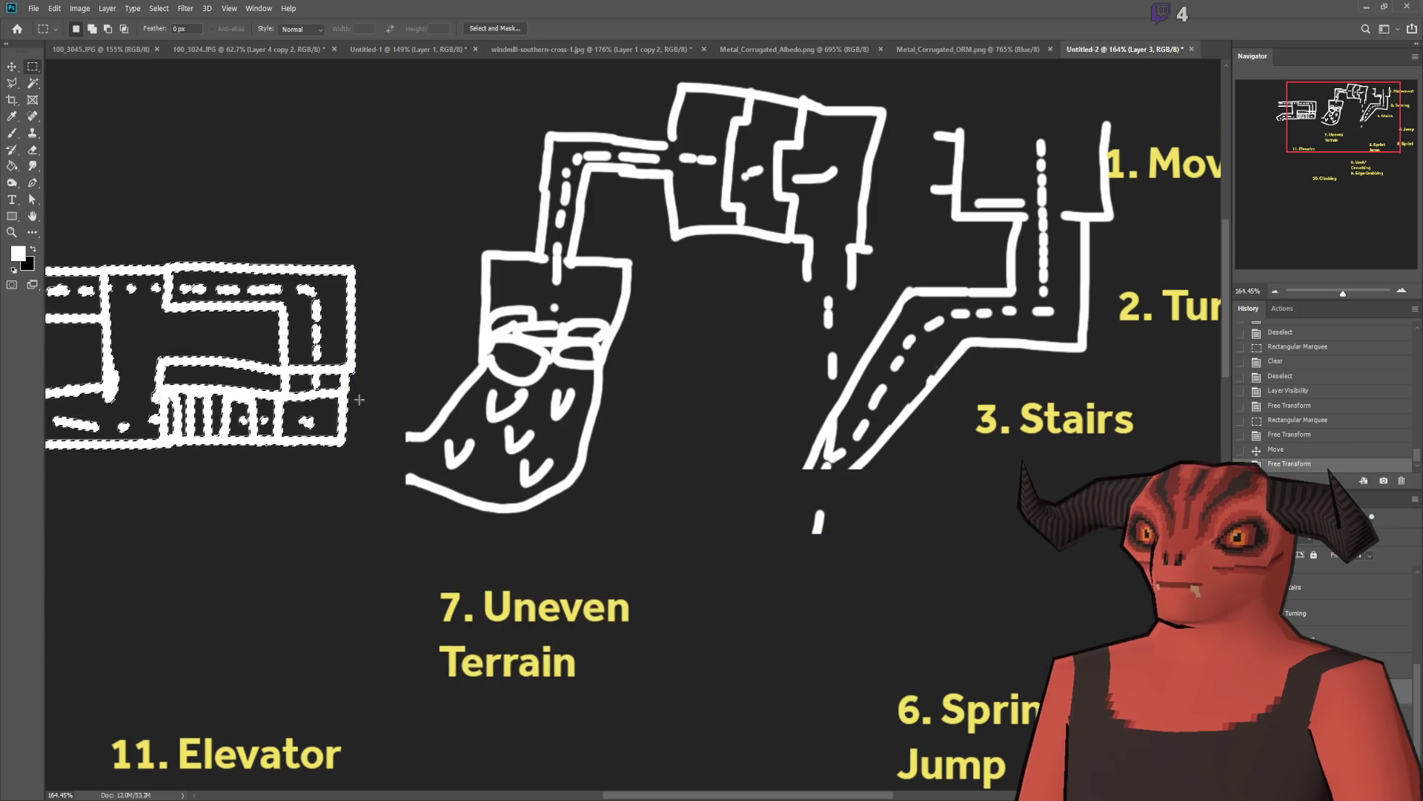
scroll(553, 465, "down", 2)
scroll(553, 465, "down", 3)
scroll(553, 465, "up", 2)
key("ctrl+d")
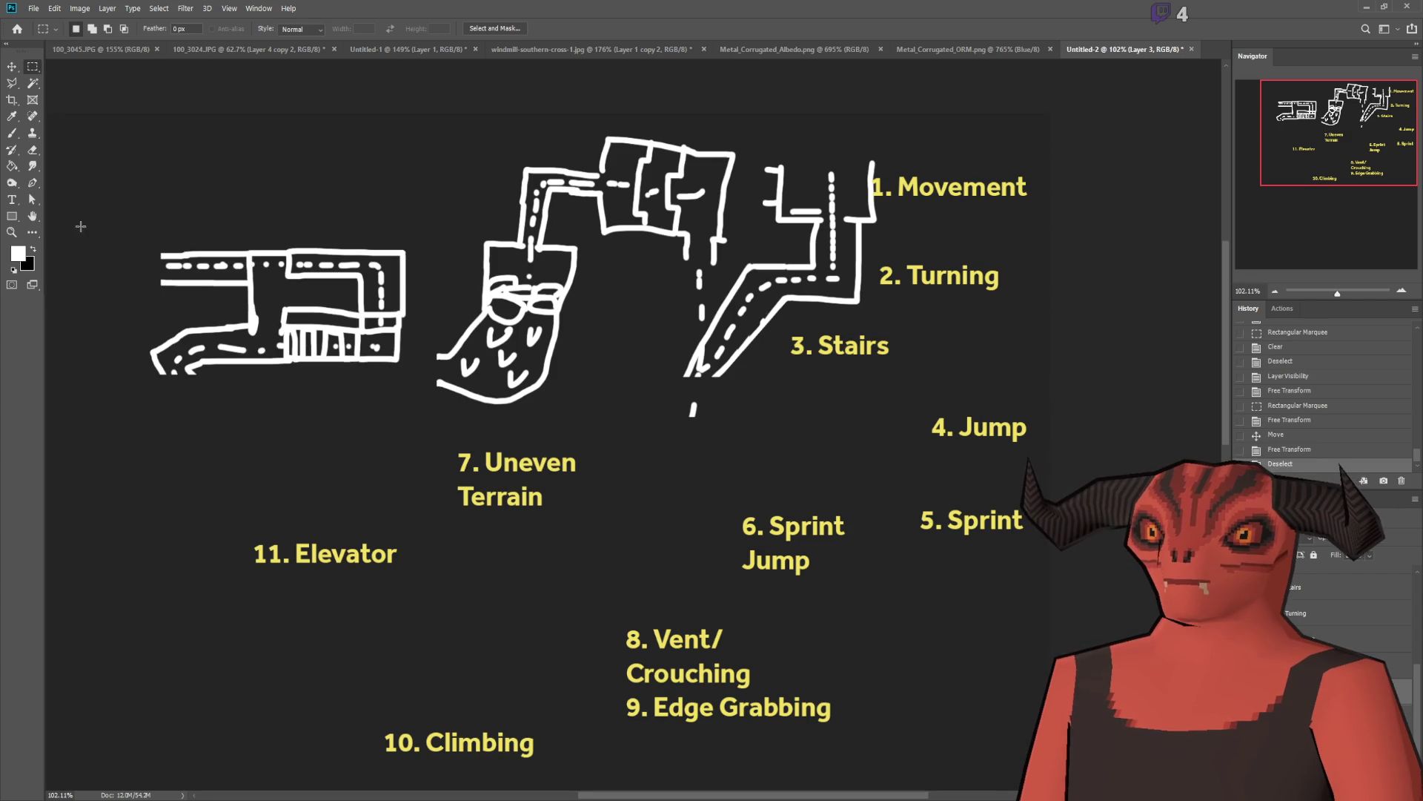
Step: On a new layer above Layer 4, brush the stairs road's two walls downward, turning the left wall left
left_click(13, 134)
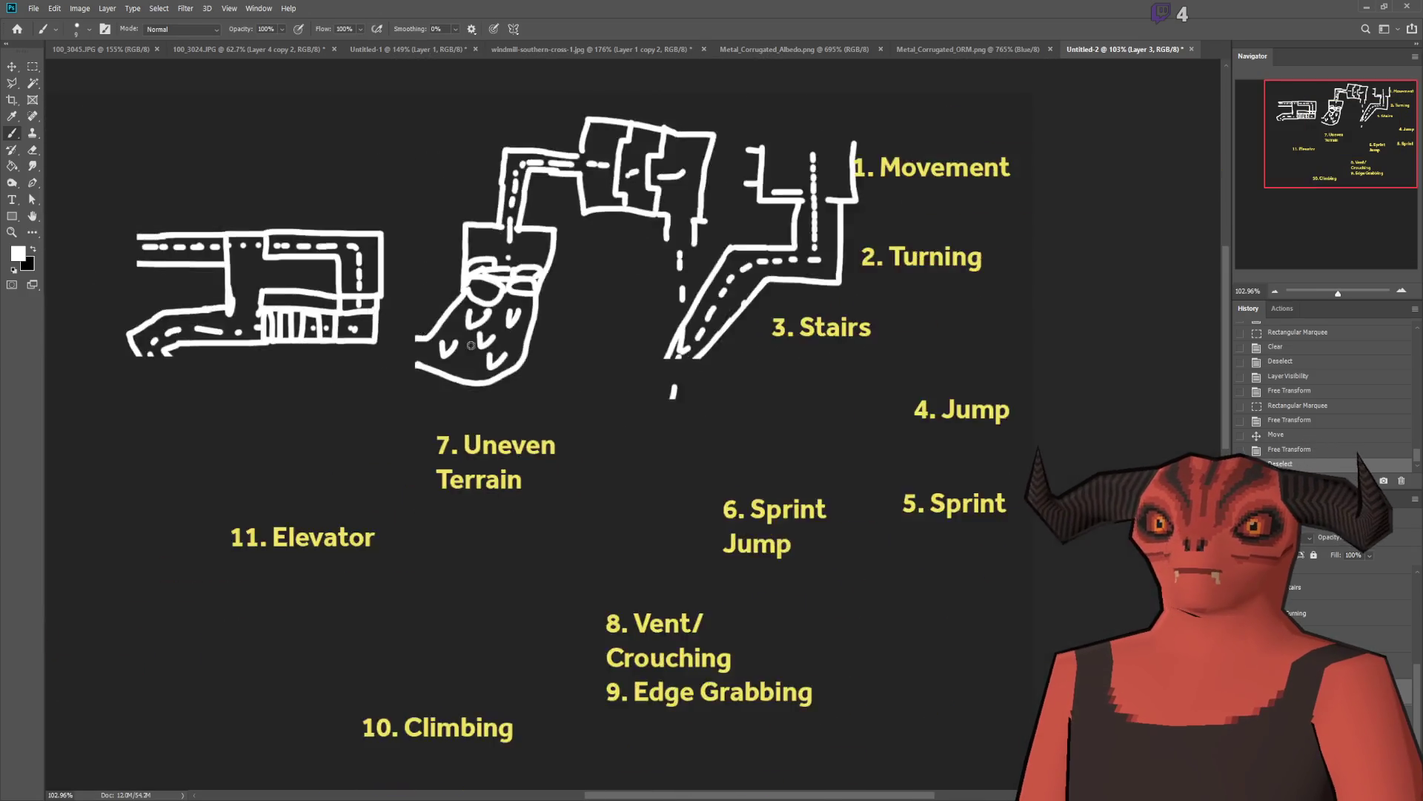
left_click(1327, 665)
key("ctrl+shift+alt+n")
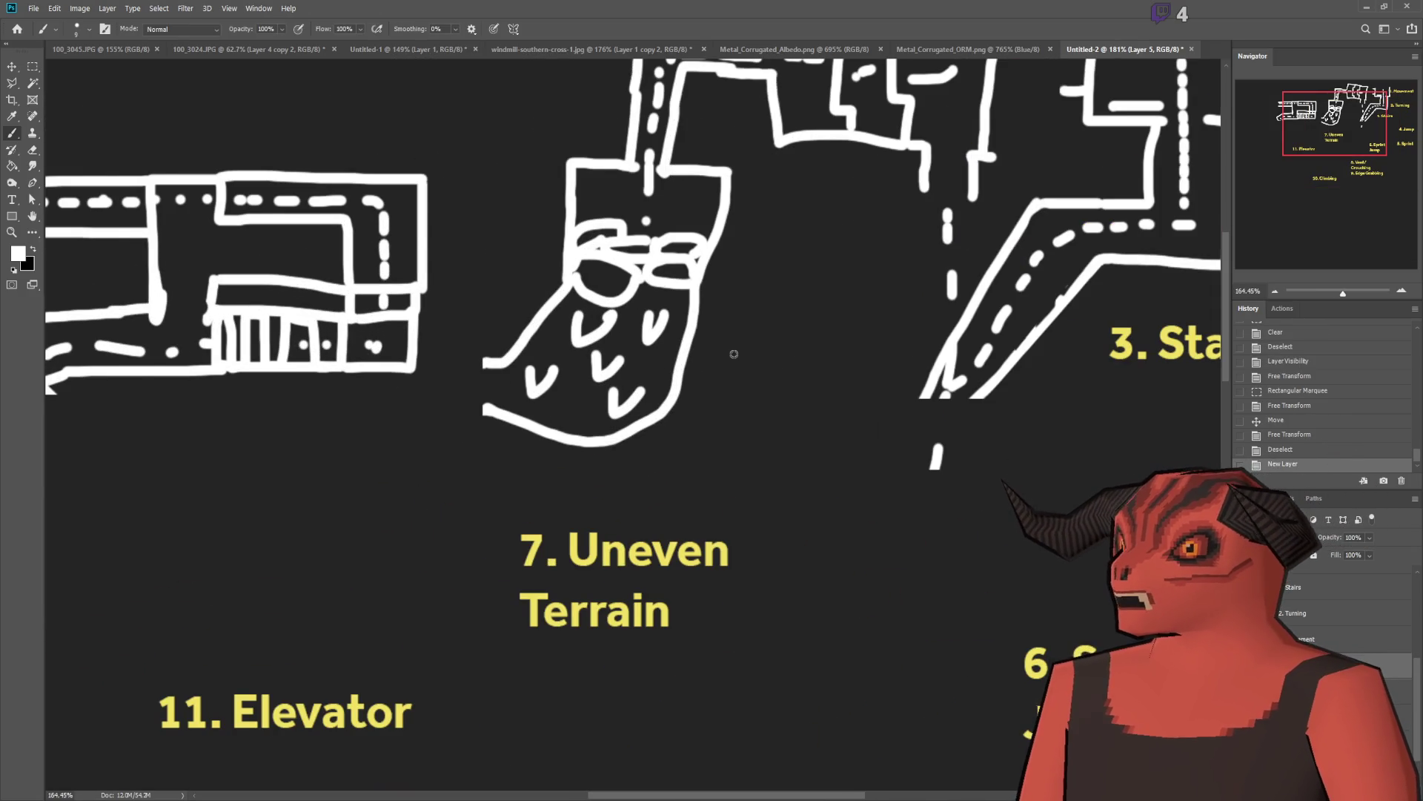
scroll(800, 397, "up", 3)
scroll(486, 403, "down", 2)
scroll(1013, 457, "down", 1)
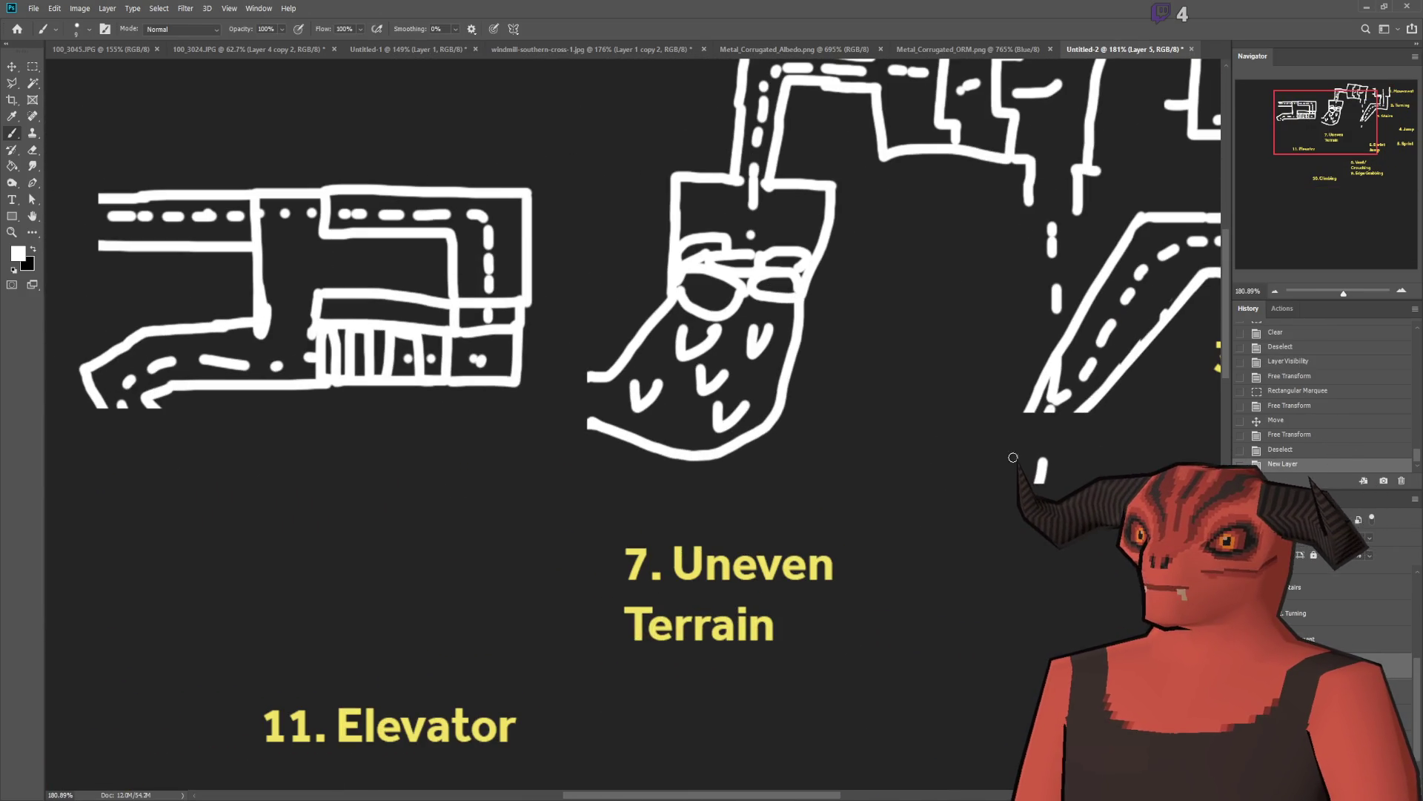
scroll(1031, 419, "down", 3)
scroll(1053, 426, "up", 3)
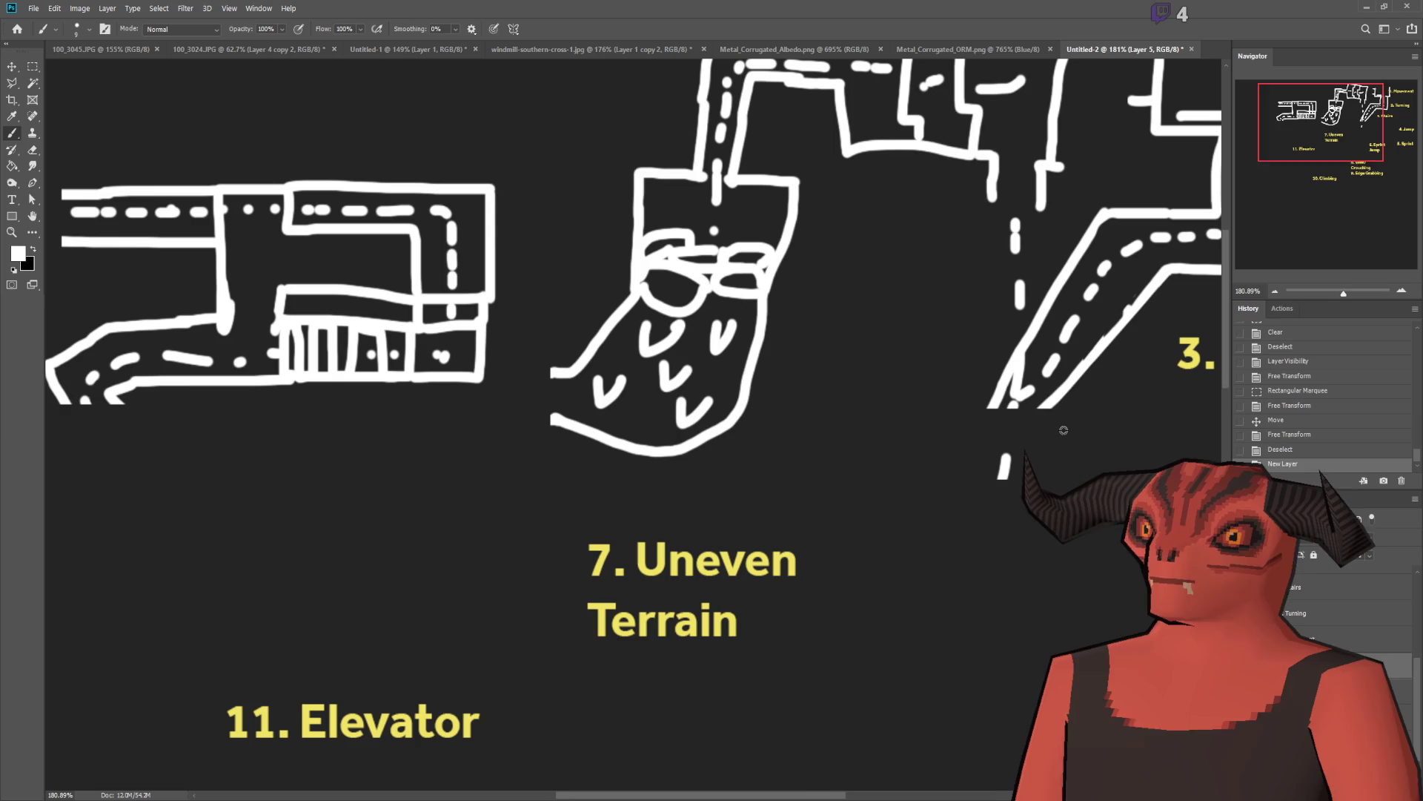
left_click_drag(999, 408, 986, 486)
left_click_drag(1041, 410, 1040, 474)
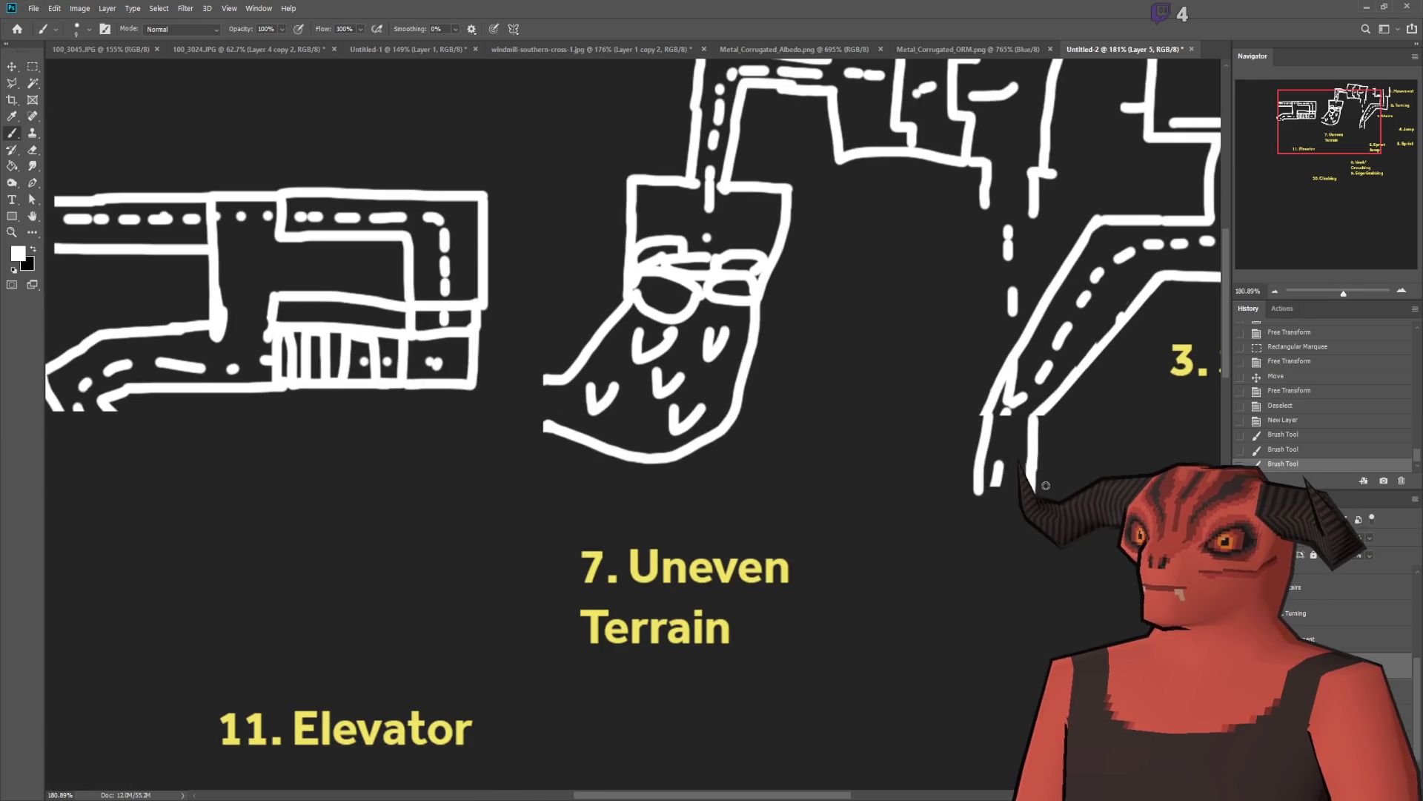
mouse_move(977, 497)
left_mouse_down()
mouse_move(873, 494)
mouse_move(868, 597)
left_mouse_up()
Step: Draw the corridor floor turning left and down below the stairs road, redoing strokes until it fits
scroll(940, 551, "up", 2)
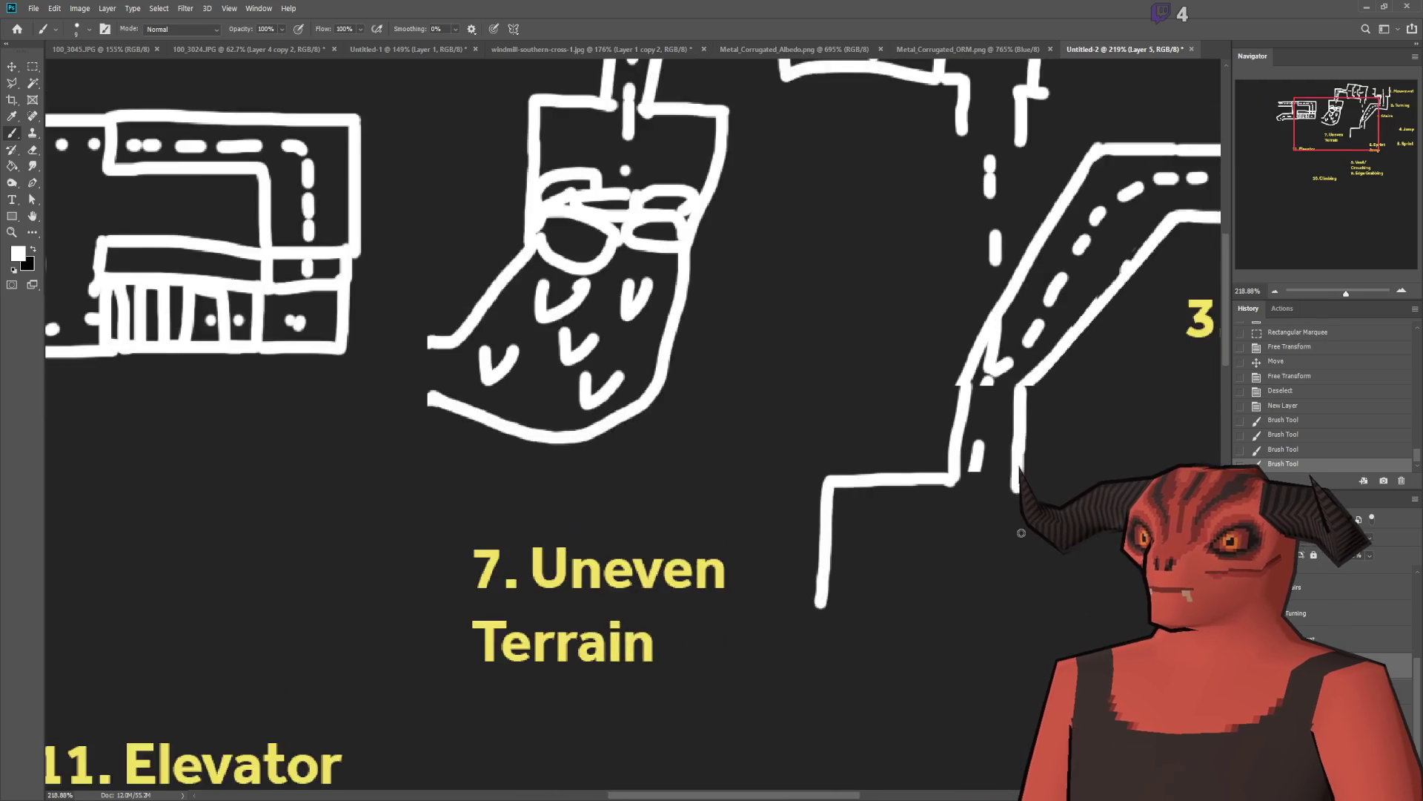
mouse_move(936, 532)
left_mouse_down()
mouse_move(1014, 539)
mouse_move(921, 671)
mouse_move(775, 674)
left_mouse_up()
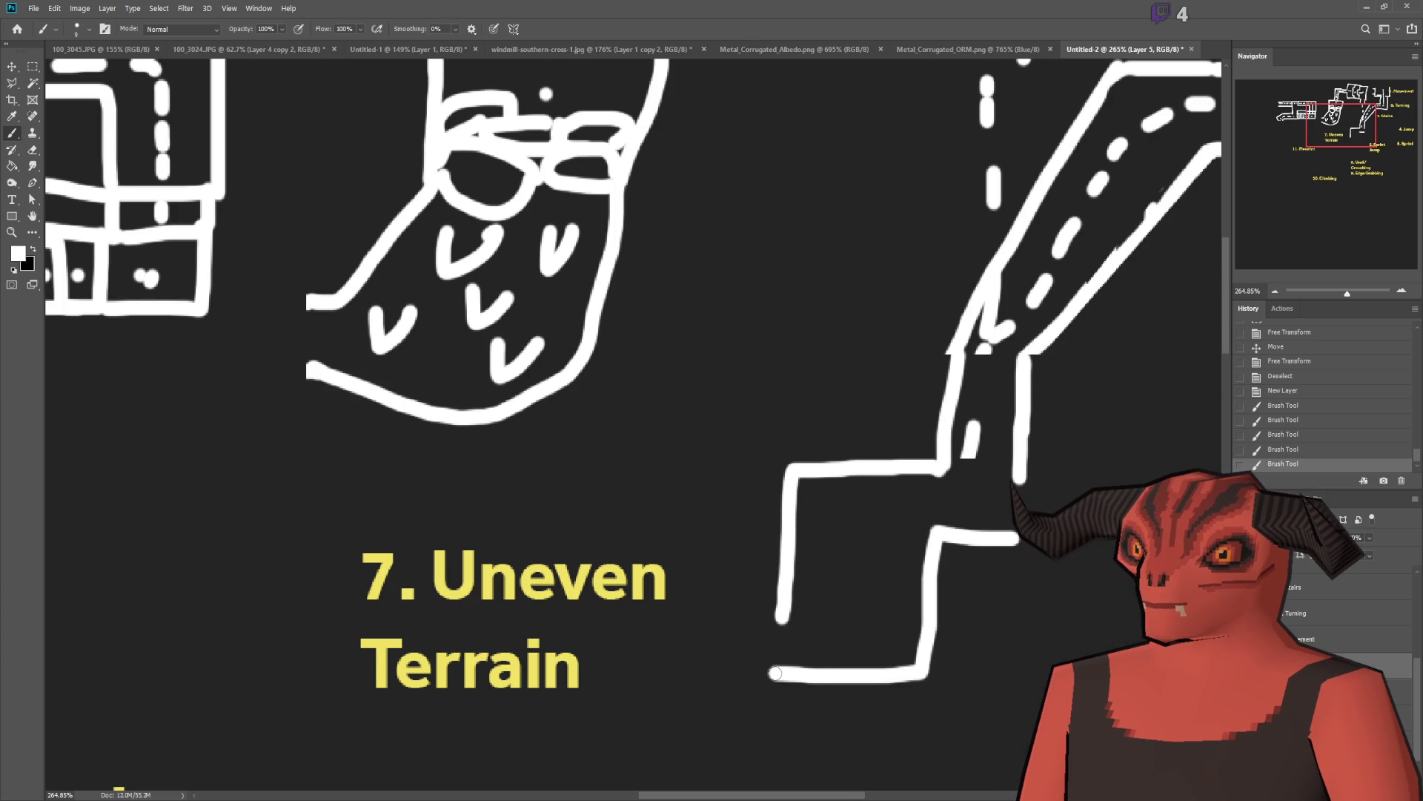
scroll(775, 673, "down", 2)
scroll(821, 619, "up", 2)
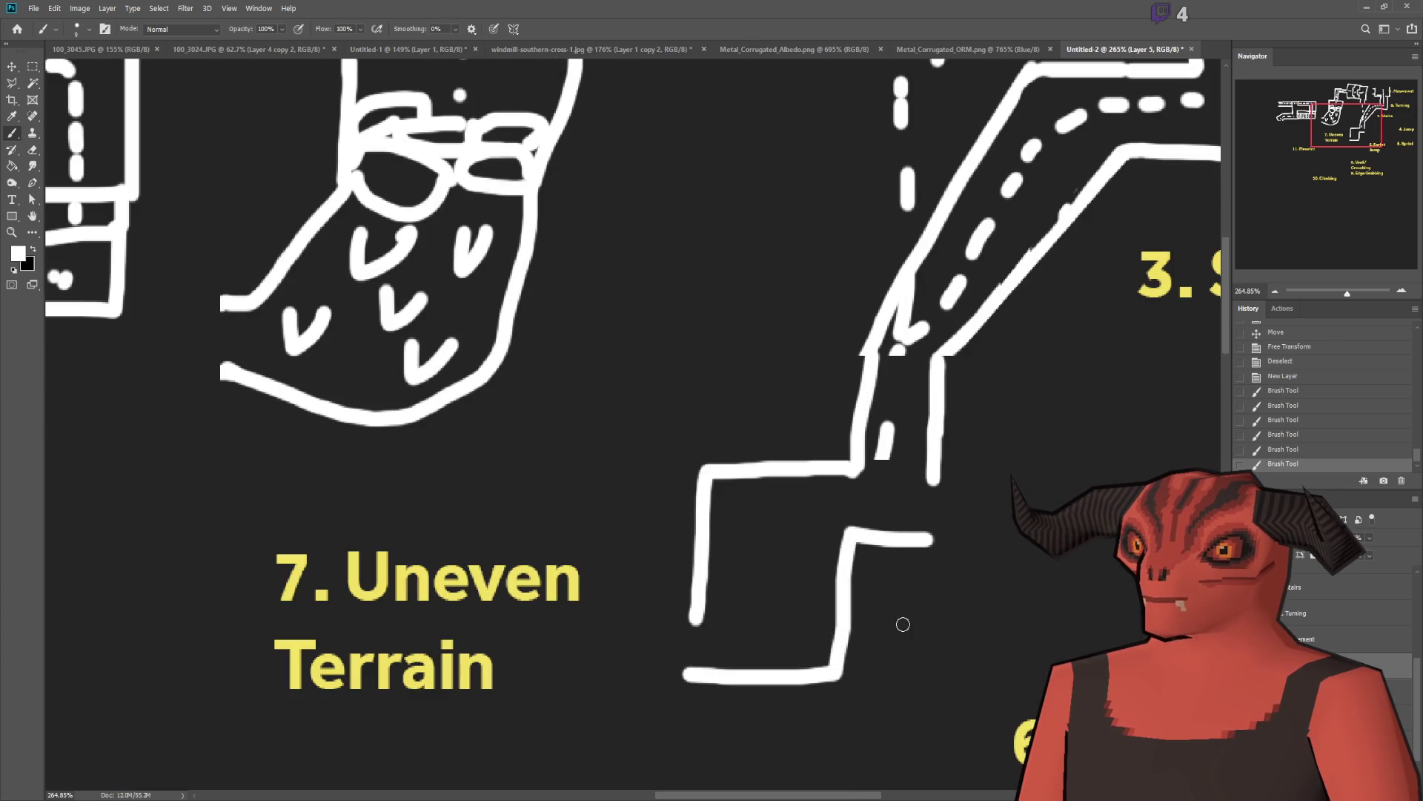
key("ctrl+z")
scroll(909, 629, "down", 2)
scroll(909, 634, "up", 2)
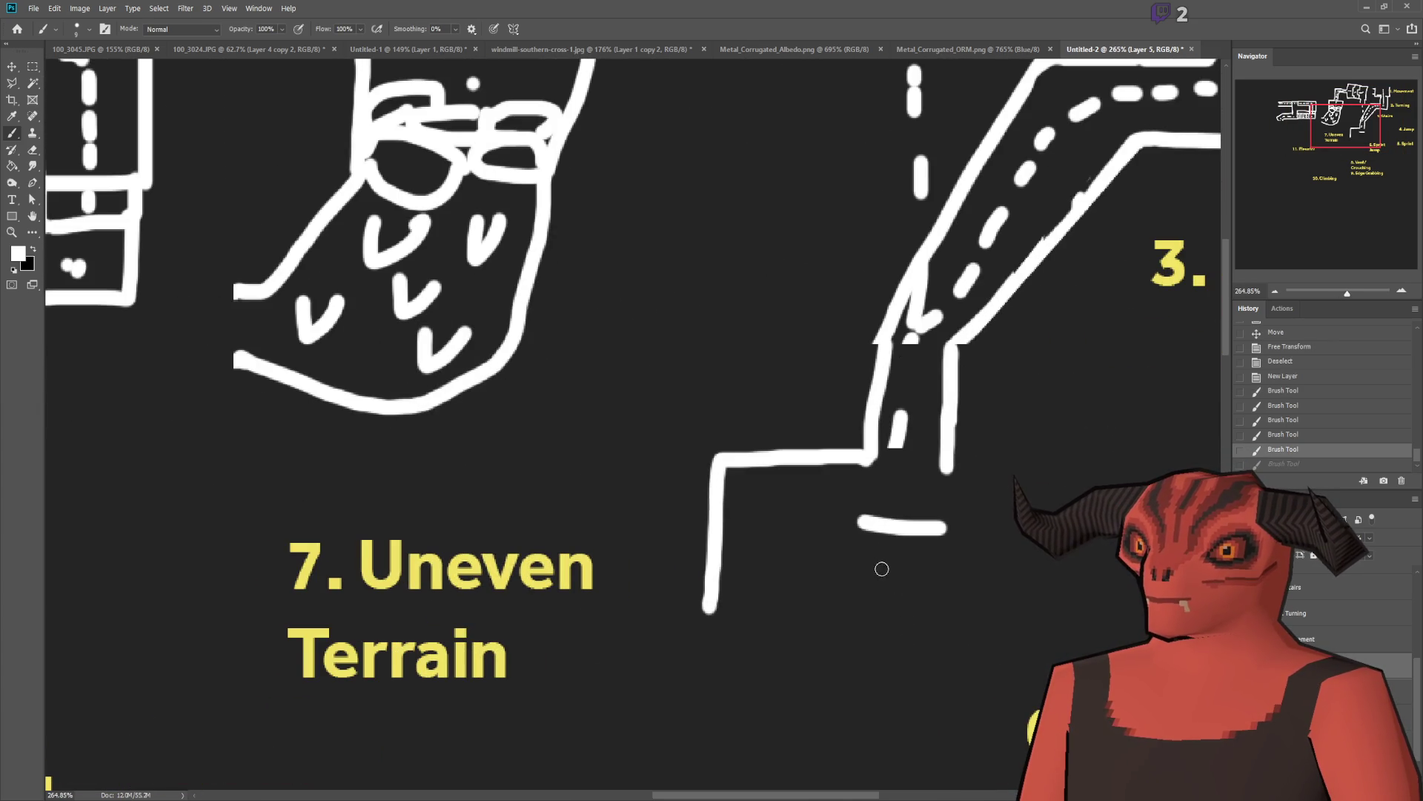
mouse_move(860, 525)
left_mouse_down()
mouse_move(858, 615)
mouse_move(871, 612)
left_mouse_up()
key("ctrl+z")
scroll(864, 564, "down", 2)
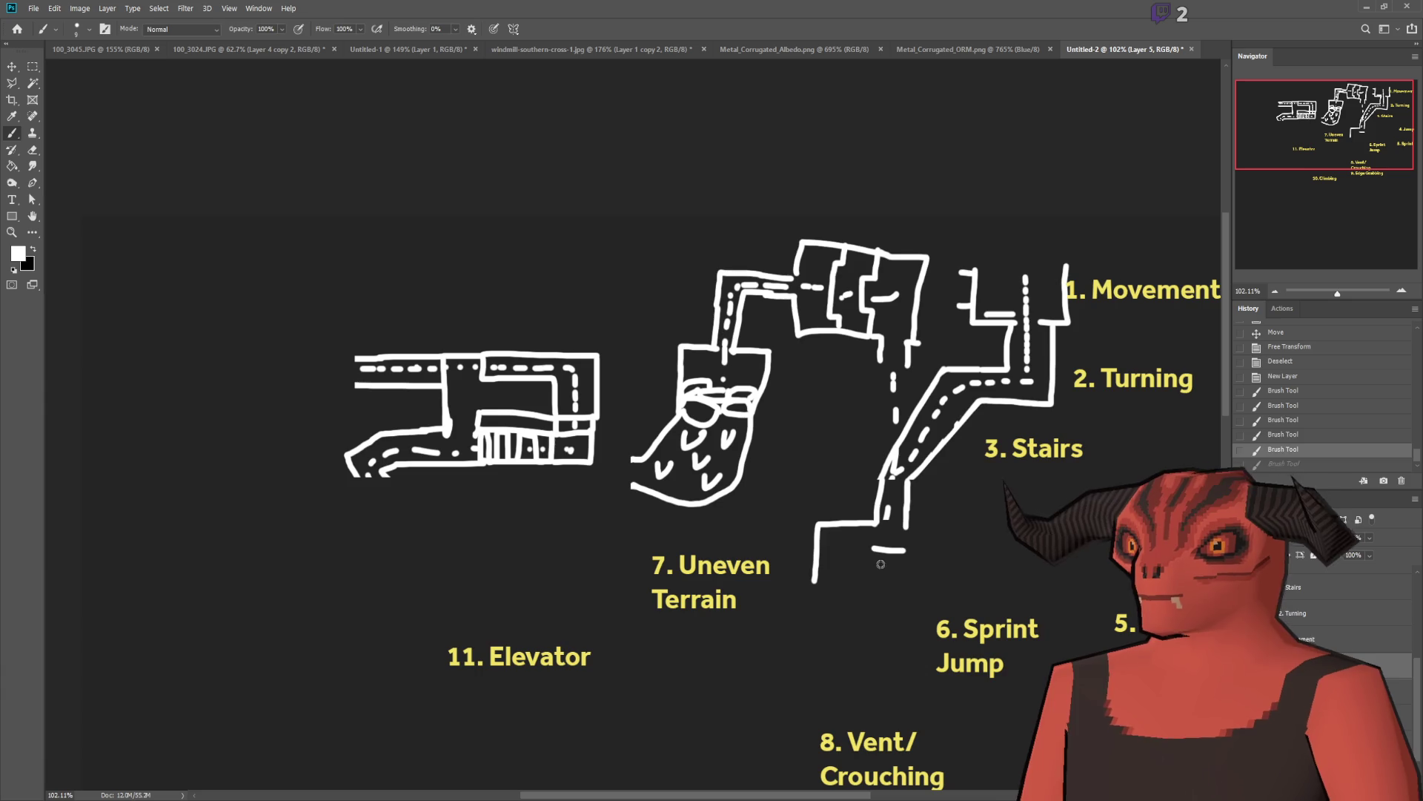
key("ctrl+z")
key("ctrl+z")
mouse_move(881, 524)
left_mouse_down()
mouse_move(776, 526)
mouse_move(772, 612)
left_mouse_up()
scroll(846, 581, "up", 3)
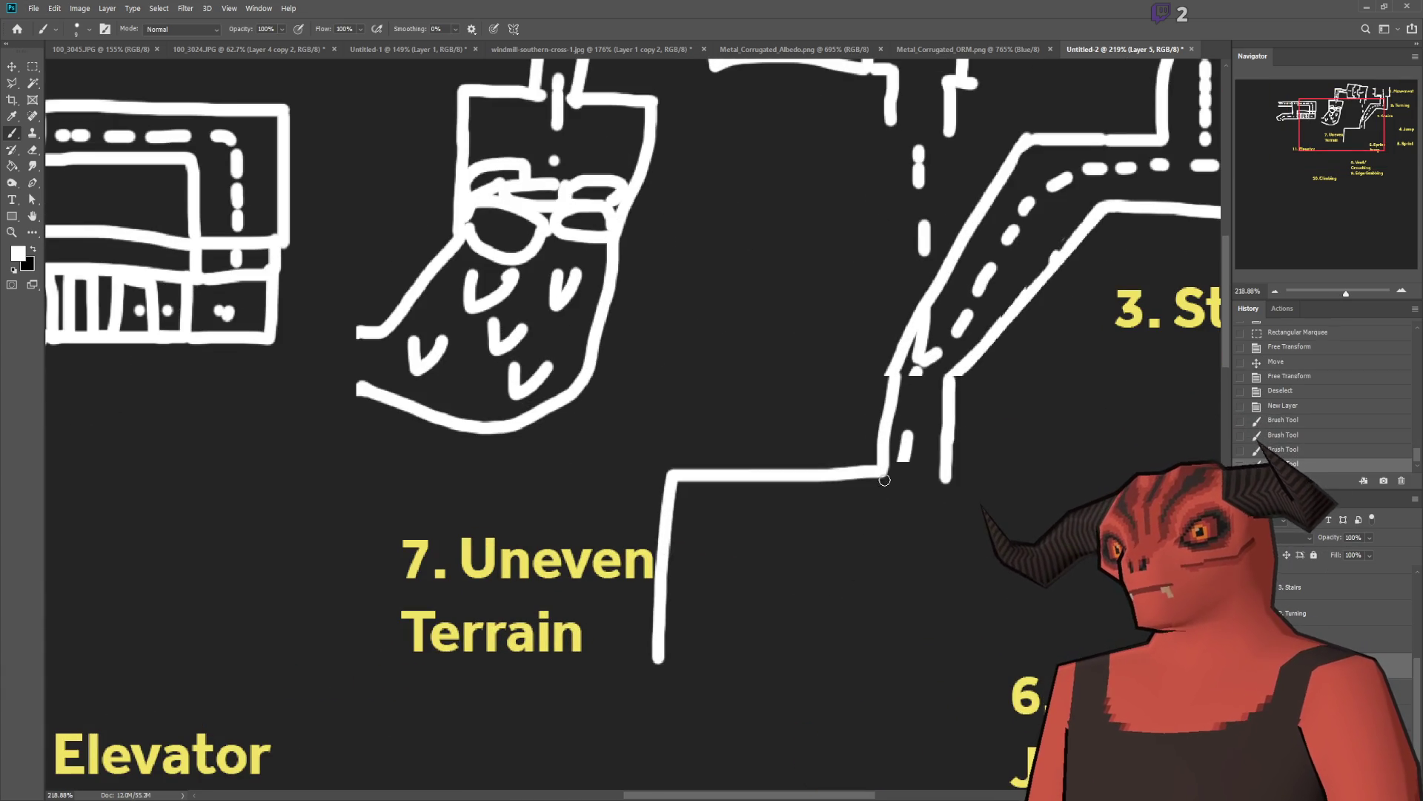
key("ctrl+shift+z")
key("ctrl+shift+z")
key("ctrl+shift+z")
Step: Erase overlapping lines where the corridors meet and open the slope's edge into the new corridor
key("e")
mouse_move(667, 482)
left_mouse_down()
mouse_move(731, 479)
mouse_move(677, 499)
left_mouse_up()
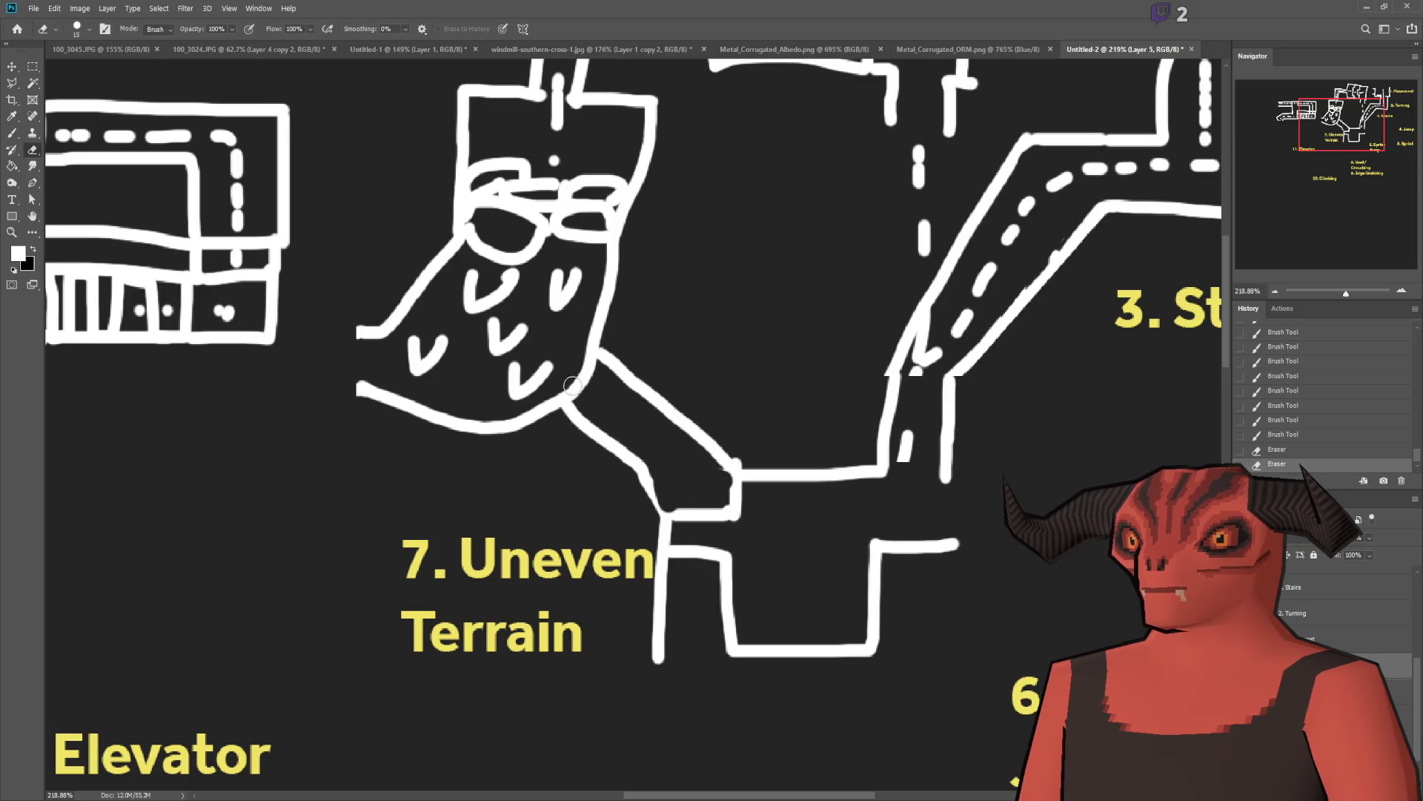
mouse_move(565, 364)
left_mouse_down()
mouse_move(575, 400)
mouse_move(588, 371)
left_mouse_up()
left_click(11, 132)
left_click_drag(380, 326, 387, 406)
left_click(32, 149)
mouse_move(375, 331)
left_mouse_down()
mouse_move(356, 332)
mouse_move(371, 400)
left_mouse_up()
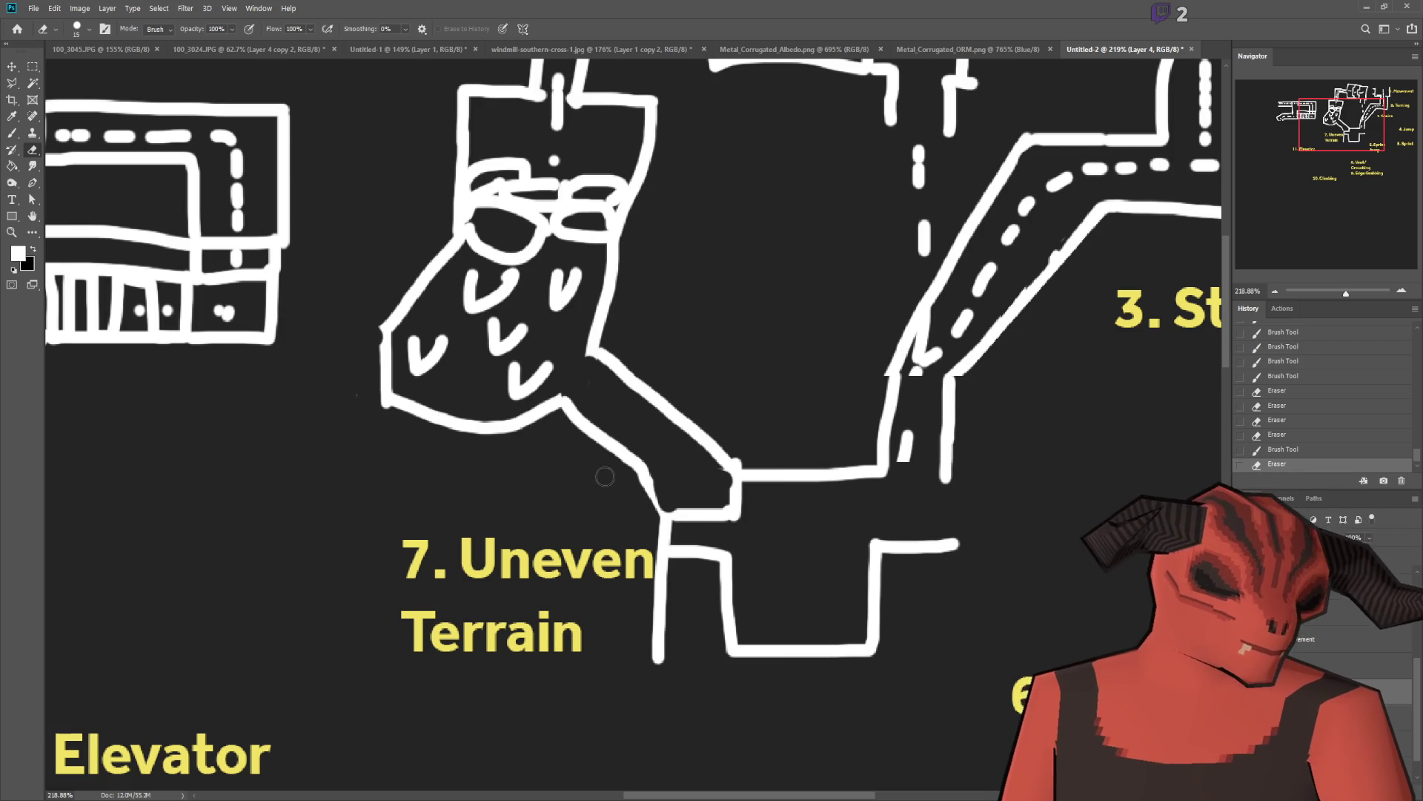
Step: Scroll the map down toward the Uneven Terrain slope
scroll(943, 496, "down", 1)
Step: Undo an accidental erase near the sunken room
scroll(943, 496, "down", 3)
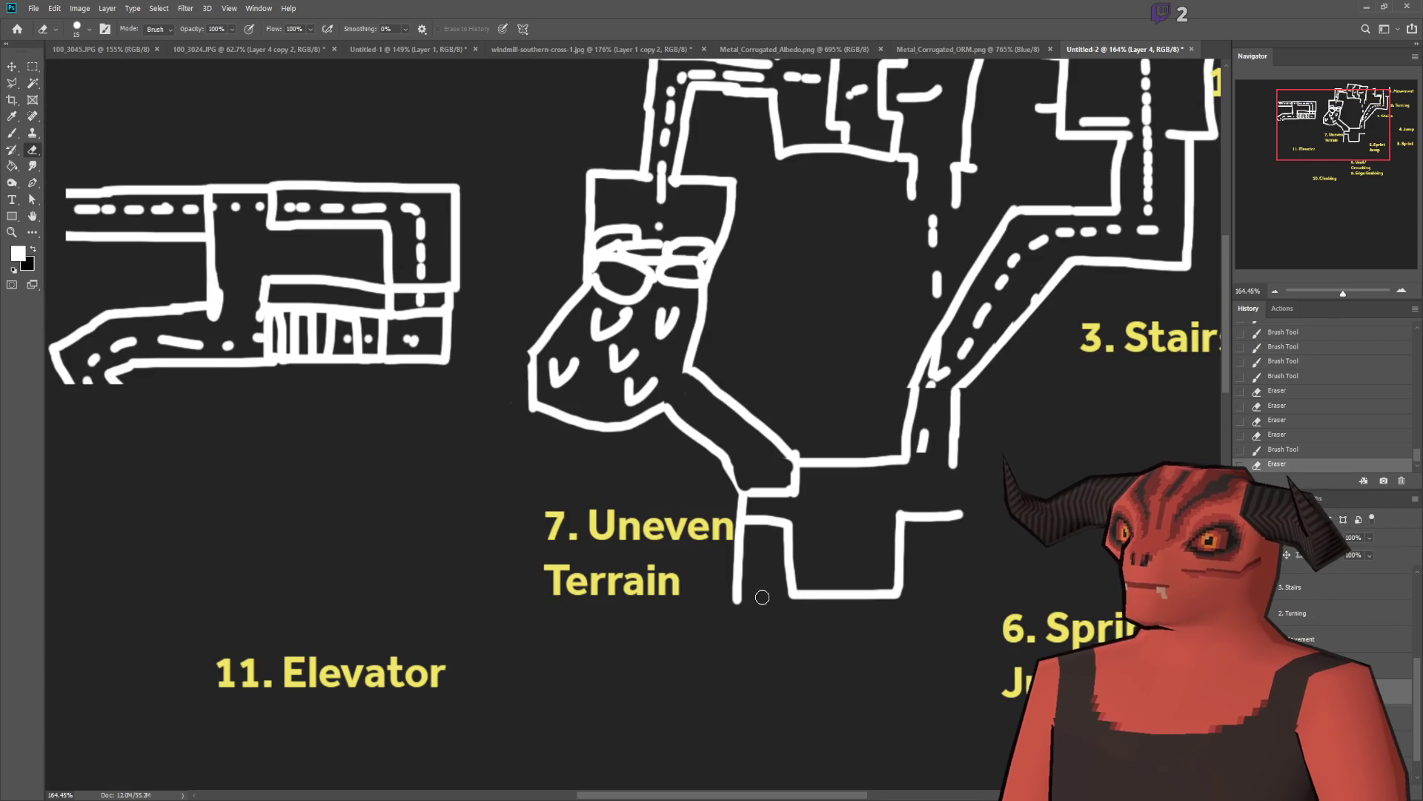
scroll(761, 608, "up", 4)
left_click(648, 583)
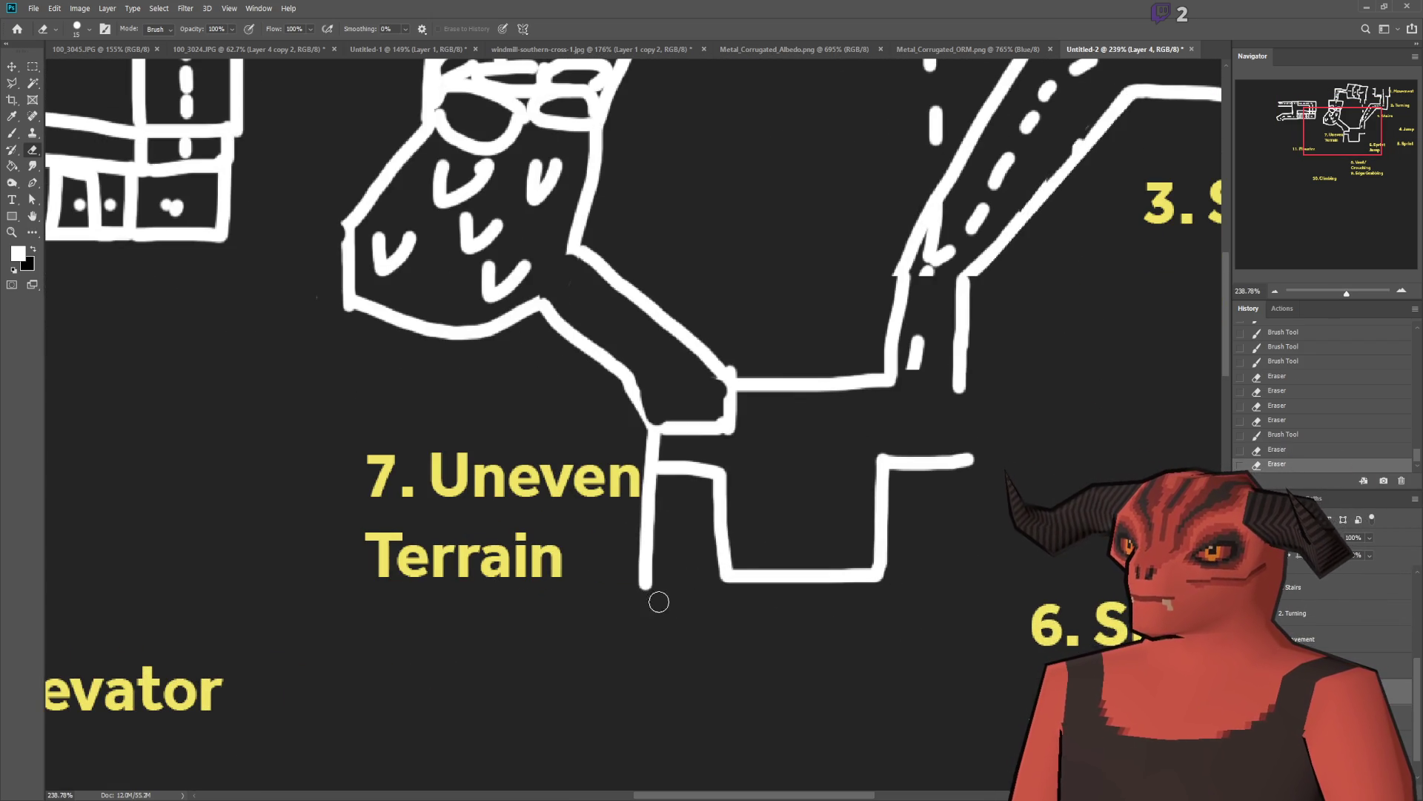
key("ctrl+z")
Step: On a new layer, close the room's bottom and right walls and draw step lines on its right side
left_click(12, 134)
key("ctrl+shift+alt+n")
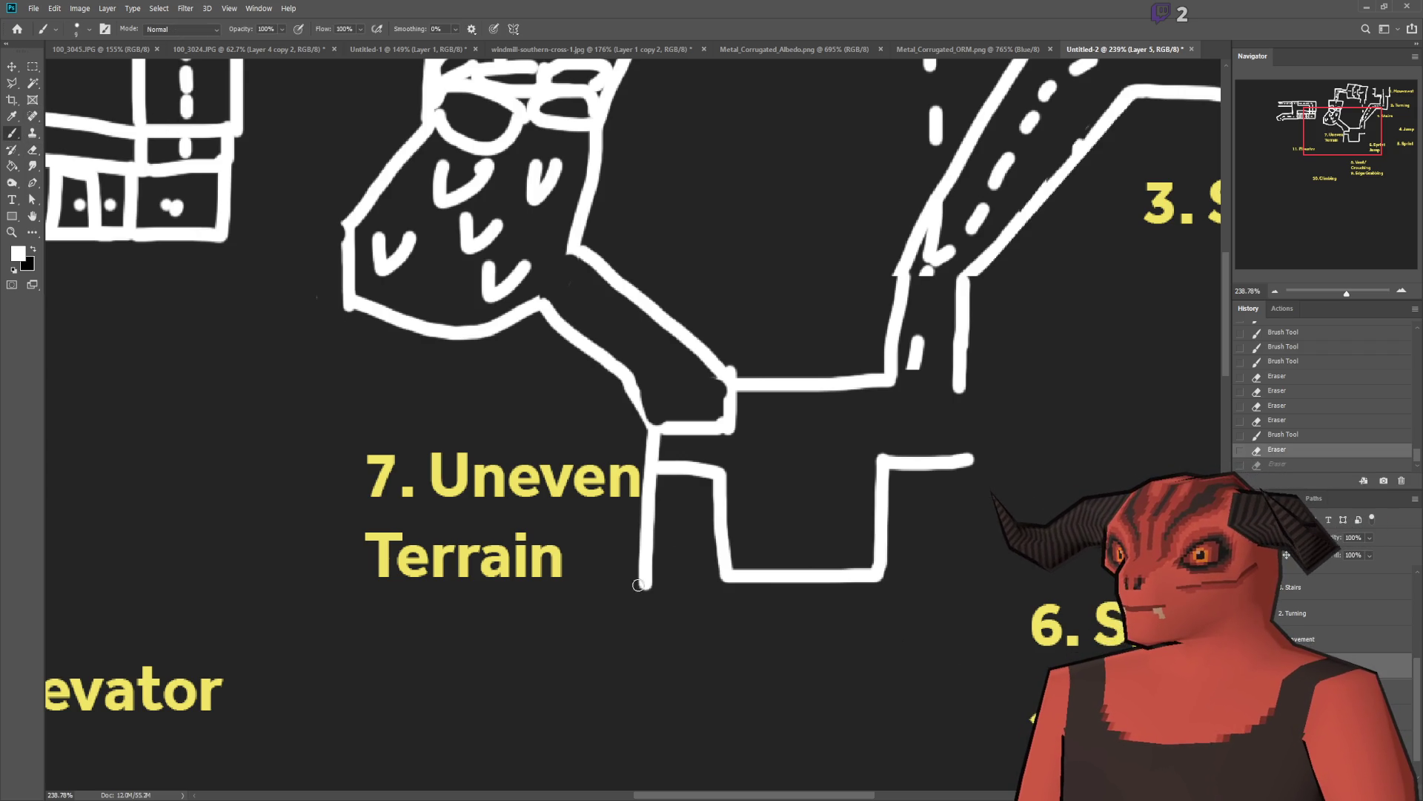
mouse_move(645, 583)
left_mouse_down()
mouse_move(671, 671)
mouse_move(967, 671)
mouse_move(978, 608)
mouse_move(964, 458)
left_mouse_up()
left_click_drag(893, 495, 1021, 496)
left_click_drag(874, 526, 953, 527)
mouse_move(873, 567)
left_mouse_down()
mouse_move(1007, 571)
mouse_move(865, 689)
left_mouse_up()
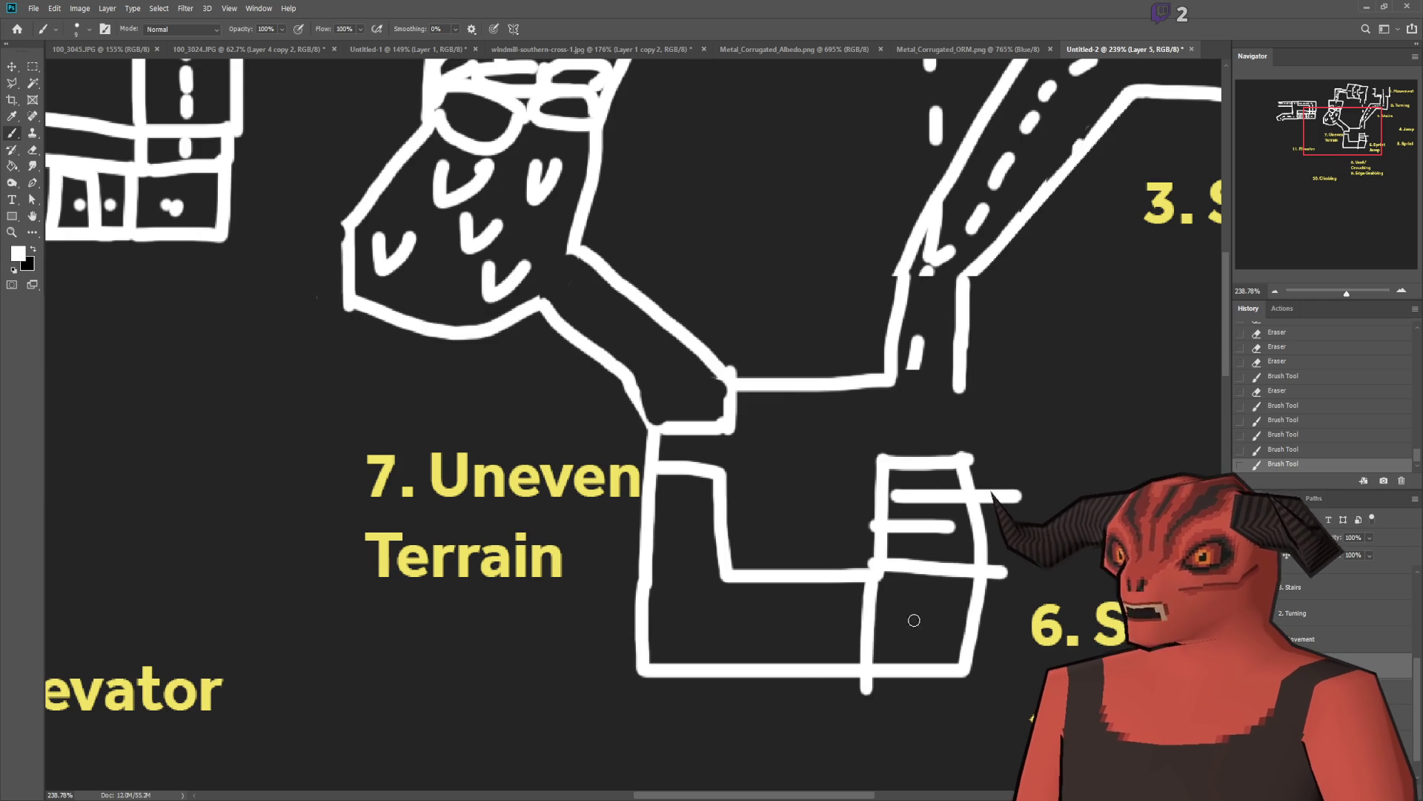
scroll(914, 620, "down", 1)
key("ctrl+z")
key("ctrl+shift+z")
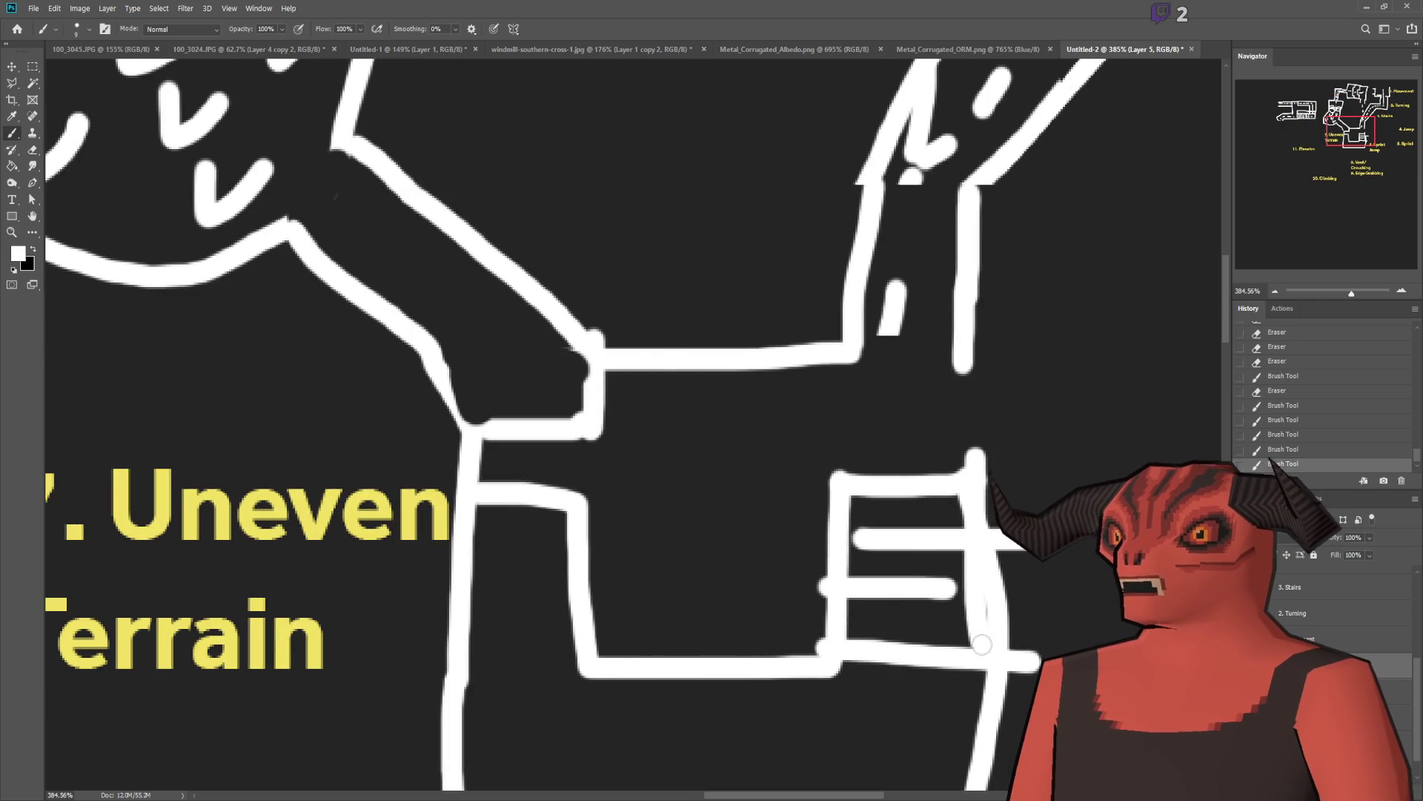
Step: Zoom out to review the closed room and its stairs on the map
scroll(947, 445, "down", 3)
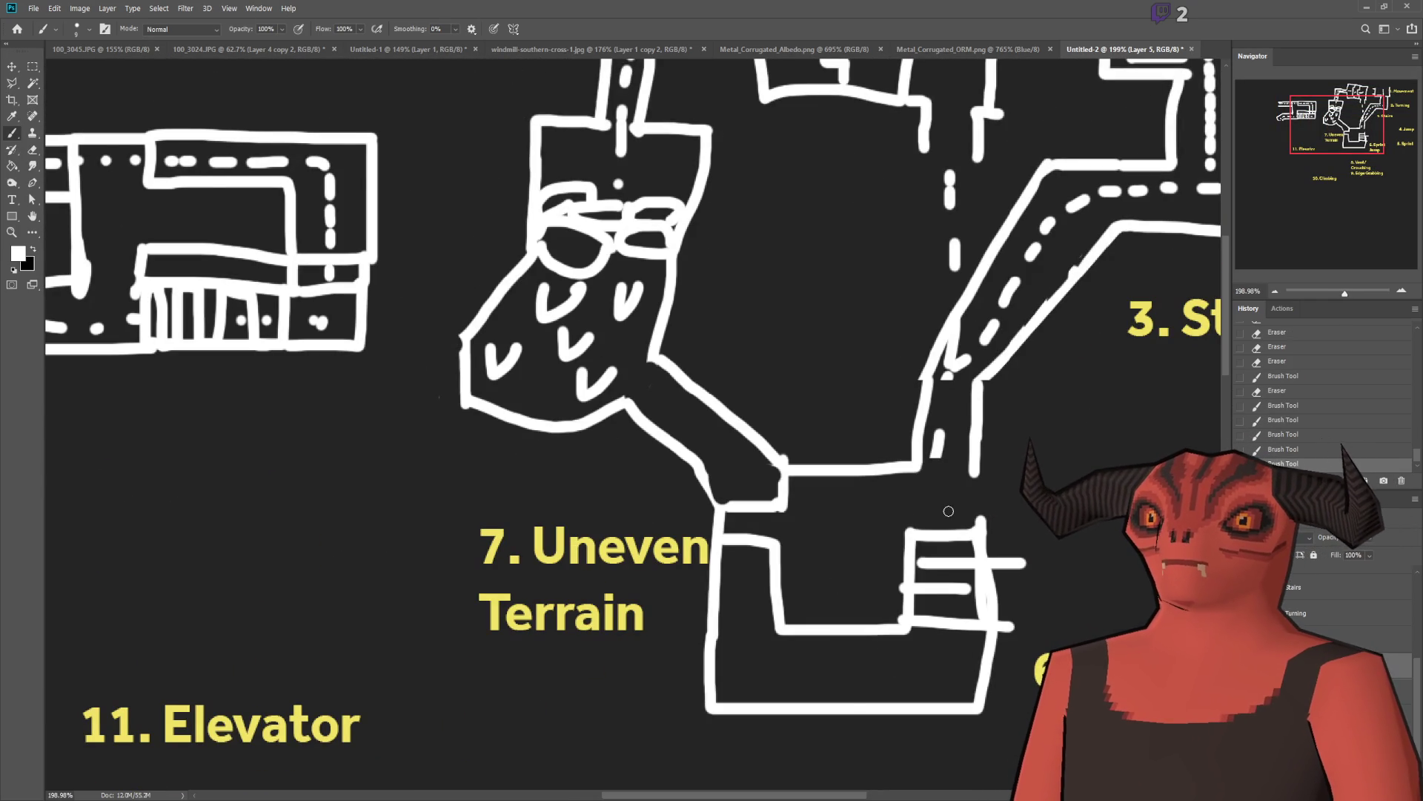
scroll(949, 483, "down", 2)
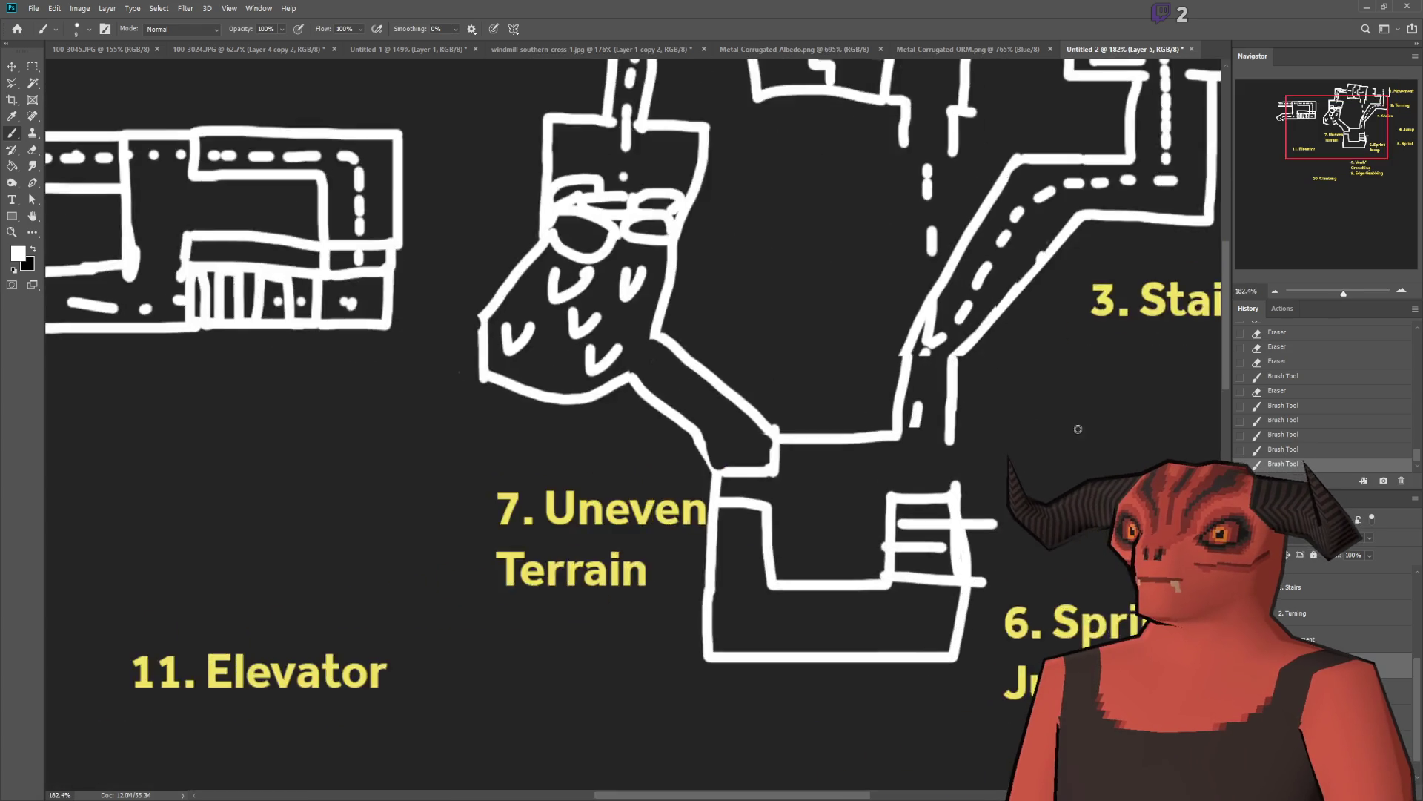
scroll(852, 423, "up", 2)
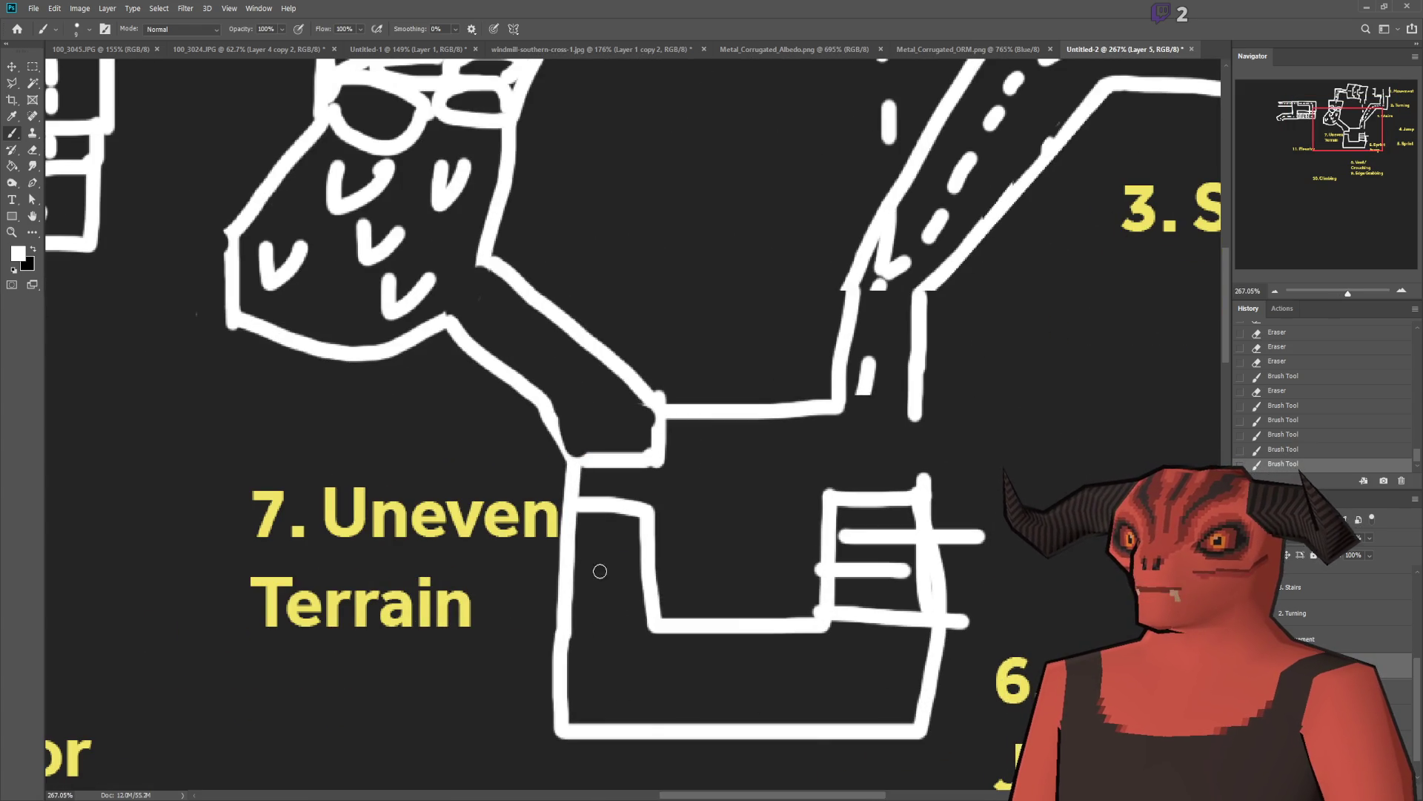
scroll(612, 672, "down", 4)
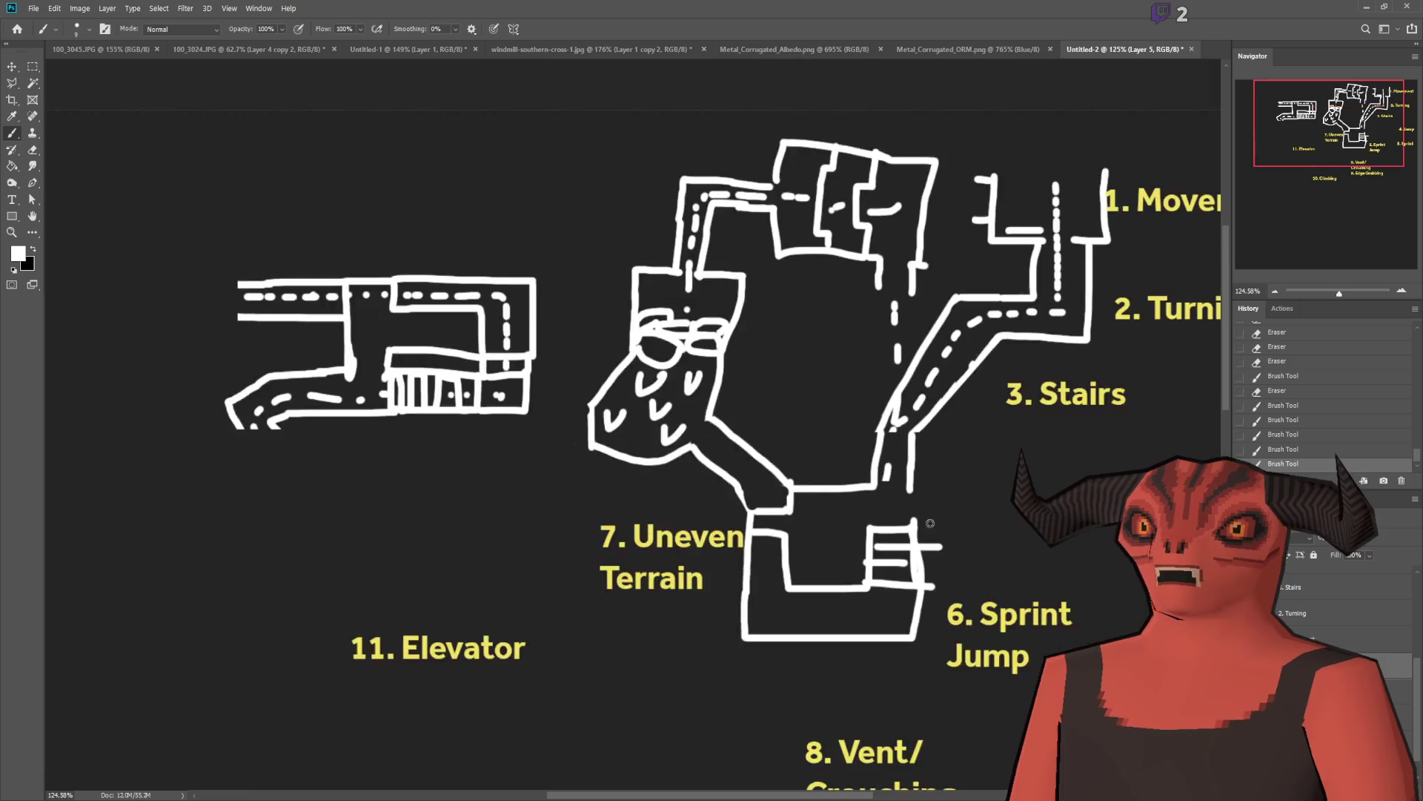
scroll(737, 574, "up", 3)
scroll(738, 574, "down", 1)
scroll(738, 574, "up", 3)
scroll(740, 582, "down", 4)
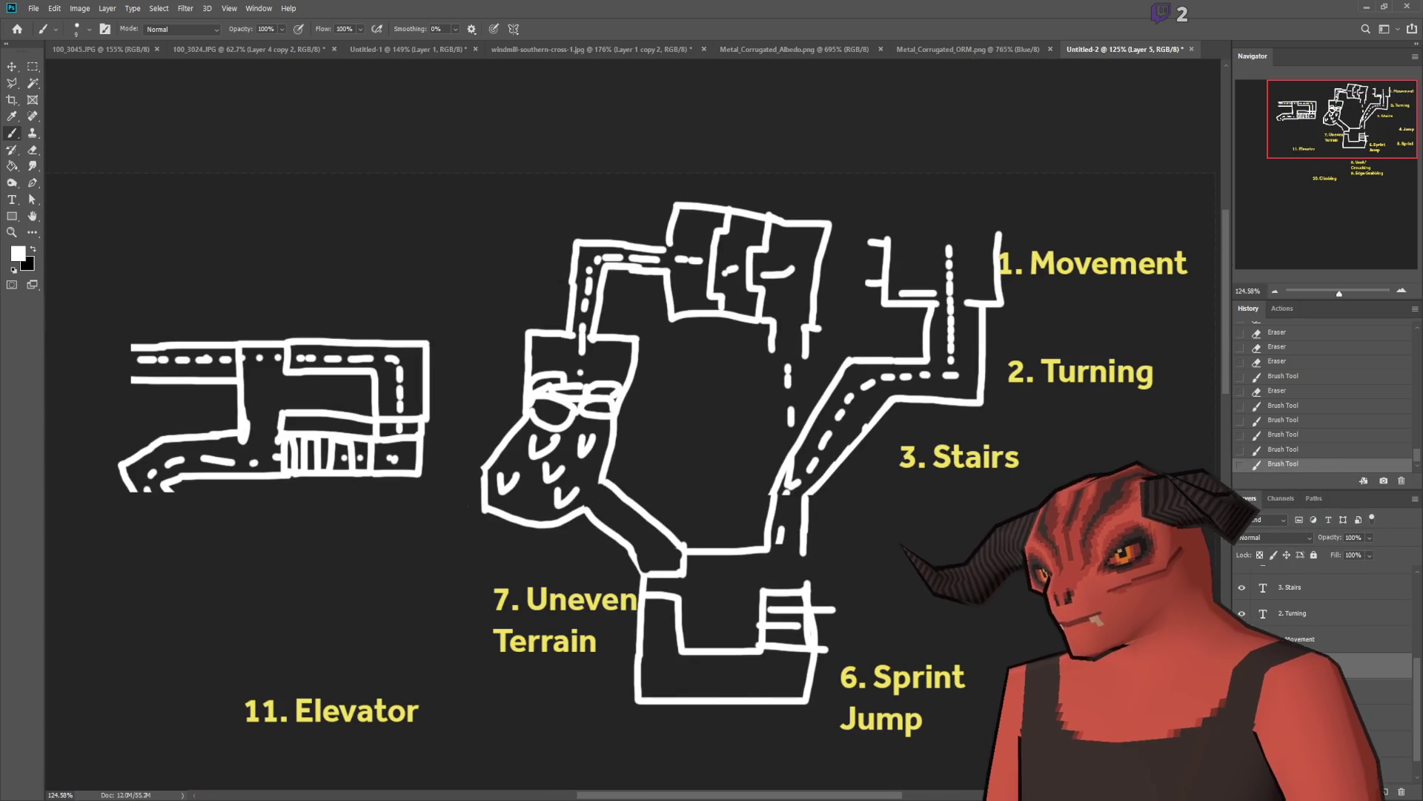
Step: Move the 5. Sprint label to the central room and renumber it 4. Sprint
key("v")
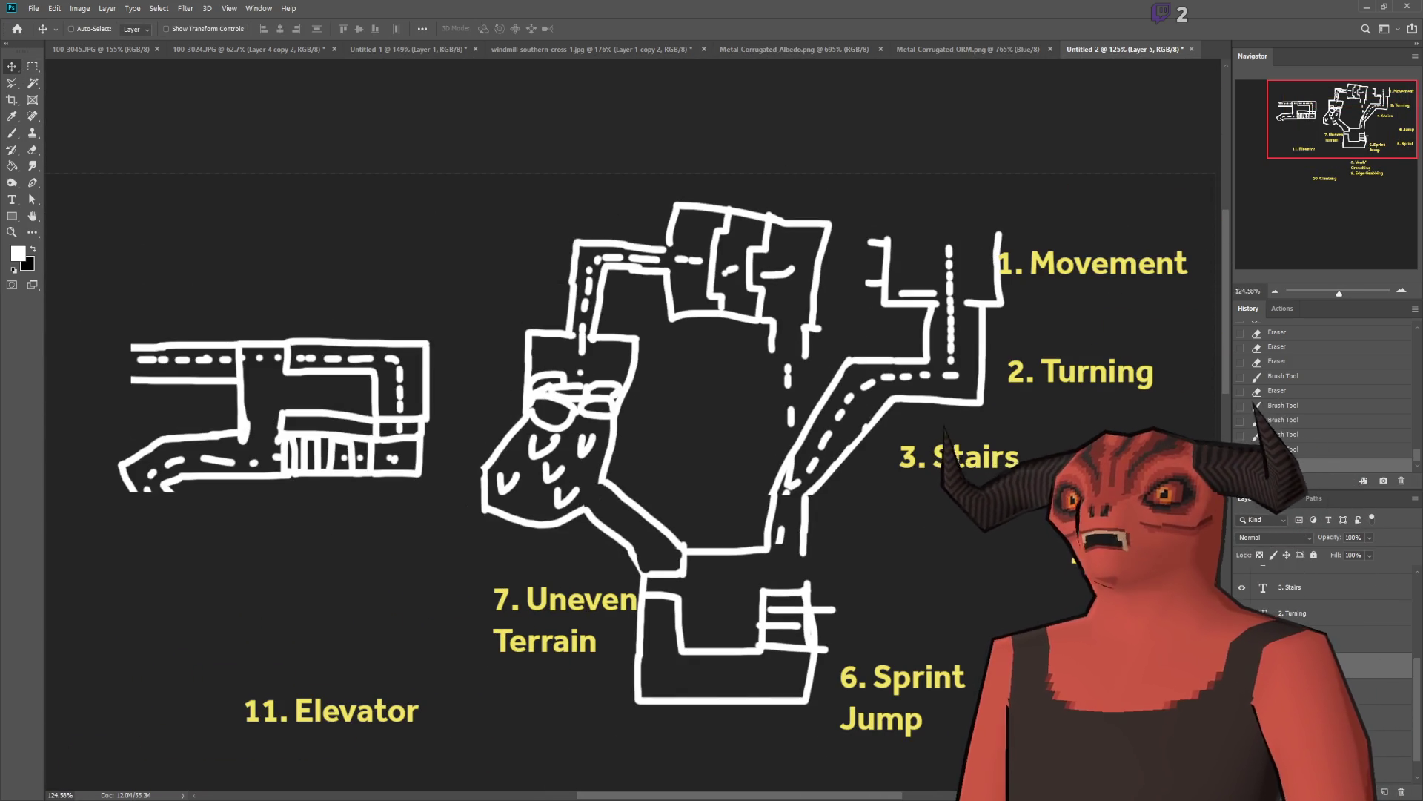
left_click(1313, 691)
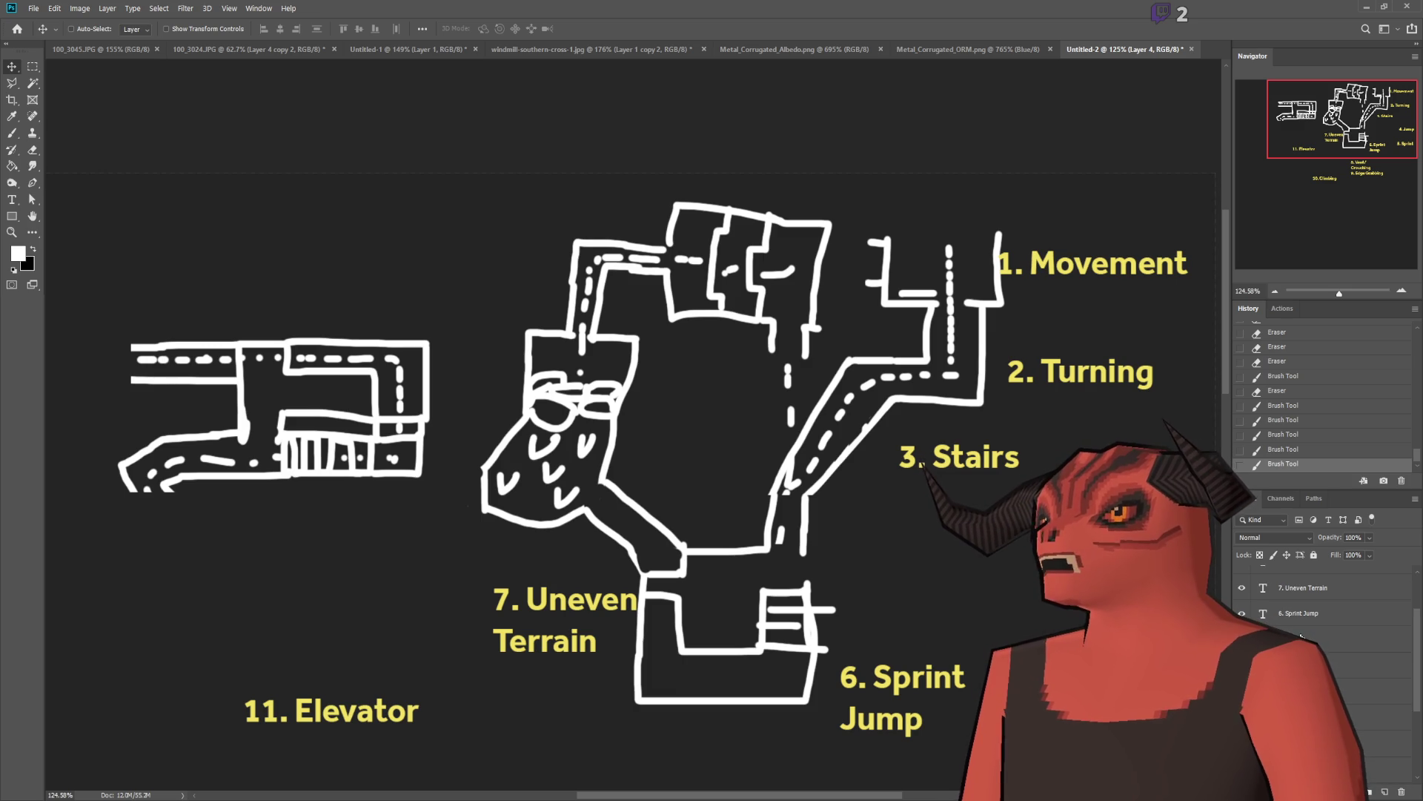
left_click(1301, 636)
mouse_move(1025, 628)
left_mouse_down()
mouse_move(736, 454)
mouse_move(791, 482)
mouse_move(657, 332)
mouse_move(645, 337)
left_mouse_up()
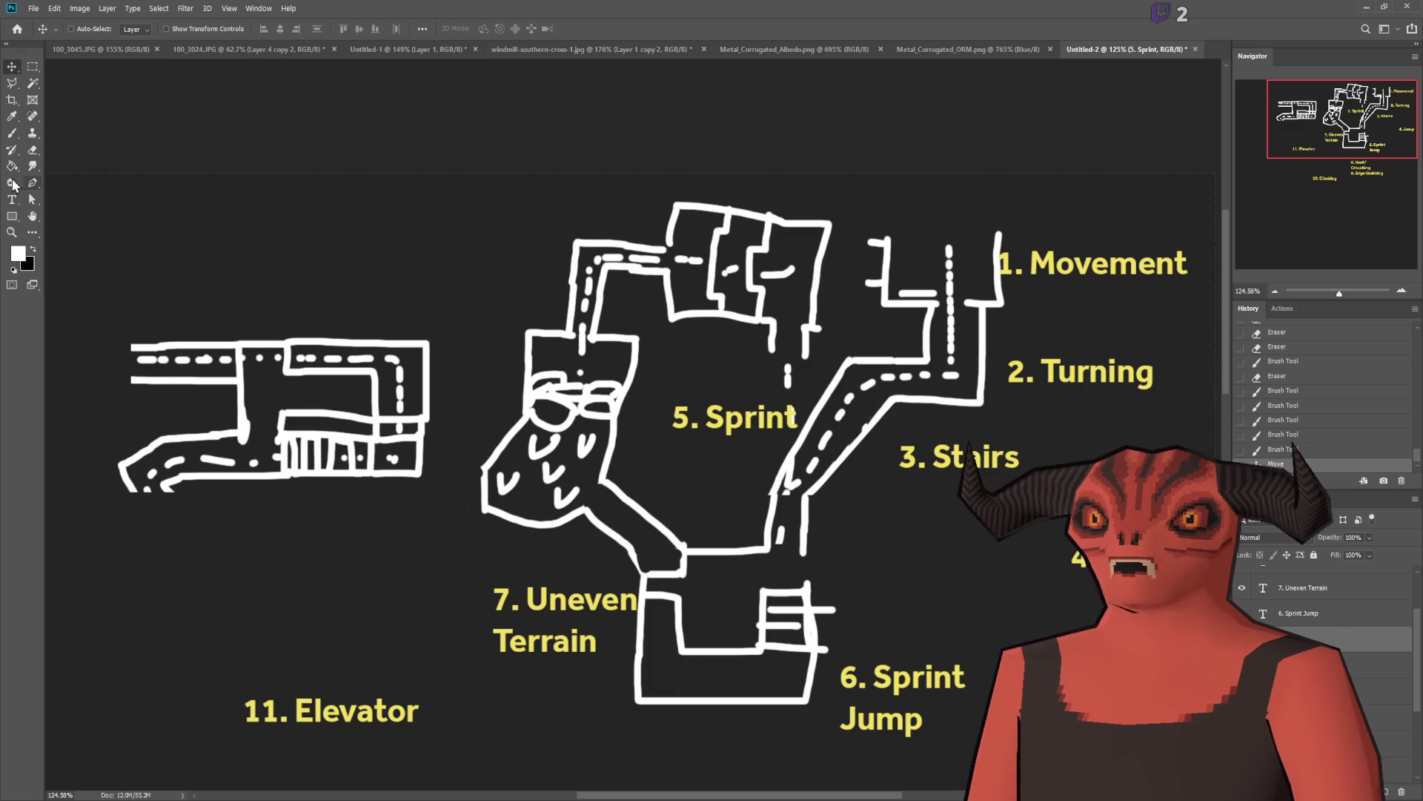
left_click(12, 200)
left_click_drag(672, 417, 694, 417)
type("4")
left_click(33, 67)
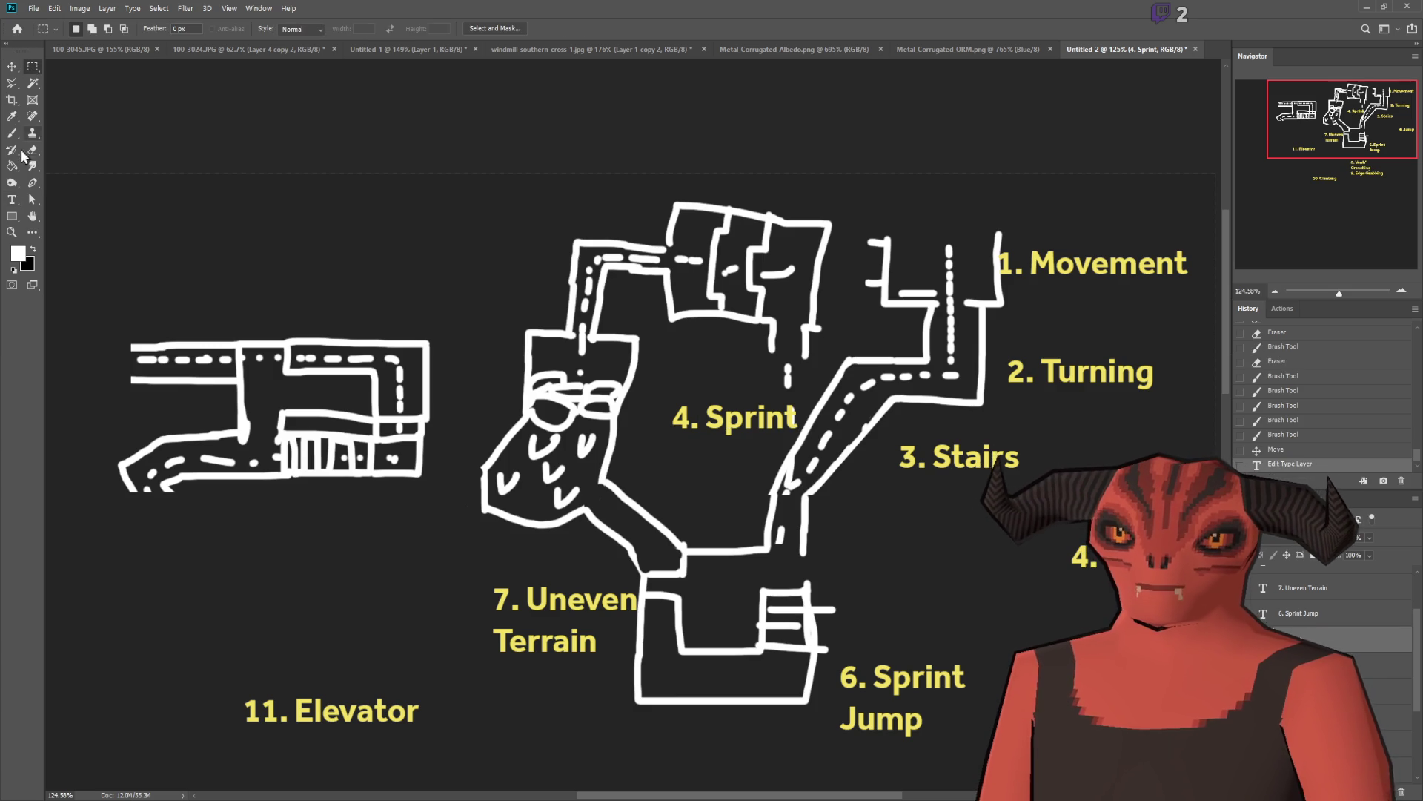
Step: Move the 4. Jump label beside the lower road, renumber it 5. Jump, and nudge it upward
left_click(1305, 665)
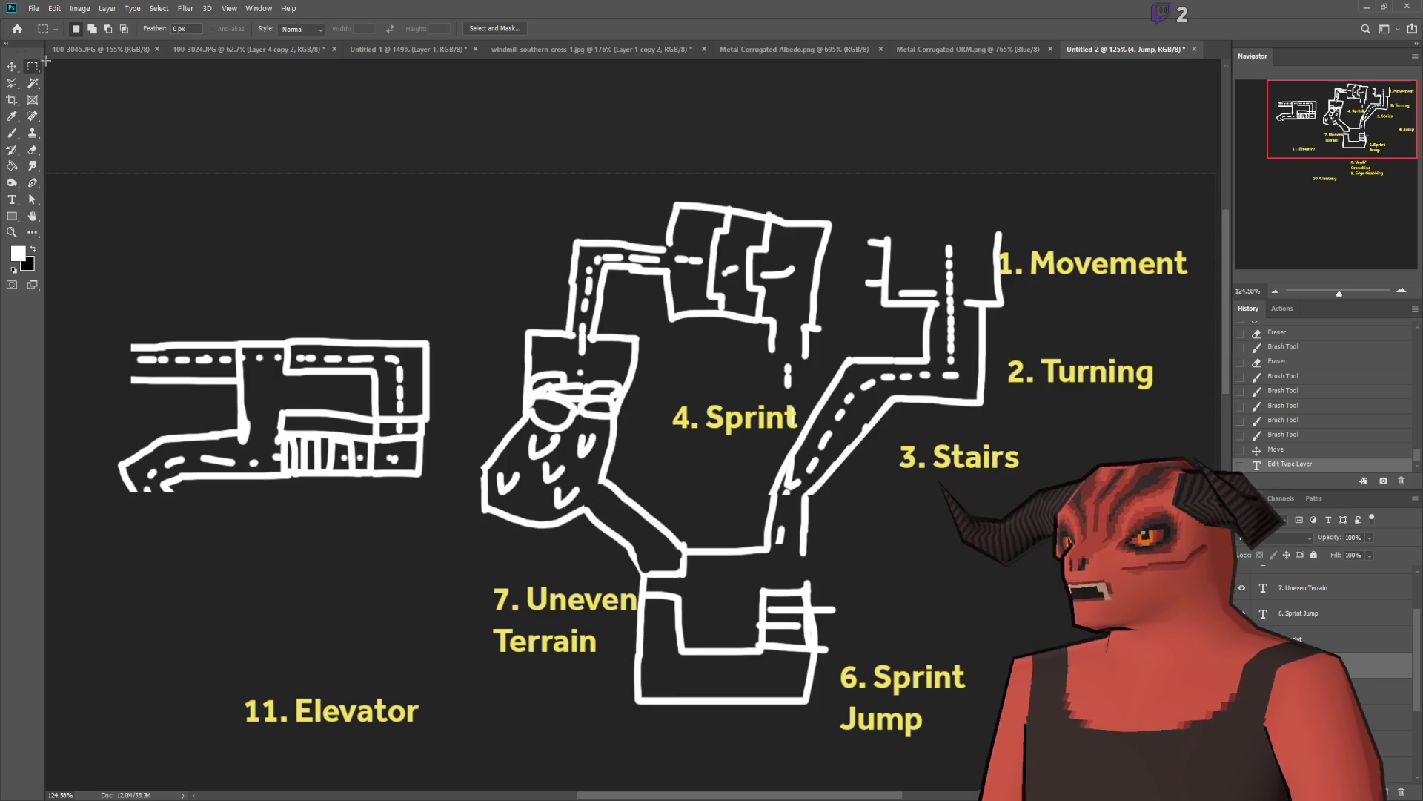
key("v")
left_click_drag(1033, 563, 779, 552)
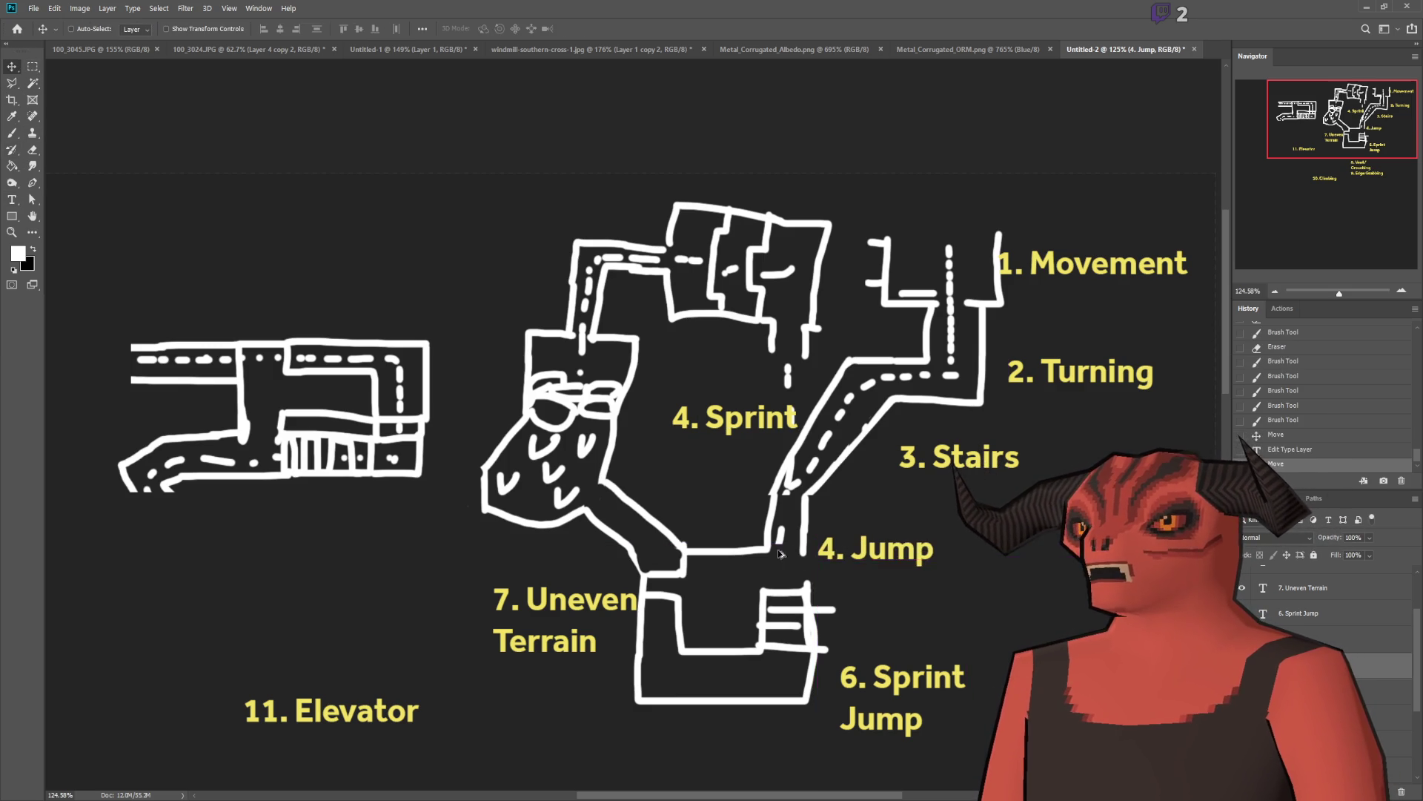
scroll(792, 550, "up", 3)
left_click(12, 200)
left_click(868, 549)
key("BackSpace")
type("5")
left_click(12, 66)
left_click_drag(890, 521, 893, 491)
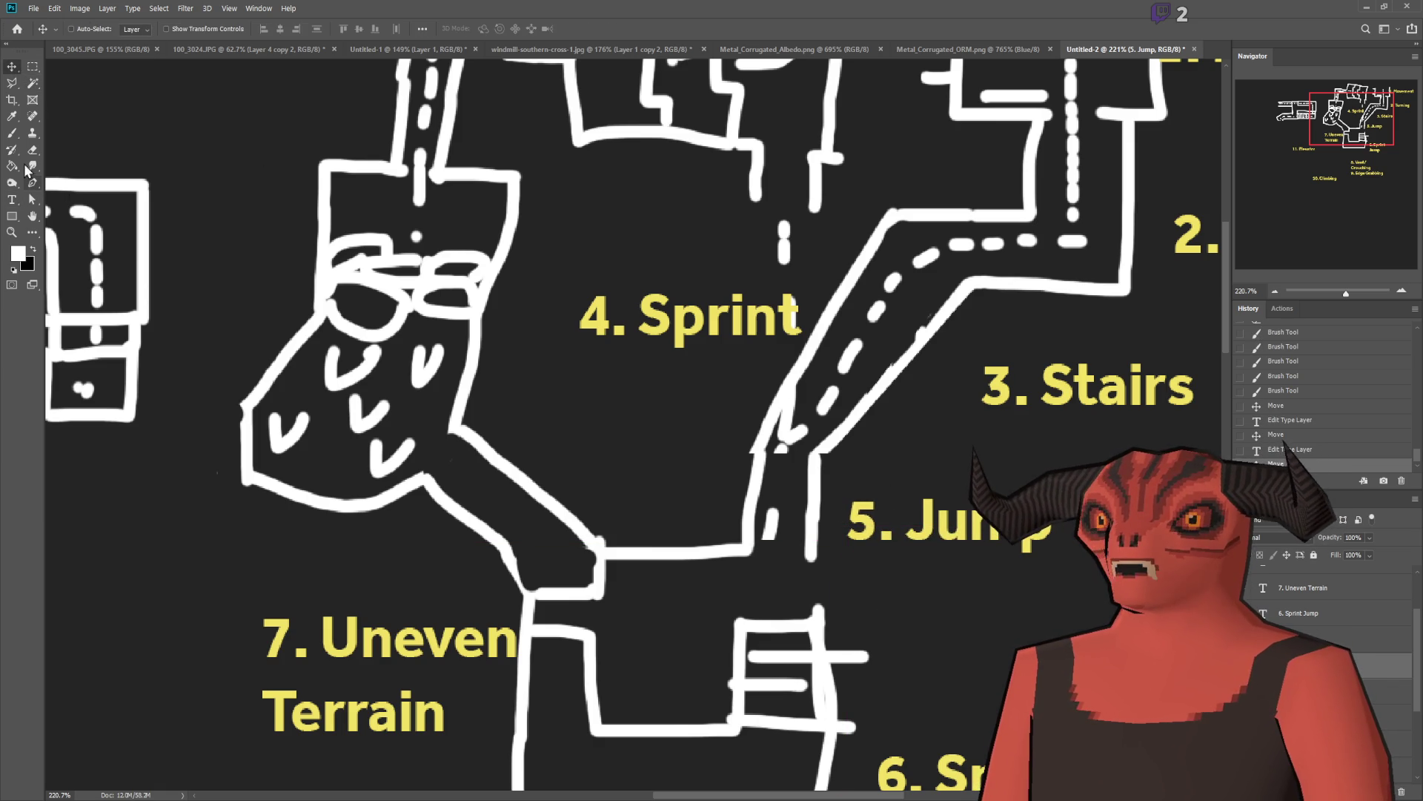
left_click(12, 132)
scroll(804, 549, "up", 3)
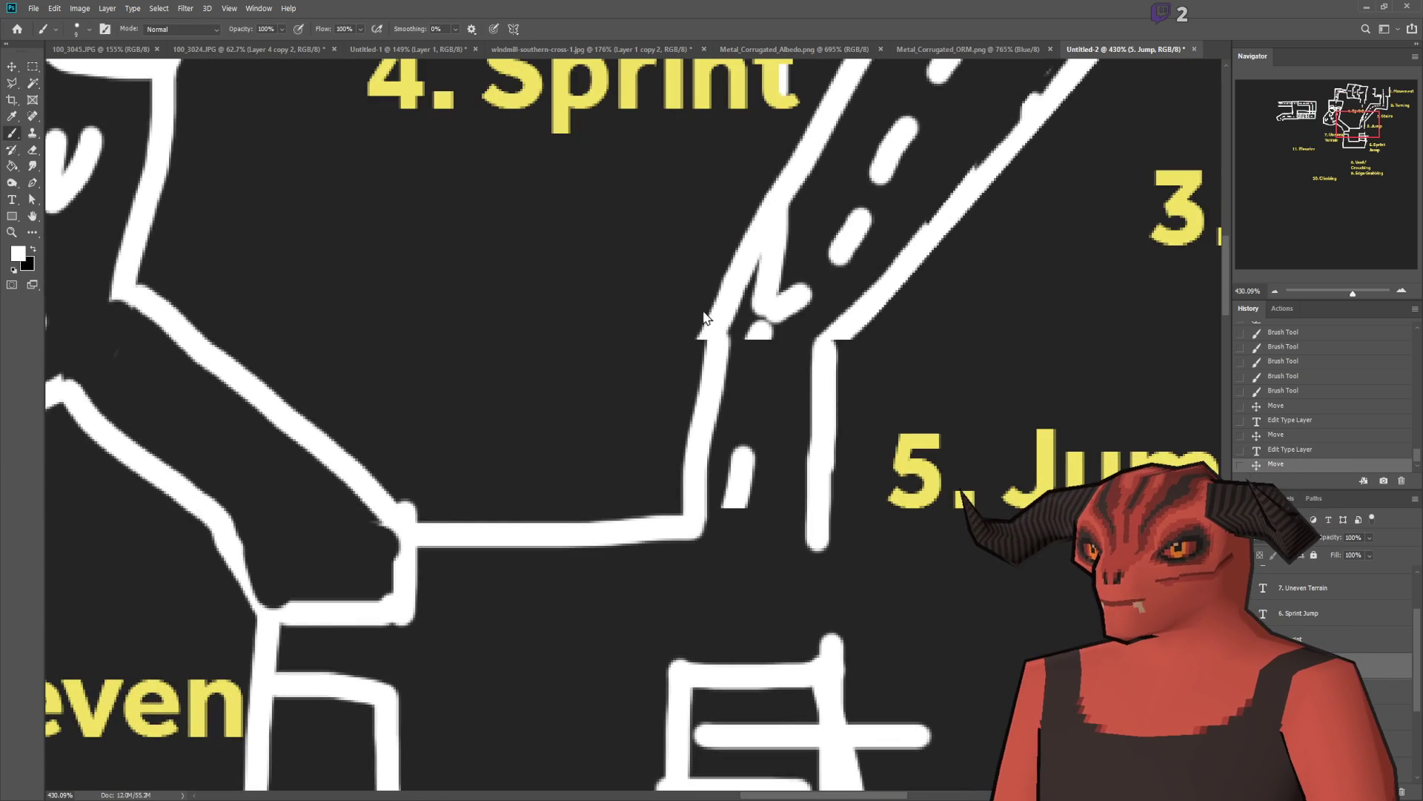
Step: On Layer 5, brush a line closing the Jump corridor's bottom and a stroke on the lower box's right edge
left_click(734, 308, "ctrl")
mouse_move(703, 528)
left_mouse_down()
mouse_move(797, 528)
mouse_move(776, 527)
left_mouse_up()
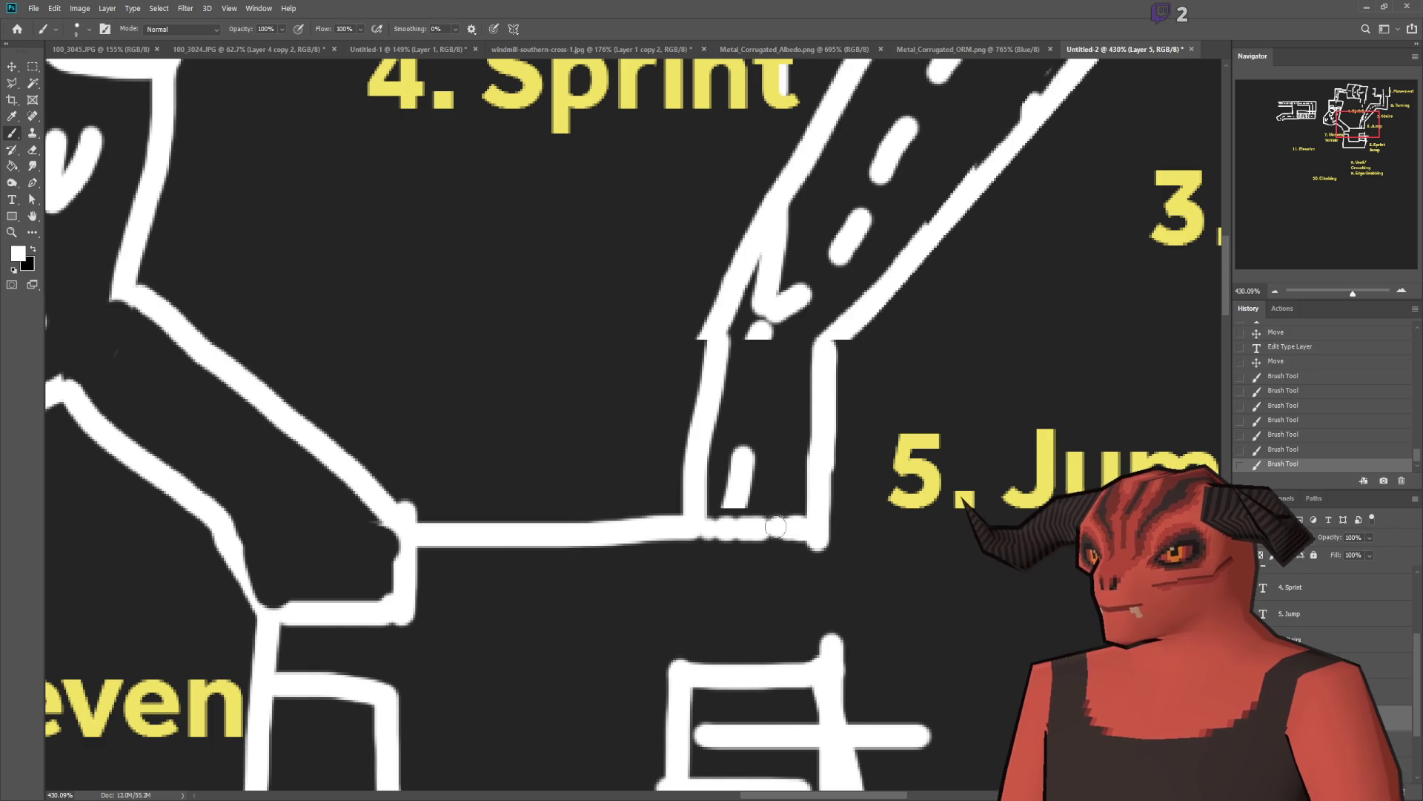
left_click_drag(878, 492, 788, 516)
key("ctrl+z")
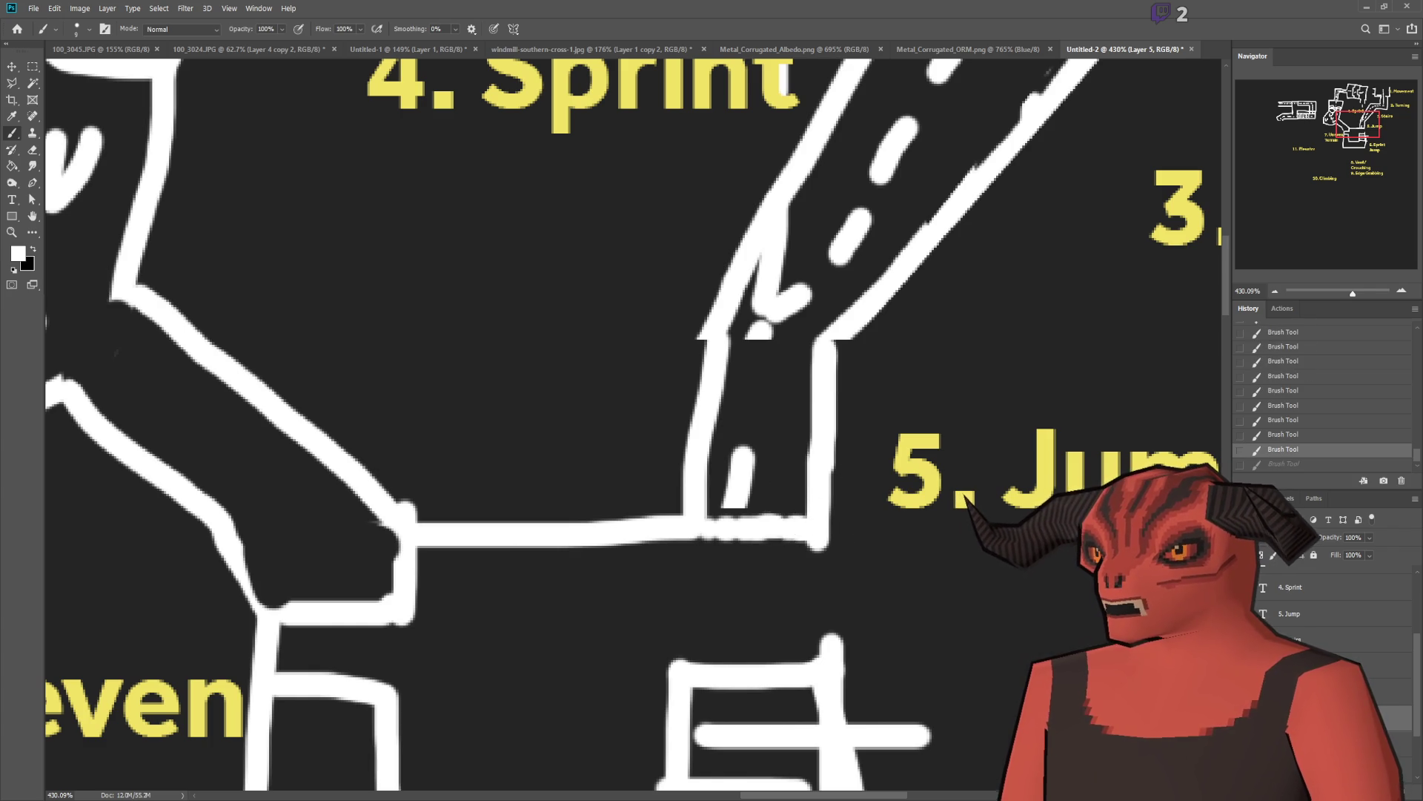
scroll(856, 539, "down", 5)
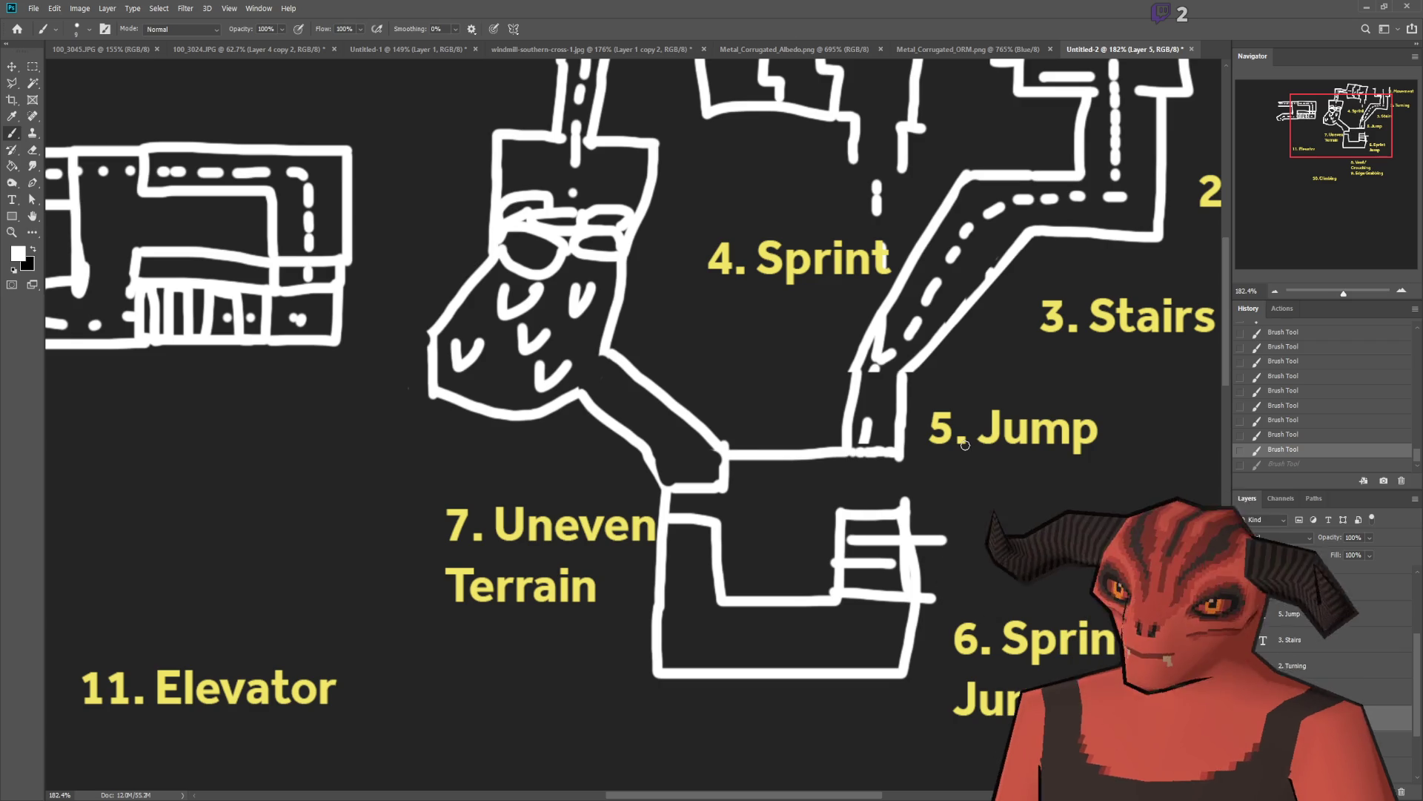
key("ctrl+shift+z")
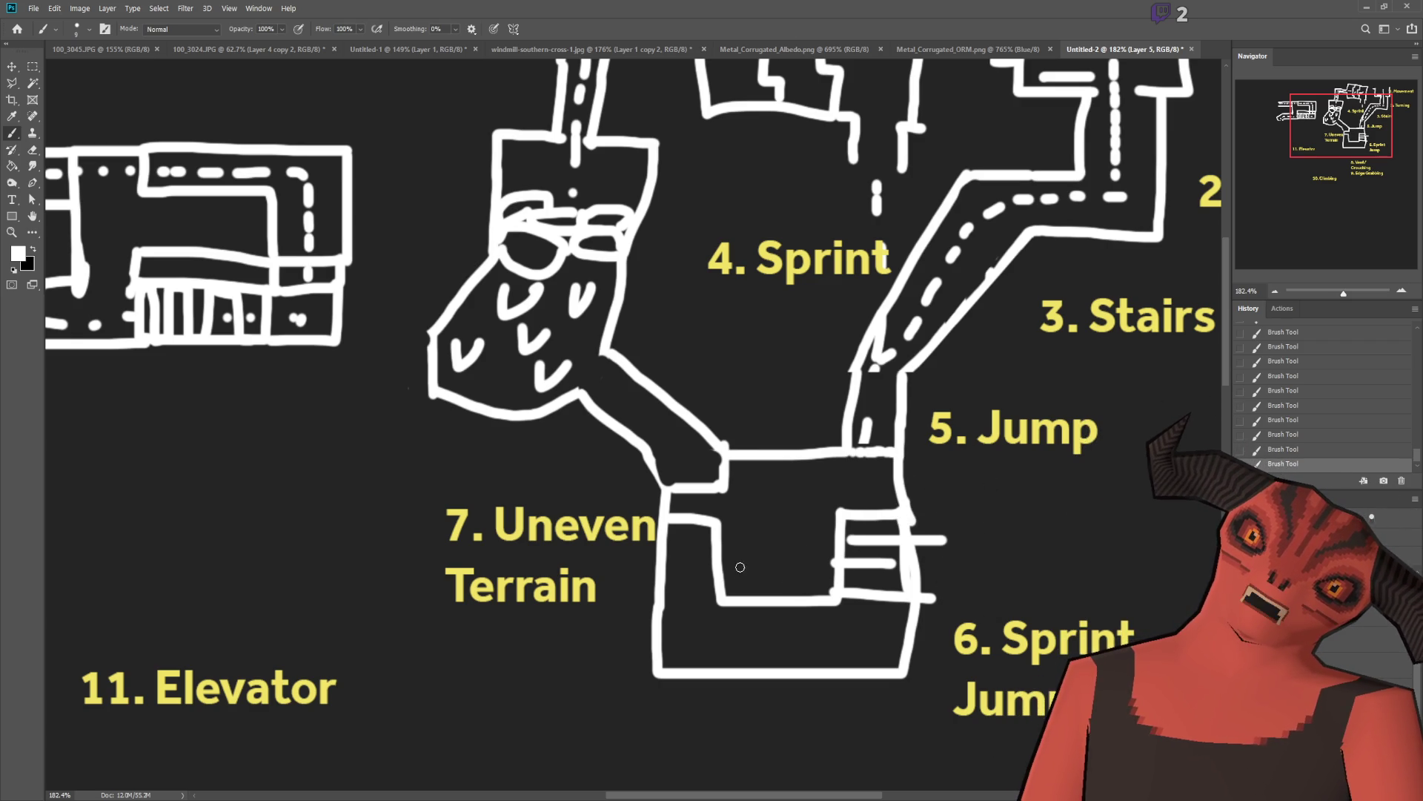
Step: Draw two vertical dividing walls inside the lower box and a short joining wall
left_click_drag(755, 604, 747, 667)
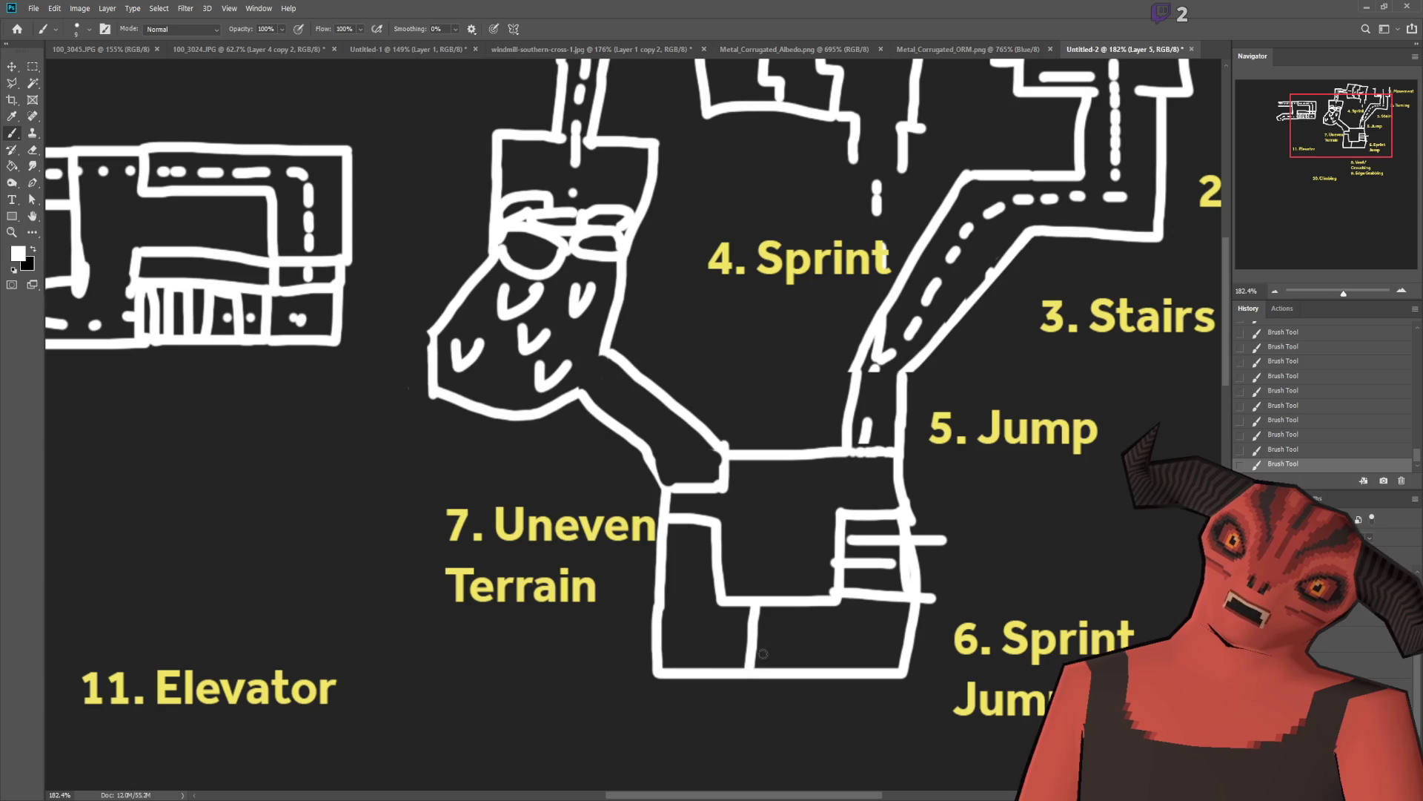
left_click_drag(798, 606, 795, 682)
left_click_drag(713, 527, 717, 493)
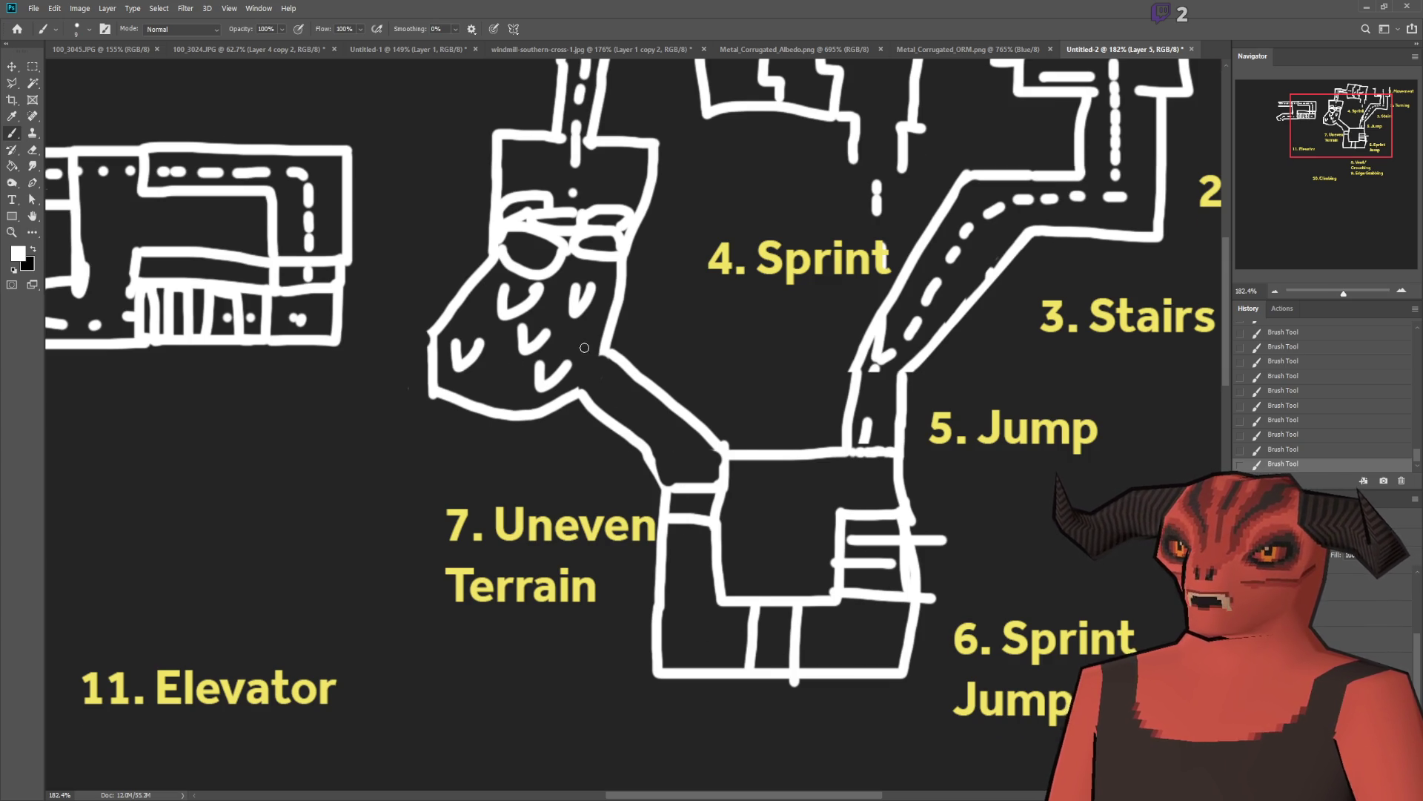
scroll(589, 364, "up", 3)
scroll(599, 393, "down", 4)
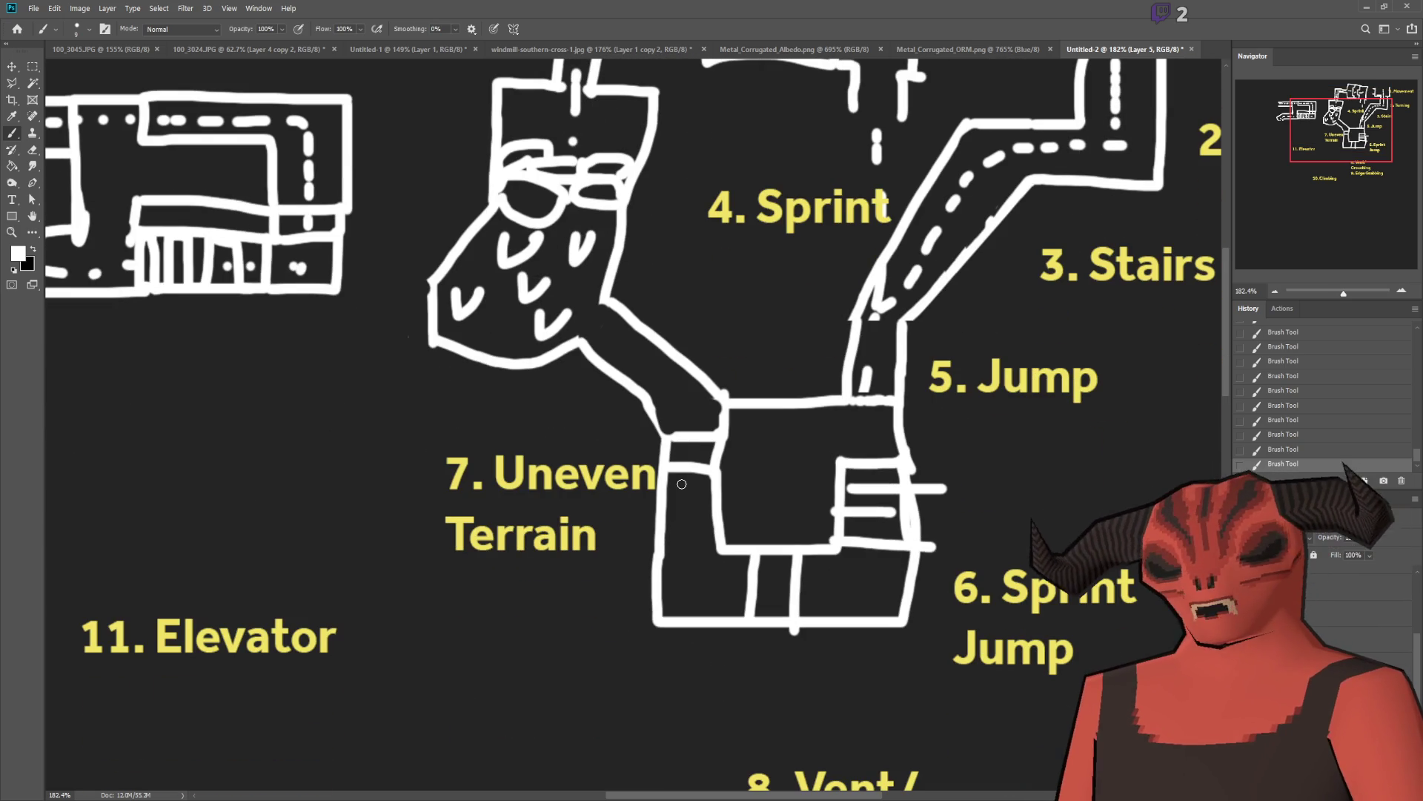
scroll(681, 484, "up", 3)
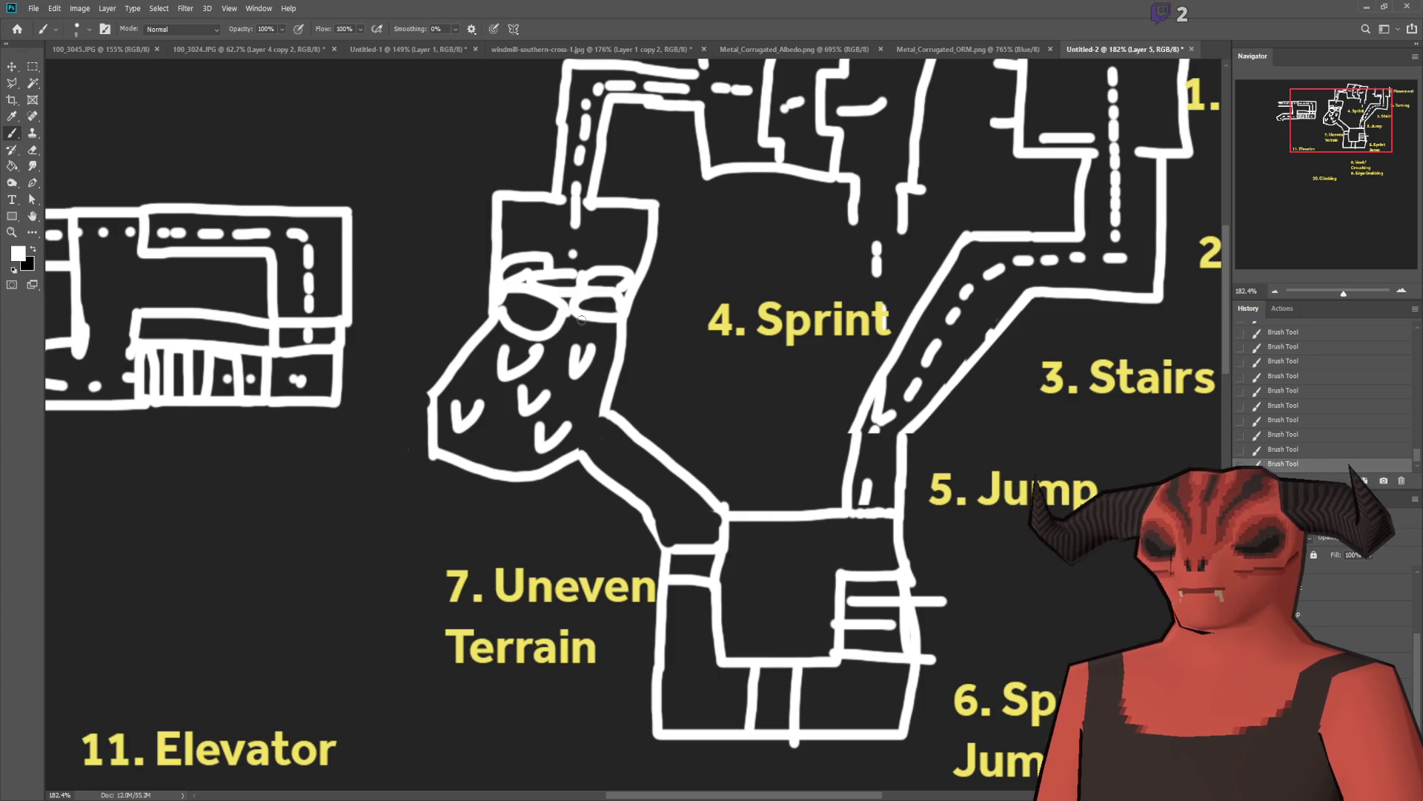
left_click_drag(577, 314, 952, 379)
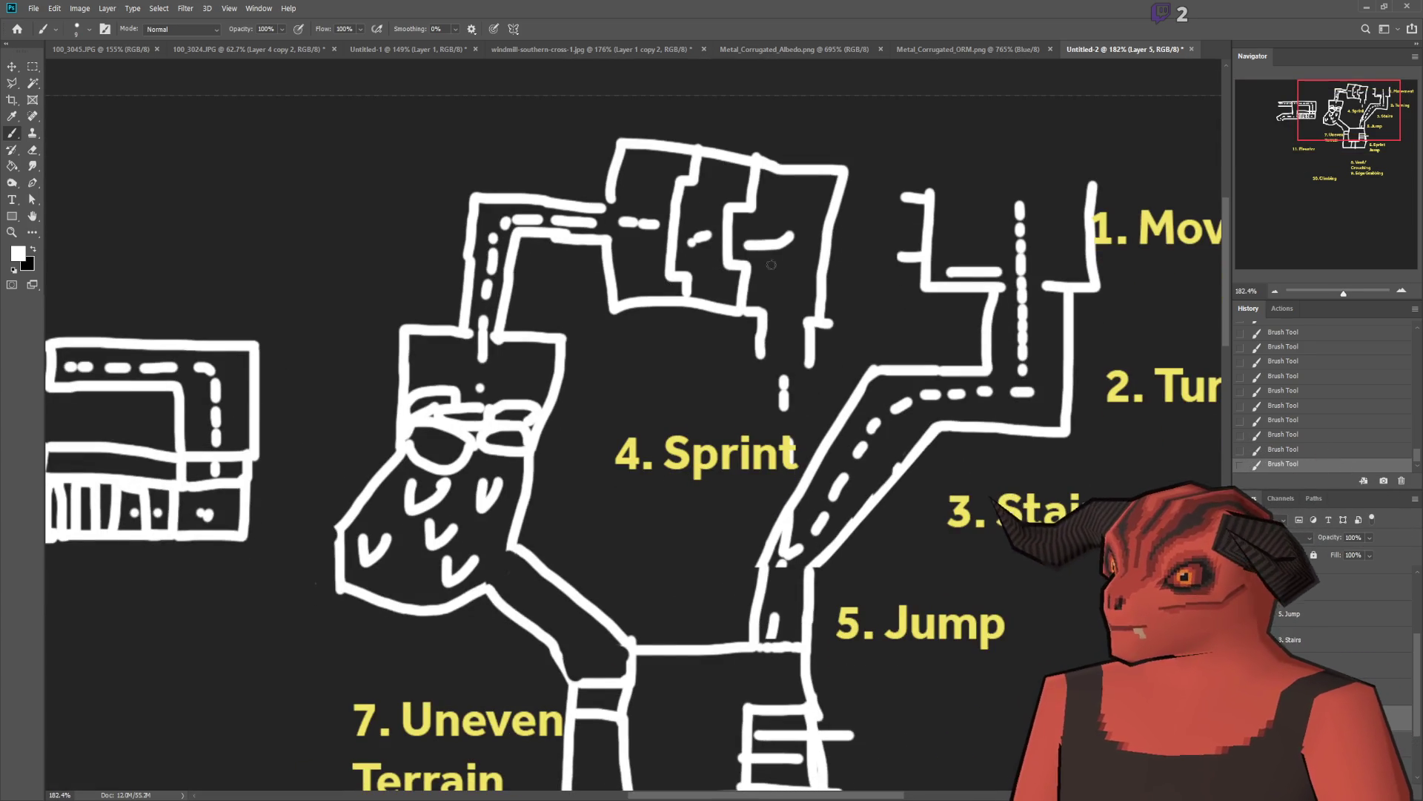
mouse_move(521, 148)
left_mouse_down()
mouse_move(793, 111)
mouse_move(917, 177)
left_mouse_up()
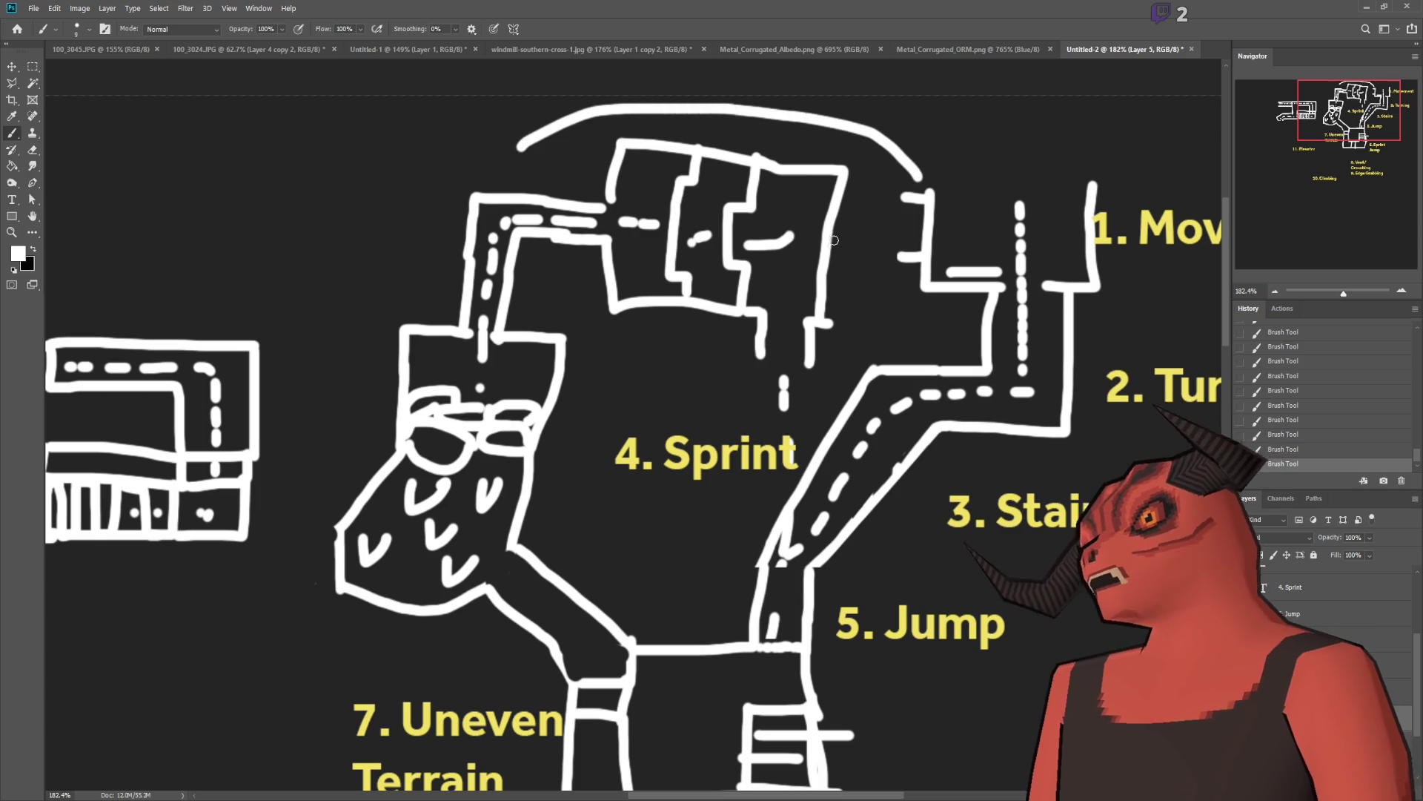
key("ctrl+z")
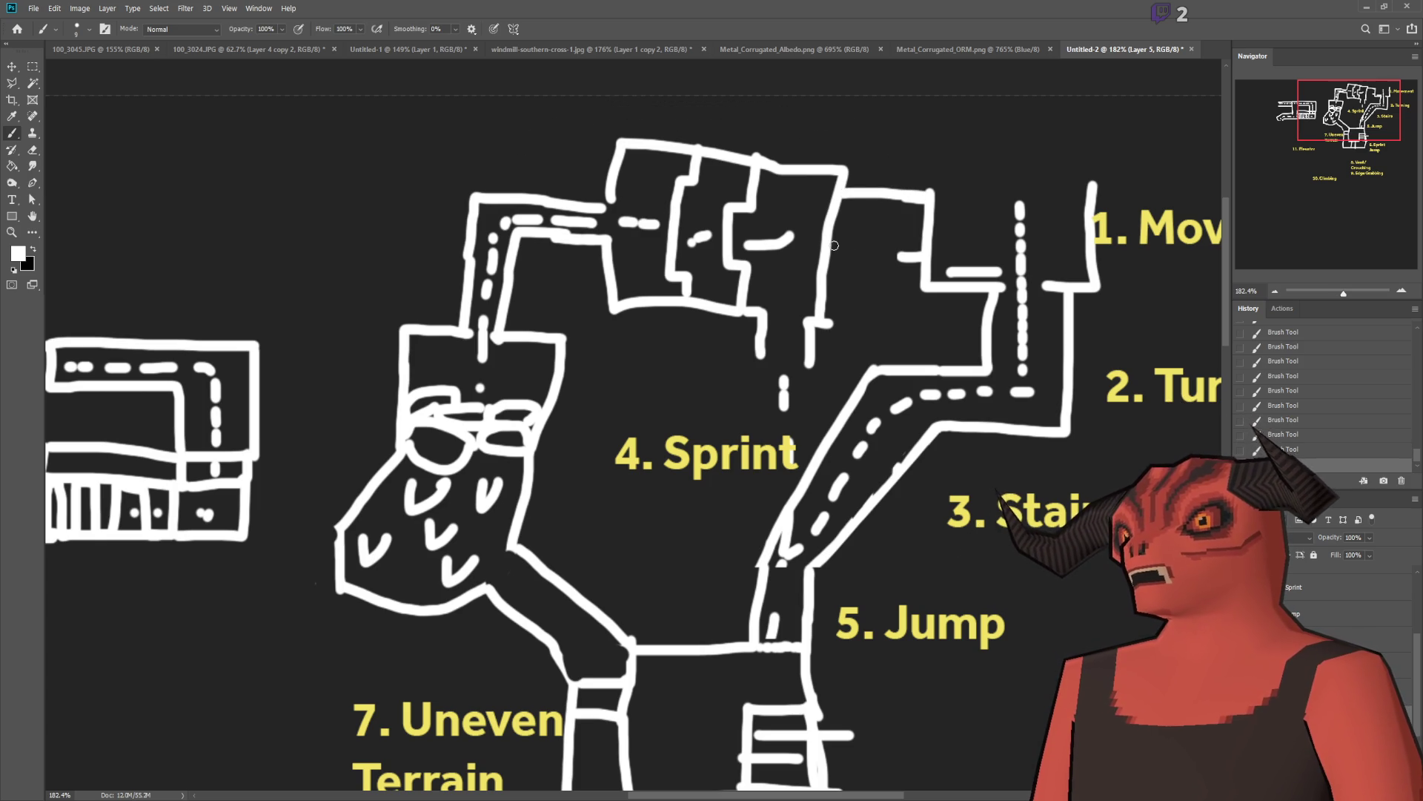
scroll(1008, 358, "down", 2)
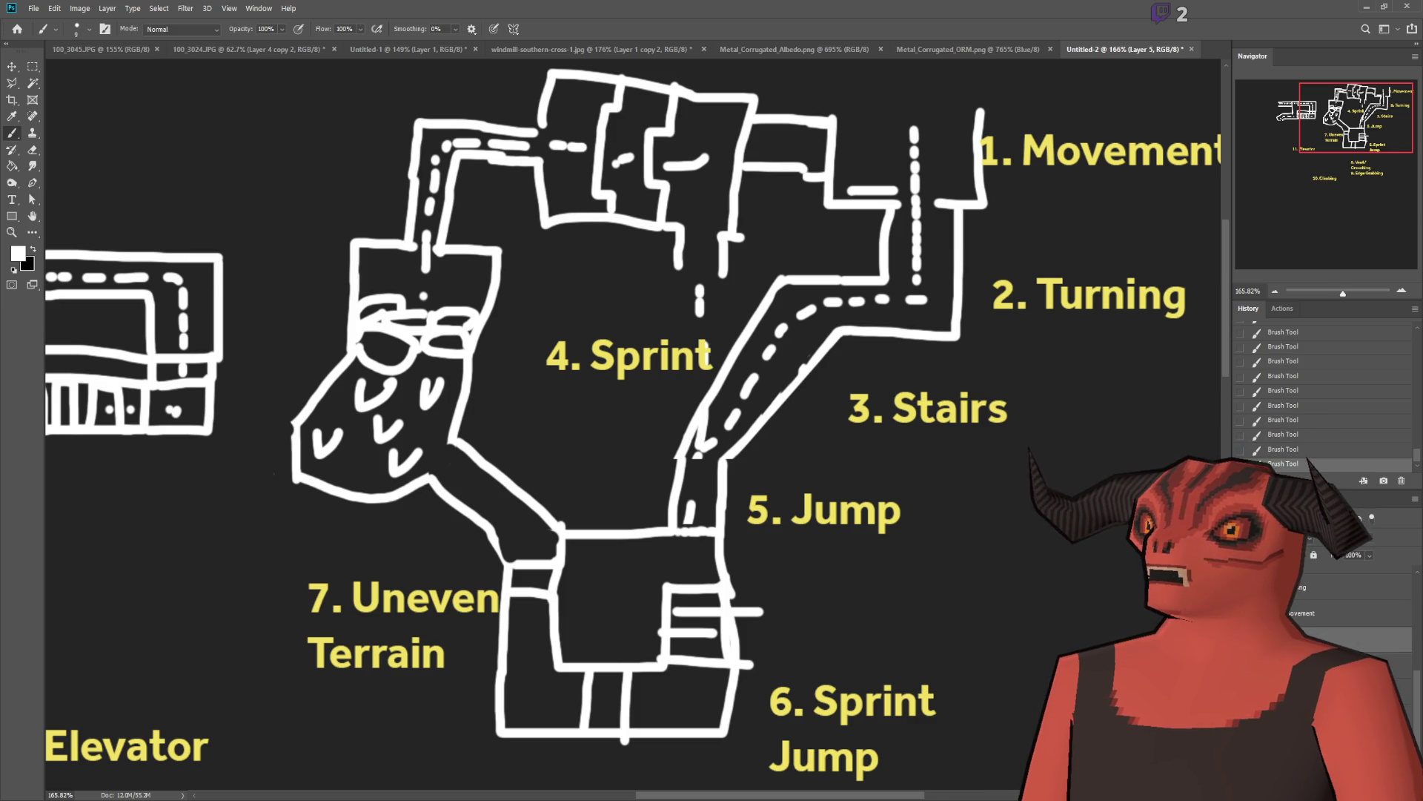
Step: Erase the stray dash and line in the top-left corridor on Layer 4
scroll(585, 393, "up", 1)
key("alt+bracketleft")
key("e")
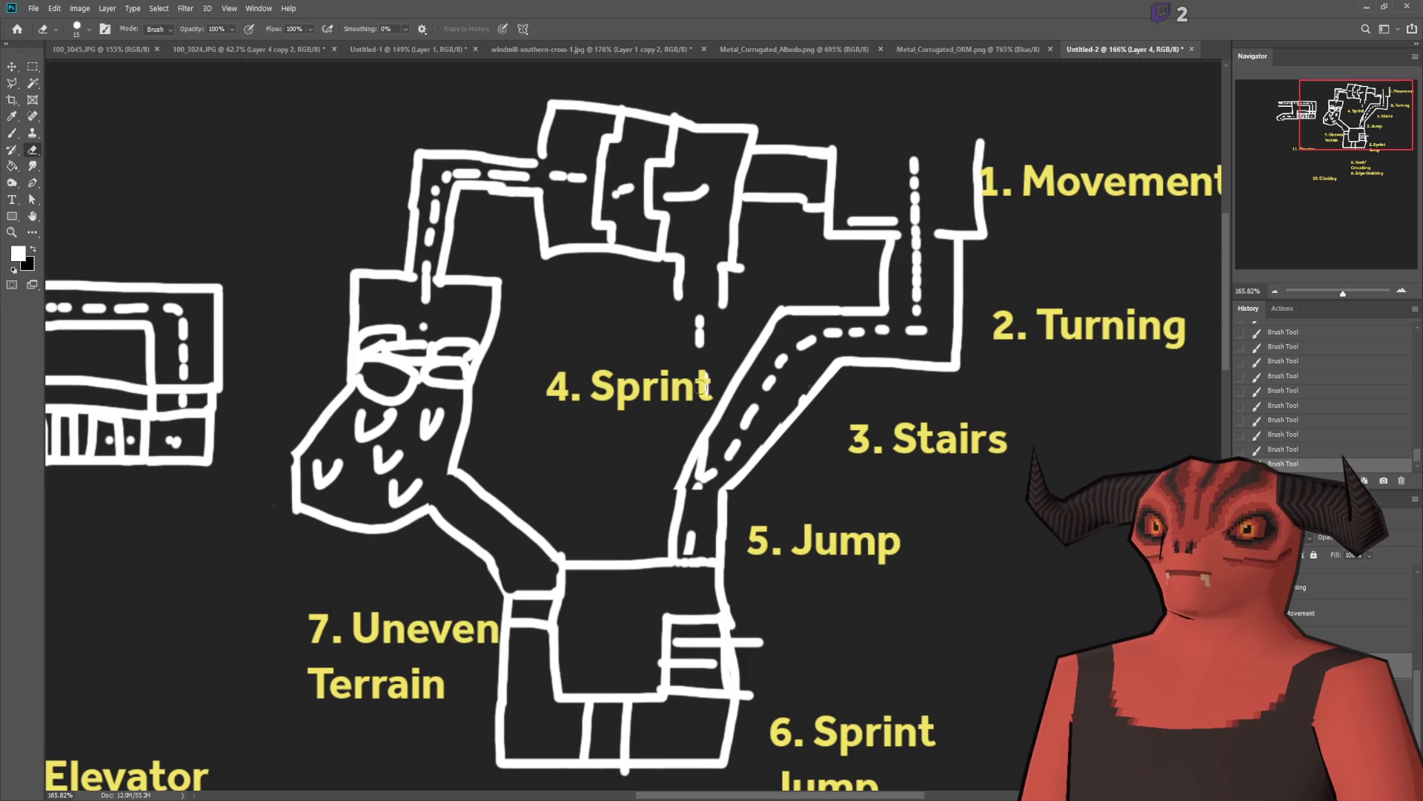
mouse_move(706, 387)
left_mouse_down()
mouse_move(688, 287)
mouse_move(695, 275)
mouse_move(721, 293)
mouse_move(667, 295)
mouse_move(715, 256)
mouse_move(648, 237)
mouse_move(736, 268)
left_mouse_up()
key("i")
key("b")
scroll(831, 360, "up", 1)
scroll(832, 360, "down", 2)
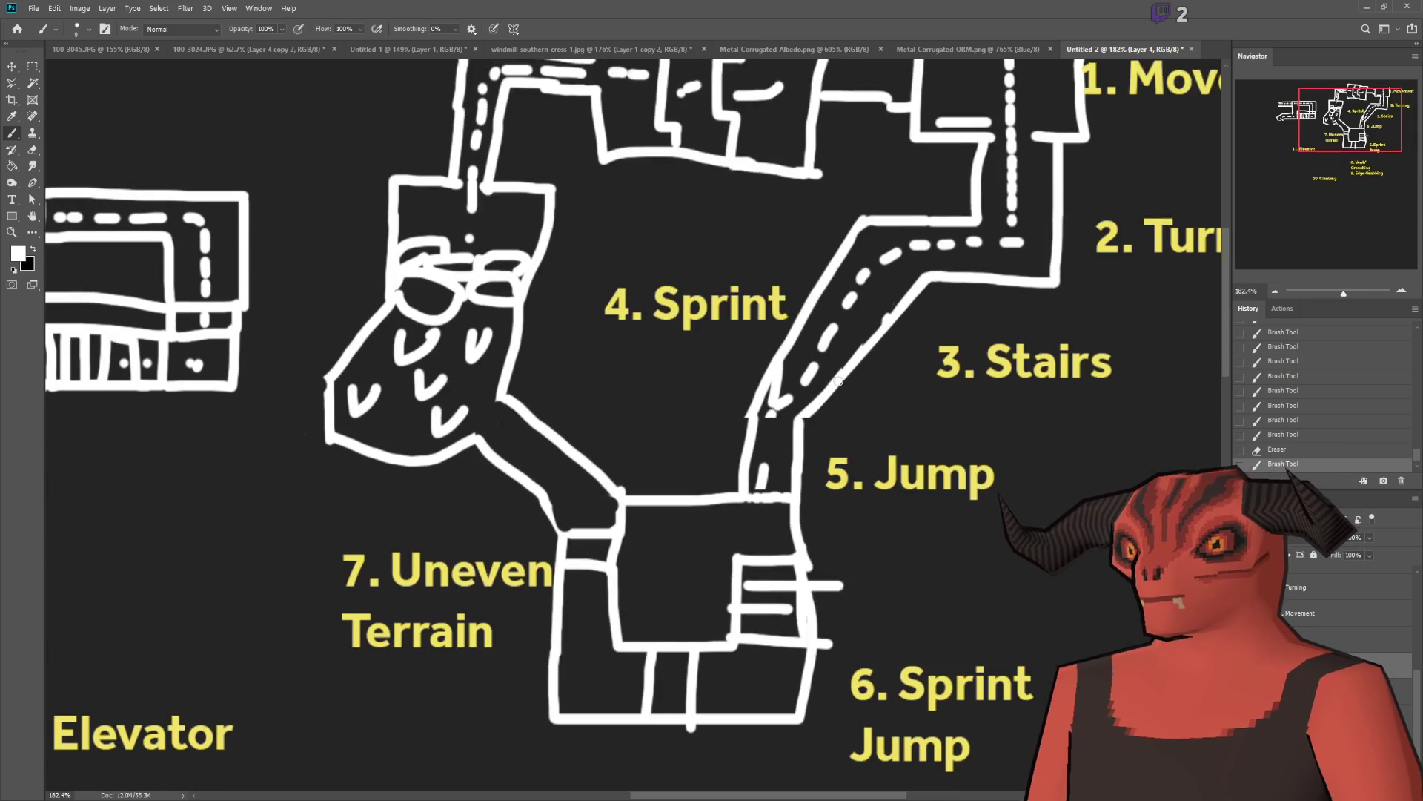
Step: Erase part of the stairs path's lower end near 5. Jump
left_click(32, 156)
left_click(32, 151)
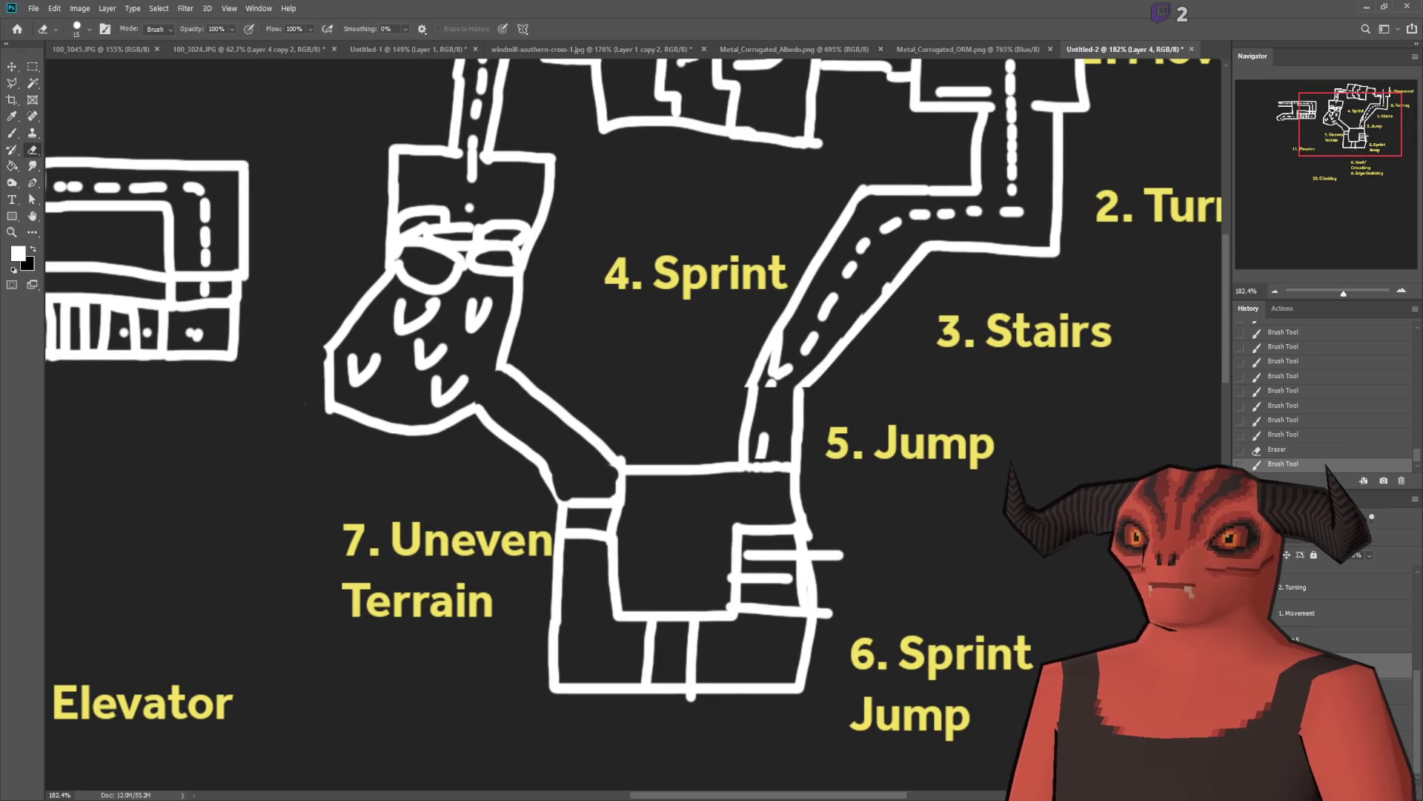
left_click_drag(775, 364, 784, 339)
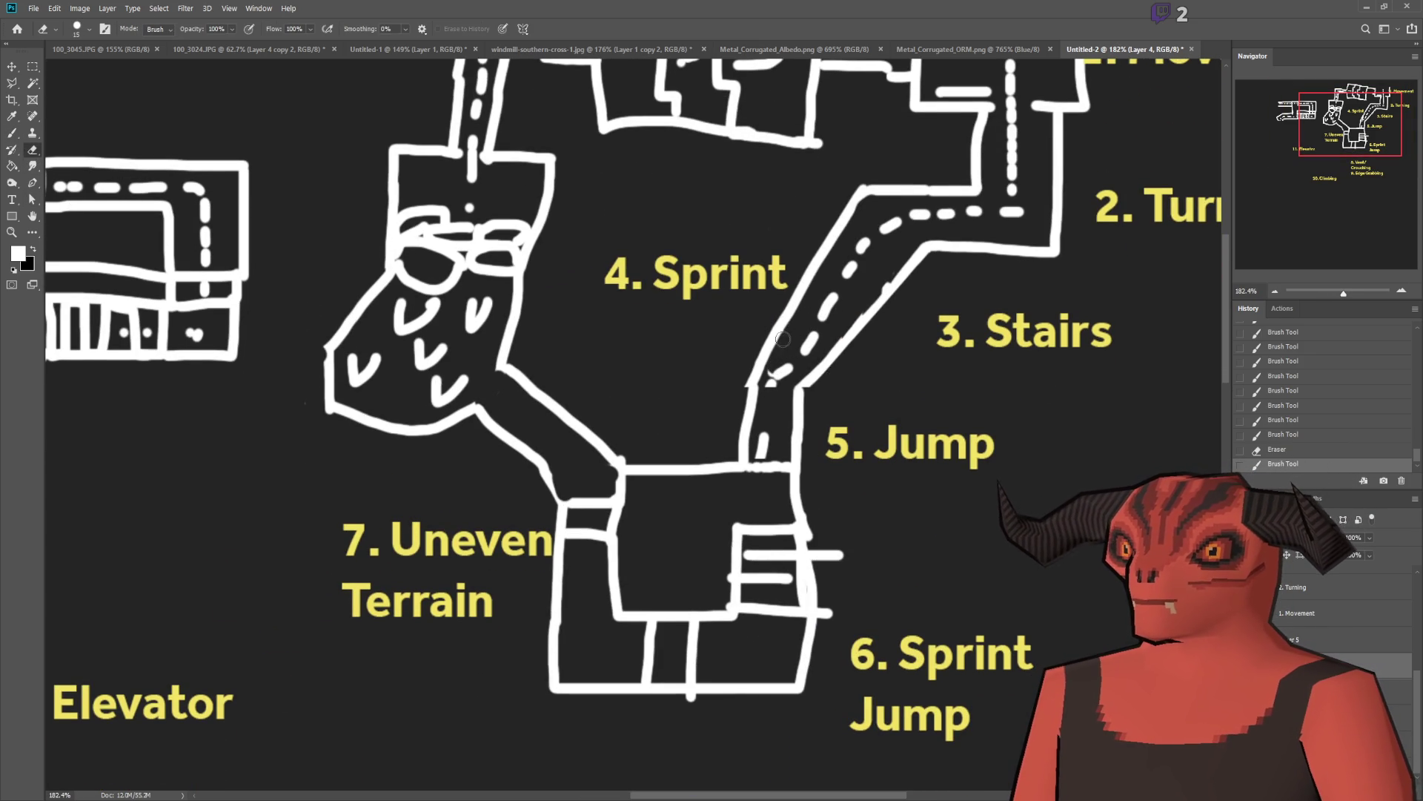
mouse_move(775, 394)
left_mouse_down()
mouse_move(768, 376)
mouse_move(785, 370)
mouse_move(745, 393)
mouse_move(816, 387)
left_mouse_up()
scroll(741, 311, "up", 3)
Step: On Layer 5, erase the stray lines beside 7. Uneven Terrain
scroll(741, 314, "down", 3)
scroll(1038, 321, "right", 2)
scroll(890, 323, "down", 3)
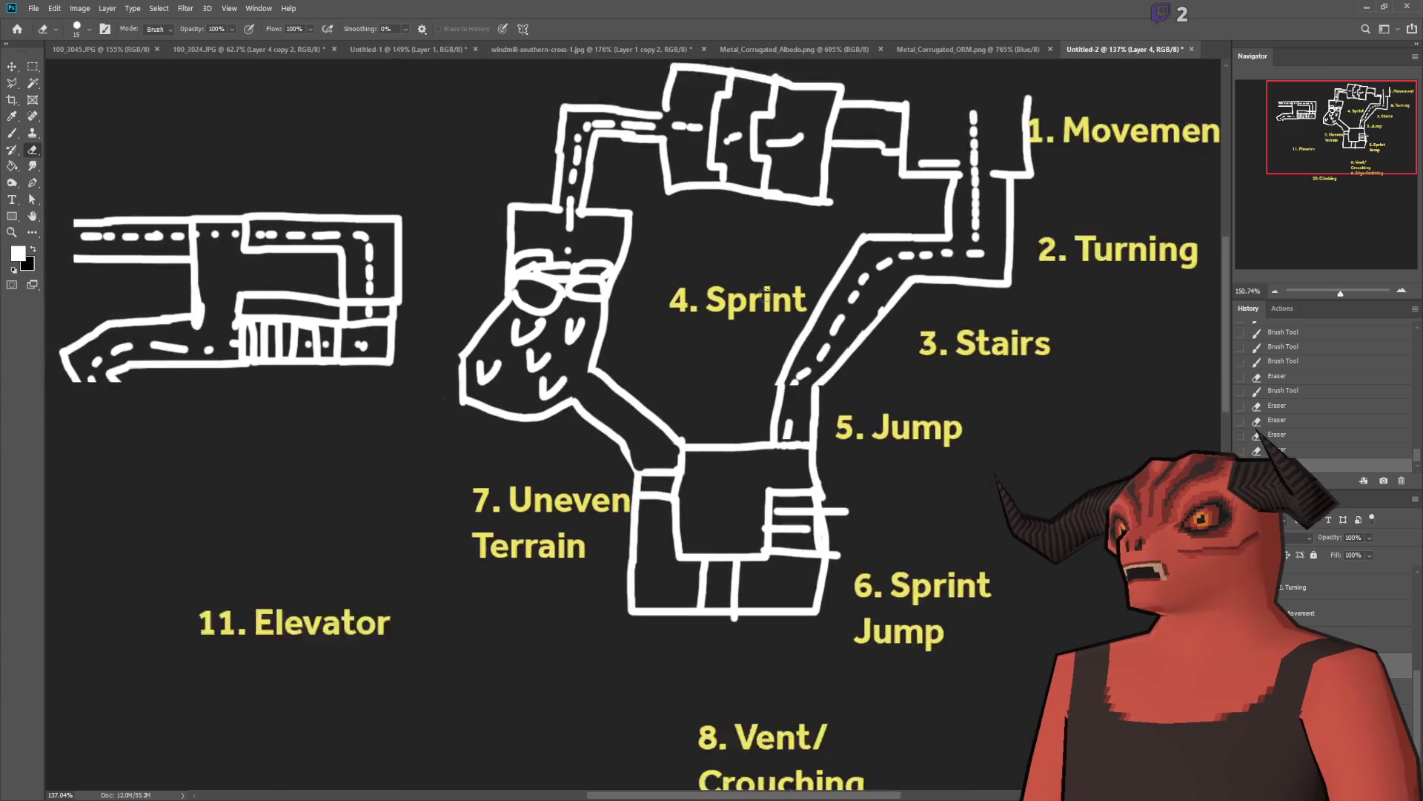
scroll(651, 327, "up", 2)
scroll(699, 327, "up", 2)
scroll(703, 333, "down", 1)
scroll(703, 334, "up", 1)
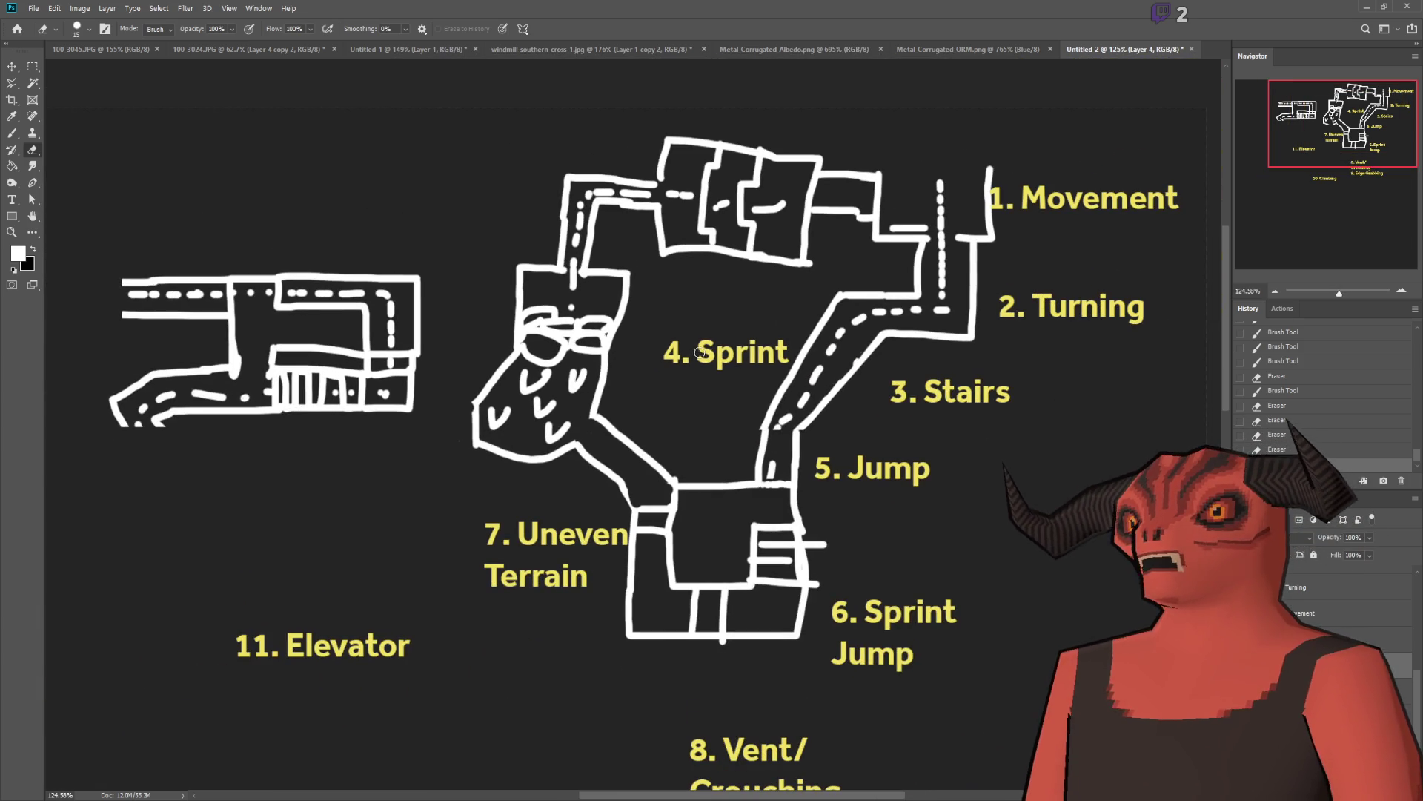
left_click(42, 69)
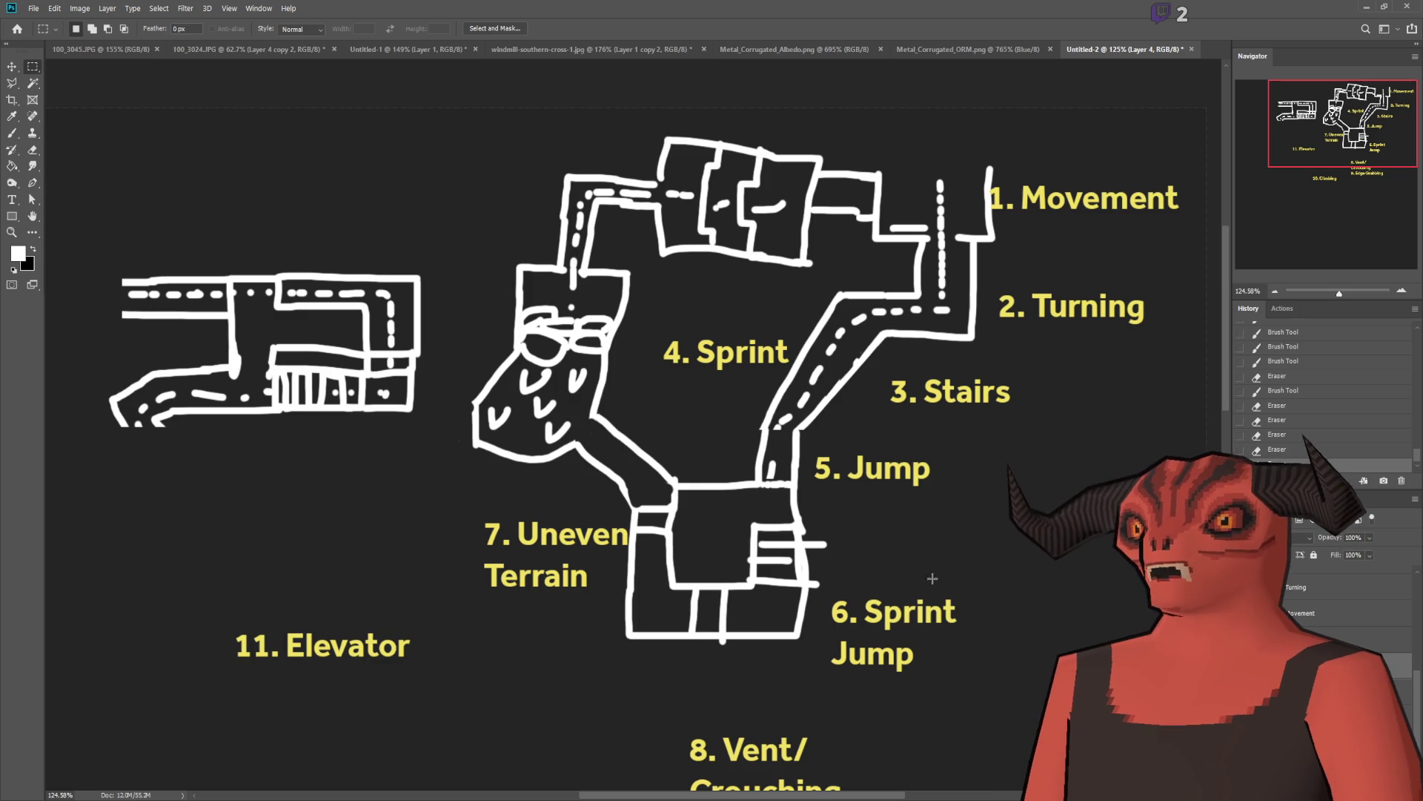
left_click(1334, 639)
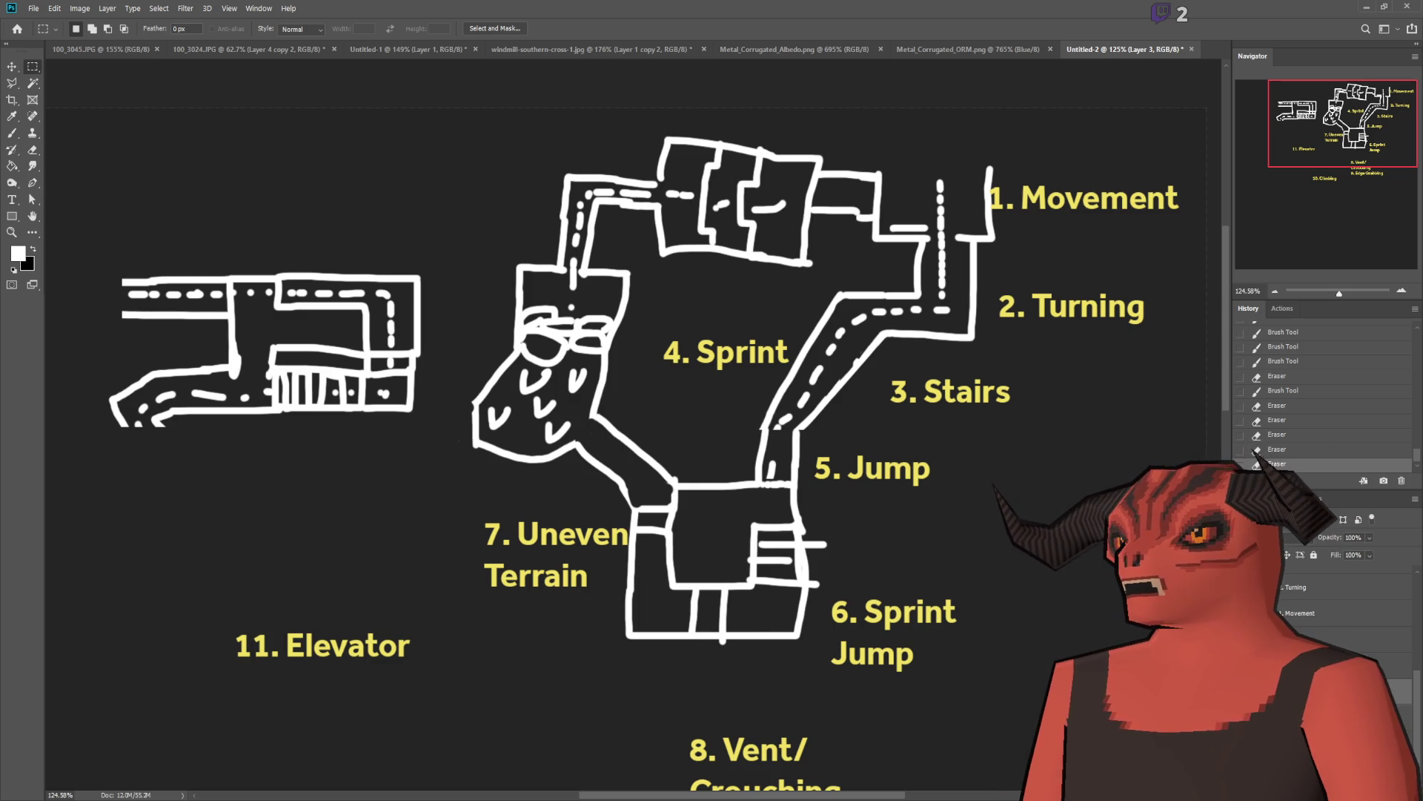
left_click(33, 150)
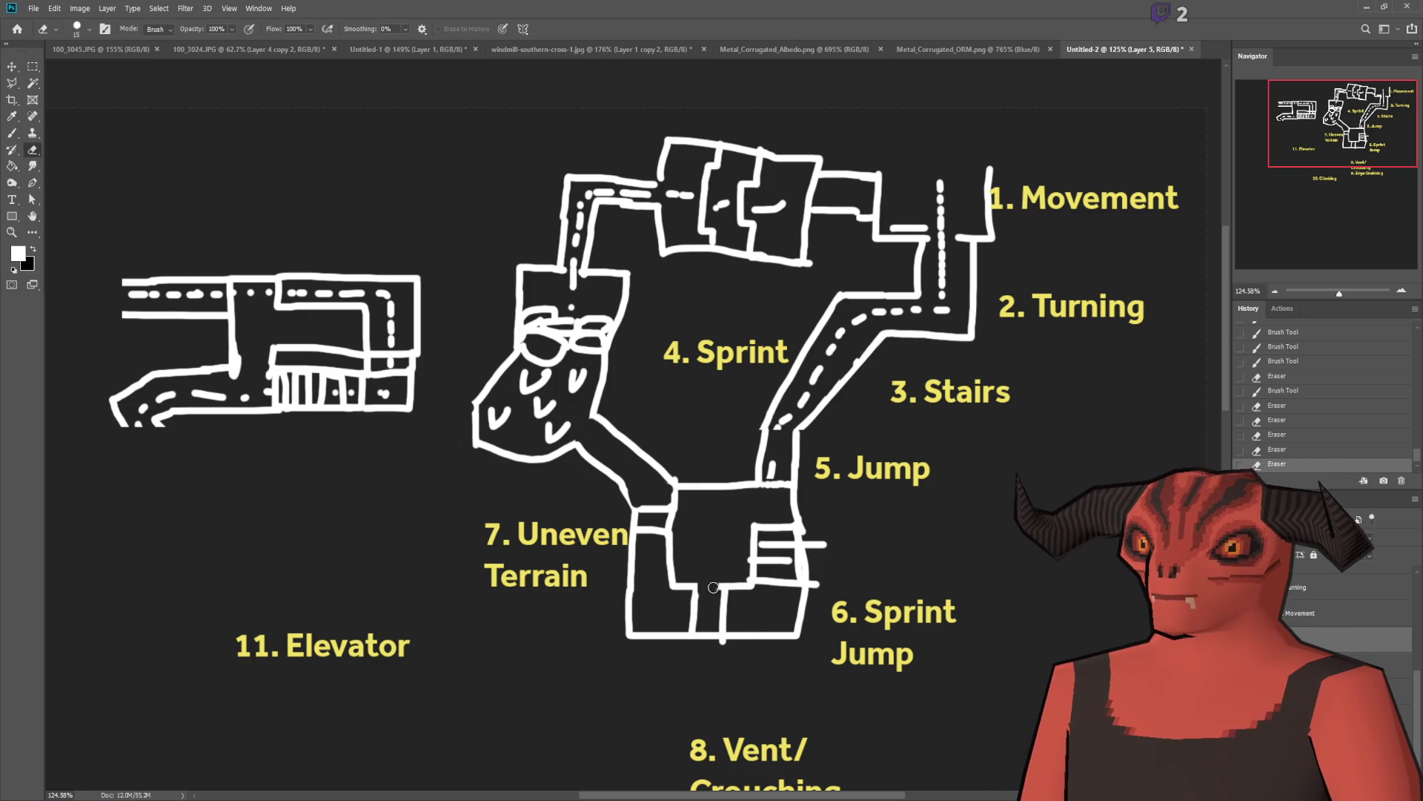
mouse_move(671, 535)
left_mouse_down()
mouse_move(656, 531)
mouse_move(662, 507)
mouse_move(650, 529)
left_mouse_up()
Step: Brush a new vertical corridor edge beside Uneven Terrain
key("b")
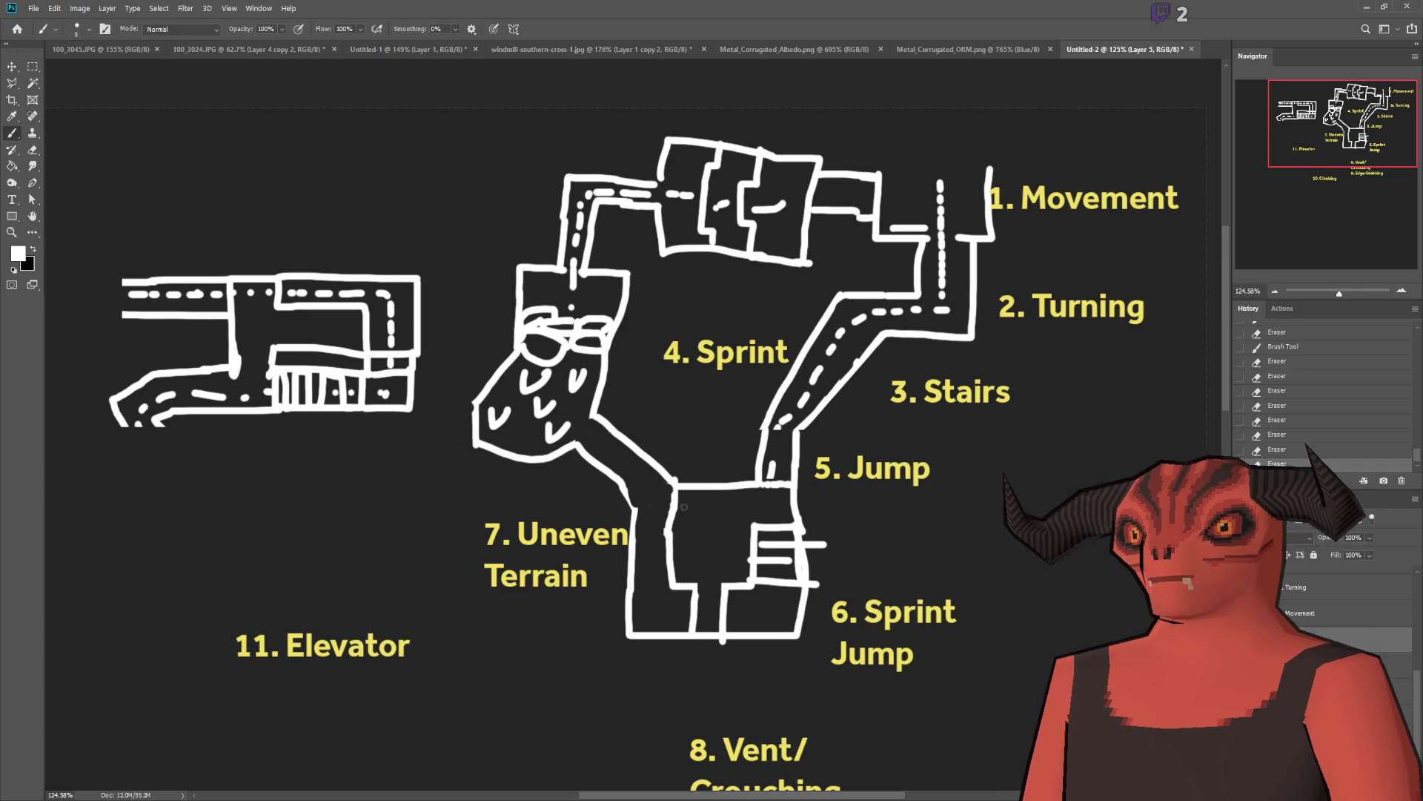
scroll(657, 508, "up", 5)
mouse_move(586, 488)
left_mouse_down()
mouse_move(599, 558)
mouse_move(585, 671)
left_mouse_up()
scroll(823, 523, "down", 6)
scroll(951, 543, "up", 2)
scroll(942, 297, "down", 1)
scroll(939, 259, "up", 1)
scroll(939, 258, "up", 1)
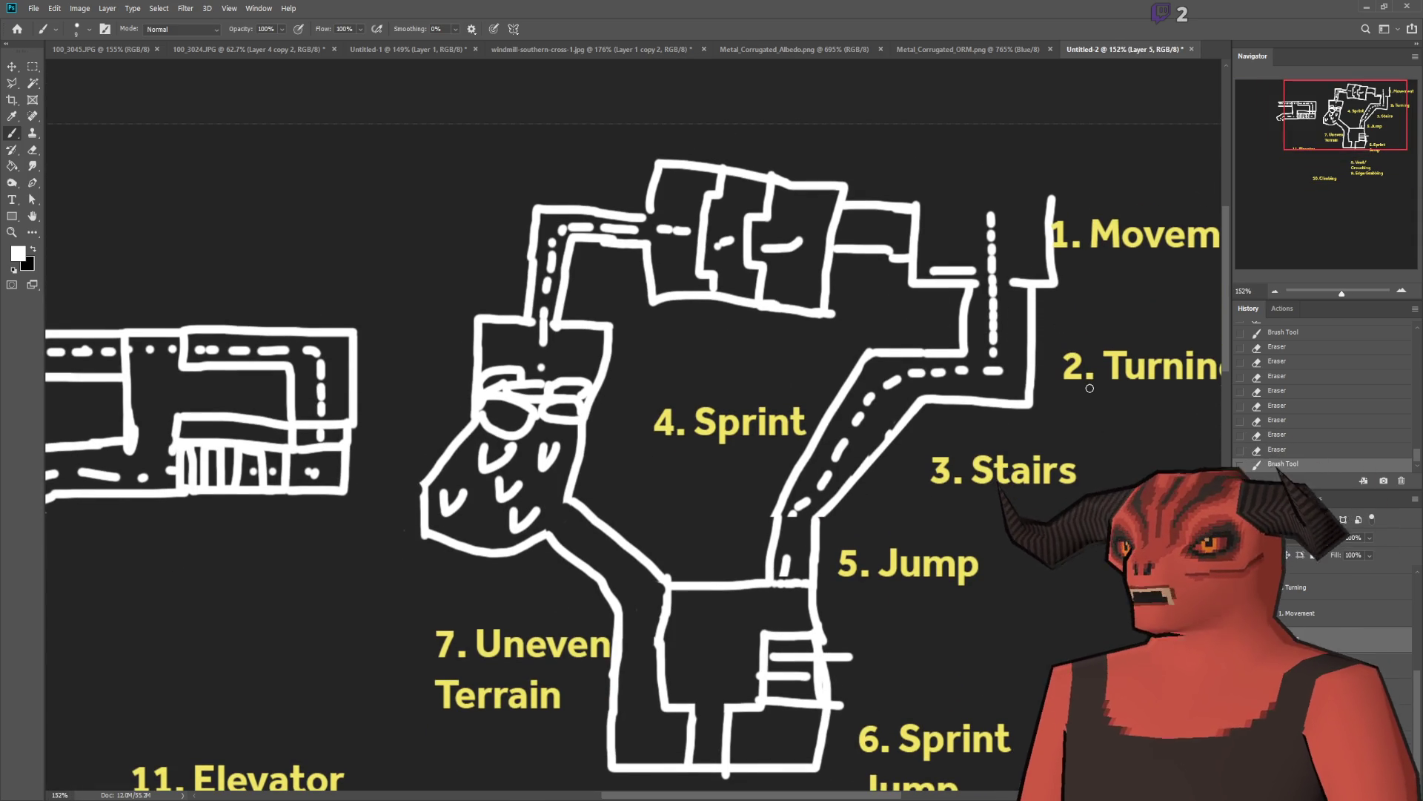
Step: Sketch a short wall stroke by the room near 1. Movement, then undo it
mouse_move(917, 256)
left_mouse_down()
mouse_move(942, 226)
mouse_move(912, 205)
mouse_move(931, 216)
left_mouse_up()
key("ctrl+z")
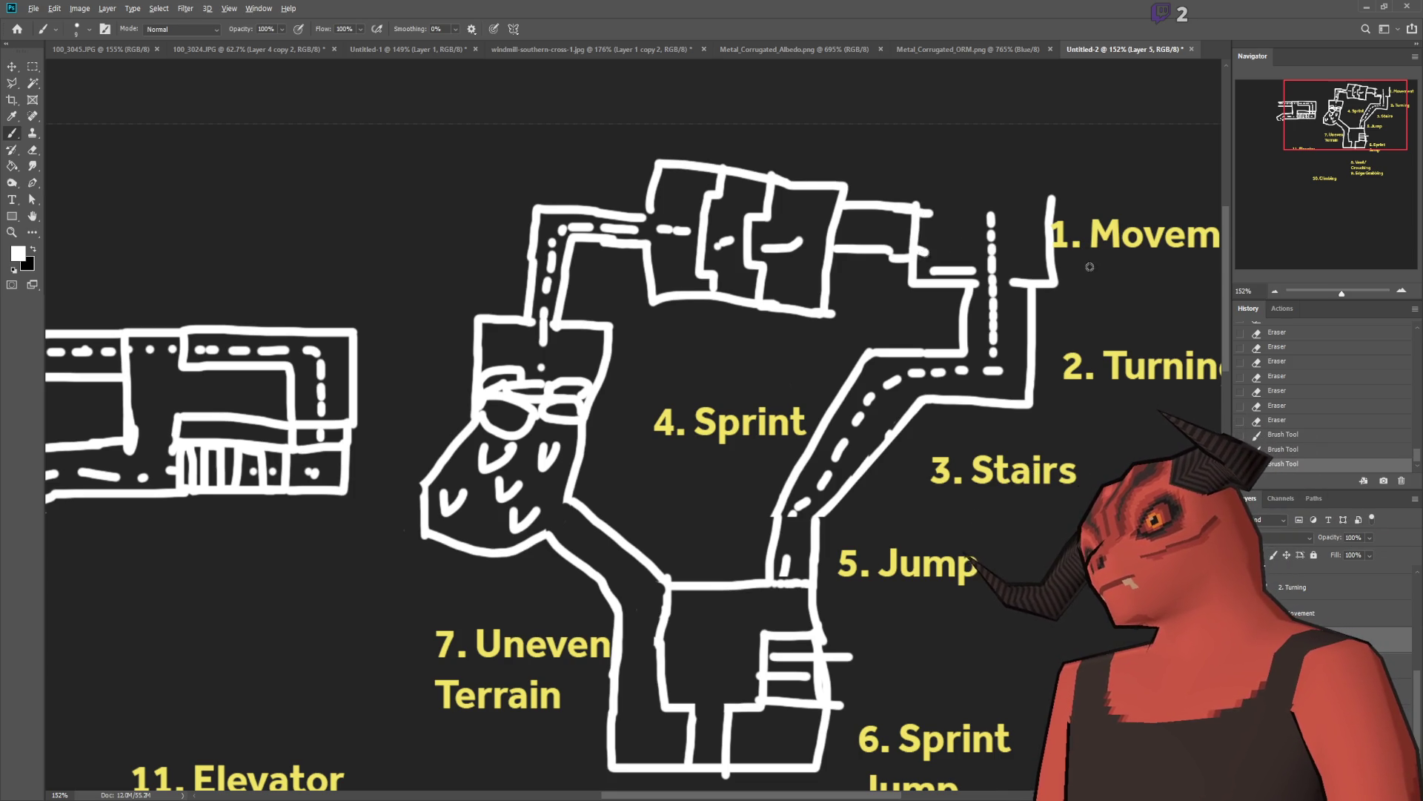
scroll(1090, 266, "down", 3)
scroll(899, 163, "up", 2)
scroll(900, 163, "up", 2)
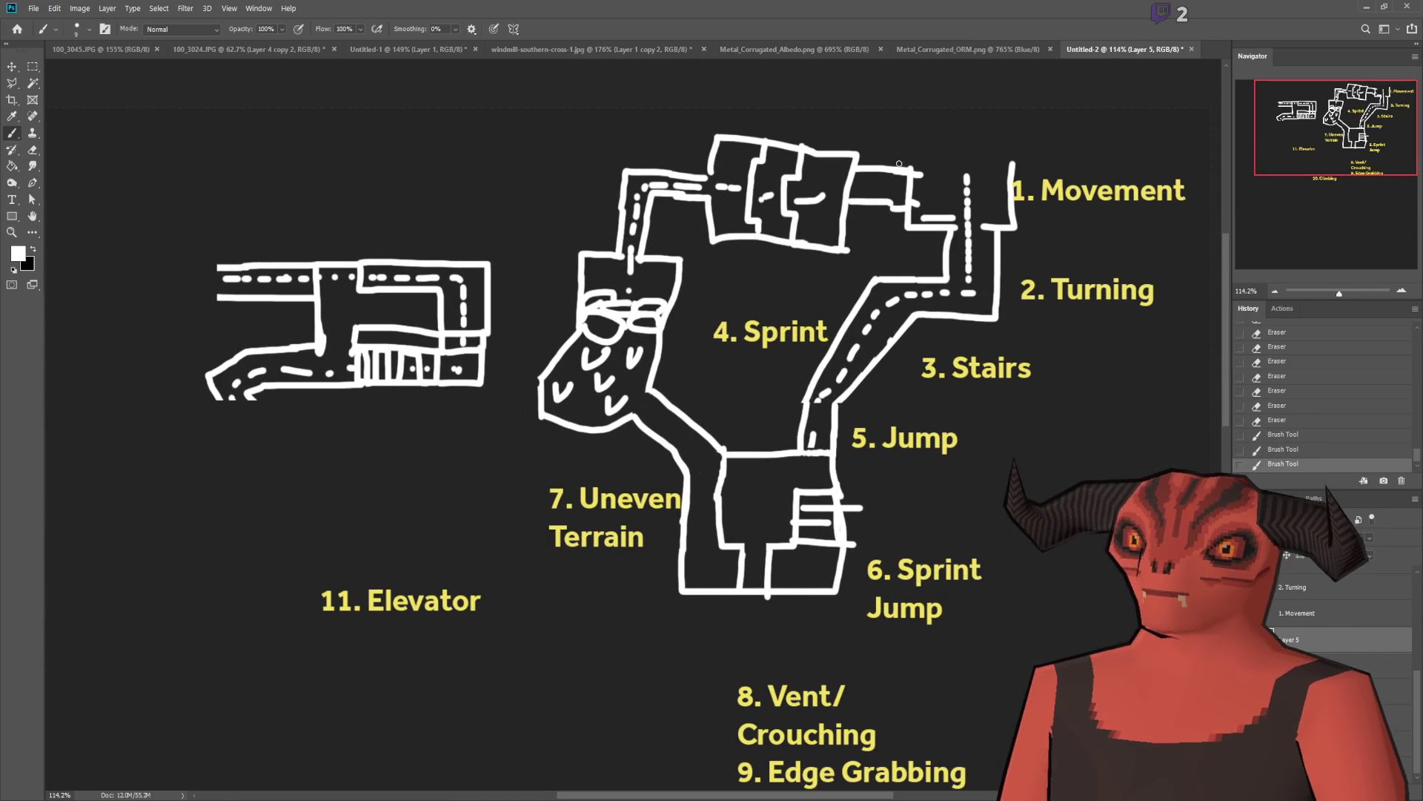
Step: Move the 11. Elevator, 10. Climbing and 8/9 Vent/Crouching–Edge Grabbing labels to the top of the map
left_click(12, 67)
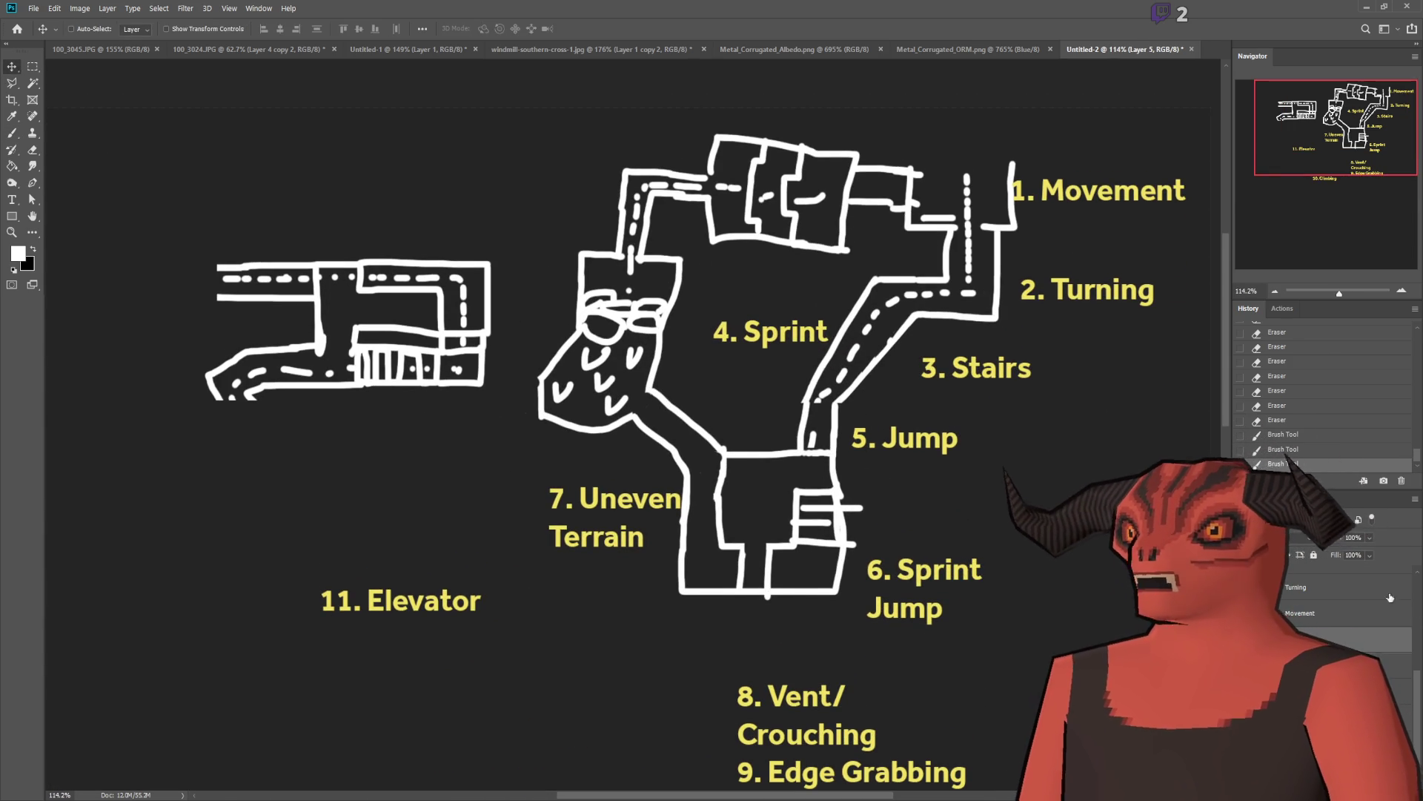
left_click(1319, 580)
left_click_drag(549, 619, 1072, 153)
left_click(1326, 614)
mouse_move(705, 741)
left_mouse_down()
mouse_move(682, 668)
mouse_move(748, 358)
mouse_move(798, 224)
left_mouse_up()
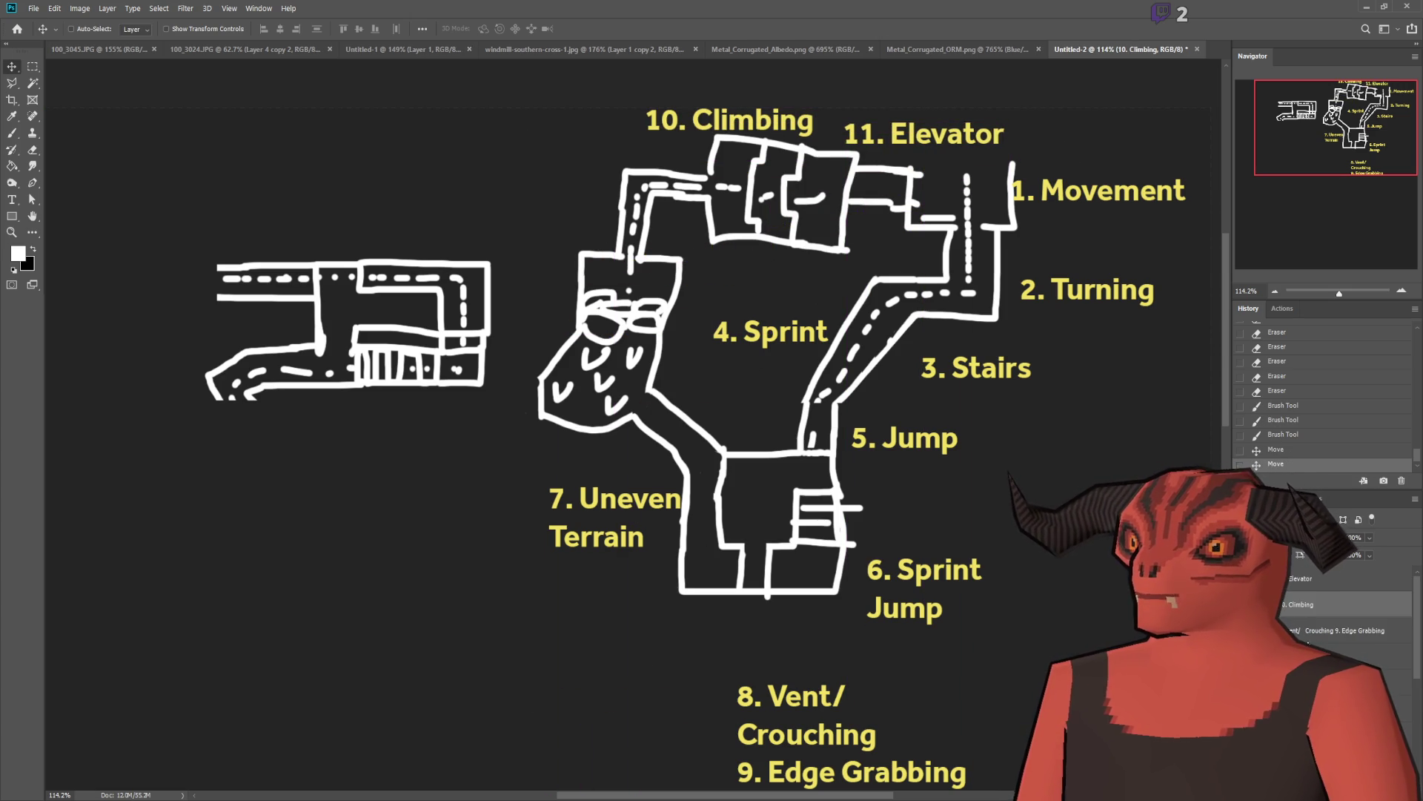
left_click(1335, 630)
mouse_move(968, 701)
left_mouse_down()
mouse_move(668, 182)
mouse_move(613, 146)
left_mouse_up()
Step: On Layer 3, erase the far-left room sketch and a stray white mark at lower left
scroll(1327, 604, "down", 3)
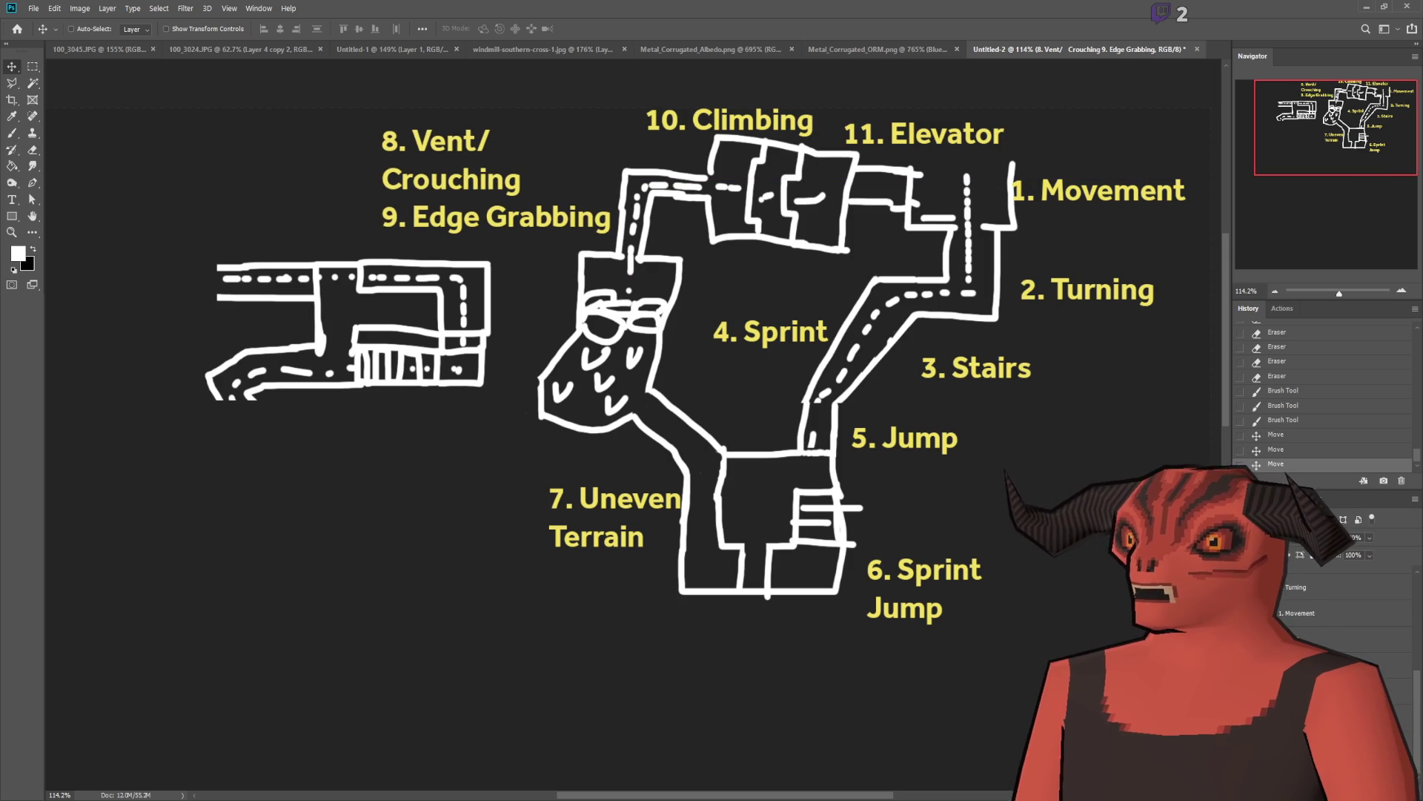
left_click(1327, 690)
left_click(42, 73)
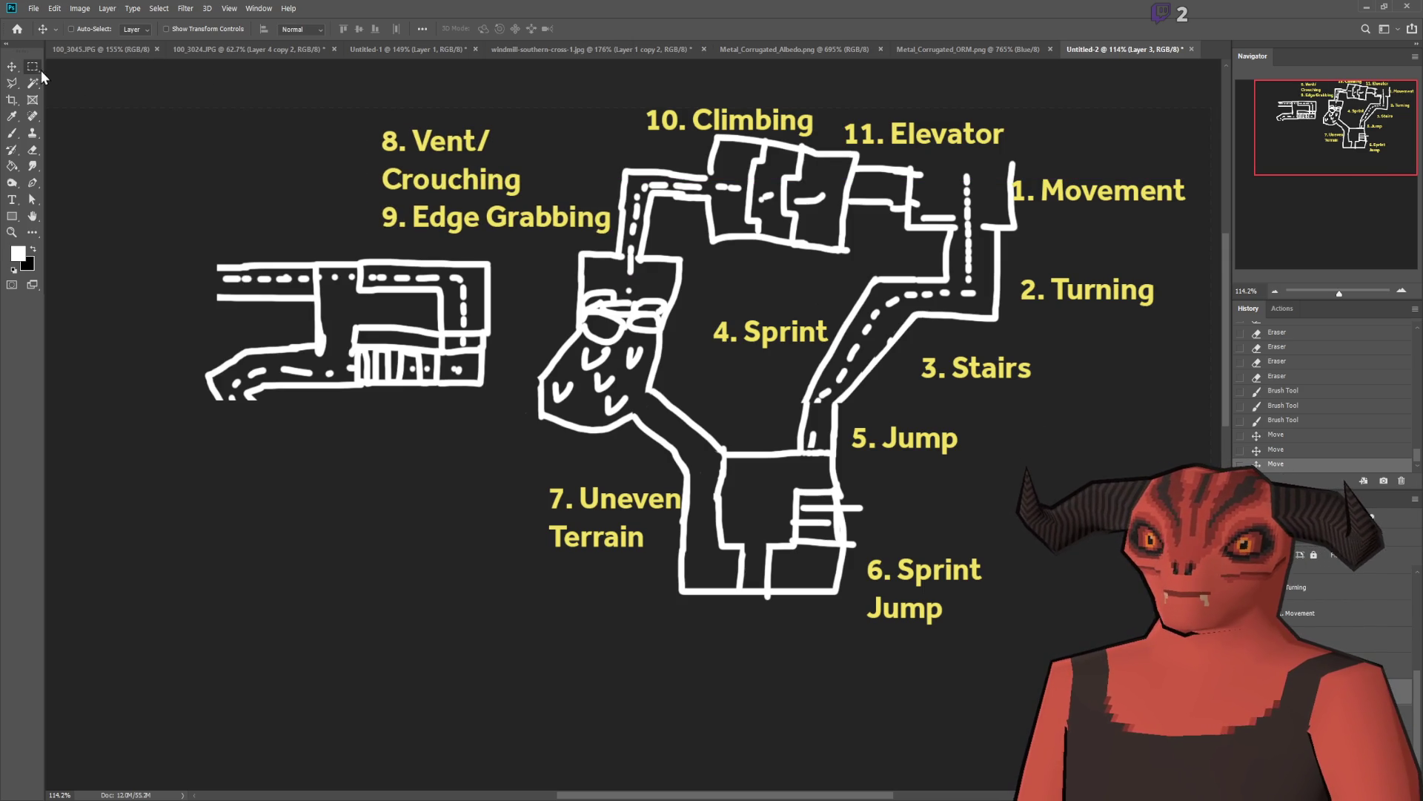
left_click_drag(209, 210, 524, 476)
key("Delete")
key("ctrl+d")
left_click_drag(281, 439, 197, 367)
key("Delete")
key("ctrl+d")
scroll(1008, 461, "down", 2)
scroll(917, 198, "up", 3)
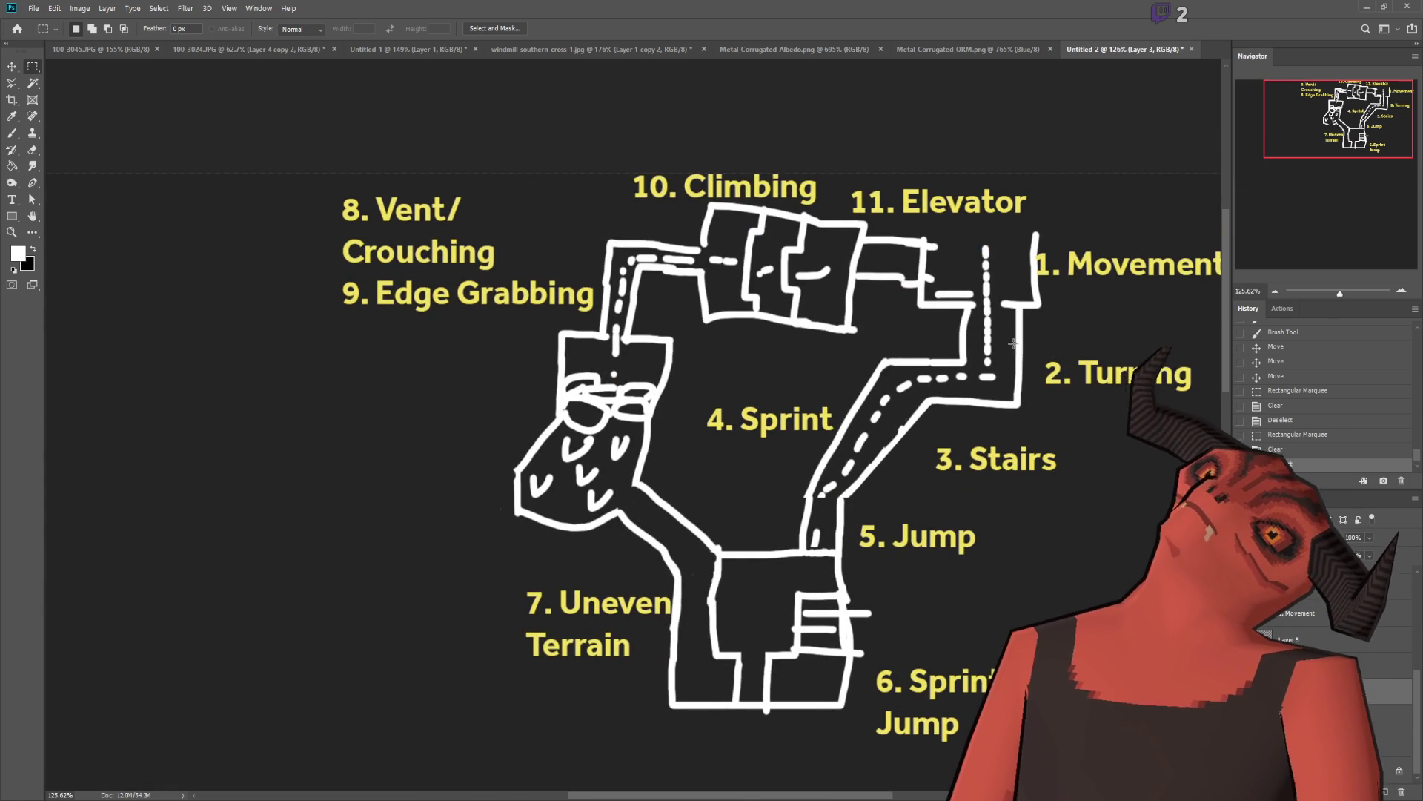
scroll(1147, 335, "up", 1)
scroll(1147, 336, "down", 3)
scroll(1147, 335, "up", 5)
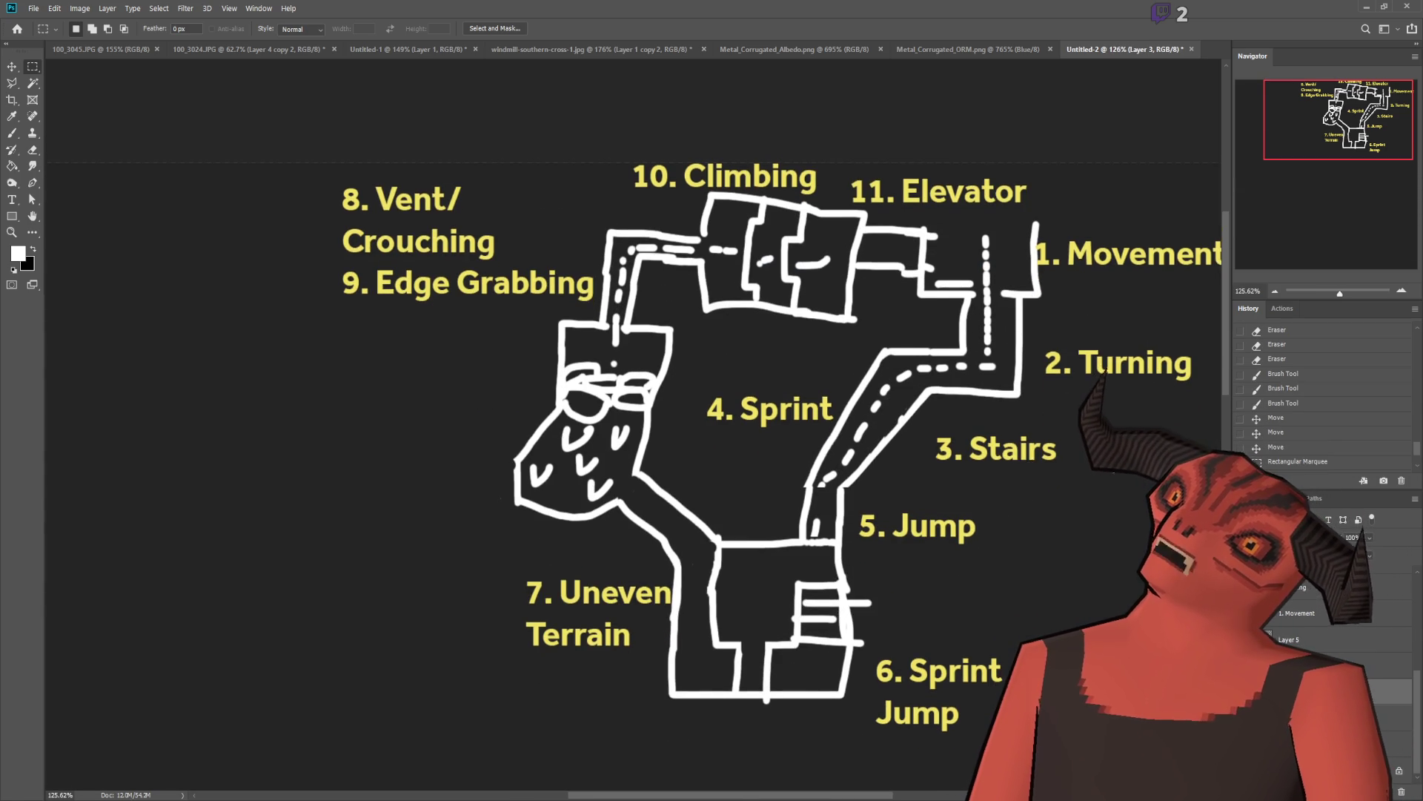
scroll(825, 797, "down", 1)
left_click_drag(911, 797, 838, 797)
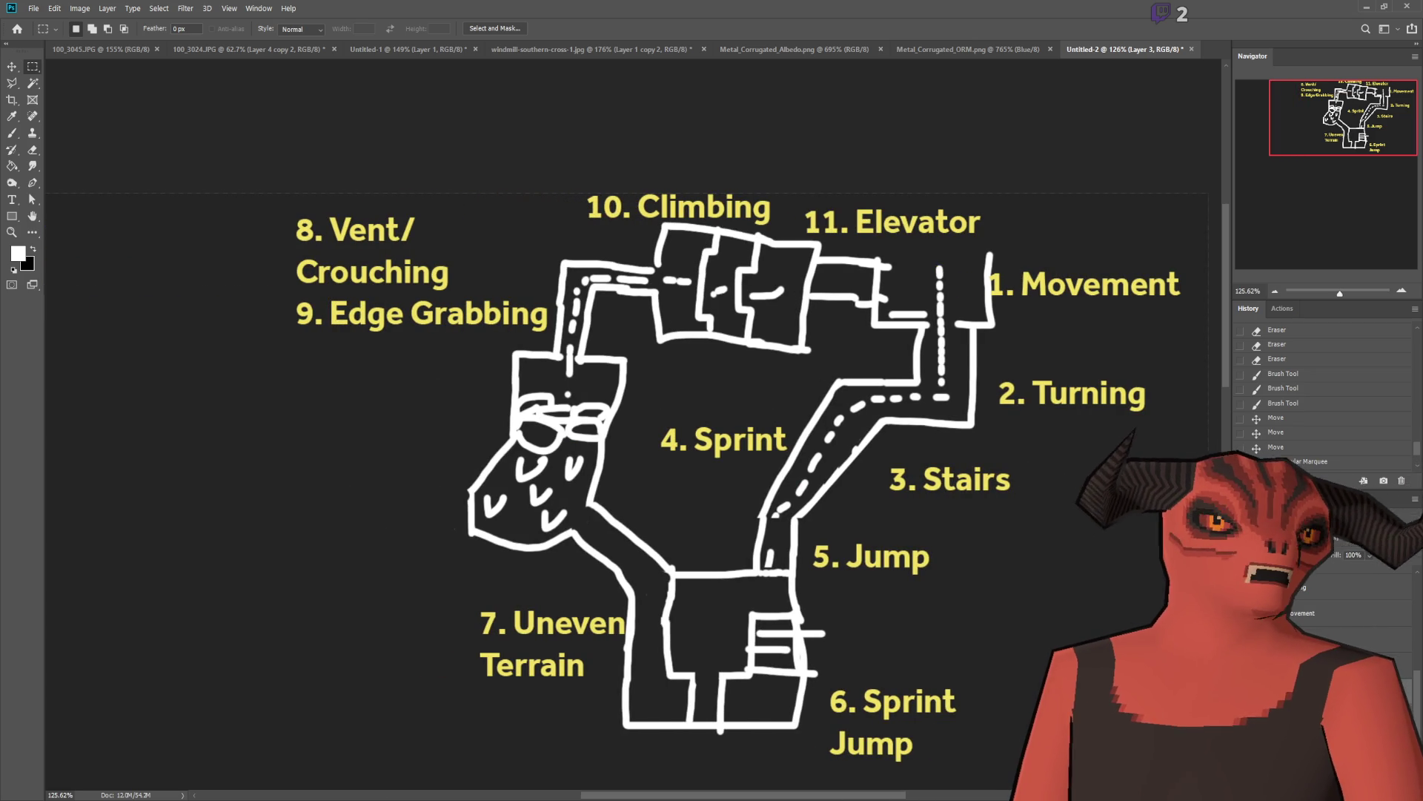
scroll(705, 615, "up", 1)
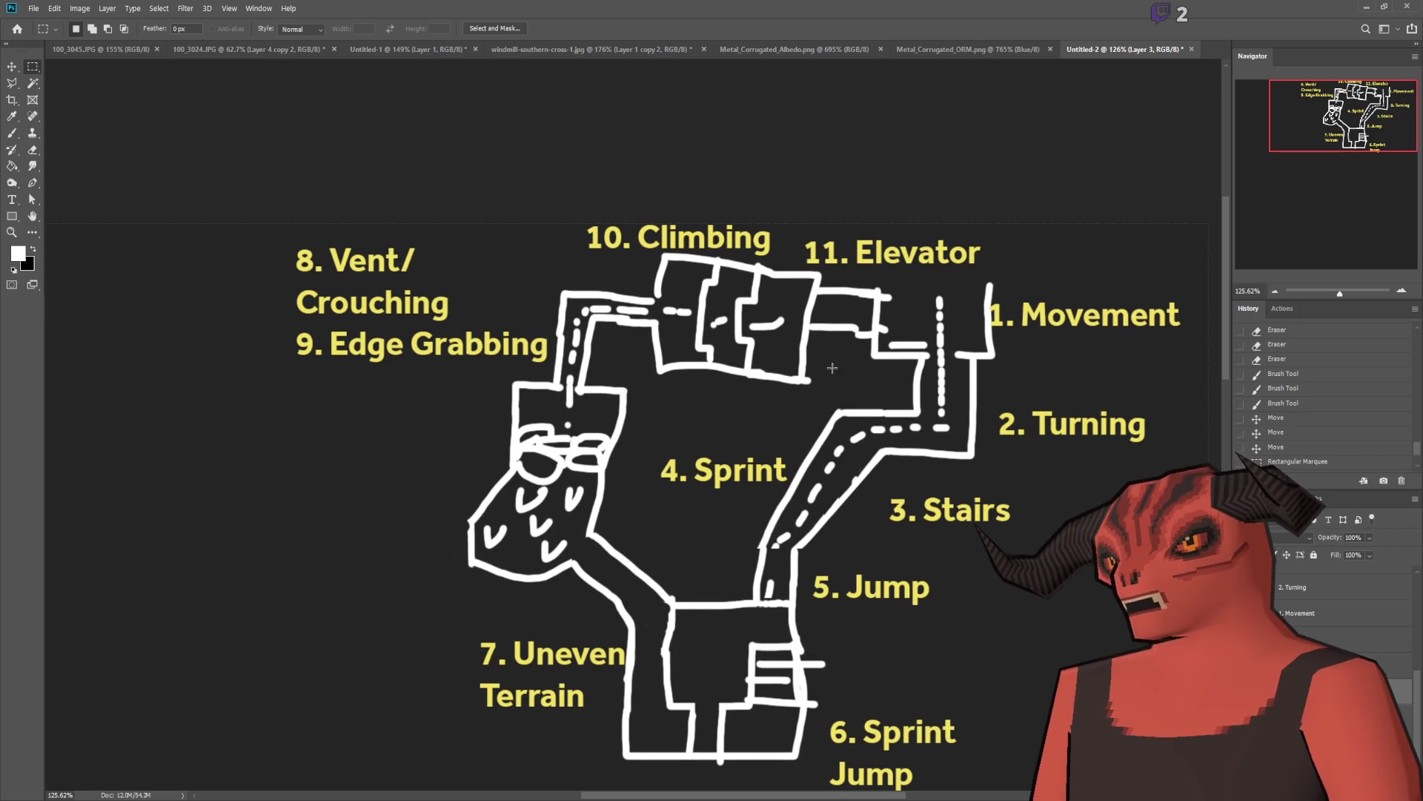
scroll(1076, 411, "down", 1)
scroll(1097, 413, "up", 1)
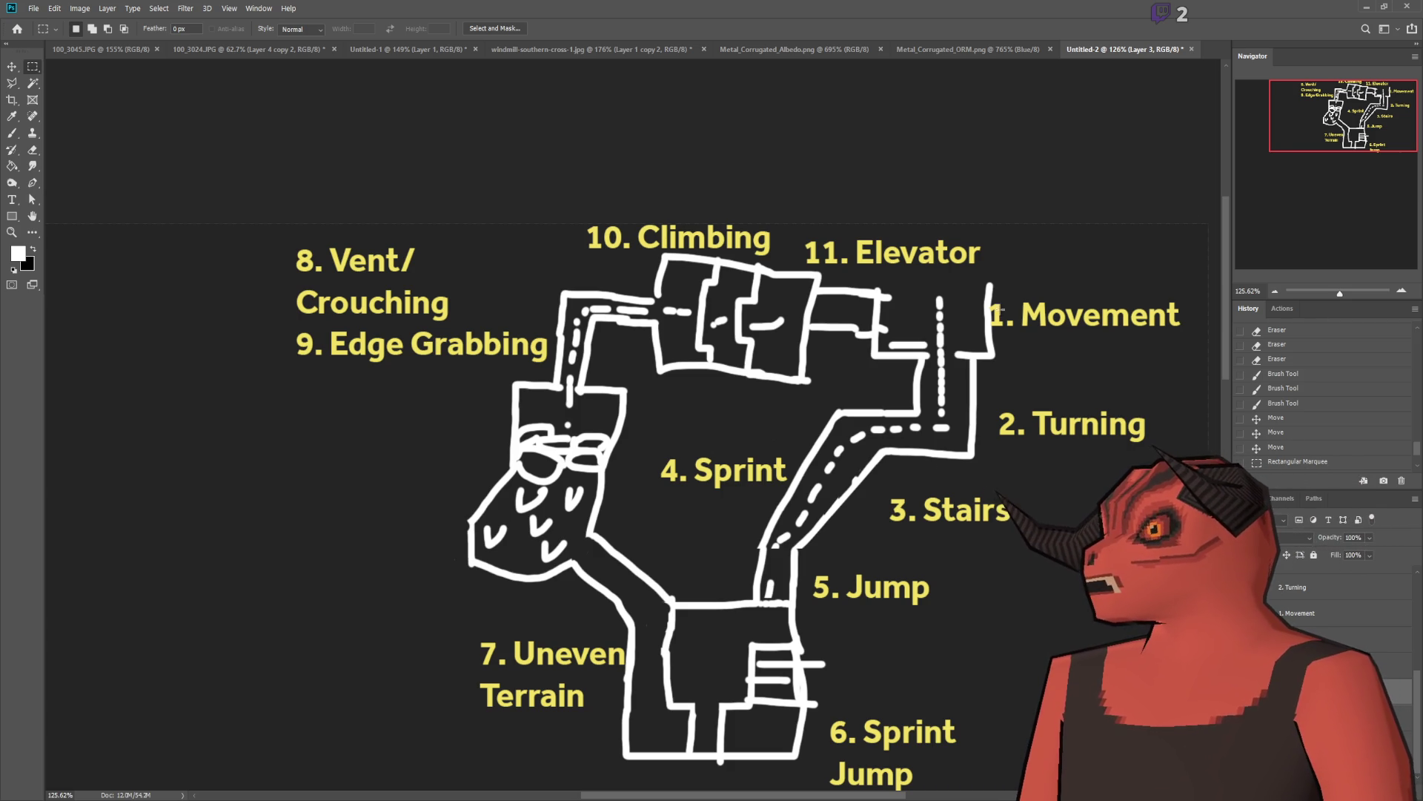
scroll(796, 380, "down", 1)
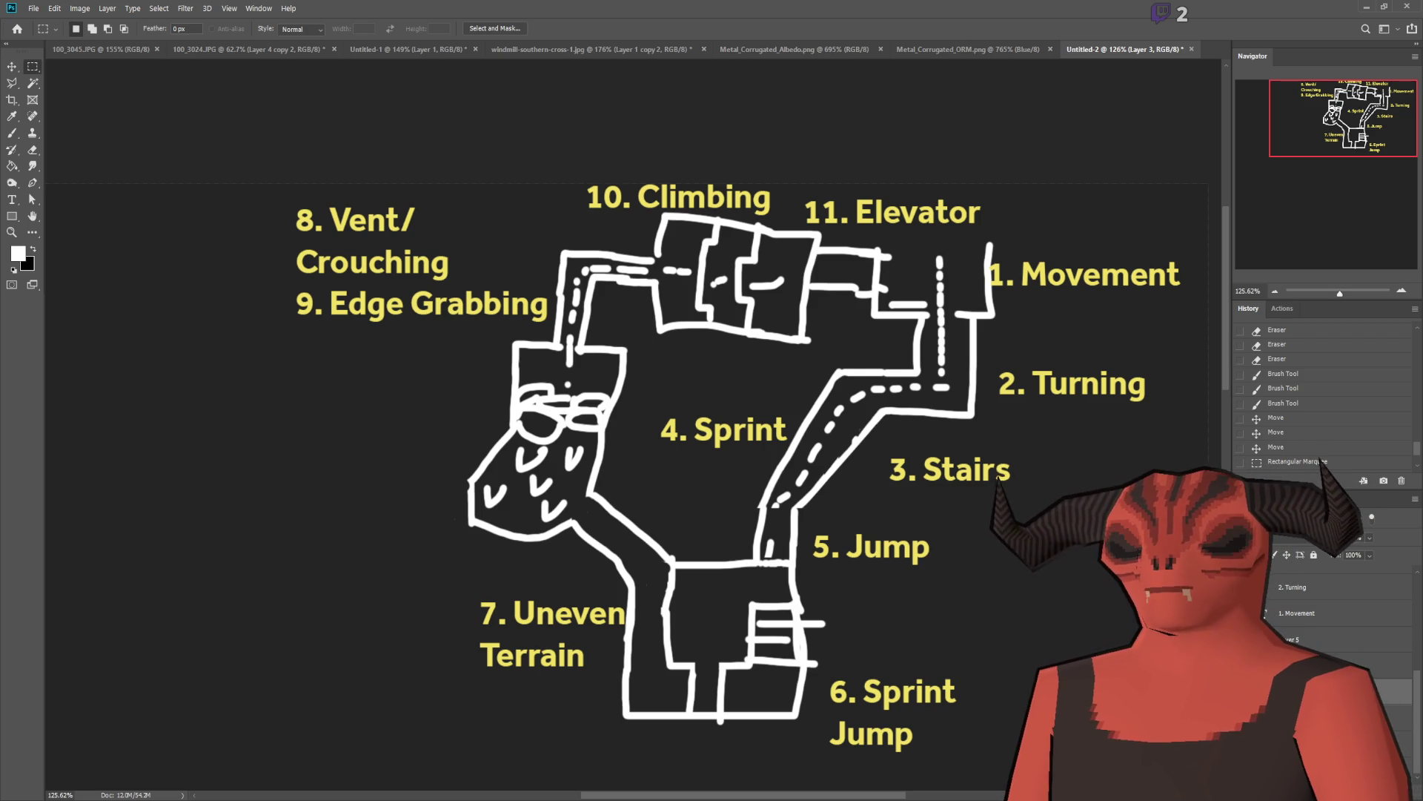
scroll(726, 416, "down", 2)
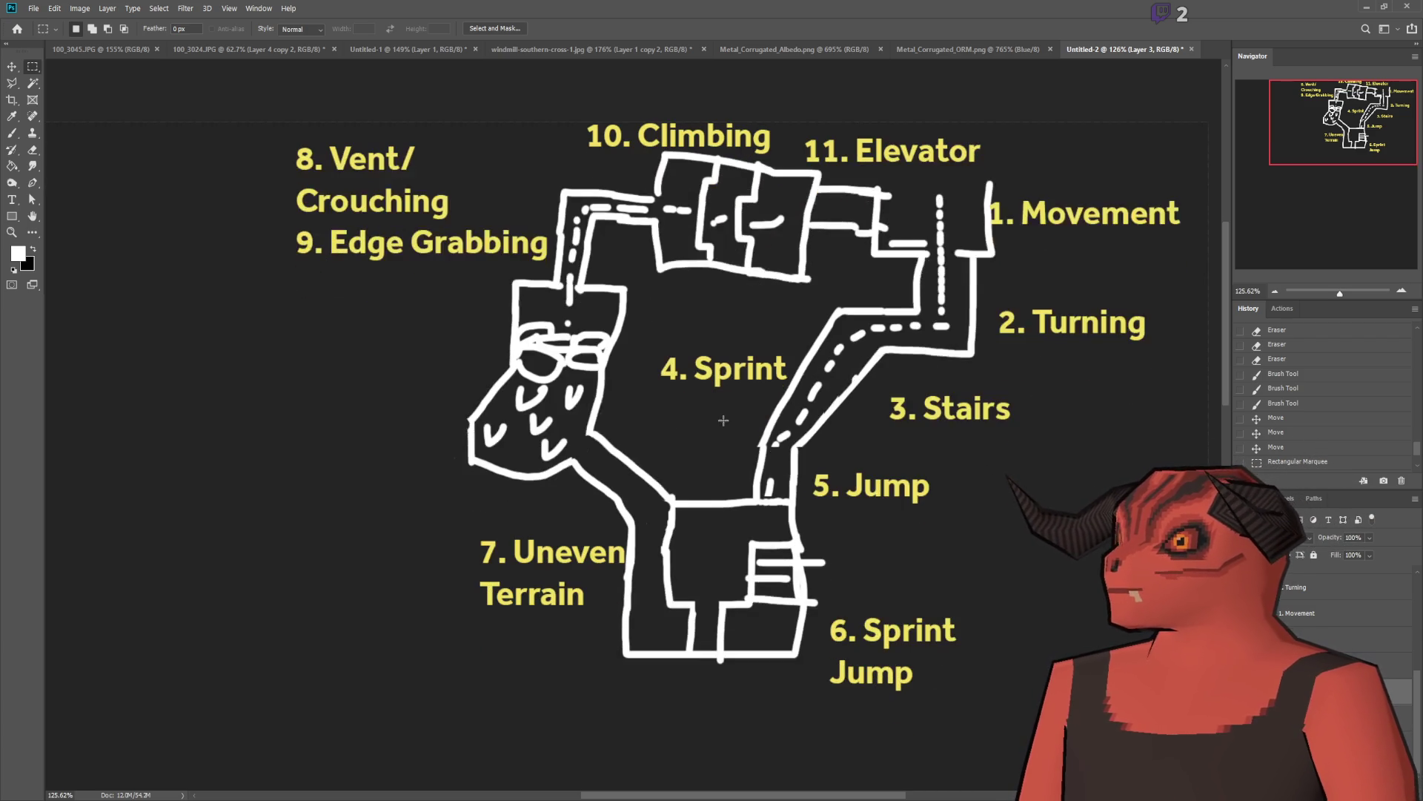
scroll(933, 556, "down", 2)
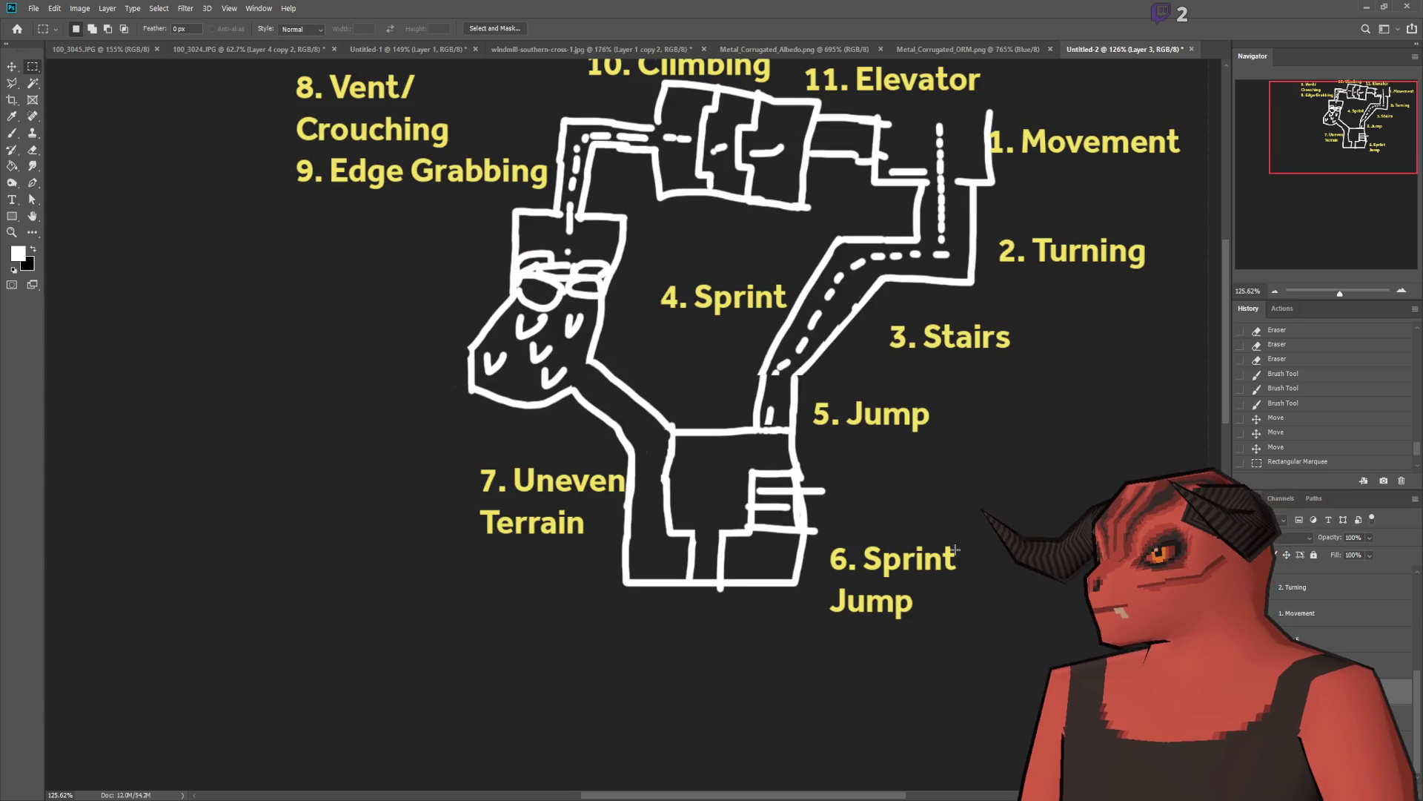
scroll(956, 539, "up", 2)
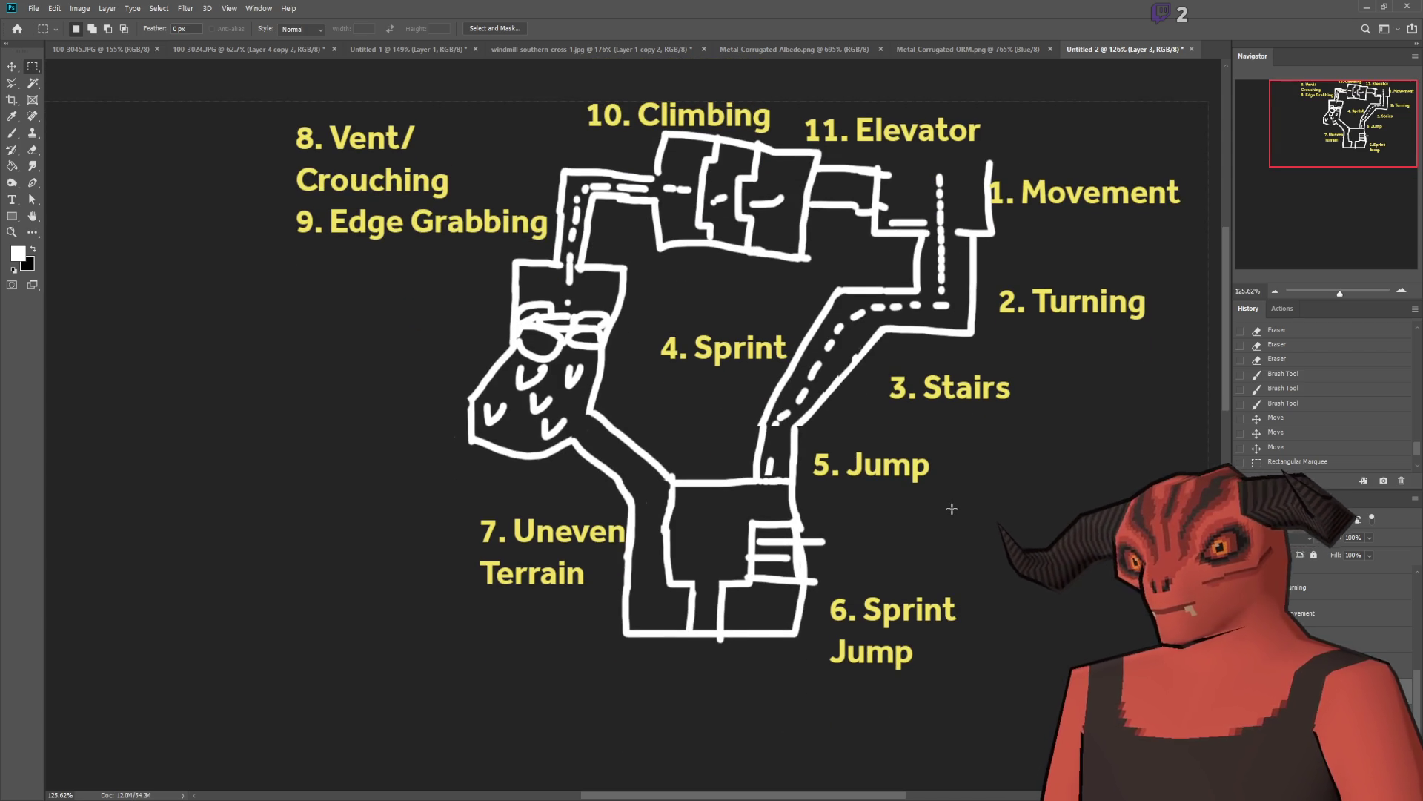
scroll(951, 508, "up", 2)
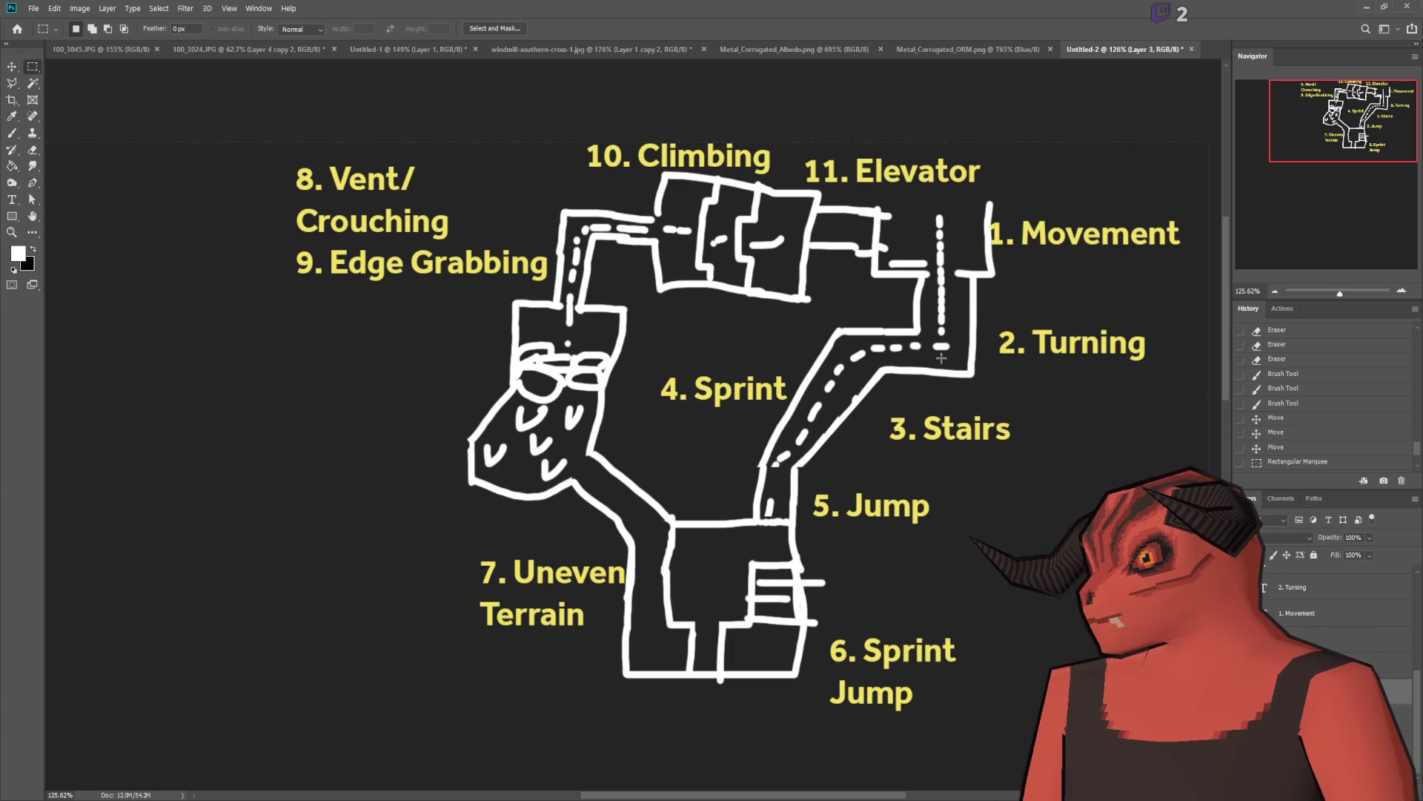
left_click(12, 133)
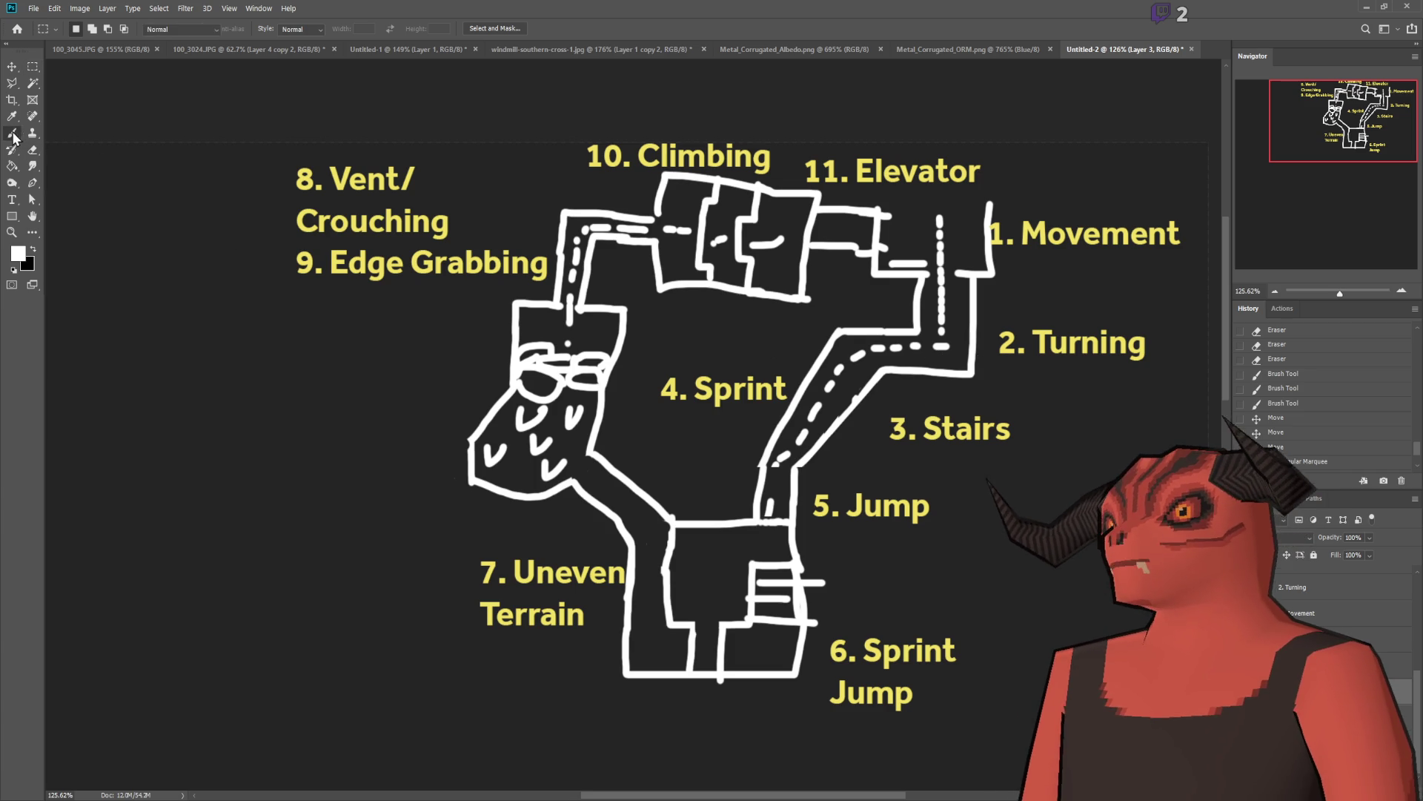
Step: On a new layer, paint a green marker across the Turning corridor
key("i")
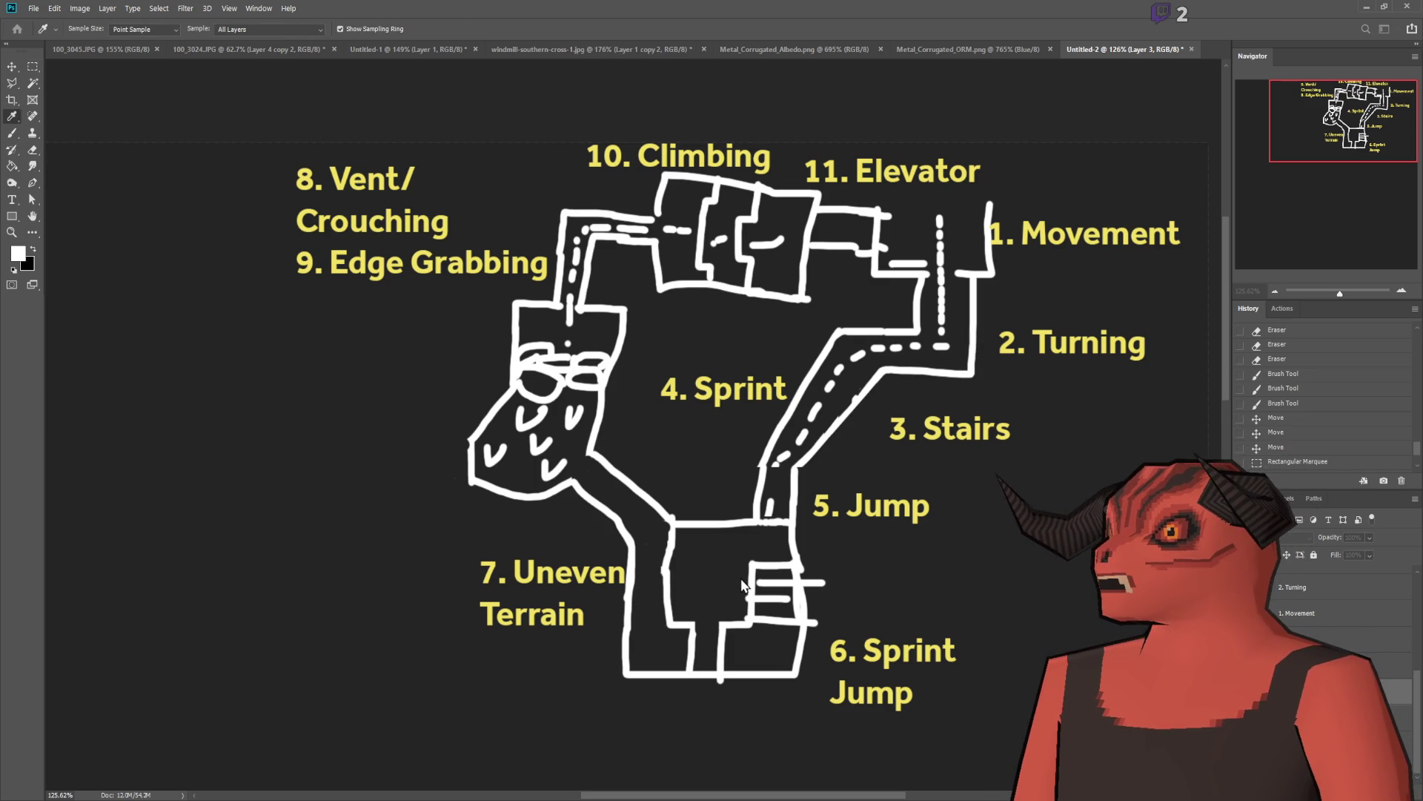
key("b")
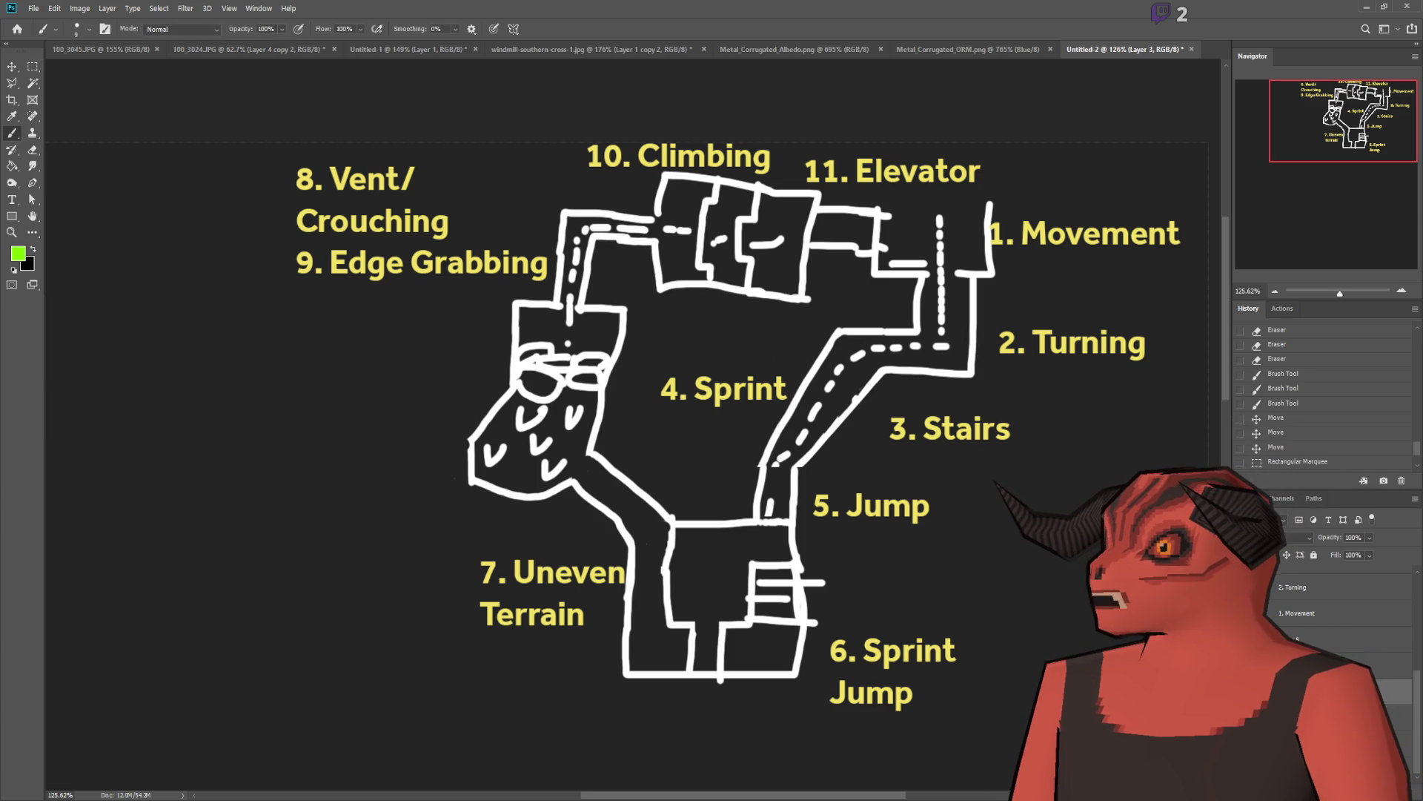
key("ctrl+shift+alt+n")
scroll(956, 352, "up", 5)
left_click_drag(808, 416, 956, 420)
key("ctrl+z")
left_click_drag(804, 403, 938, 404)
Step: Paint a green marker in the corridor near Elevator
scroll(970, 290, "down", 3)
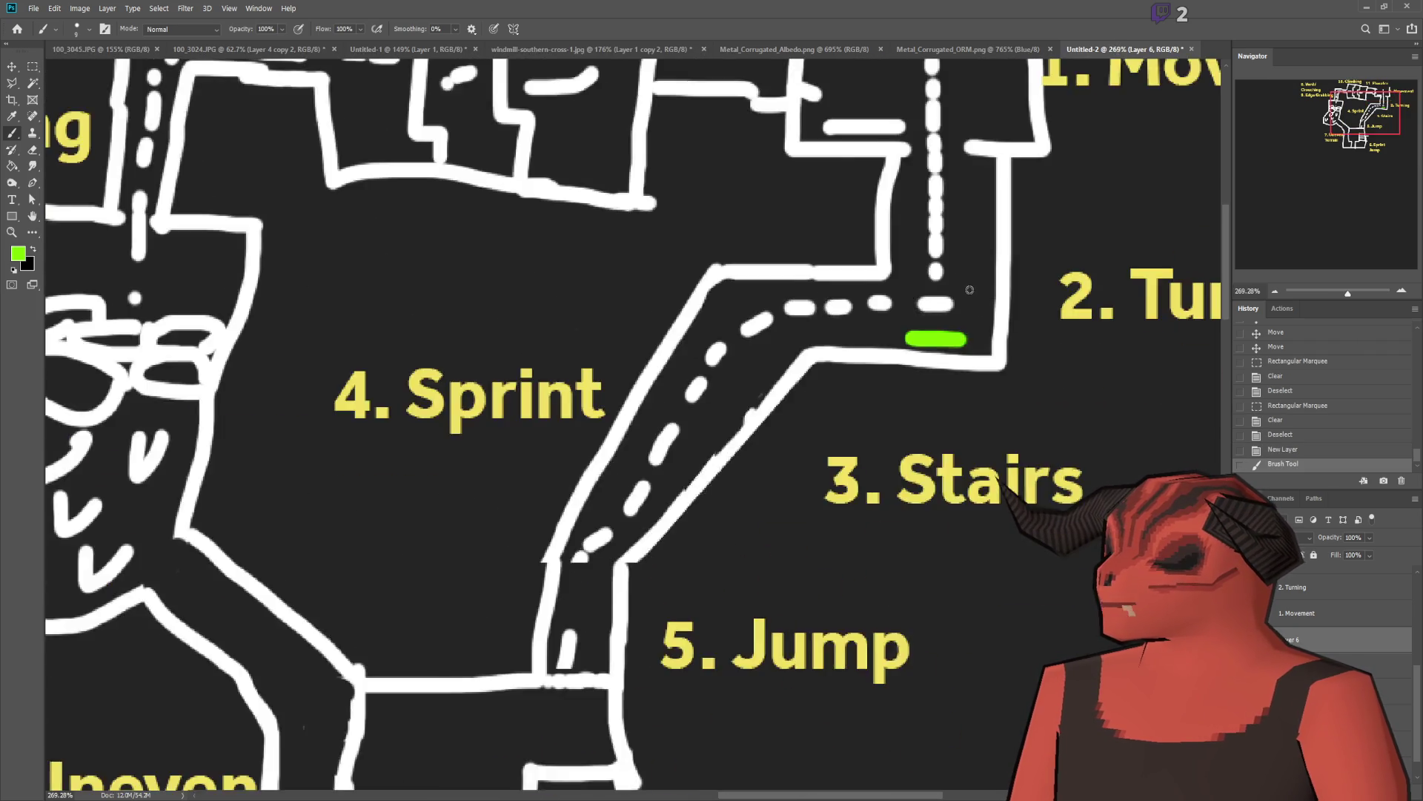
scroll(970, 290, "down", 3)
scroll(932, 204, "up", 6)
left_click_drag(866, 116, 756, 116)
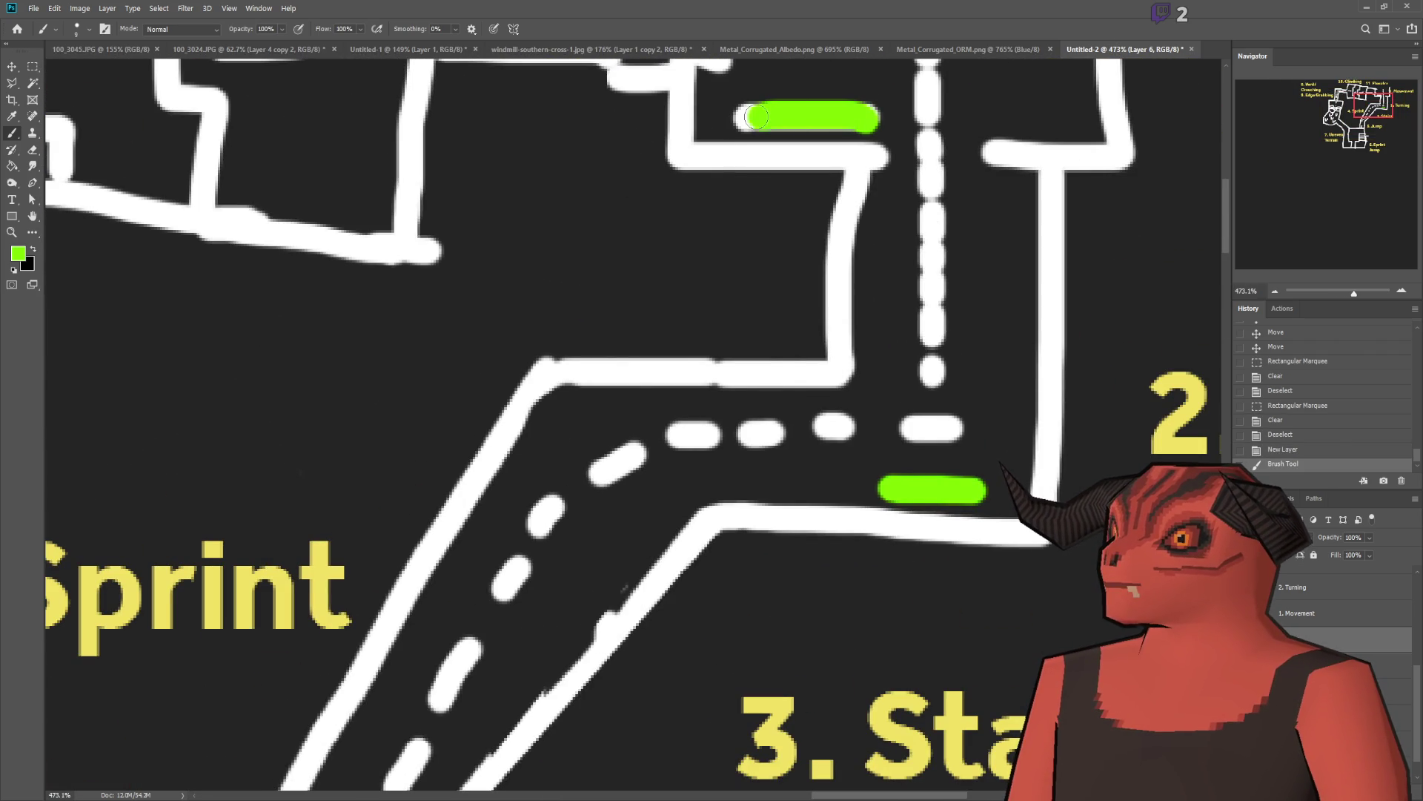
Step: Paint a vertical green marker above the Jump room
scroll(919, 297, "down", 5)
scroll(753, 599, "up", 2)
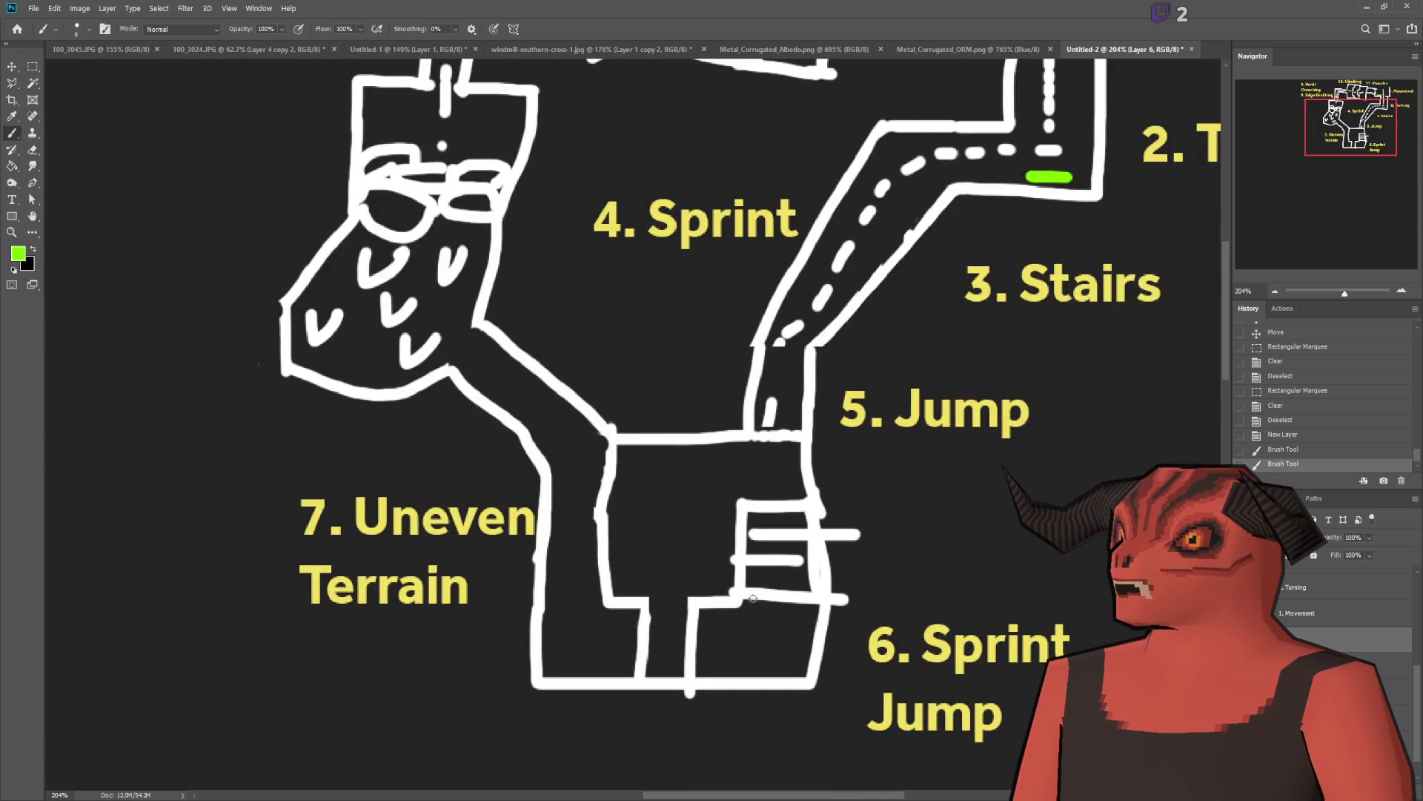
scroll(753, 598, "up", 2)
scroll(723, 459, "up", 2)
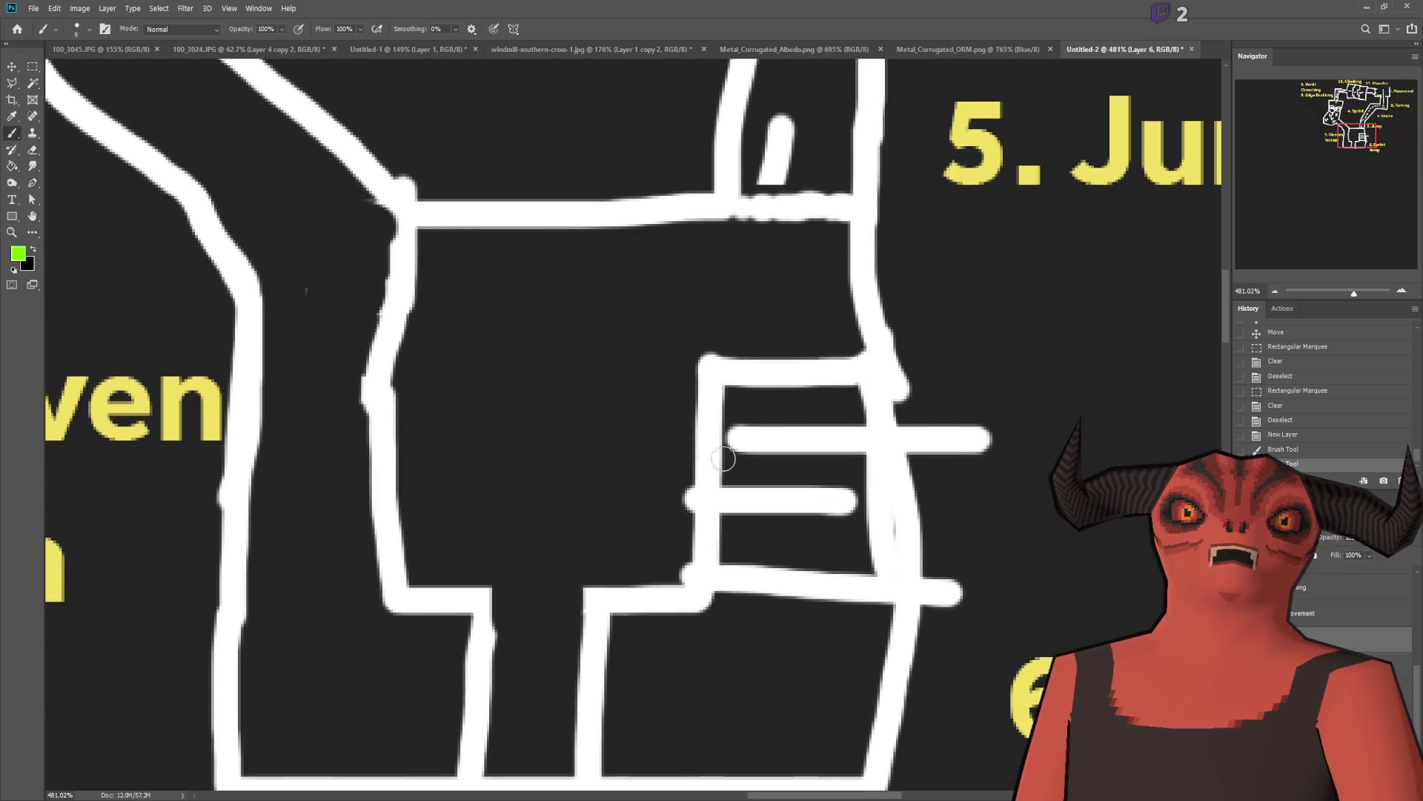
scroll(723, 459, "down", 4)
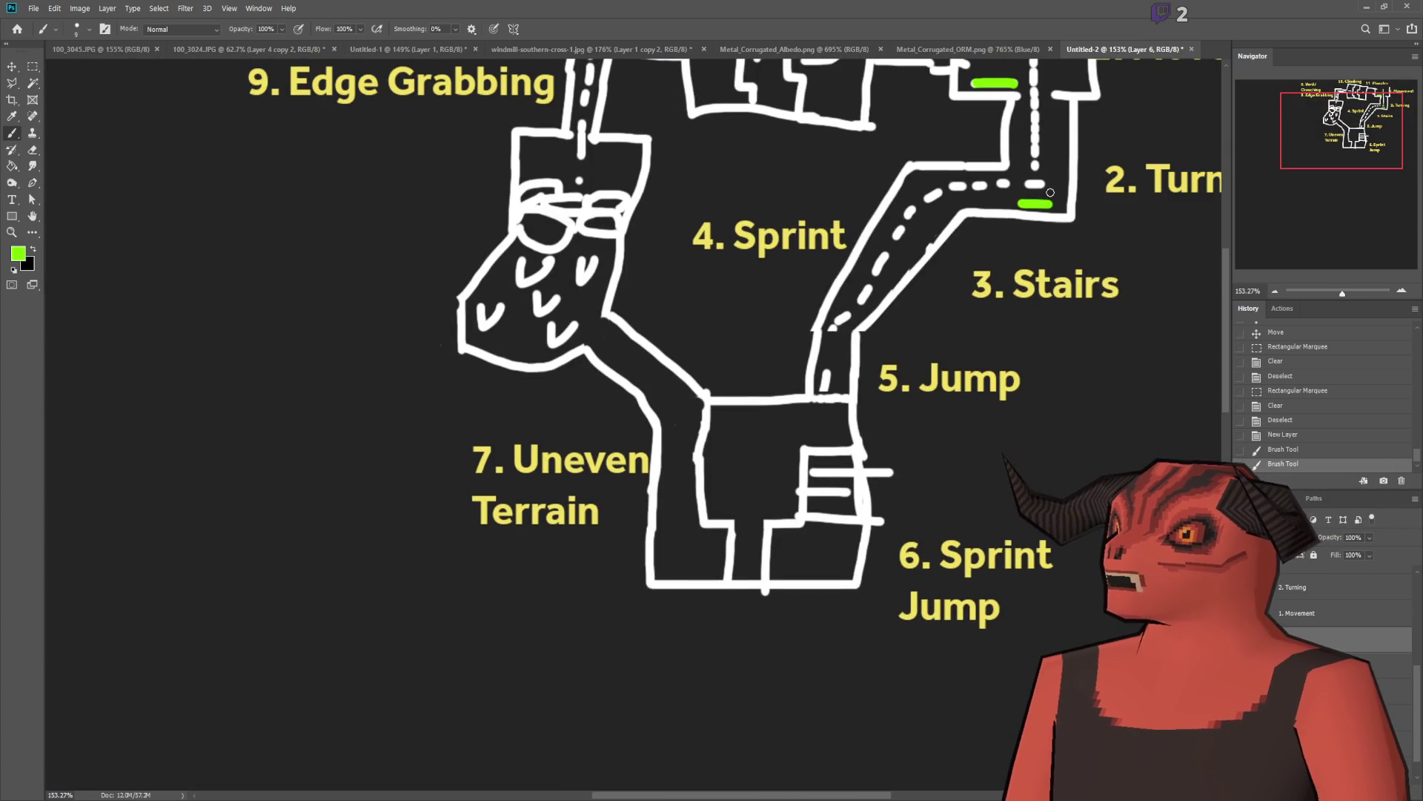
scroll(1051, 193, "down", 2)
scroll(976, 279, "up", 3)
scroll(1160, 181, "down", 3)
scroll(976, 295, "up", 1)
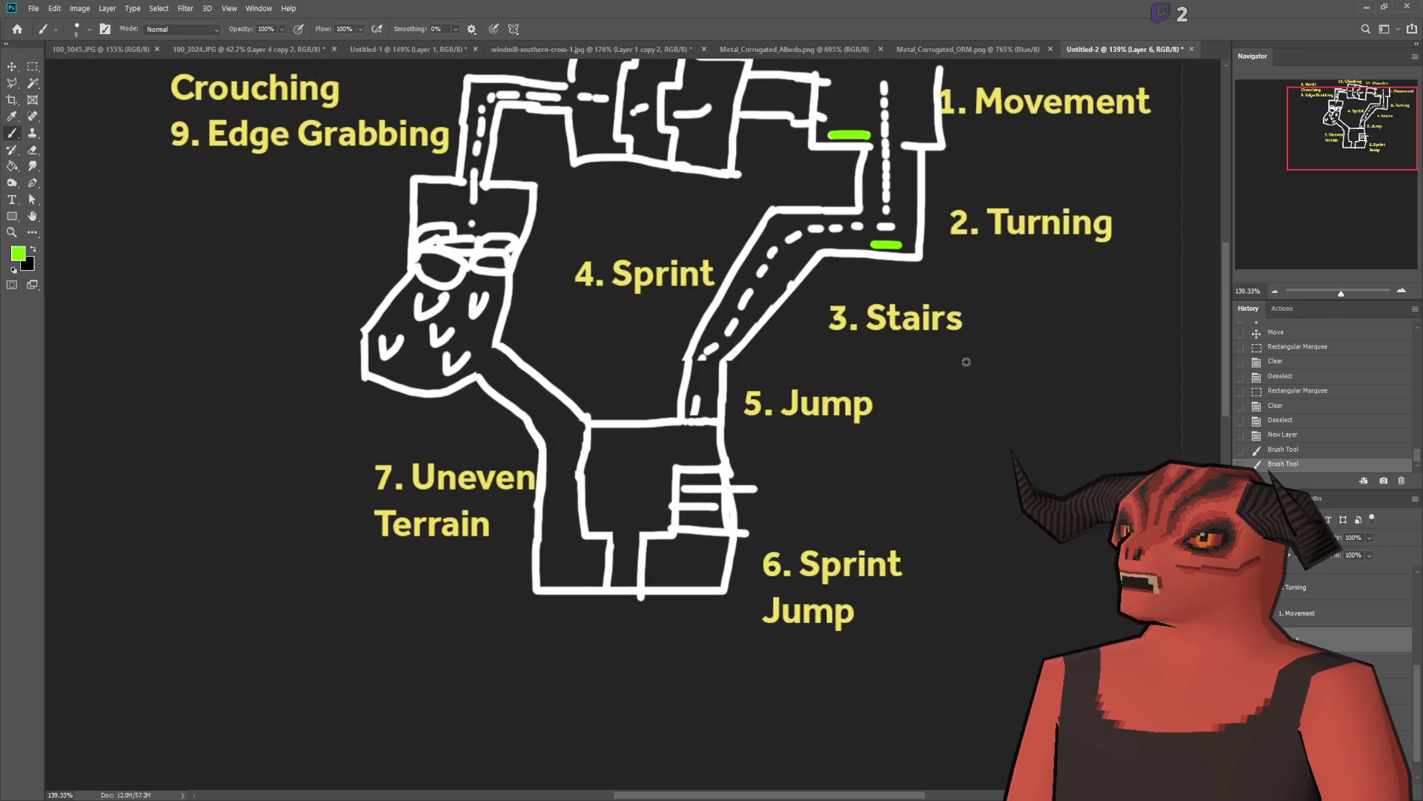
scroll(949, 207, "up", 1)
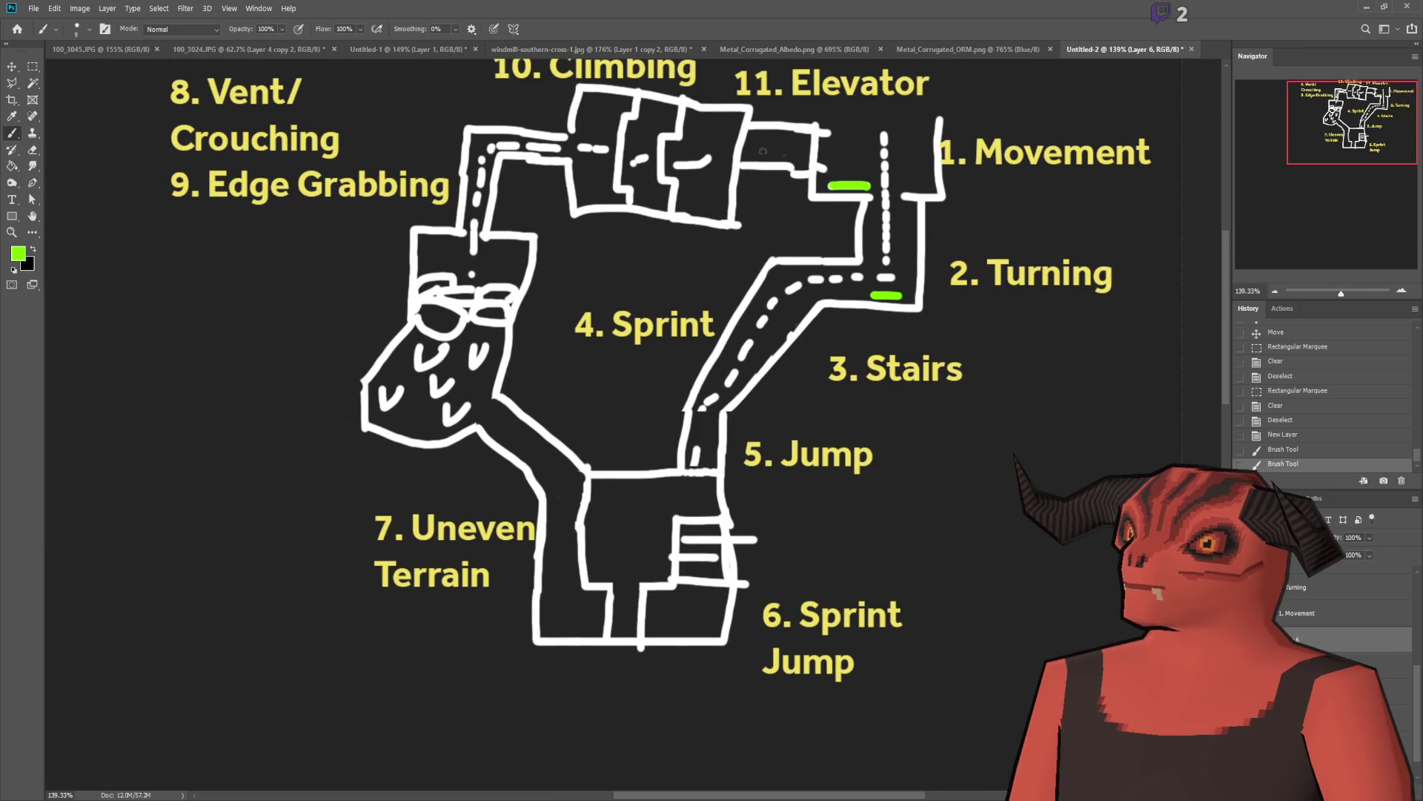
scroll(1004, 230, "up", 1)
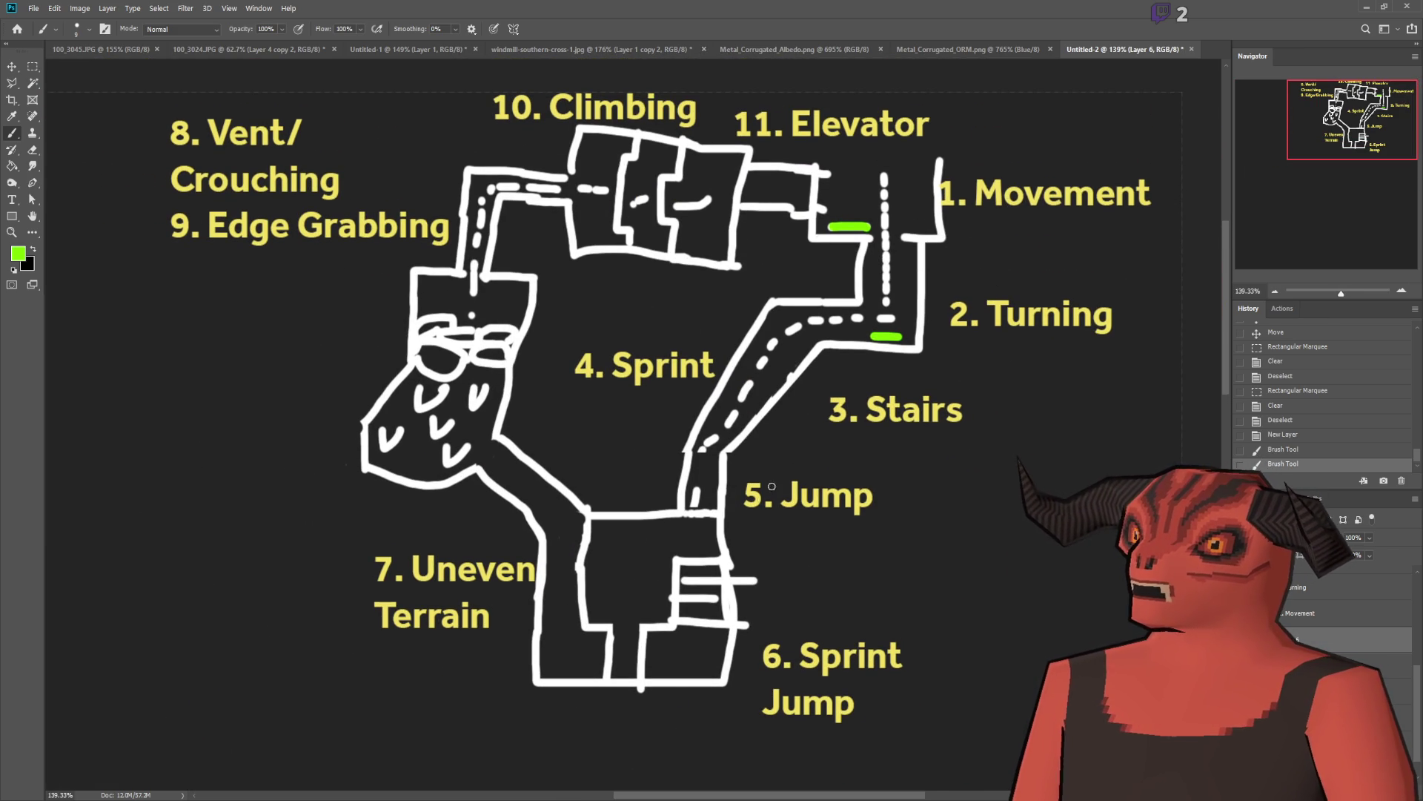
scroll(713, 519, "up", 6)
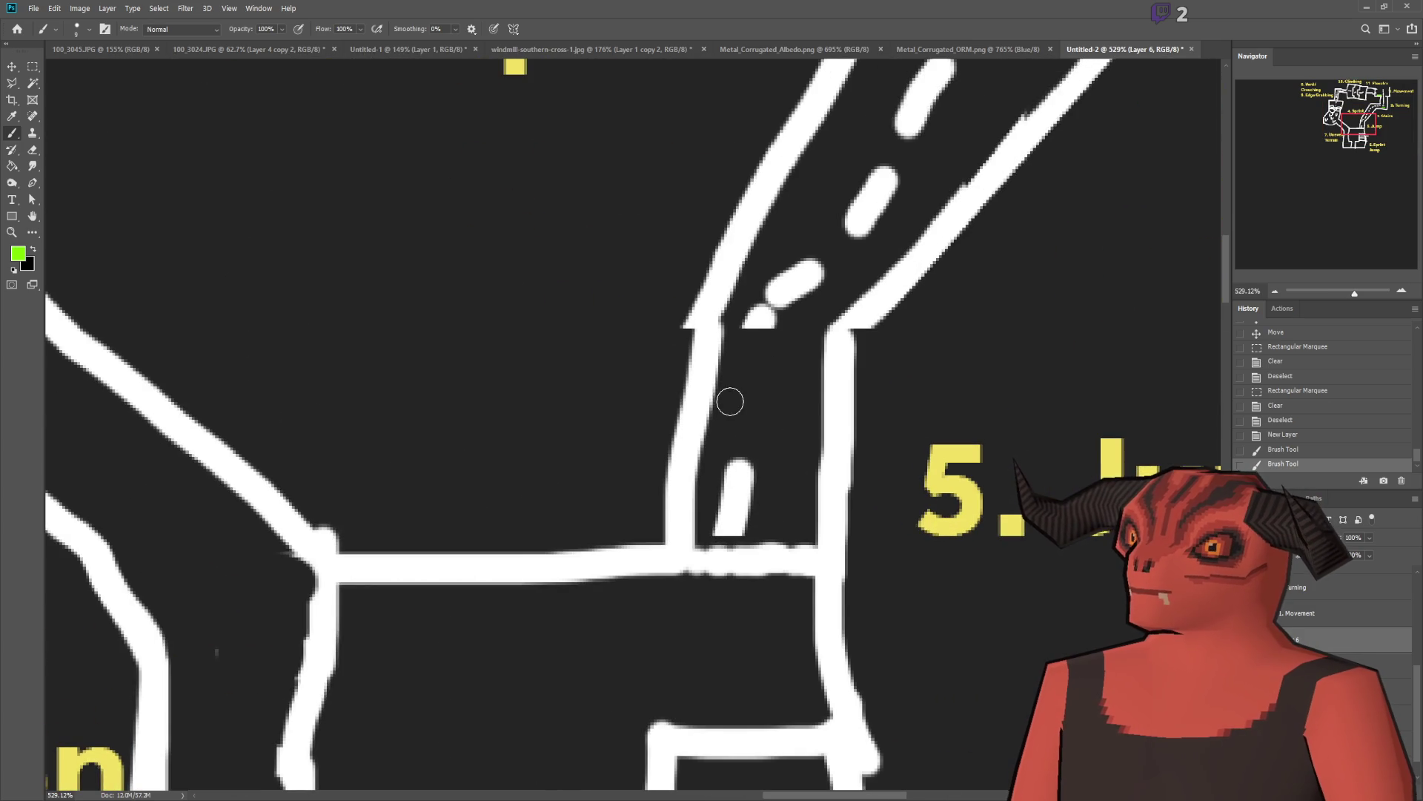
left_click_drag(807, 379, 806, 512)
key("ctrl+z")
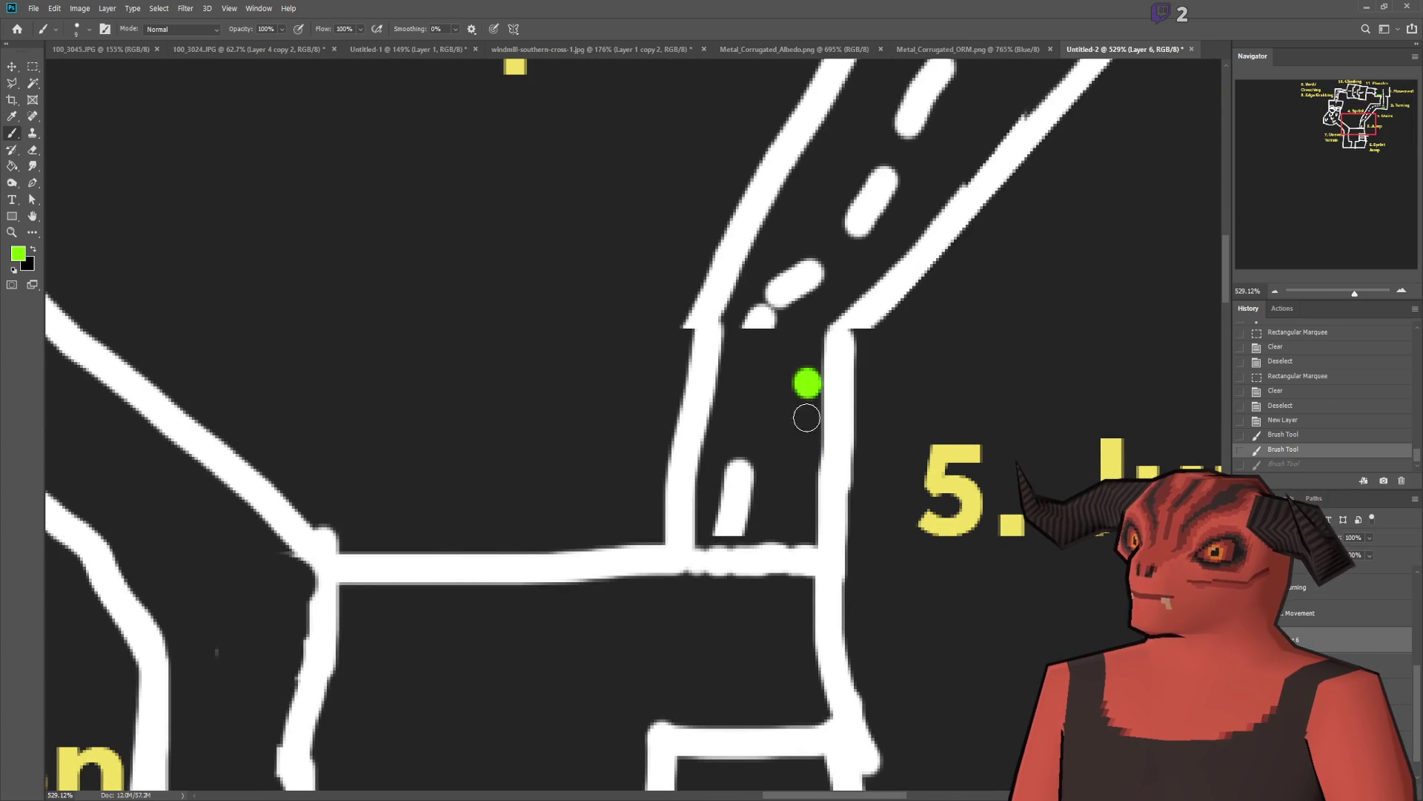
left_click_drag(804, 387, 805, 510)
Step: Paint green markers in the top box and the box below Edge Grabbing
scroll(808, 519, "down", 4)
scroll(820, 639, "down", 3)
scroll(853, 519, "up", 2)
scroll(770, 460, "up", 3)
scroll(615, 342, "up", 7)
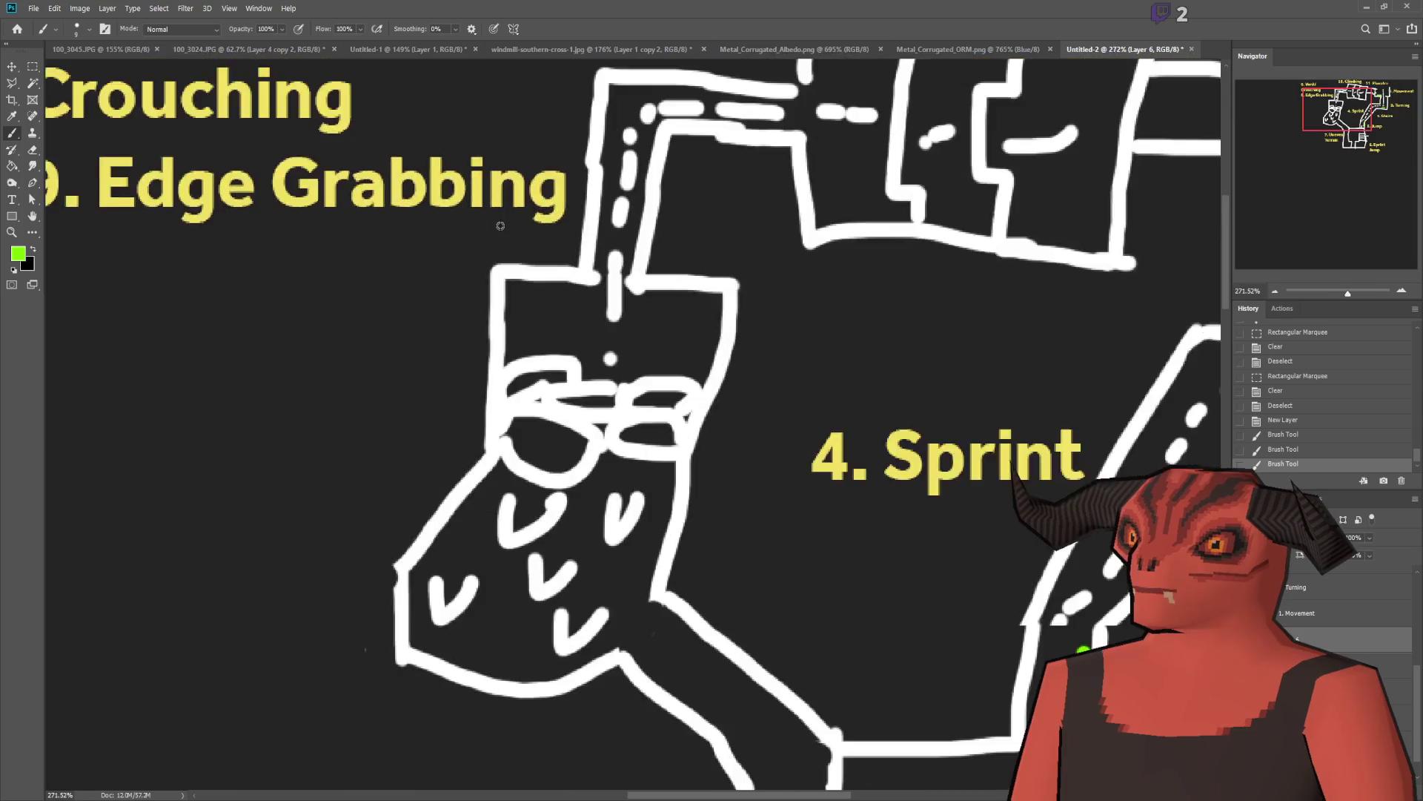
left_click(628, 343)
left_click_drag(604, 343, 492, 341)
scroll(491, 341, "down", 5)
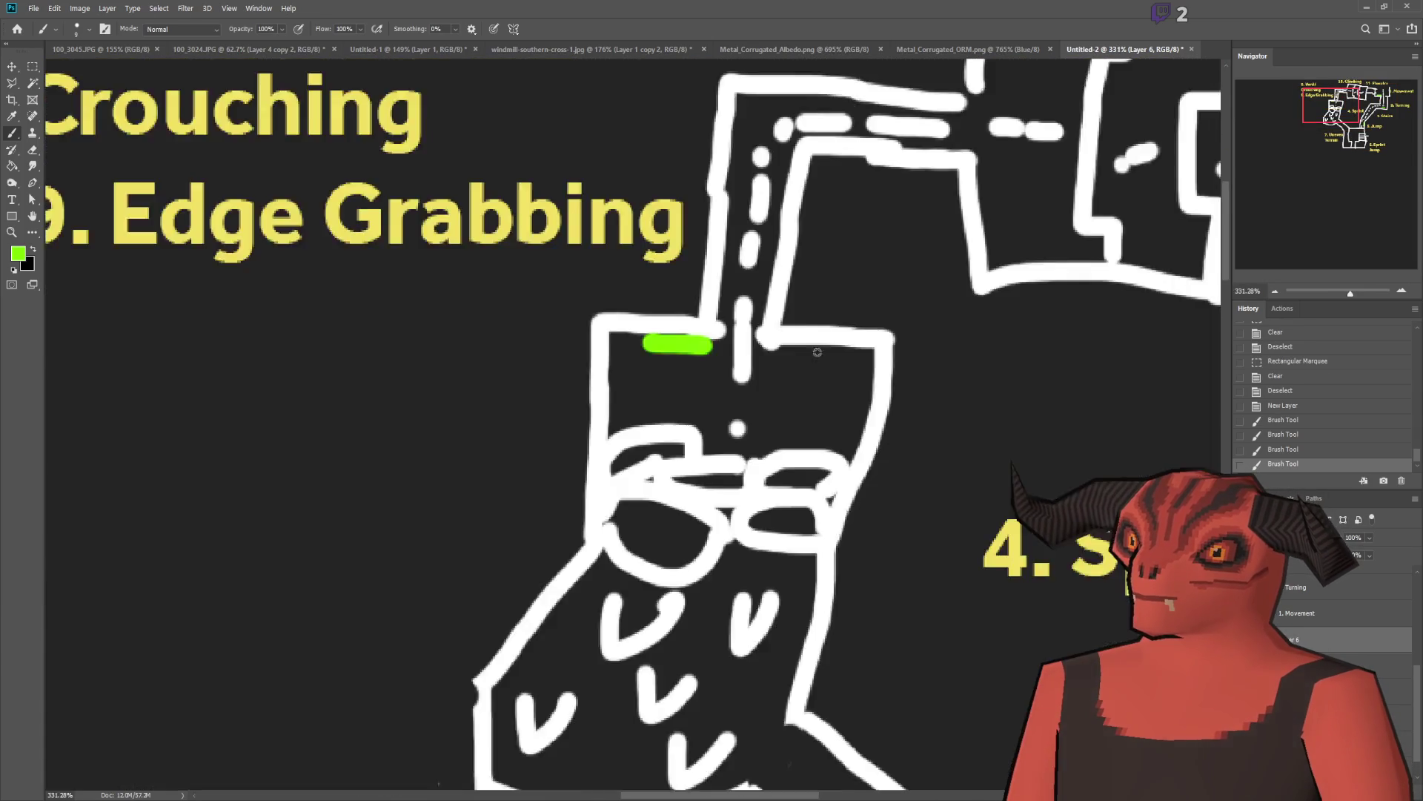
scroll(788, 252, "up", 6)
scroll(787, 252, "up", 2)
left_click_drag(692, 146, 511, 146)
Step: Paint a short vertical green marker in the right climbing room and zoom out
scroll(1071, 403, "down", 5)
scroll(957, 415, "up", 2)
left_click_drag(888, 411, 886, 522)
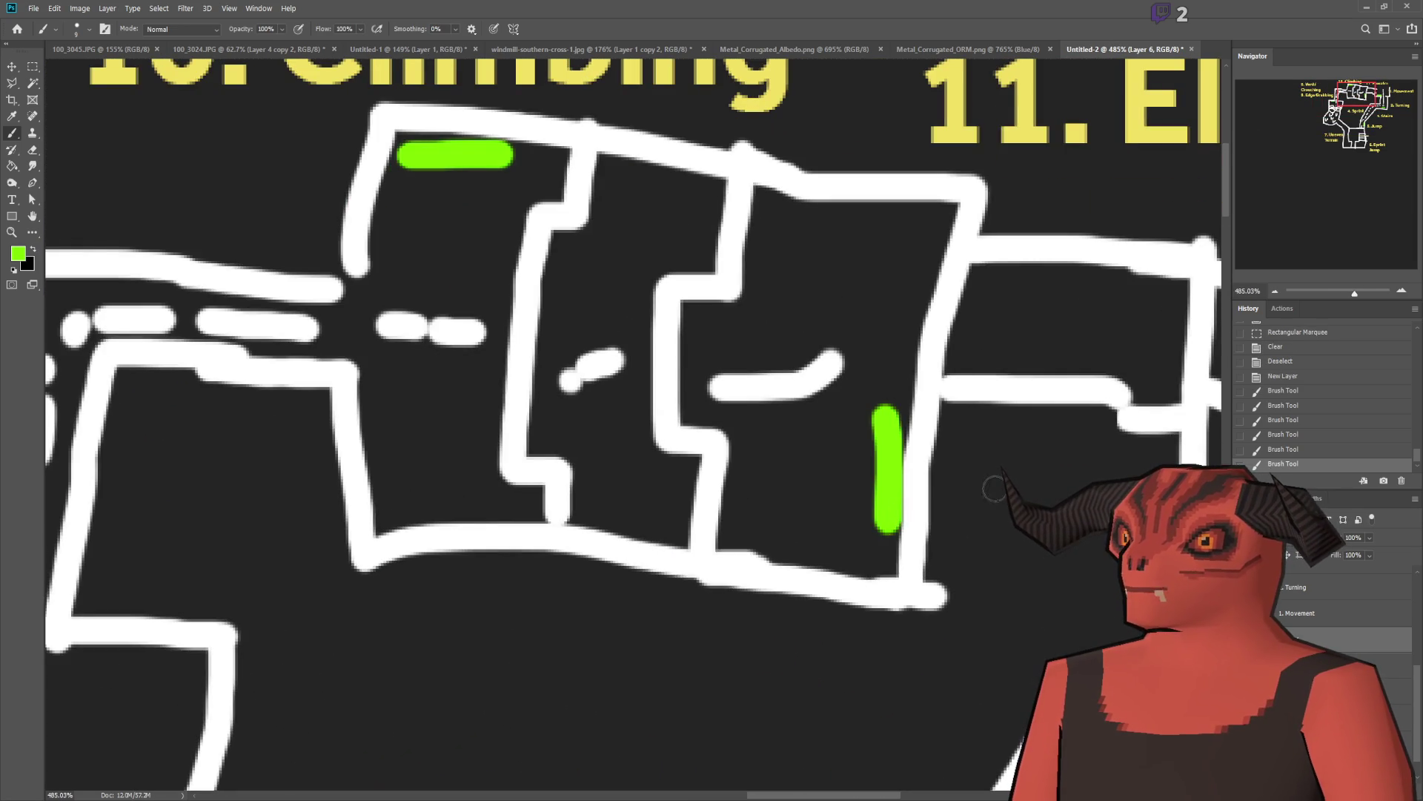
scroll(948, 455, "down", 8)
scroll(947, 455, "down", 4)
scroll(816, 417, "up", 5)
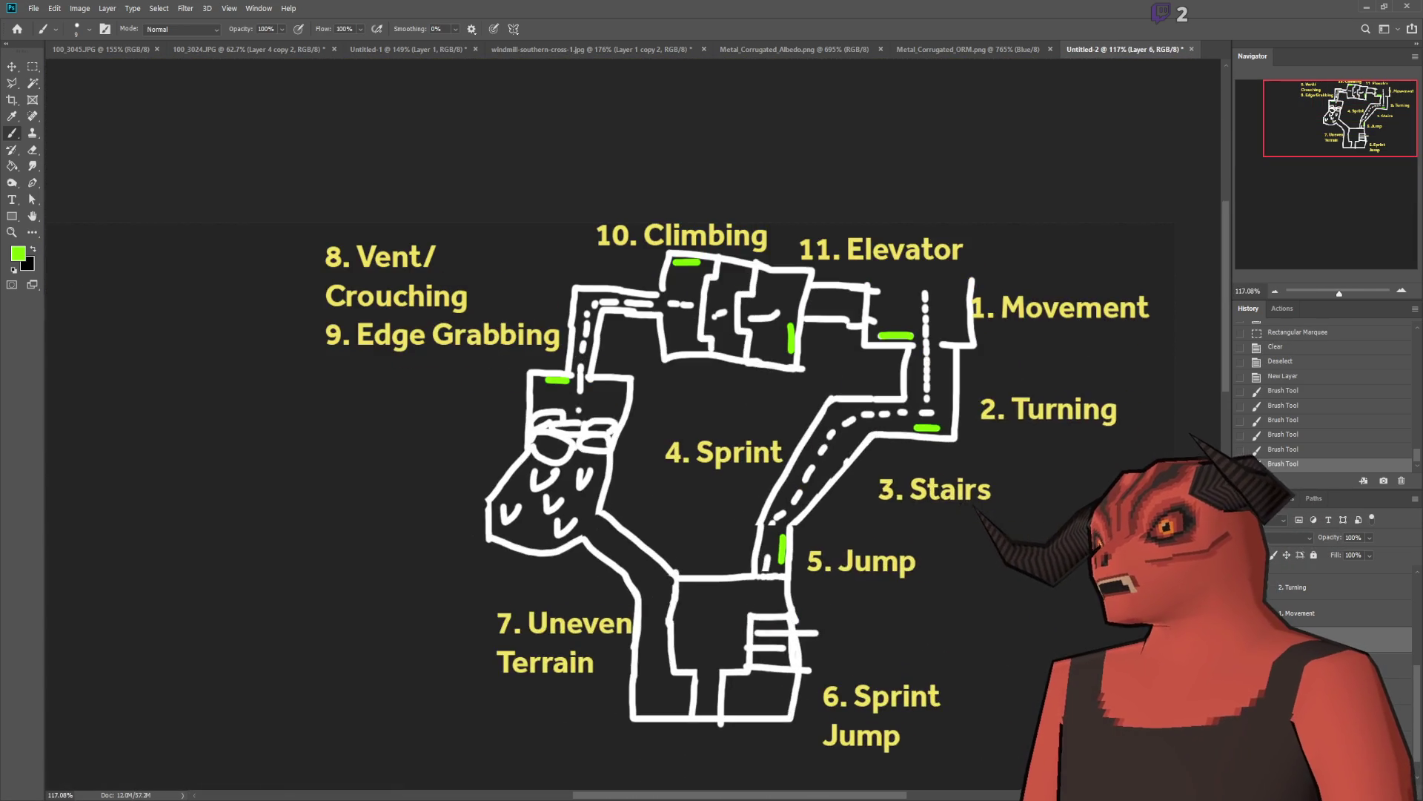
scroll(816, 417, "down", 2)
scroll(879, 399, "up", 1)
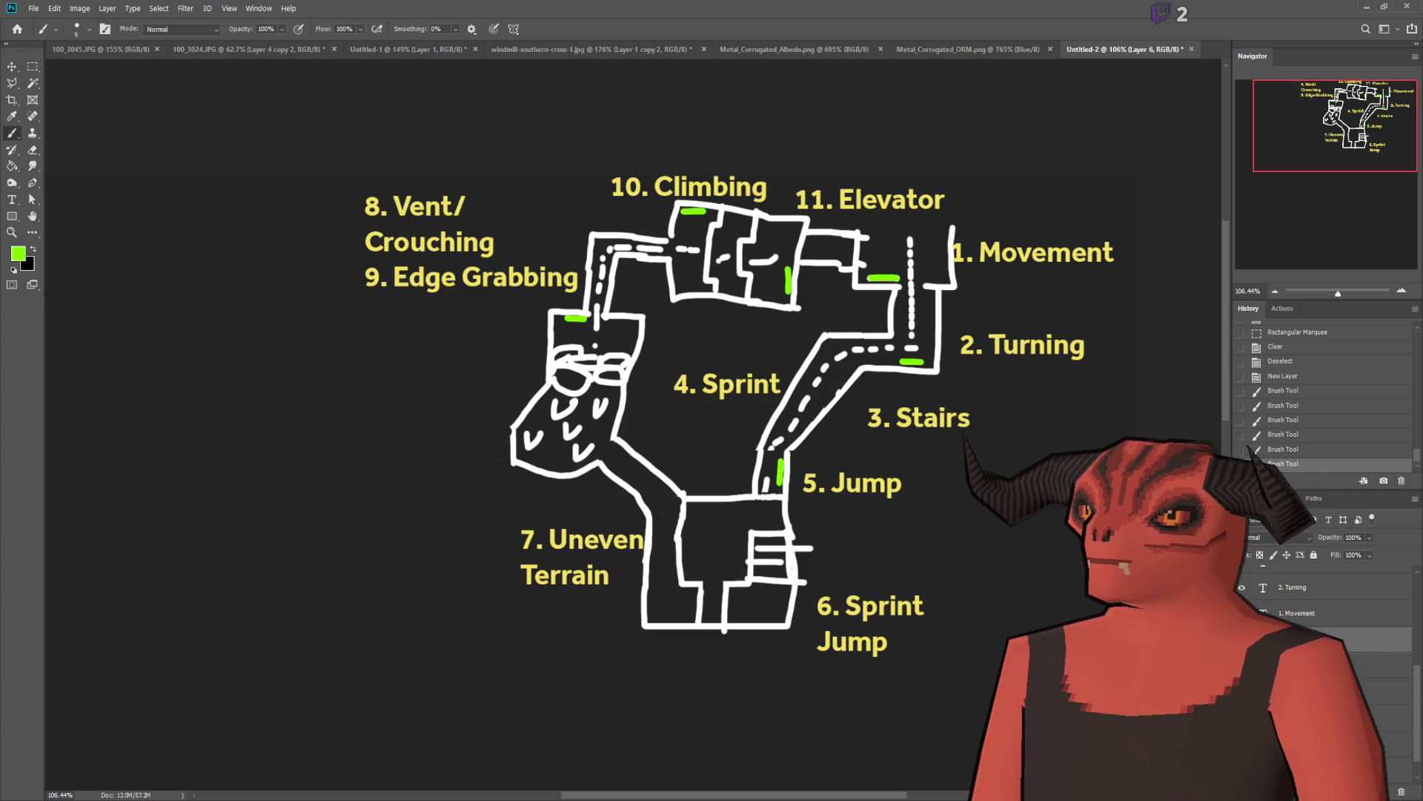
key("m")
scroll(854, 373, "up", 3)
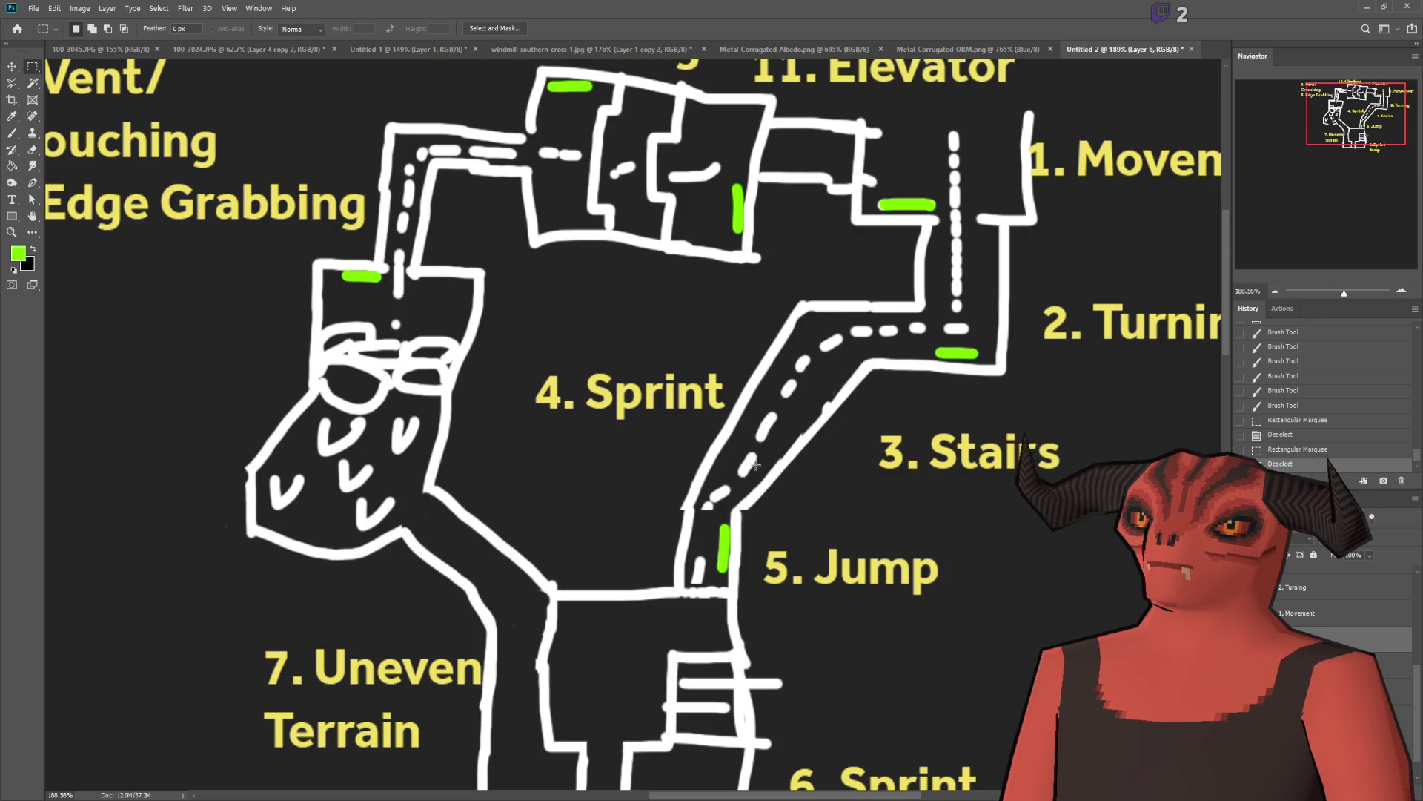
scroll(755, 589, "down", 2)
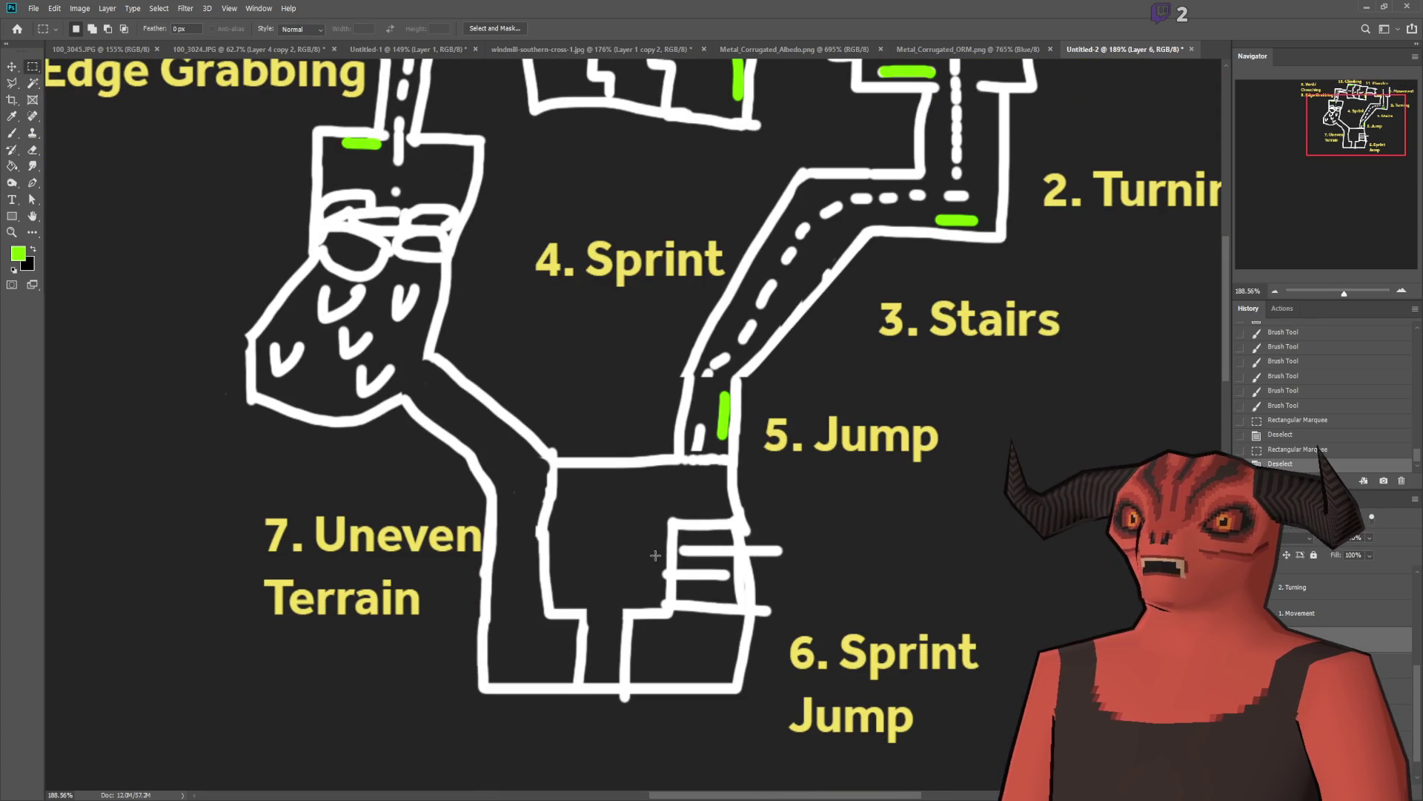
scroll(690, 560, "down", 2)
scroll(601, 552, "up", 1)
scroll(593, 546, "up", 1)
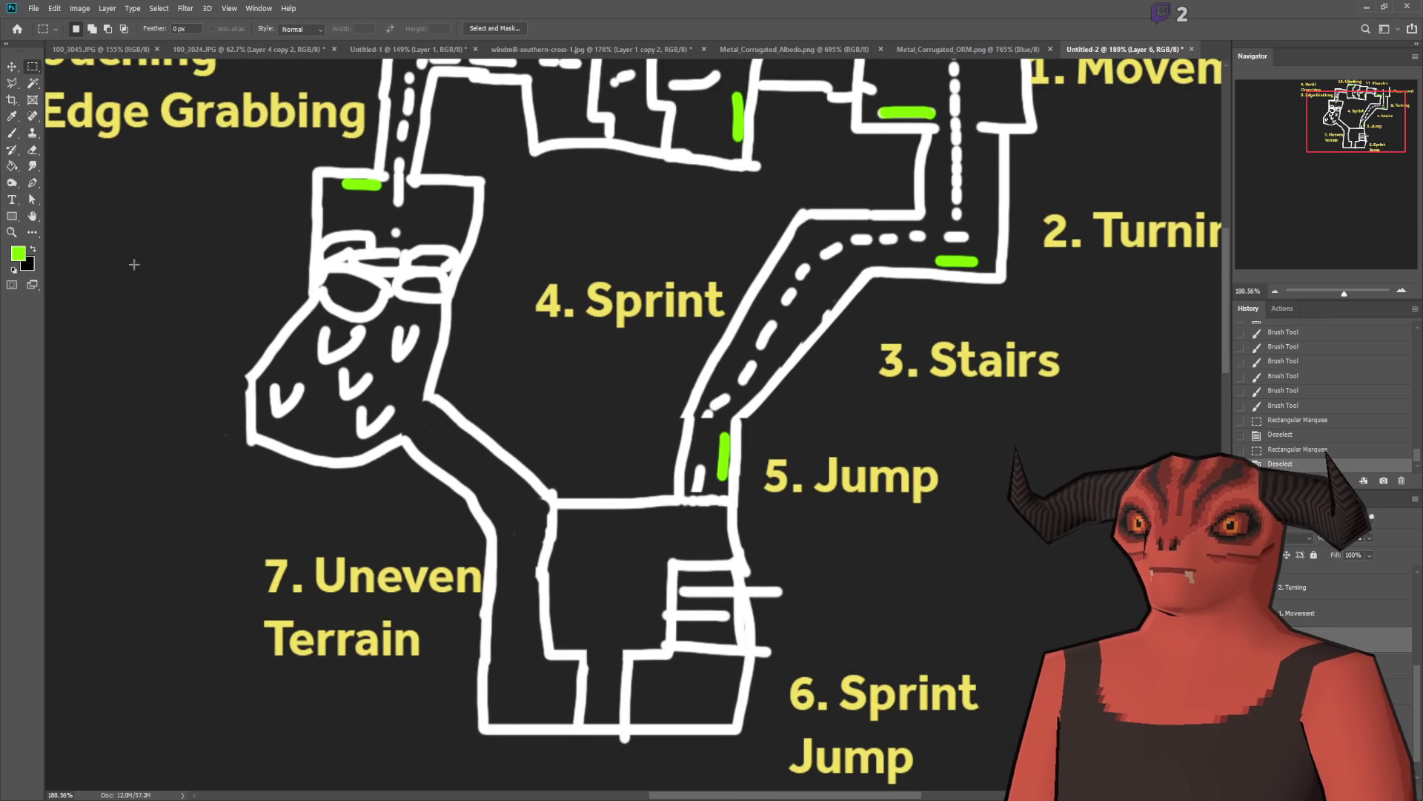
left_click(12, 132)
left_click_drag(456, 285, 373, 440)
key("ctrl+z")
mouse_move(504, 387)
left_mouse_down()
mouse_move(385, 465)
mouse_move(478, 501)
left_mouse_up()
key("ctrl+z")
scroll(479, 501, "down", 3)
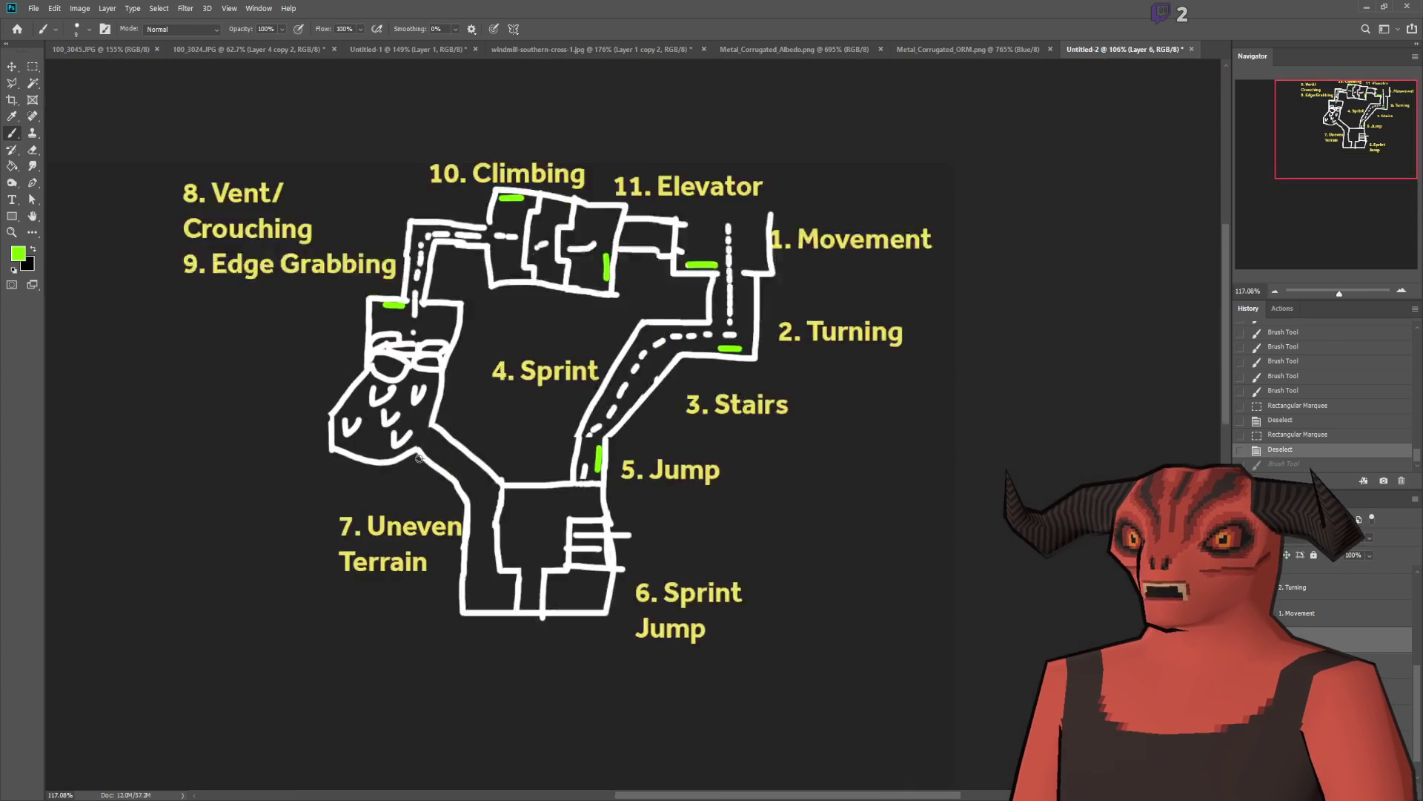
scroll(519, 445, "up", 3)
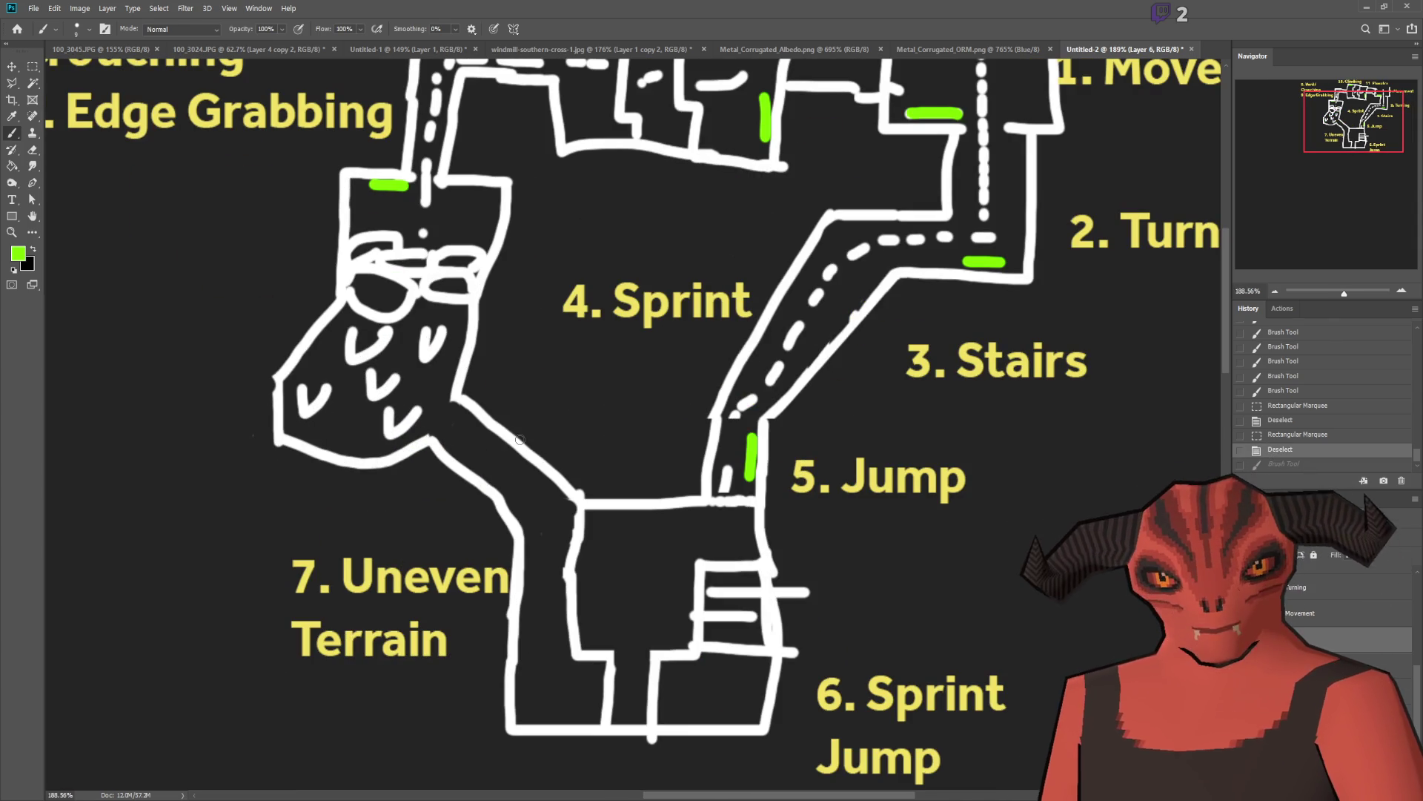
scroll(458, 445, "up", 2)
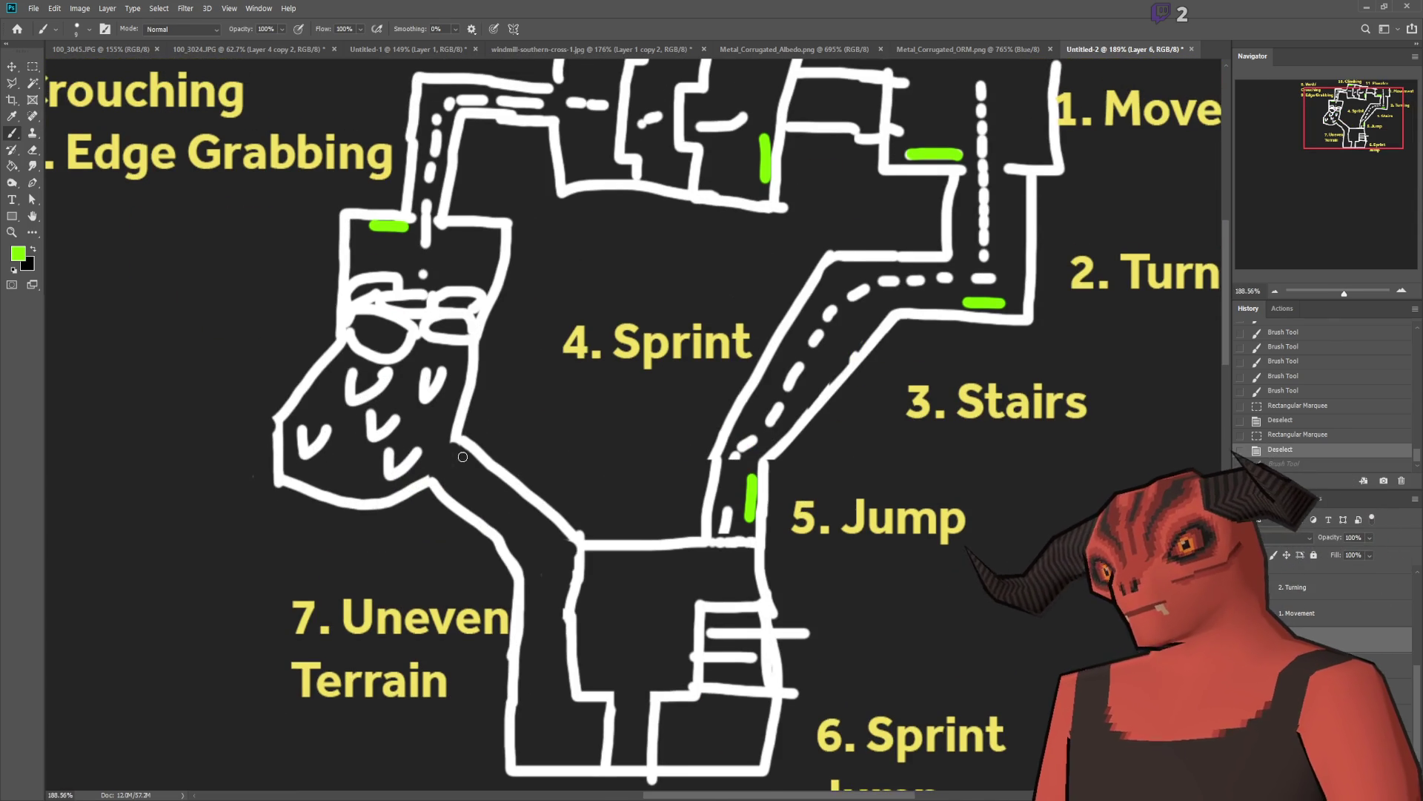
scroll(475, 485, "down", 3)
scroll(683, 517, "up", 3)
scroll(683, 518, "down", 1)
scroll(782, 532, "down", 1)
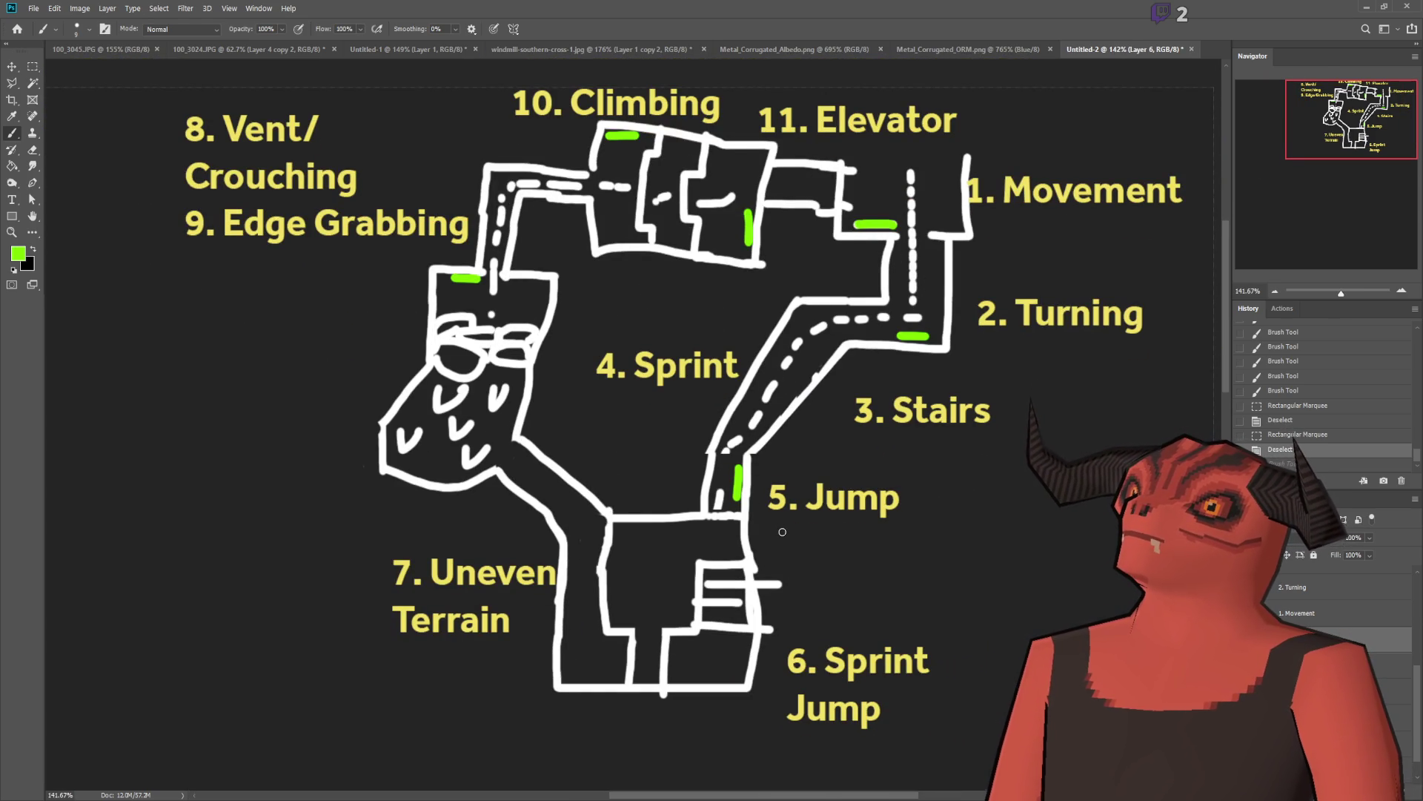
scroll(783, 532, "up", 1)
scroll(782, 531, "down", 2)
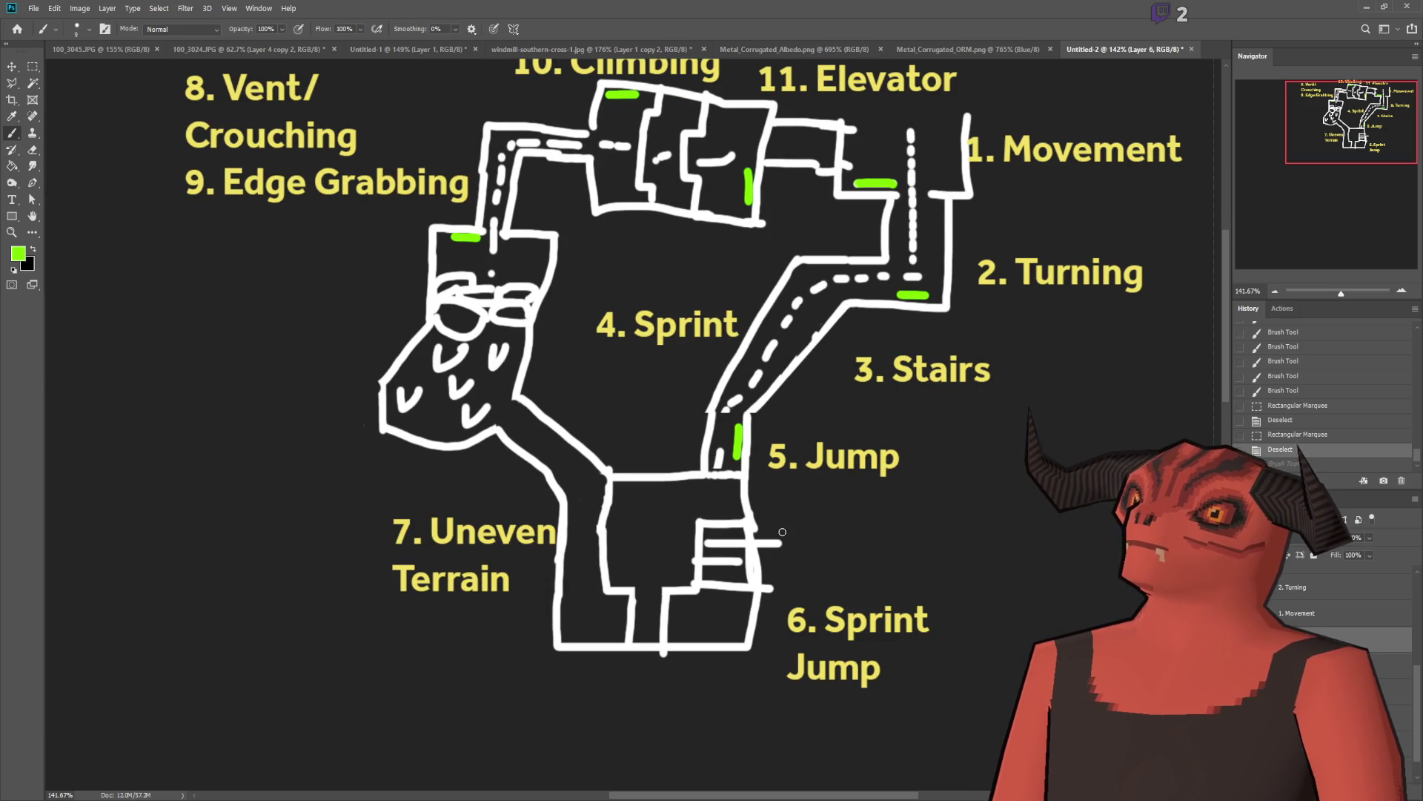
scroll(783, 531, "up", 2)
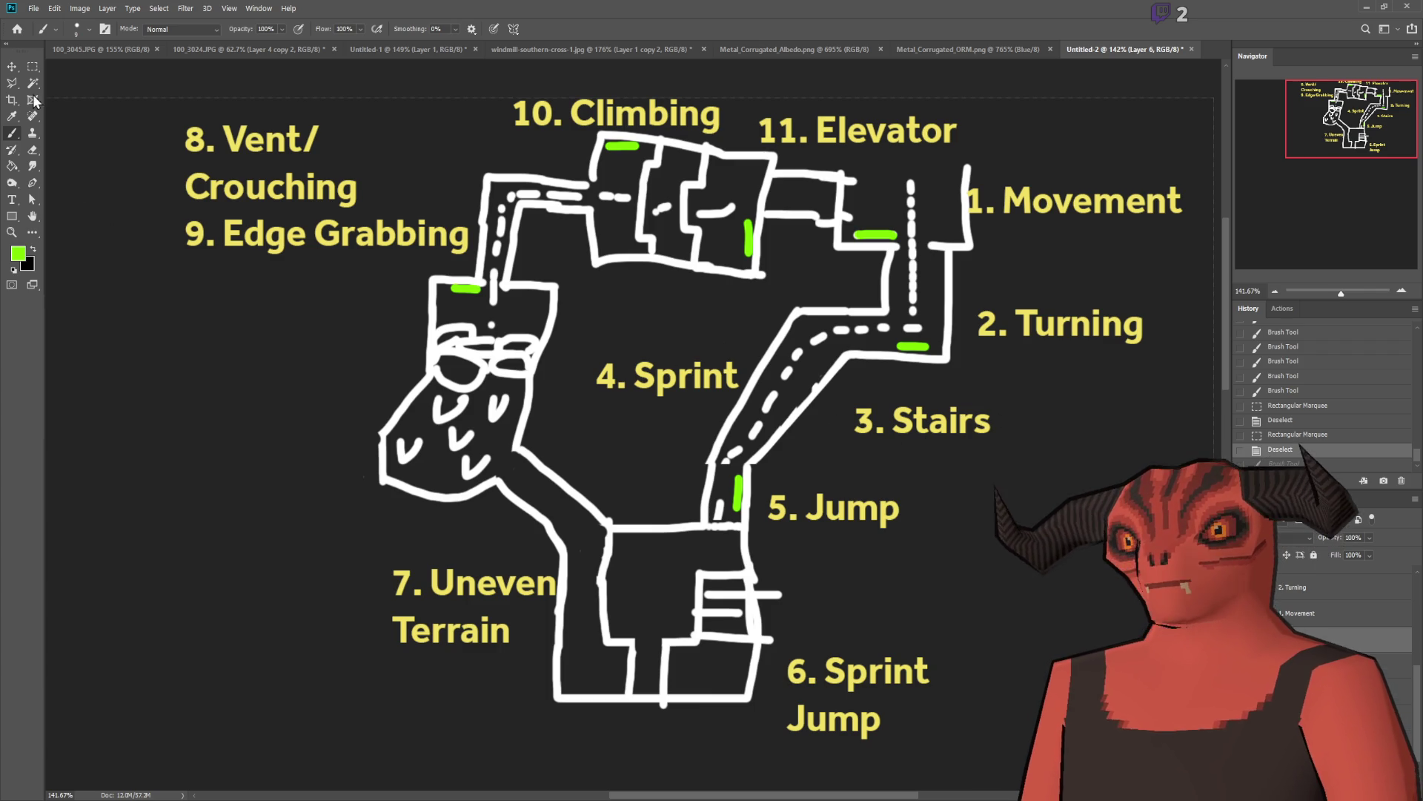
left_click(12, 66)
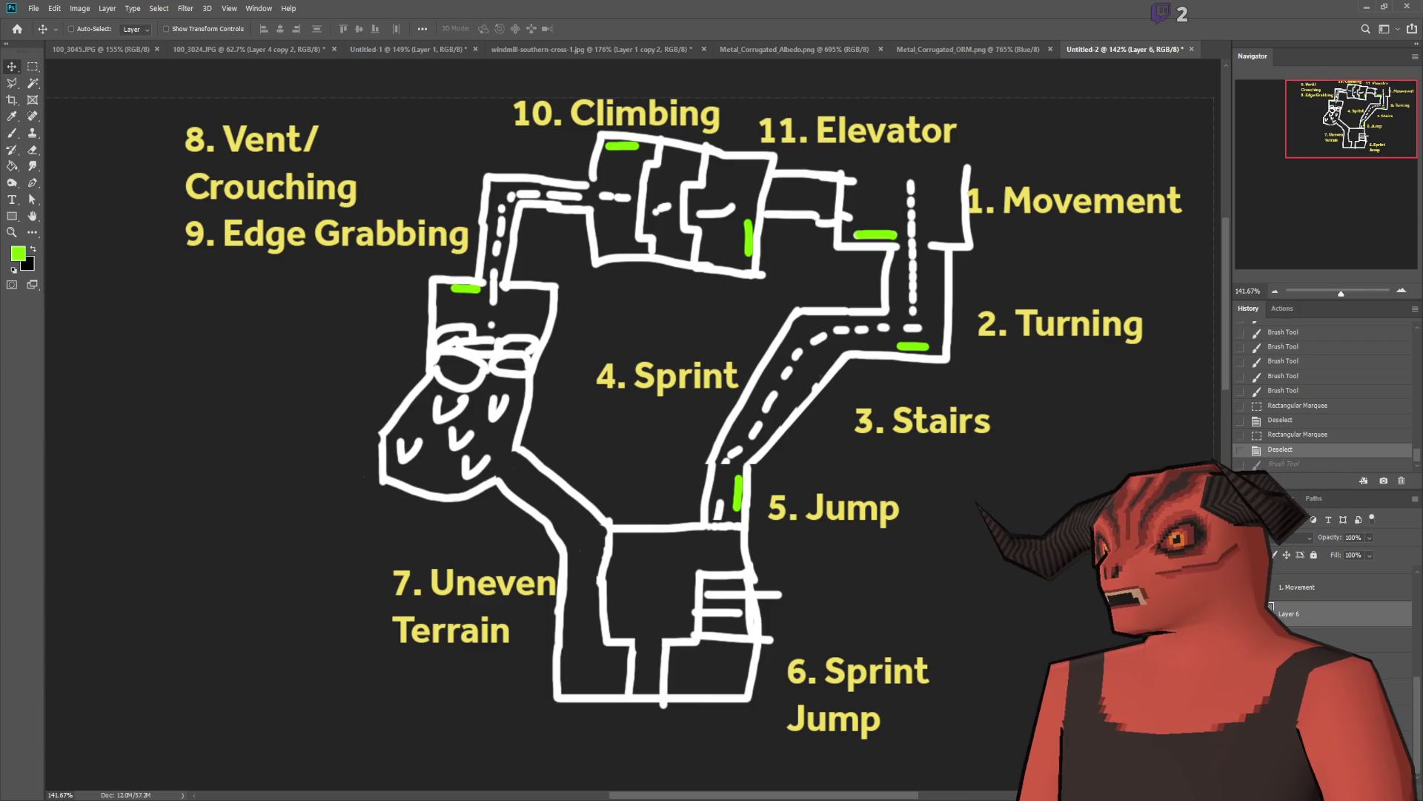
Step: Move the Stairs label beside the drawn stairs and renumber it to 6
mouse_move(940, 429)
left_mouse_down()
mouse_move(939, 495)
mouse_move(862, 616)
left_mouse_up()
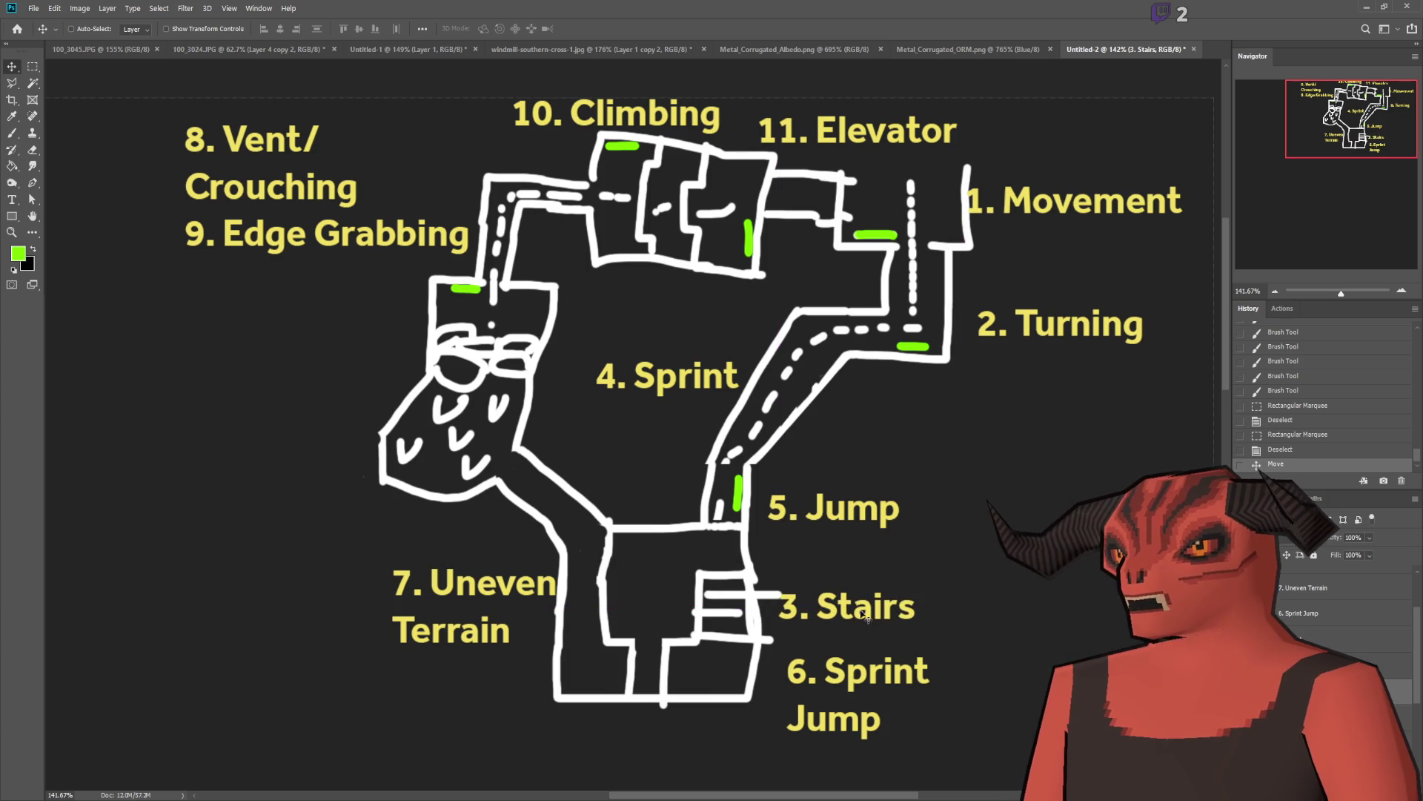
left_click(12, 200)
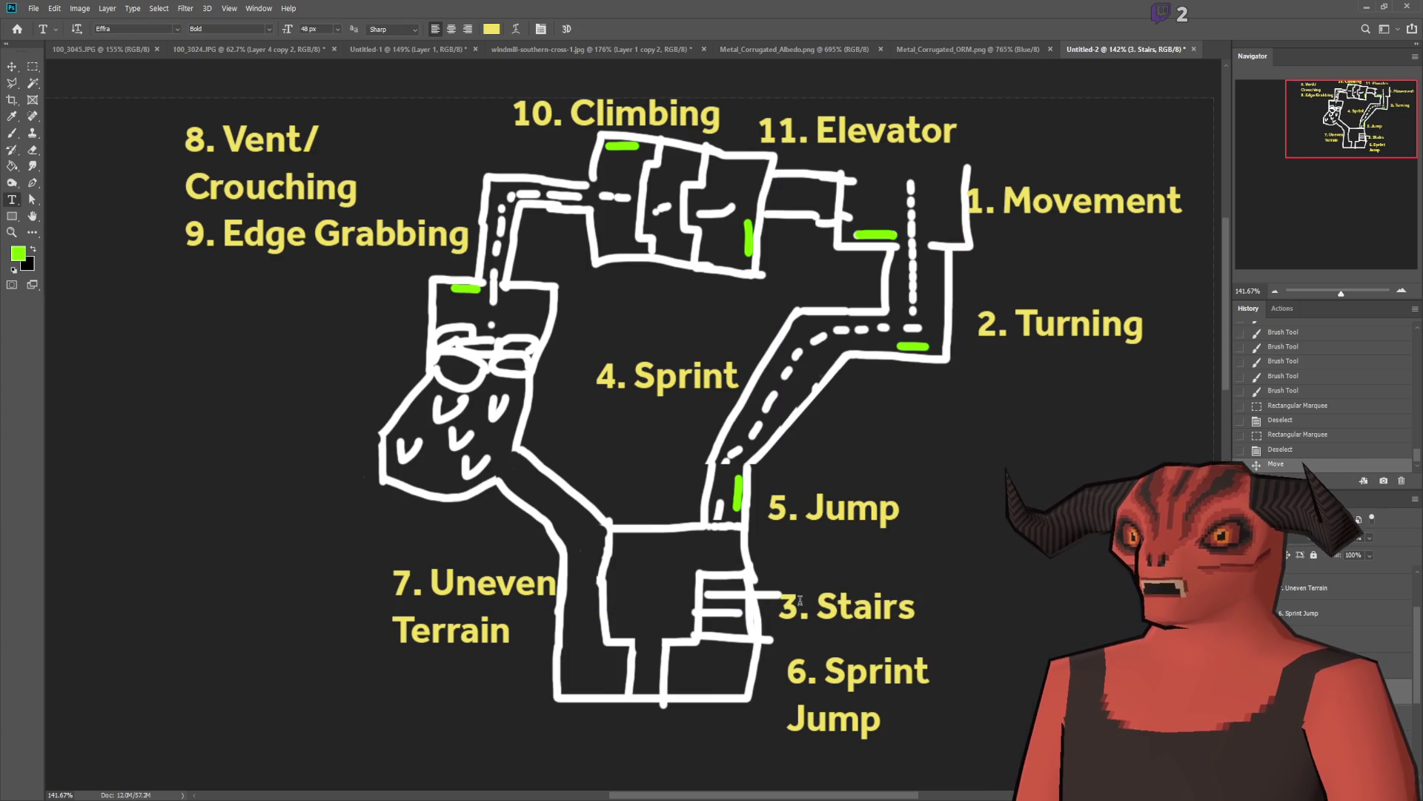
left_click_drag(800, 600, 765, 600)
type("6")
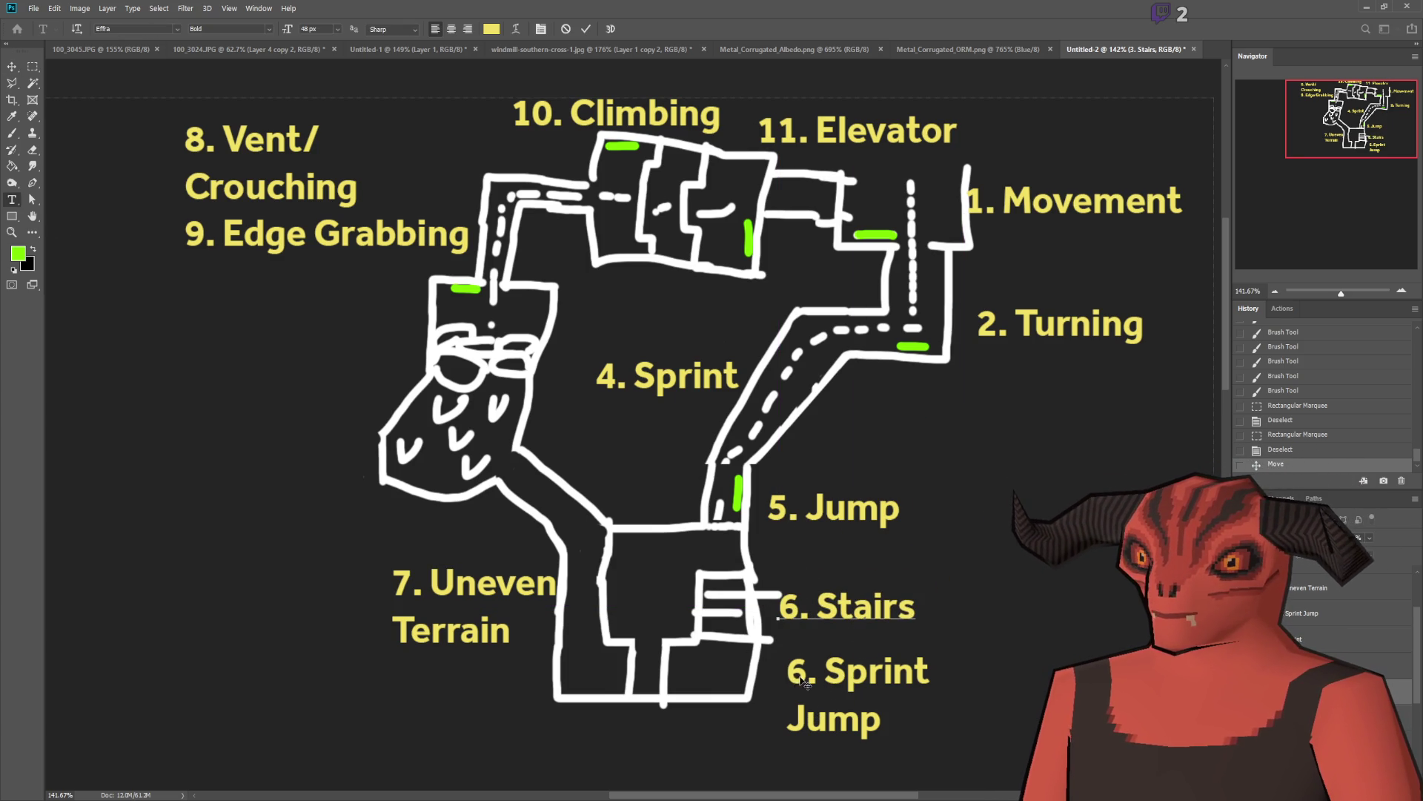
left_click(12, 200)
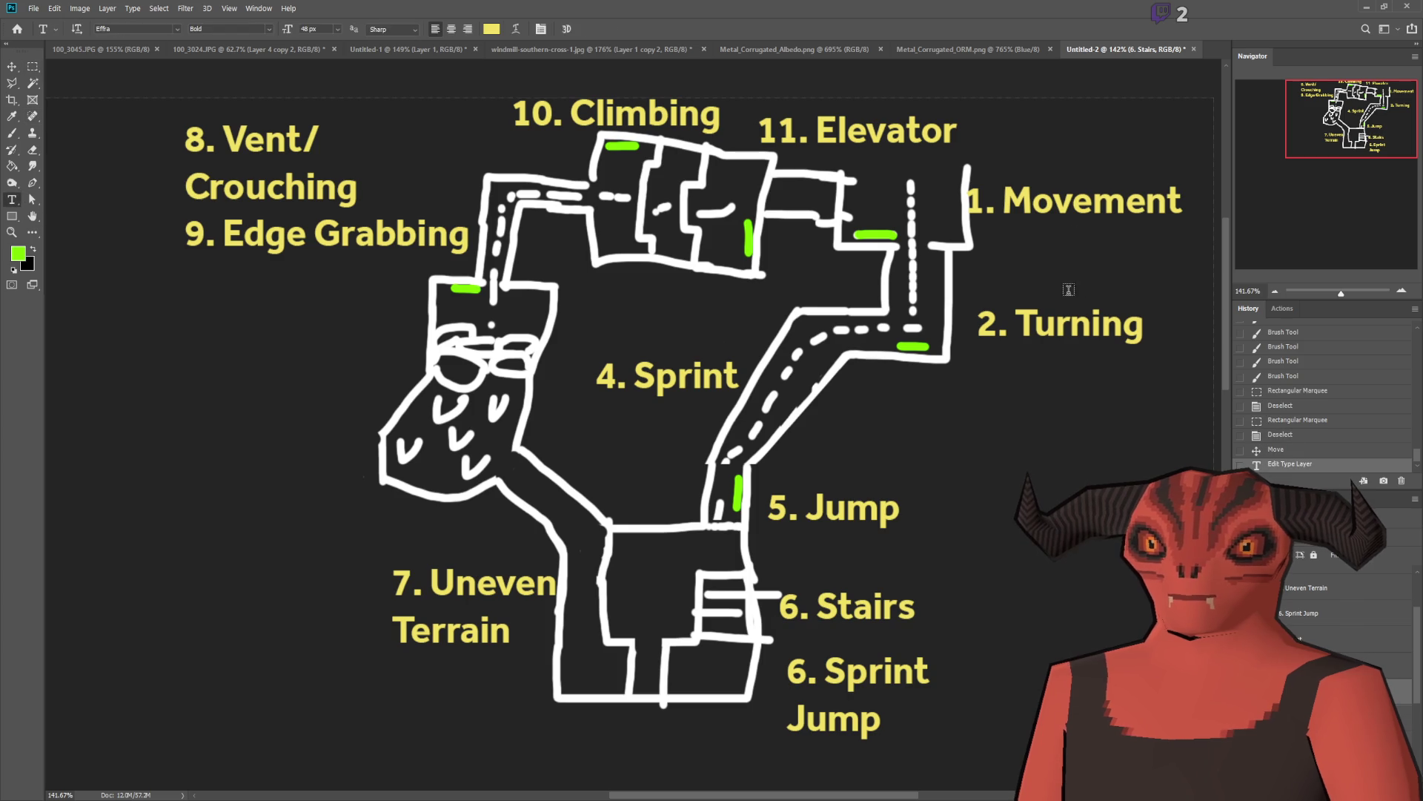
Step: Renumber the labels to 3. Sprint and 4. Jump
left_click_drag(618, 376, 595, 376)
type("3")
left_click_drag(787, 511, 767, 512)
type("4")
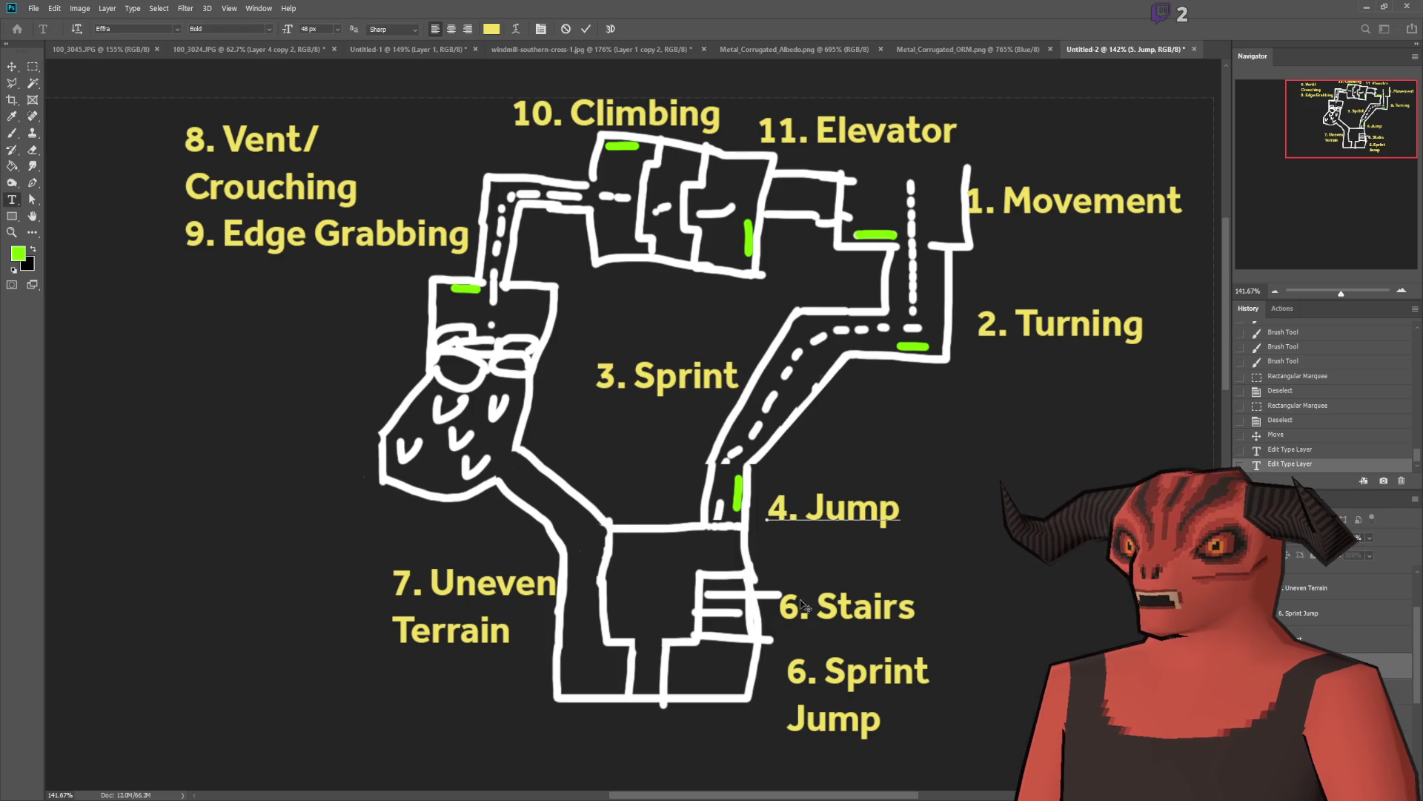
key("Return")
key("BackSpace")
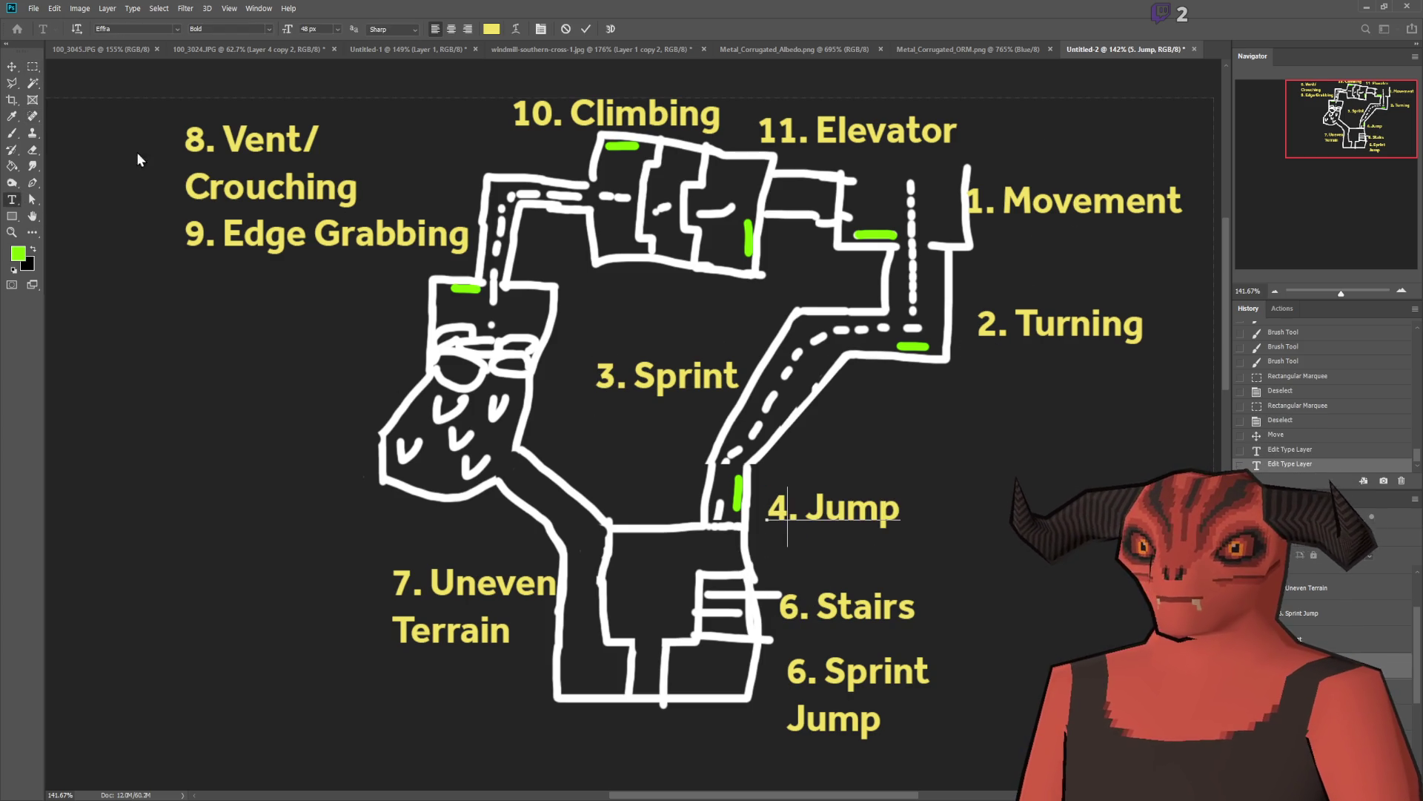
left_click(32, 67)
left_click(12, 200)
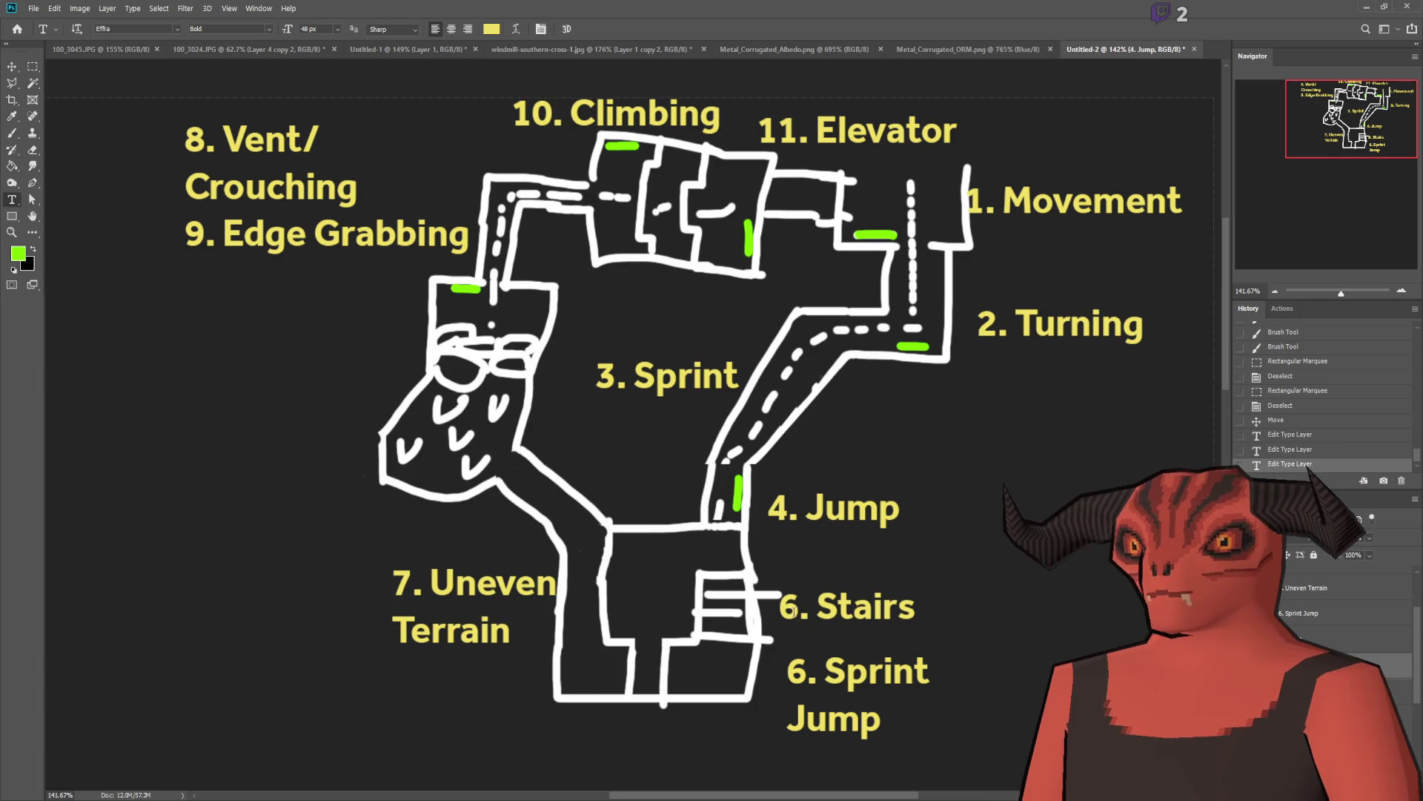
Step: Renumber Stairs to 5 and move 6. Sprint Jump below the bottom rooms
left_click_drag(793, 611, 778, 611)
type("5")
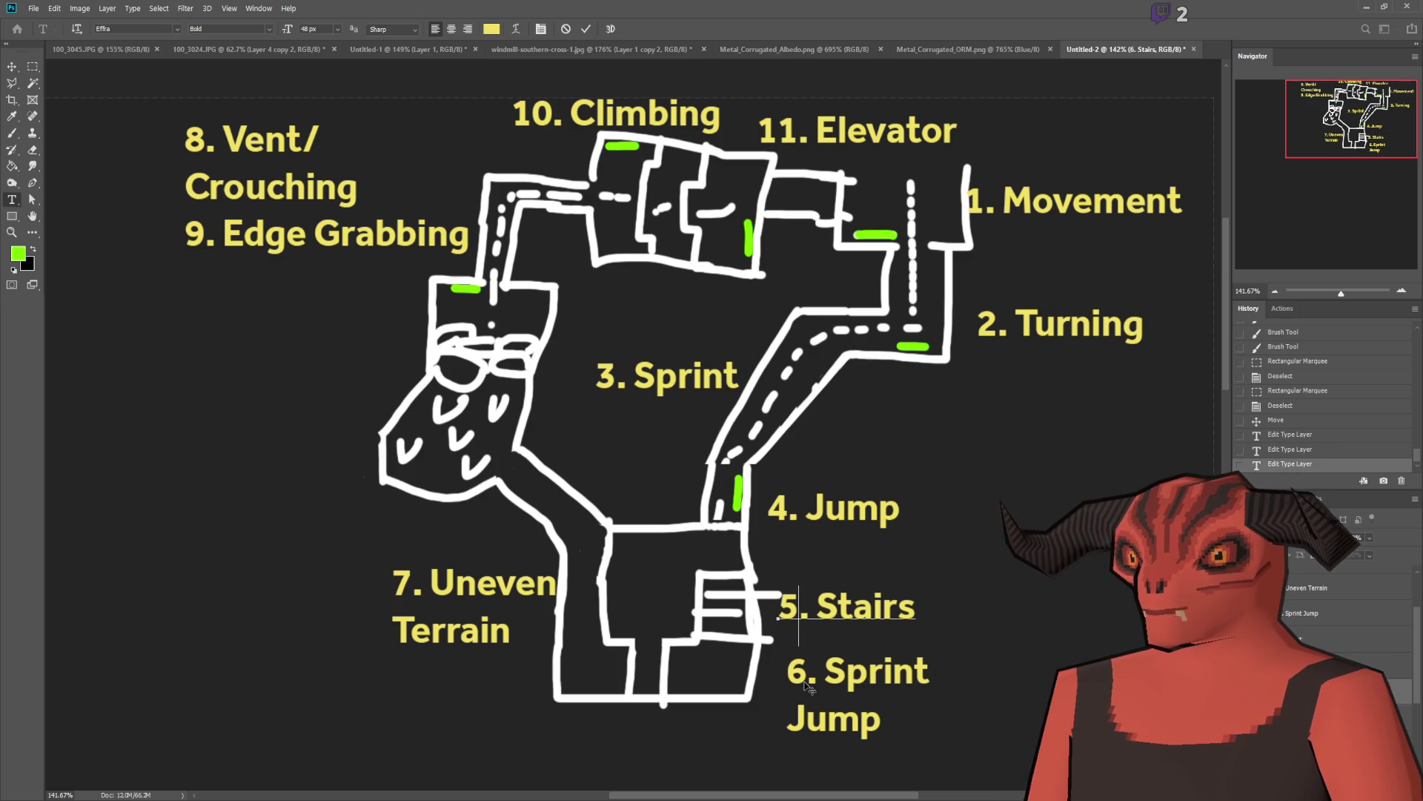
left_click(882, 749)
left_click(845, 718)
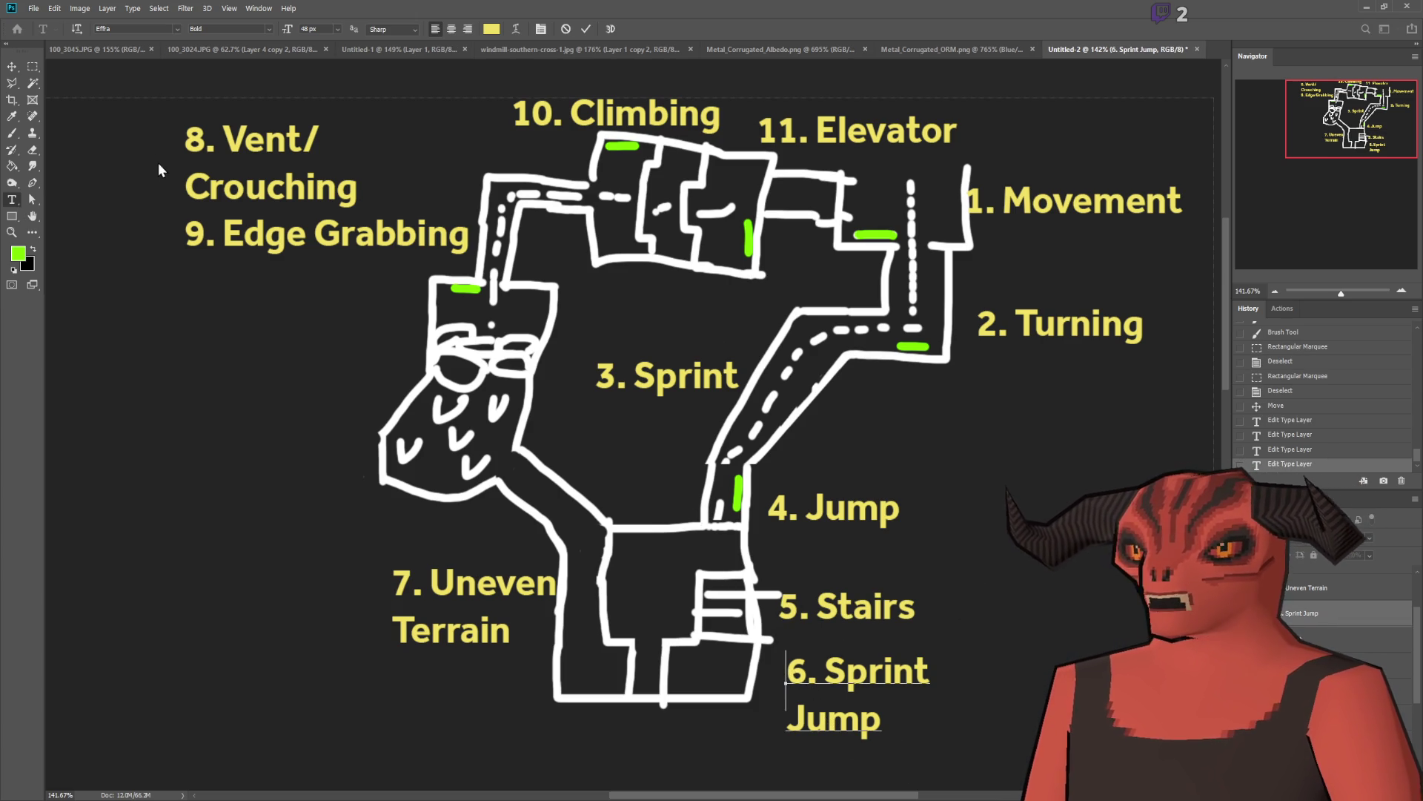
left_click(16, 67)
scroll(792, 533, "down", 2)
mouse_move(878, 593)
left_mouse_down()
mouse_move(823, 648)
mouse_move(755, 648)
left_mouse_up()
scroll(755, 648, "down", 1, "alt")
scroll(755, 647, "up", 2)
scroll(755, 647, "down", 2)
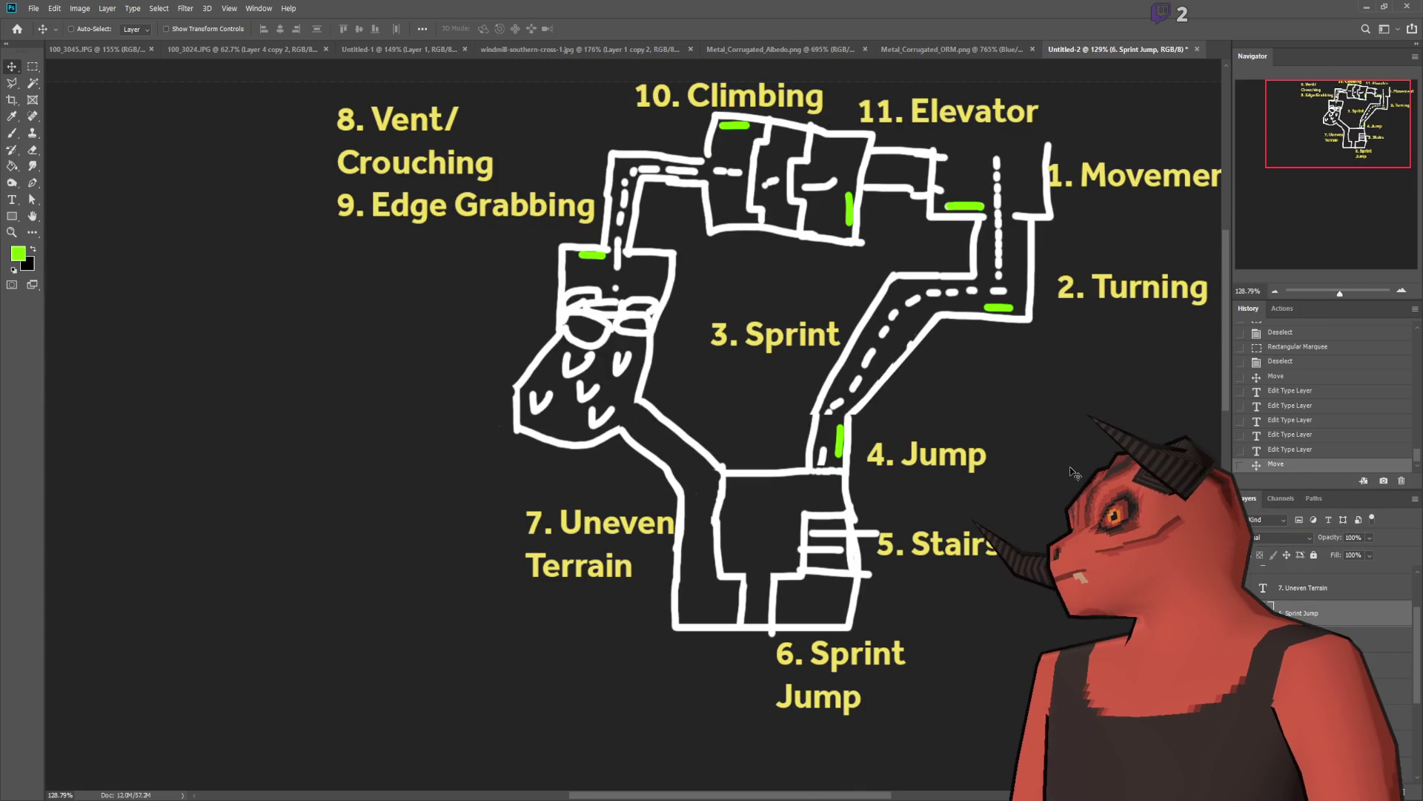
scroll(1074, 471, "up", 1)
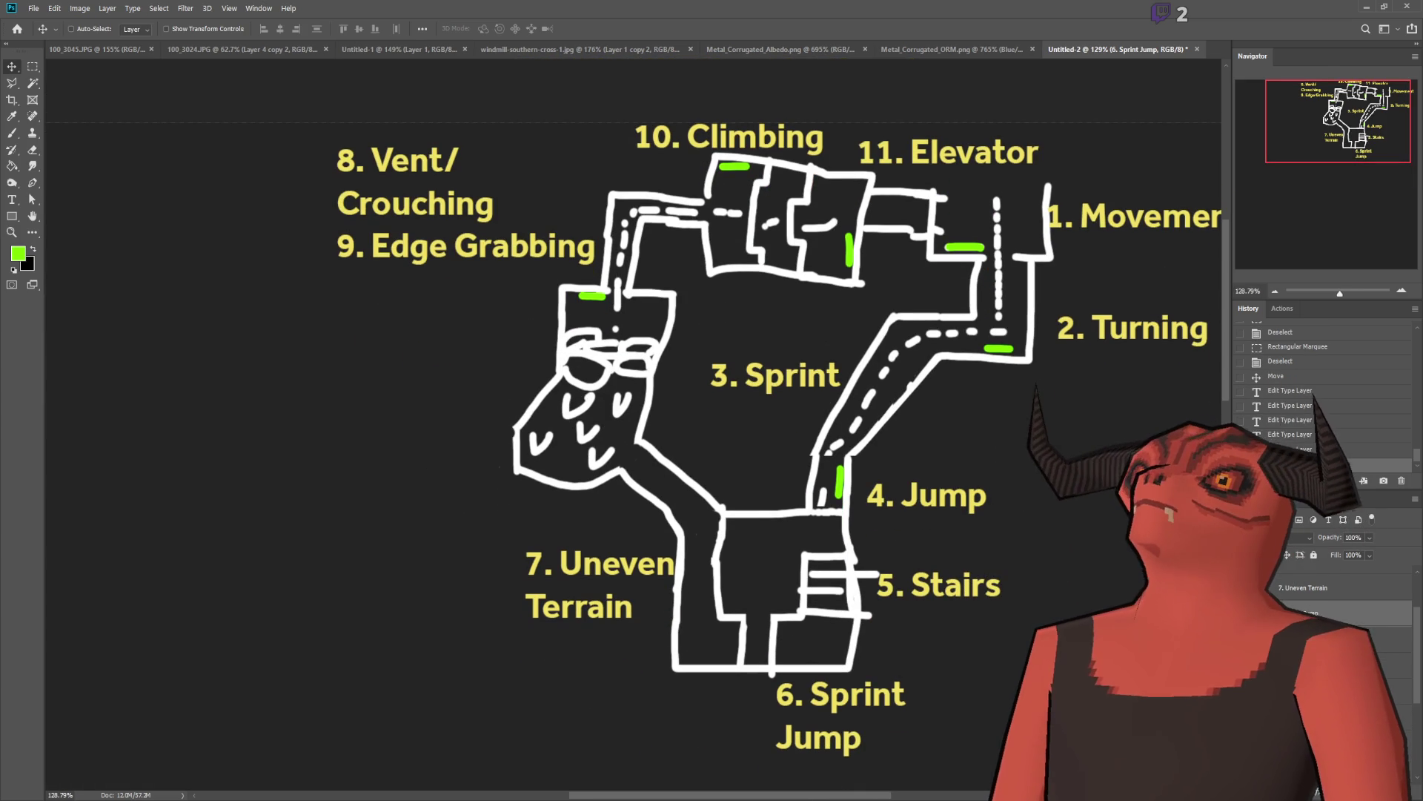
scroll(1068, 545, "down", 7, "alt")
scroll(1158, 559, "up", 9, "alt")
scroll(1162, 444, "down", 1)
scroll(1163, 439, "down", 2, "alt")
scroll(1163, 439, "down", 1)
scroll(1090, 489, "down", 2, "alt")
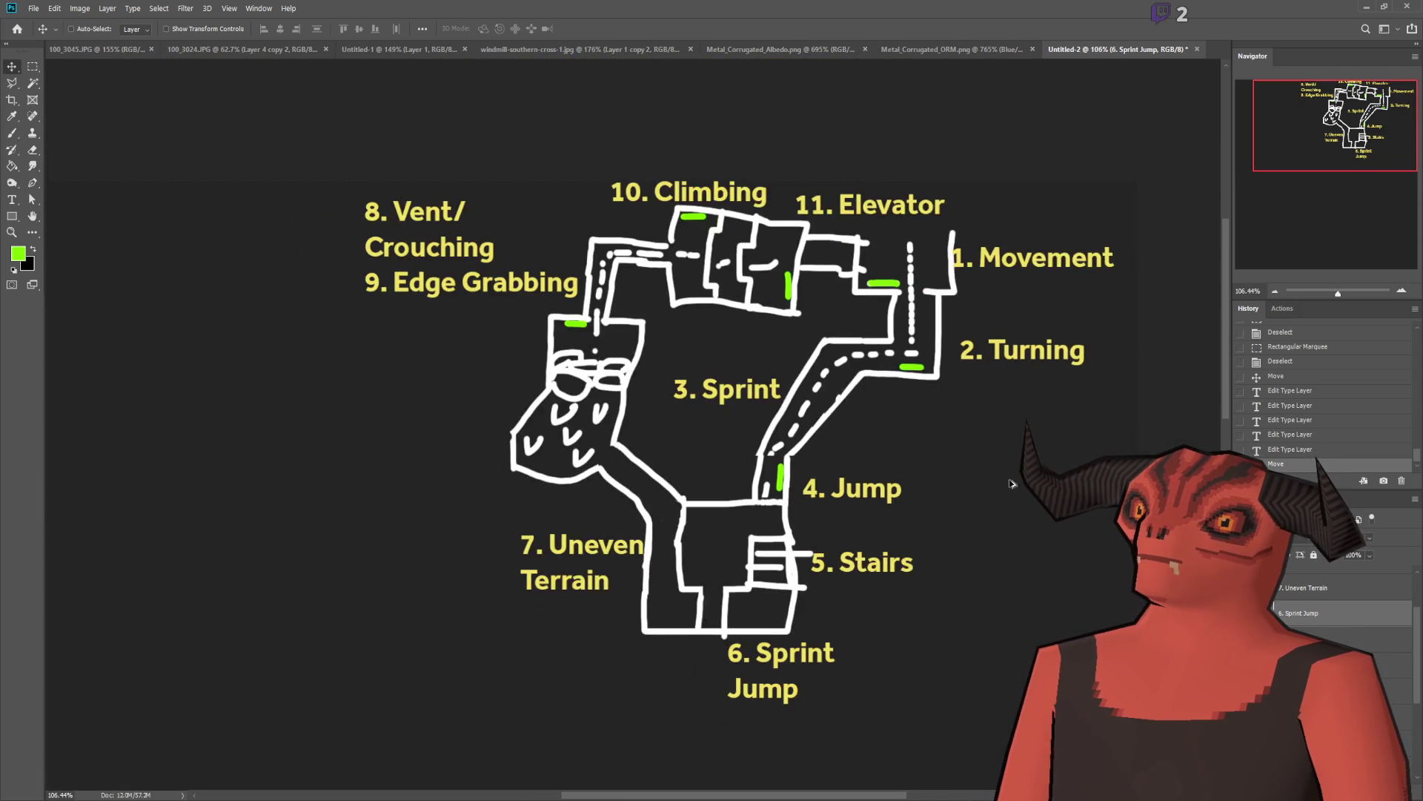
scroll(1026, 544, "up", 2, "alt")
scroll(882, 462, "down", 1)
scroll(864, 452, "up", 1)
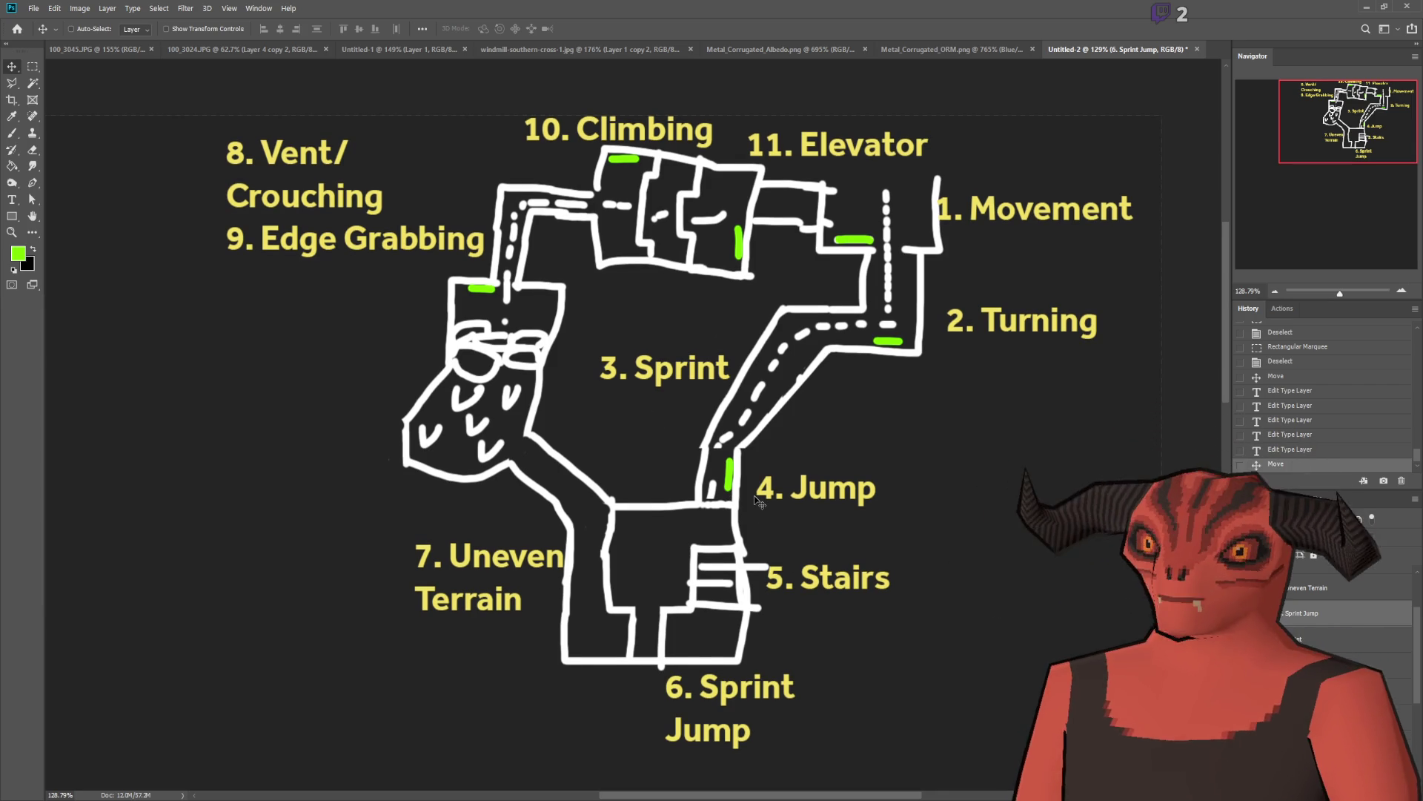
scroll(754, 495, "up", 3)
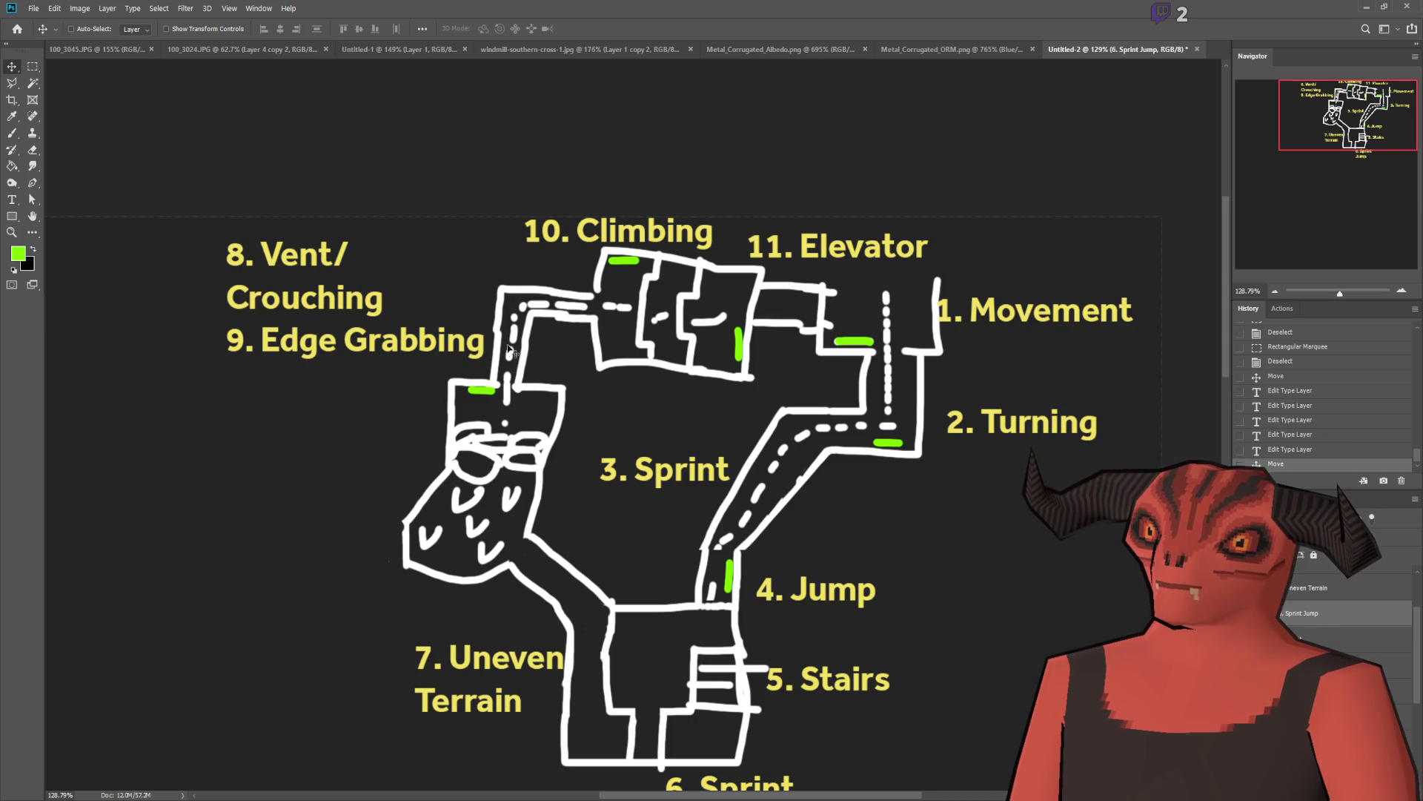
scroll(577, 370, "up", 1)
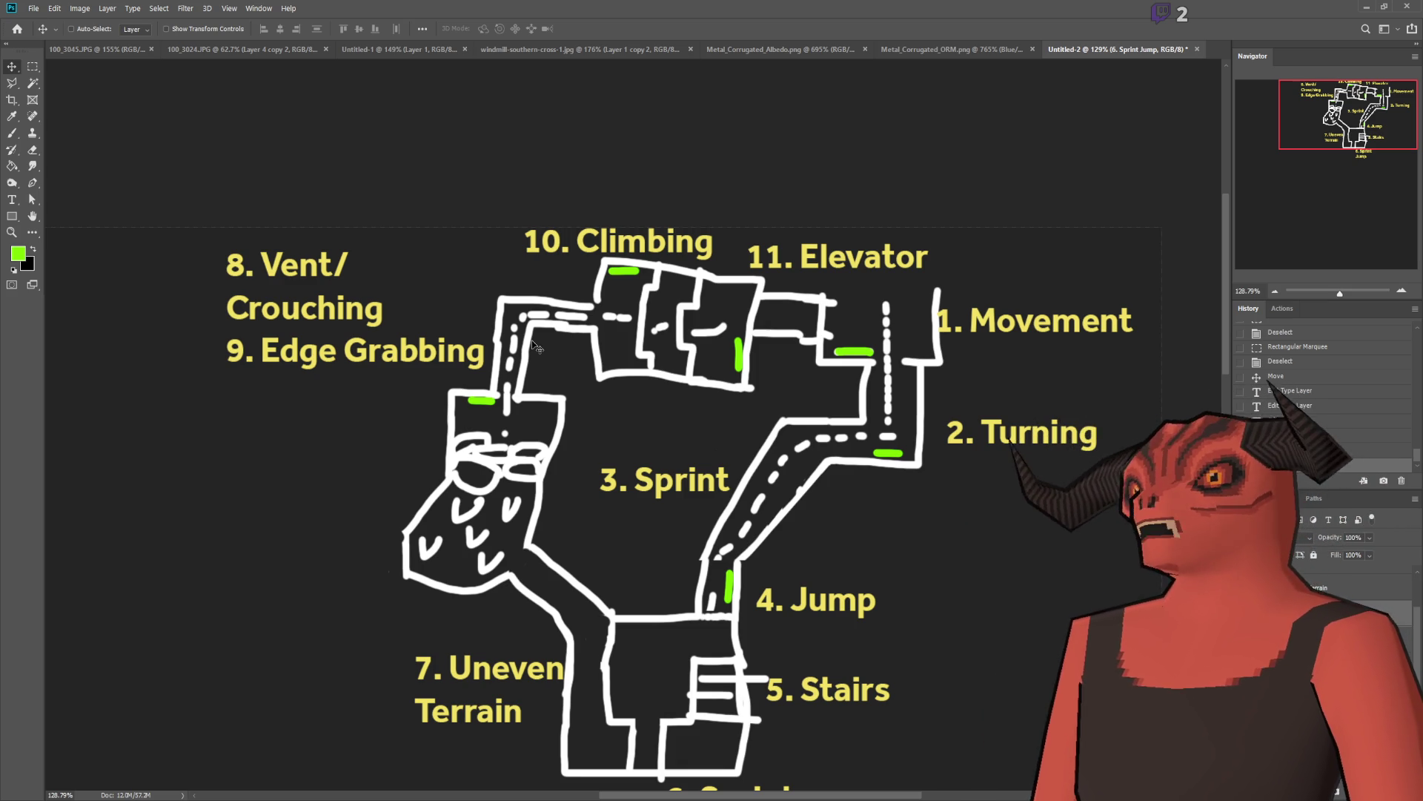
scroll(531, 371, "down", 3)
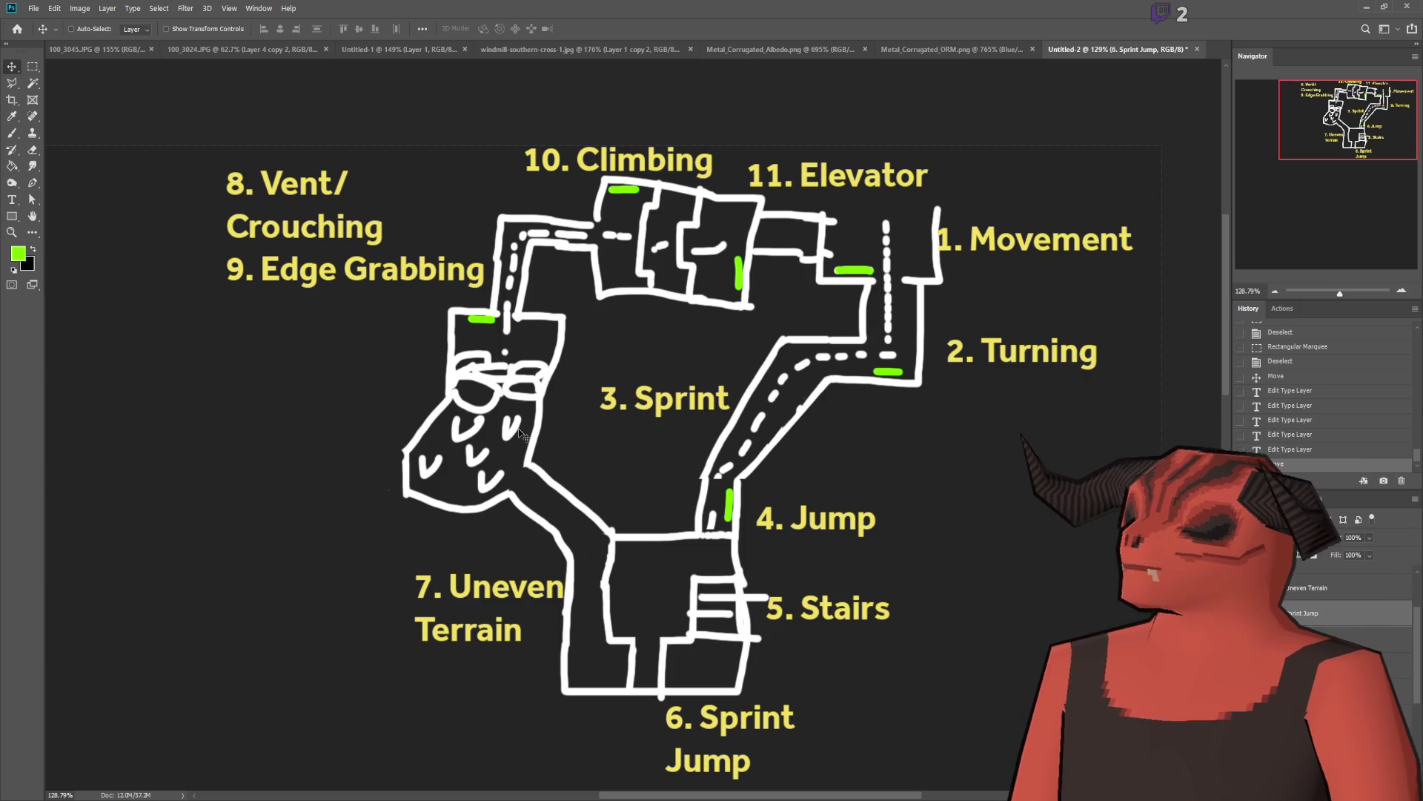
scroll(549, 400, "down", 2)
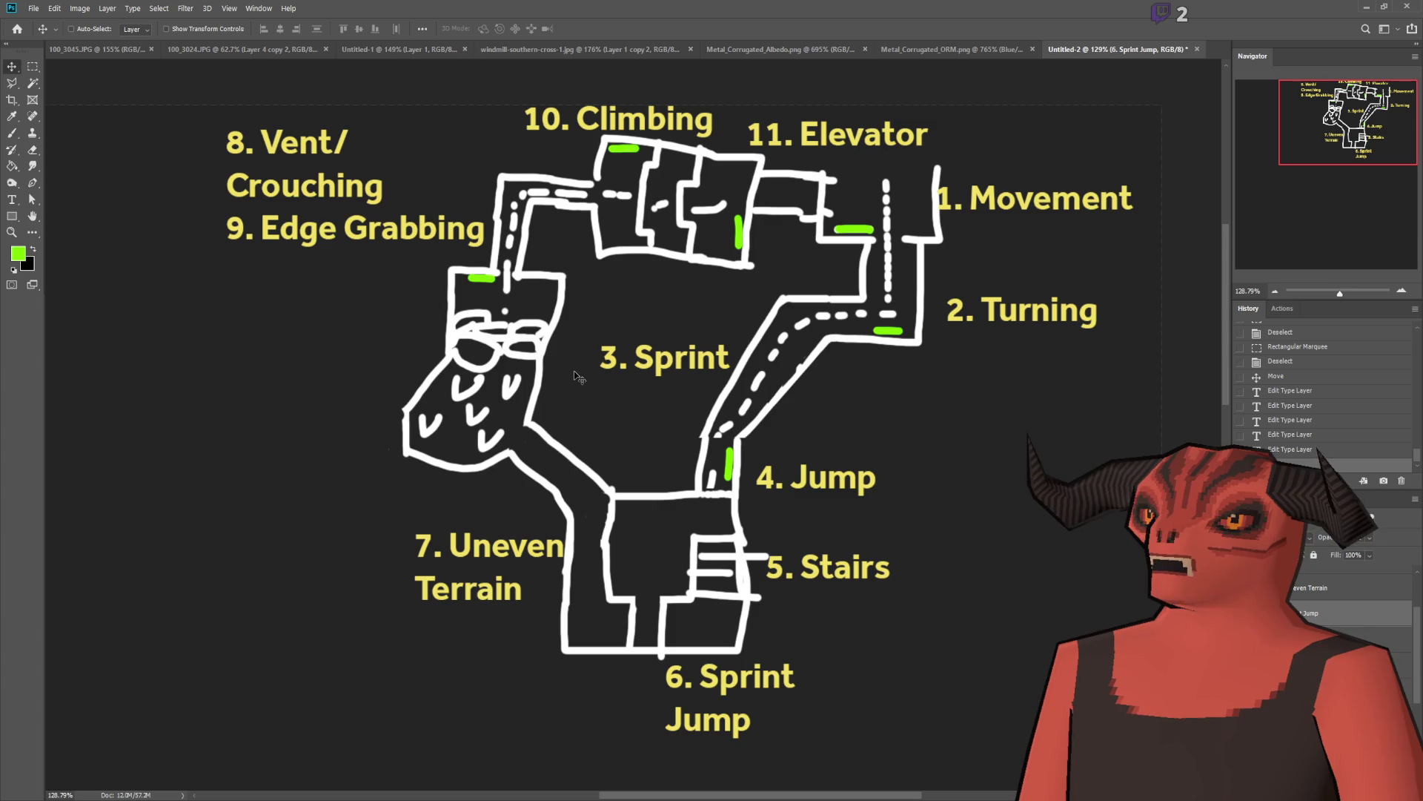
scroll(645, 315, "up", 1)
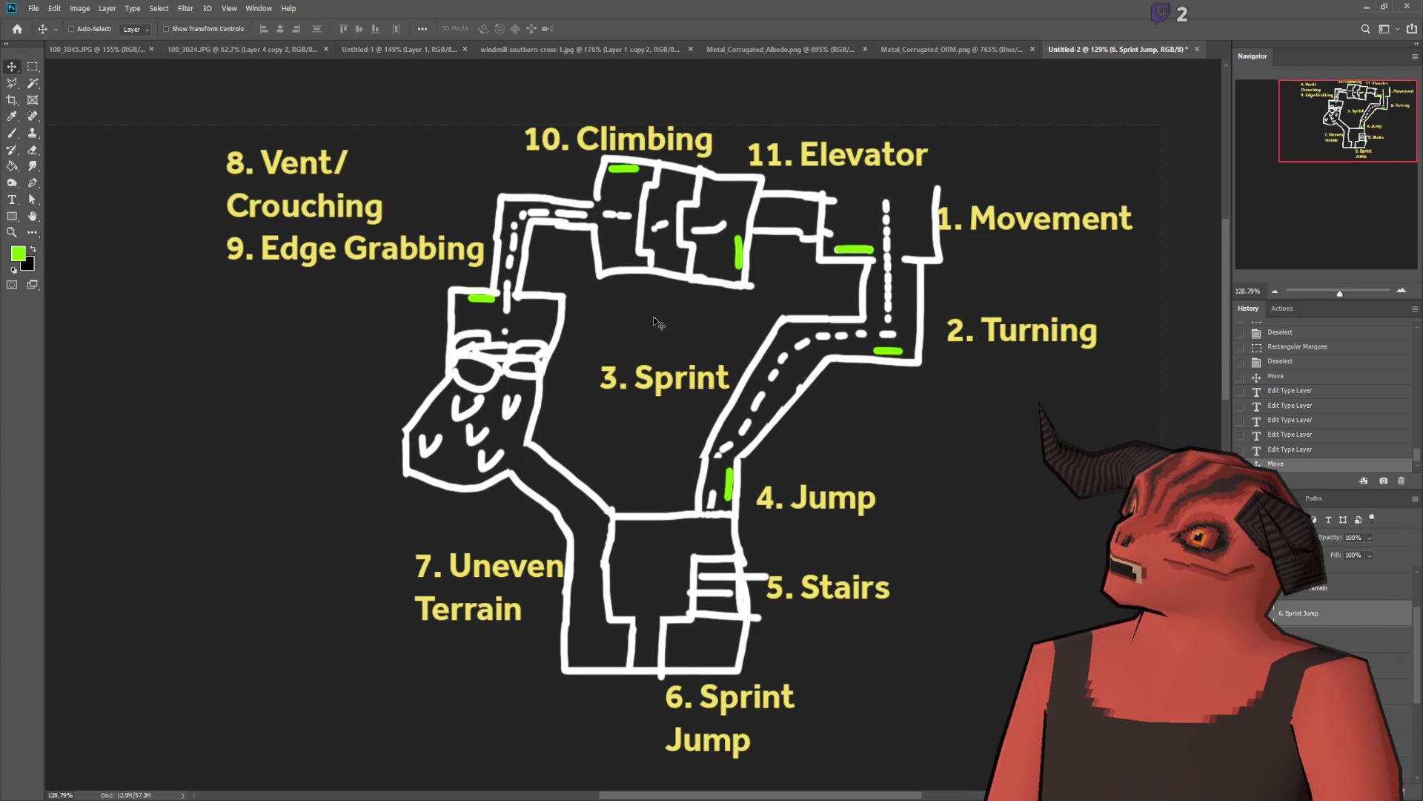
scroll(655, 330, "down", 2)
scroll(656, 331, "up", 2)
scroll(655, 331, "down", 2)
scroll(656, 332, "down", 1)
scroll(657, 330, "up", 2)
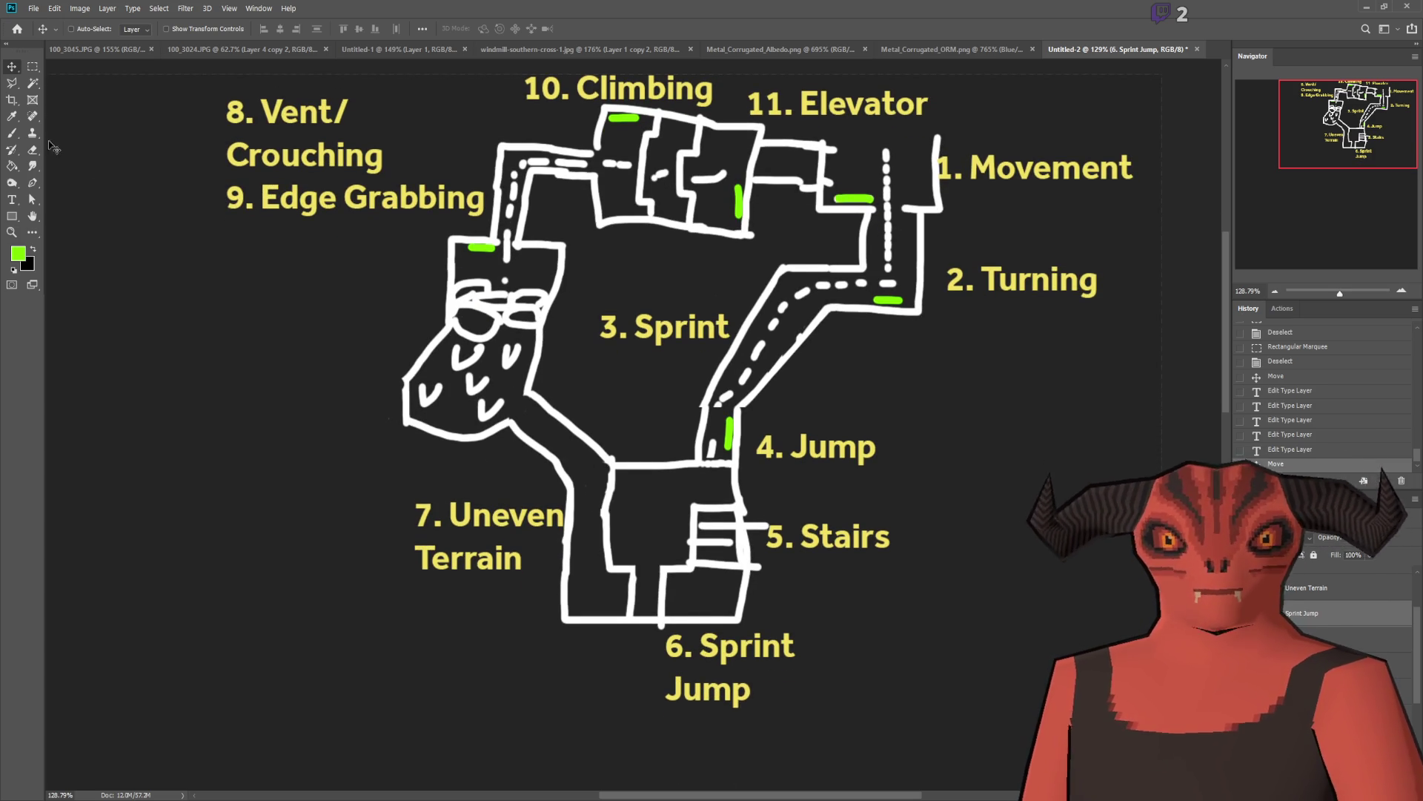
Step: Ready the Brush on Layer 6, undoing a trial green stroke and the Quick Mask change
key("b")
scroll(435, 449, "up", 1)
scroll(435, 448, "up", 3)
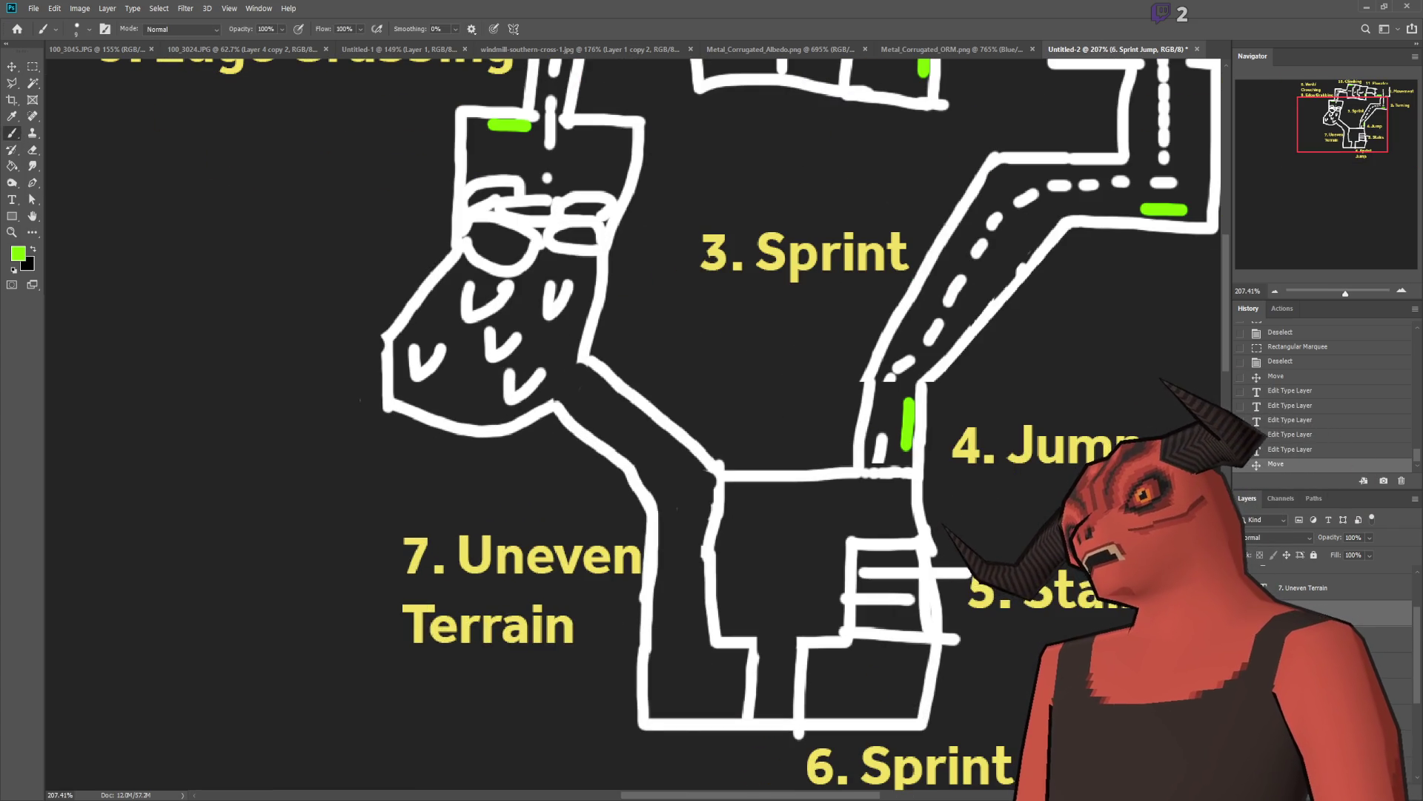
scroll(612, 431, "up", 2)
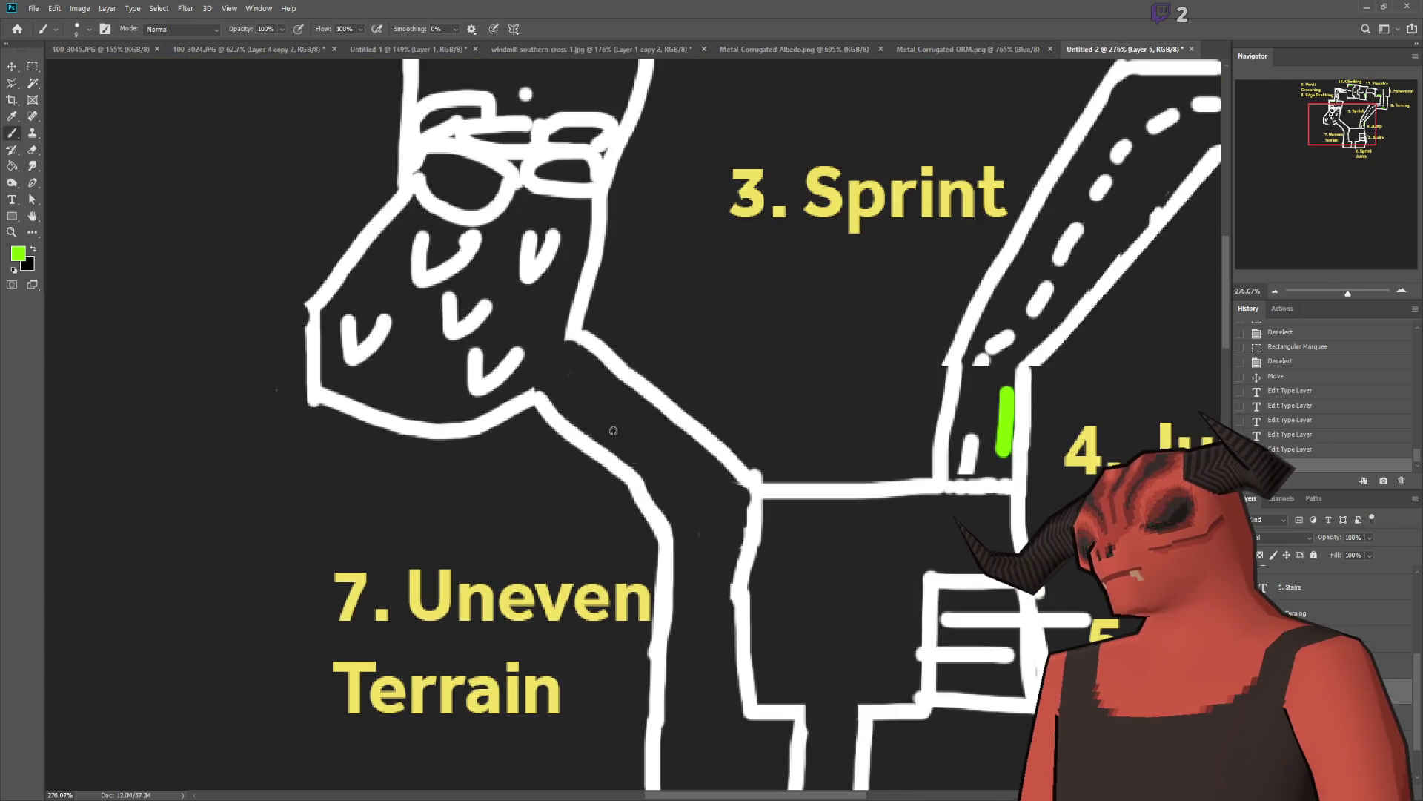
left_click_drag(653, 512, 723, 471)
key("ctrl+z")
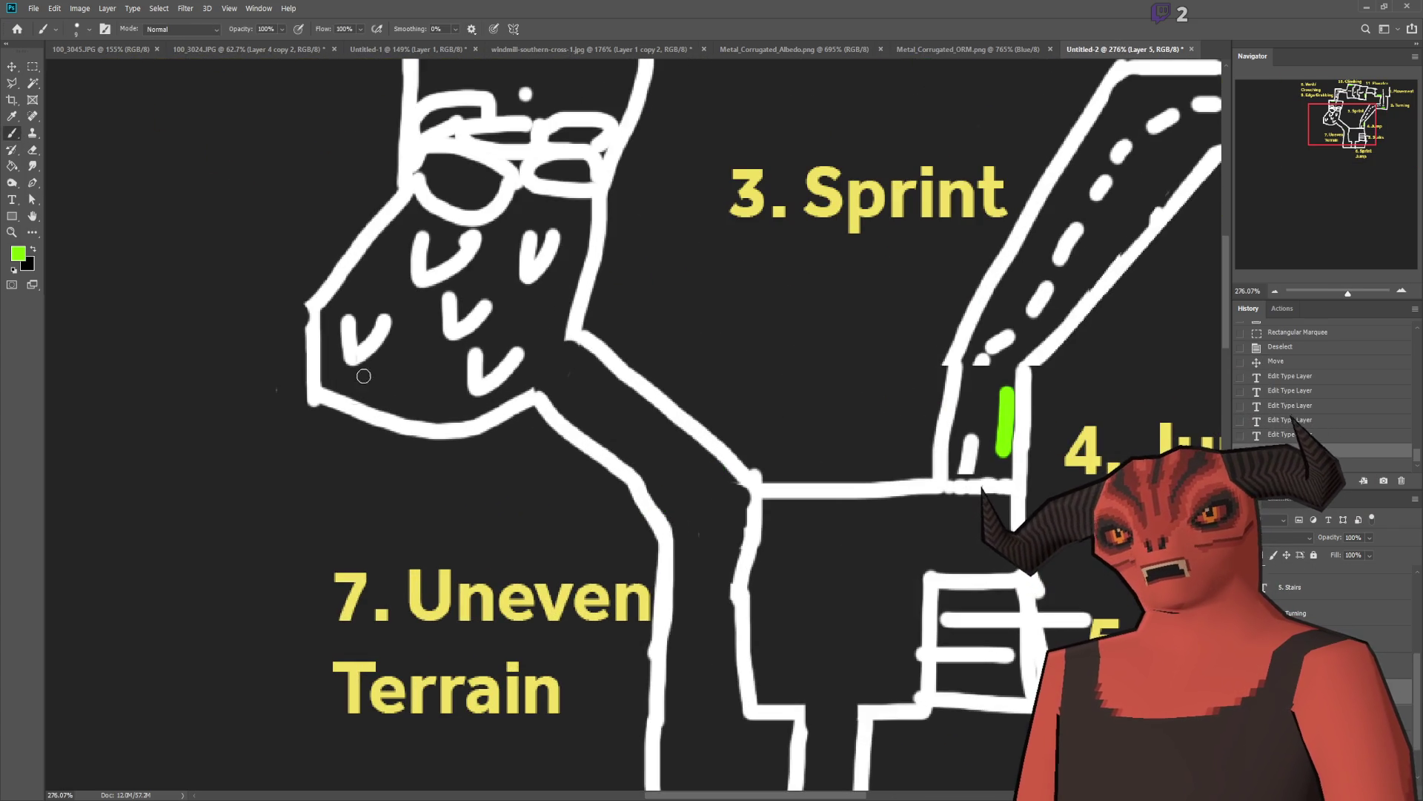
left_click(12, 285)
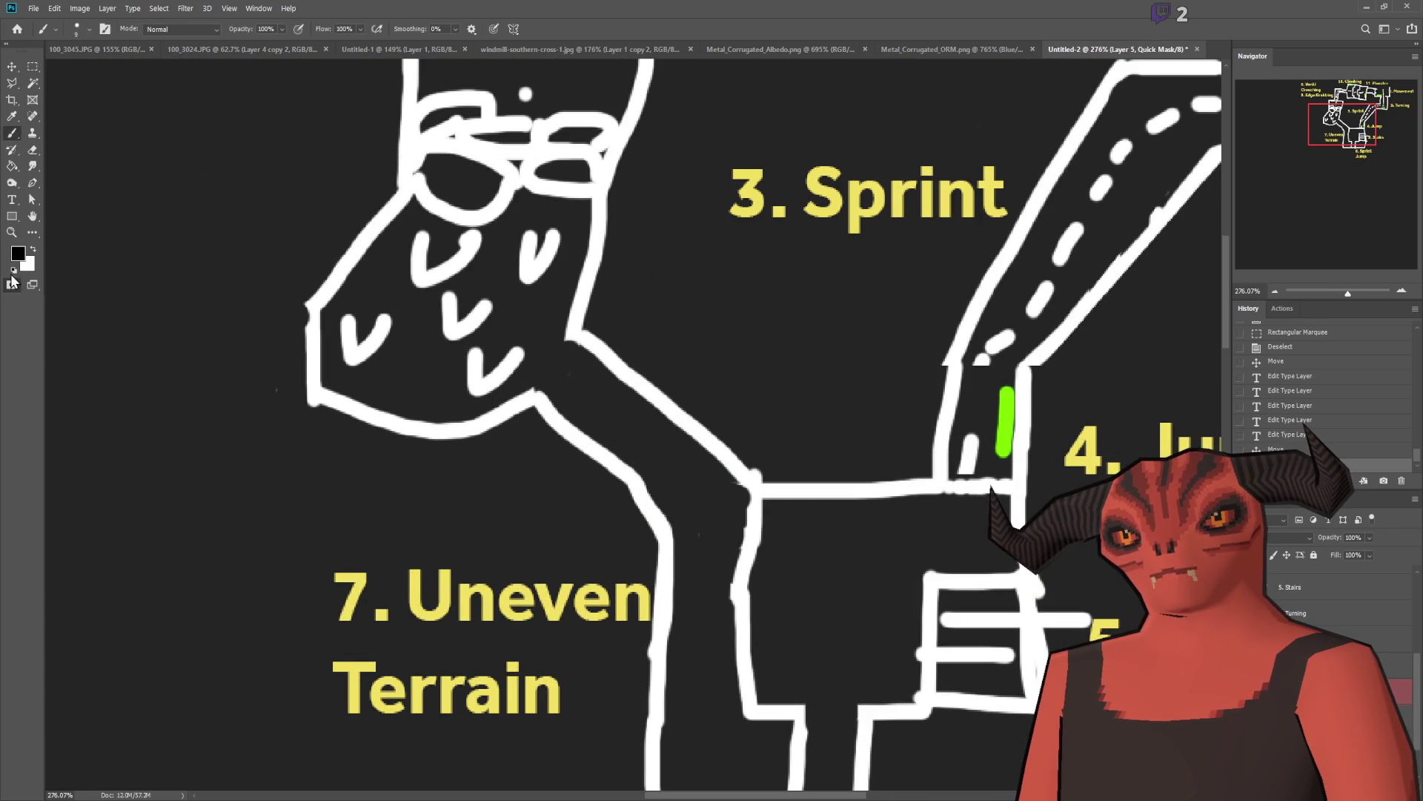
left_click(33, 250)
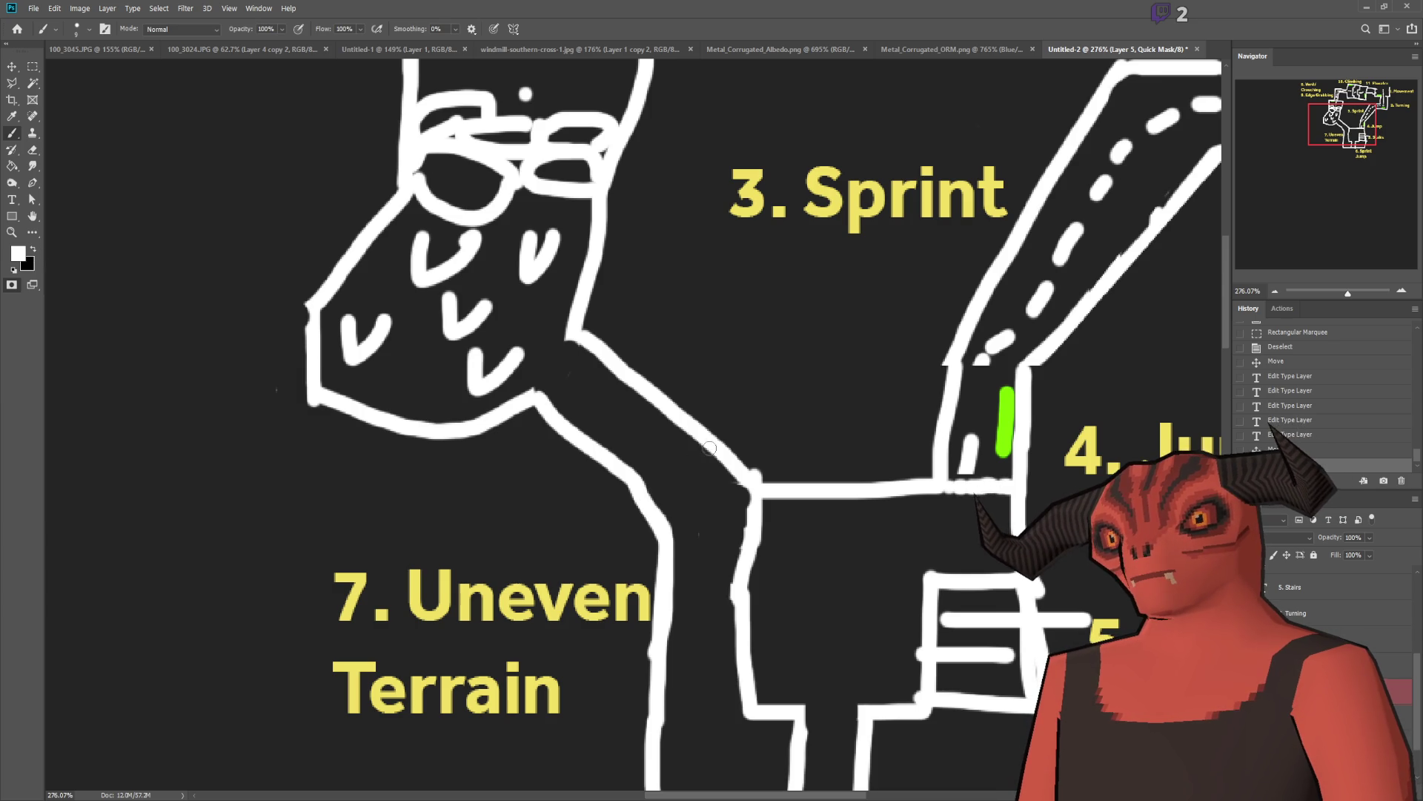
key("ctrl+z")
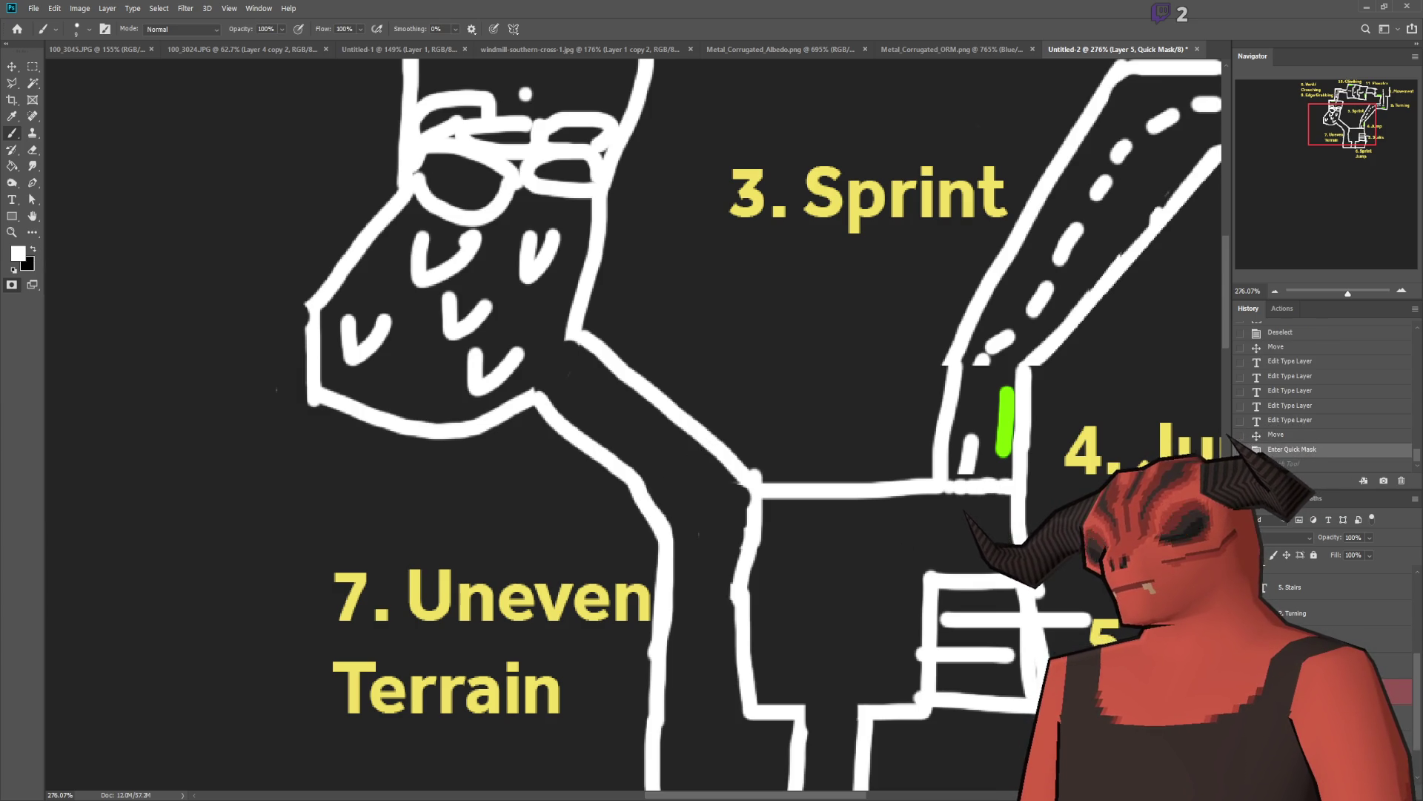
key("alt+bracketright")
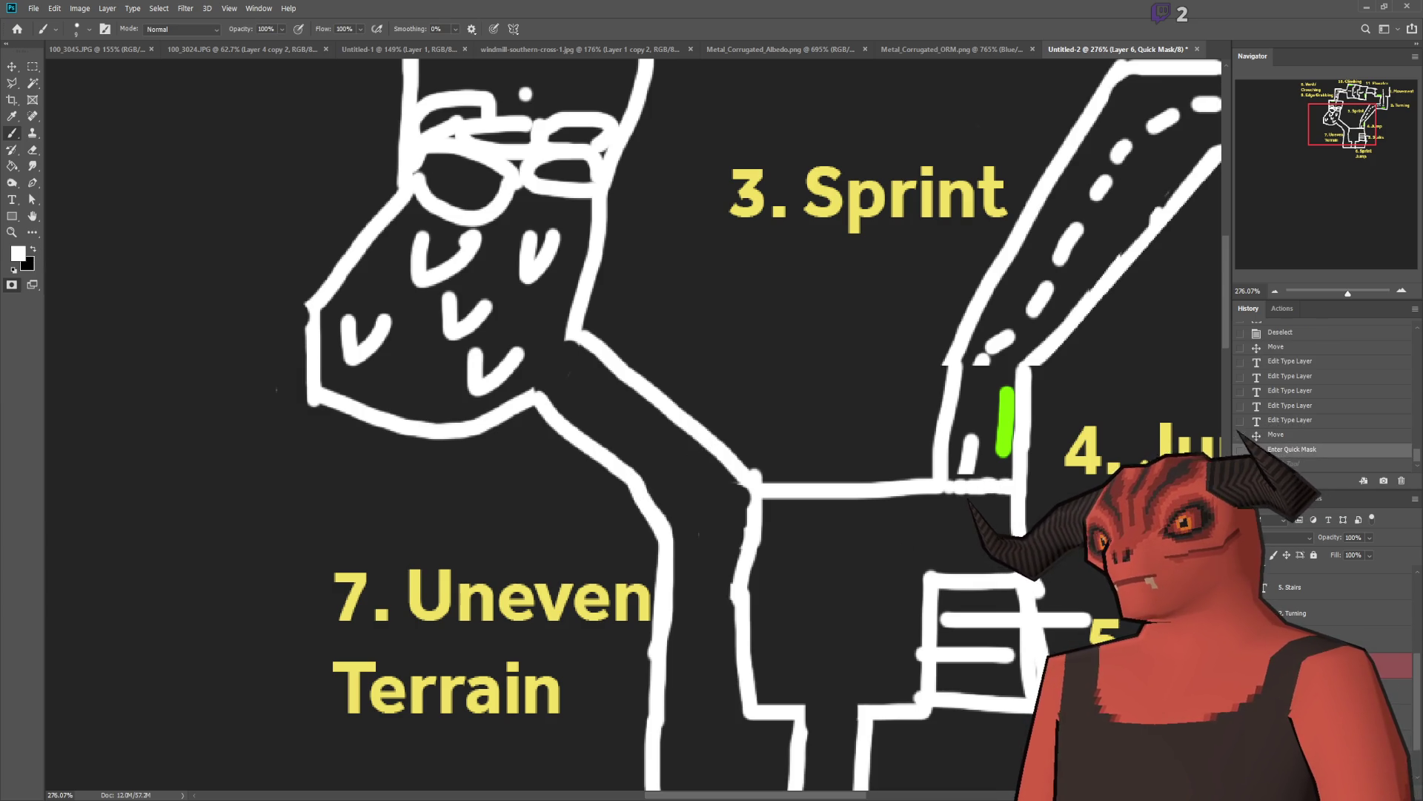
left_click(1301, 435)
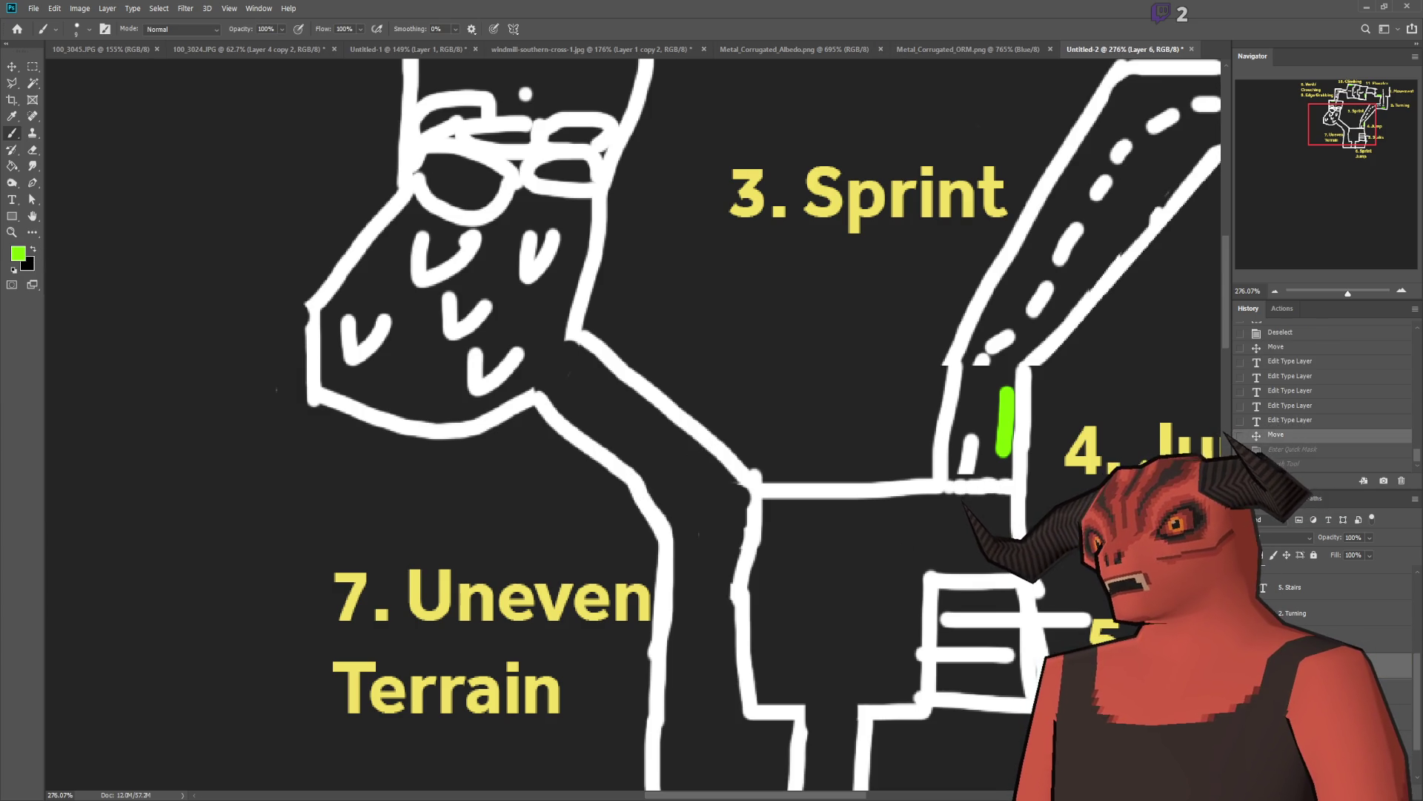
Step: Switch the foreground to white and paint four parallel white stripes across the corridor
left_click_drag(652, 494, 716, 439)
key("ctrl+z")
left_click(14, 270)
key("x")
left_click_drag(645, 488, 698, 432)
left_click_drag(656, 507, 715, 452)
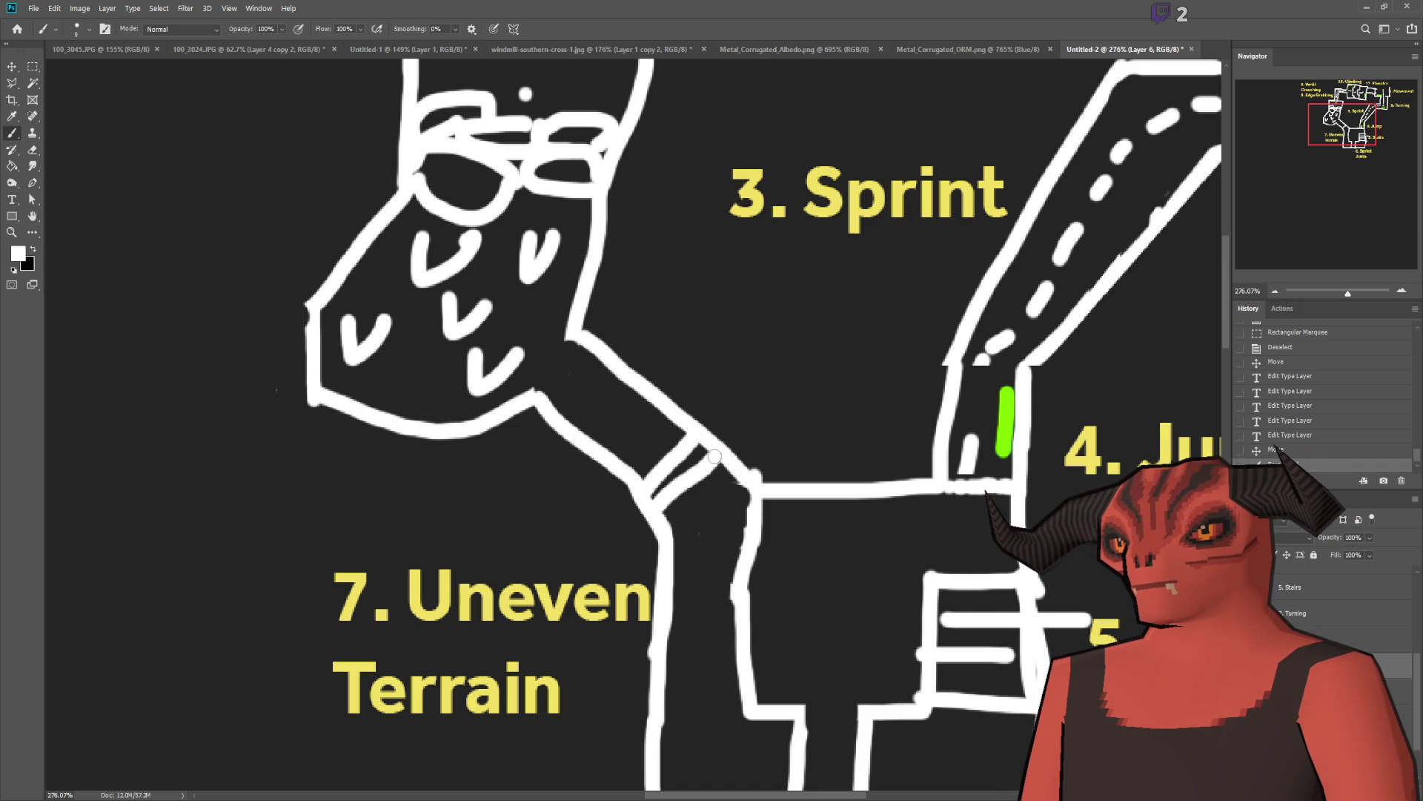
left_click_drag(625, 478, 686, 407)
scroll(706, 426, "down", 1)
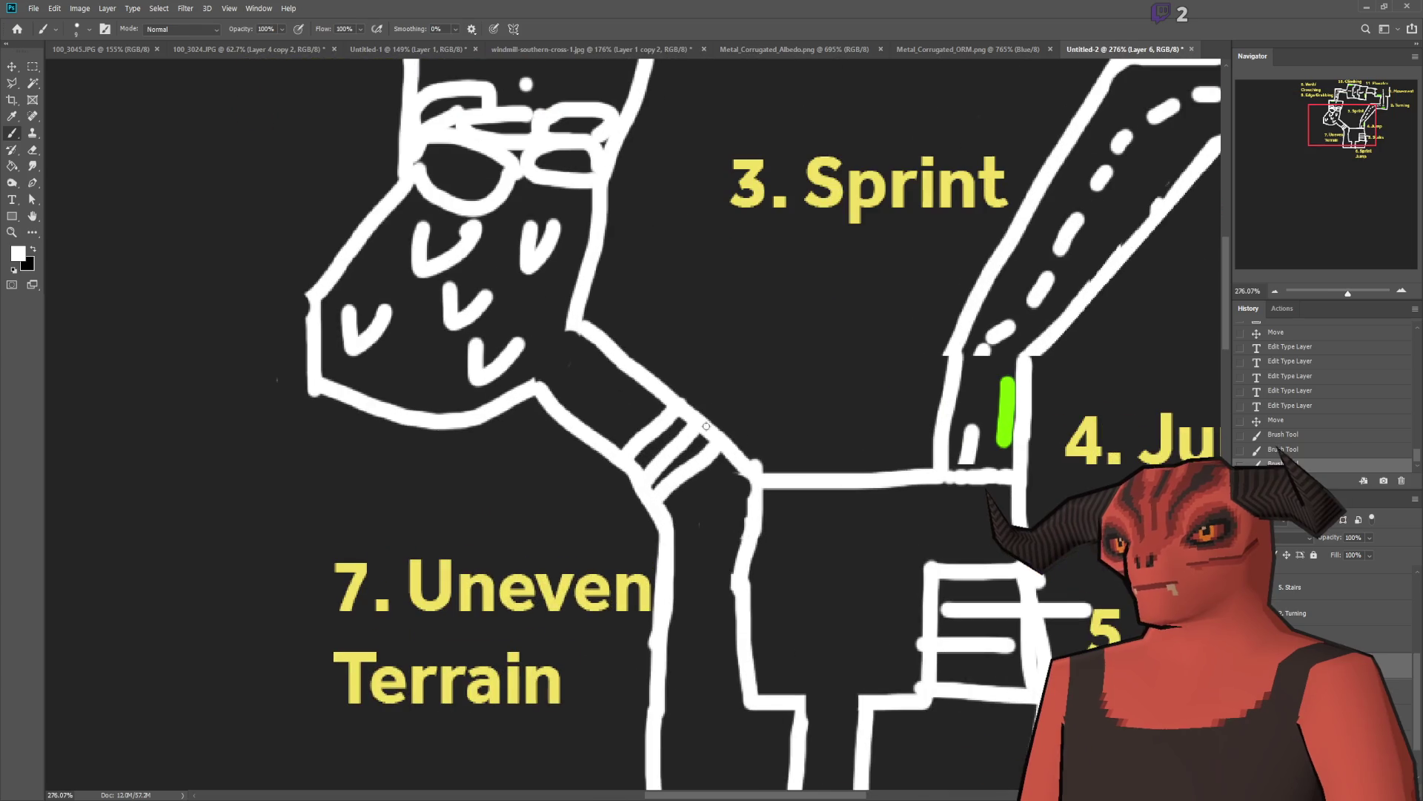
left_click_drag(597, 436, 654, 378)
scroll(712, 438, "down", 3)
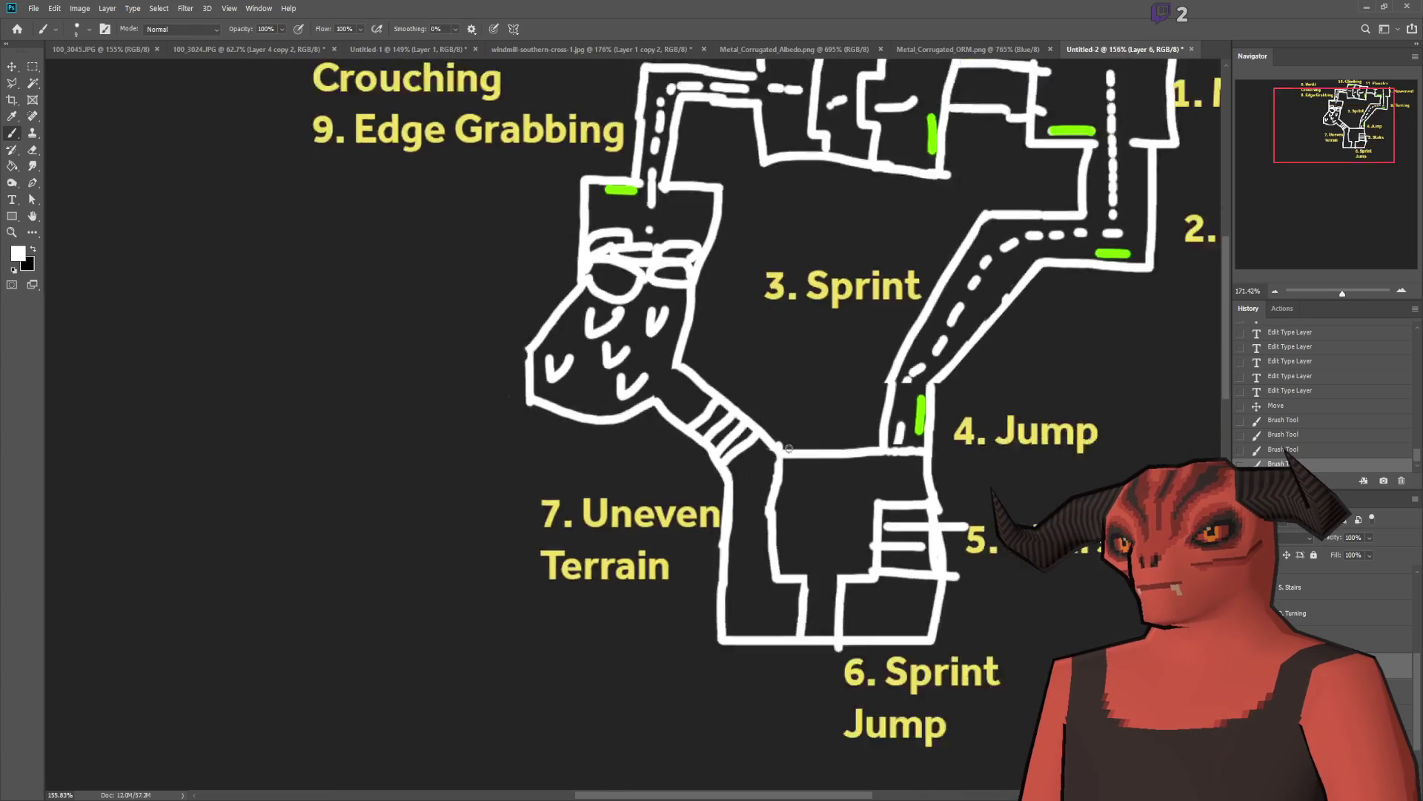
scroll(712, 438, "up", 3)
scroll(712, 437, "up", 5)
scroll(583, 439, "up", 5)
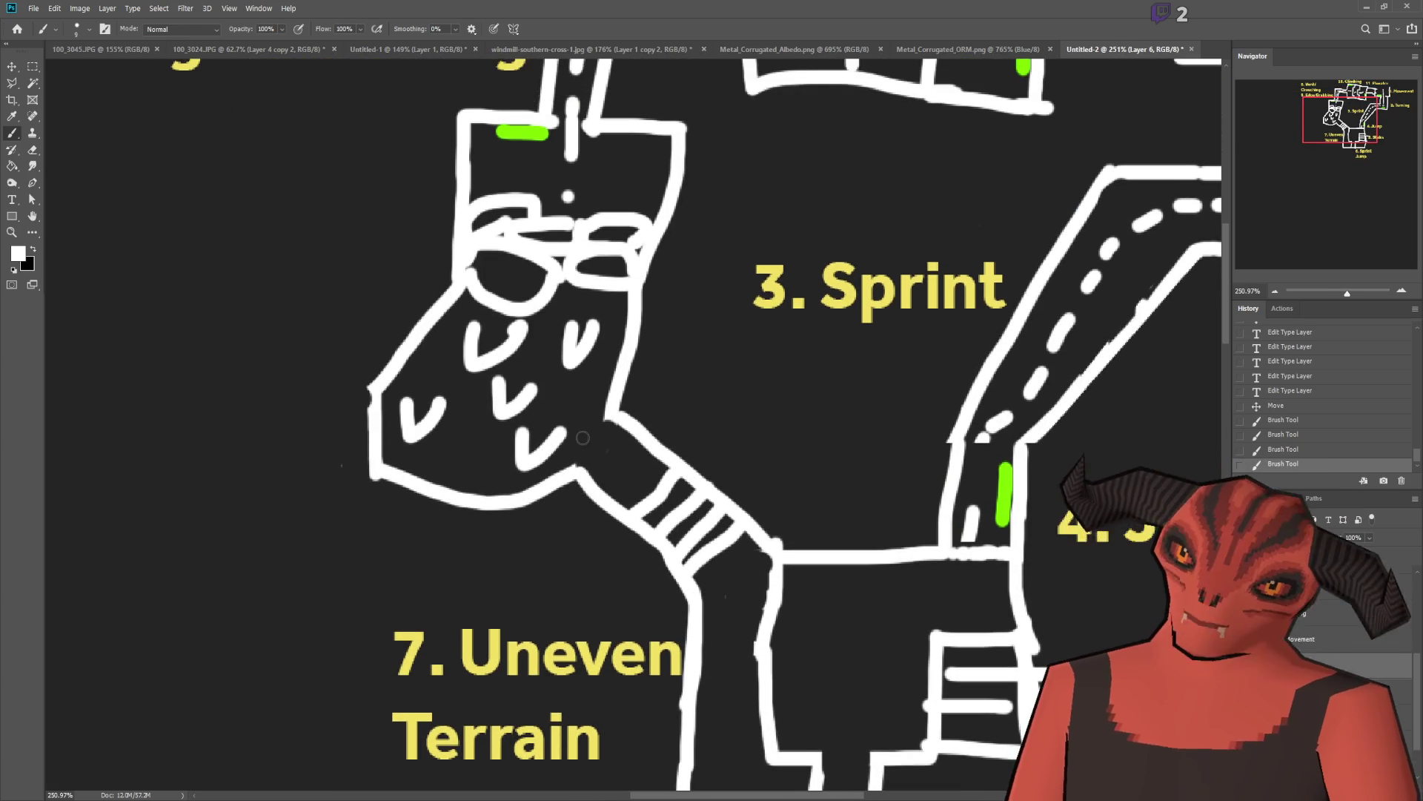
scroll(616, 454, "down", 5)
scroll(566, 398, "down", 5)
scroll(918, 400, "up", 10)
scroll(569, 445, "up", 5)
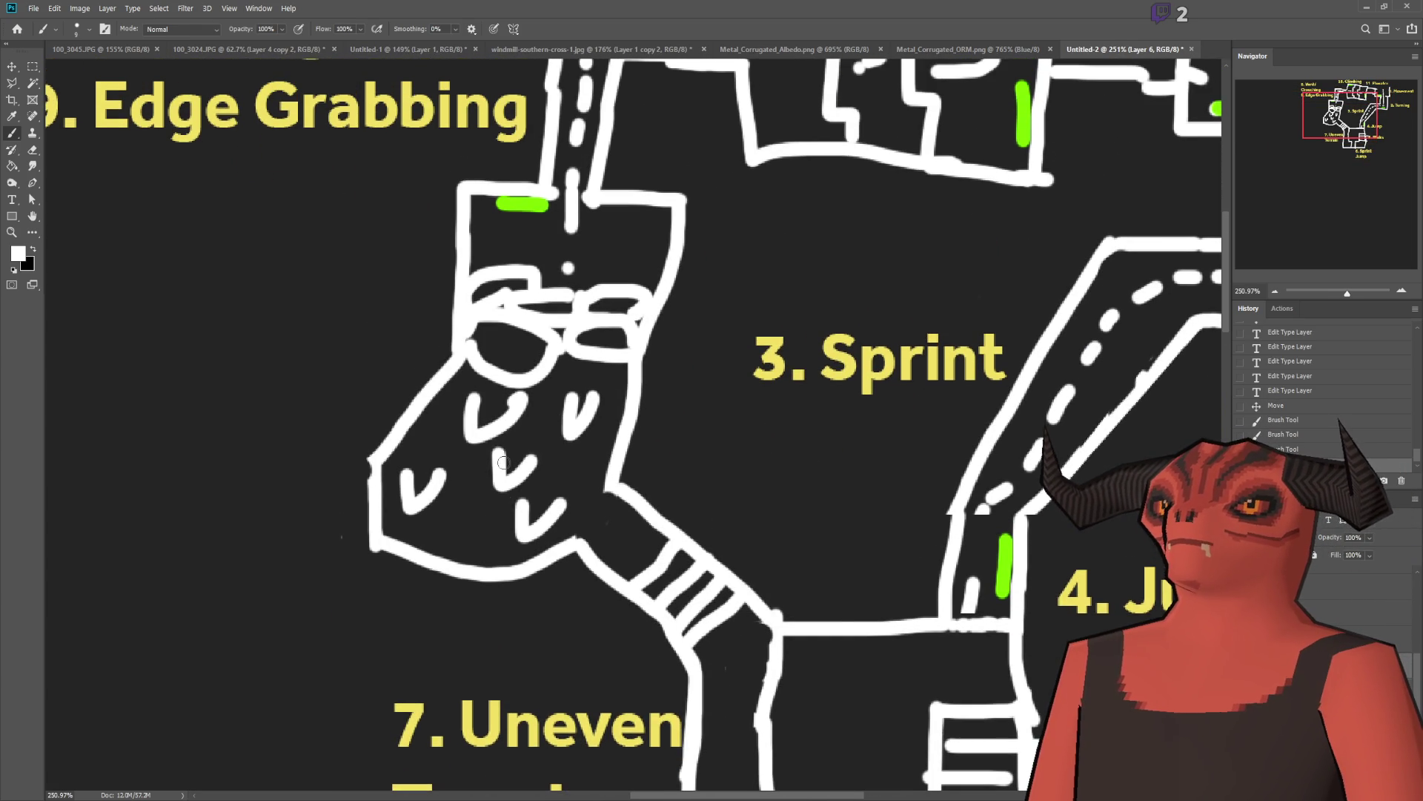
scroll(657, 528, "down", 7)
scroll(725, 545, "down", 3)
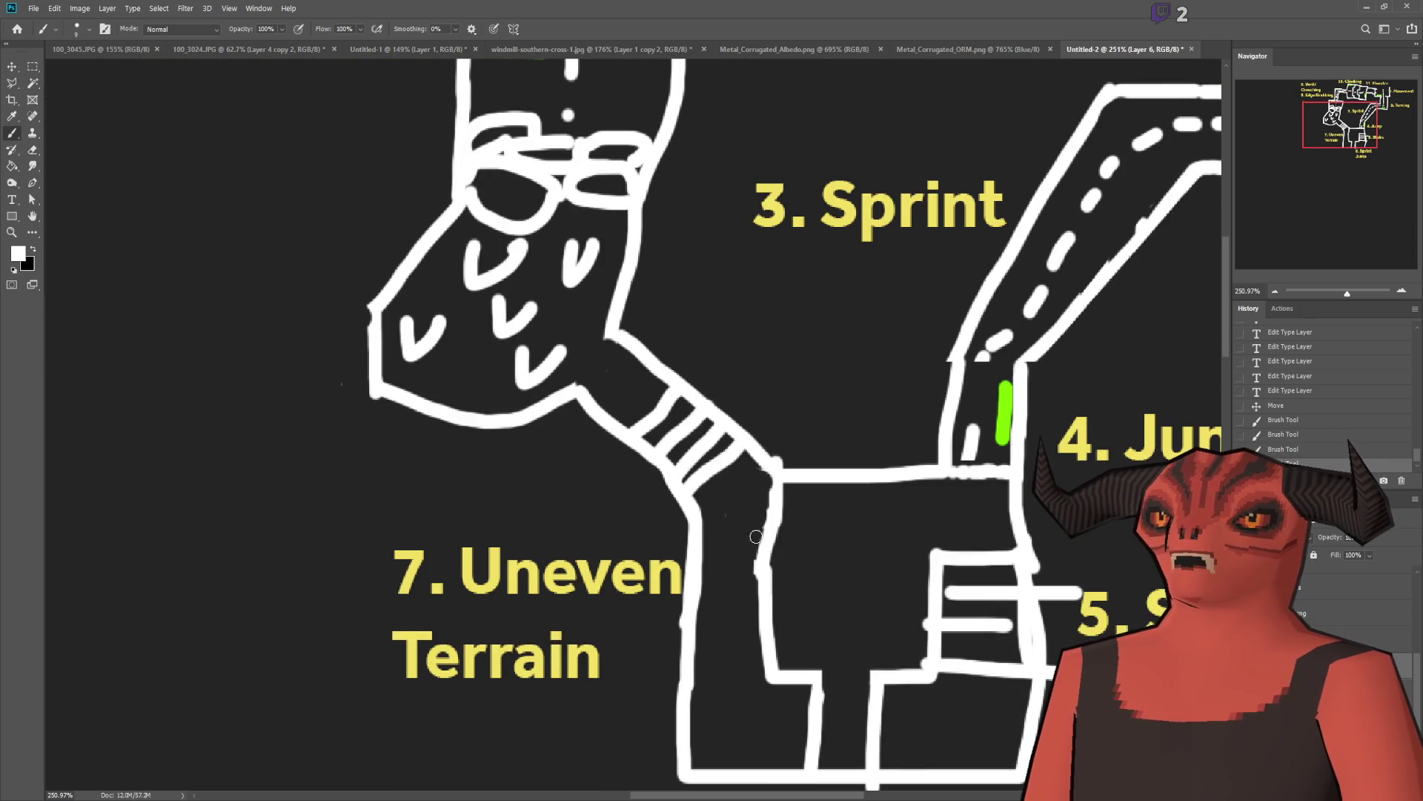
scroll(725, 545, "up", 2)
scroll(741, 593, "down", 5)
scroll(811, 702, "up", 3)
scroll(811, 701, "down", 2)
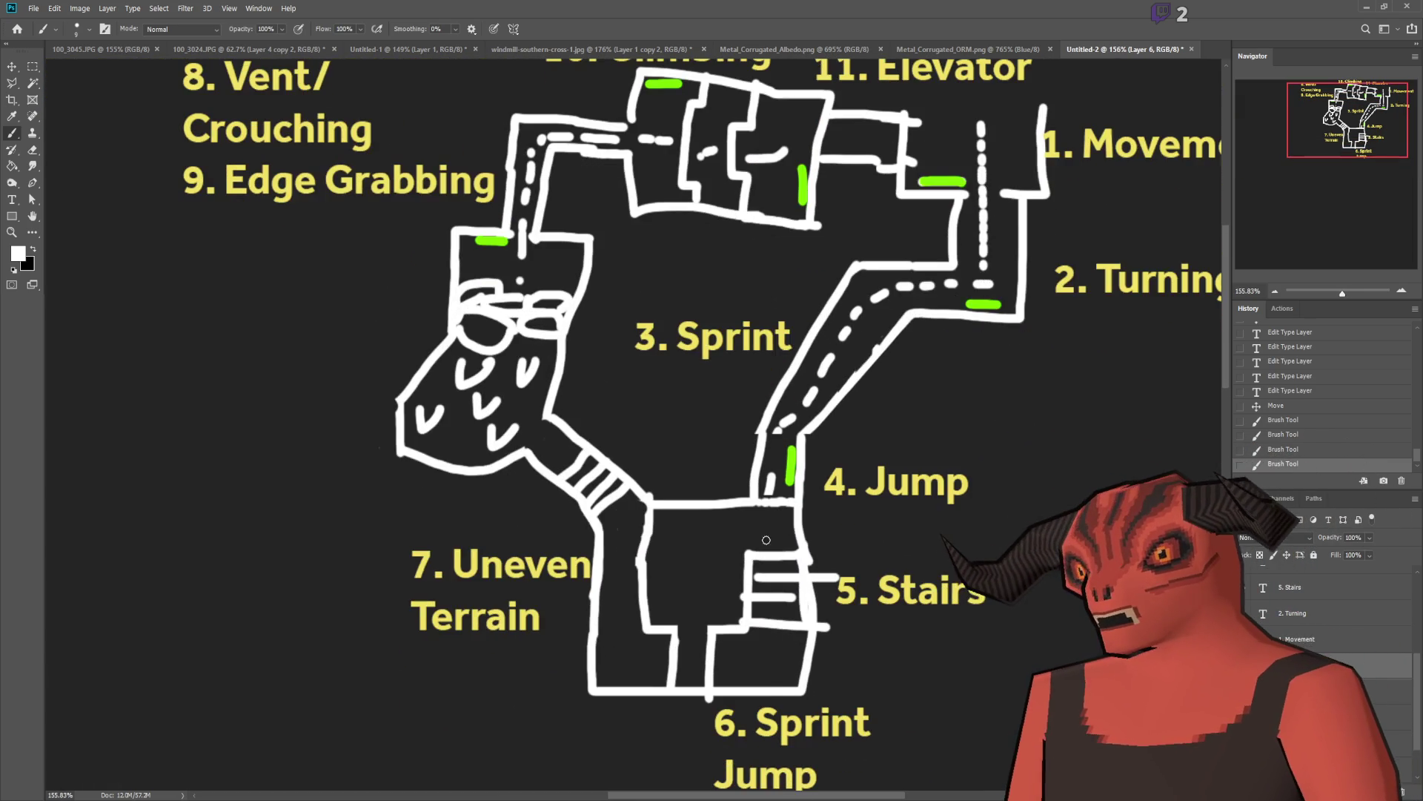
scroll(831, 438, "up", 5)
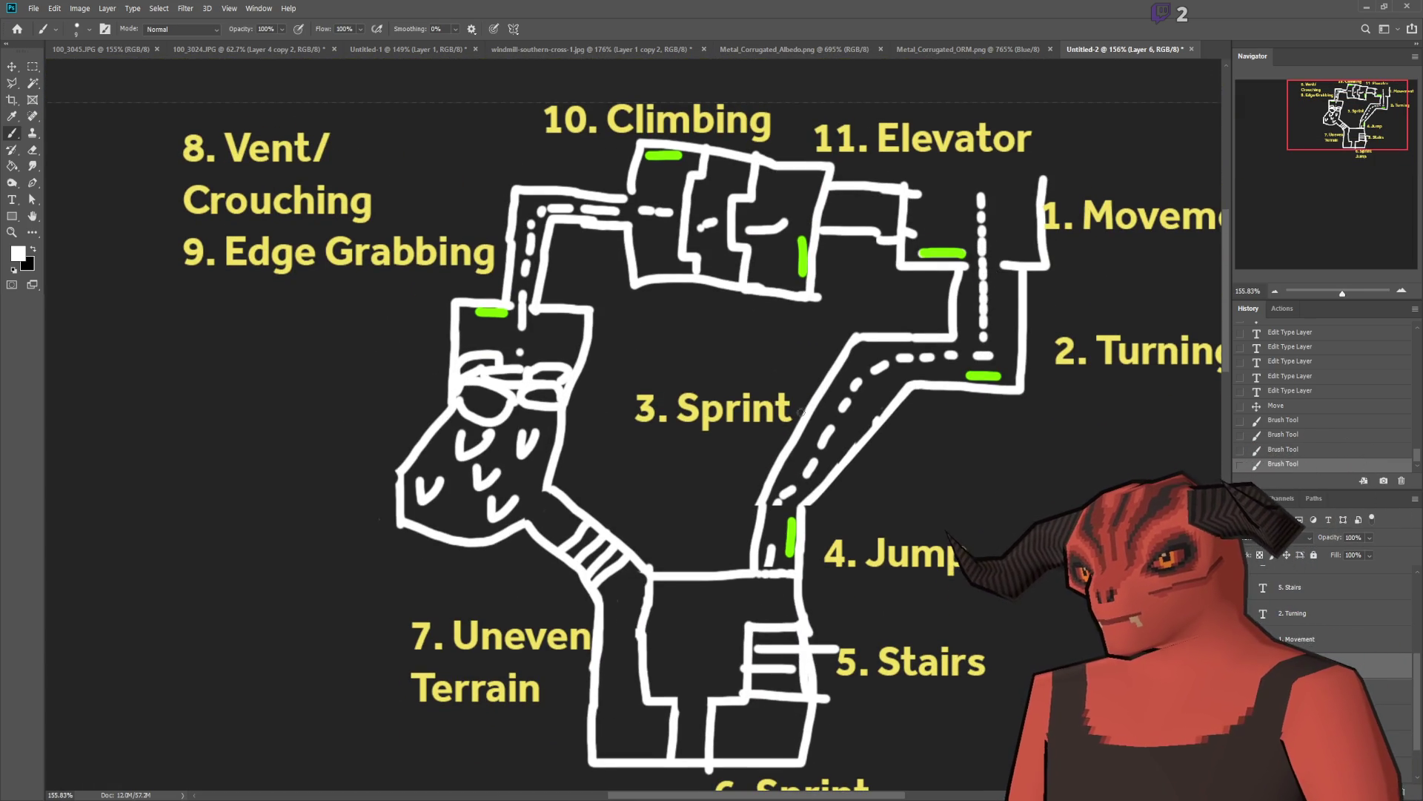
scroll(771, 548, "down", 2)
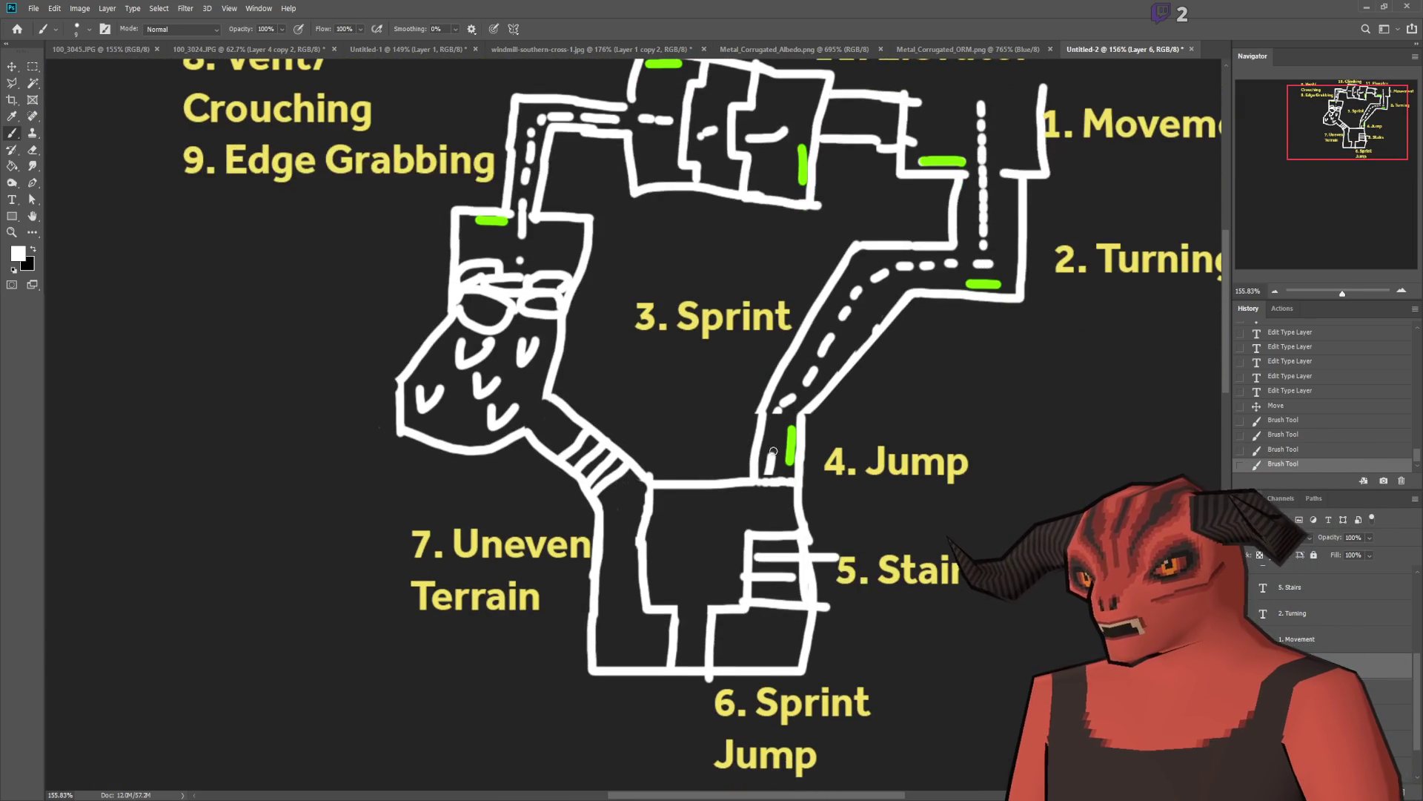
scroll(775, 490, "down", 1)
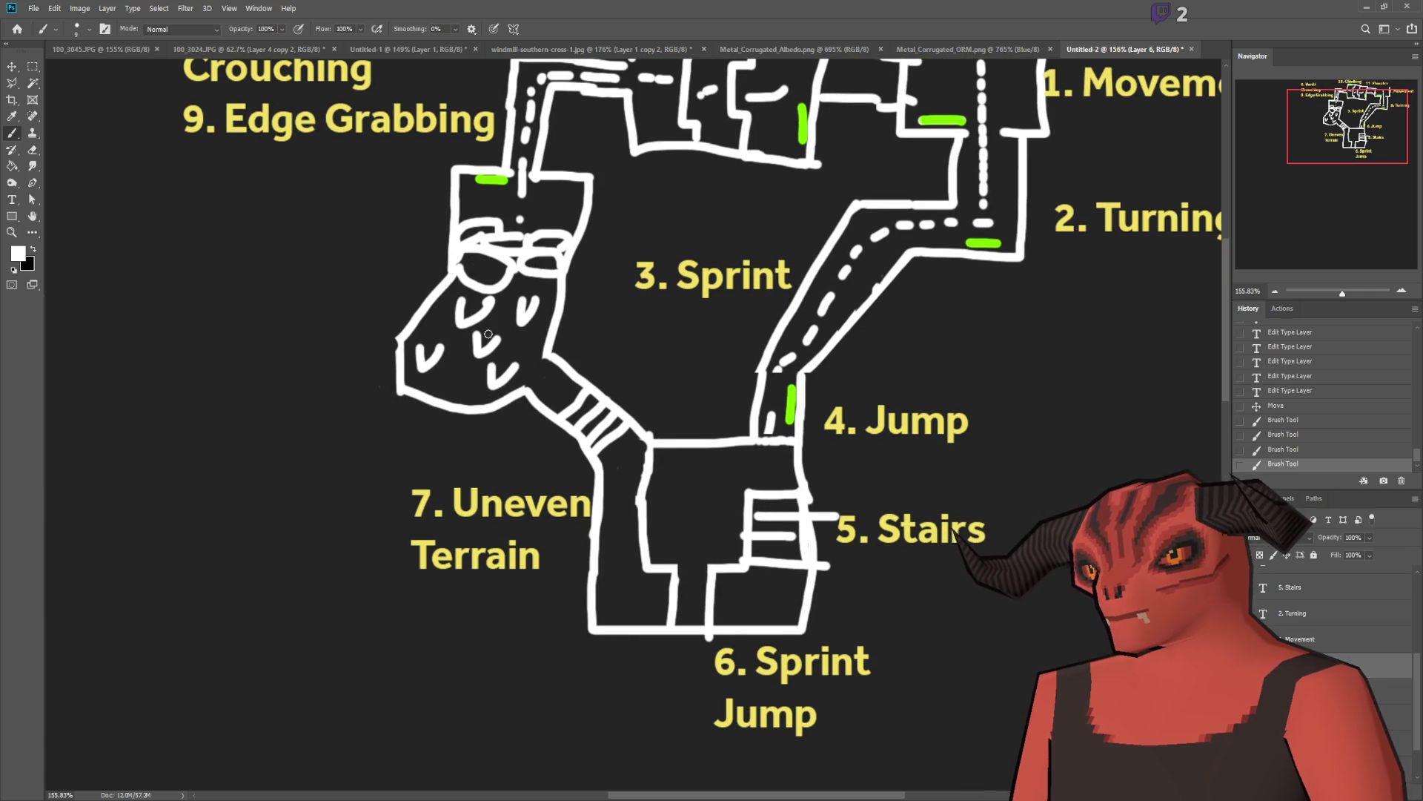
scroll(415, 371, "up", 2)
scroll(304, 339, "left", 1)
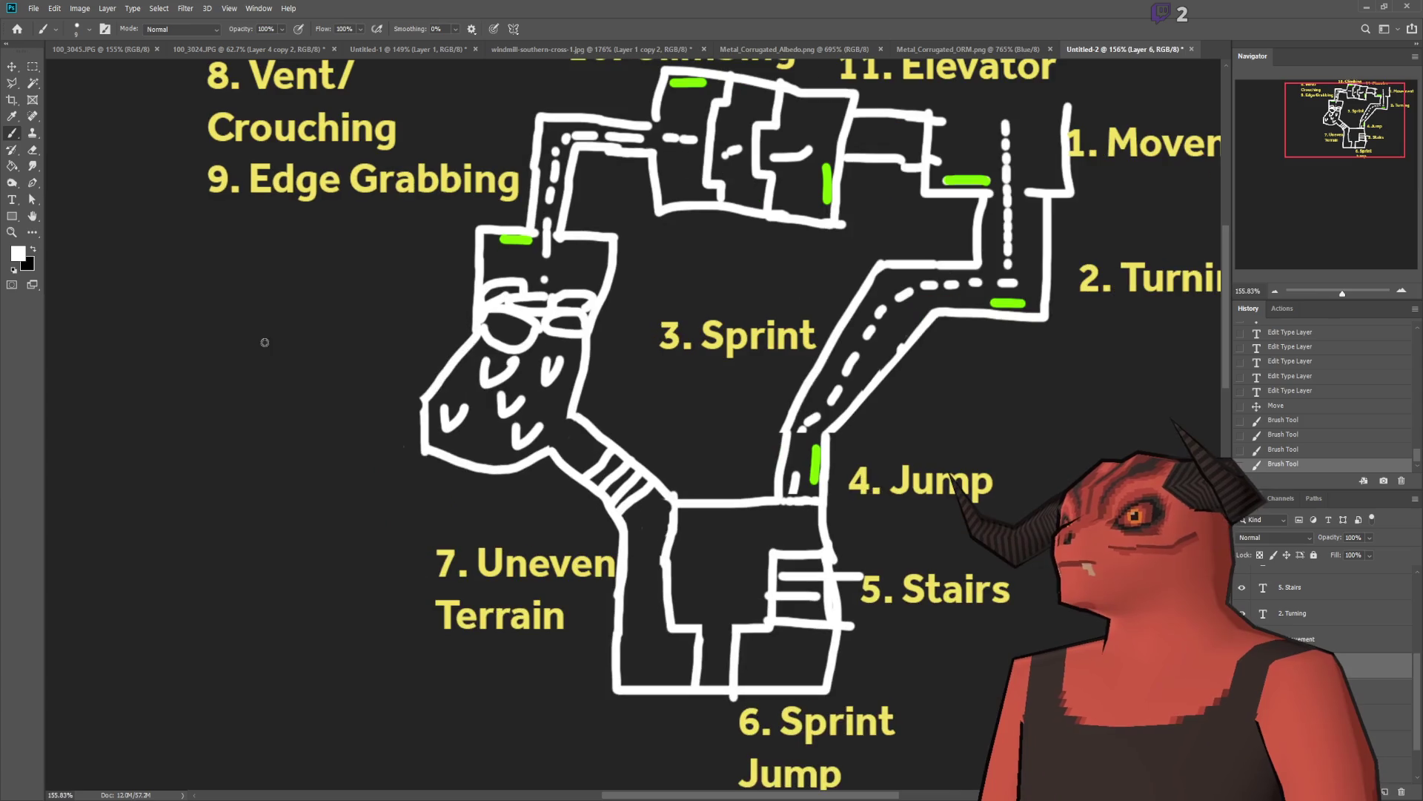
scroll(643, 367, "up", 1)
scroll(630, 363, "up", 1)
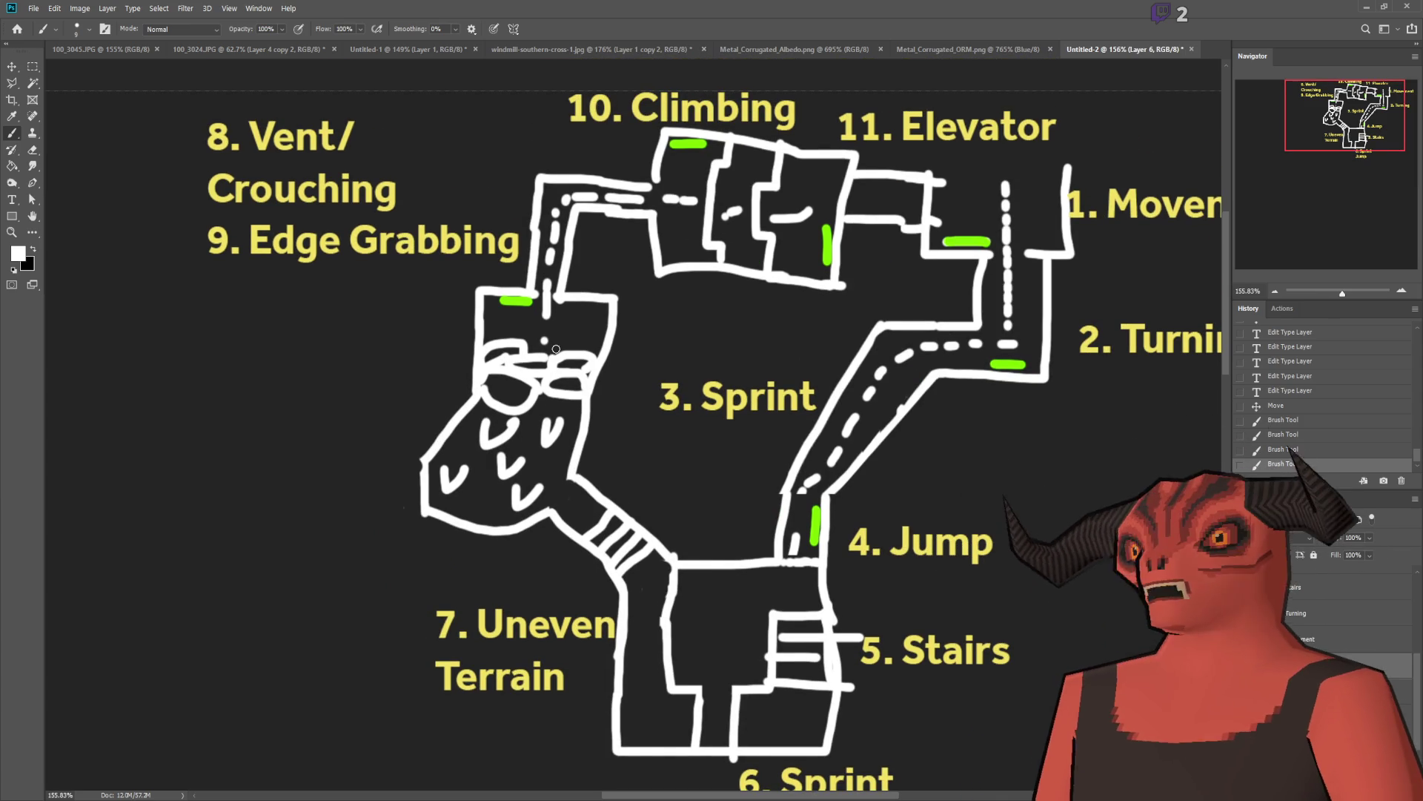
scroll(571, 345, "up", 1)
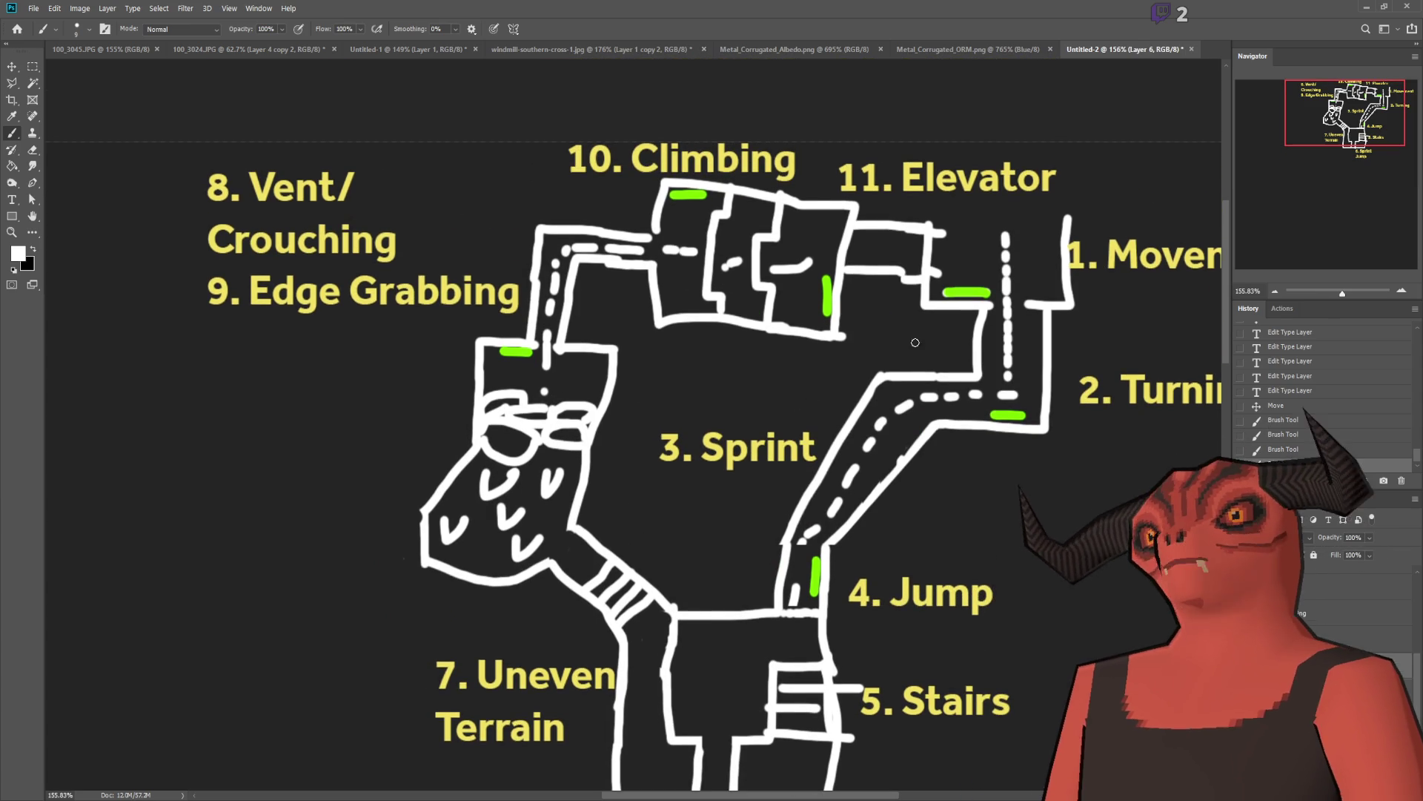
scroll(811, 401, "down", 1, "alt")
scroll(1067, 377, "right", 1)
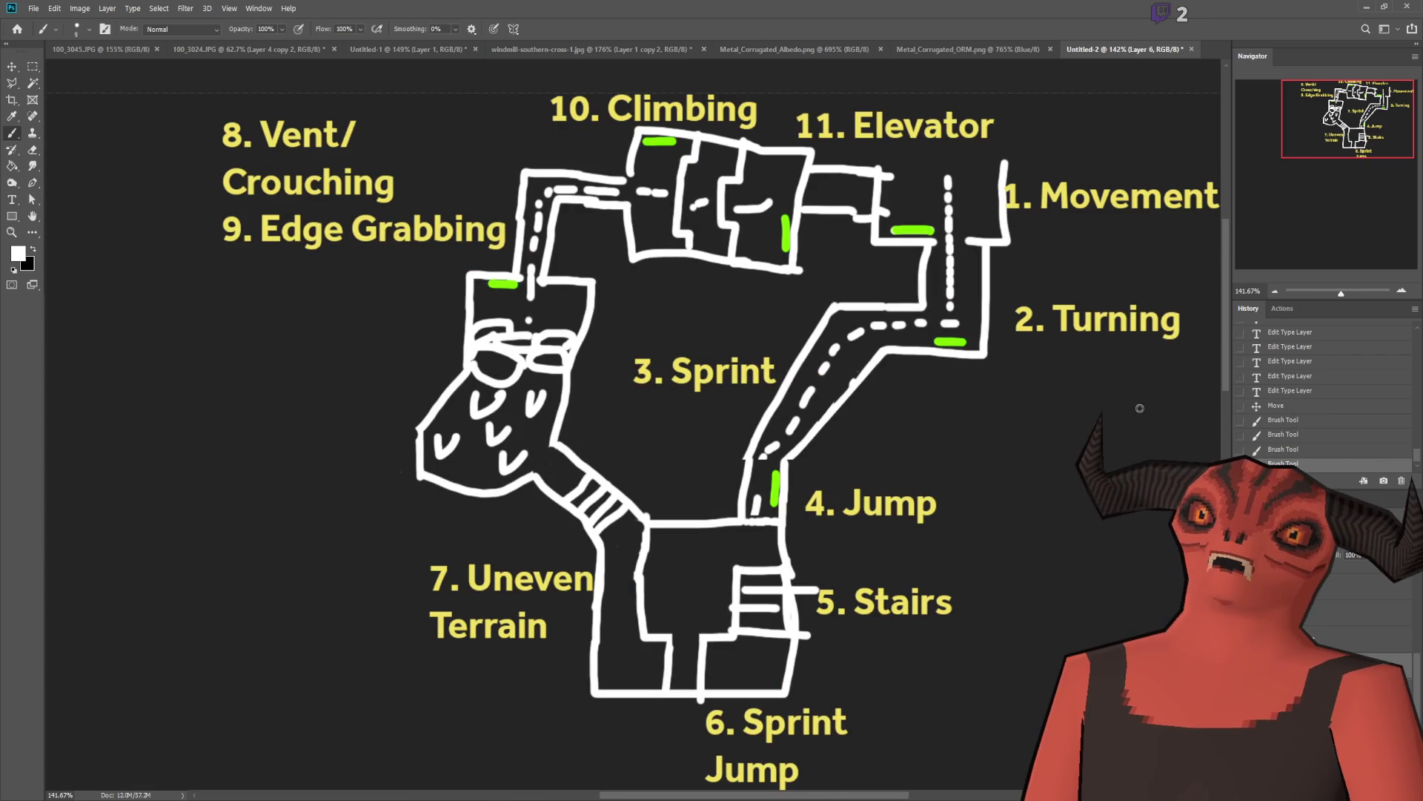
scroll(792, 387, "down", 10, "alt")
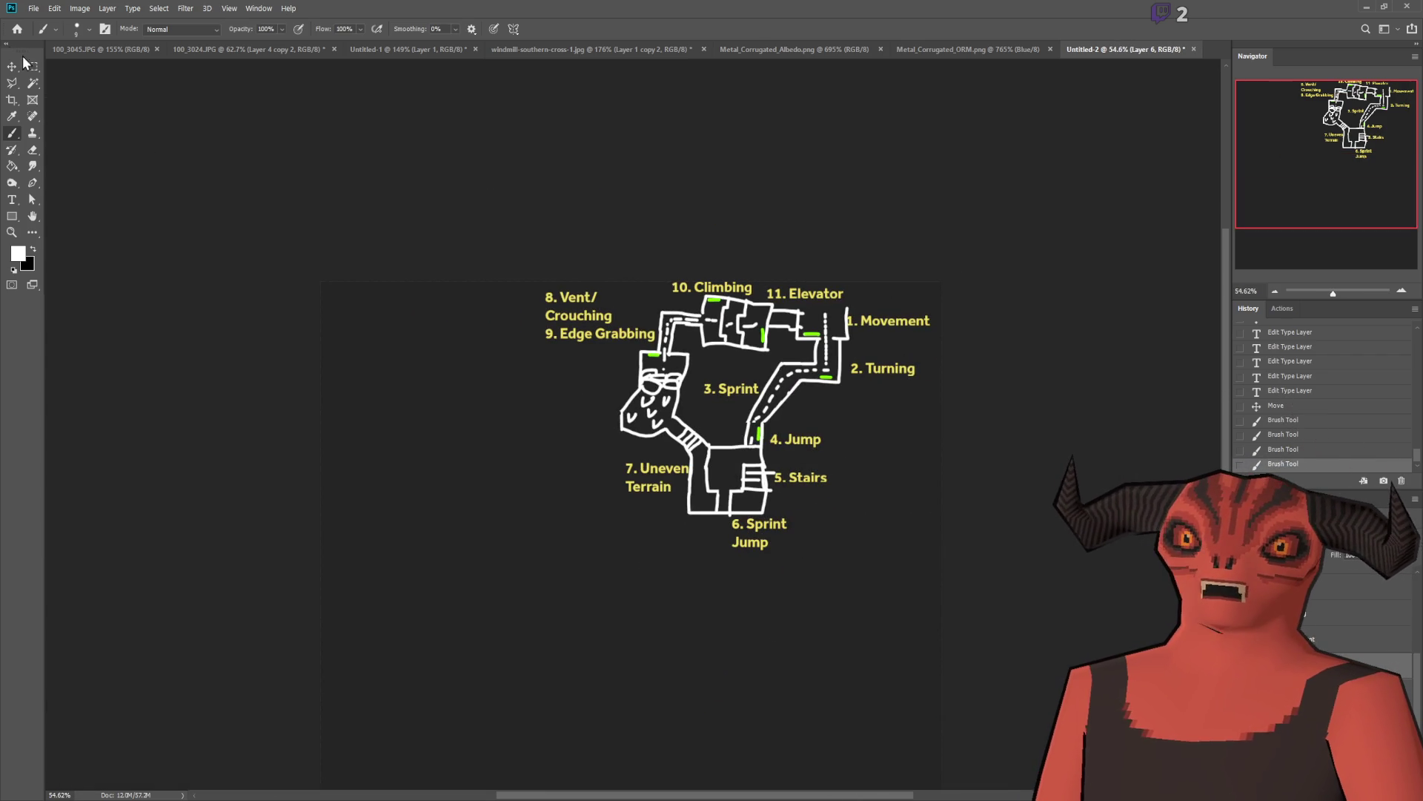
left_click(32, 66)
mouse_move(486, 274)
left_mouse_down()
mouse_move(1038, 570)
mouse_move(1120, 579)
left_mouse_up()
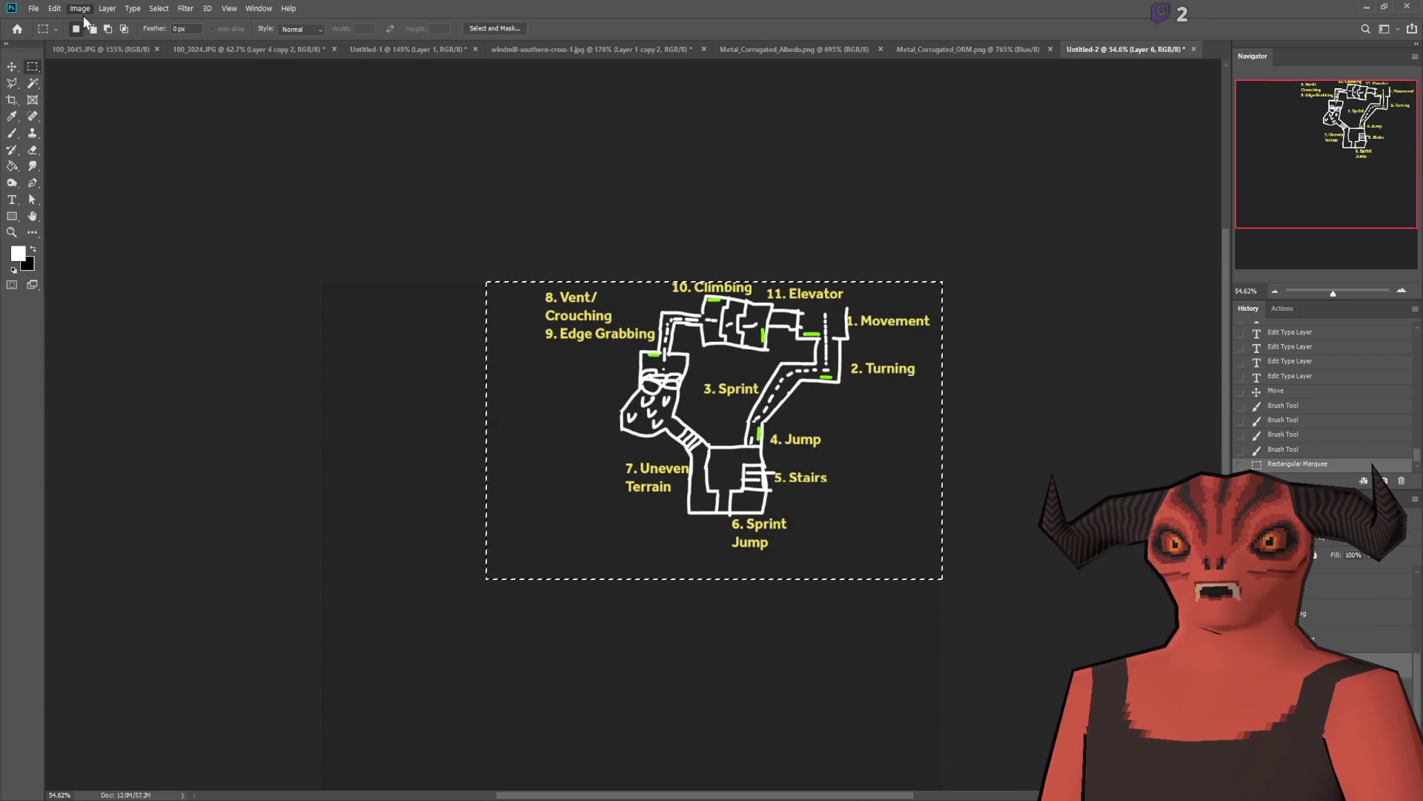
key("alt+i")
key("p")
key("ctrl+d")
scroll(548, 418, "up", 10, "alt")
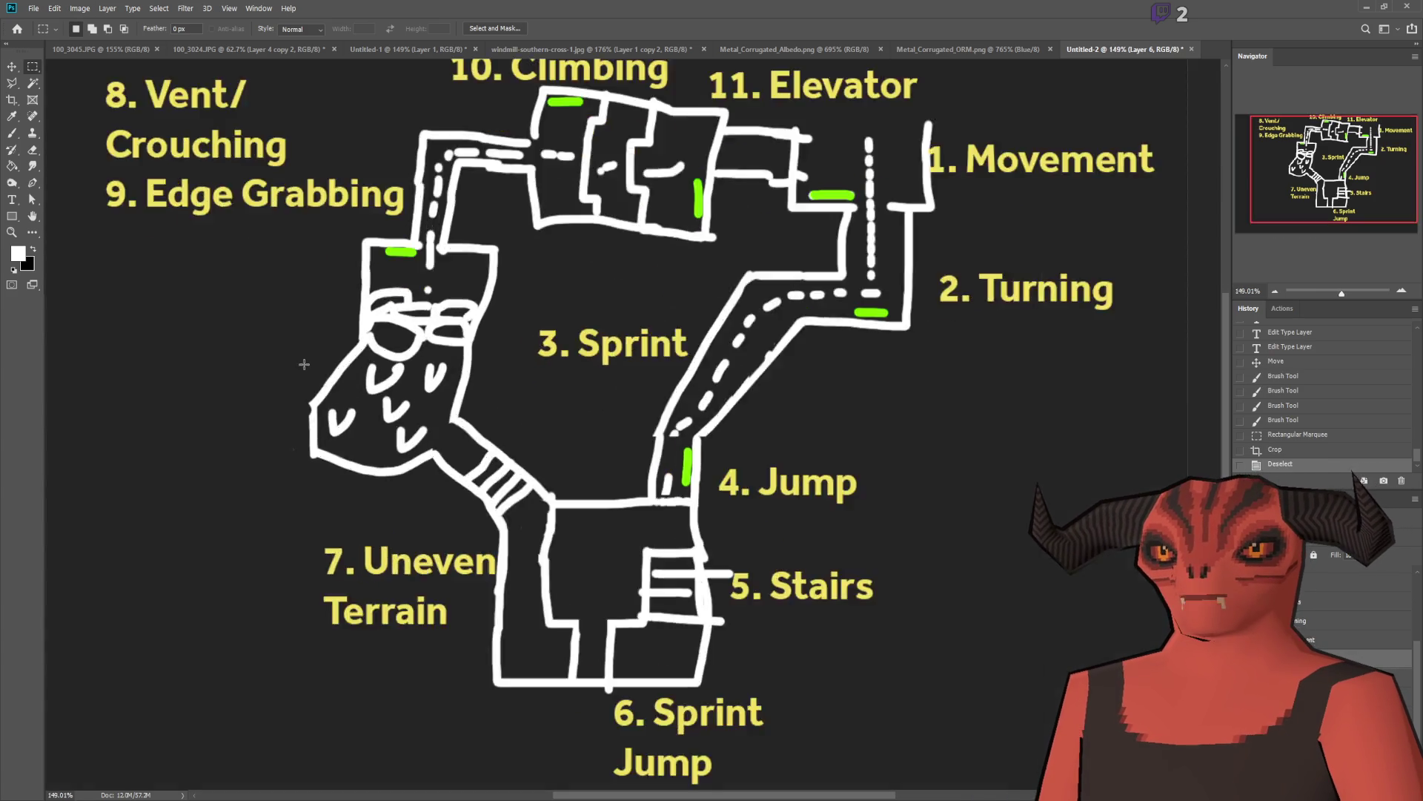
left_click(11, 135)
scroll(454, 438, "up", 3, "alt")
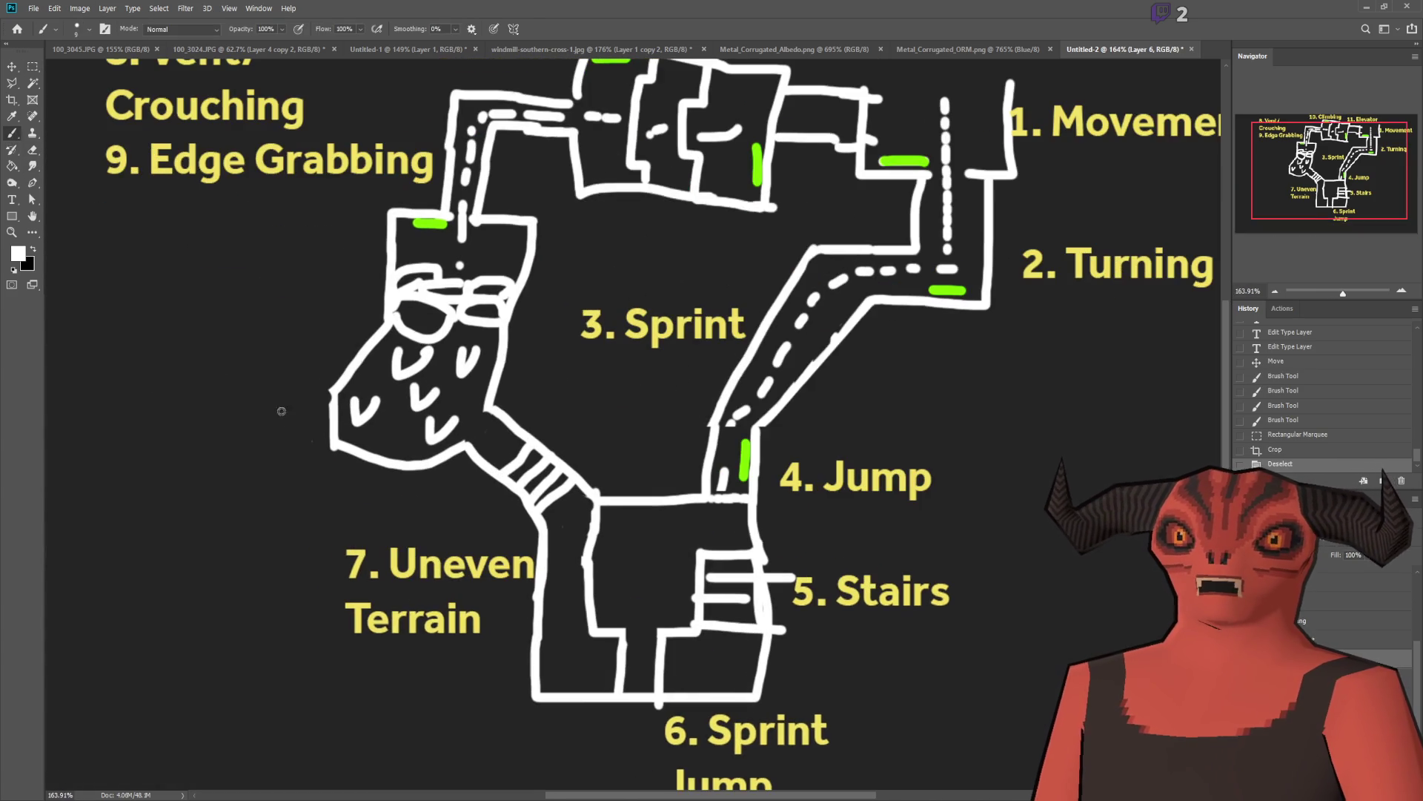
scroll(454, 438, "up", 2)
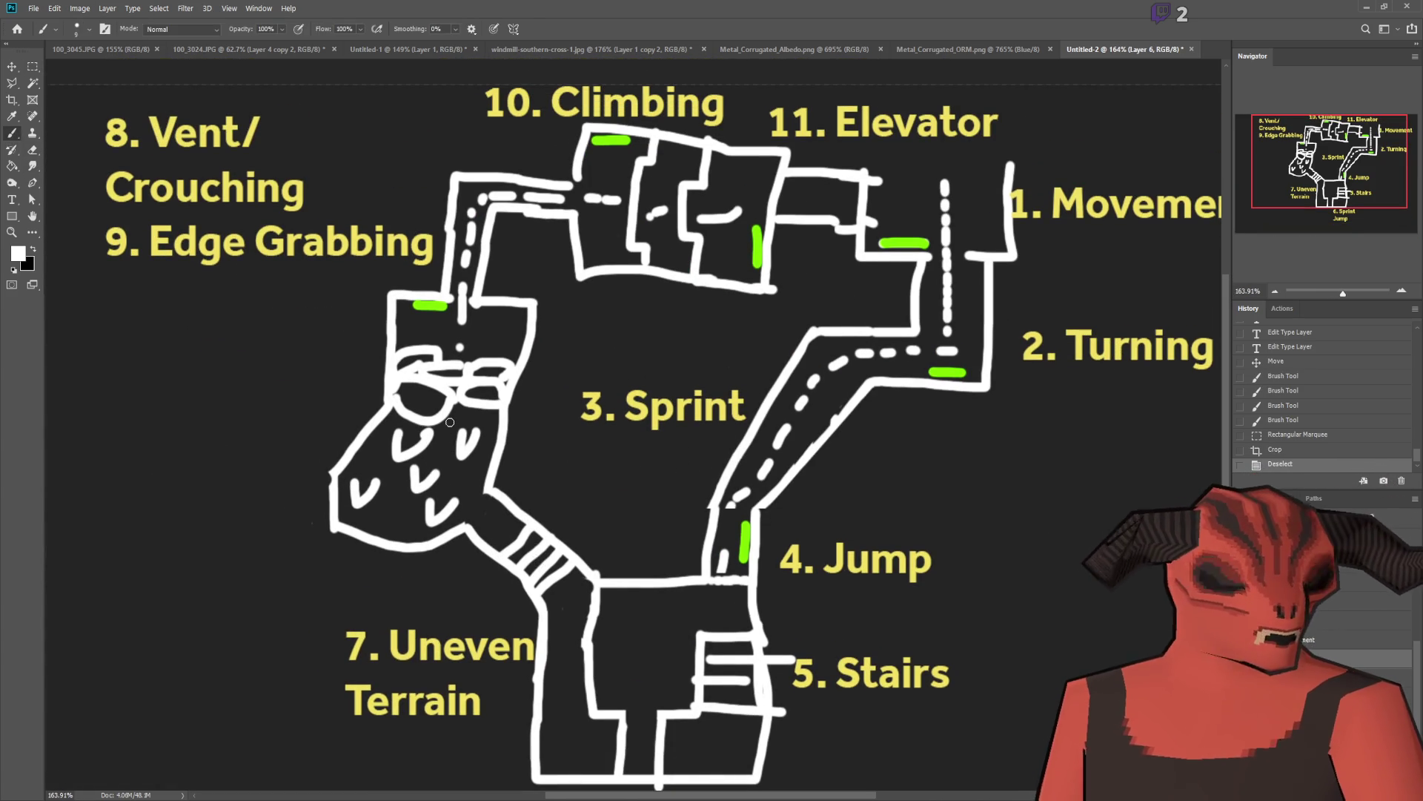
scroll(540, 440, "up", 2)
scroll(540, 439, "up", 3)
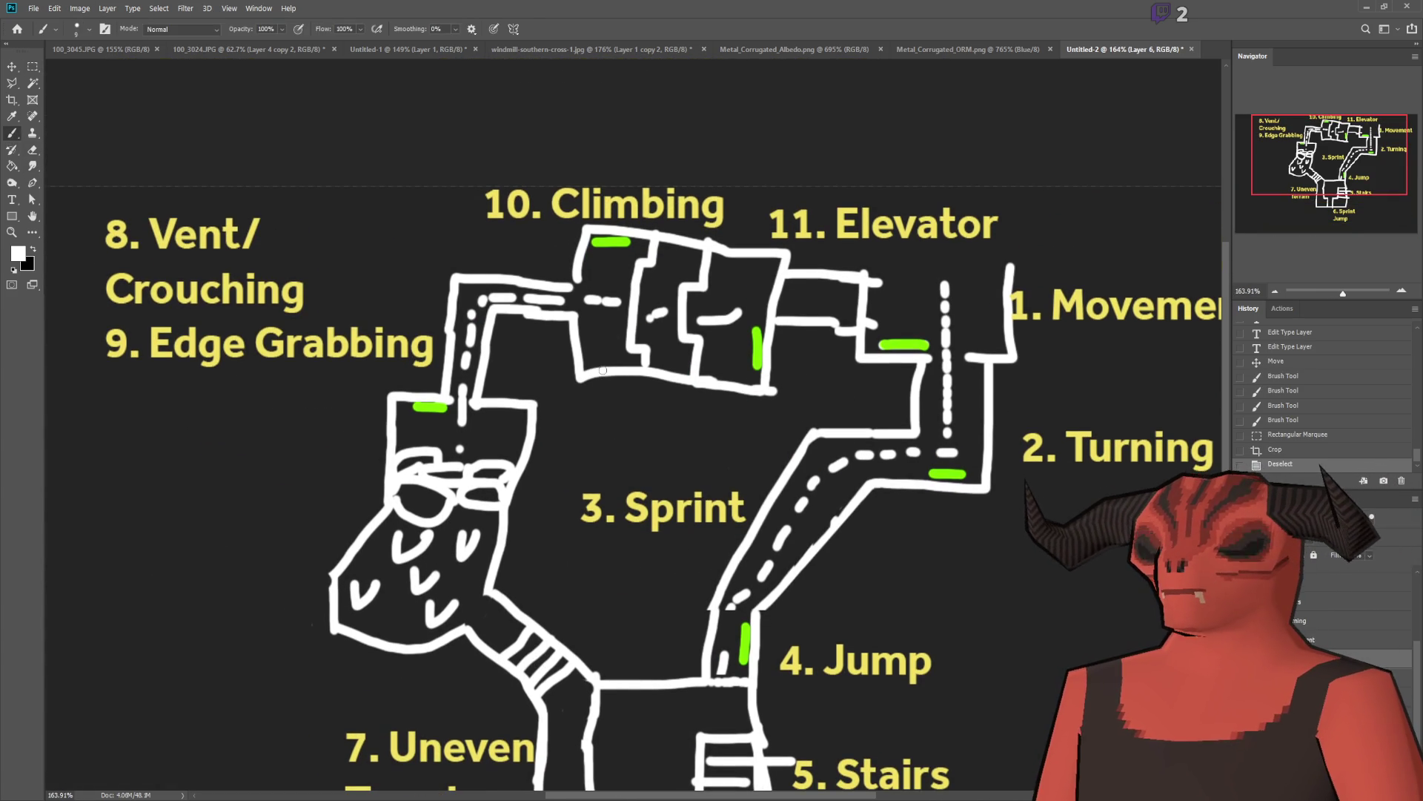
scroll(615, 347, "up", 2)
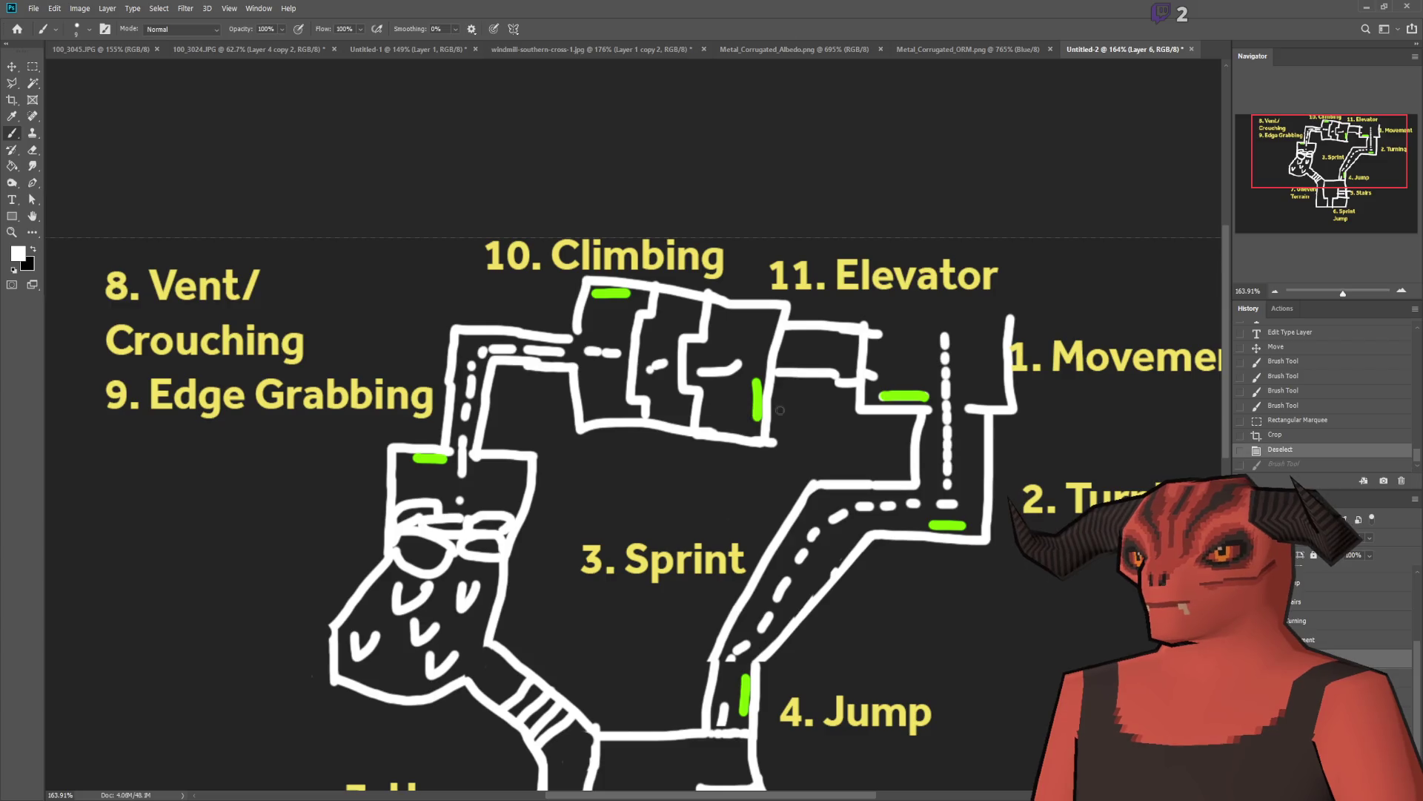
left_click_drag(736, 424, 854, 393)
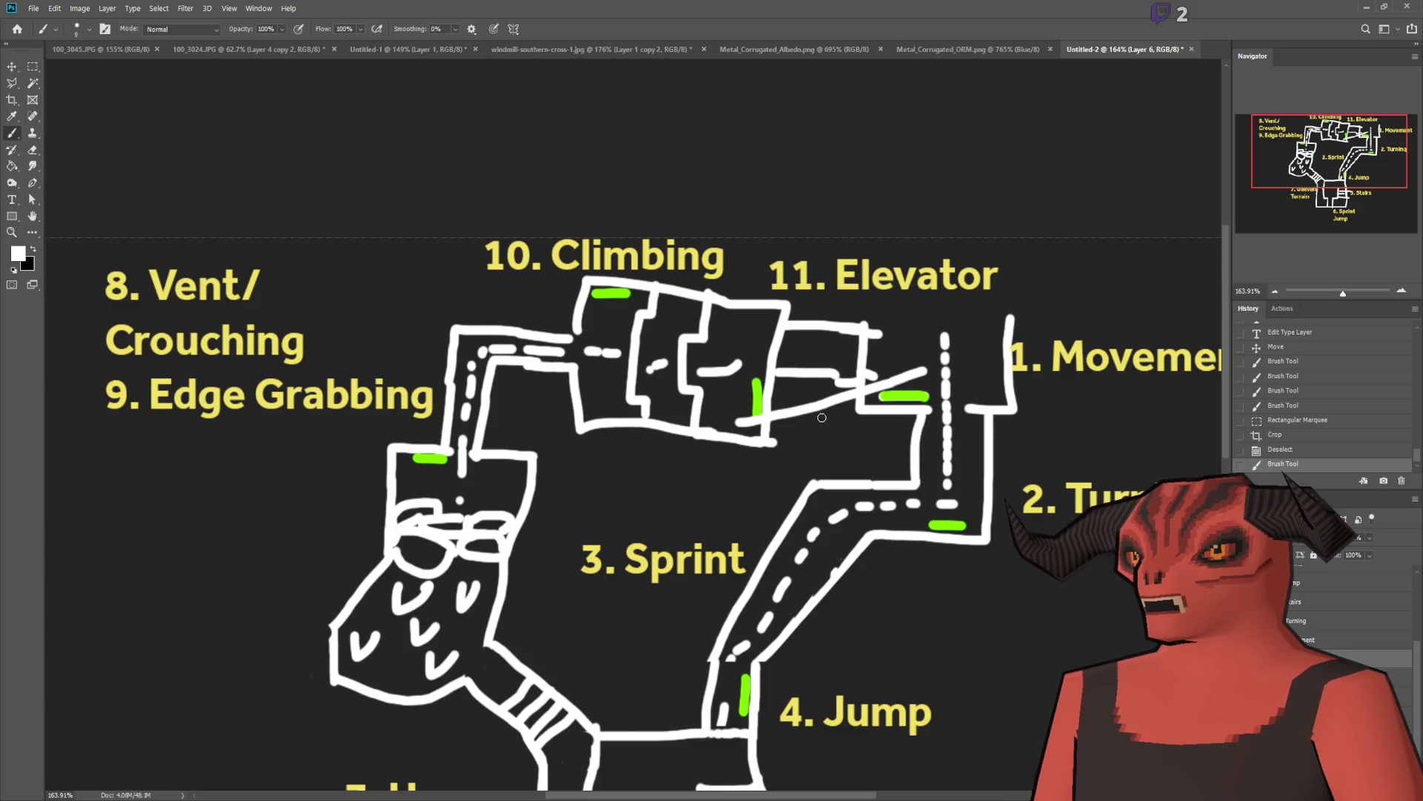
Step: Try a short line and an X by the Elevator room, undoing both
mouse_move(771, 406)
left_mouse_down()
mouse_move(826, 407)
mouse_move(800, 441)
mouse_move(765, 444)
mouse_move(778, 393)
mouse_move(825, 376)
left_mouse_up()
key("ctrl+z")
scroll(873, 417, "up", 4)
scroll(825, 376, "down", 6)
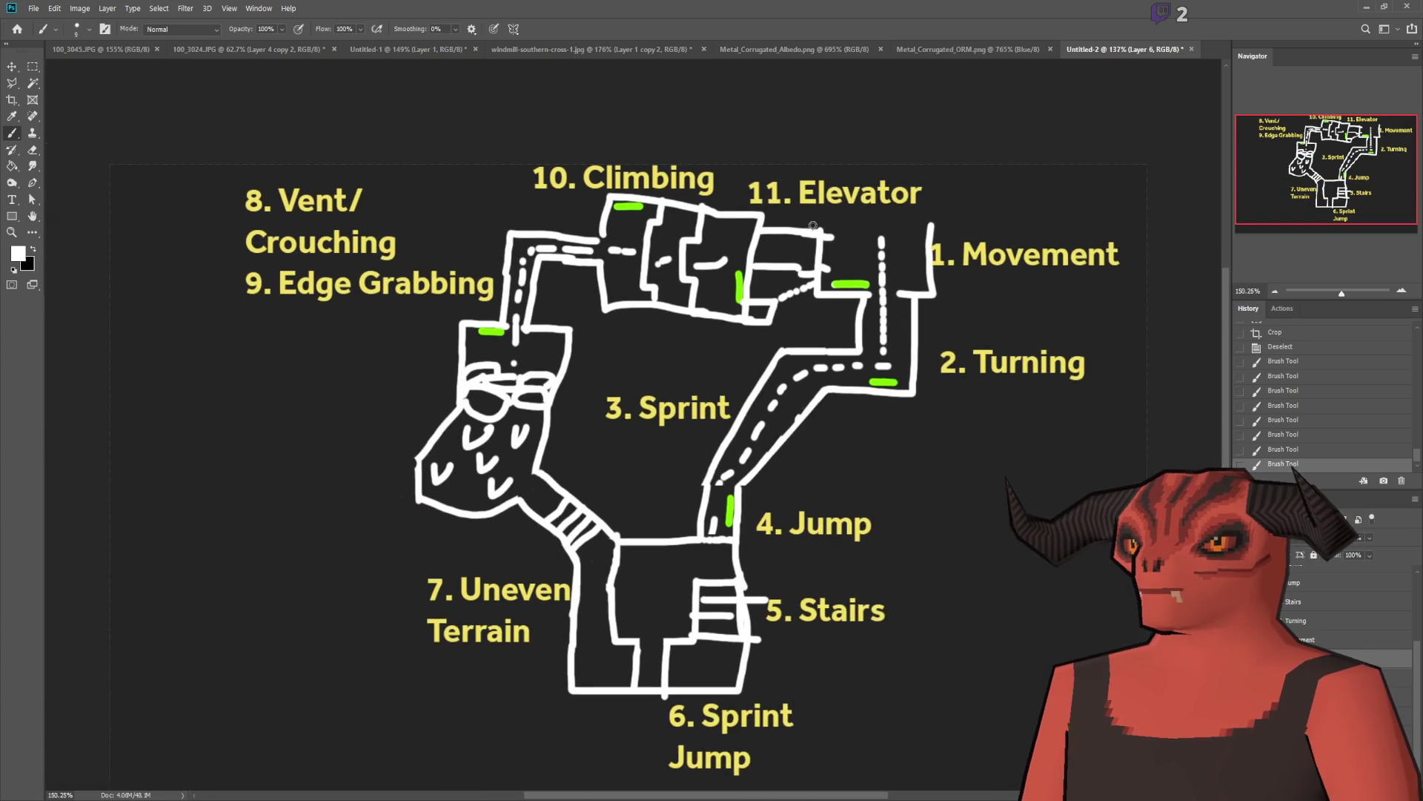
scroll(988, 264, "up", 2)
scroll(989, 264, "down", 1)
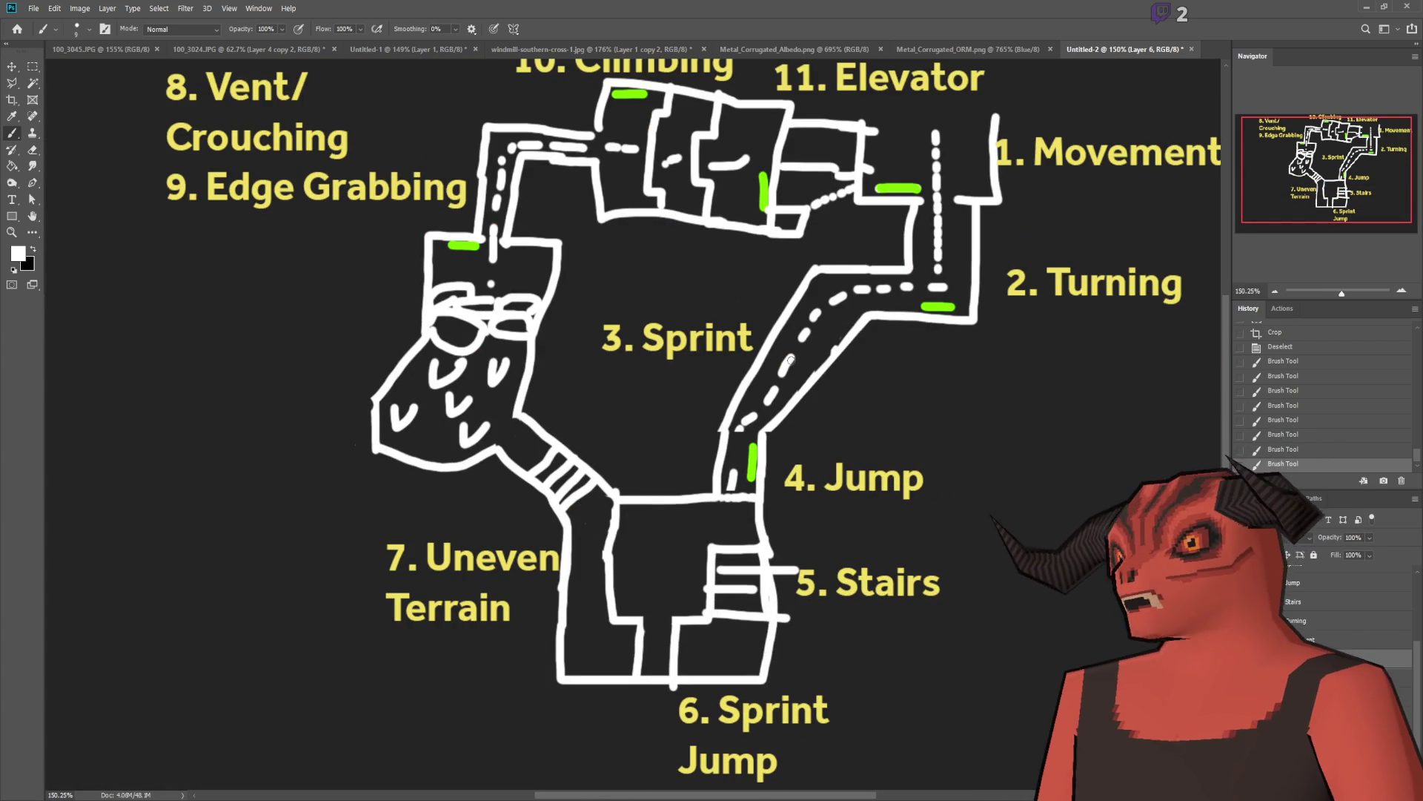
scroll(571, 229, "up", 1)
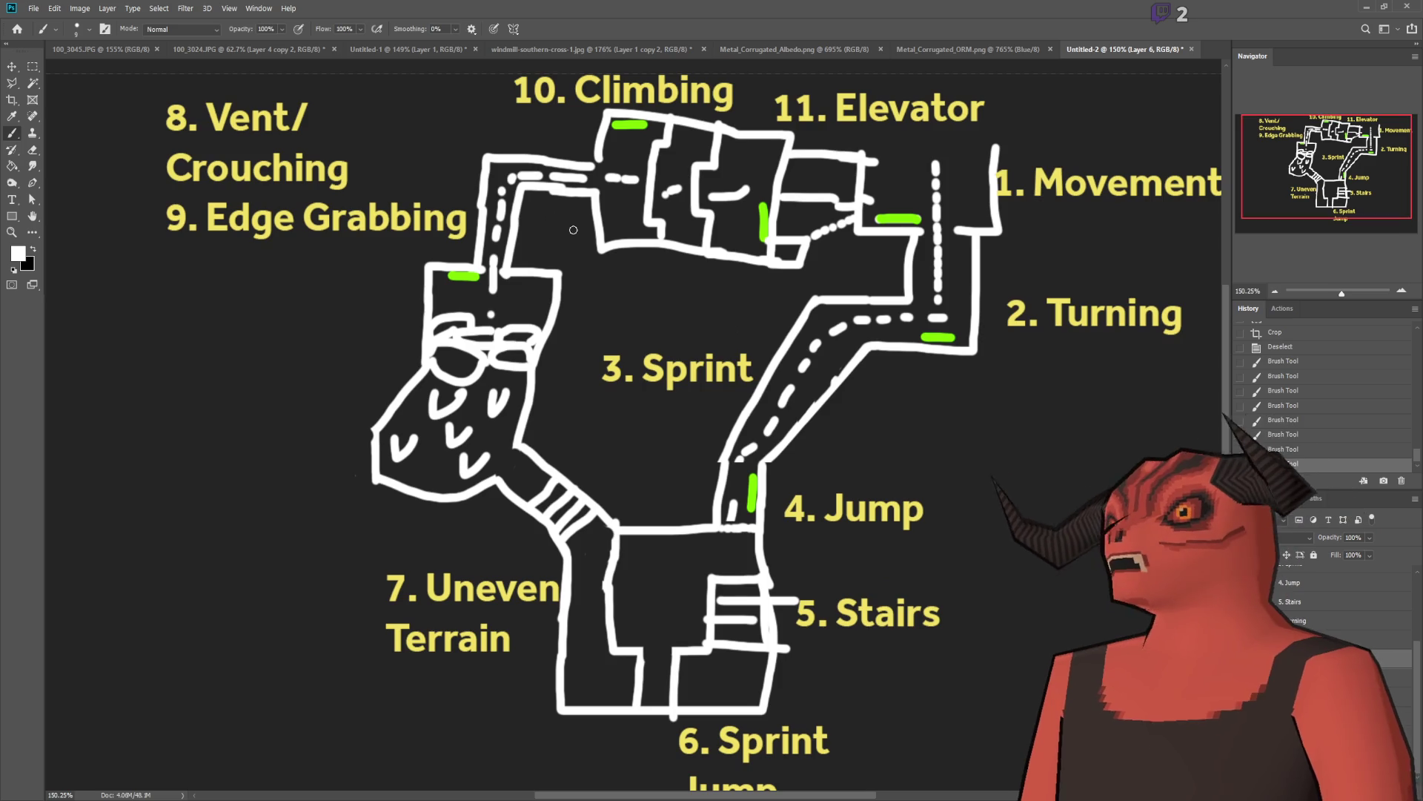
left_click_drag(798, 162, 823, 186)
left_click_drag(823, 162, 799, 186)
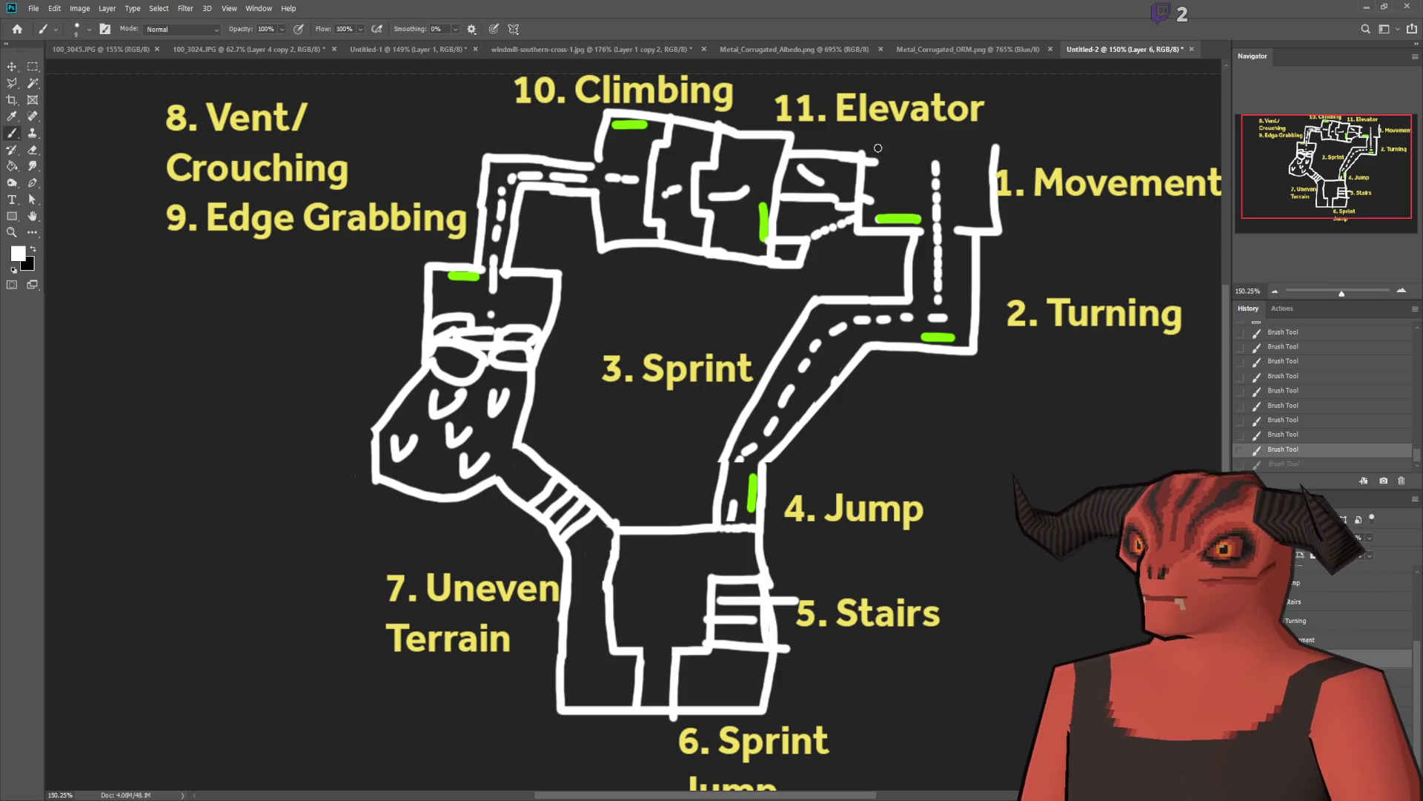
key("ctrl+z")
key("ctrl+z")
Step: Paint a short dotted path near the Elevator room and a dashed path up from the bottom room
scroll(872, 176, "up", 1)
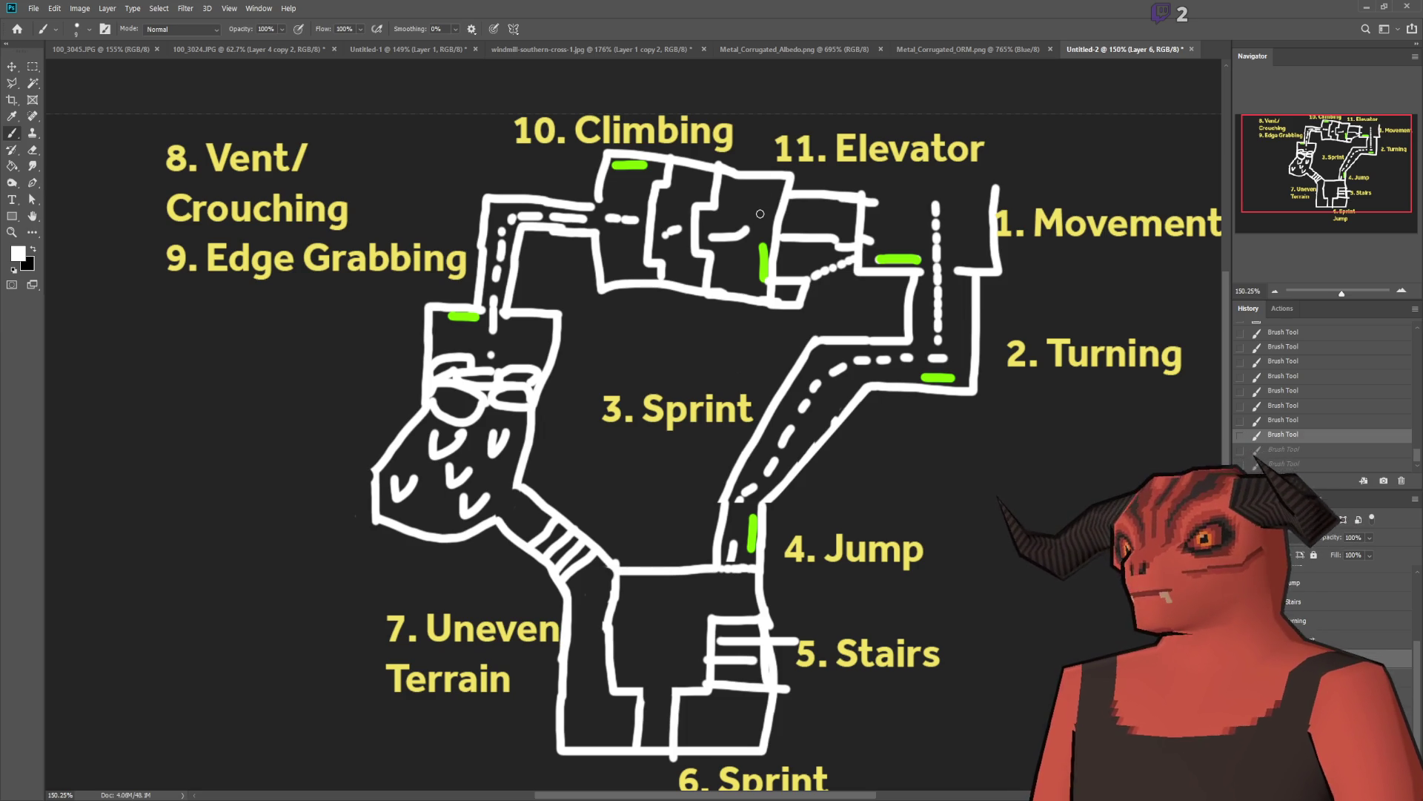
scroll(1158, 246, "up", 1)
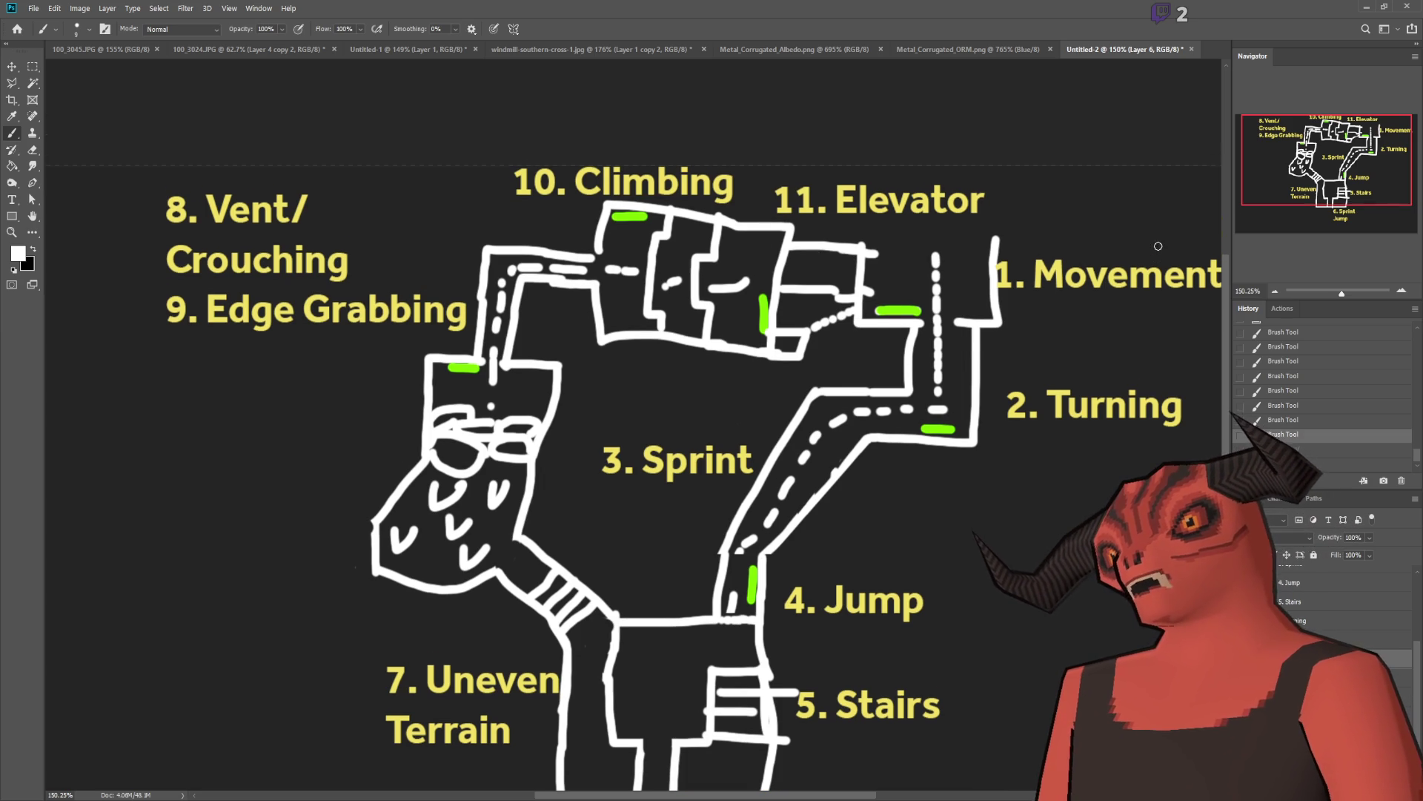
left_click_drag(867, 237, 889, 232)
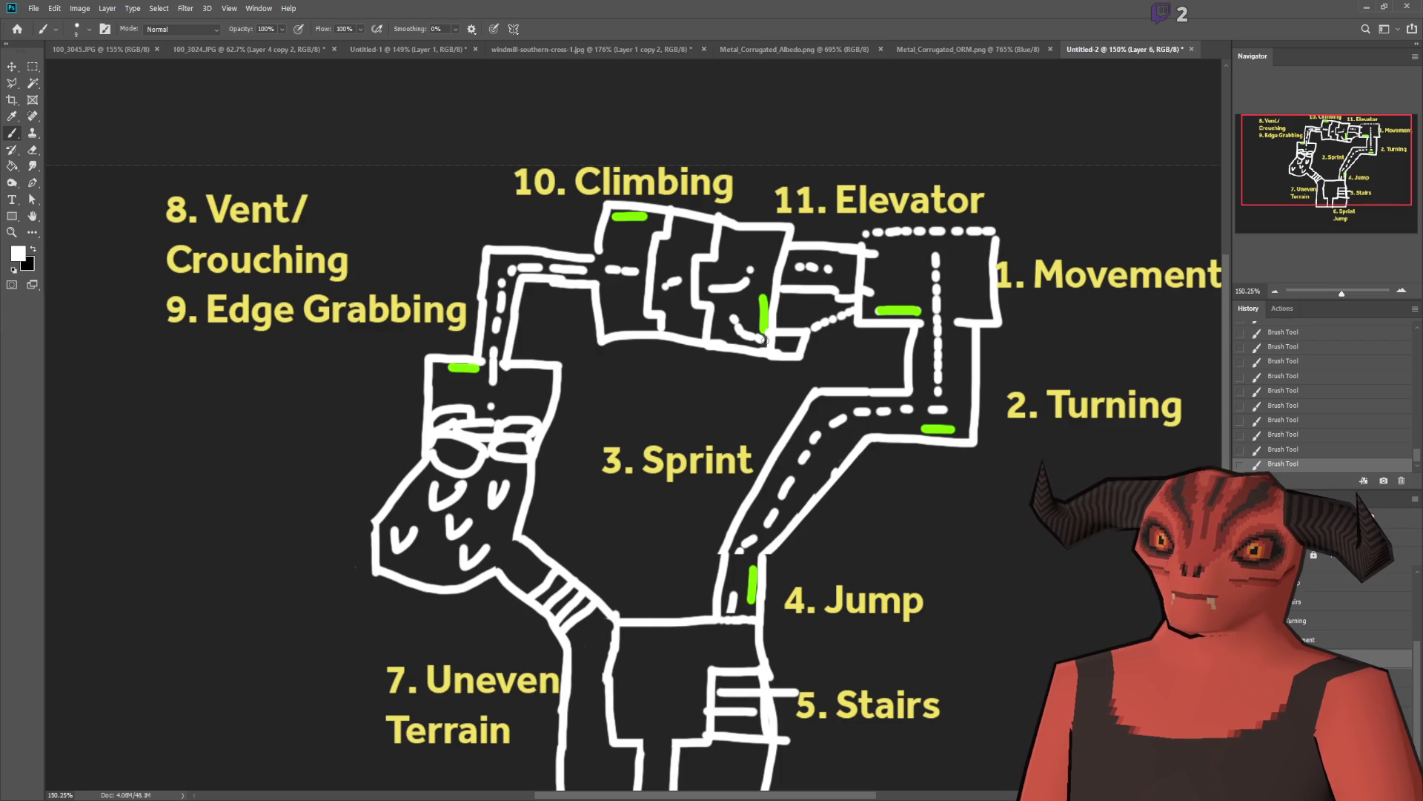
scroll(761, 509, "down", 3)
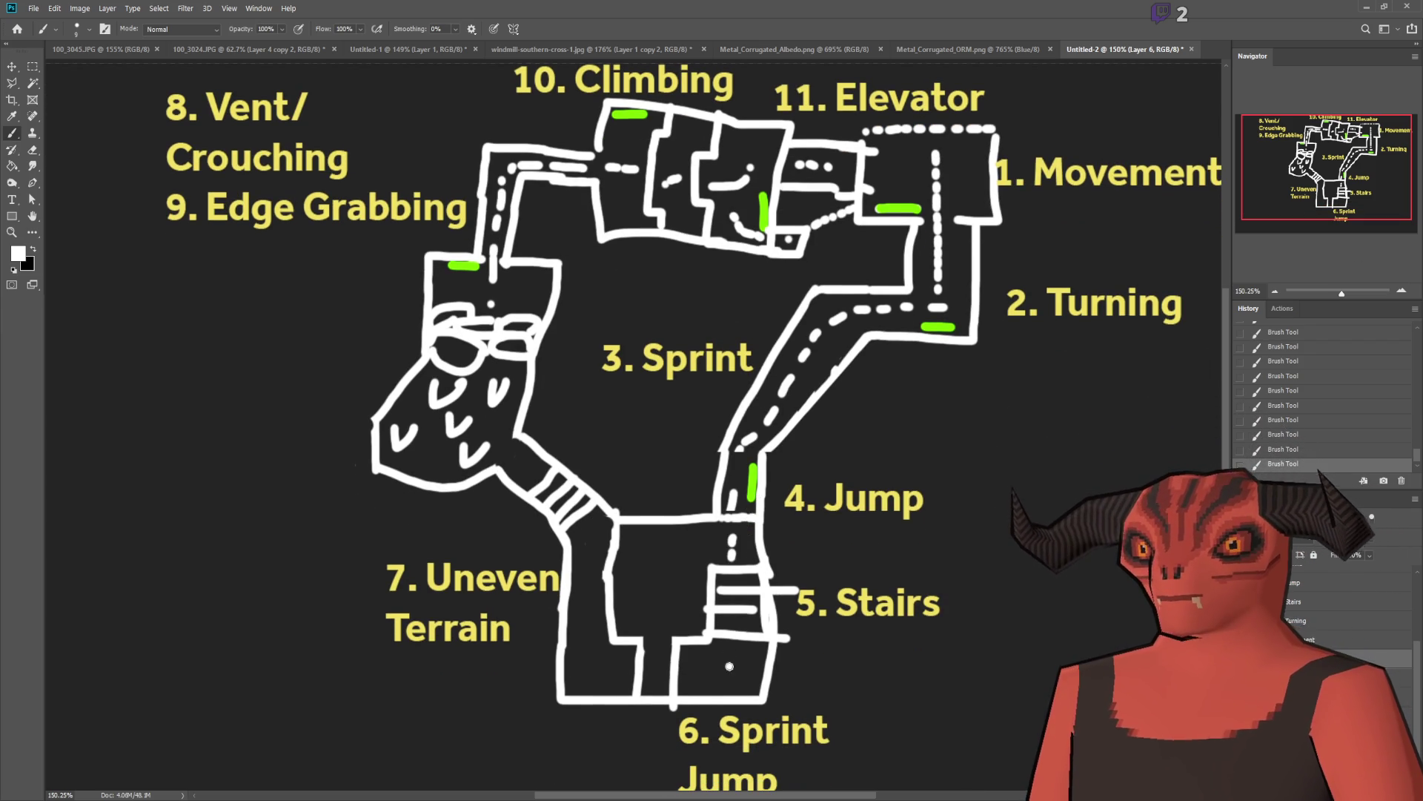
mouse_move(607, 673)
left_mouse_down()
mouse_move(578, 622)
mouse_move(586, 543)
left_mouse_up()
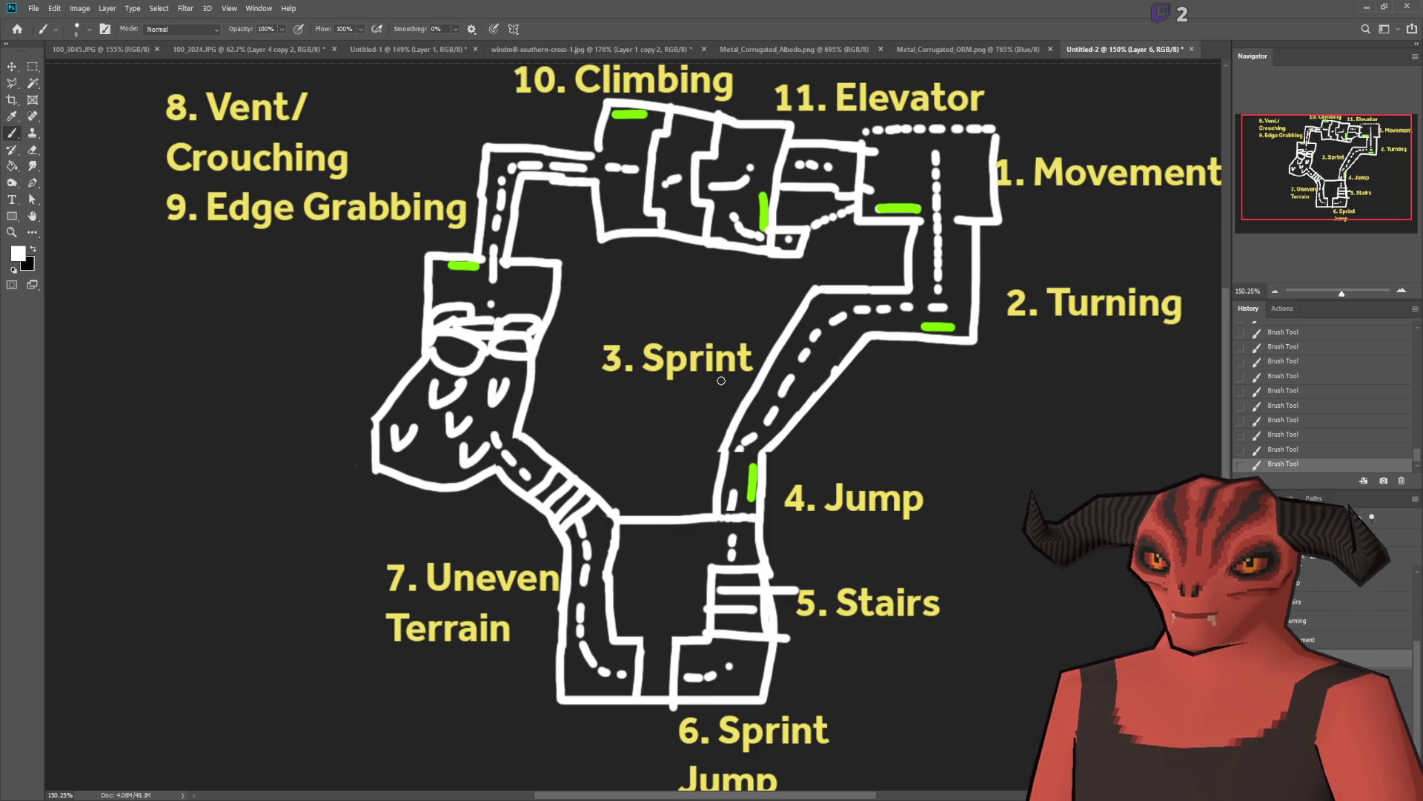
scroll(721, 381, "up", 2)
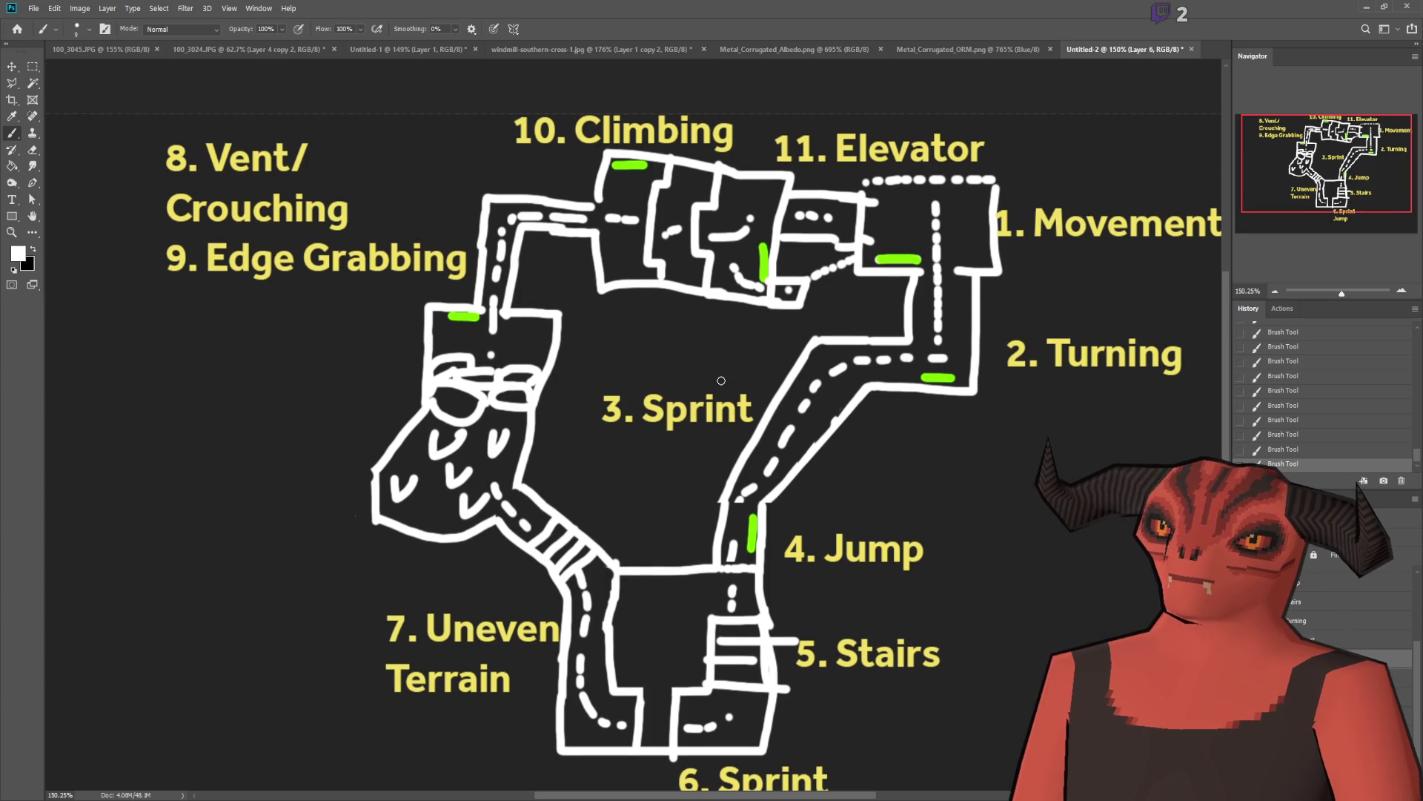
scroll(738, 405, "up", 1)
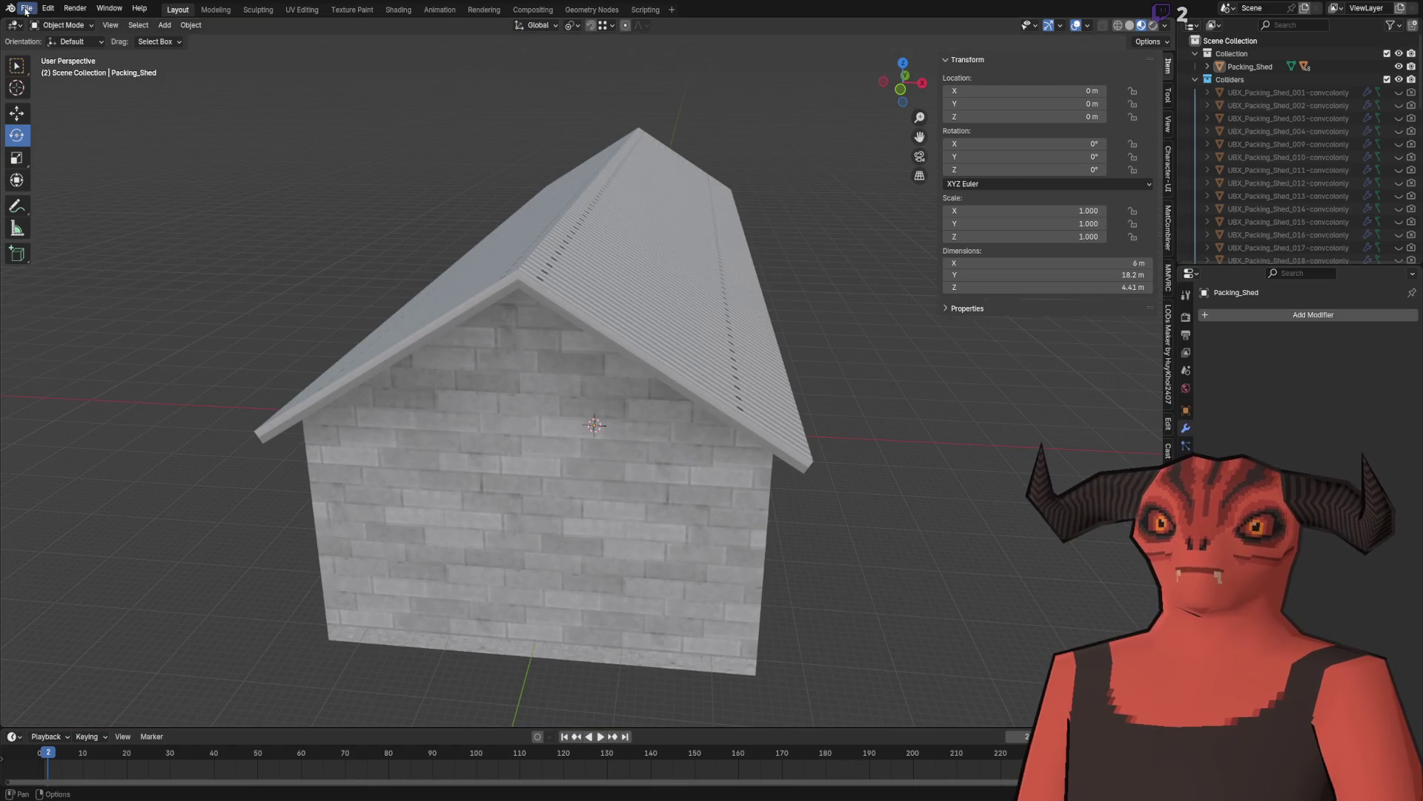
Step: Start a new General scene in Blender
left_click(26, 8)
mouse_move(45, 22)
left_click(240, 20)
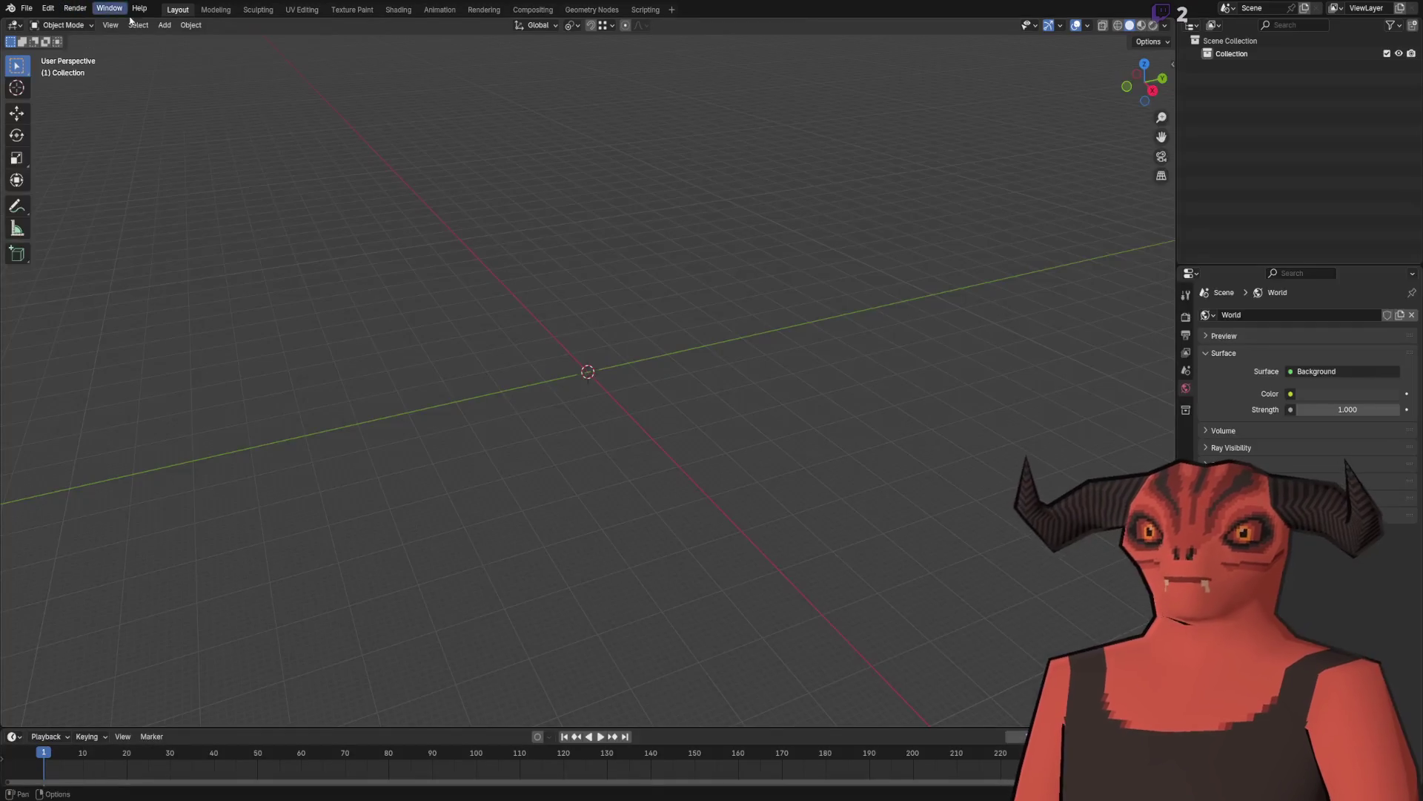
Step: Add a plane and enter Edit Mode, viewing it from straight above
left_click(164, 24)
mouse_move(185, 39)
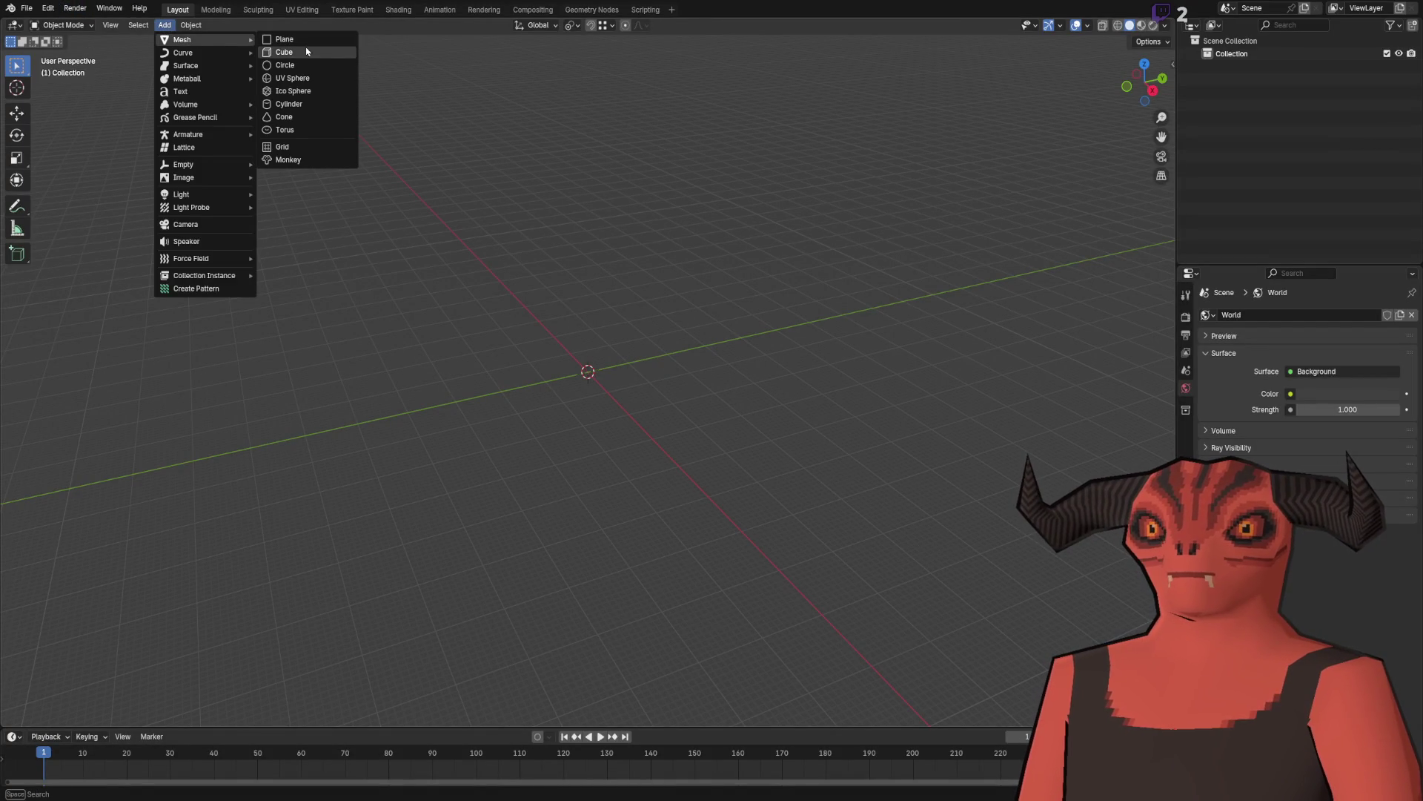
left_click(289, 39)
scroll(442, 133, "up", 10)
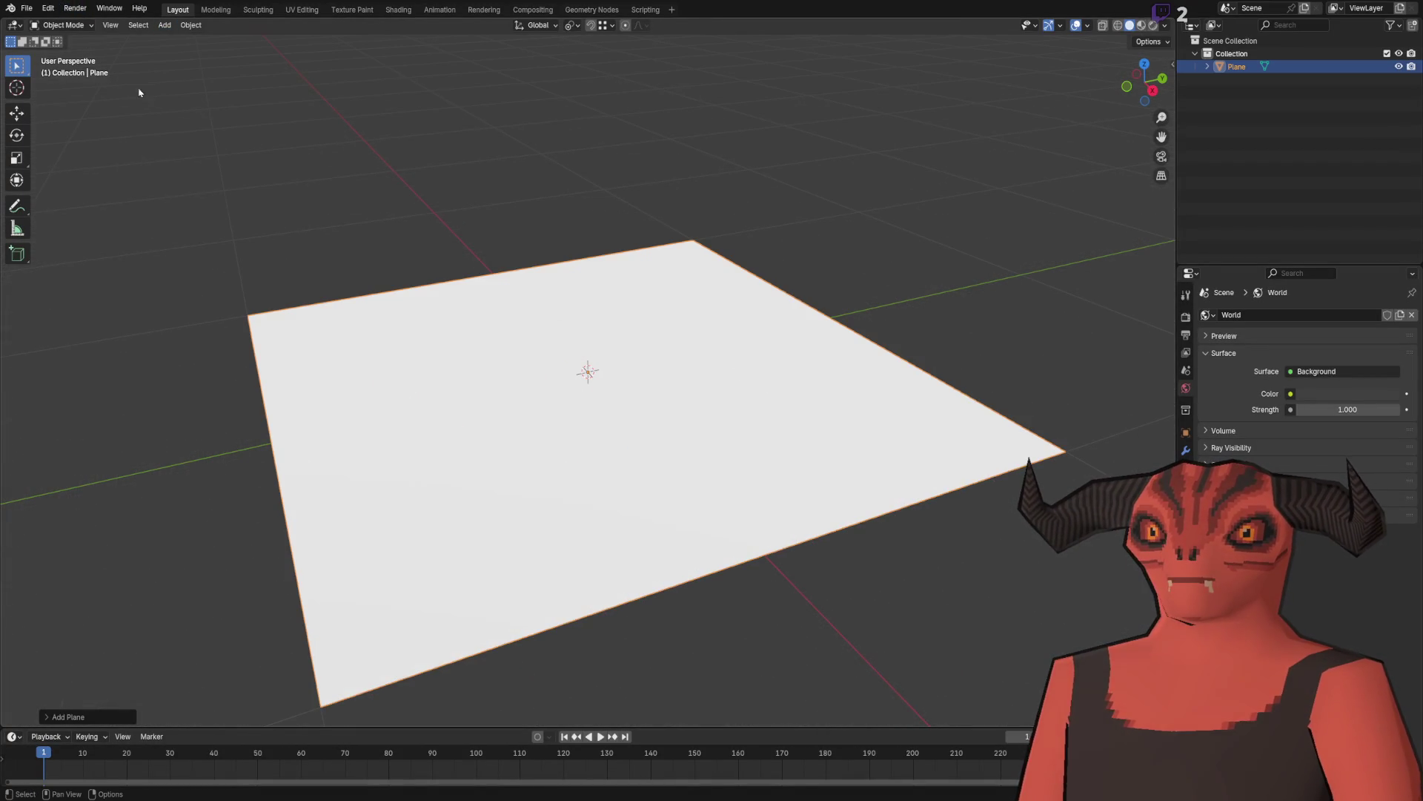
scroll(511, 356, "down", 8)
key("Tab")
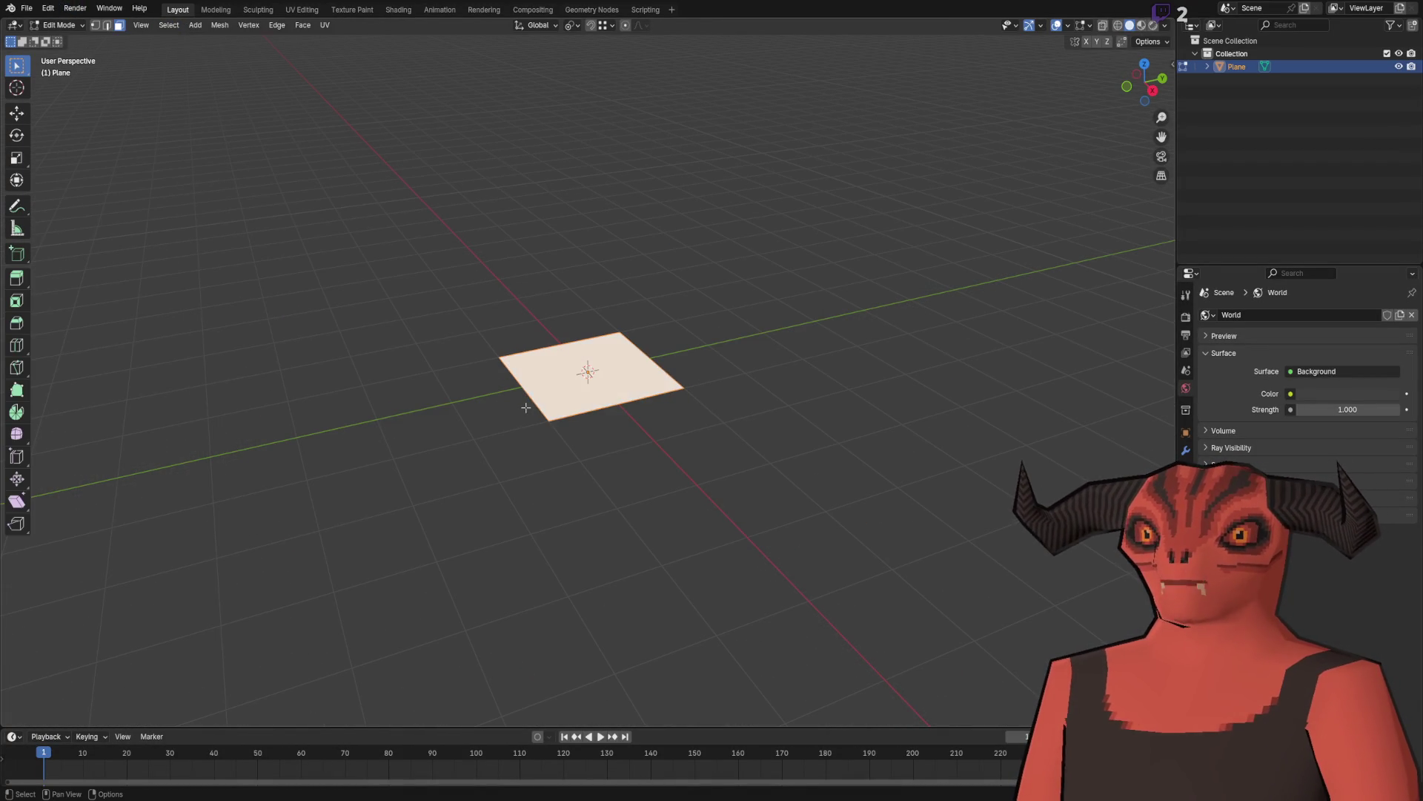
left_click_drag(487, 368, 211, 145)
Step: In vertex mode, move the plane's top-left corner onto the top-right corner, then undo it
left_click(220, 24)
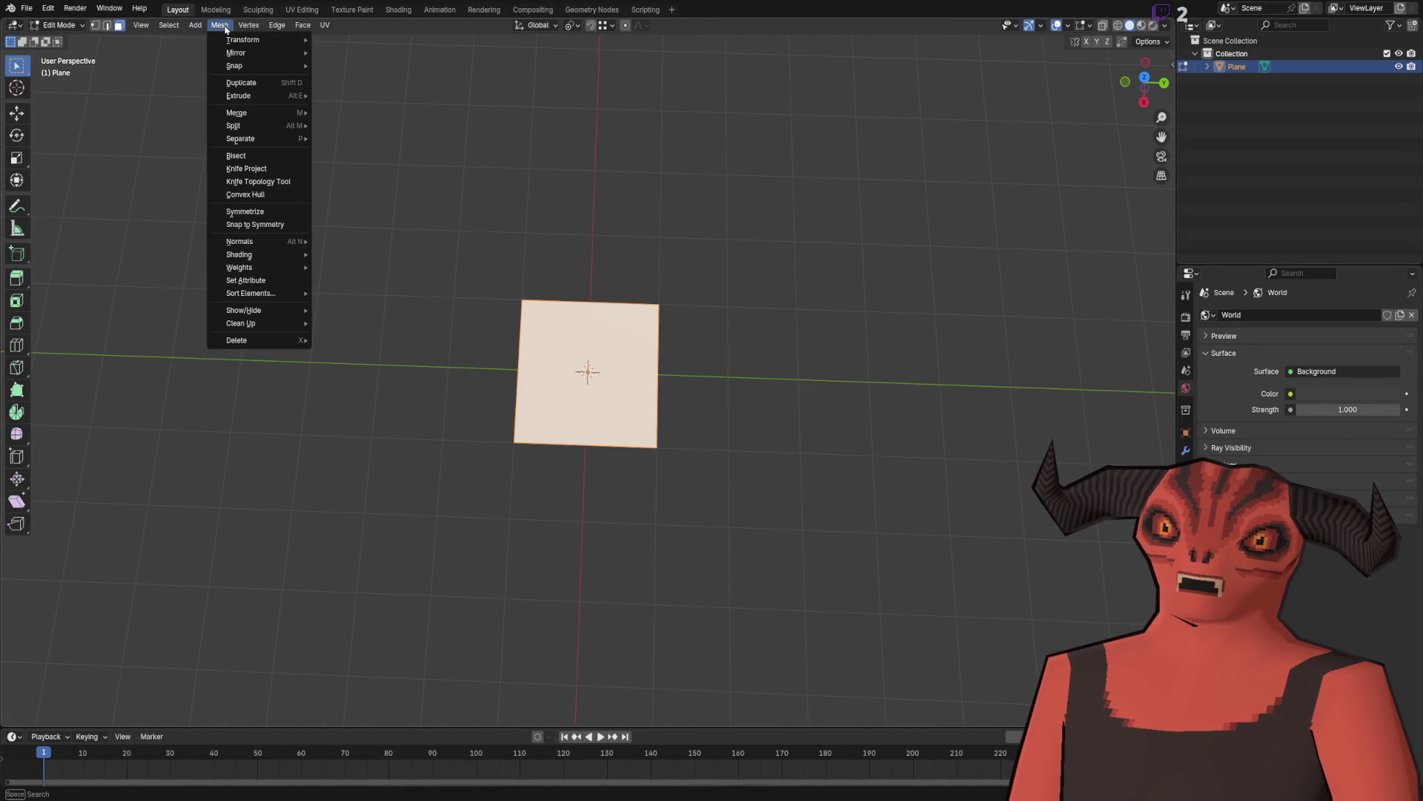
key("1")
left_click(522, 300)
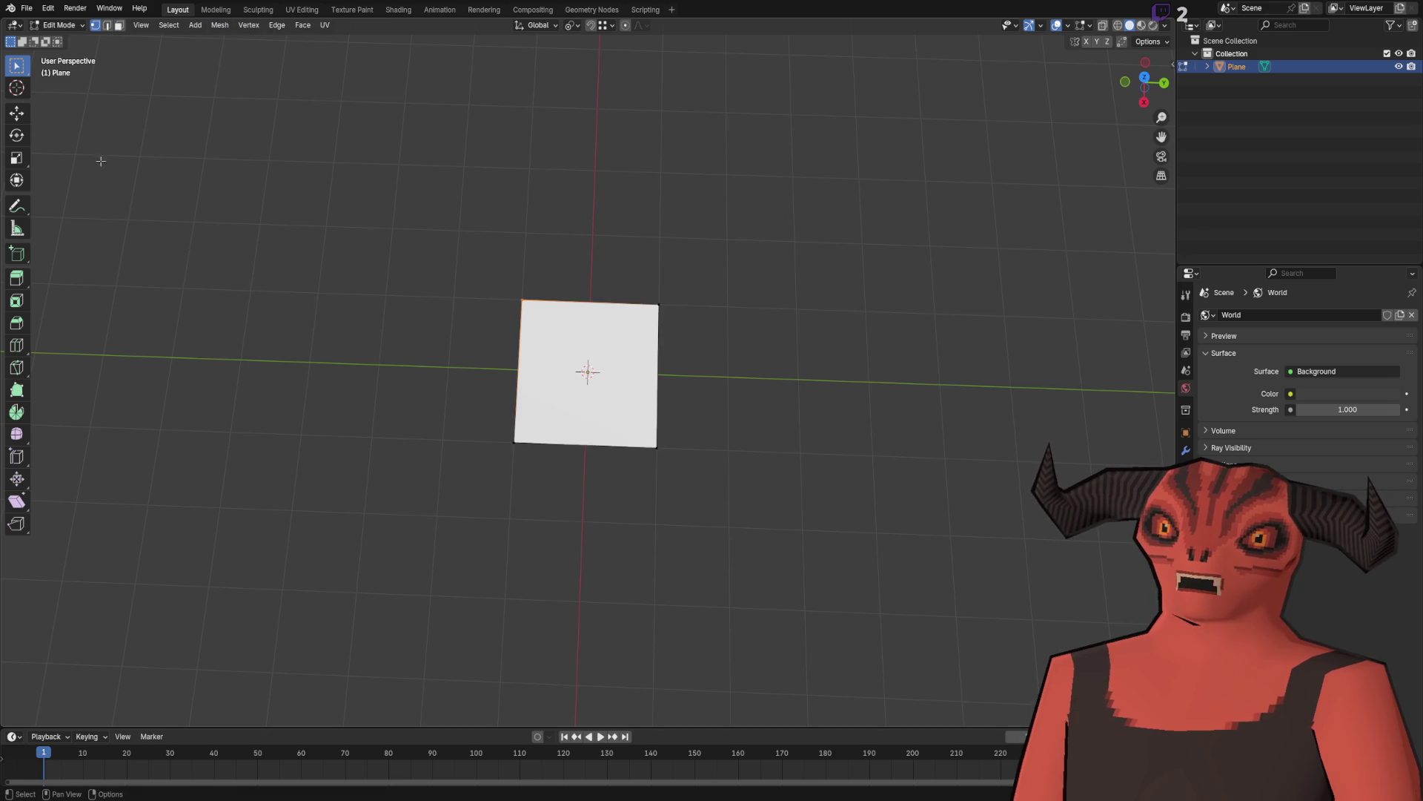
key("shift+space")
key("g")
left_click_drag(570, 301, 655, 304)
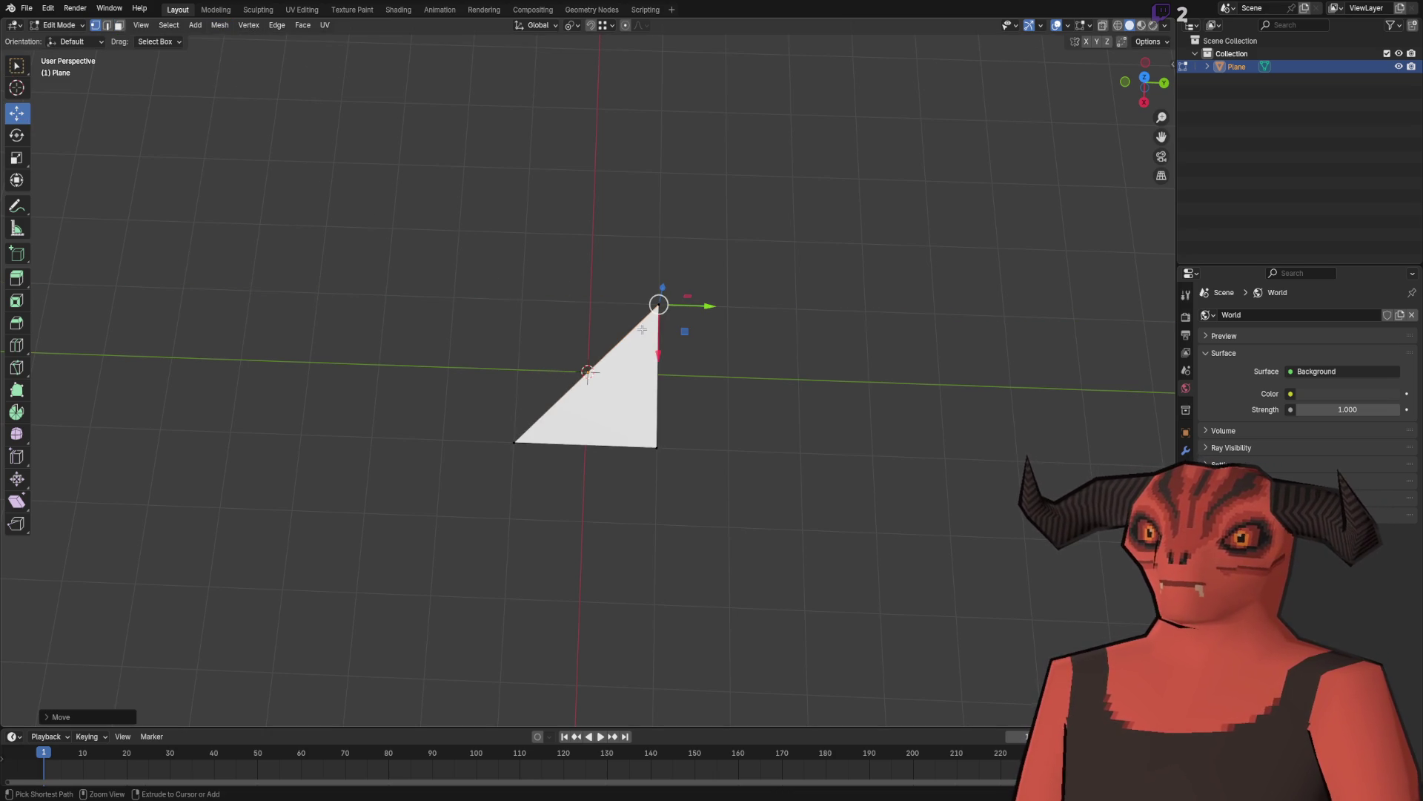
key("ctrl+z")
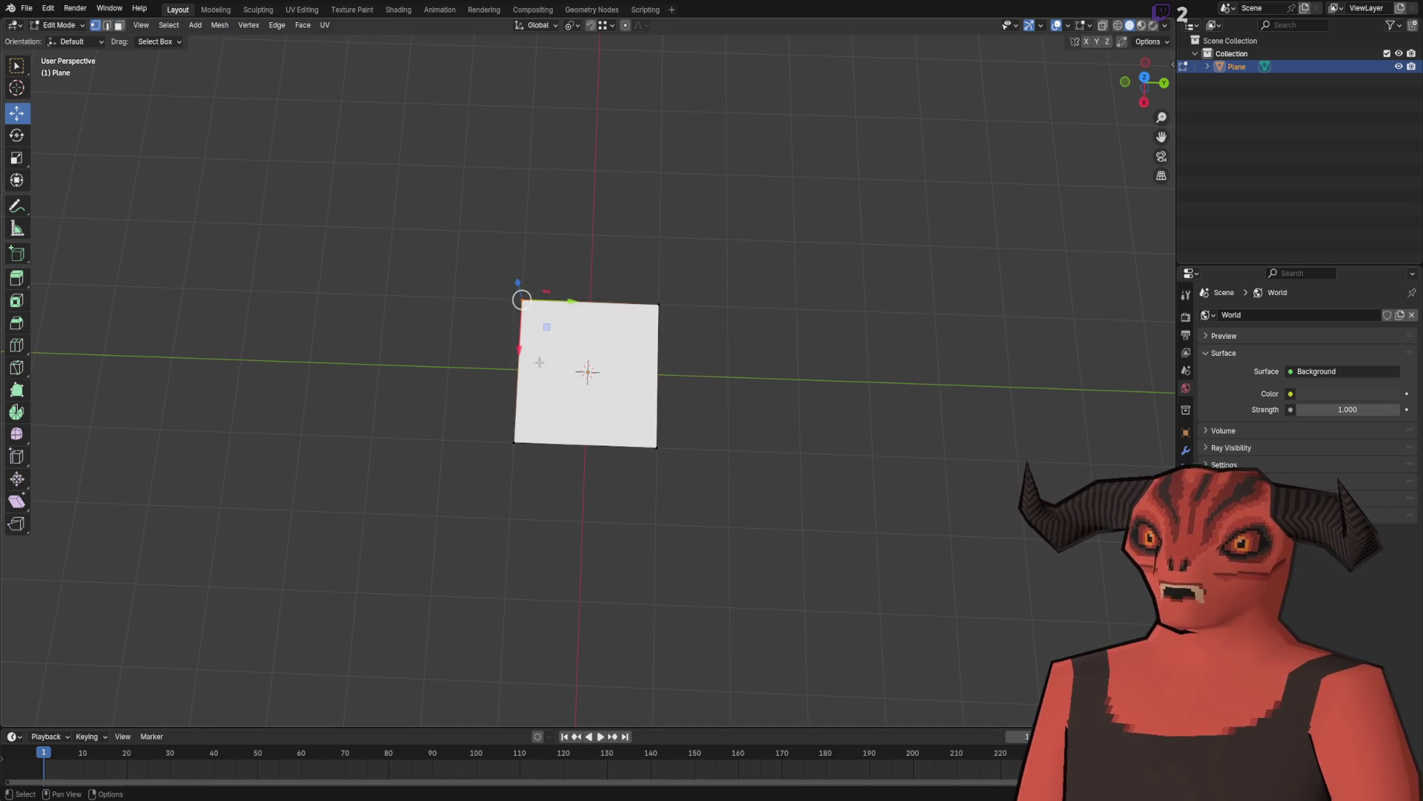
Step: Return to Object Mode and delete the trial plane, leaving the scene empty
key("Tab")
key("Delete")
key("shift+a")
Step: Add a new plane, enlarge it slightly, and enter Edit Mode
mouse_move(192, 41)
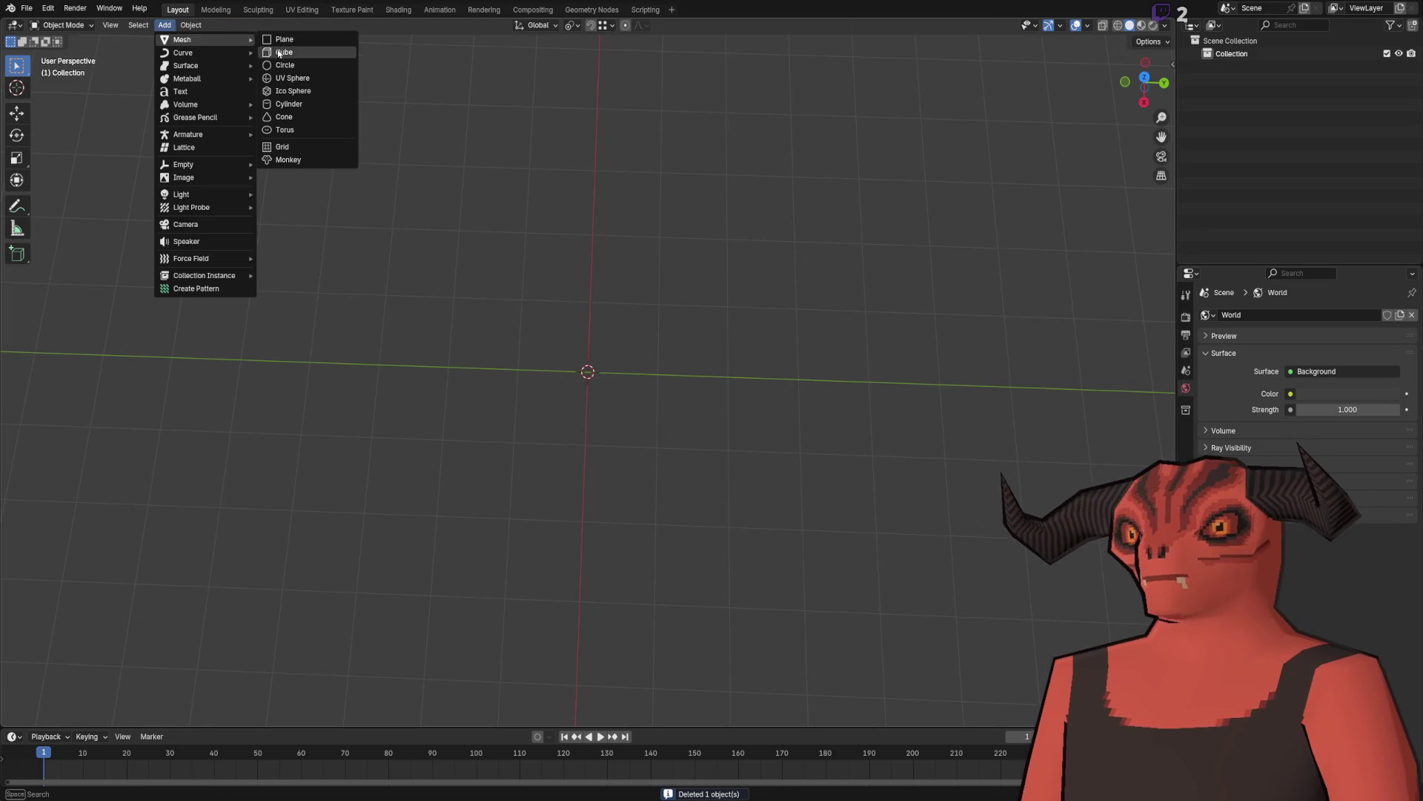
left_click(289, 42)
mouse_move(157, 605)
left_mouse_down()
mouse_move(222, 605)
mouse_move(167, 605)
left_mouse_up()
key("Tab")
Step: Duplicate the plane's face along Y and snap the copy against the original
key("shift+d")
key("y")
left_click(808, 362)
key("1")
key("g")
left_click(657, 303)
key("3")
left_click(523, 339)
Step: Duplicate the left face along Y and snap it on, completing a three-face strip
key("shift+d")
key("y")
left_click(420, 327)
key("1")
left_click(499, 294, "shift")
key("g")
left_click(468, 293)
key("3")
left_click(708, 349, "shift")
Step: Duplicate the whole three-face strip along X and snap it beside the first strip
key("a")
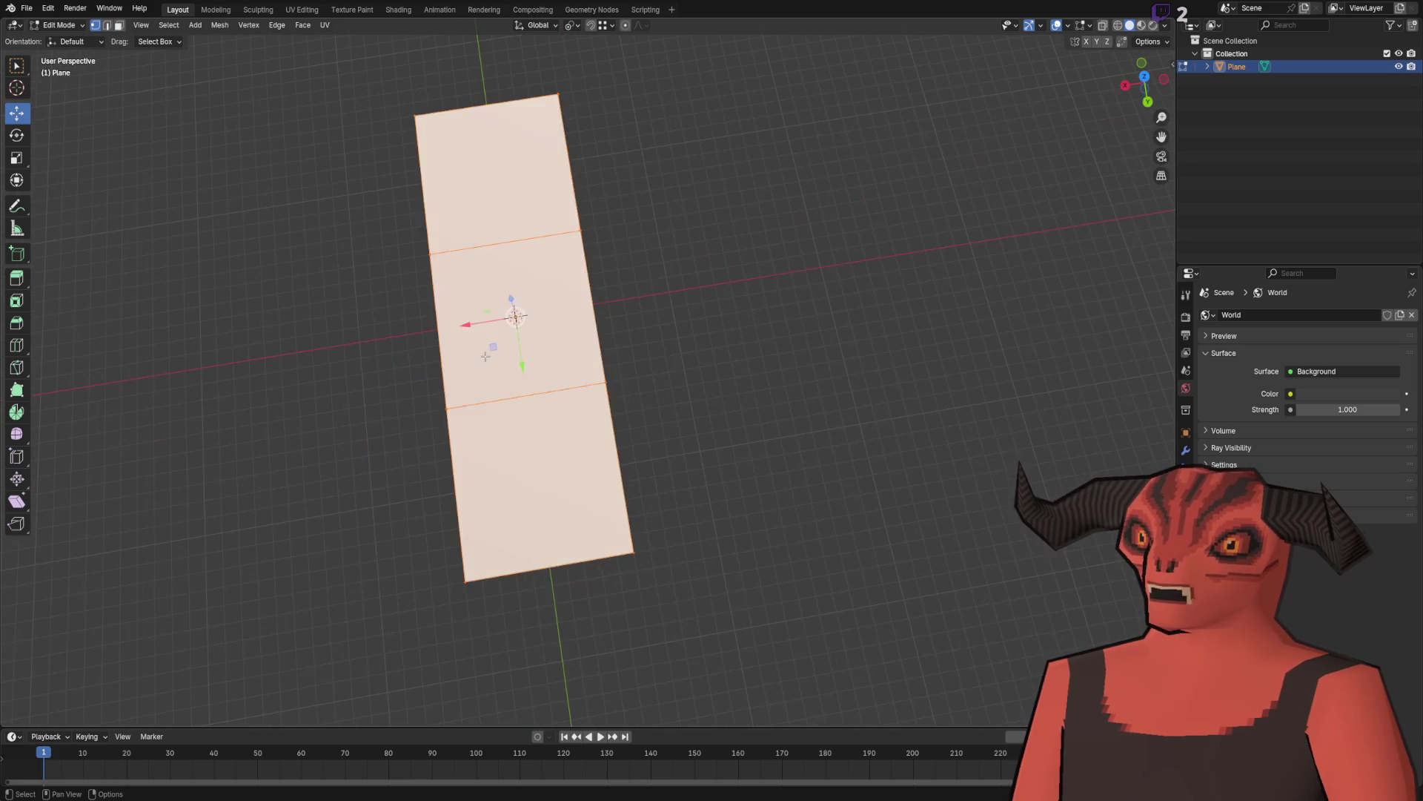
key("shift+d")
key("x")
left_click(718, 311)
key("g")
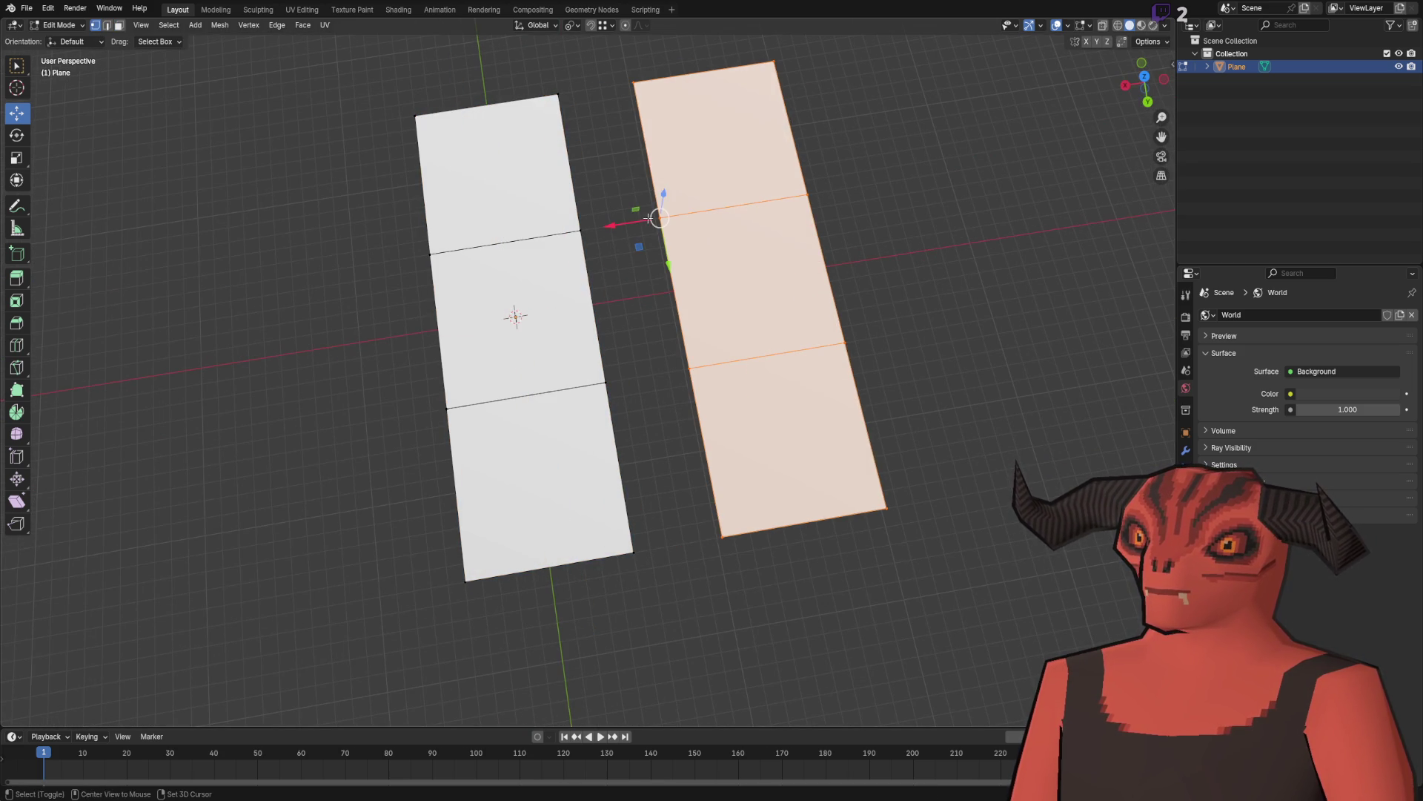
key("x")
left_click(585, 226)
Step: Clear the selection and bring up the Godot farm scene with the packing shed and windmill
key("alt+a")
scroll(726, 295, "up", 2)
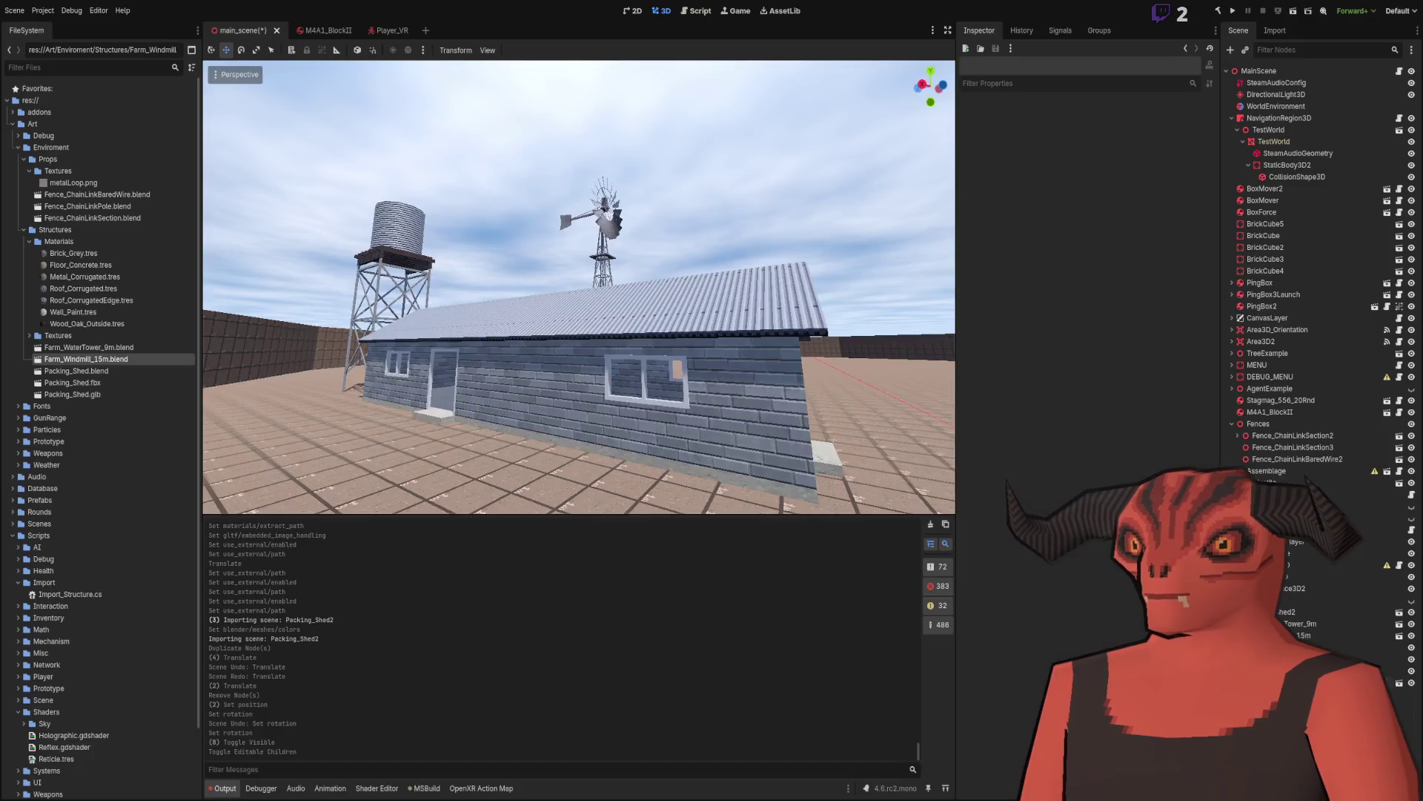
key("s")
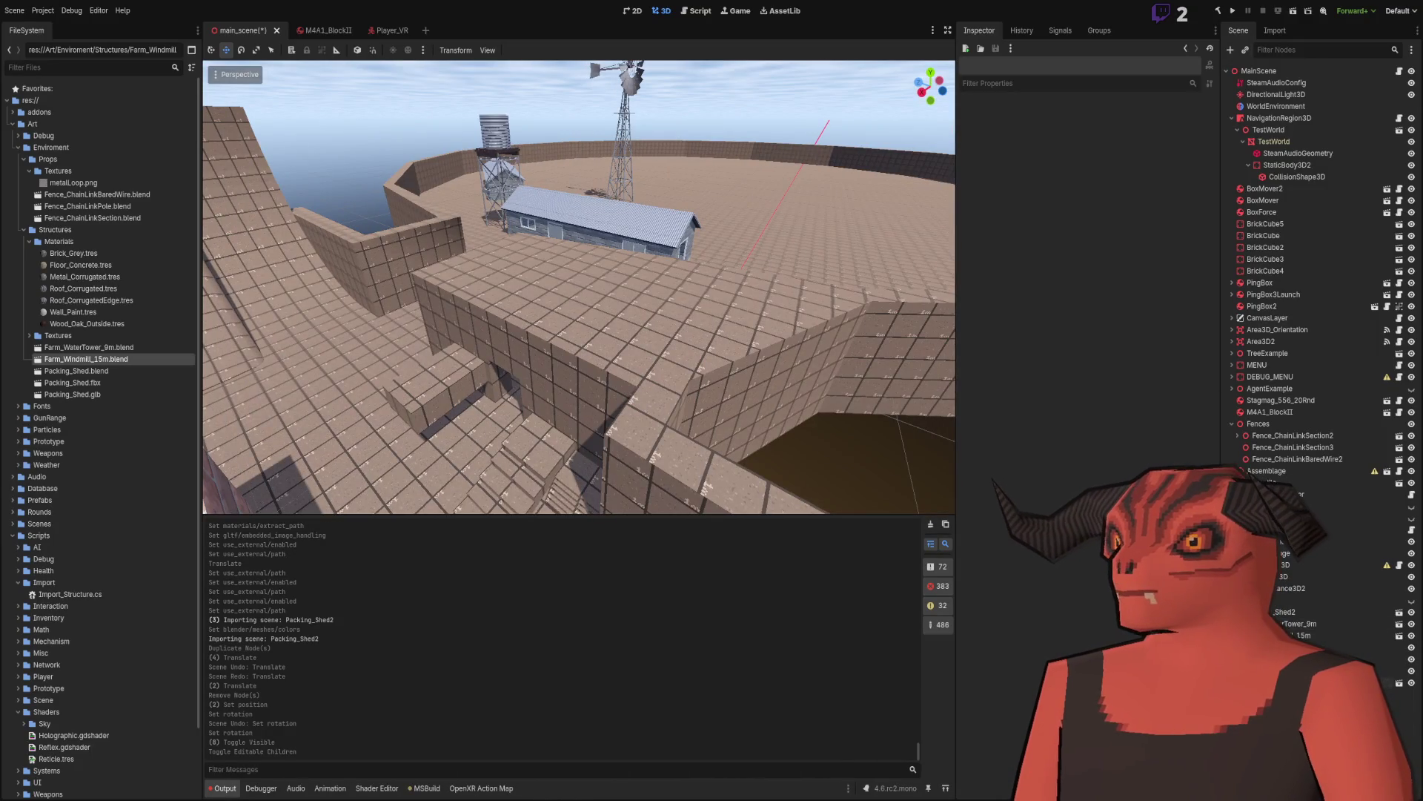
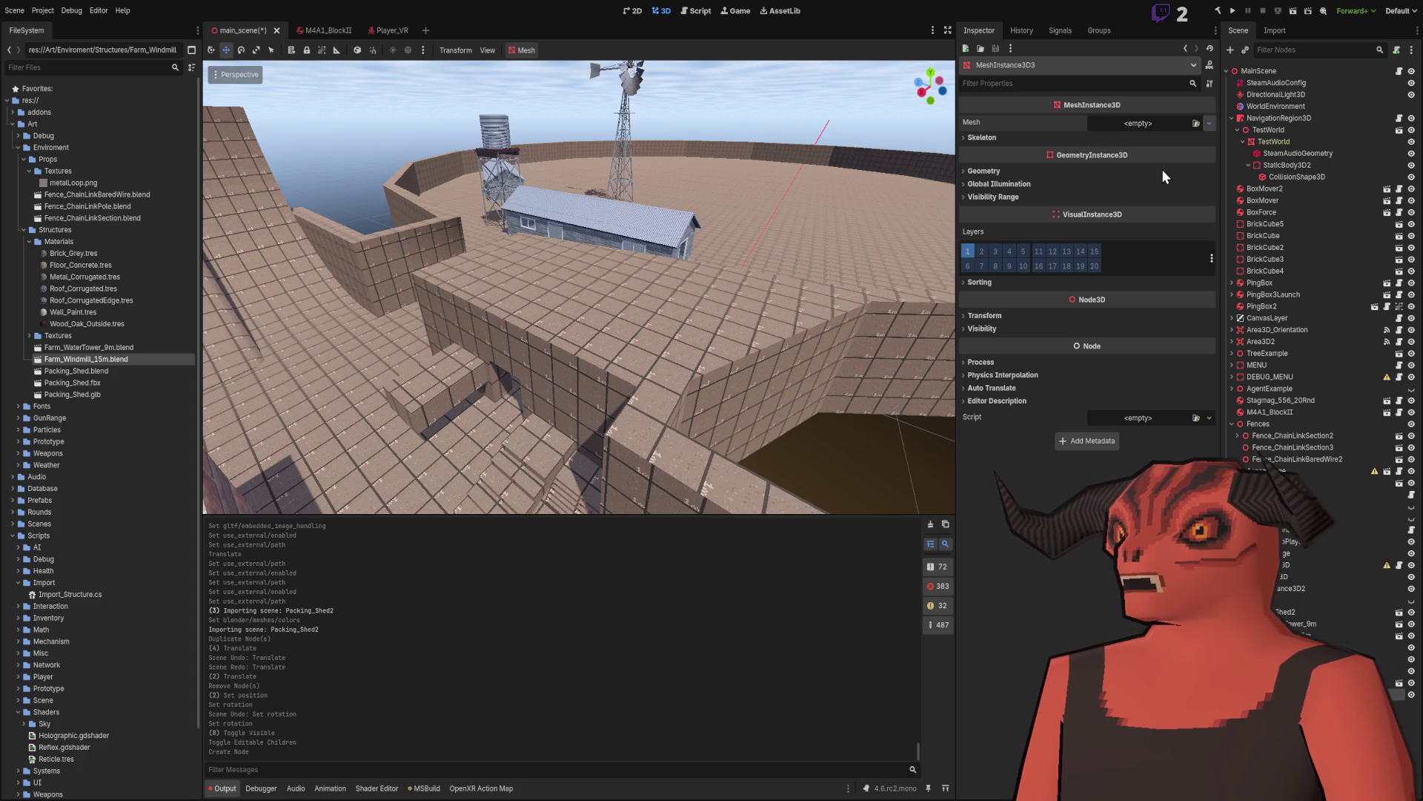
Step: Give MeshInstance3D3 a new BoxMesh and set its size in the Inspector
left_click(1167, 196)
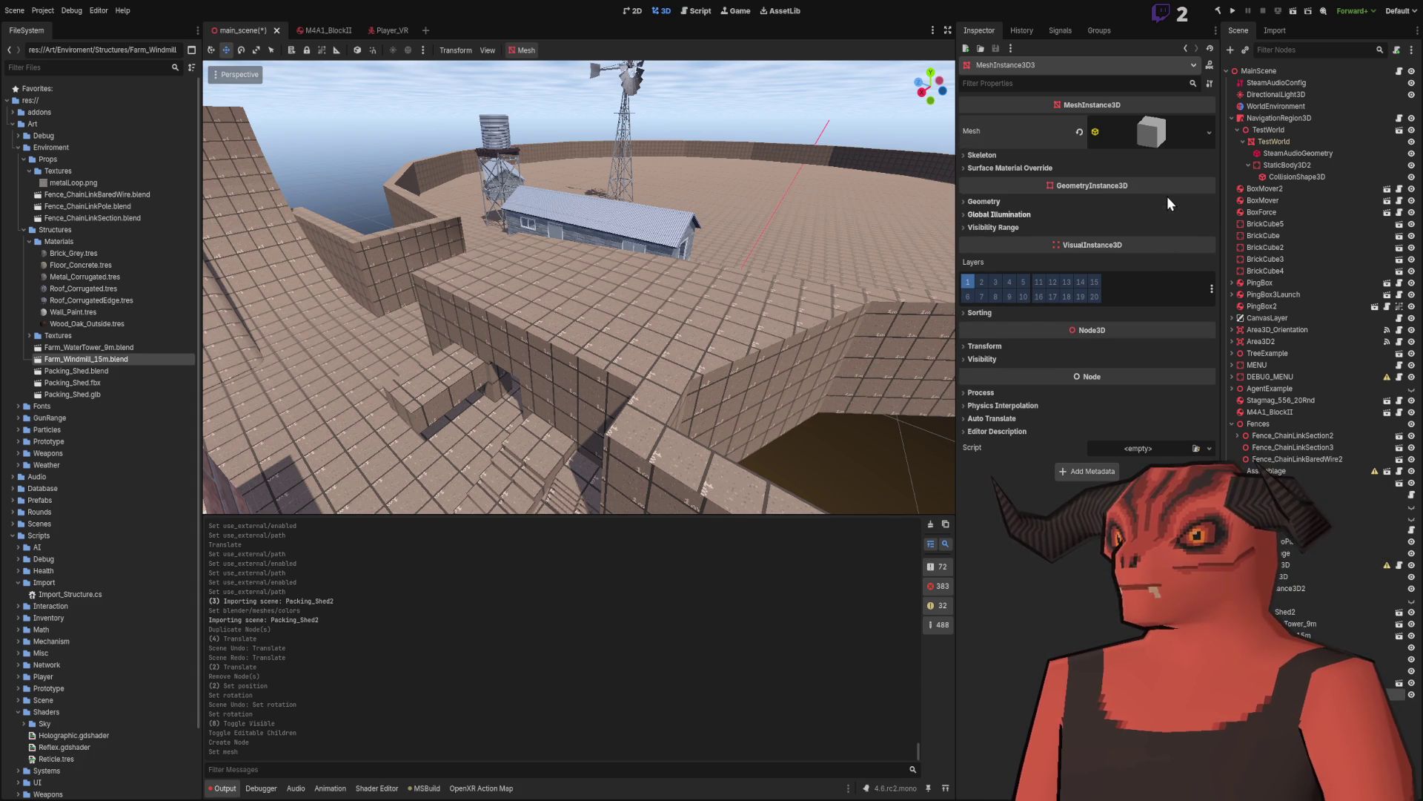
left_click(1144, 140)
left_click_drag(968, 252, 1006, 252)
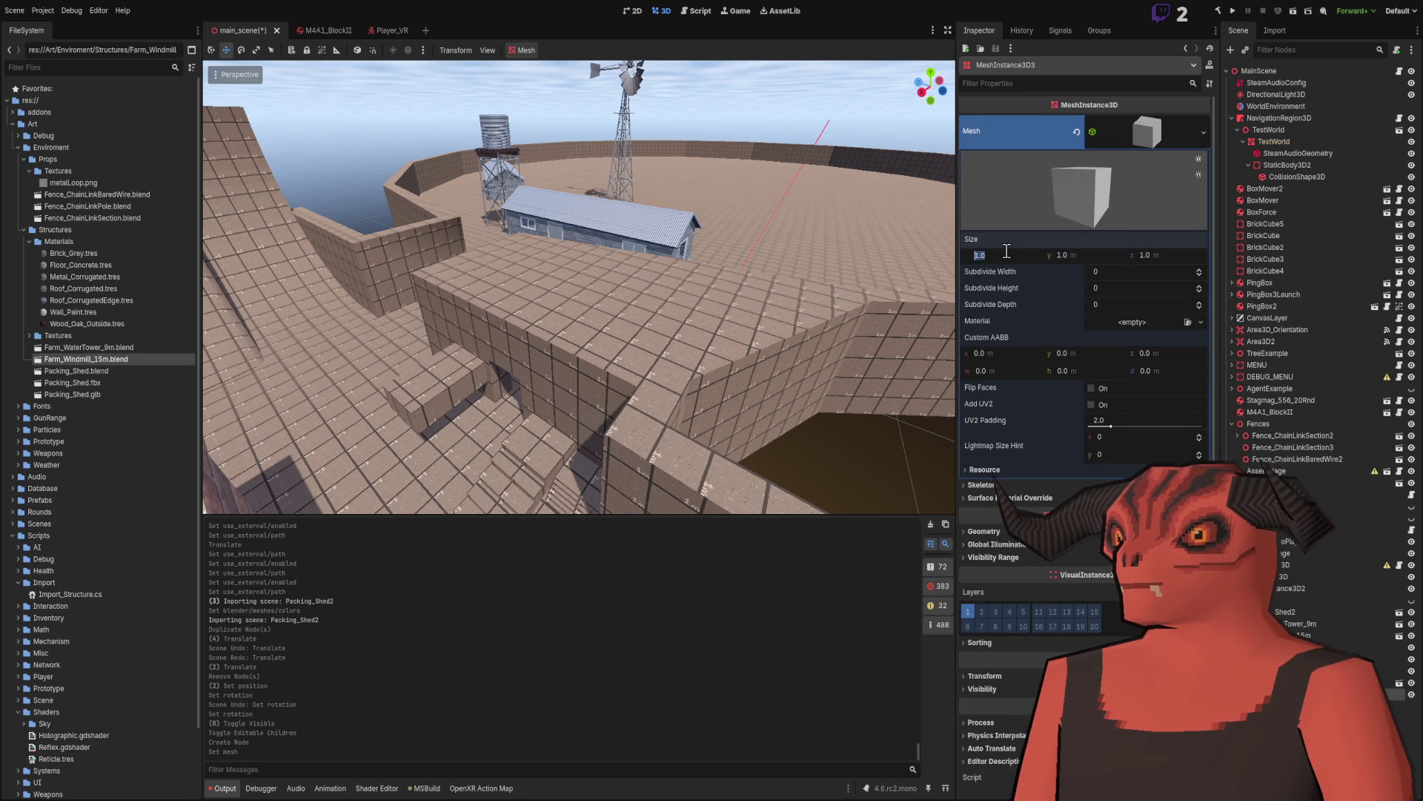
key("f")
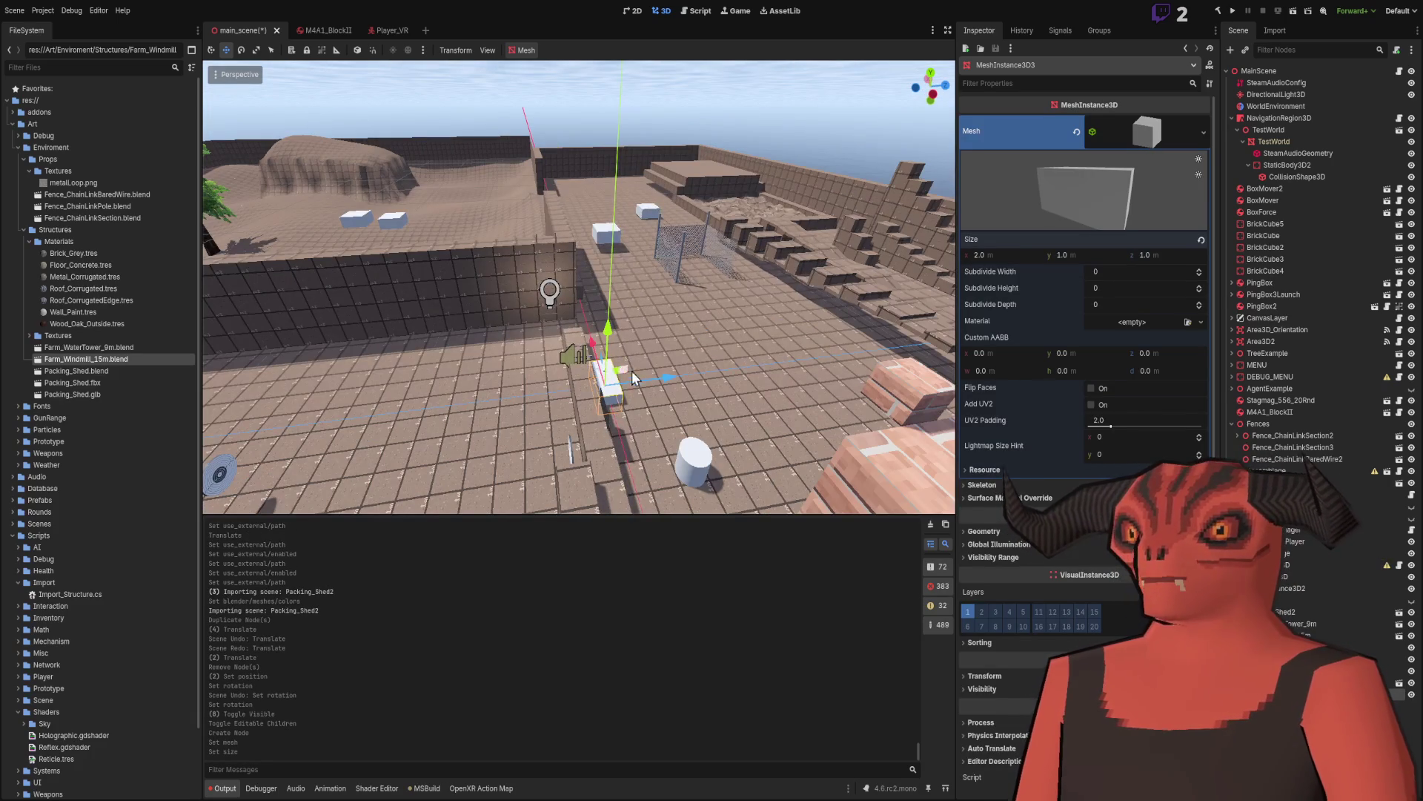
key("ctrl+z")
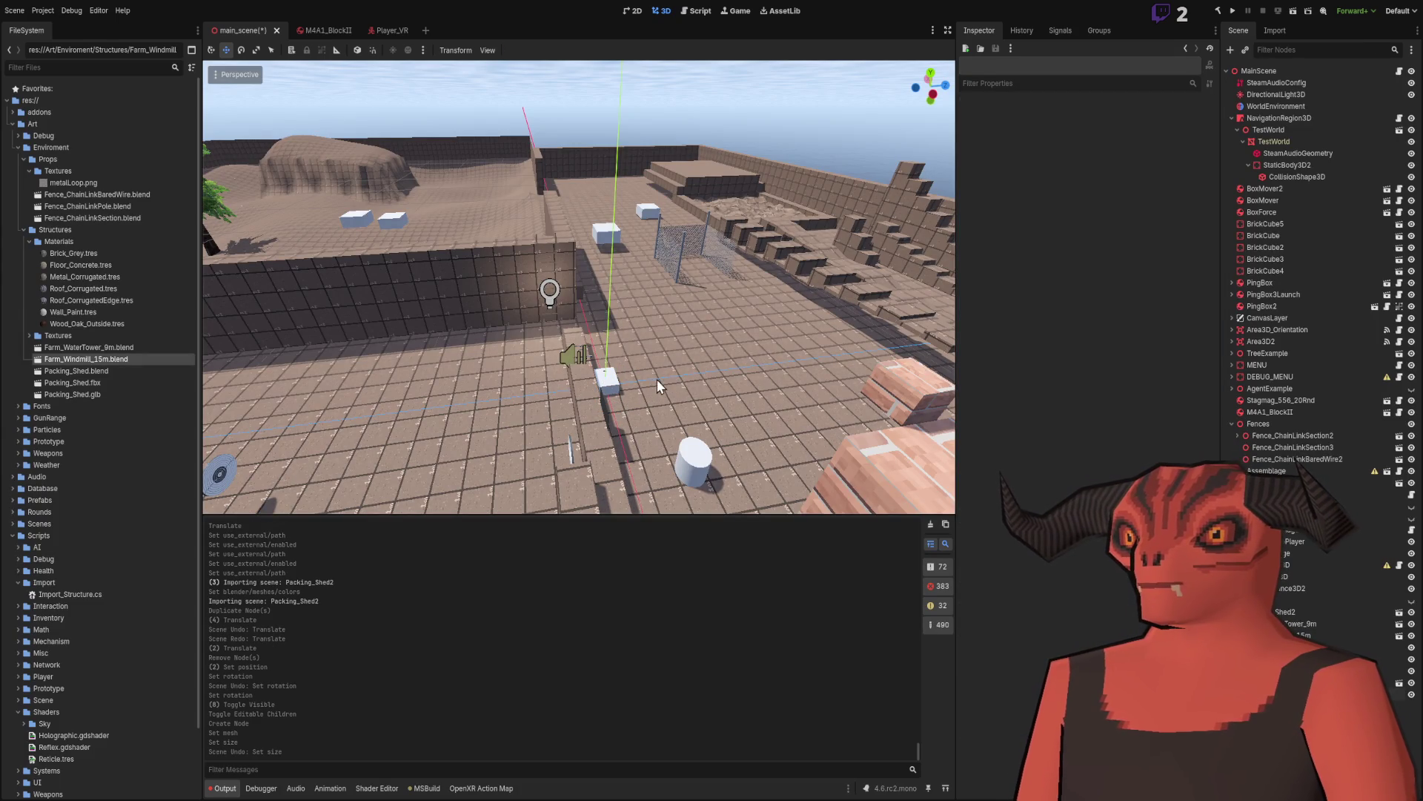
left_click(616, 385)
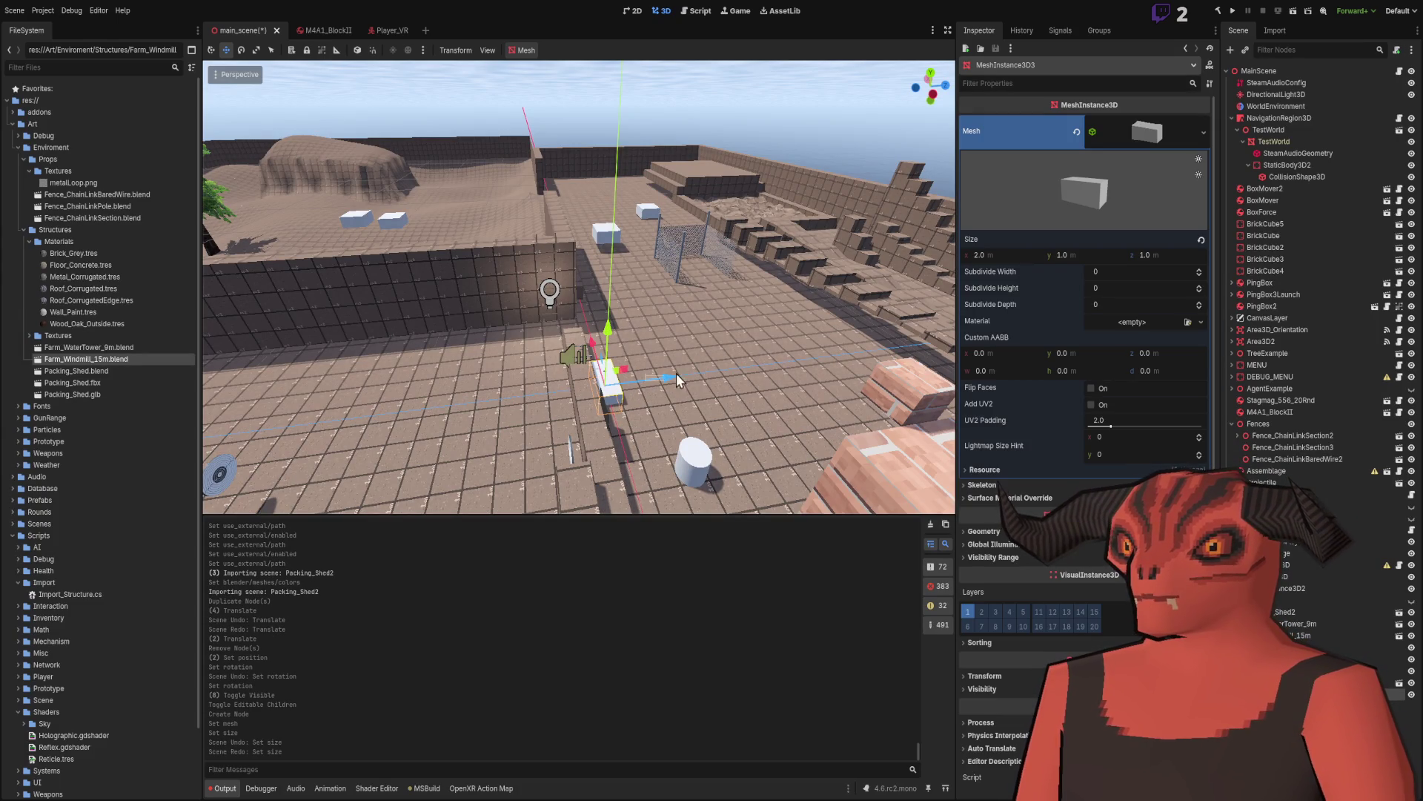
key("ctrl+shift+z")
key("ctrl+z")
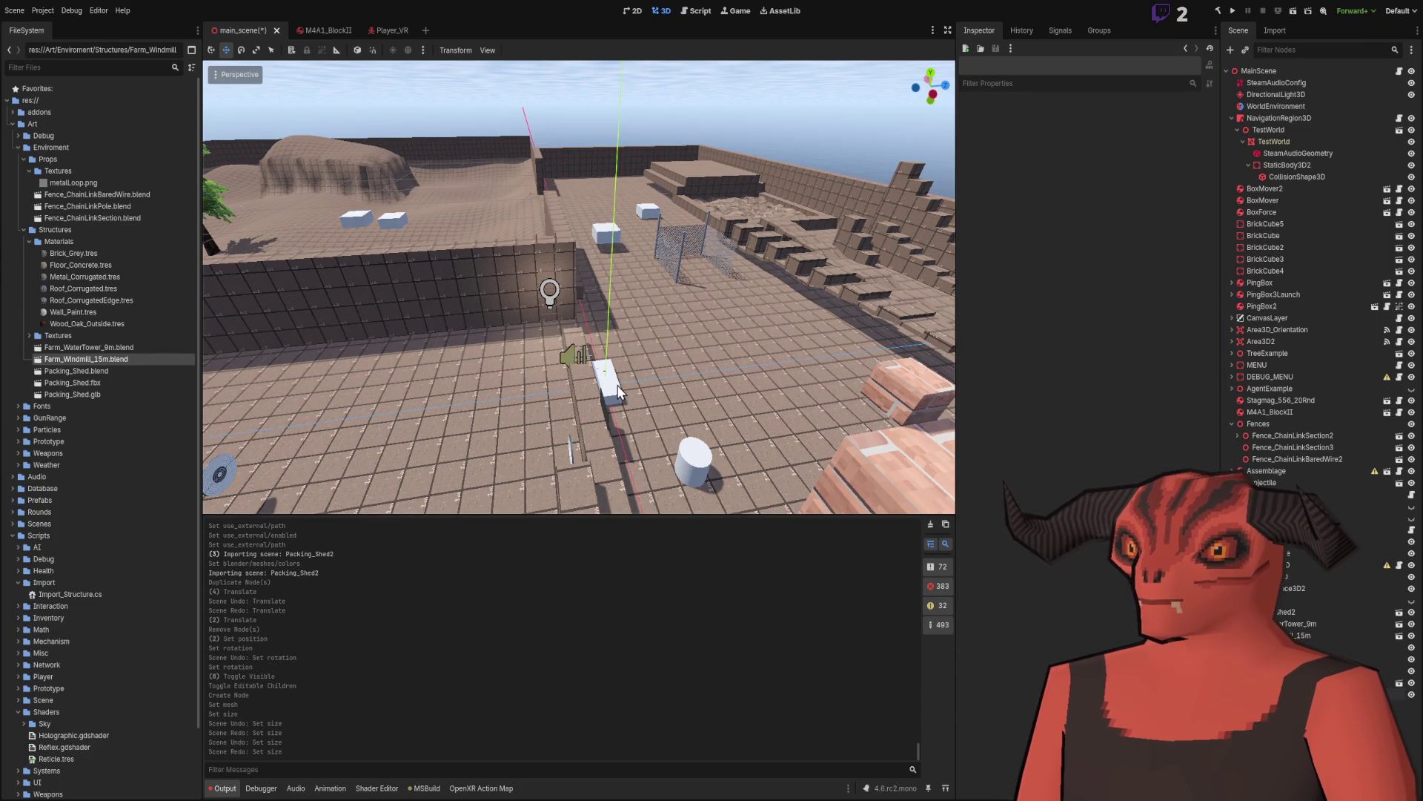
left_click(615, 382)
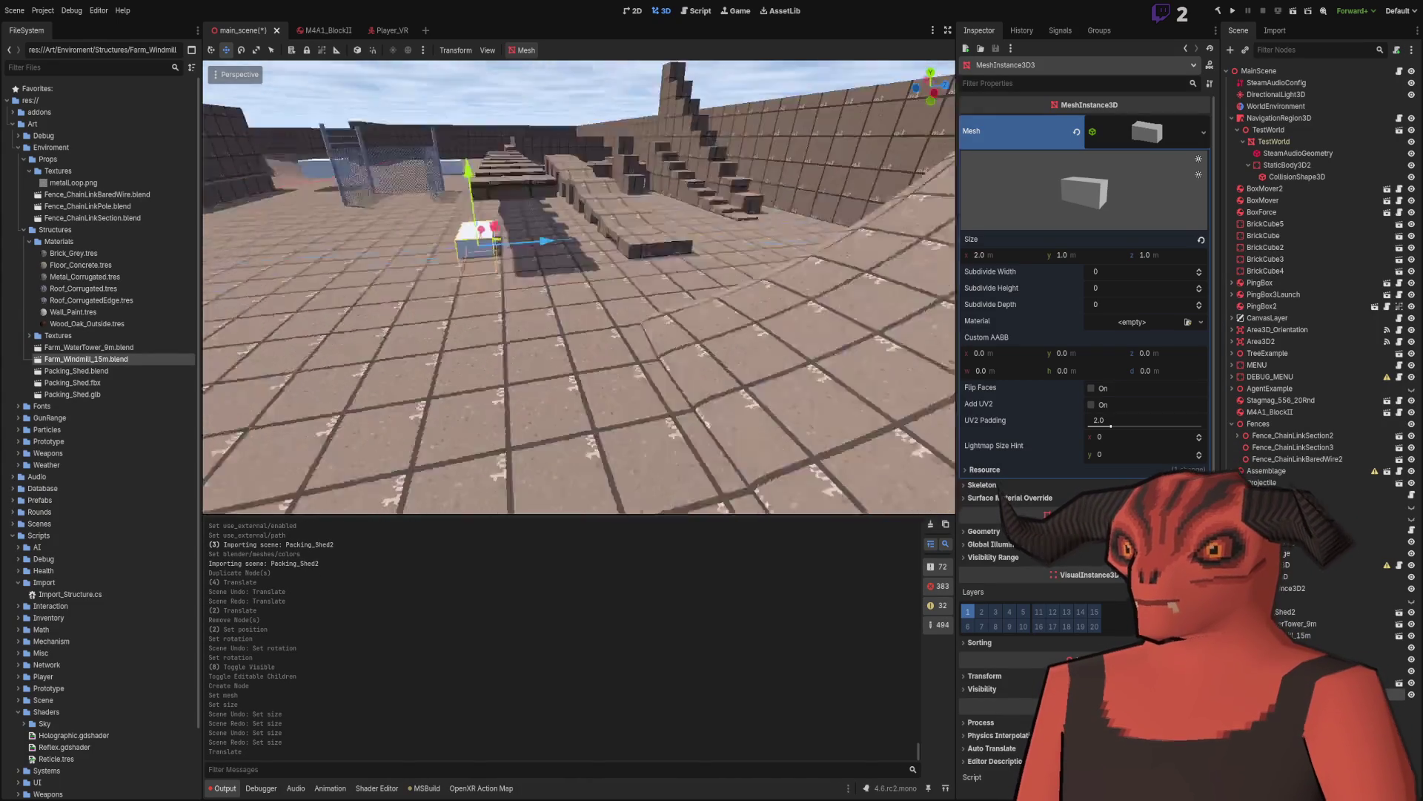
left_click(1086, 254)
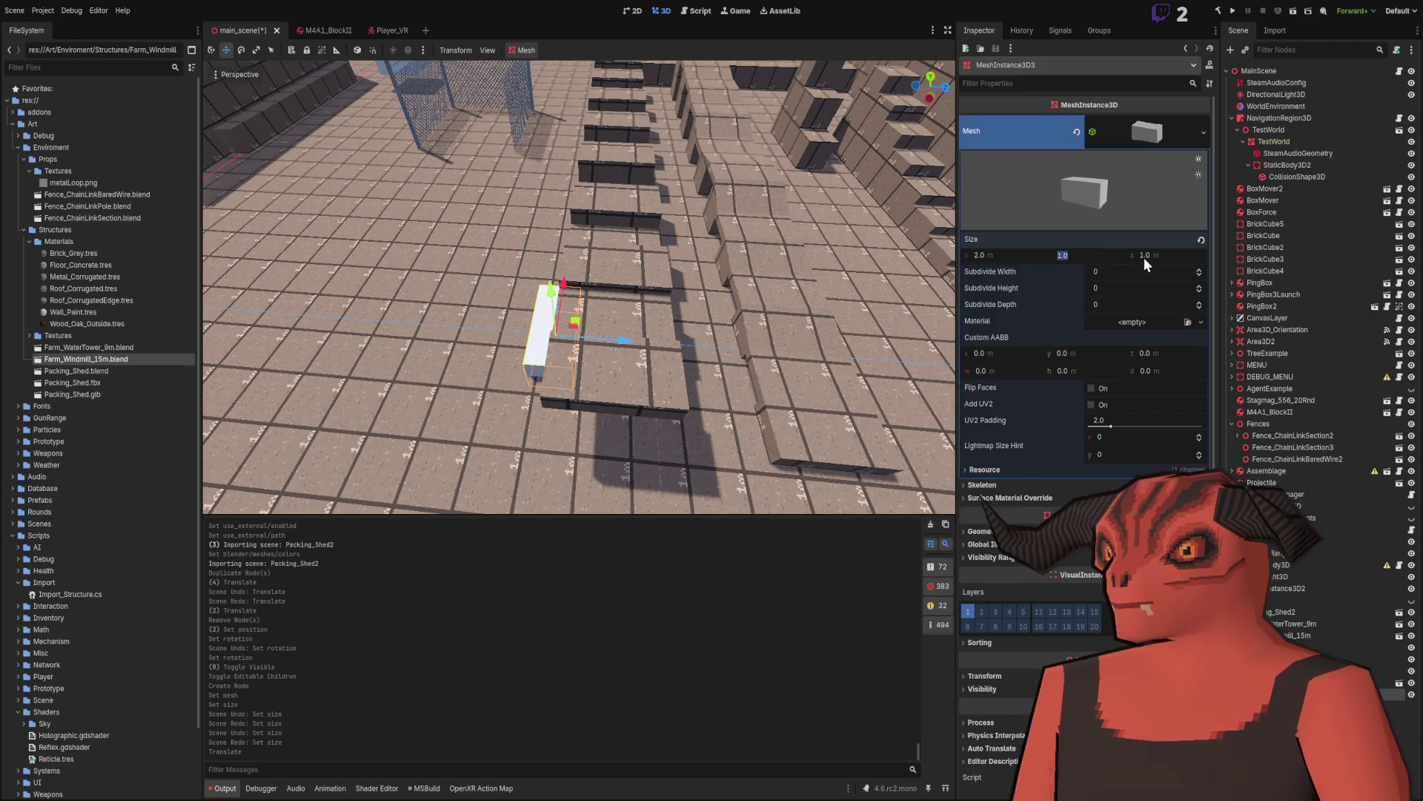
key("Return")
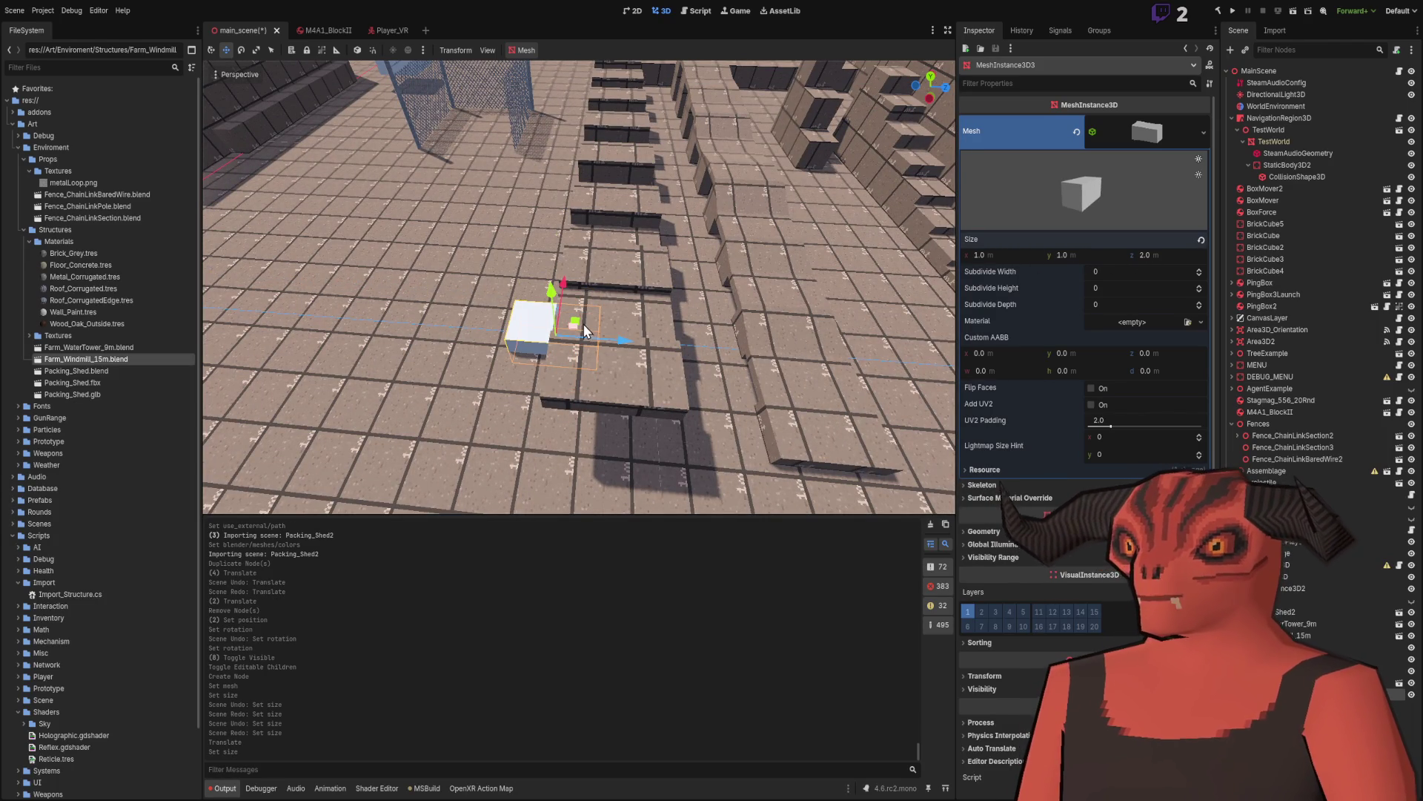
Step: Move the box beside the stone stairs and set its depth to 3 m
left_click_drag(580, 324, 639, 405)
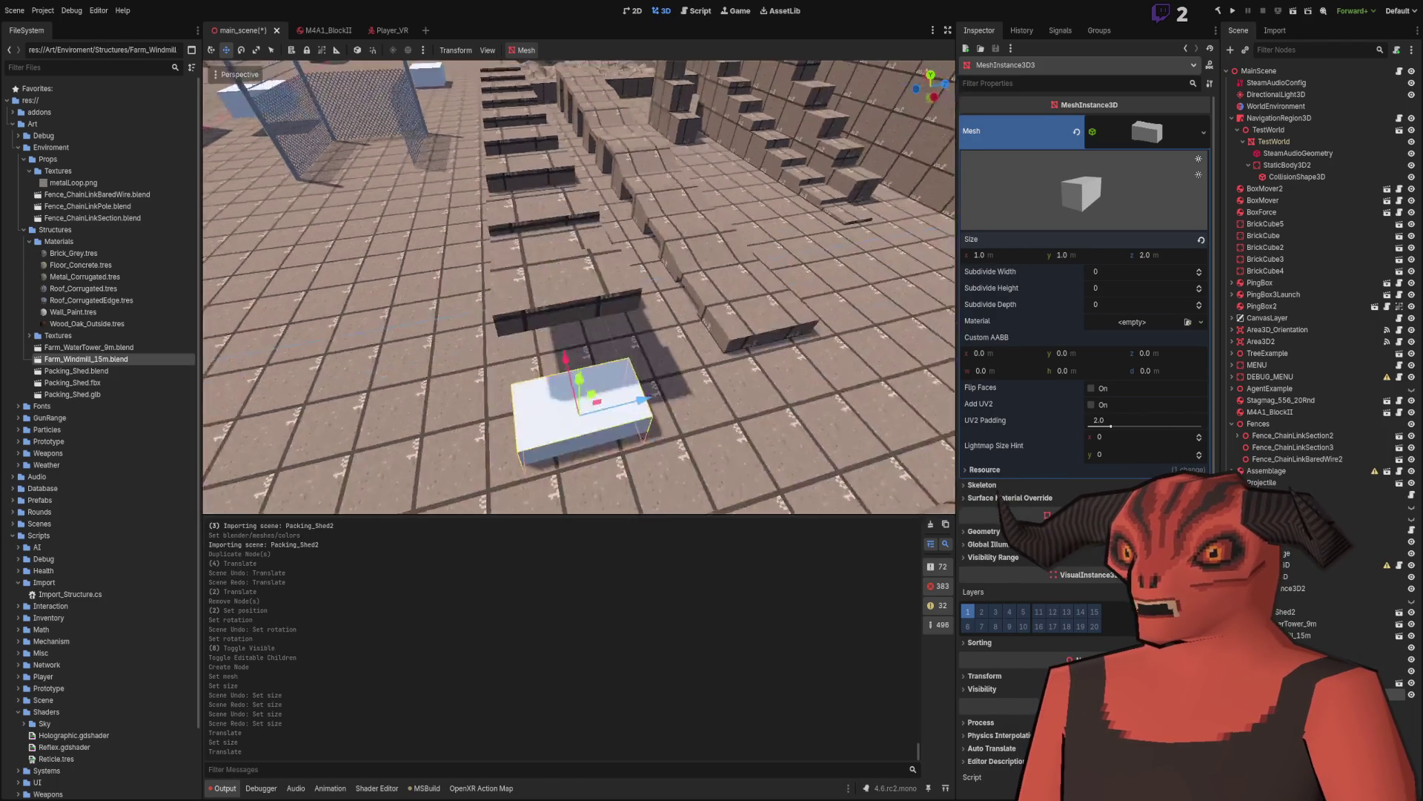
mouse_move(580, 323)
left_mouse_down()
mouse_move(604, 454)
mouse_move(663, 419)
mouse_move(637, 356)
mouse_move(594, 349)
mouse_move(586, 386)
mouse_move(564, 311)
mouse_move(574, 326)
mouse_move(556, 327)
mouse_move(552, 315)
mouse_move(594, 333)
mouse_move(523, 348)
left_mouse_up()
type("3")
key("Return")
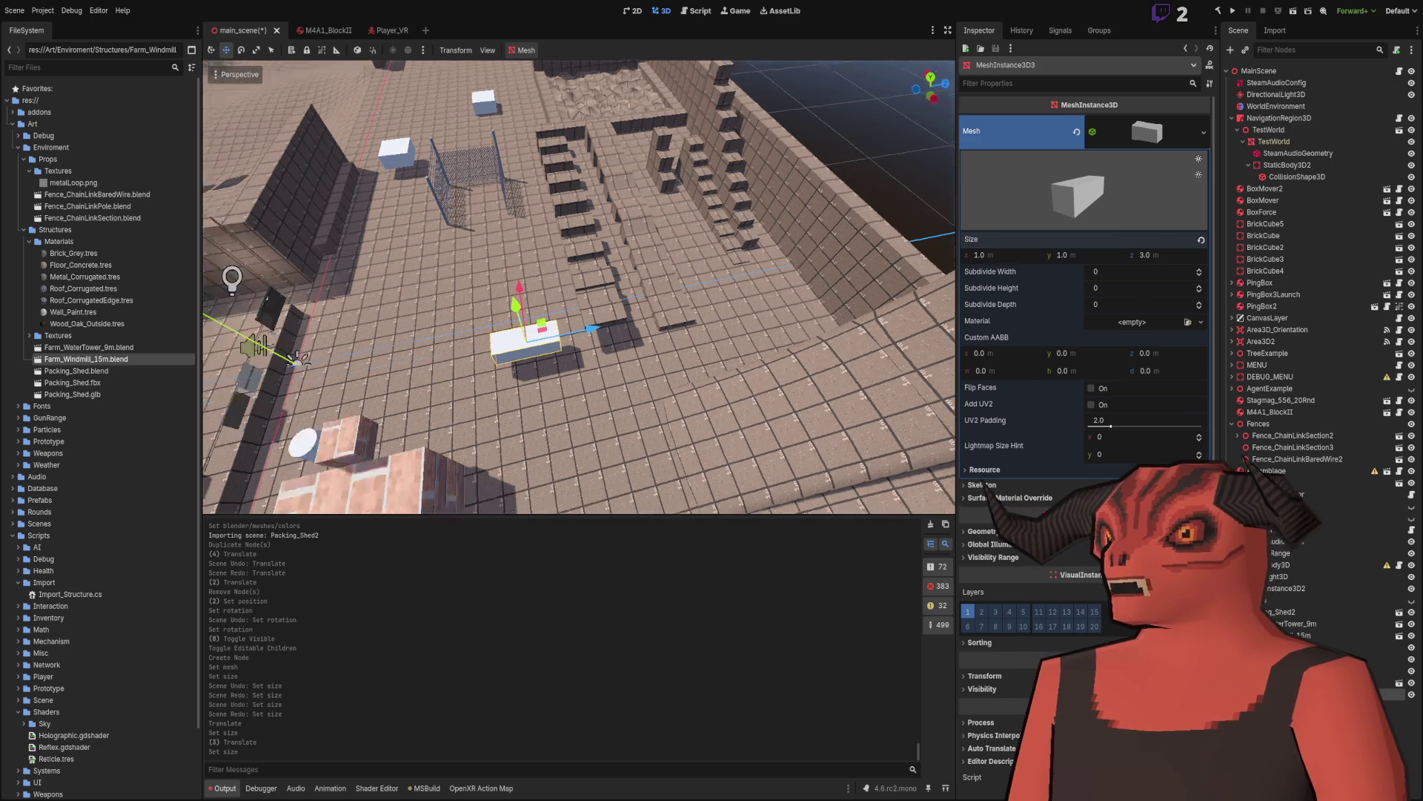
left_click_drag(579, 327, 519, 371)
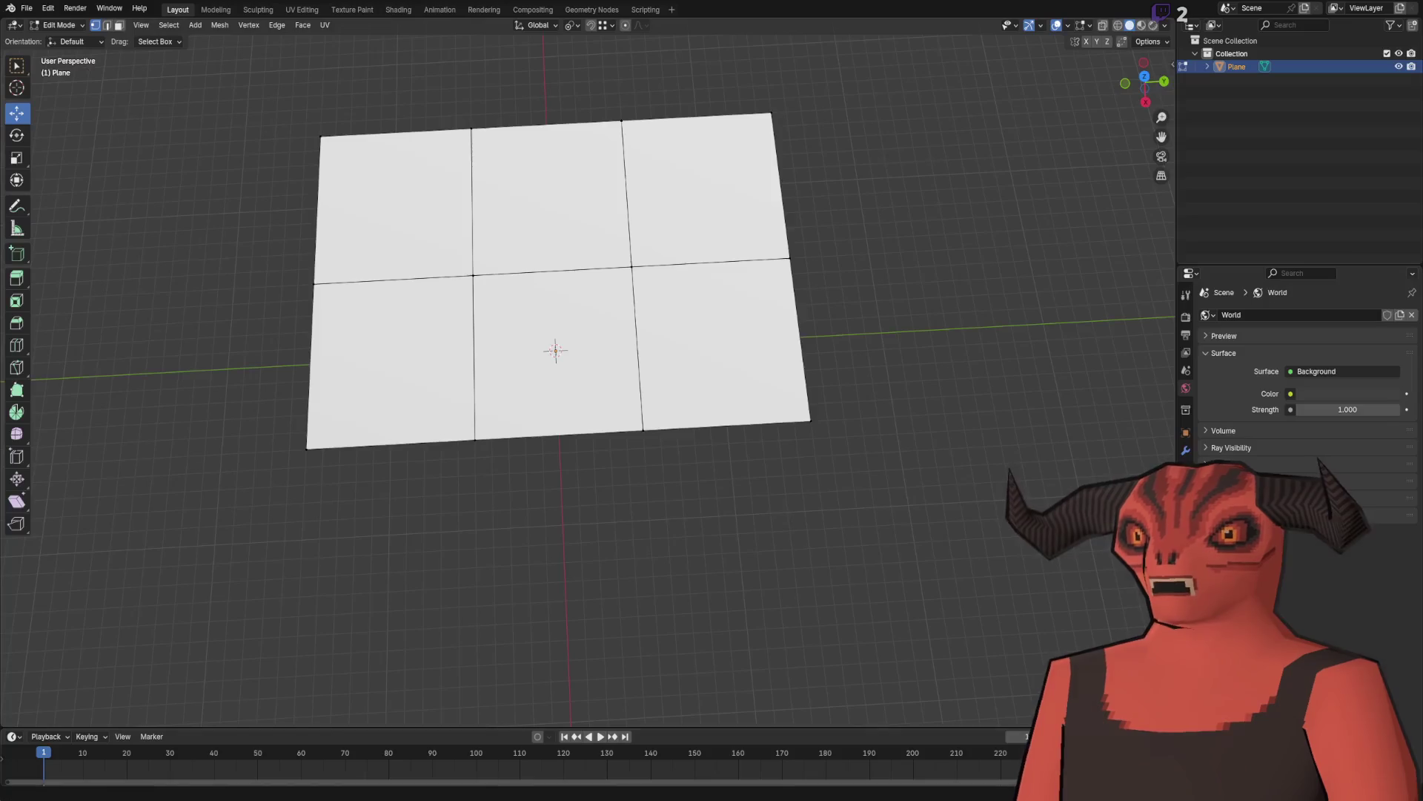
Step: Select the whole plane and merge its vertices by distance
scroll(492, 323, "down", 3)
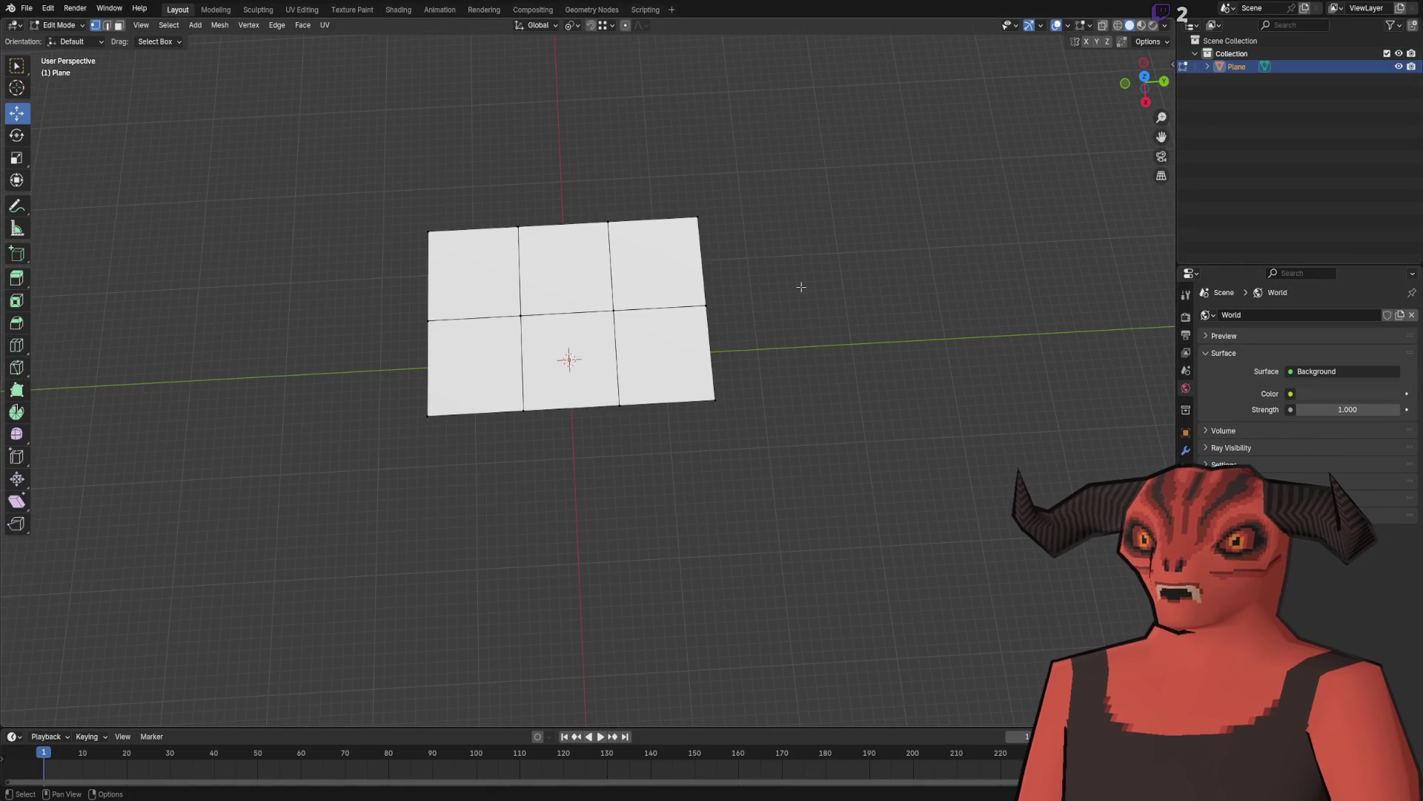
scroll(802, 287, "up", 1)
key("a")
key("m")
left_click(789, 330)
left_click(908, 321)
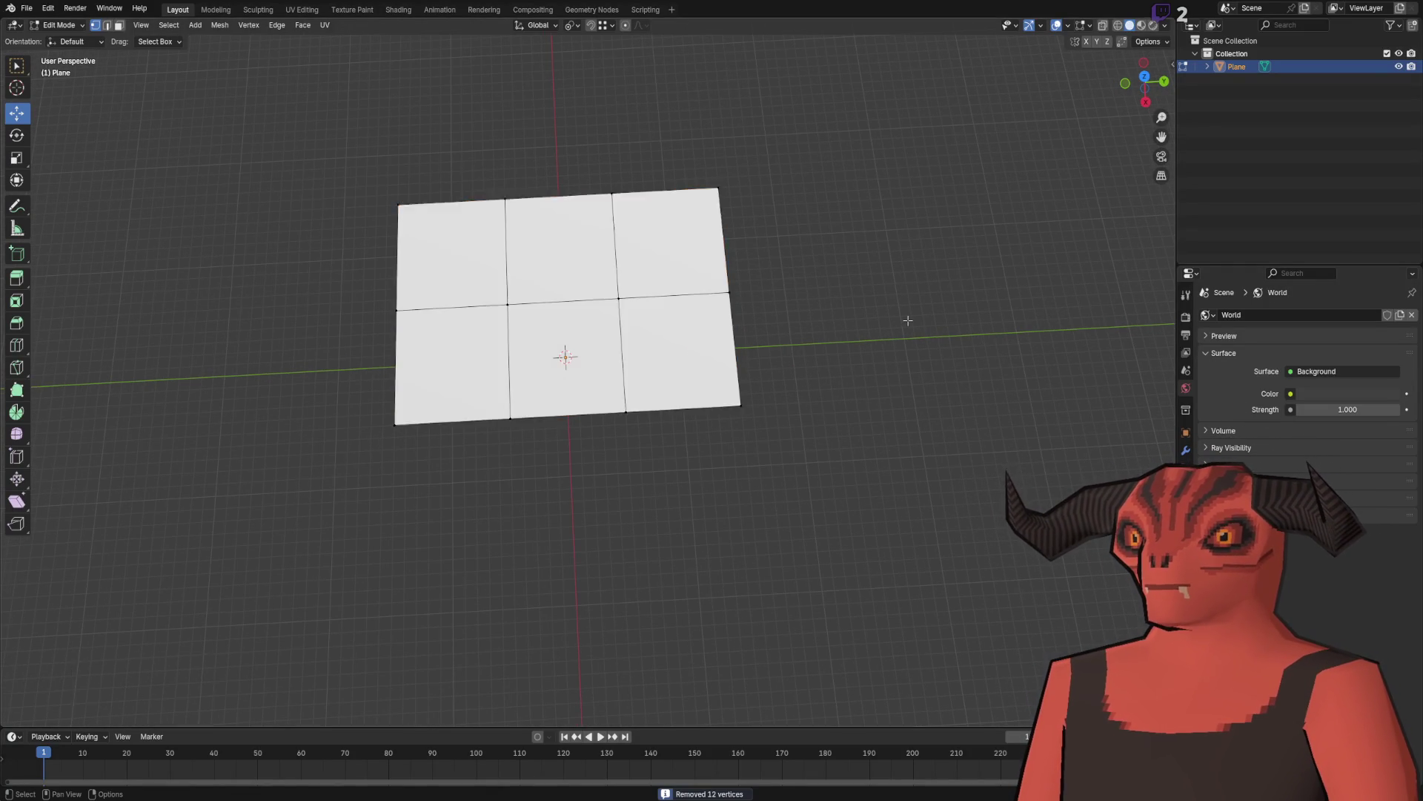
Step: Select the two left faces and try extruding them, then undo it
scroll(789, 327, "down", 2)
key("3")
key("a")
key("2")
key("3")
left_click(493, 363)
left_click(488, 290, "shift")
key("e")
key("Return")
key("ctrl+z")
Step: Extrude the plane's left edge 2 m along Y
key("2")
left_click(569, 364)
key("e")
key("y")
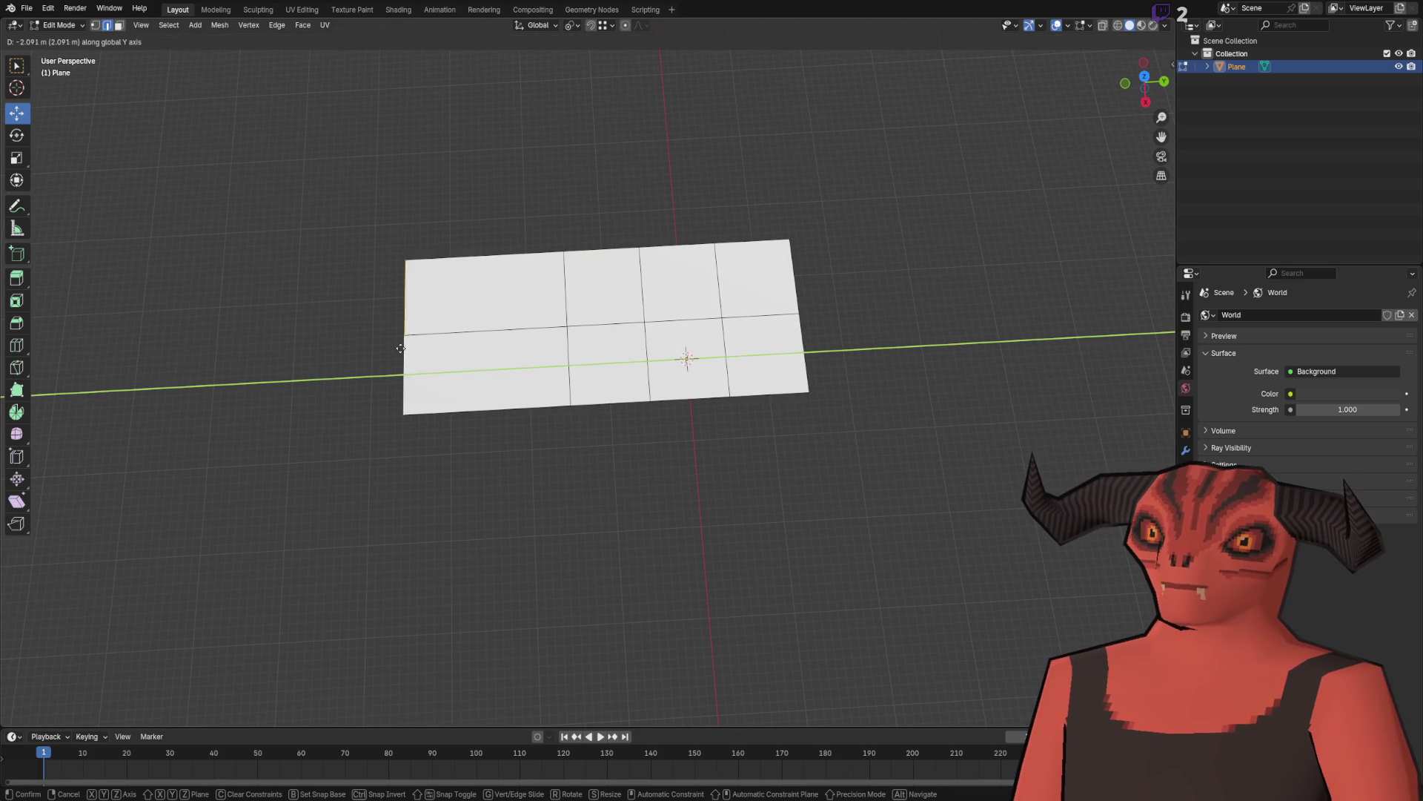
left_click(386, 350)
left_click(186, 656)
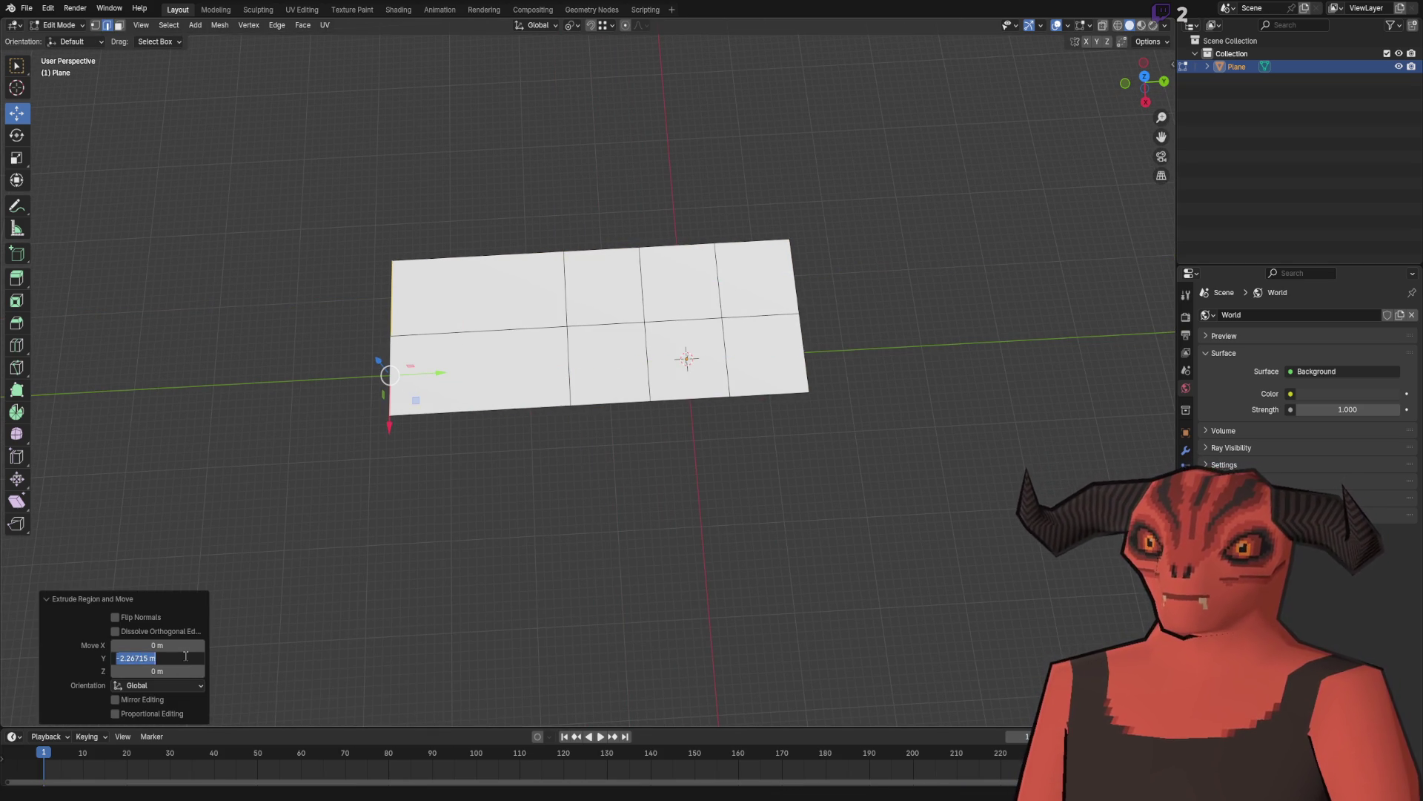
type("2")
key("Return")
left_click(166, 658)
type("2")
key("Return")
left_click(470, 146)
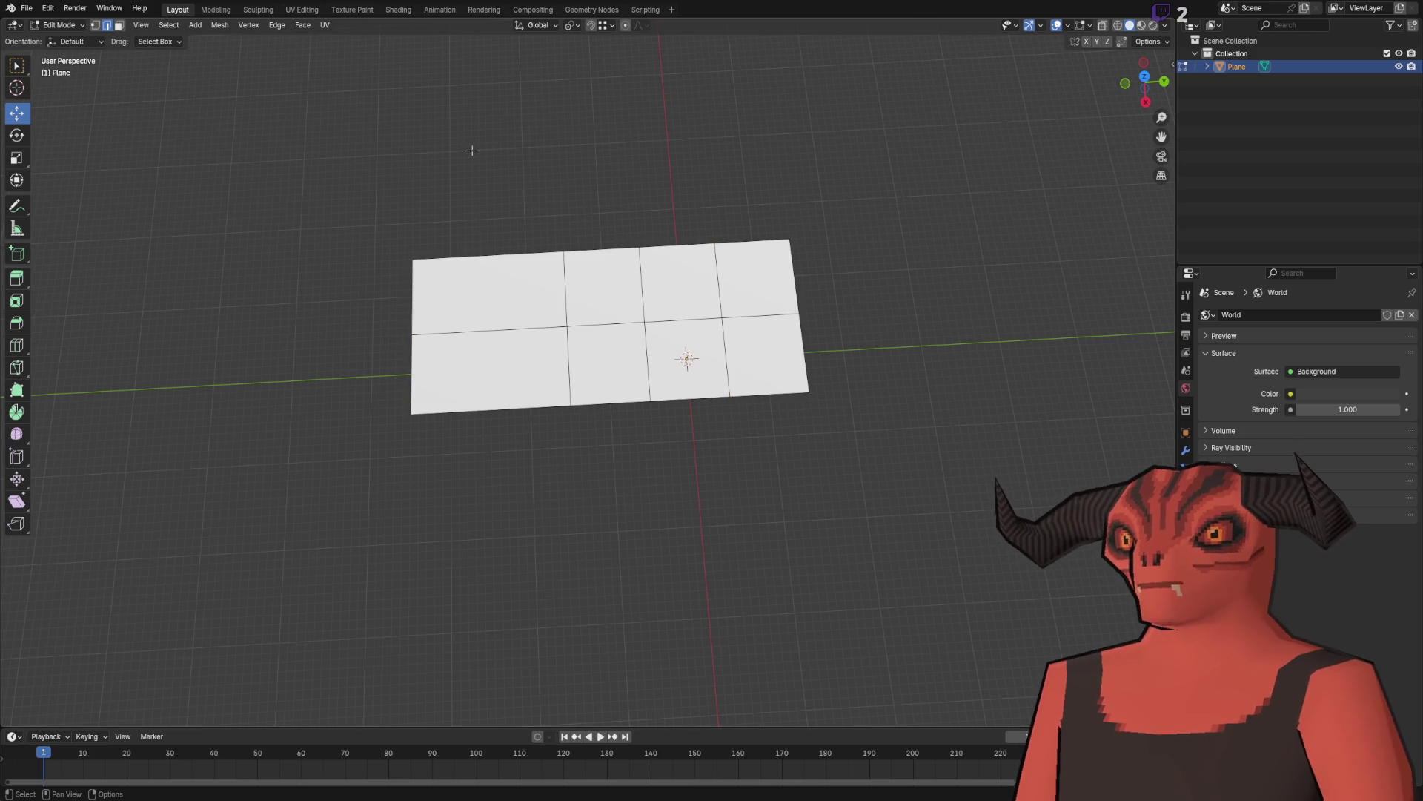
Step: Add a loop cut through the left column of the plane
right_click(559, 302)
left_click(519, 331)
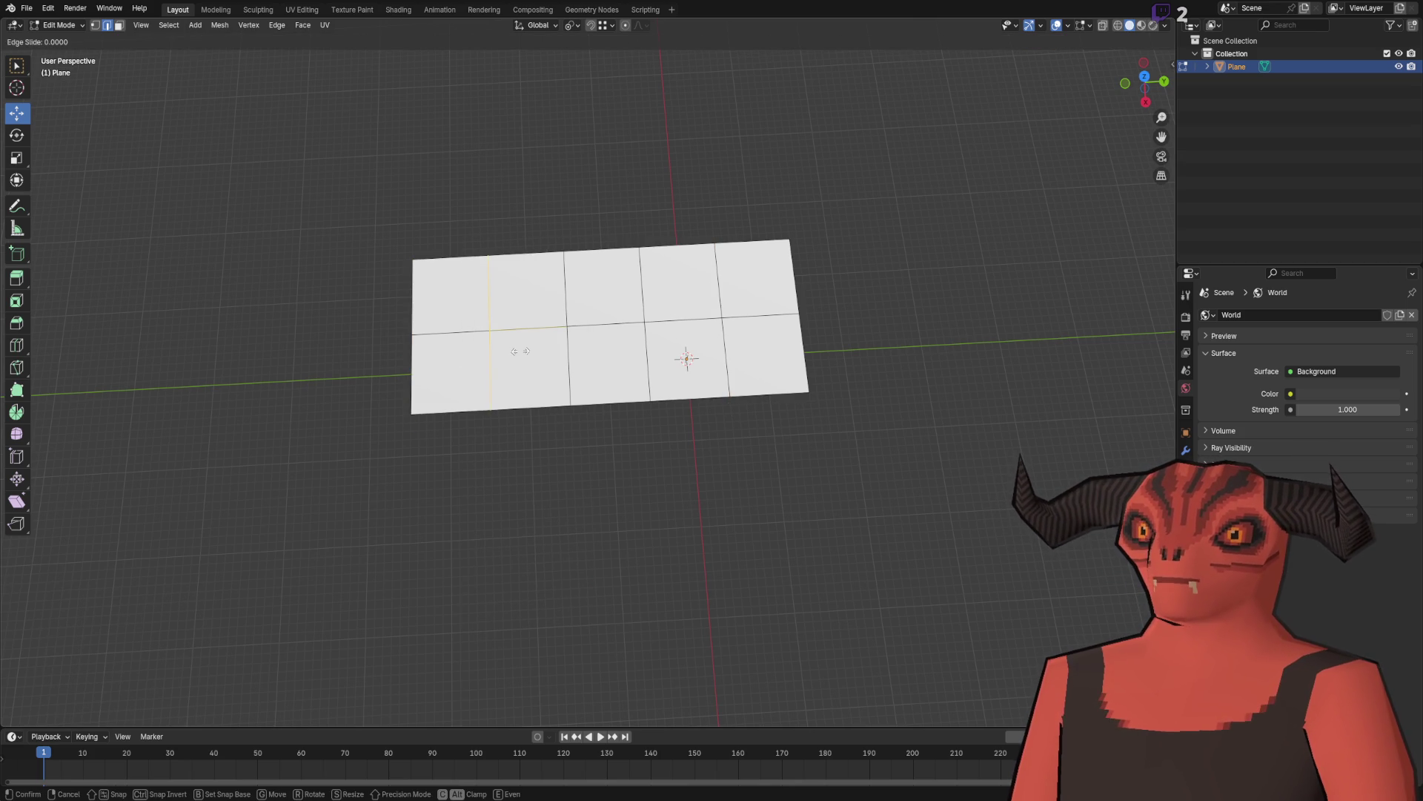
left_click(521, 352)
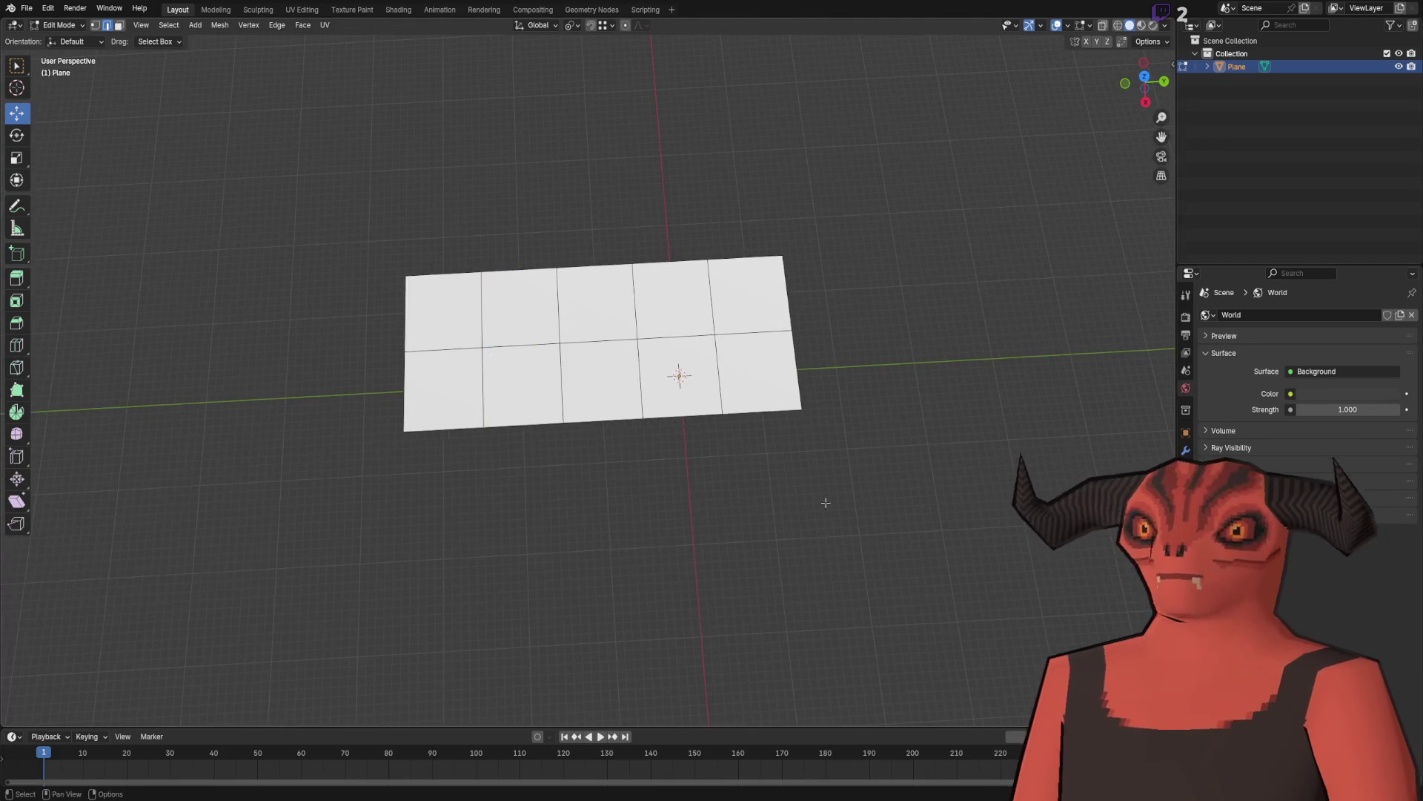
Step: Extrude the plane's right edge 1 m along Y
left_click_drag(642, 387, 616, 402)
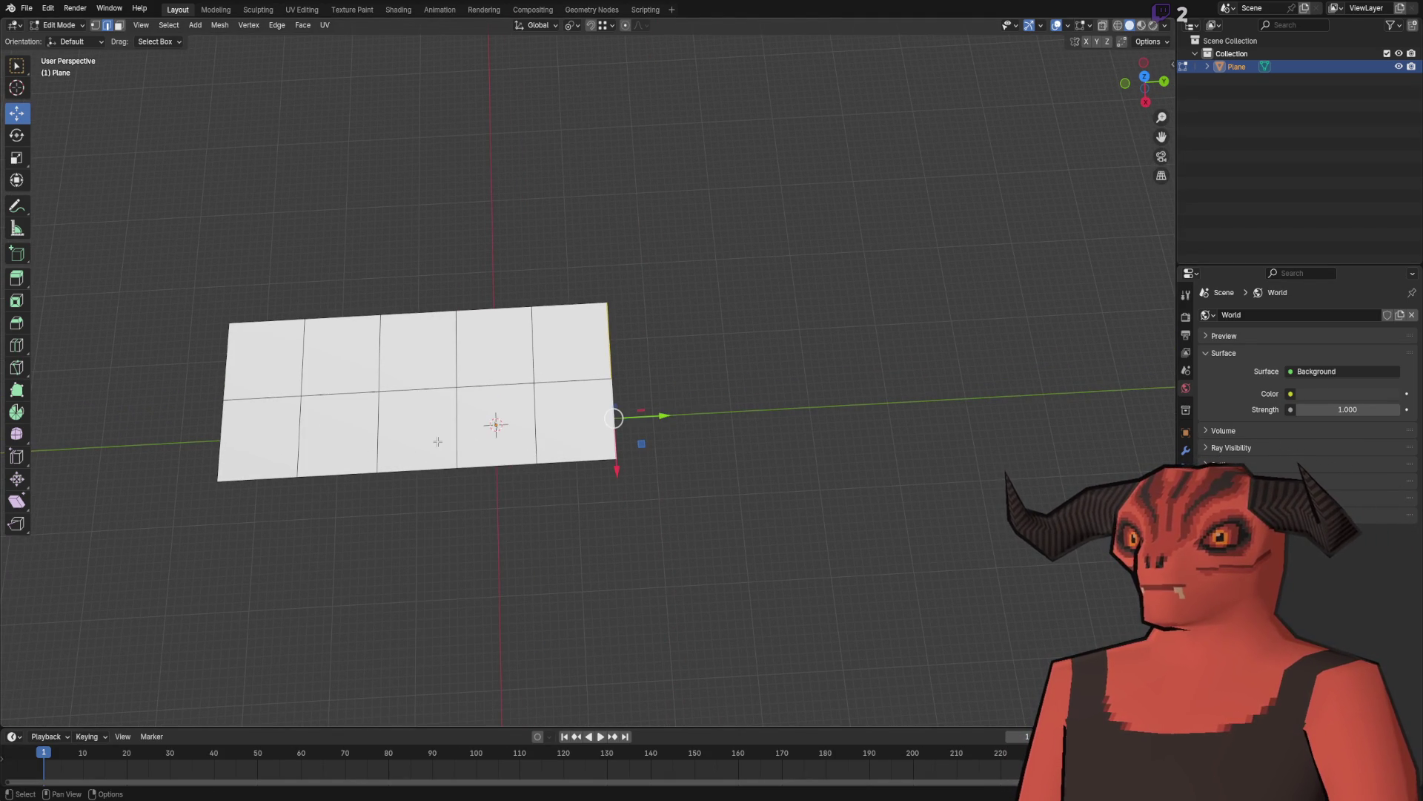
key("e")
left_click(684, 428)
left_click(158, 658)
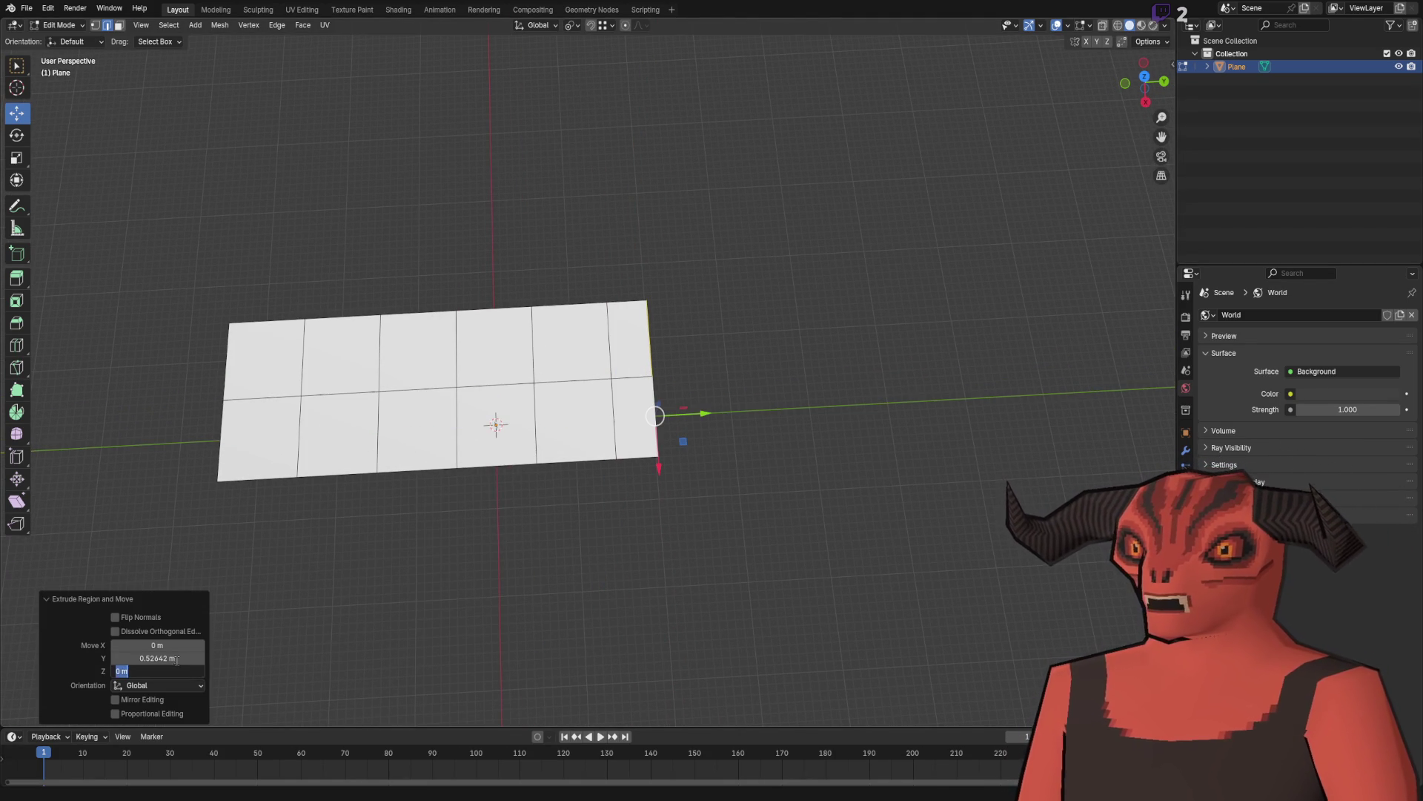
type("1")
key("Return")
left_click(445, 533)
left_click(570, 316)
mouse_move(570, 316)
left_mouse_down()
mouse_move(652, 238)
mouse_move(413, 483)
mouse_move(478, 375)
mouse_move(593, 293)
left_mouse_up()
Step: Move the selected edge -3 m along X and deselect it
type("gx")
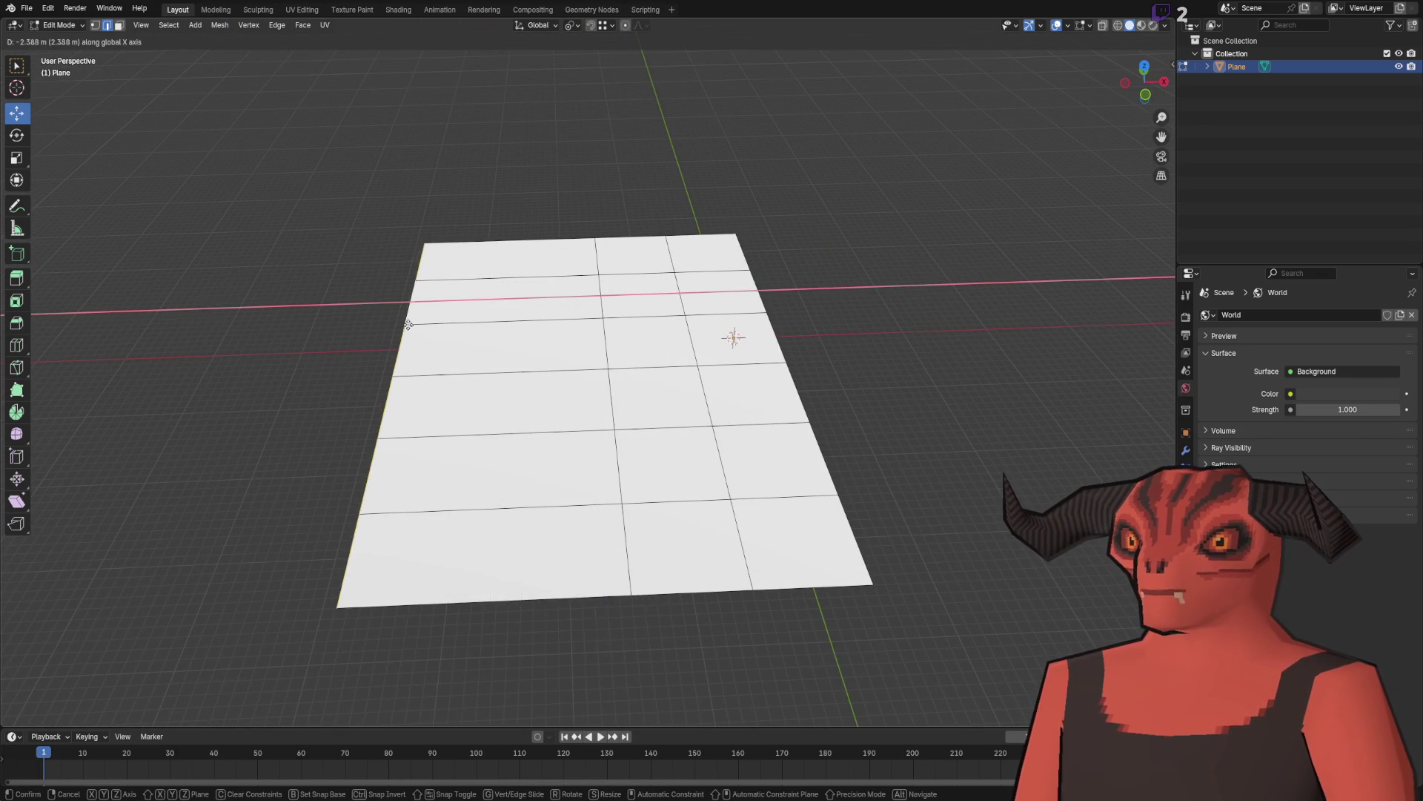
type("3")
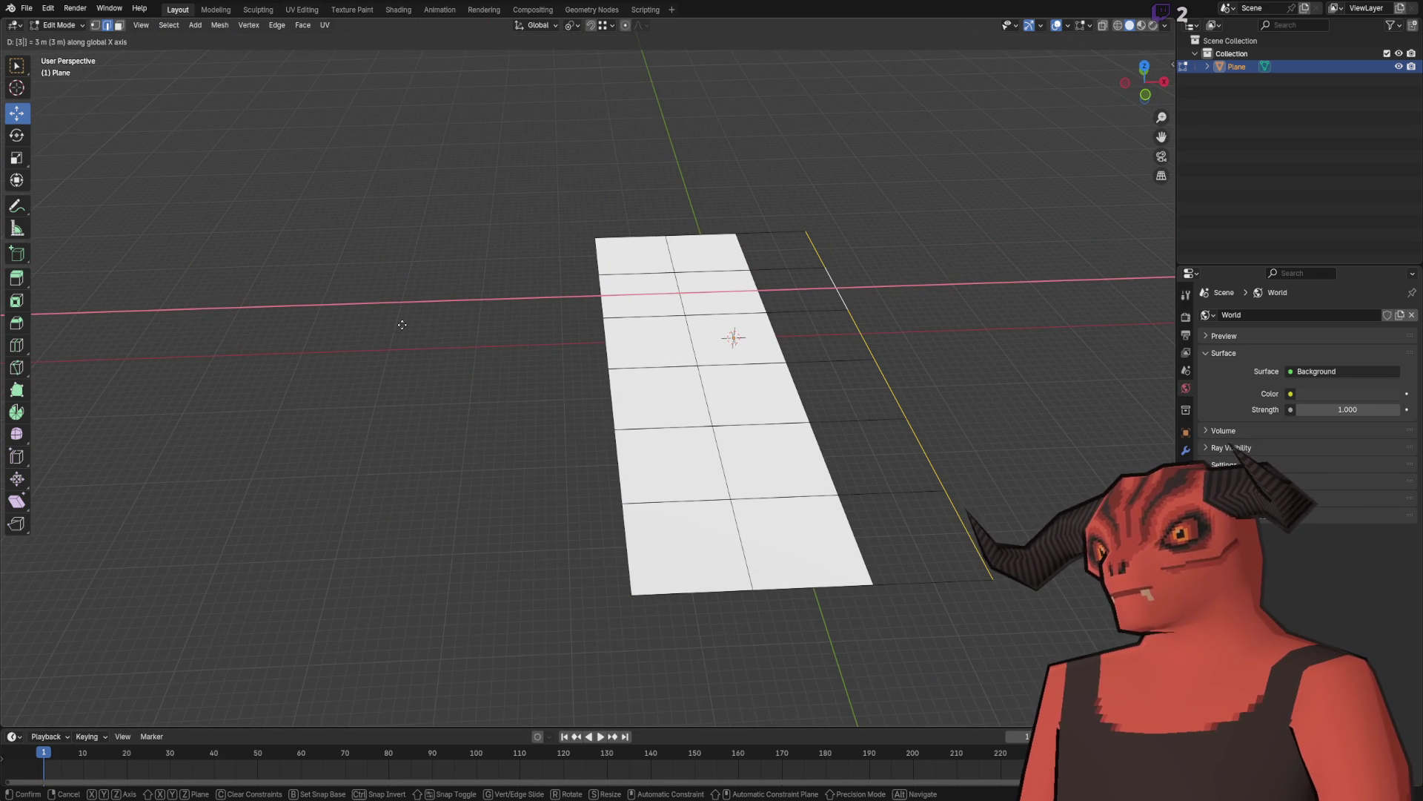
key("BackSpace")
type("-3")
key("Return")
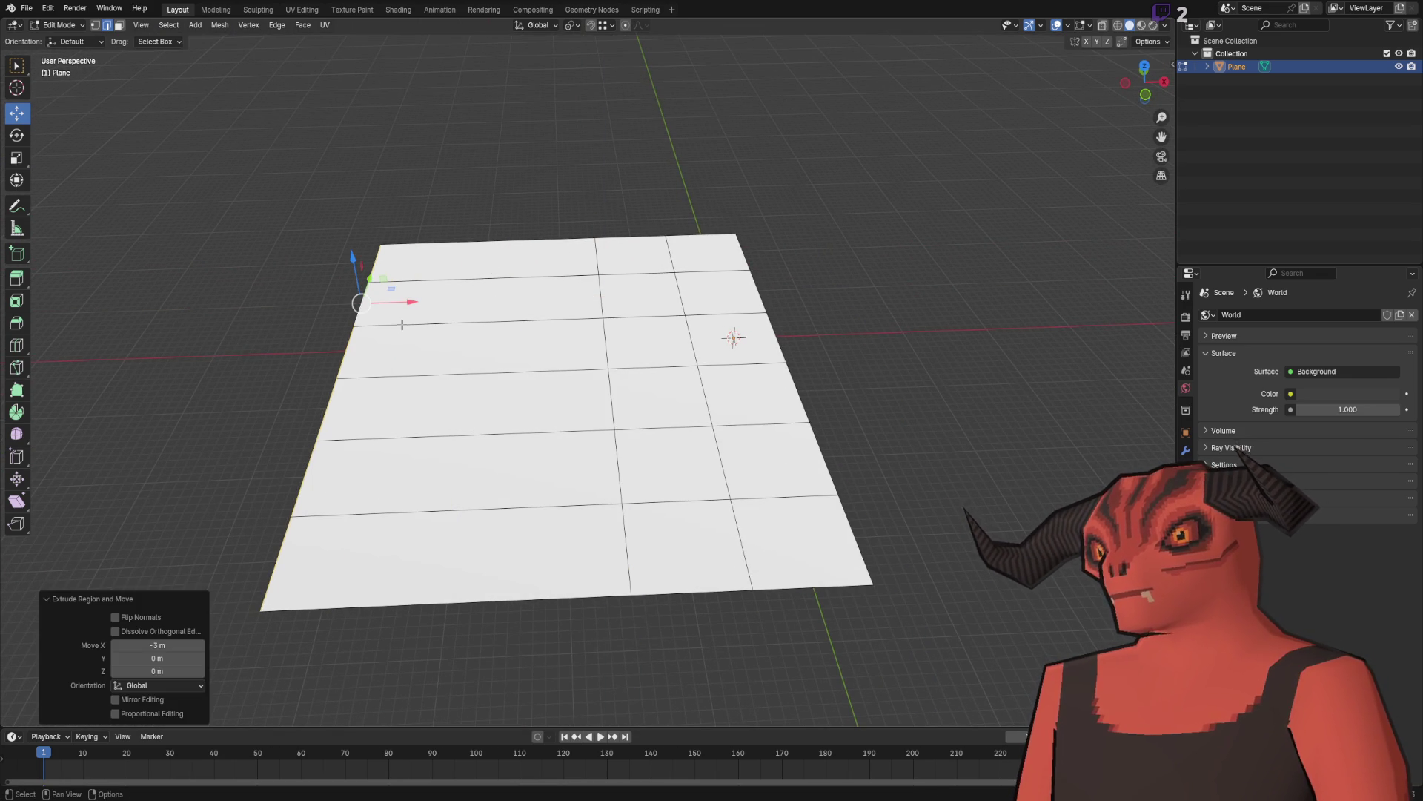
left_click(510, 168)
Step: Add two centred loop cuts across the plane
right_click(549, 306)
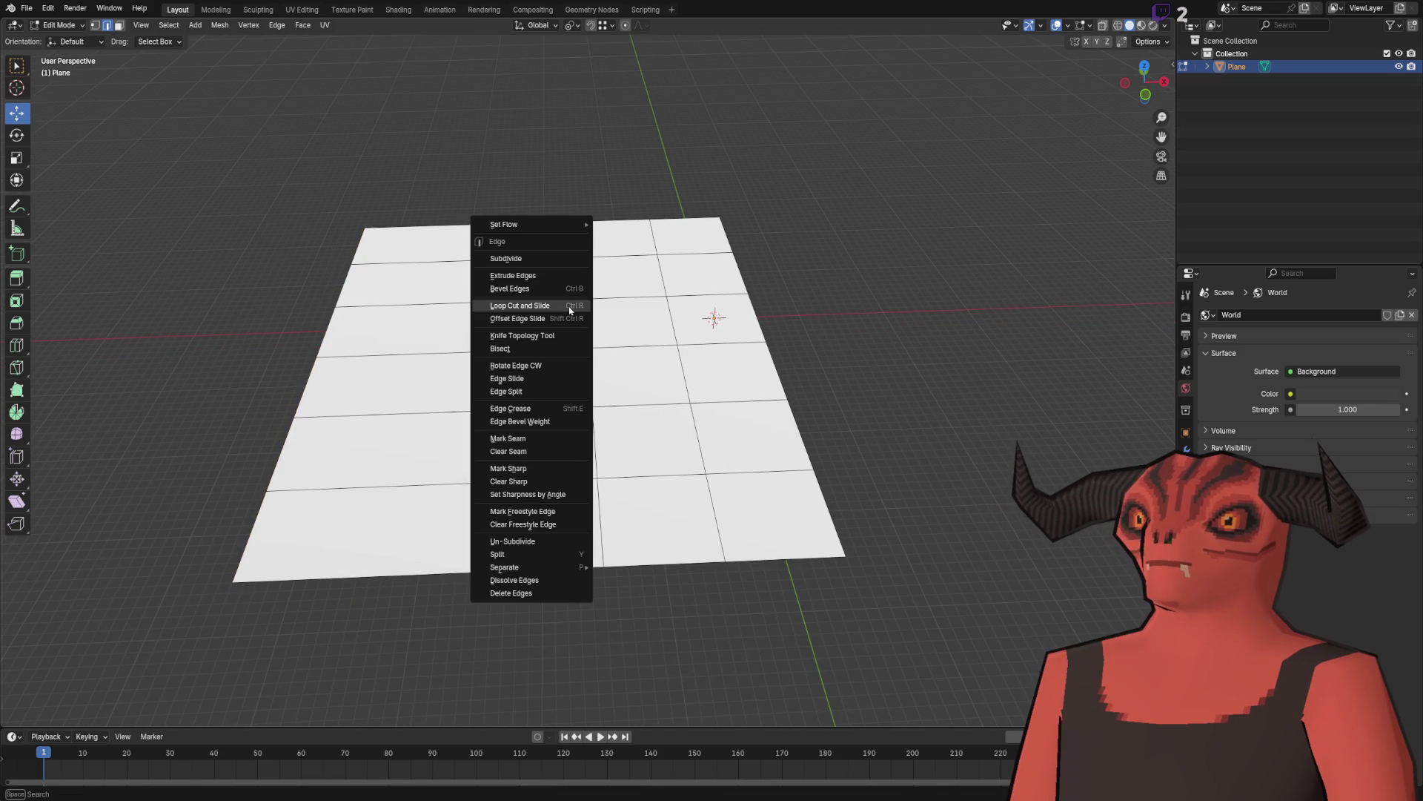
left_click(519, 305)
left_click(453, 313)
right_click(453, 313)
Step: Extrude the plane's right edge along X, setting the distance to 1 m
left_click(629, 211)
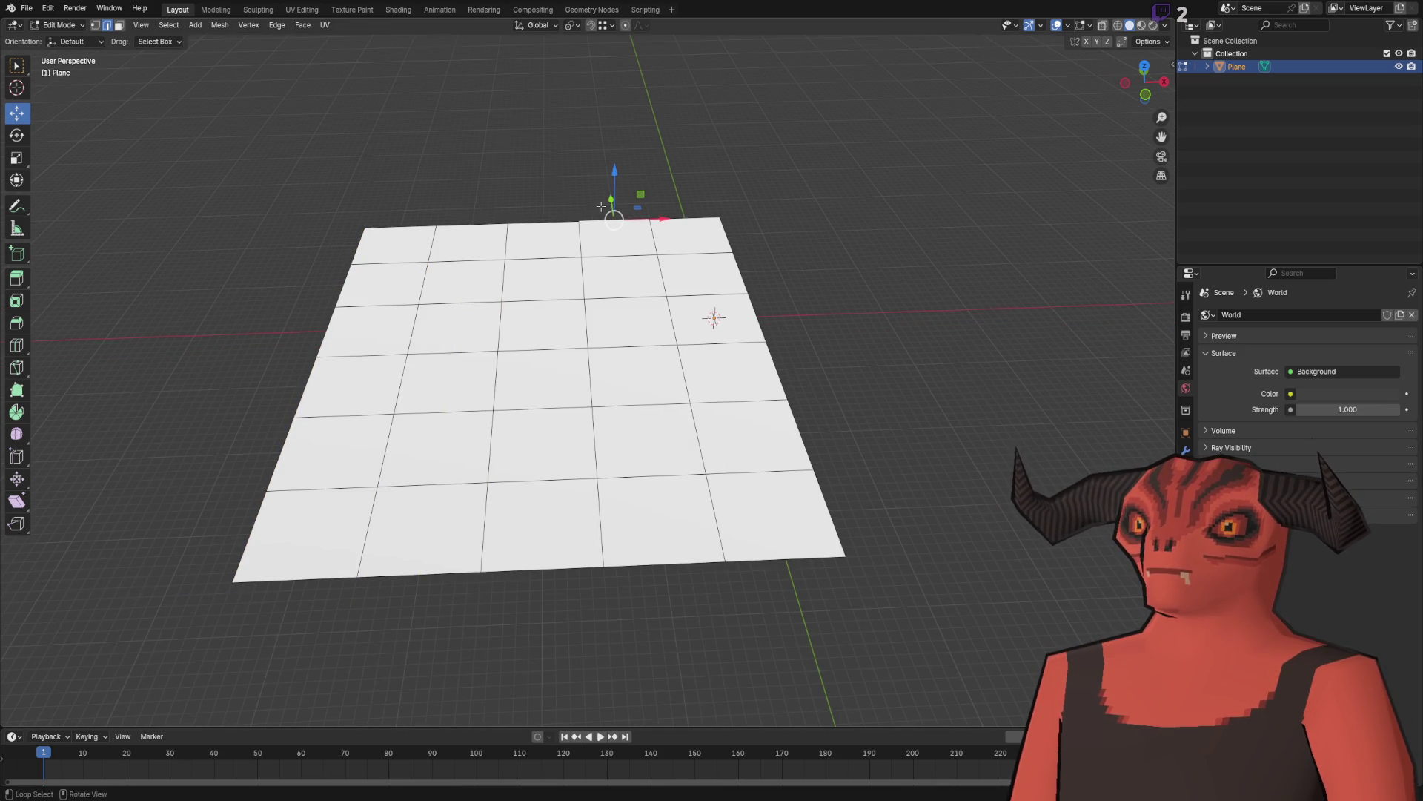
left_click(652, 489, "ctrl")
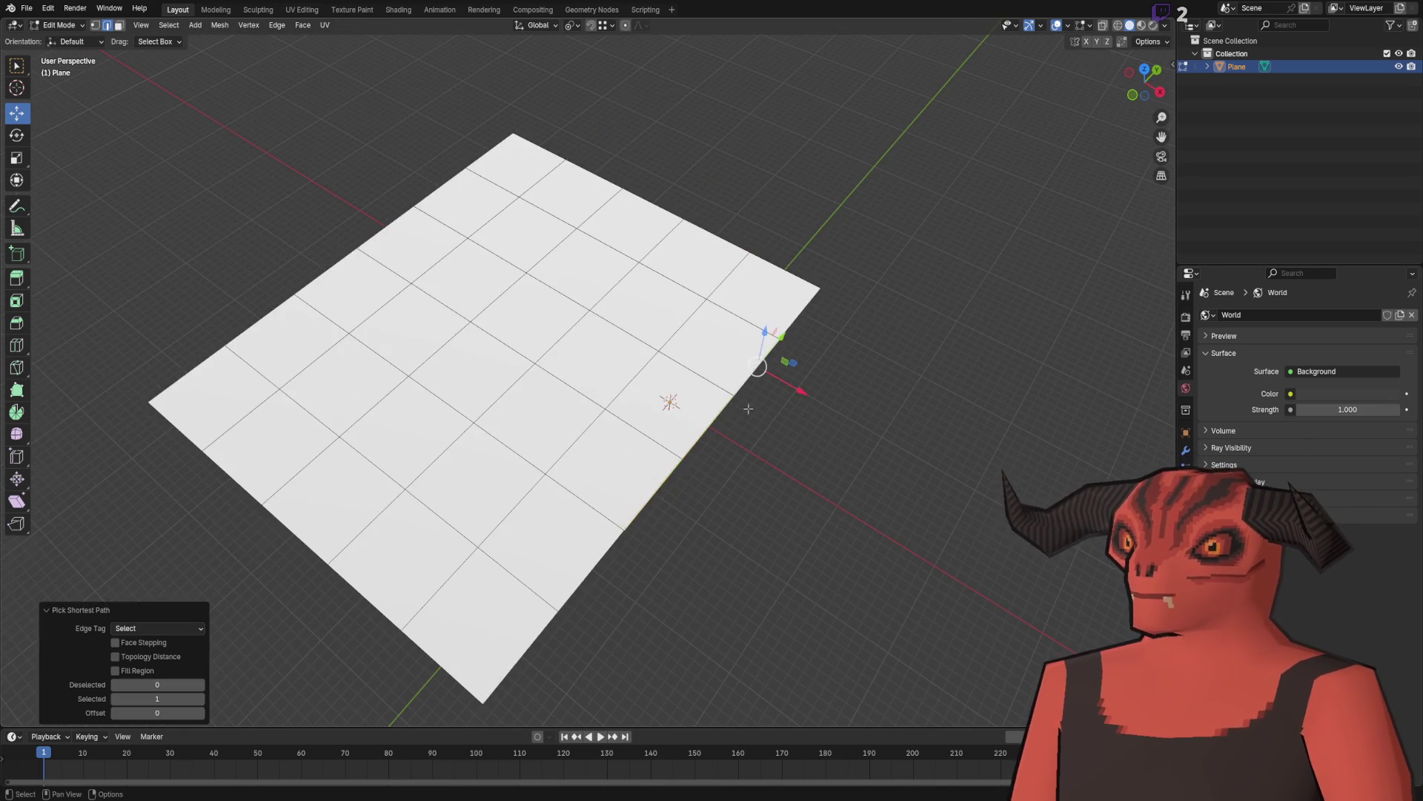
scroll(653, 489, "down", 3)
key("e")
key("x")
left_click(755, 375)
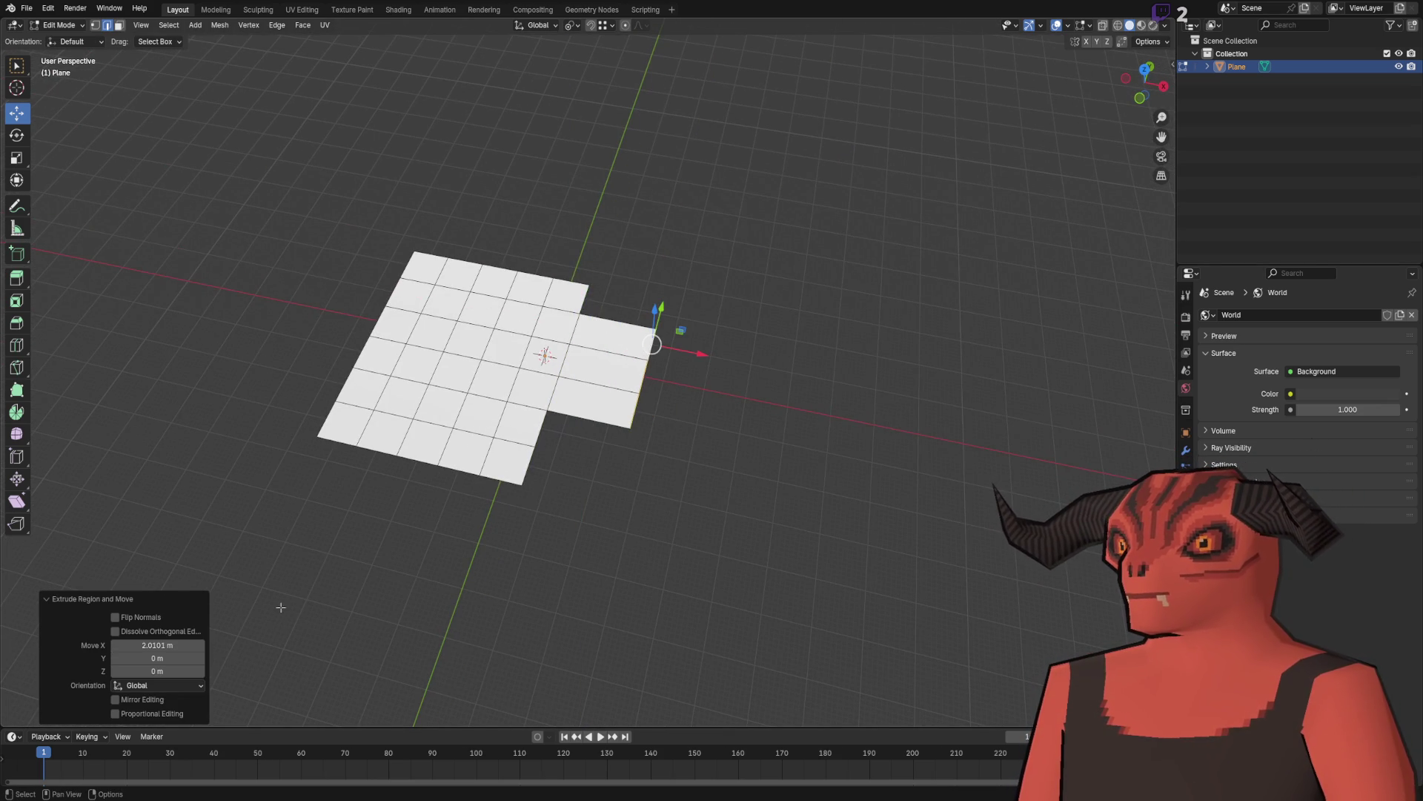
double_click(183, 645)
type("1")
key("Return")
left_click(802, 429)
scroll(572, 515, "up", 3)
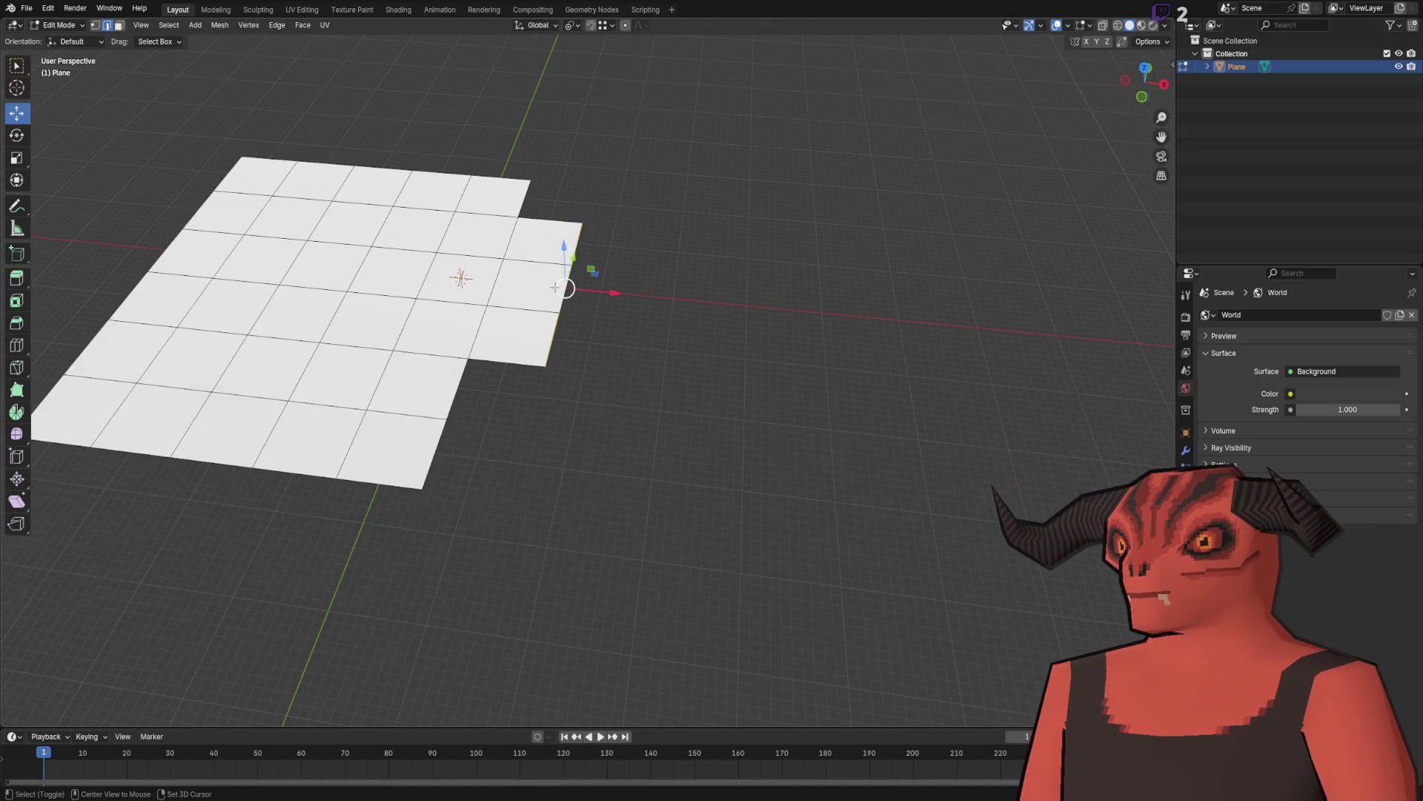
Step: Confirm the 5 m extrusion and add four loop cuts across the new strip
type("e")
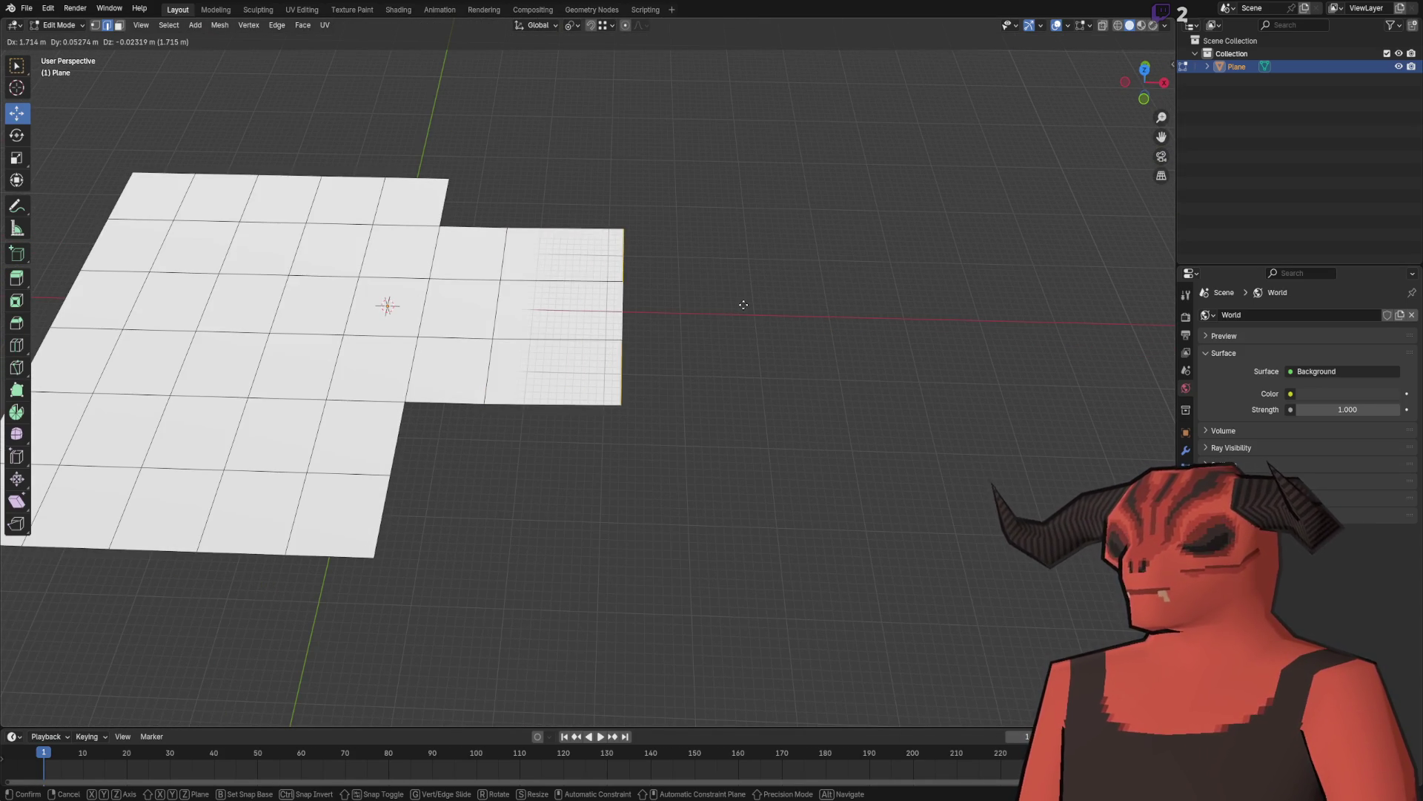
type("5")
key("Return")
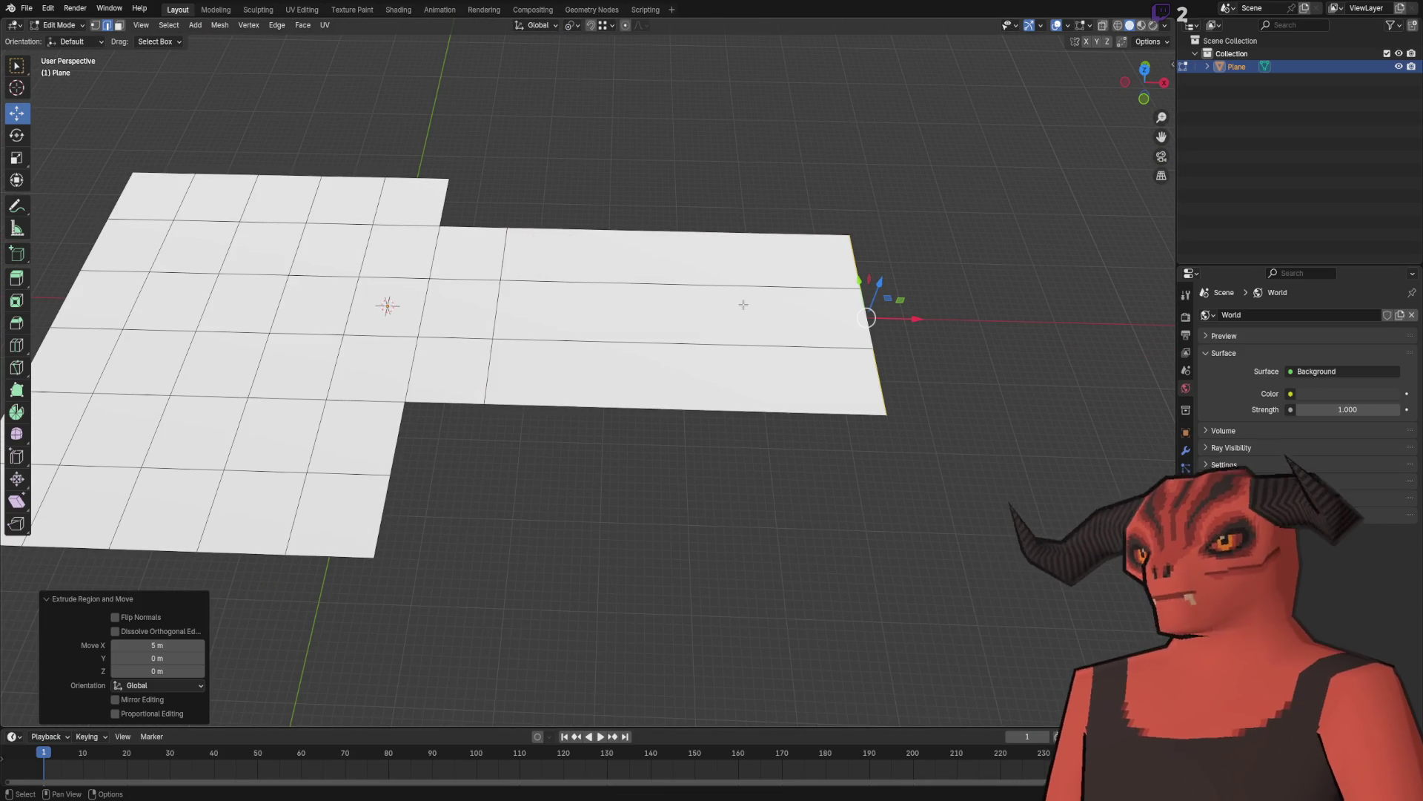
scroll(744, 305, "down", 3)
mouse_move(743, 305)
left_mouse_down()
mouse_move(749, 368)
mouse_move(493, 385)
mouse_move(519, 409)
mouse_move(512, 432)
mouse_move(700, 270)
left_mouse_up()
left_click(689, 252)
right_click(686, 207)
left_click(685, 207)
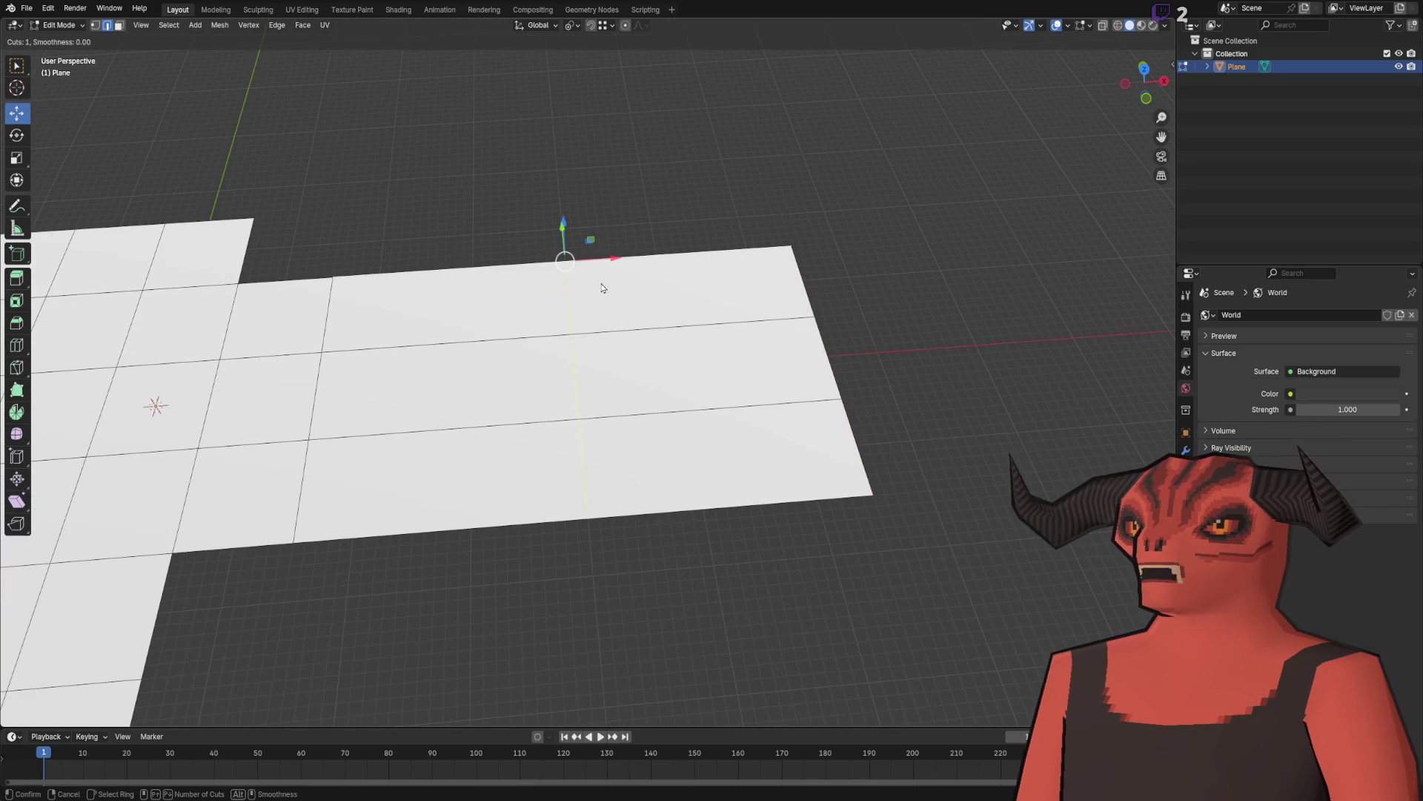
left_click(602, 288)
scroll(749, 223, "down", 4)
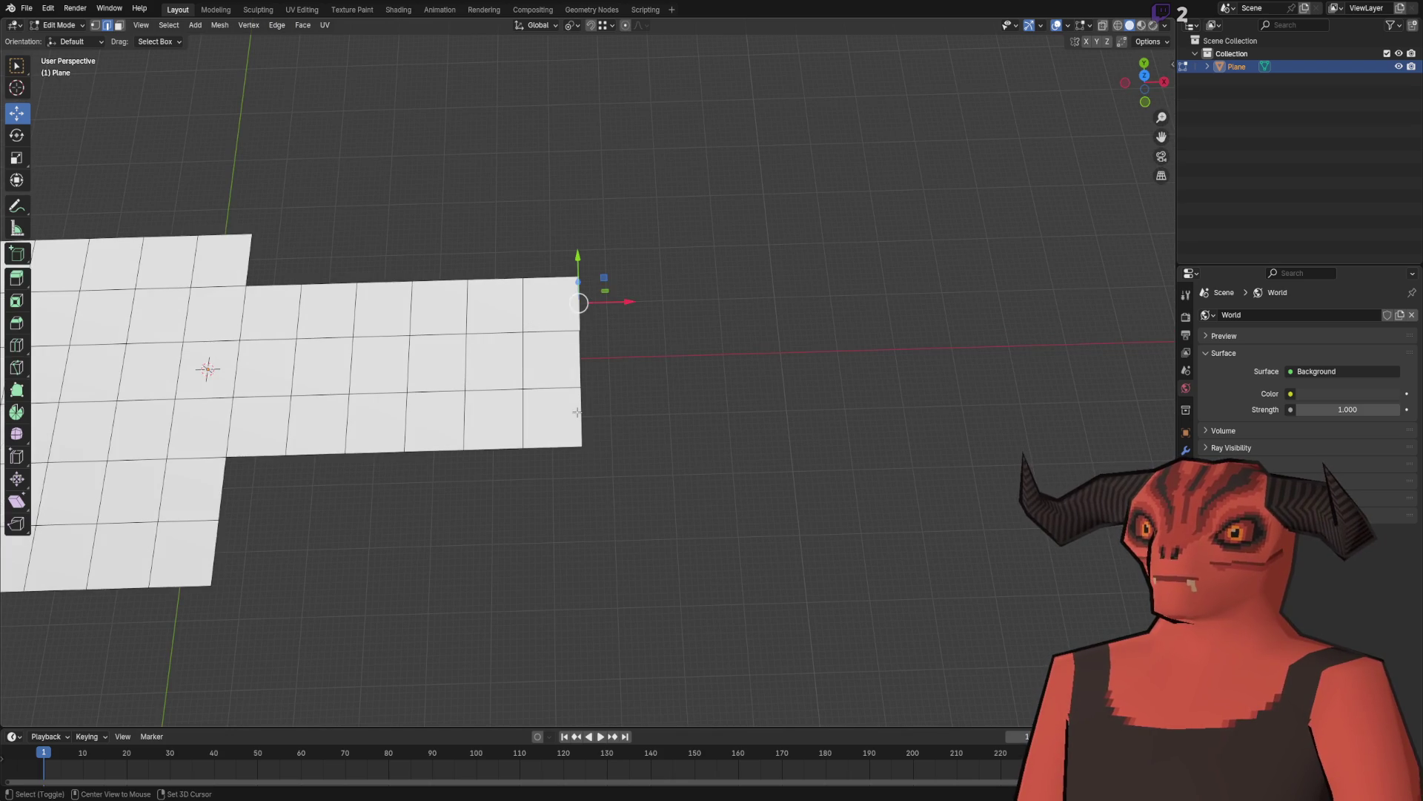
Step: Extend the strip's end edge 3 m along X and add two loop cuts across it
left_click(577, 412, "ctrl+shift")
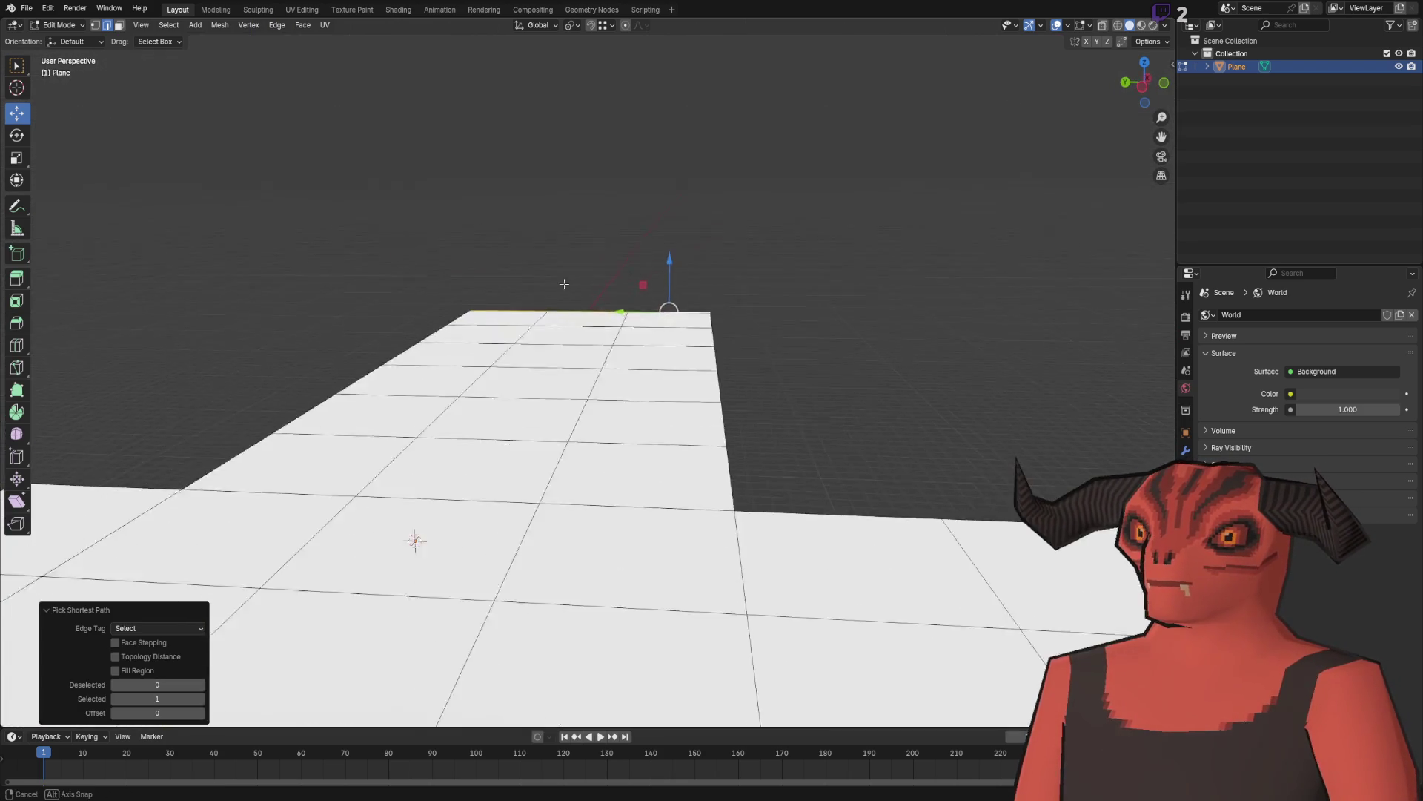
key("e")
key("x")
left_click(740, 238)
left_click(158, 645)
type("3")
key("Return")
left_click(714, 370)
key("ctrl+r")
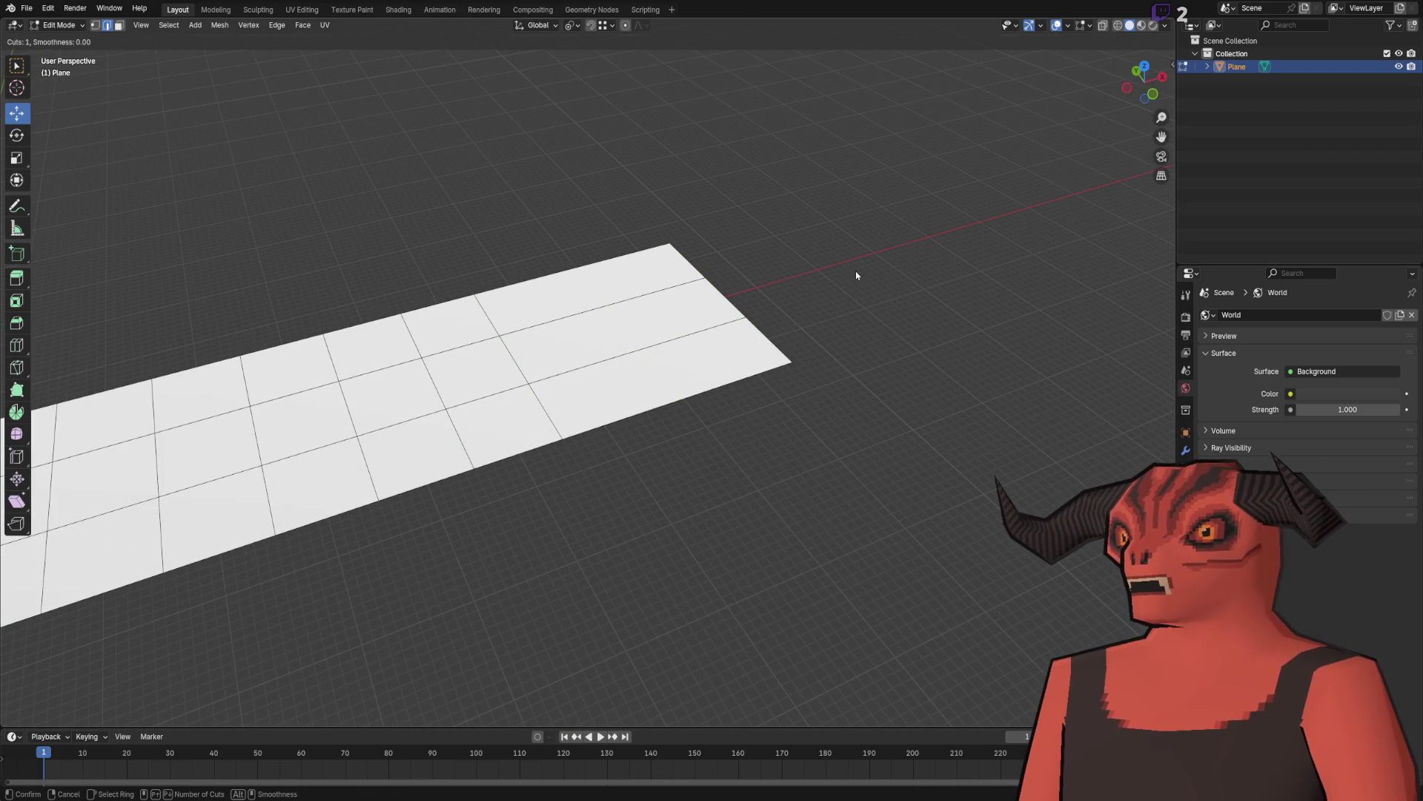
left_click(720, 376)
right_click(706, 389)
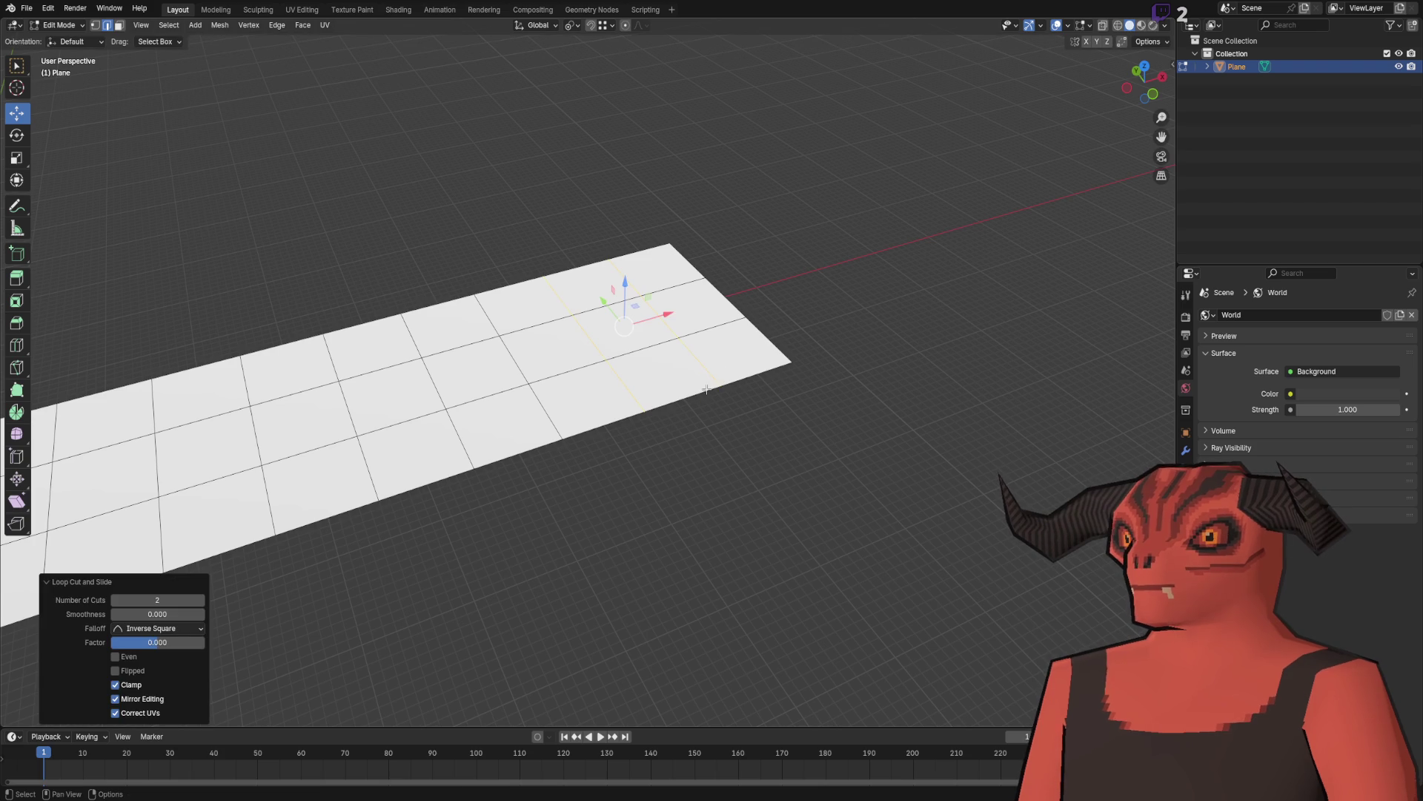
Step: Extrude the end edge -5 m along Y and add four loop cuts to the side strip
left_click(604, 416)
left_click(765, 363, "ctrl")
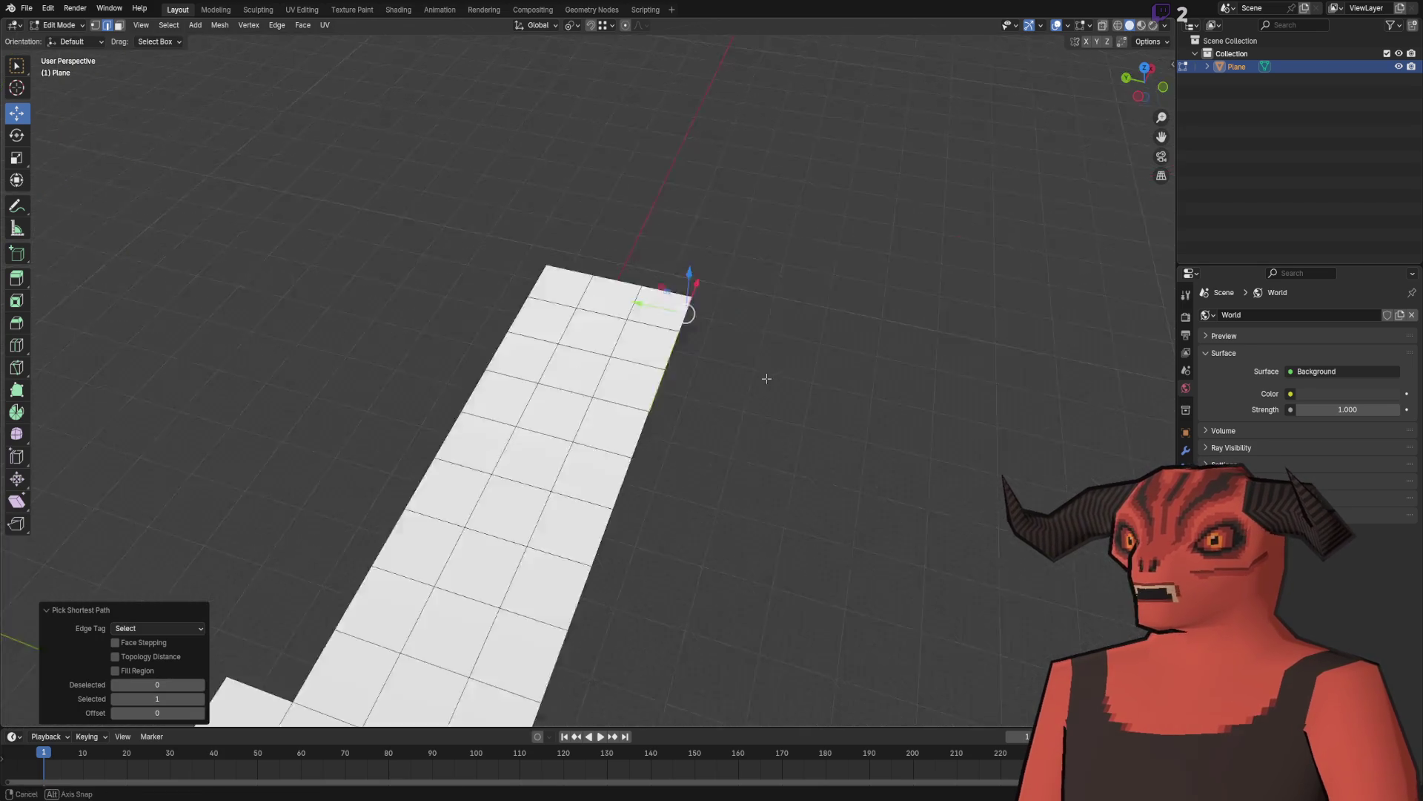
key("e")
key("y")
left_click(889, 326)
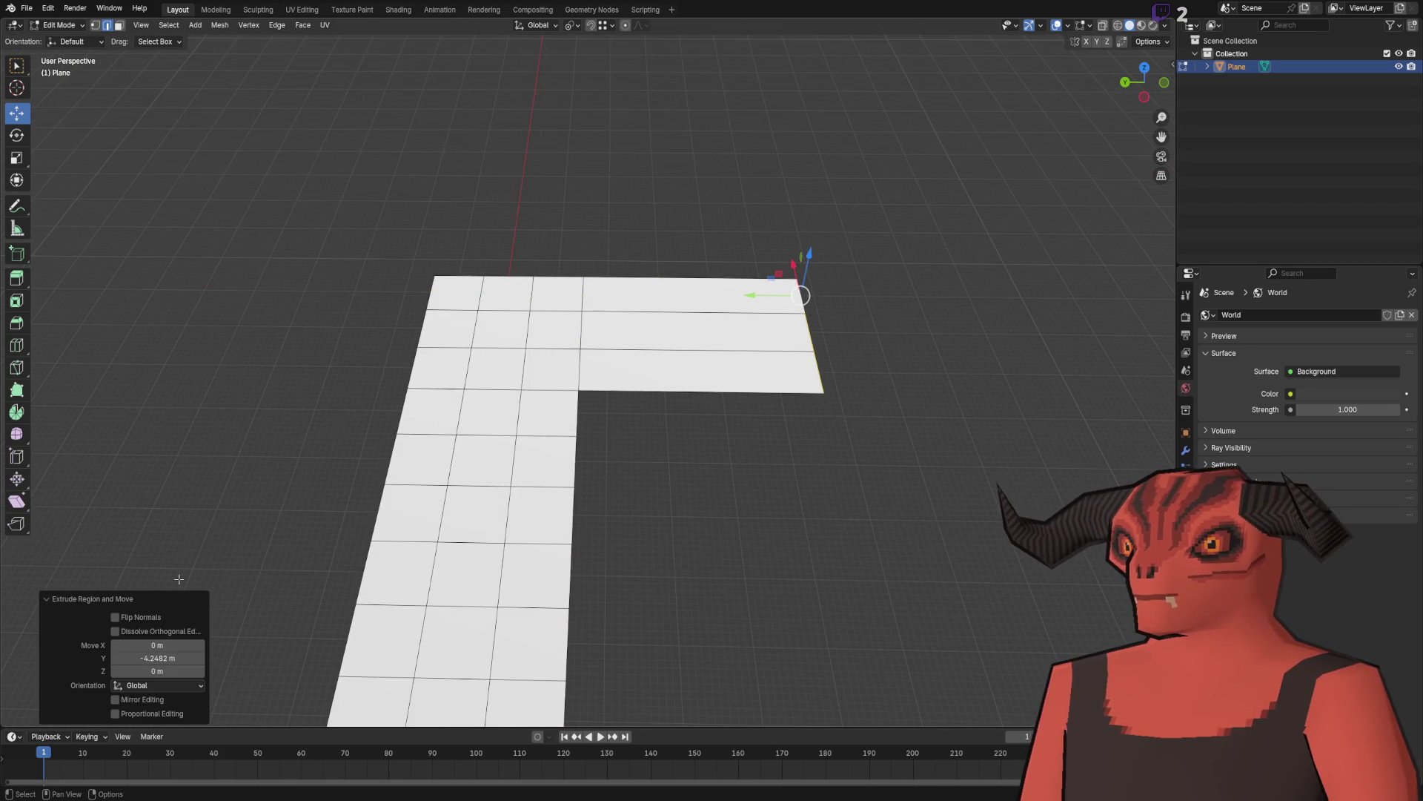
left_click(163, 659)
key("Return")
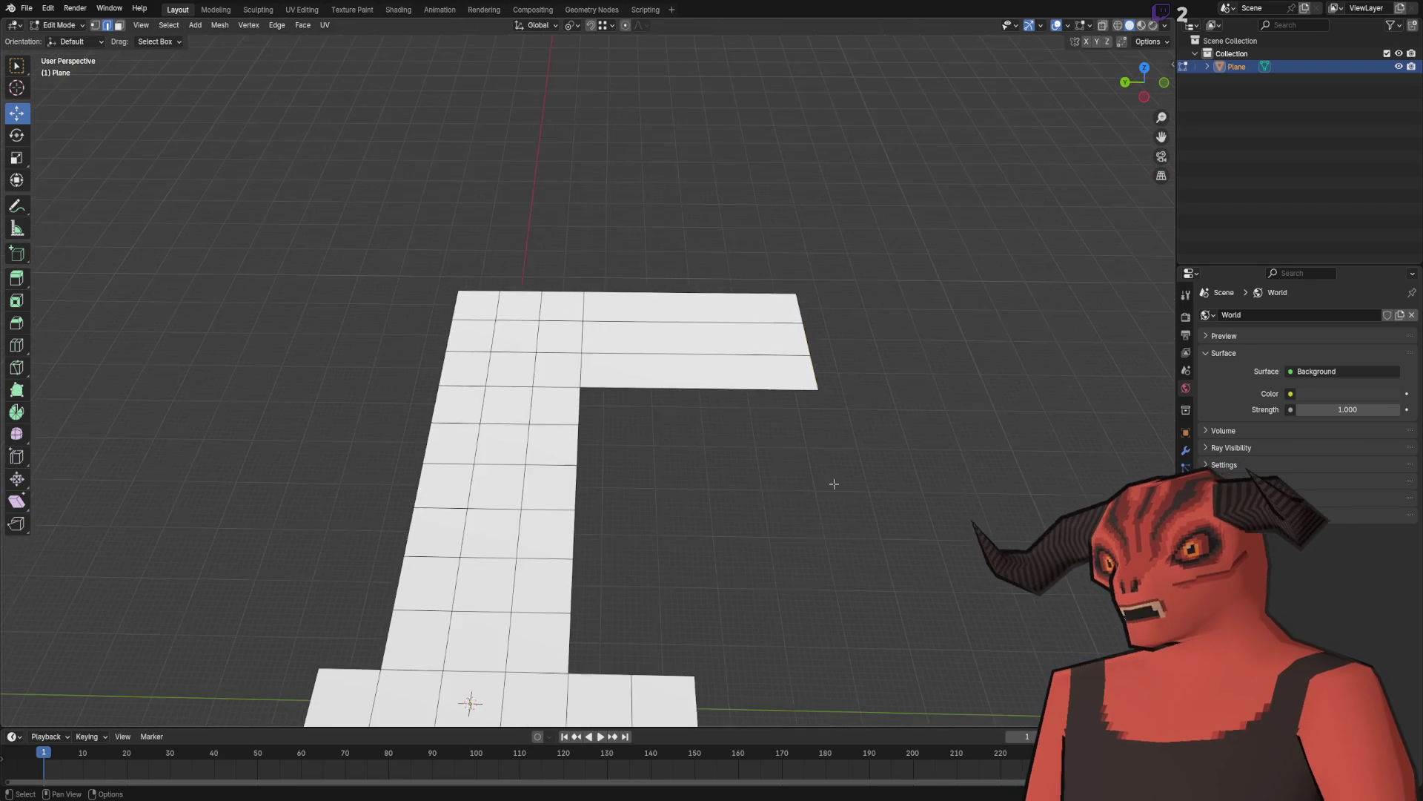
key("ctrl+r")
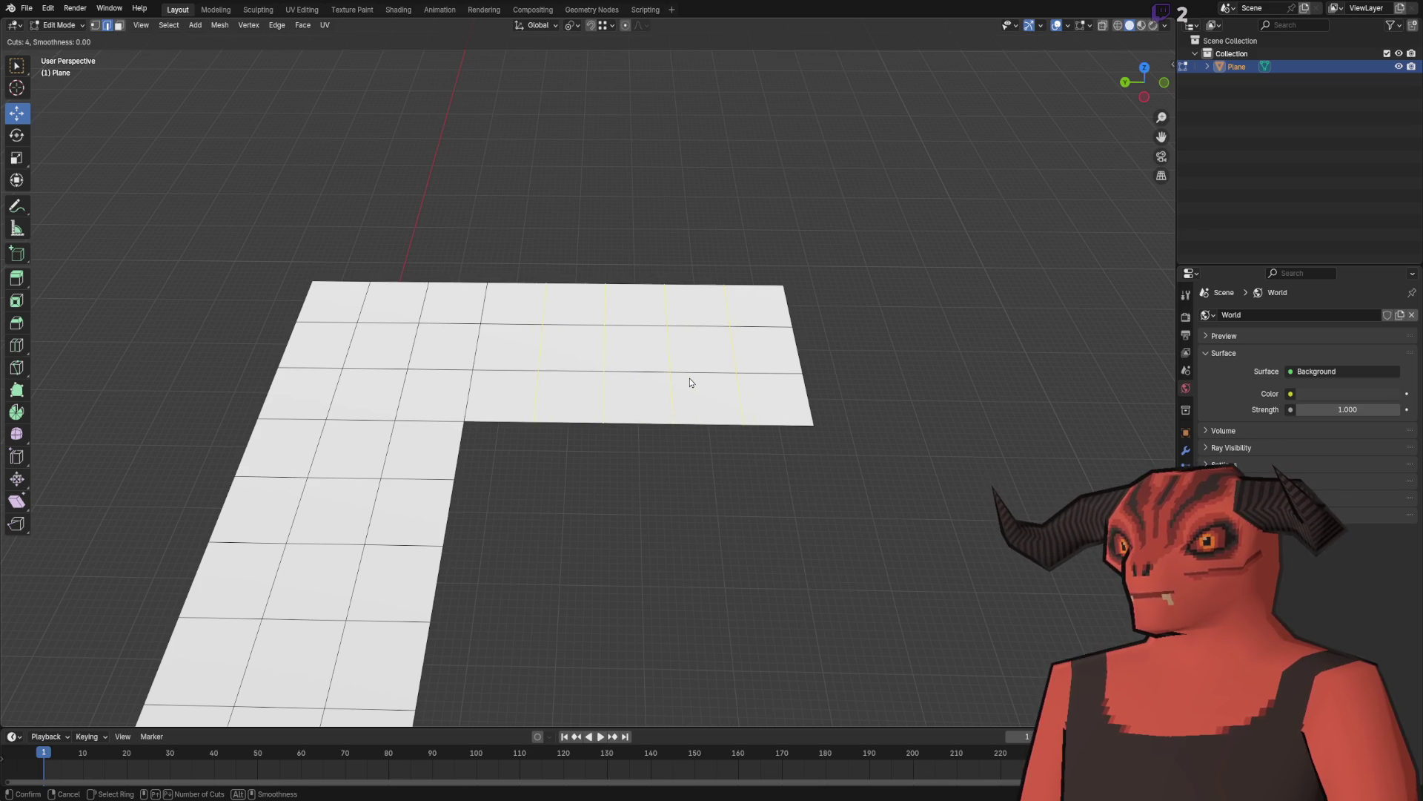
left_click(689, 383)
right_click(689, 445)
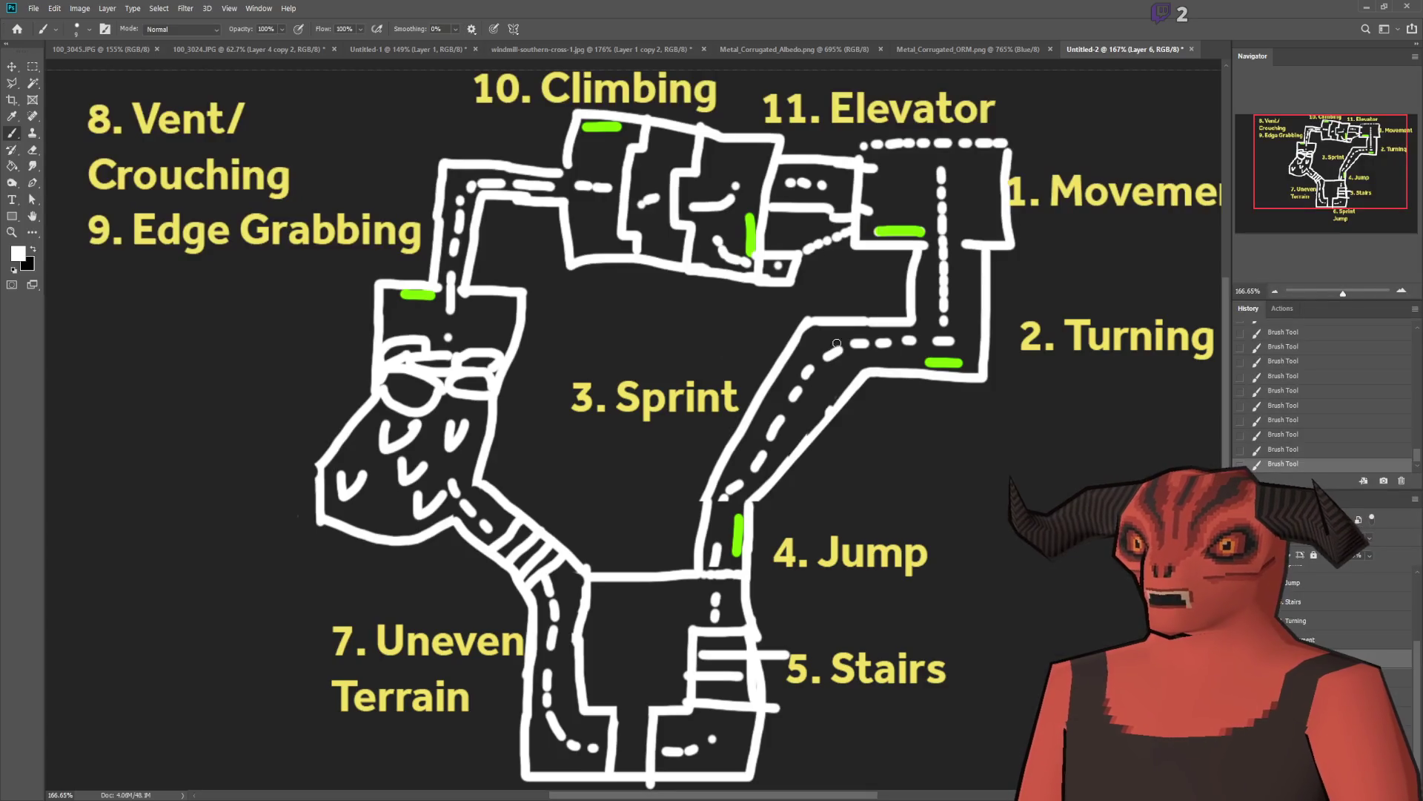
scroll(1010, 266, "down", 2)
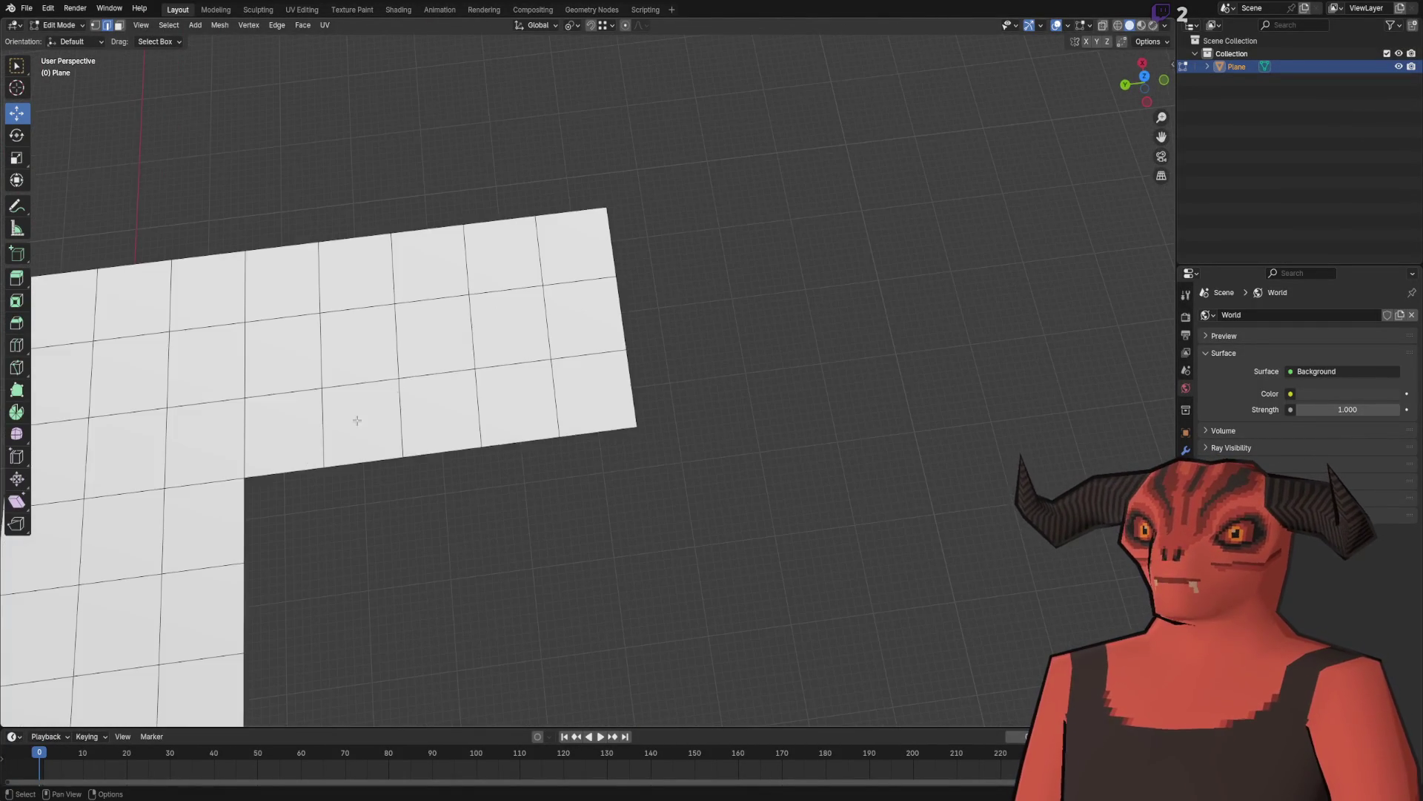
Step: Extrude the side strip's end edge one cell, with Move X 0 and Y -1 m
left_click(603, 390)
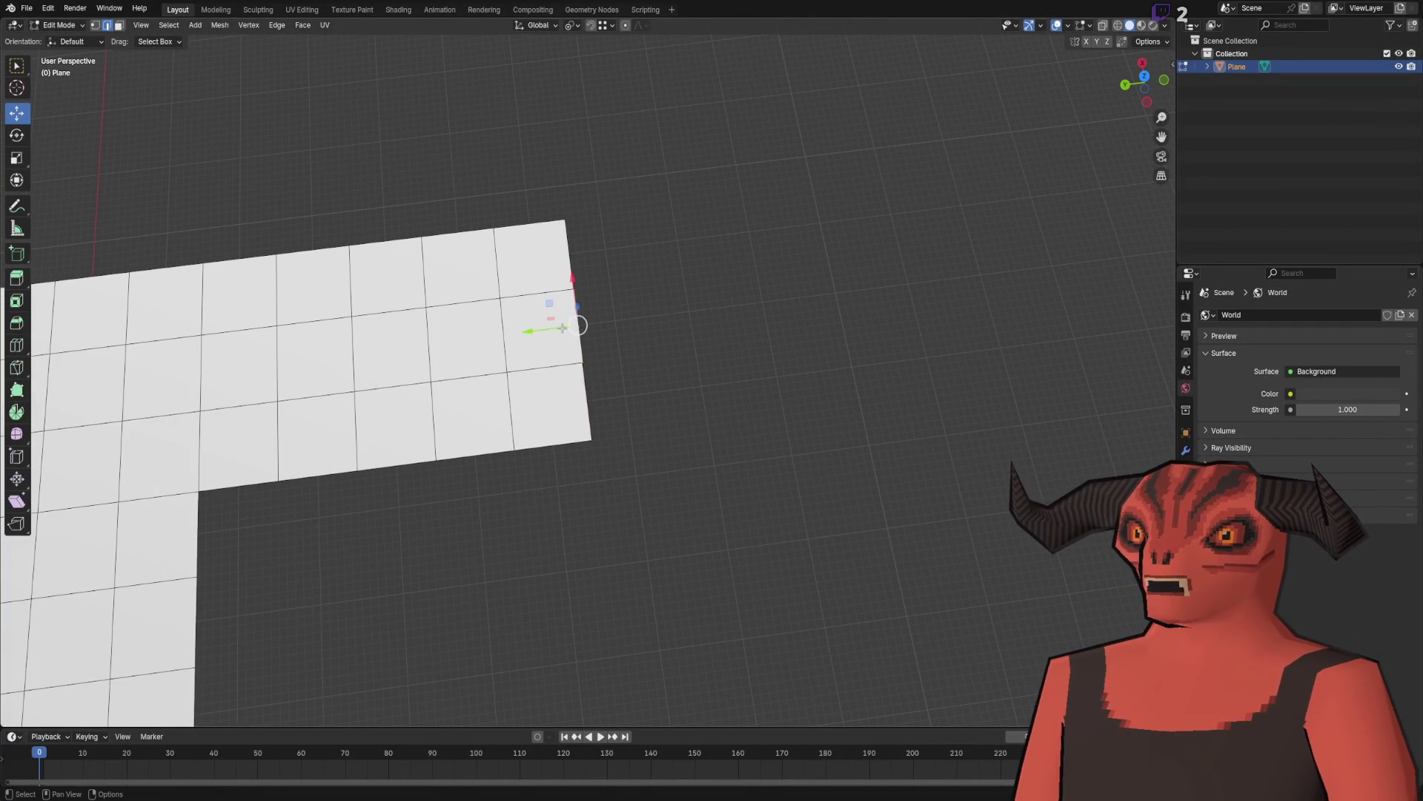
key("e")
left_click(649, 295)
left_click(172, 645)
type("0")
key("Return")
left_click_drag(167, 657, 156, 657)
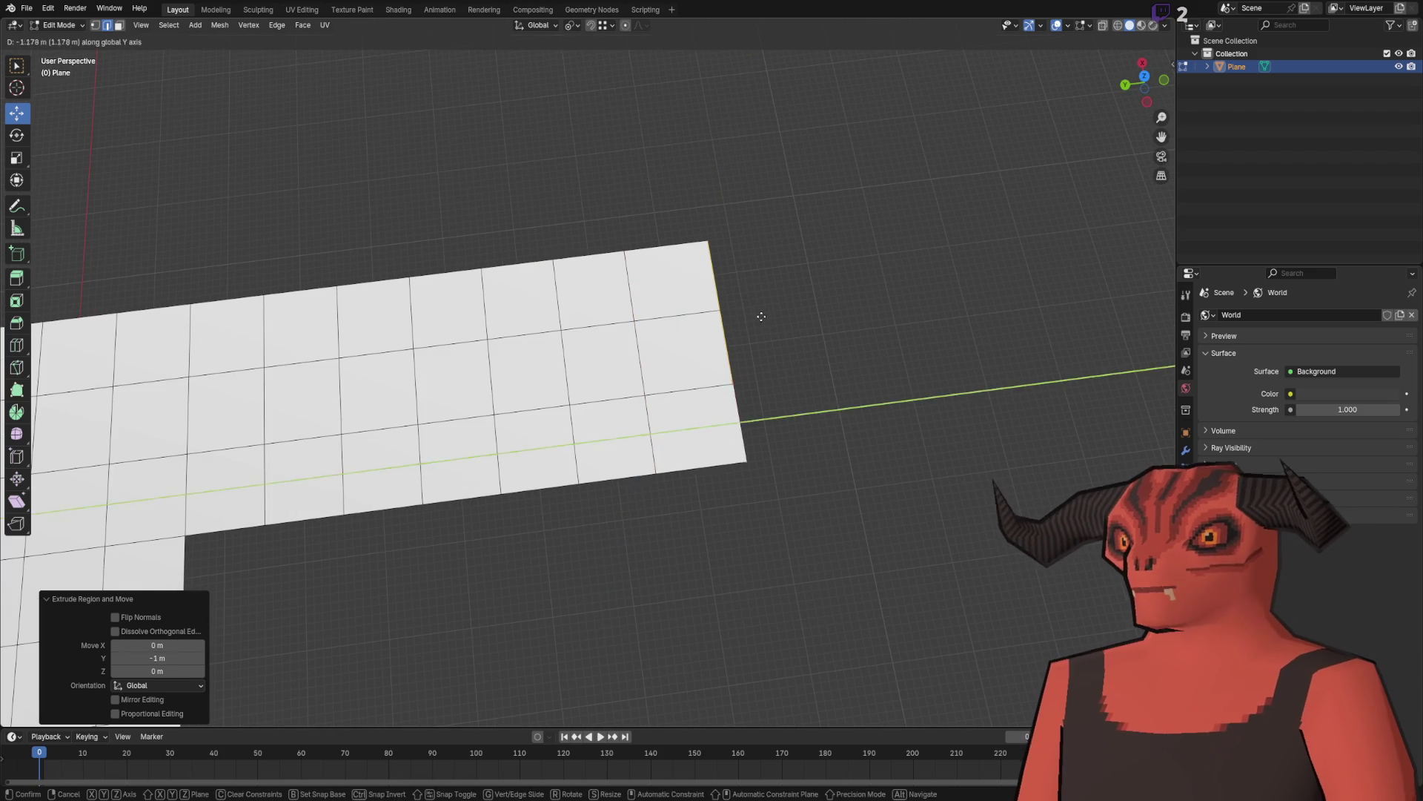
left_click(167, 658)
type("-1")
key("Return")
left_click(713, 335)
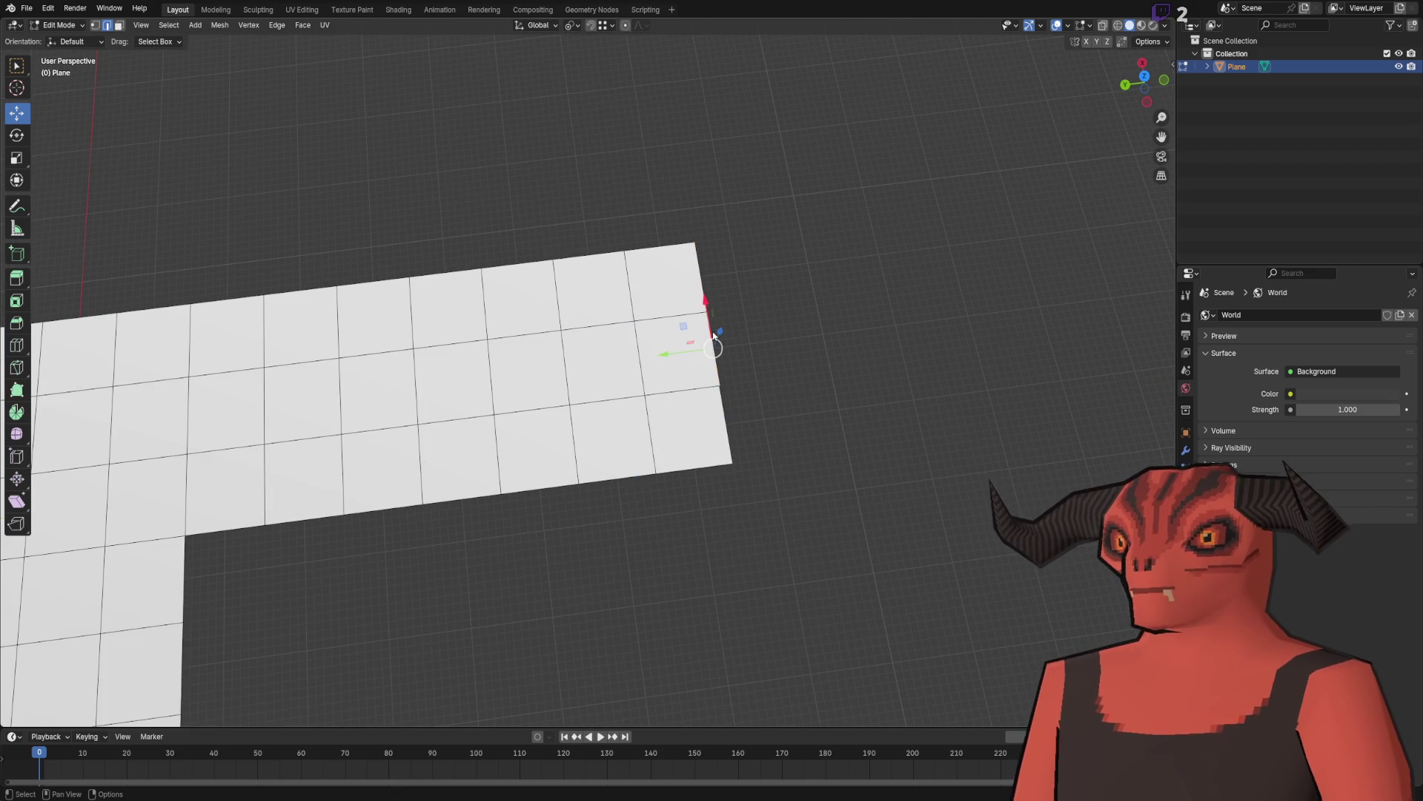
Step: Select the corner region and delete its triangular faces to cut the corner diagonally
mouse_move(795, 249)
left_mouse_down()
mouse_move(724, 286)
mouse_move(708, 356)
left_mouse_up()
left_click(567, 379, "shift")
key("1")
left_click(457, 380, "shift")
mouse_move(542, 359)
left_mouse_down()
mouse_move(723, 384)
mouse_move(833, 316)
left_mouse_up()
key("l")
key("3")
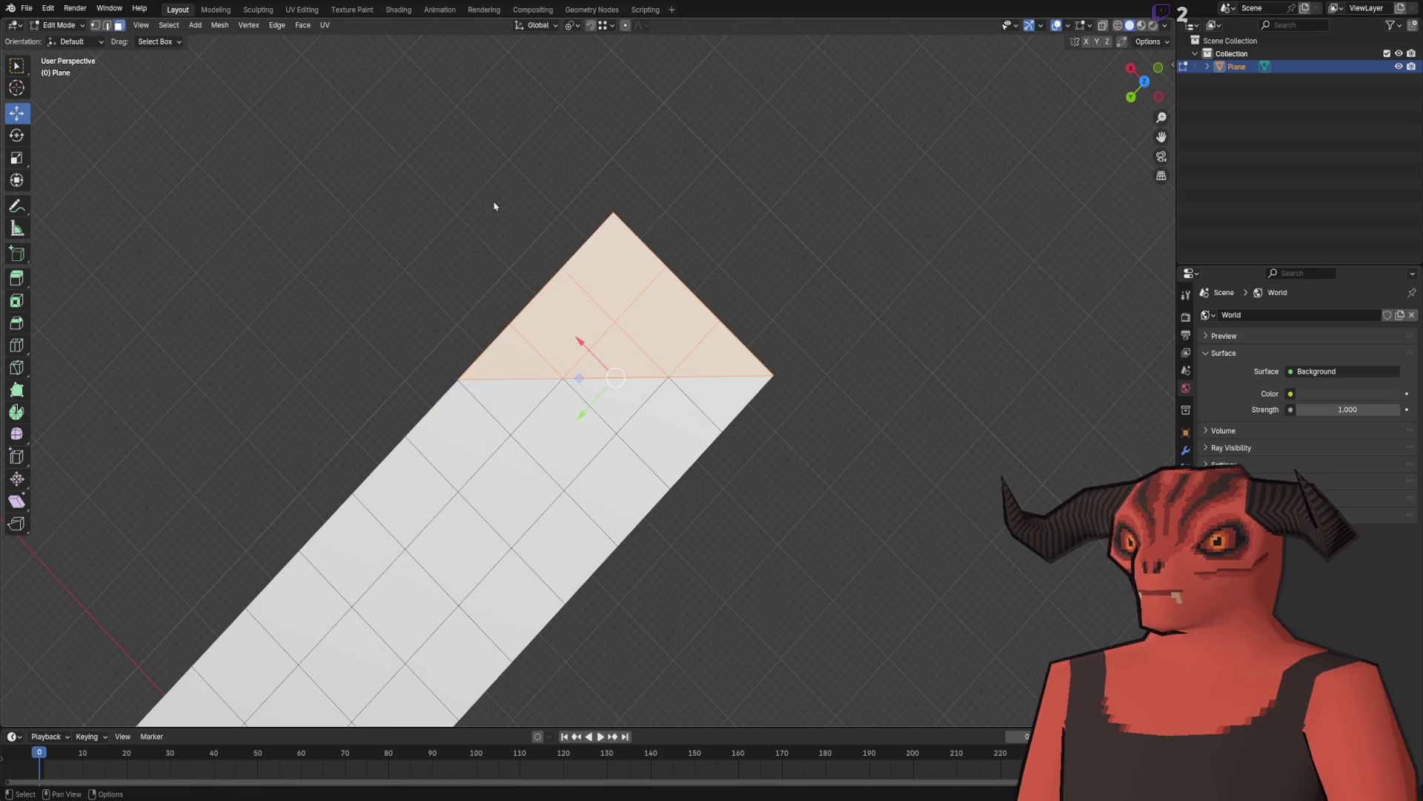
key("x")
left_click(630, 235)
Step: Select the diagonal end edge and extrude it along Y
scroll(788, 209, "down", 5)
left_click_drag(789, 209, 667, 206)
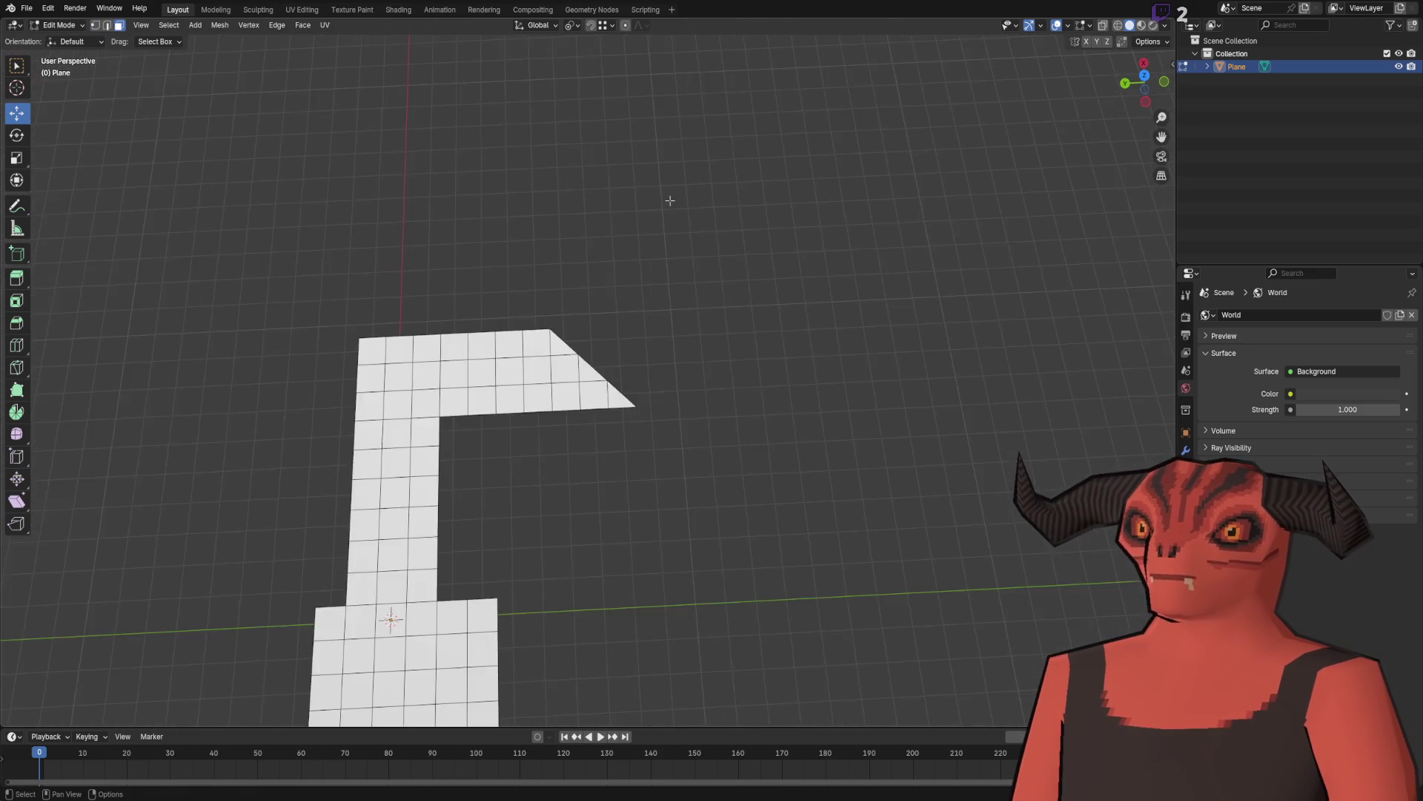
scroll(667, 206, "up", 3)
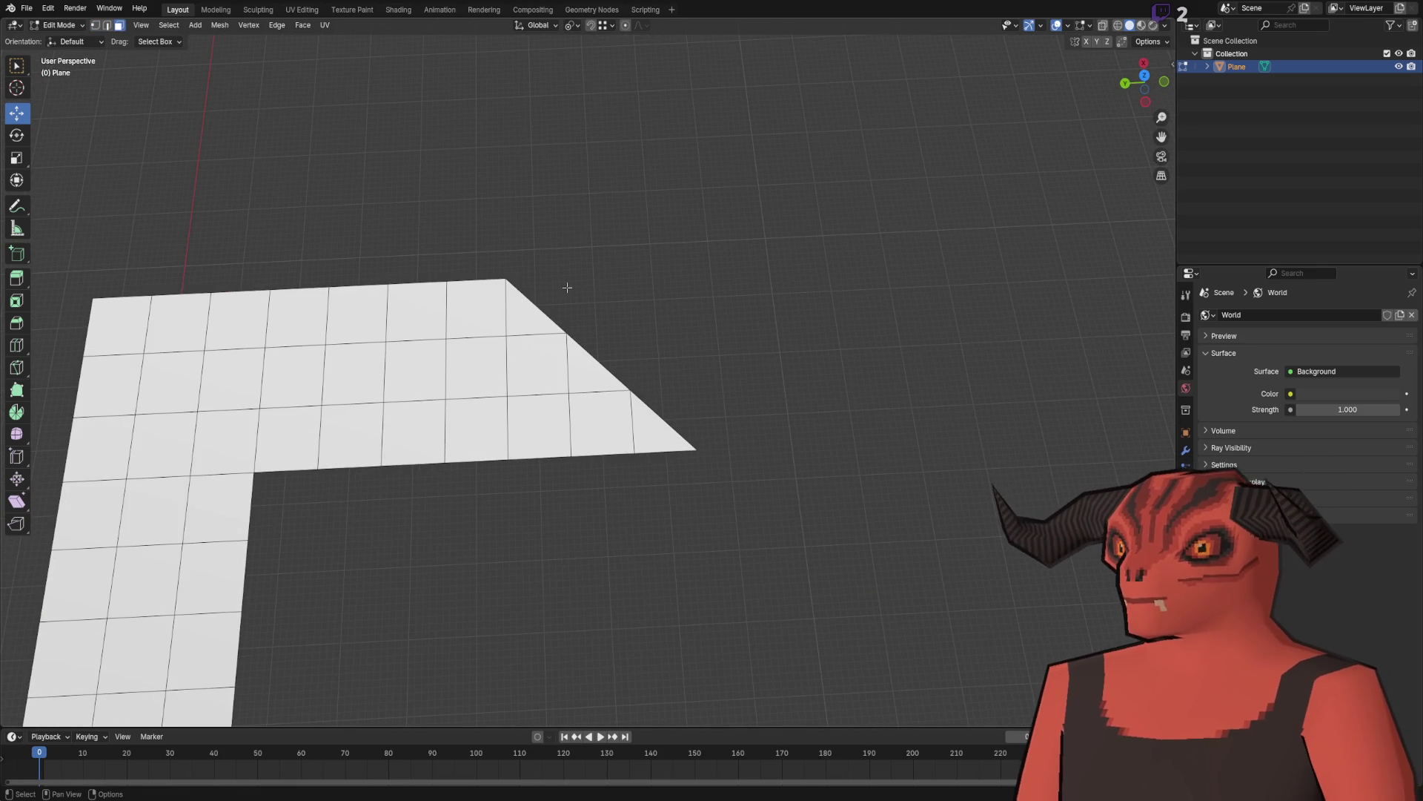
left_click(536, 307)
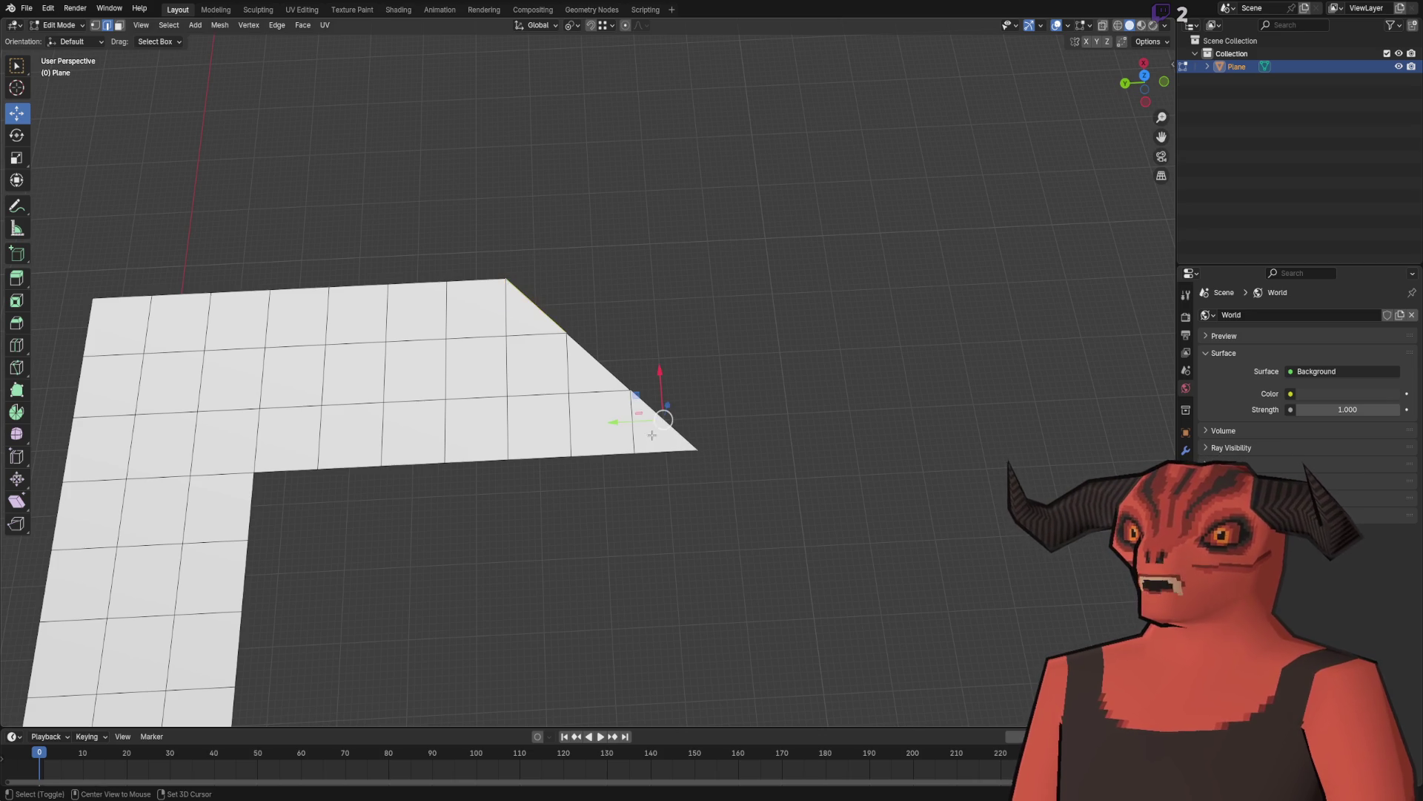
scroll(714, 308, "right", 3)
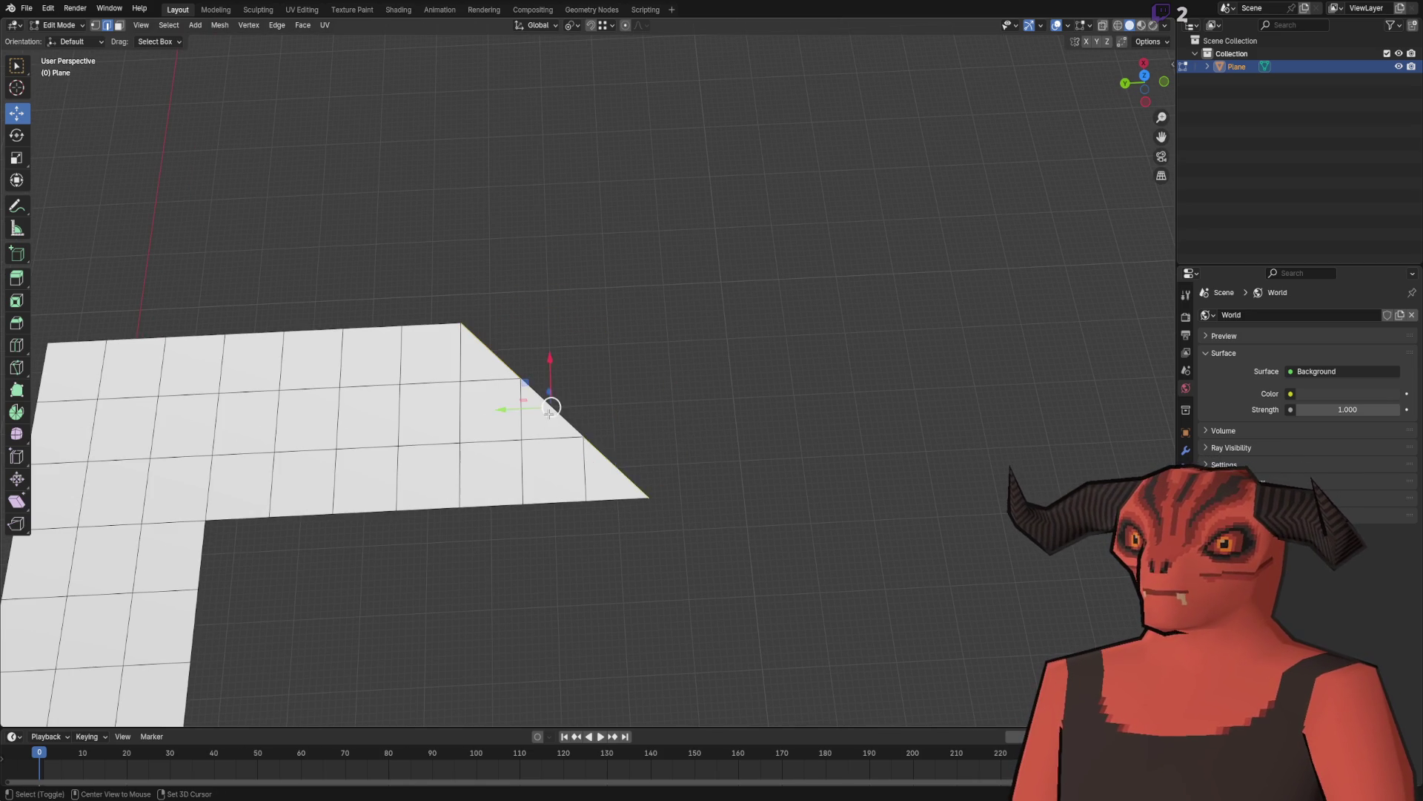
key("e")
key("y")
left_click(685, 310)
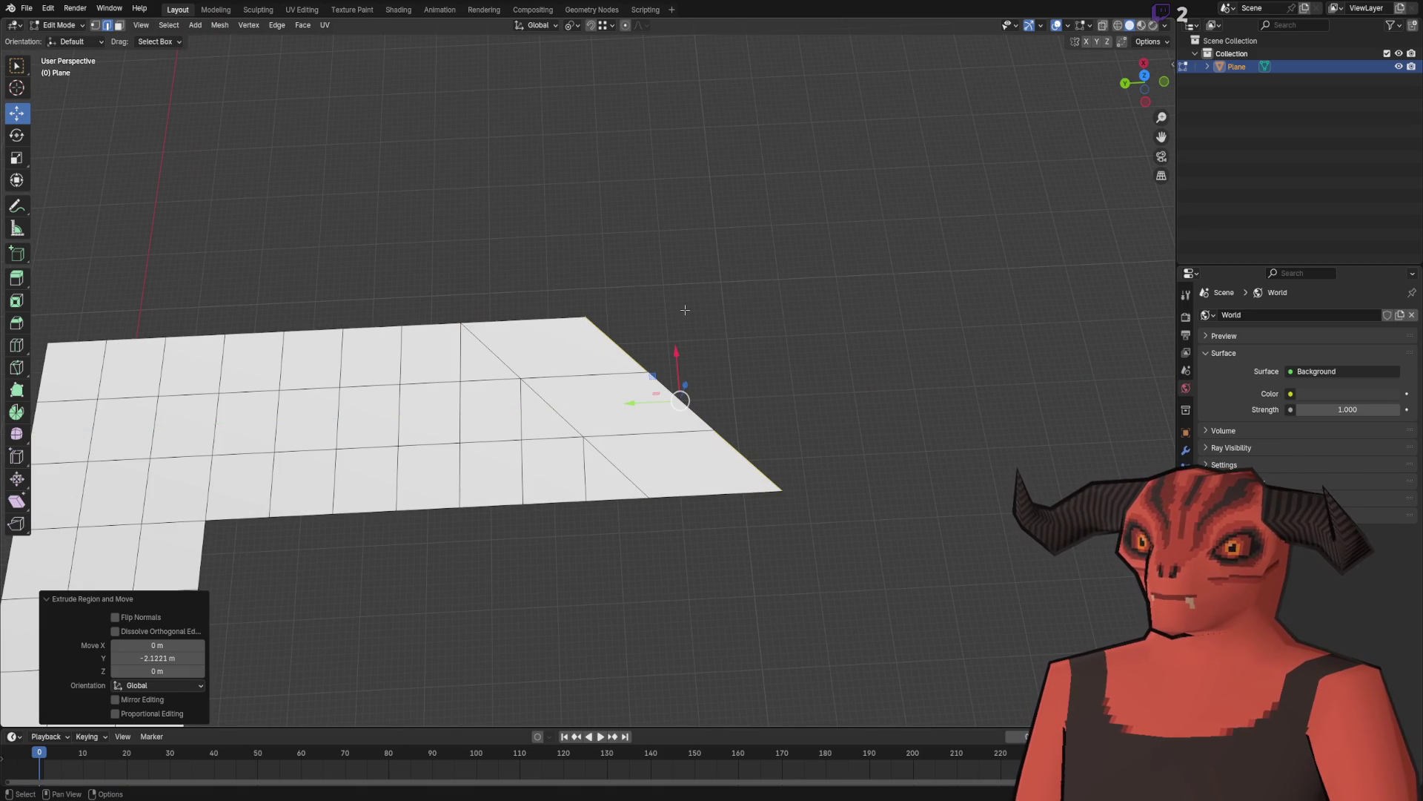
Step: Tune the extrusion's Move X and Y values in the redo panel to form a square flap
left_click(187, 645)
type("-2")
key("Return")
double_click(138, 657)
type("-2")
key("Return")
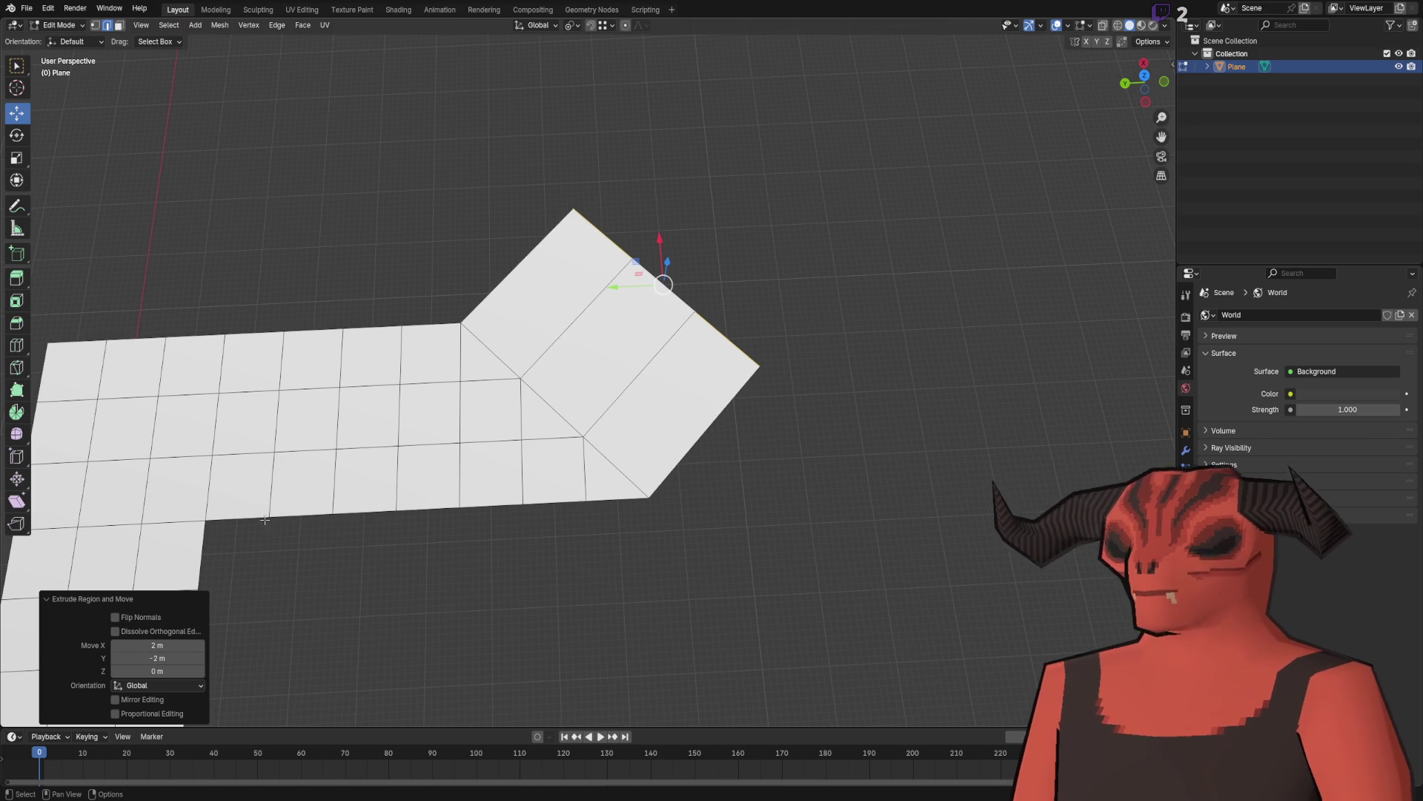
double_click(171, 644)
type("-1")
key("Return")
double_click(172, 644)
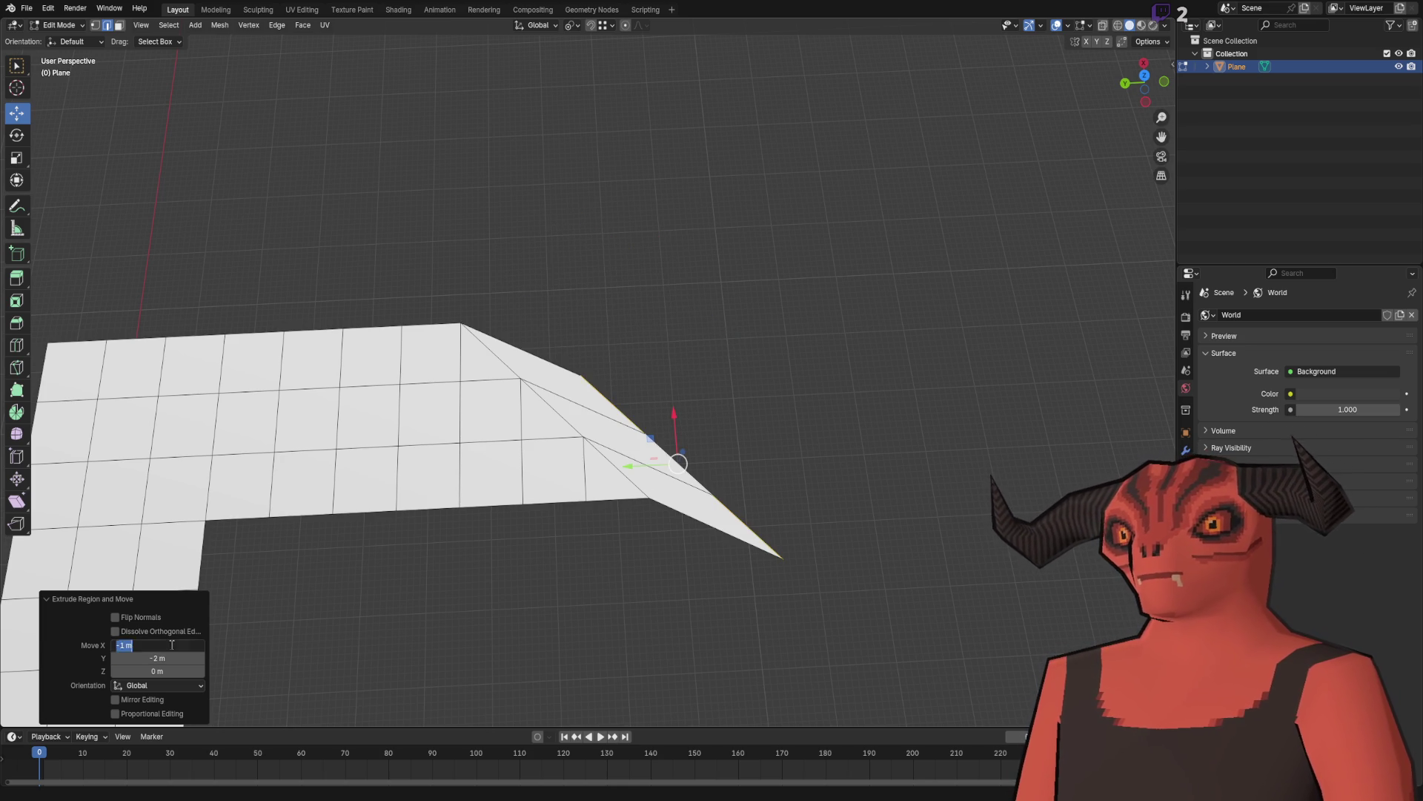
type("1")
key("Return")
double_click(171, 644)
type("2")
key("Return")
left_click(603, 377)
Step: Extrude the flap's outer edge into a long strip with Move X 5, Y -5, Z 0
mouse_move(603, 378)
left_mouse_down()
mouse_move(556, 318)
mouse_move(540, 340)
mouse_move(635, 393)
mouse_move(626, 356)
mouse_move(553, 458)
left_mouse_up()
left_click(575, 267, "shift")
key("Right")
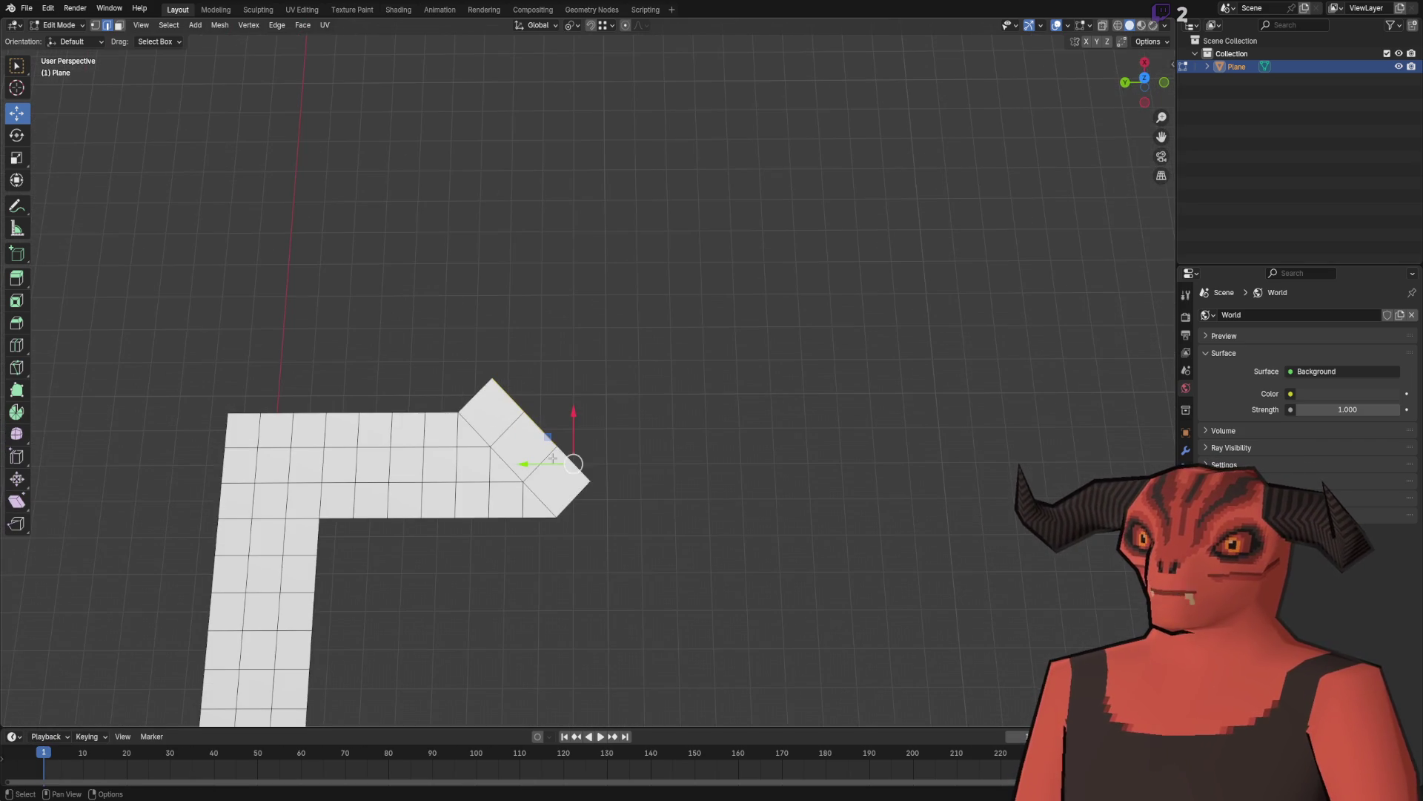
key("e")
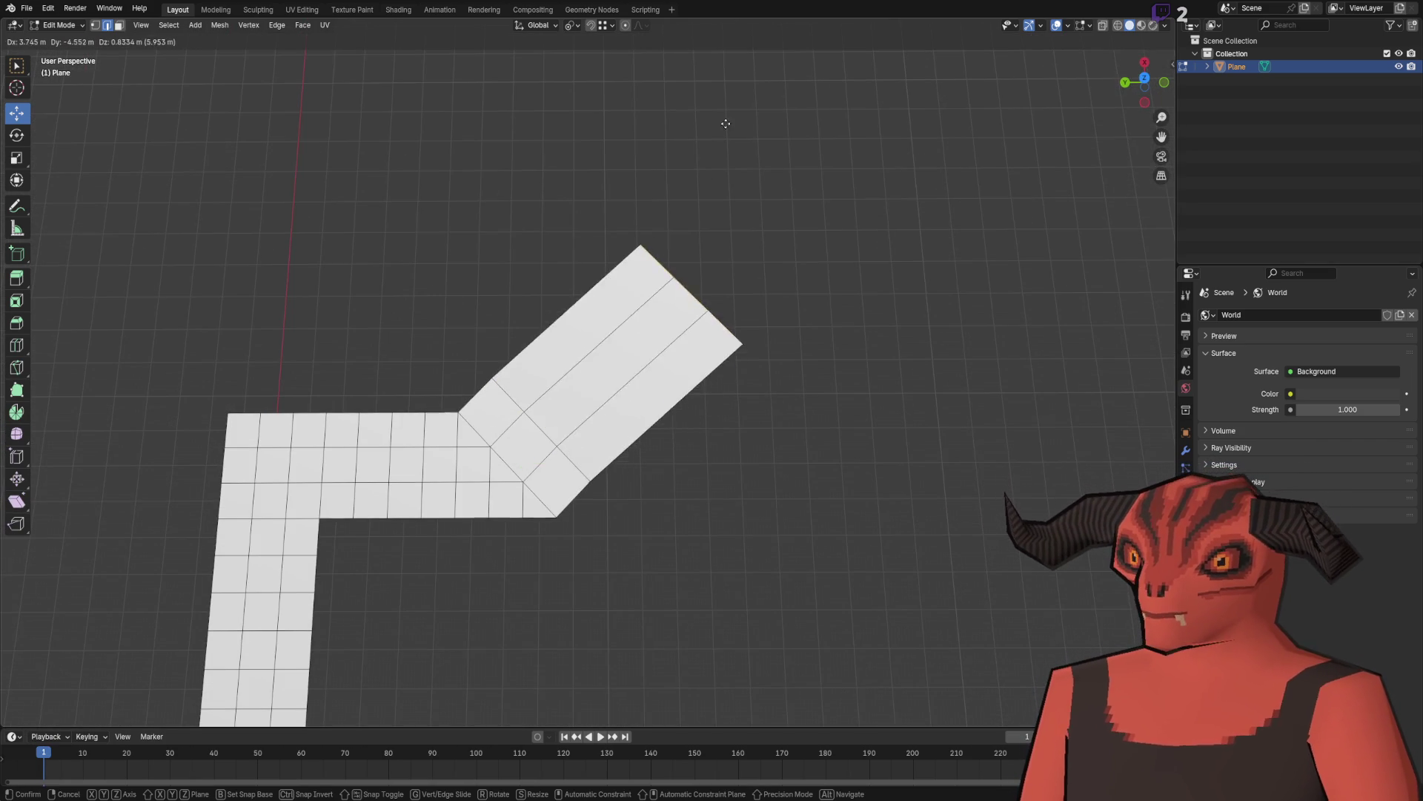
left_click(760, 58)
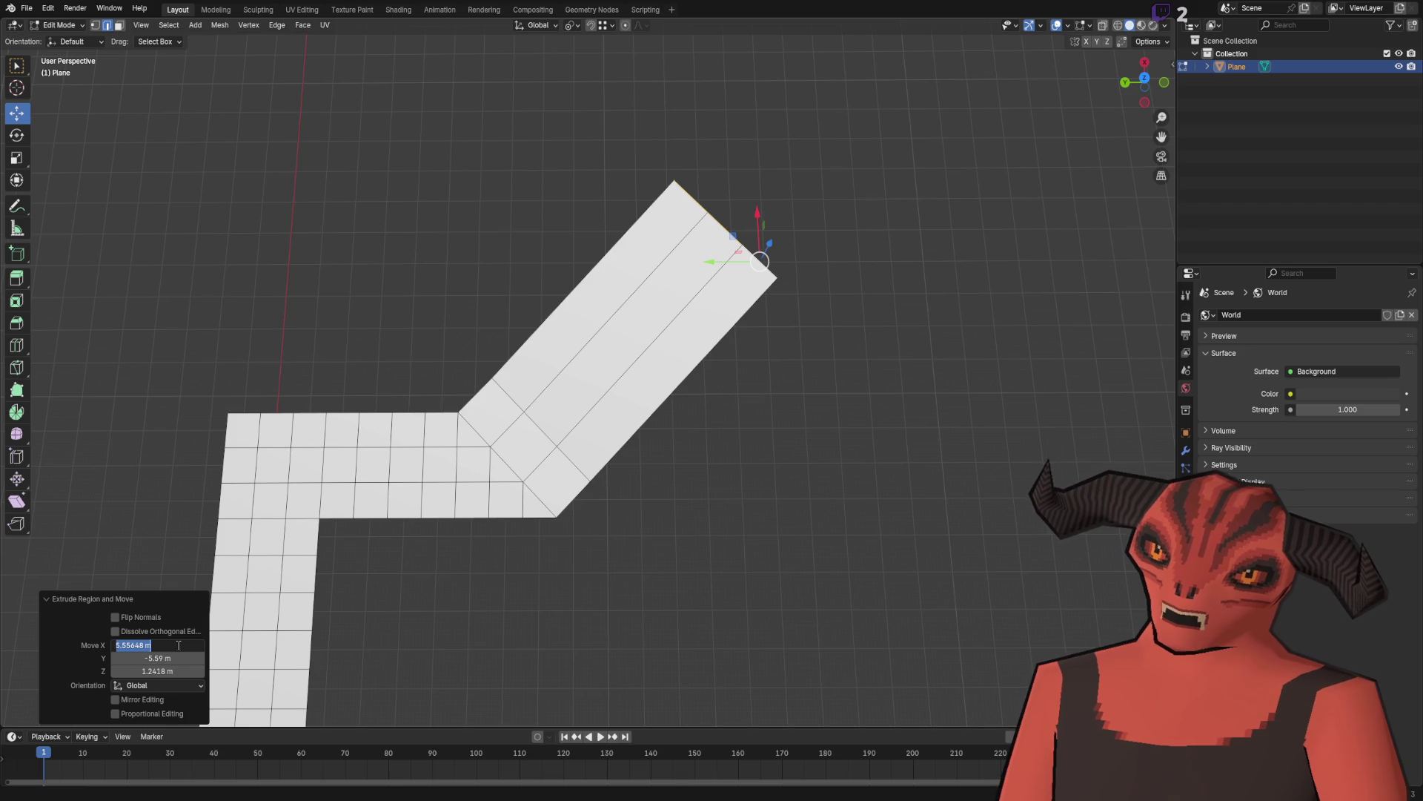
type("5")
key("Return")
left_click(178, 670)
type("0")
key("Return")
left_click(183, 652)
type("5")
key("Return")
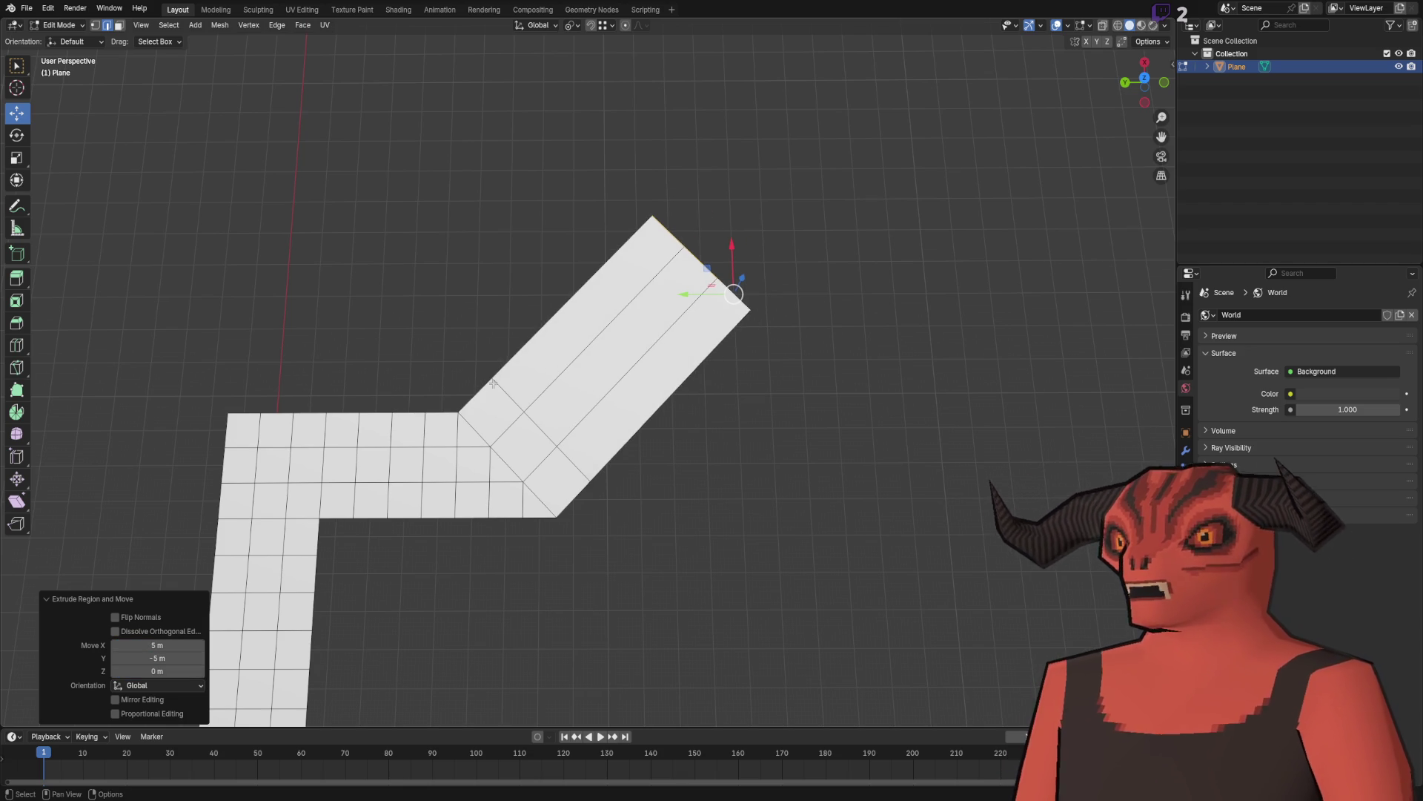
Step: Add a four-cut loop cut along the diagonal strip and select its far end edge
right_click(816, 376)
left_click(728, 379)
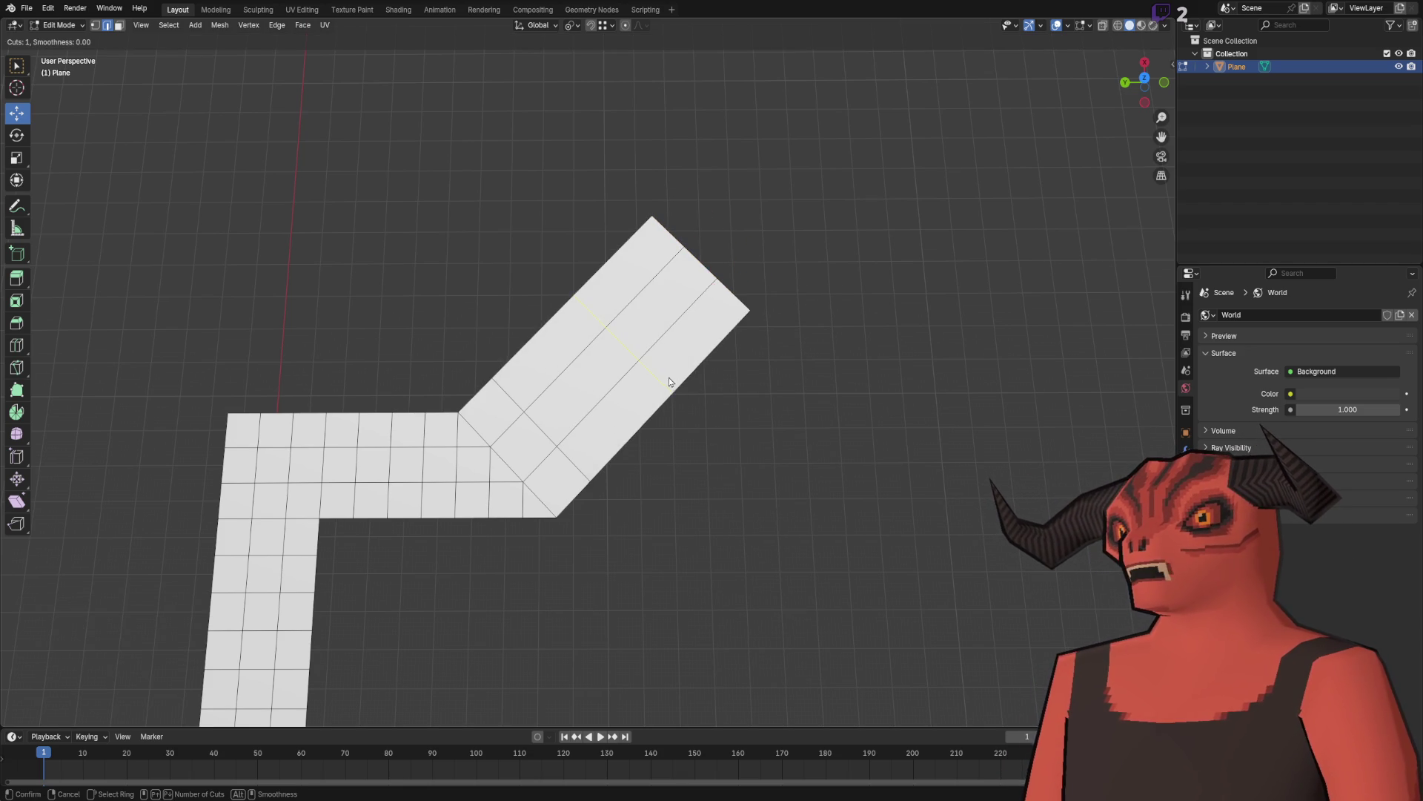
left_click(667, 377)
mouse_move(705, 398)
left_mouse_down()
mouse_move(734, 410)
mouse_move(643, 398)
left_mouse_up()
scroll(643, 398, "up", 3)
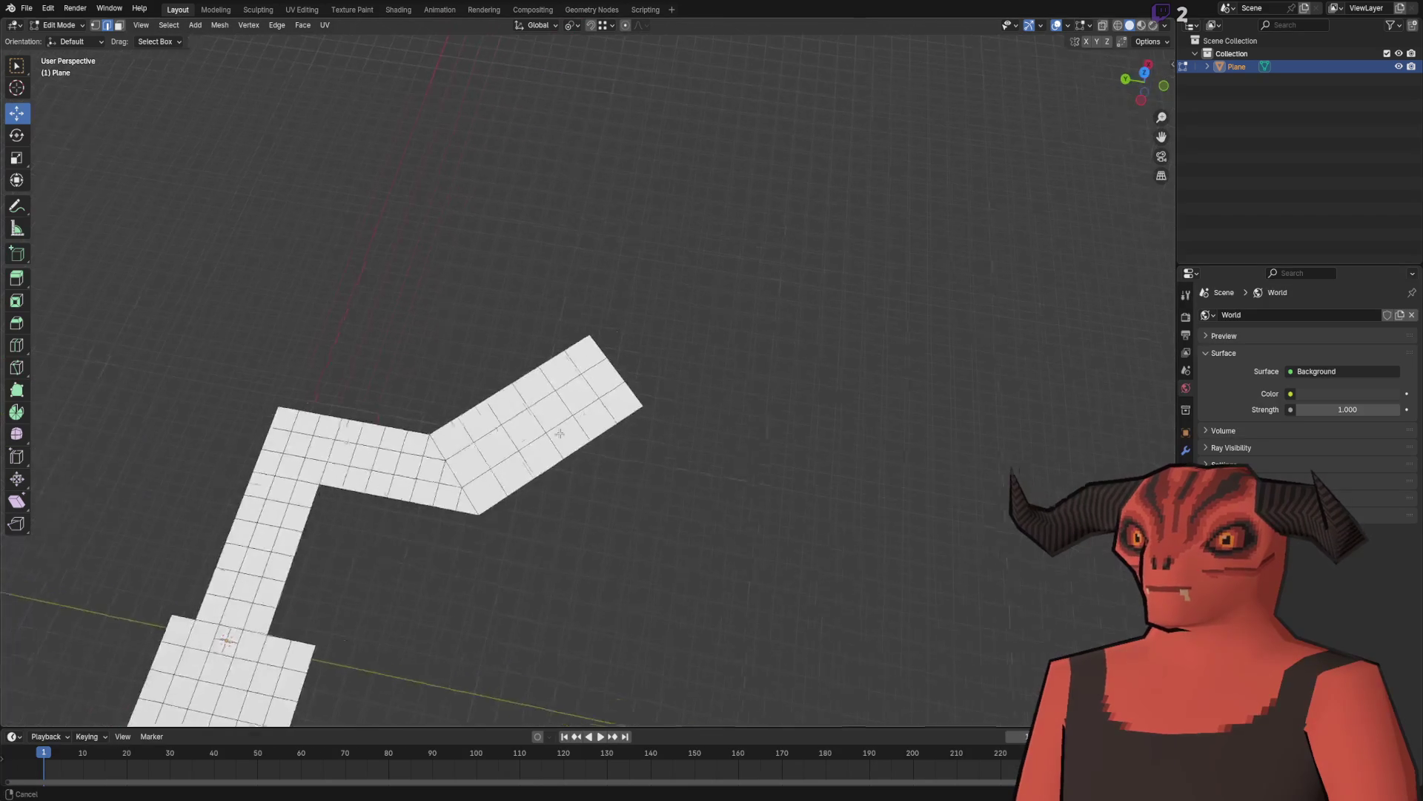
left_click_drag(608, 399, 603, 401)
left_click(577, 328)
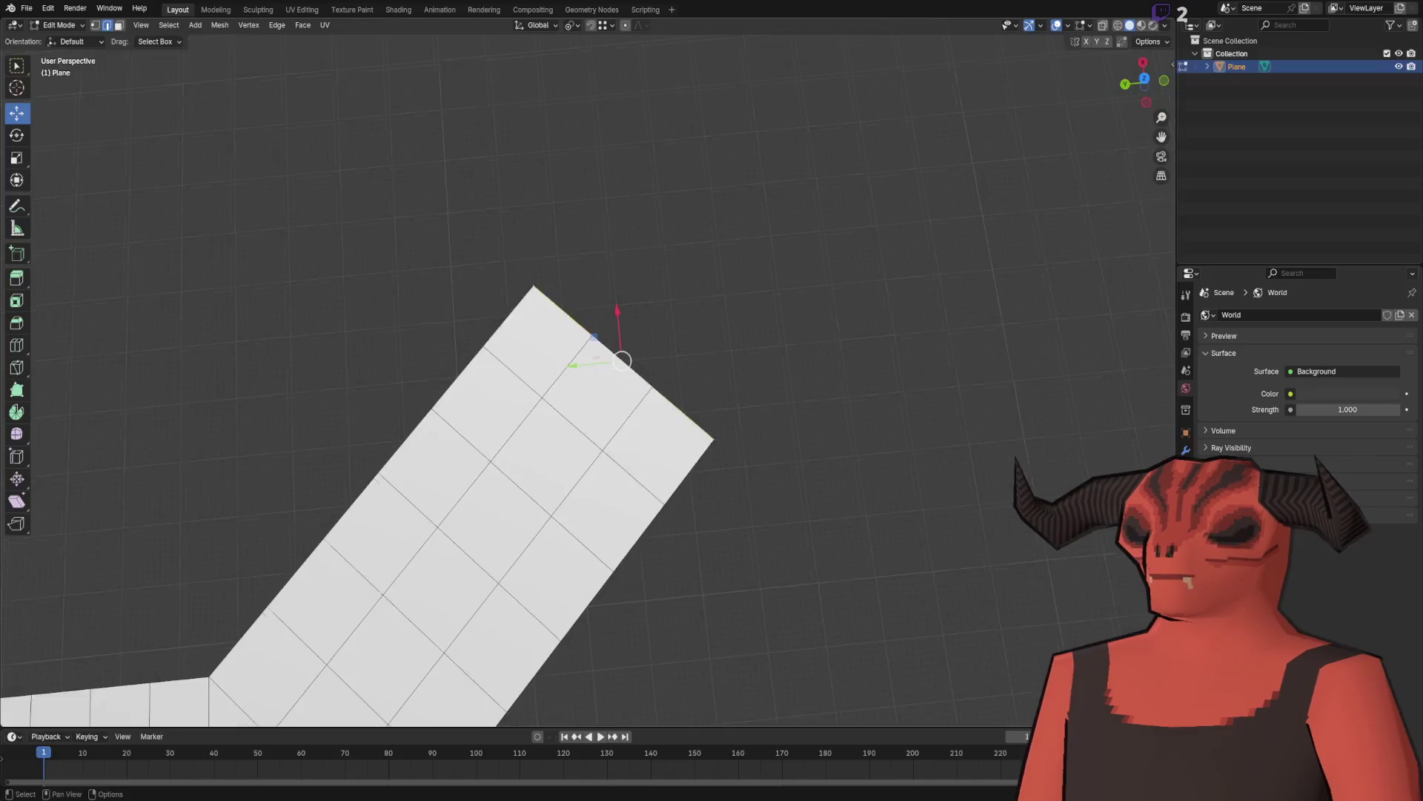
Step: Extrude the end edge again with Move X 5, Y -5 and Z 0
key("e")
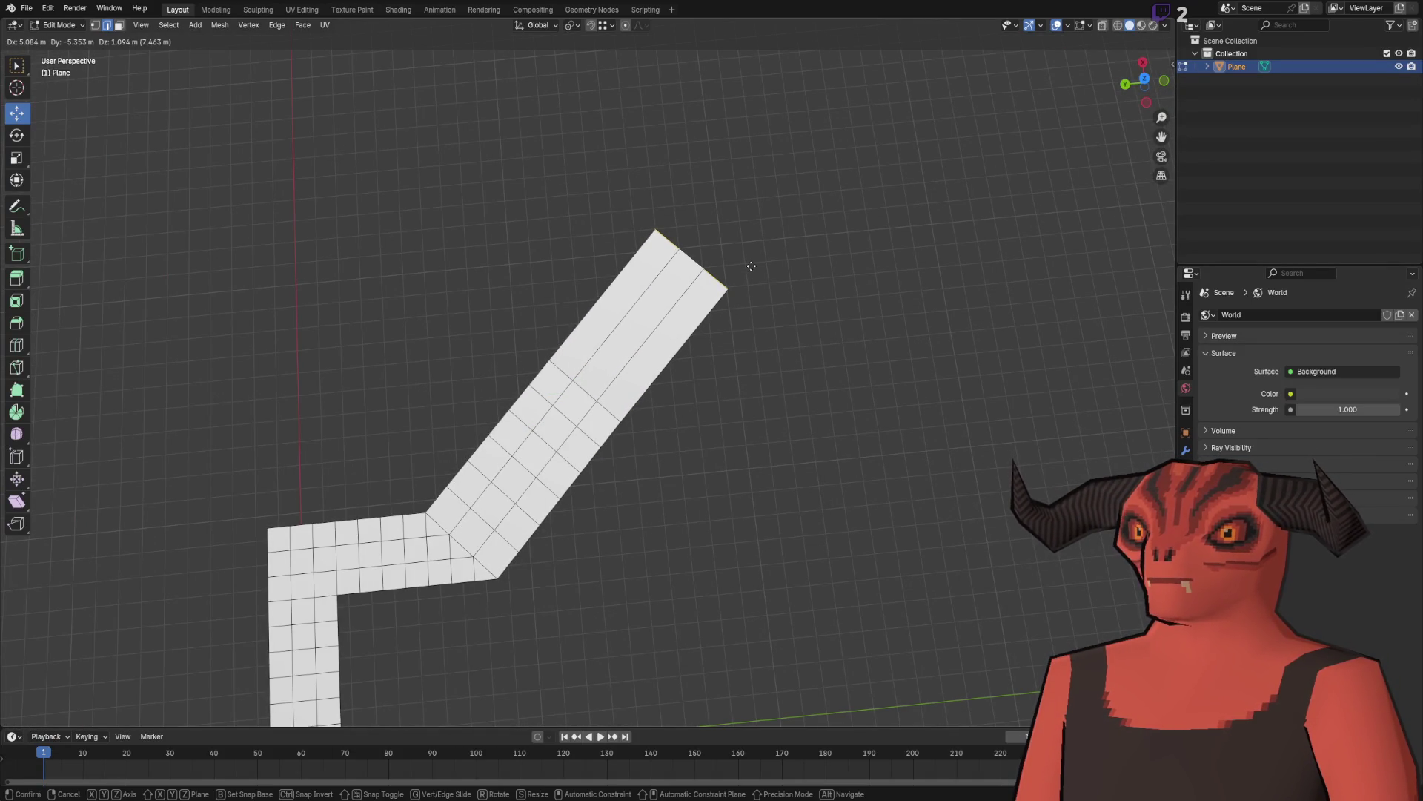
left_click(751, 265)
left_click(156, 646)
type("5")
key("Return")
left_click(167, 670)
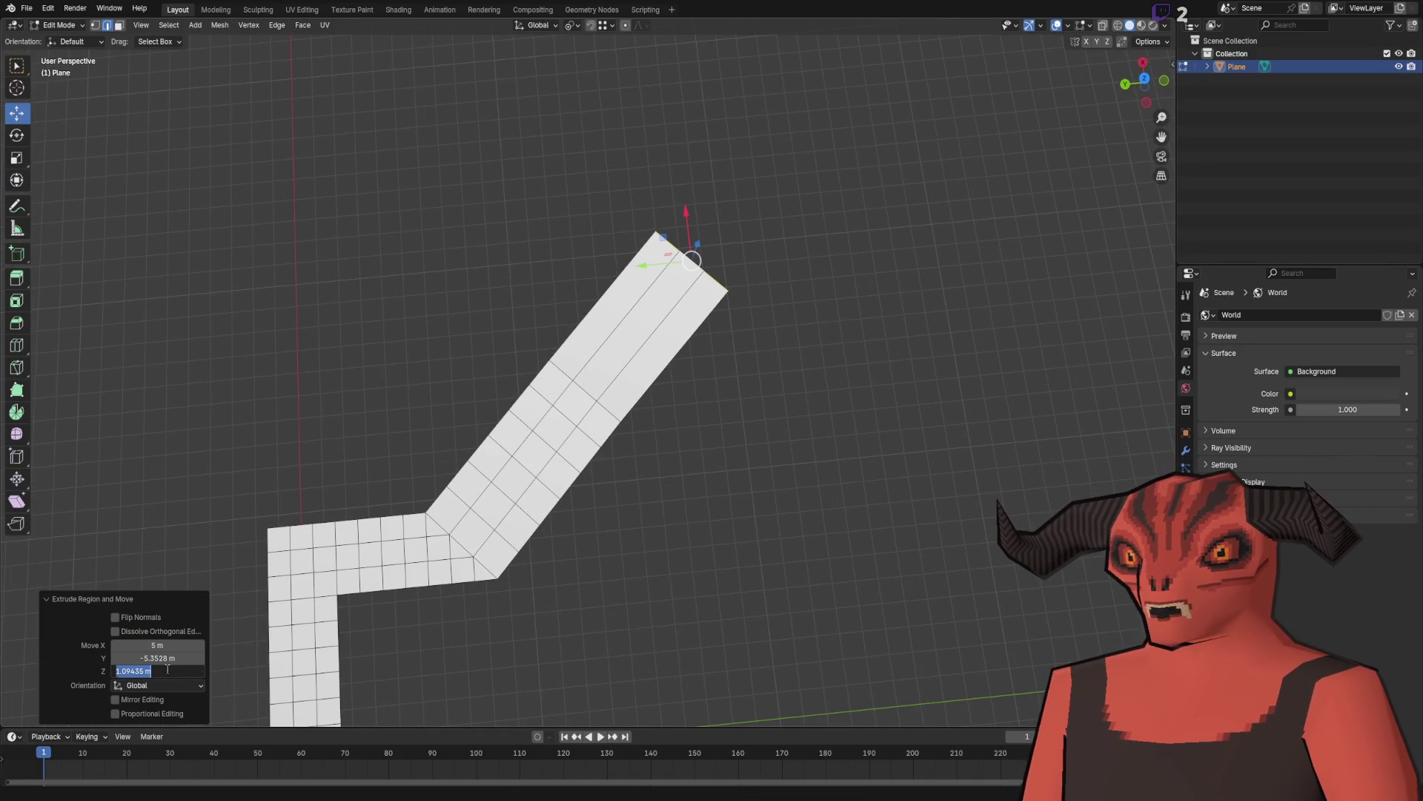
type("0")
key("Return")
left_click(175, 656)
type("-5")
key("Return")
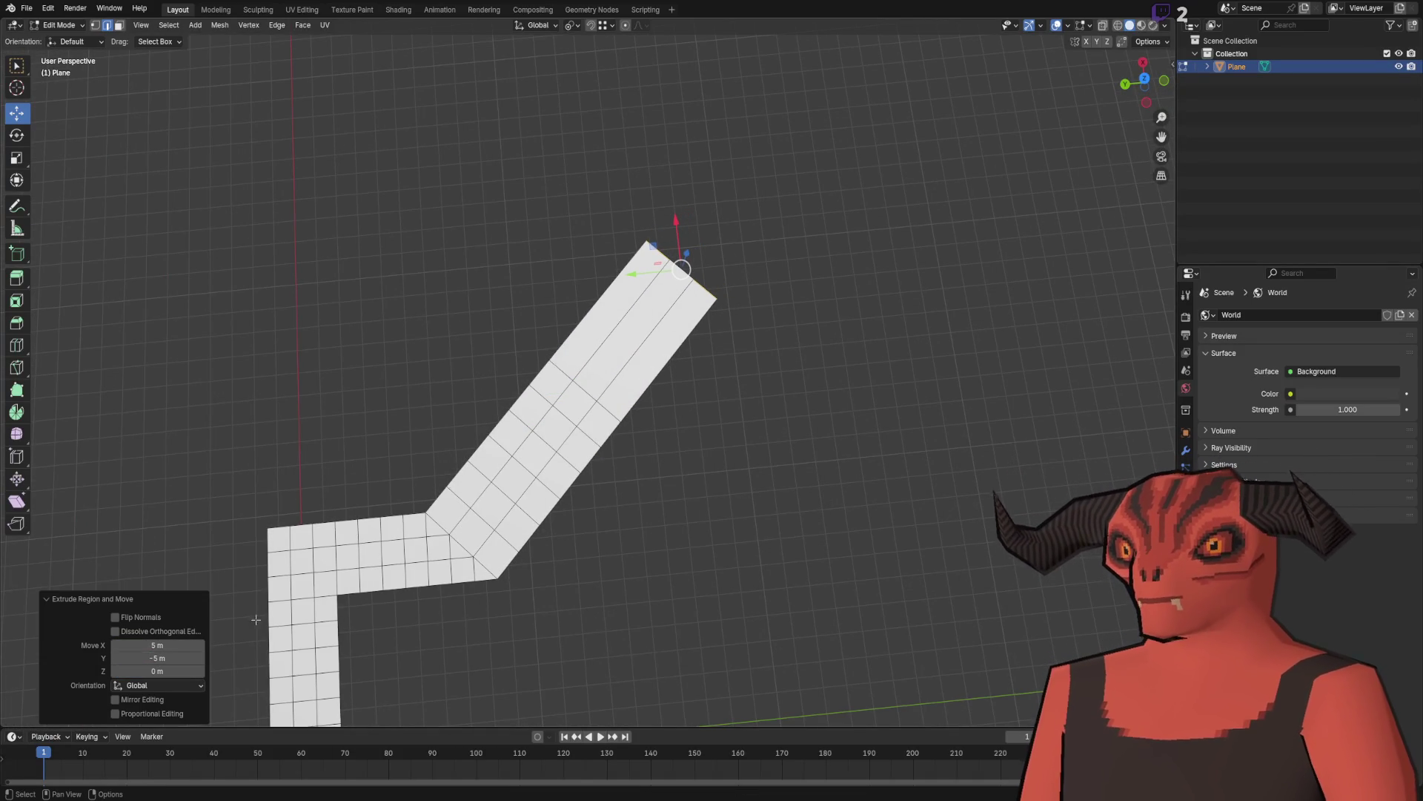
Step: Add a single loop cut across the new section and select the corner vertex near the end
key("ctrl+r")
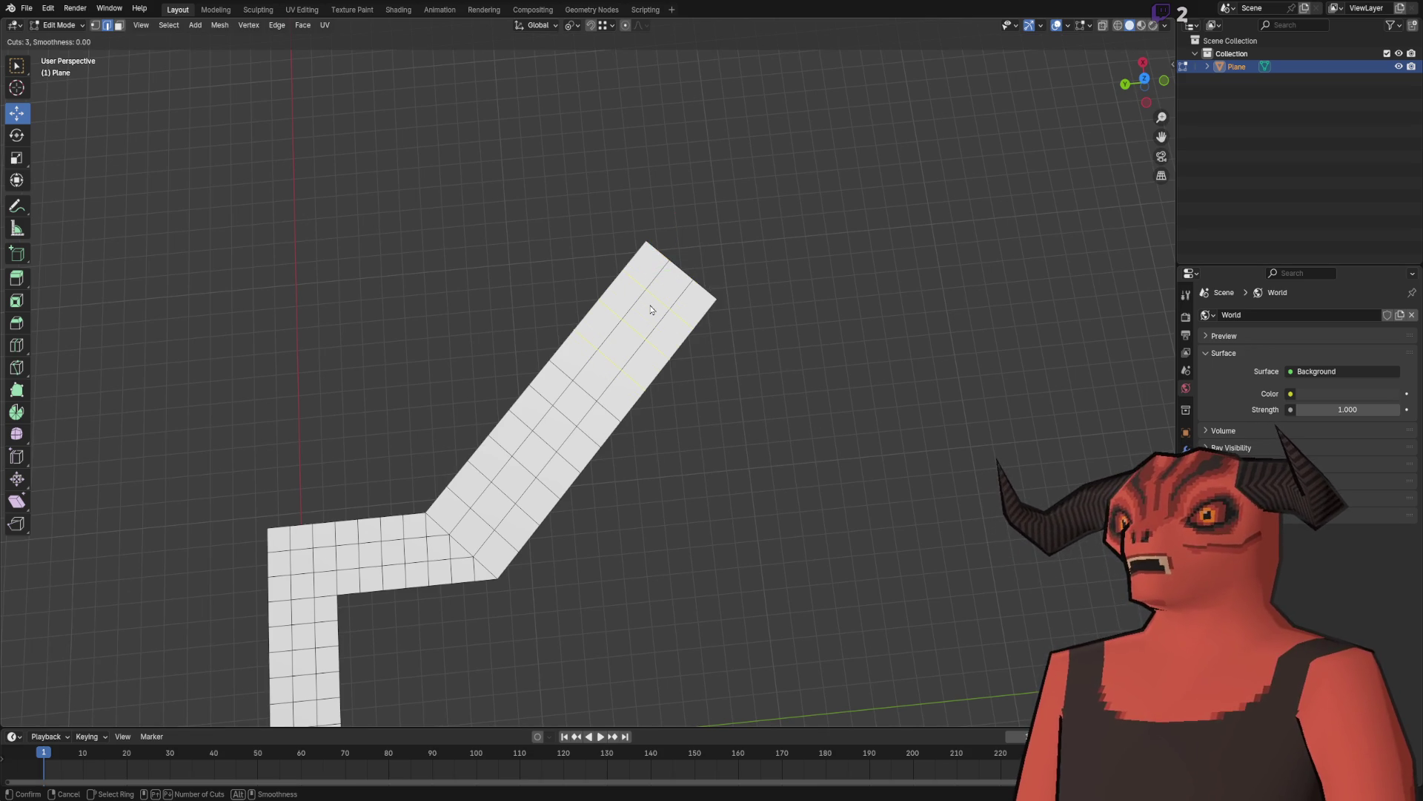
left_click(652, 310)
key("ctrl+z")
key("ctrl+r")
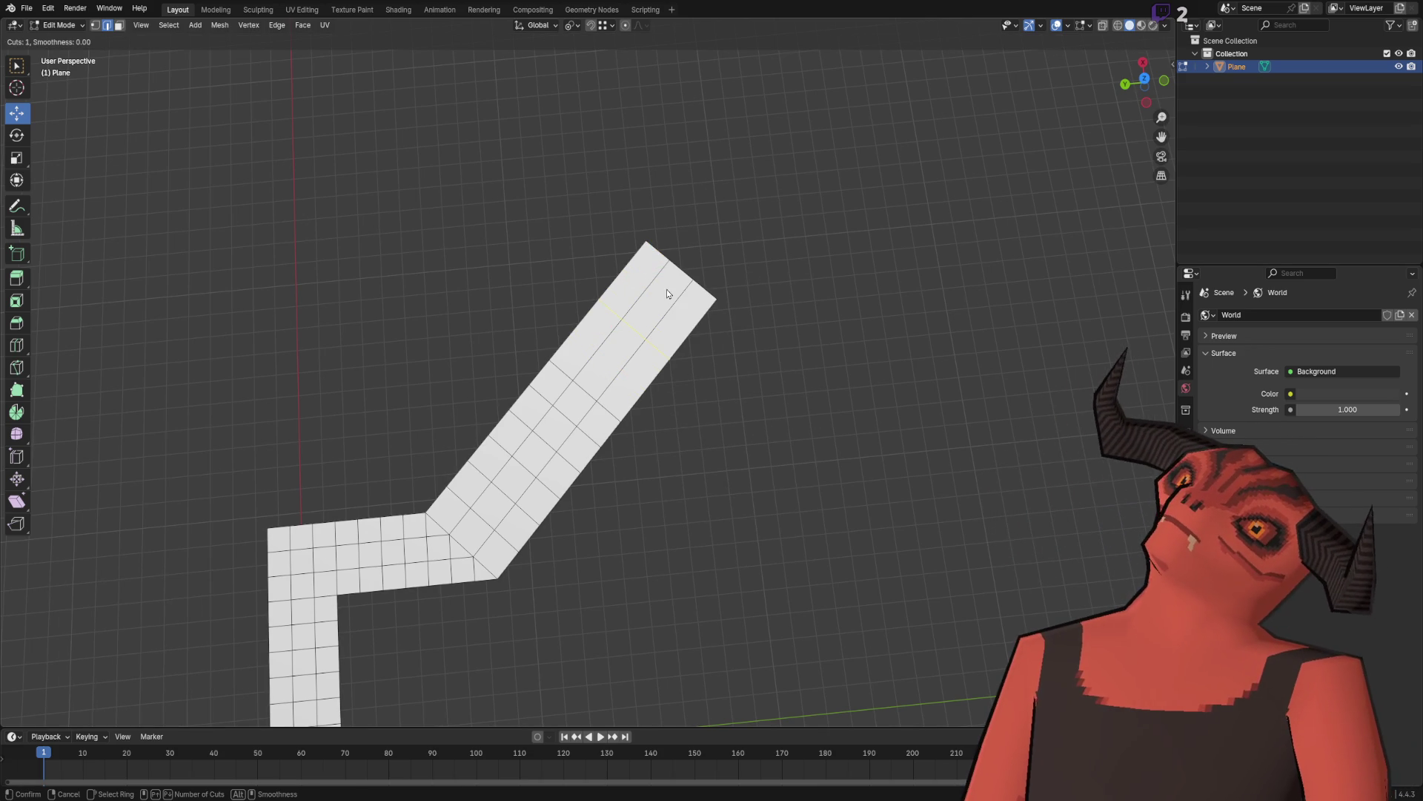
left_click(666, 290)
mouse_move(845, 238)
left_mouse_down()
mouse_move(750, 318)
mouse_move(582, 239)
left_mouse_up()
scroll(582, 239, "up", 5)
mouse_move(559, 359)
left_mouse_down()
mouse_move(600, 321)
mouse_move(597, 399)
left_mouse_up()
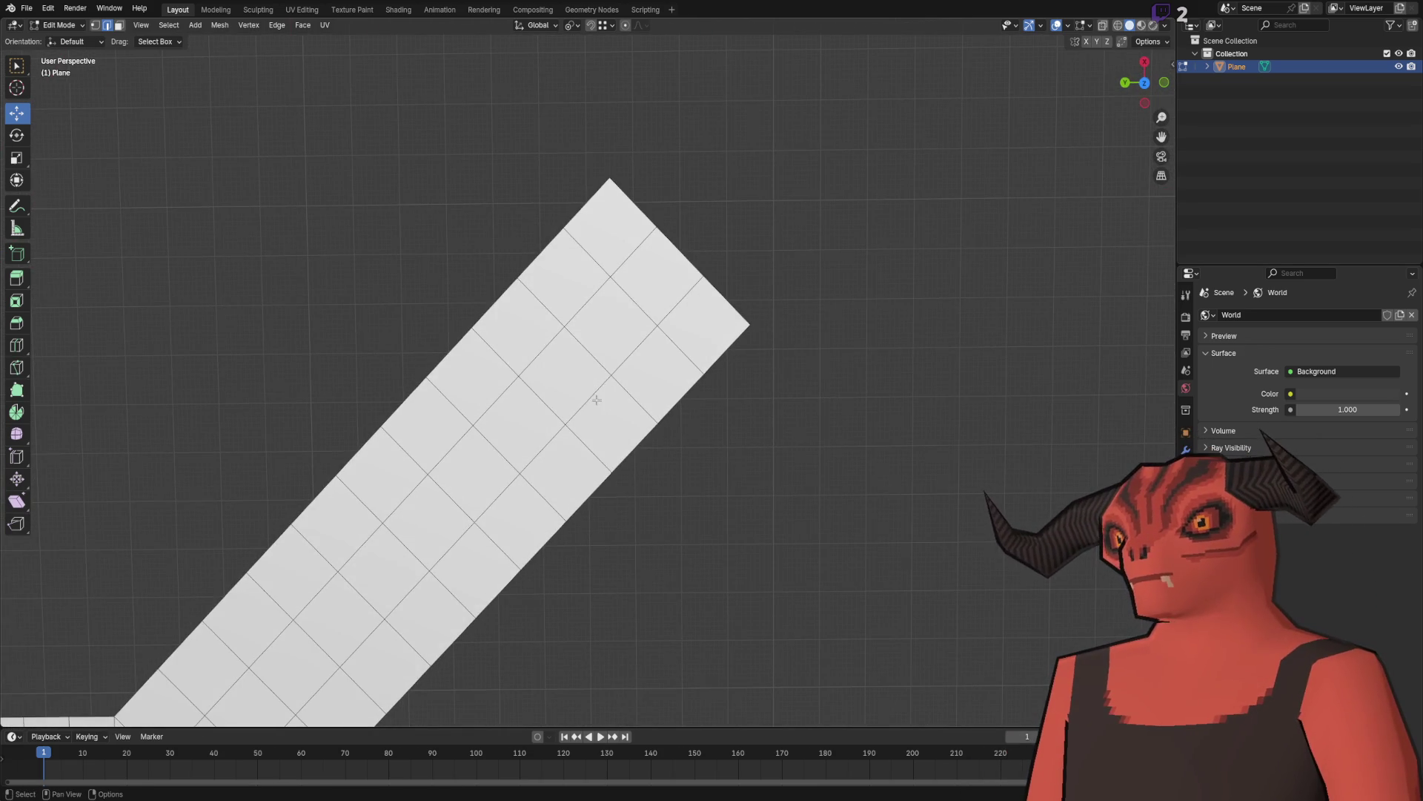
scroll(744, 309, "down", 3)
left_click_drag(539, 353, 545, 346)
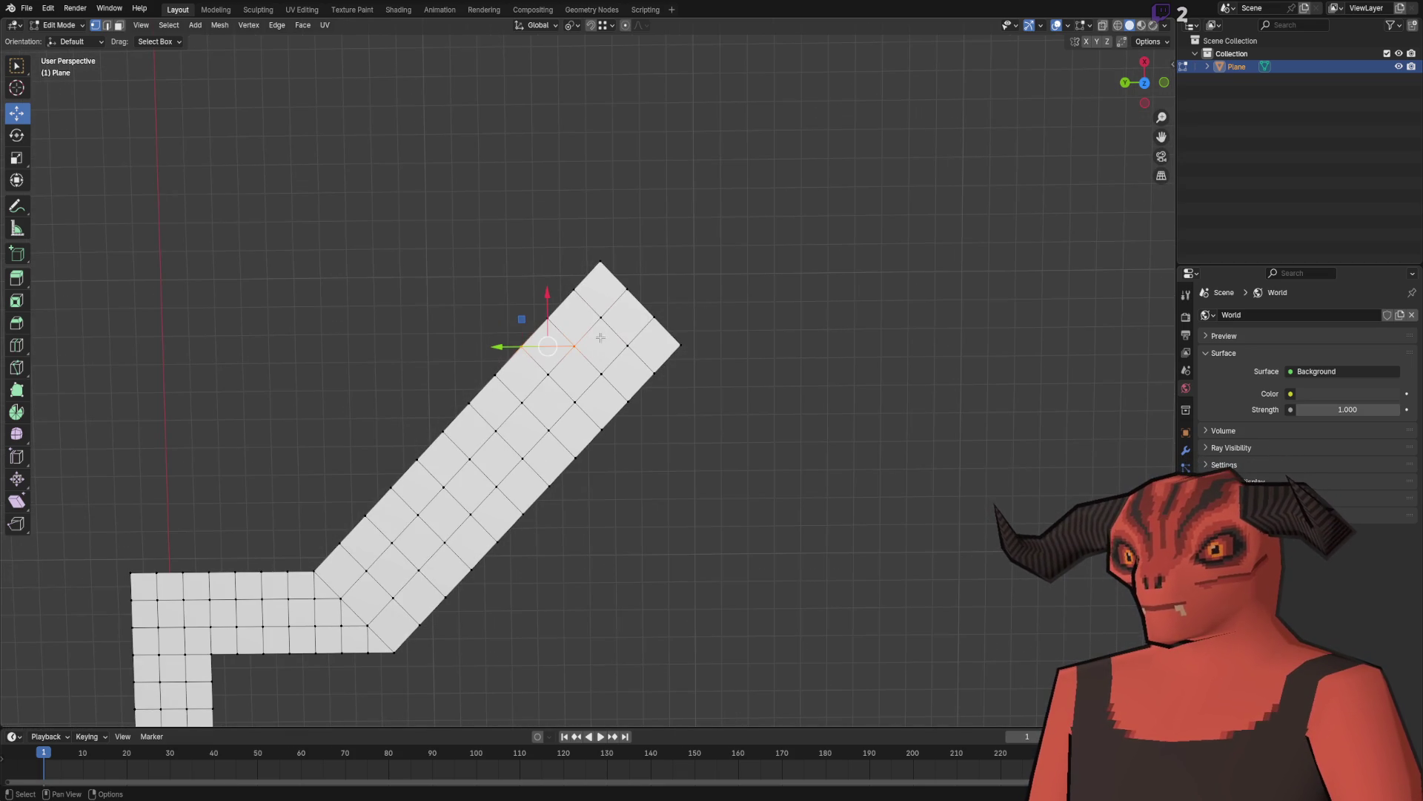
scroll(669, 337, "up", 2)
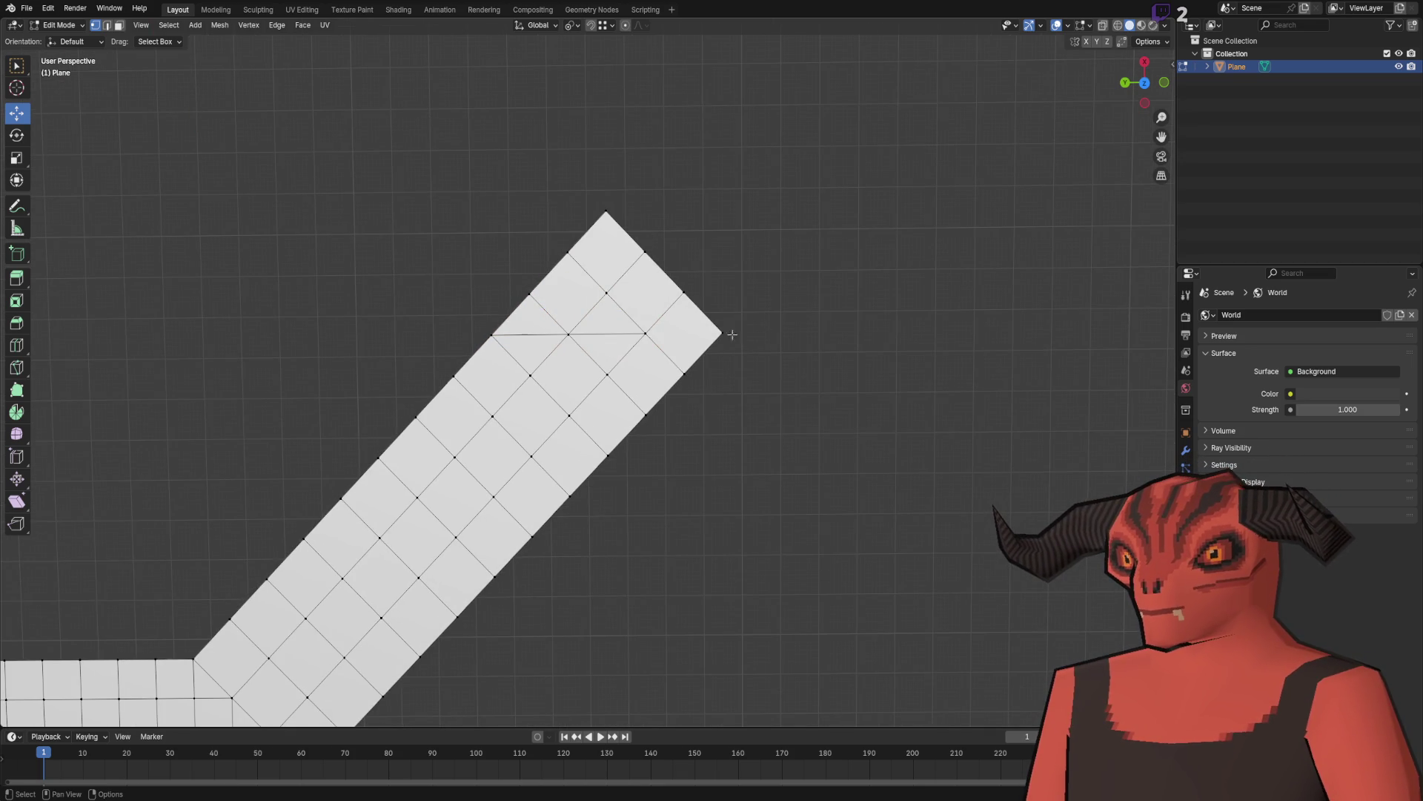
Step: Delete the strip's pointed tip faces and extrude the top edge 1 m along X
key("3")
left_click_drag(756, 333, 392, 172)
key("x")
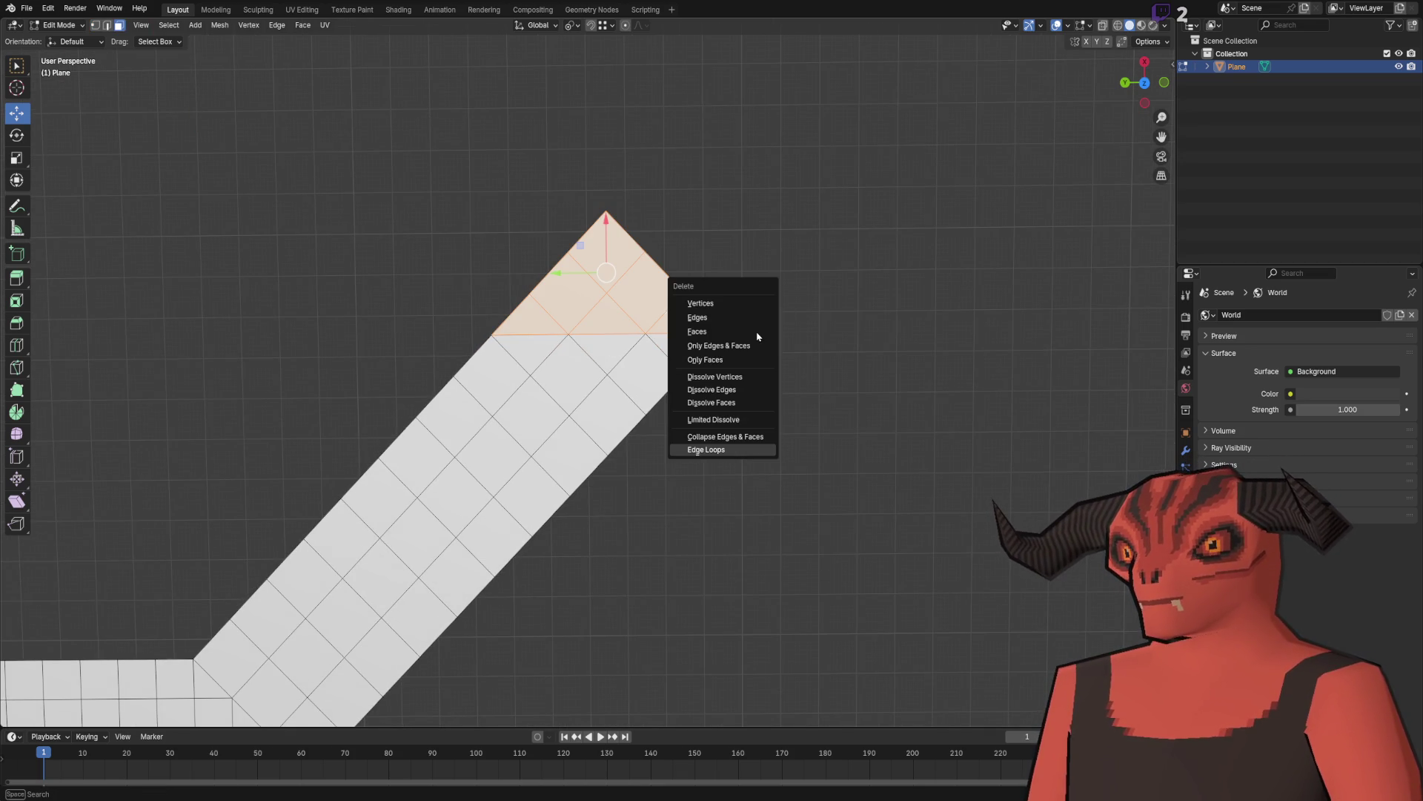
left_click(753, 330)
scroll(533, 337, "down", 1)
key("2")
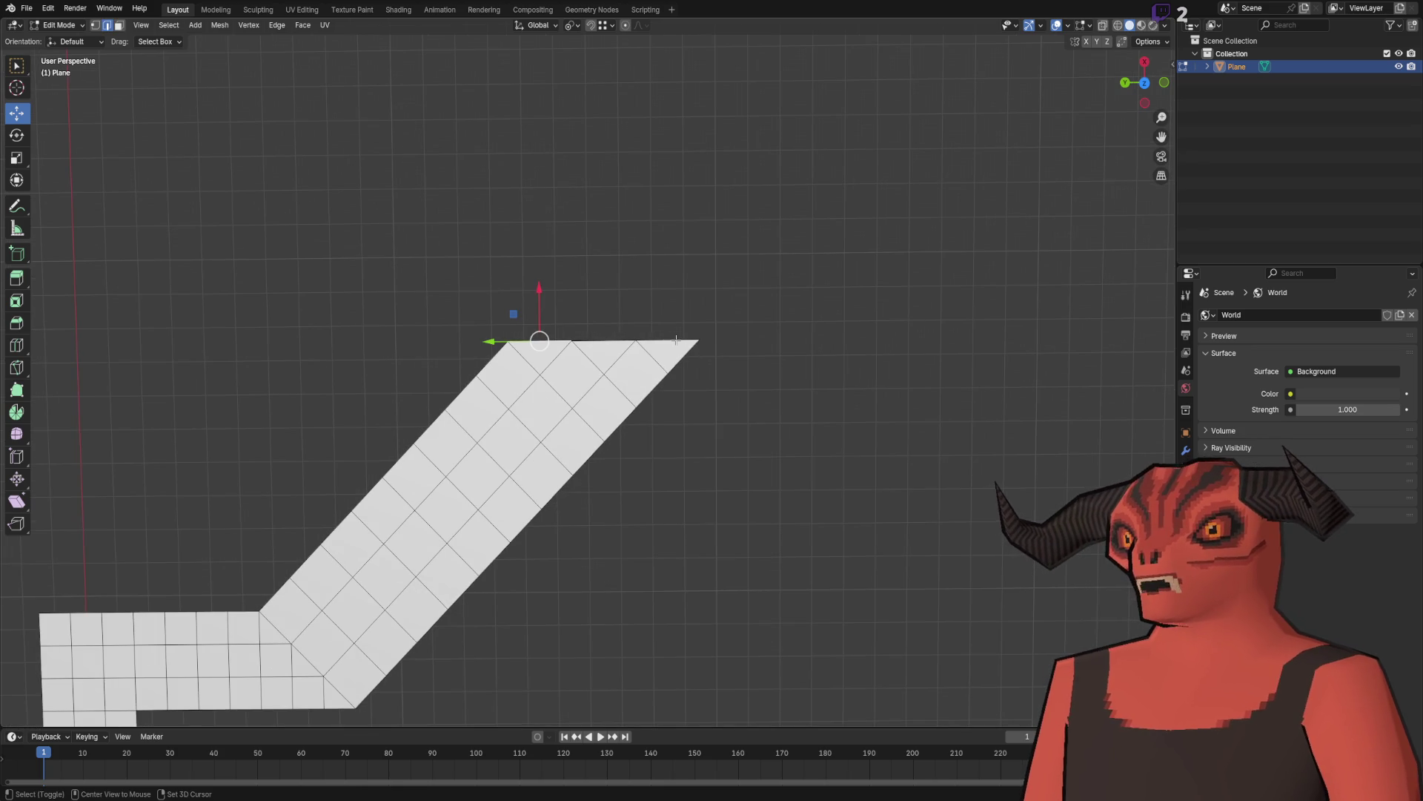
key("e")
key("x")
left_click(676, 235)
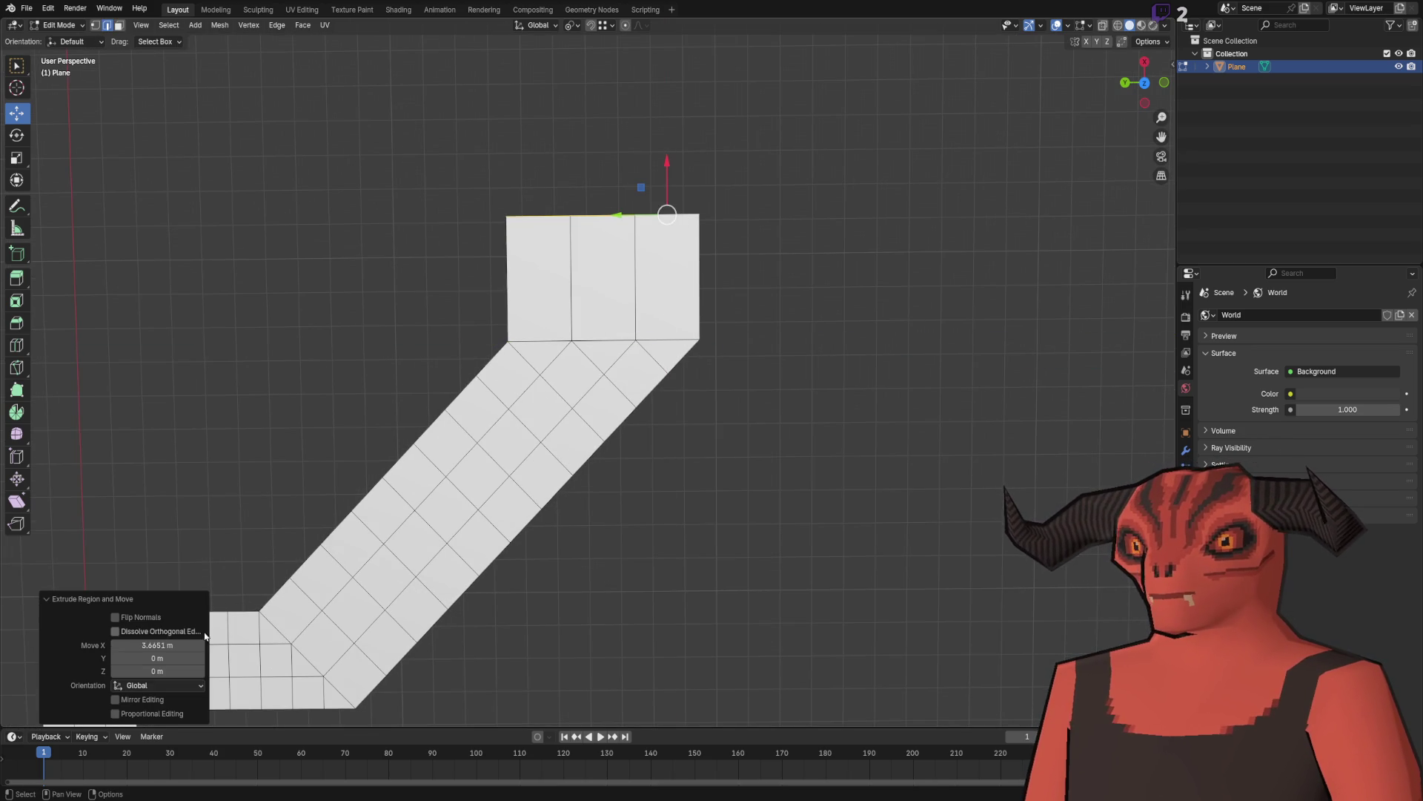
type("1")
key("Return")
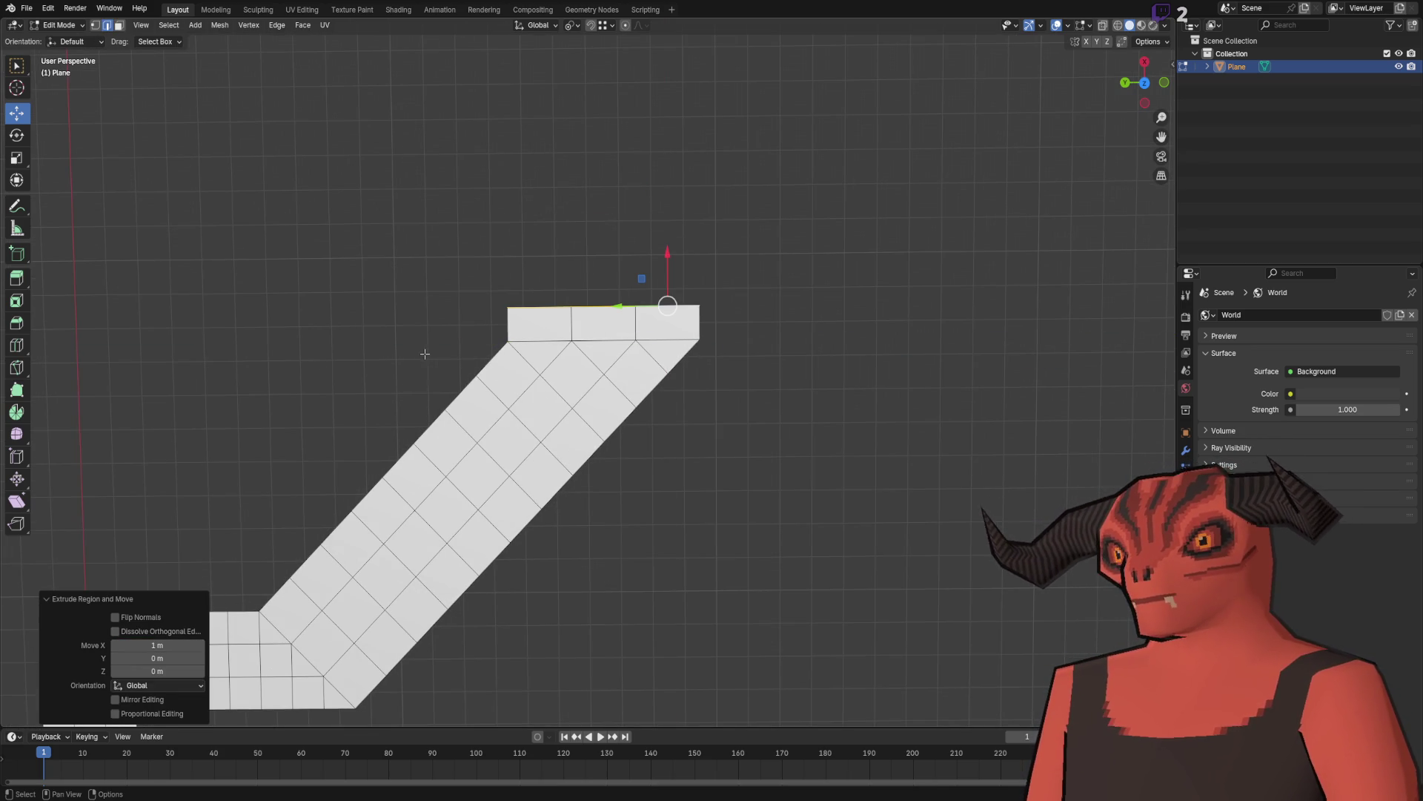
Step: Duplicate the triangular corner faces and move the copy along Y beside the strip
mouse_move(416, 383)
left_mouse_down()
mouse_move(465, 375)
mouse_move(462, 496)
left_mouse_up()
left_click_drag(562, 381, 682, 249)
scroll(665, 257, "up", 2)
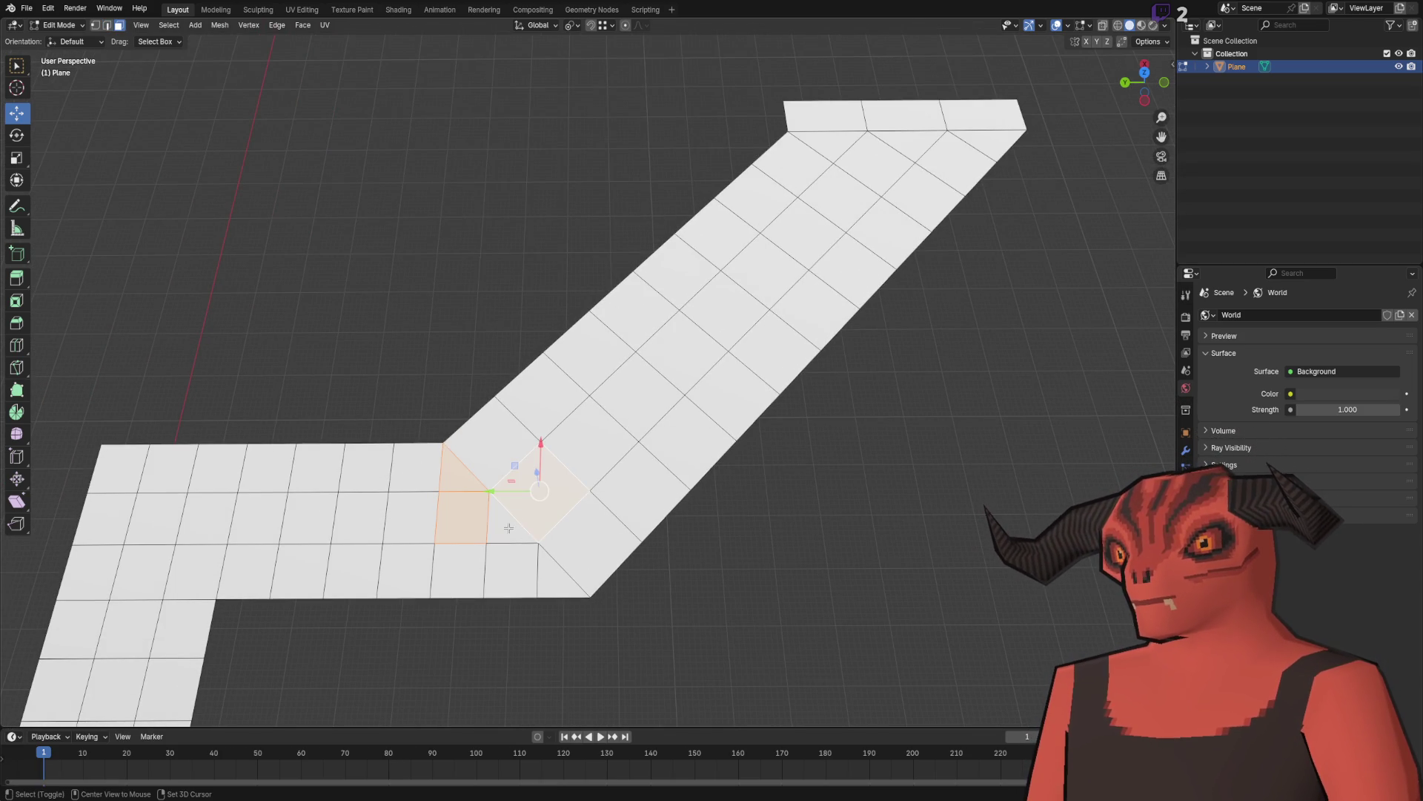
scroll(553, 569, "down", 3)
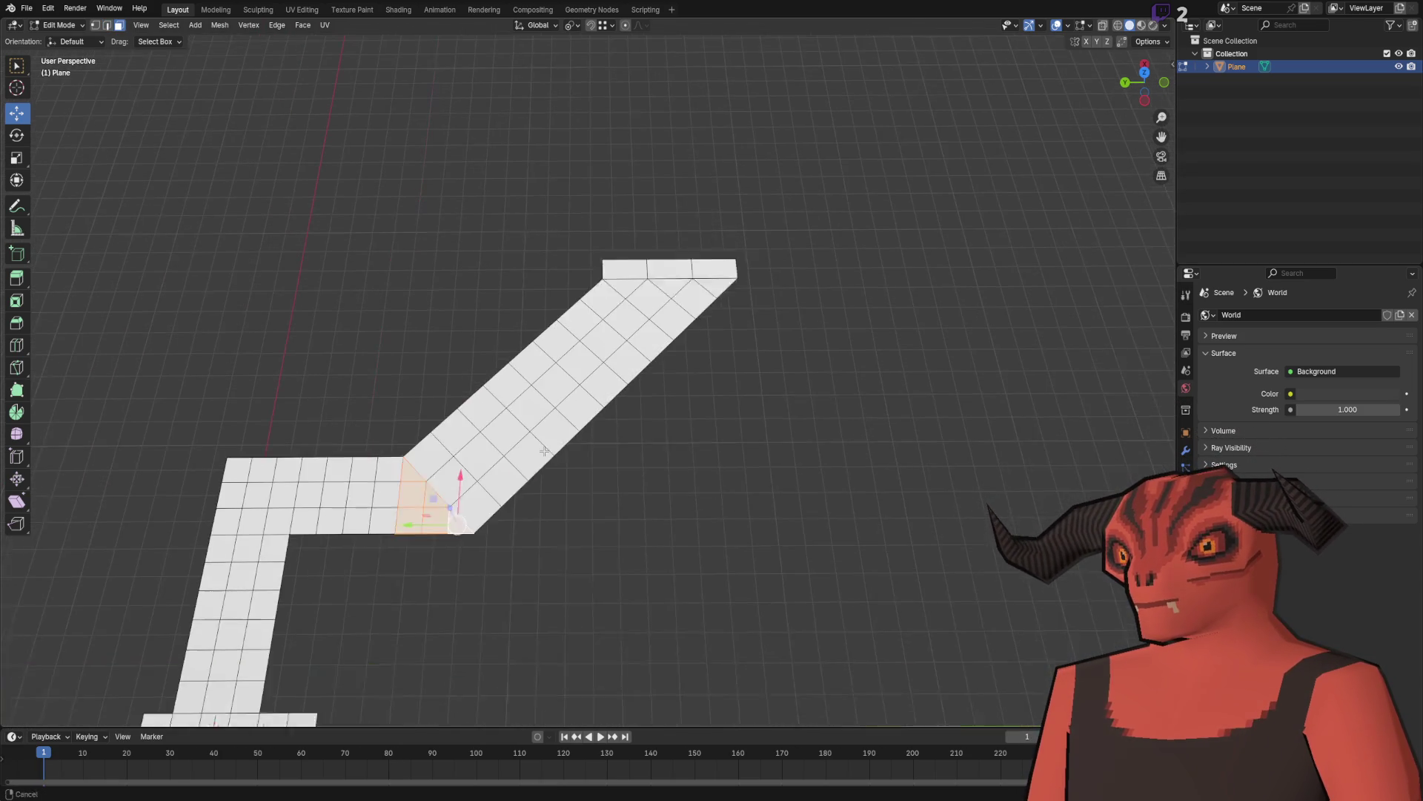
key("shift+d")
key("y")
left_click(611, 490)
key("1")
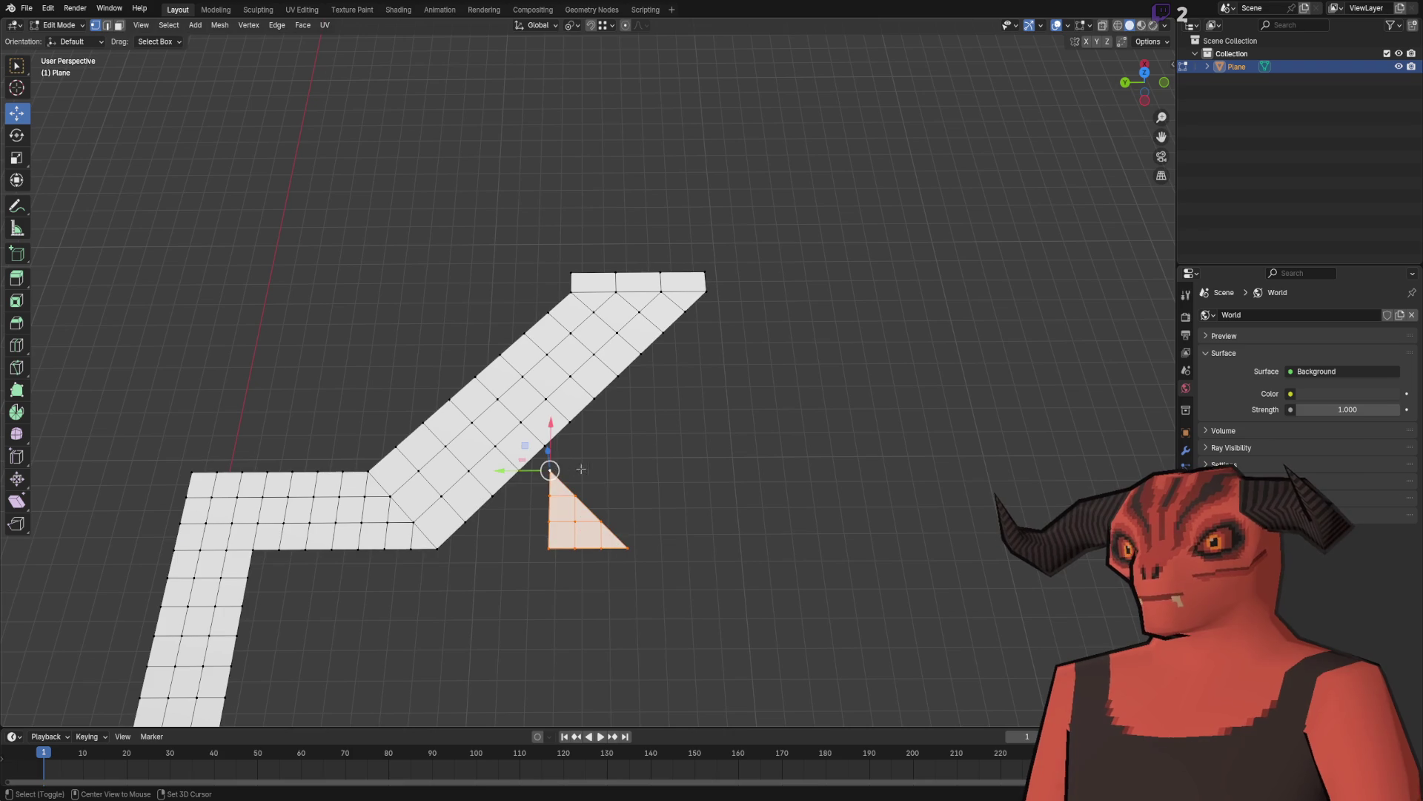
key("g")
key("y")
left_click(563, 400)
Step: Move the duplicated triangle piece 8 m along X
left_click_drag(566, 483, 680, 391)
key("g")
key("x")
key("8")
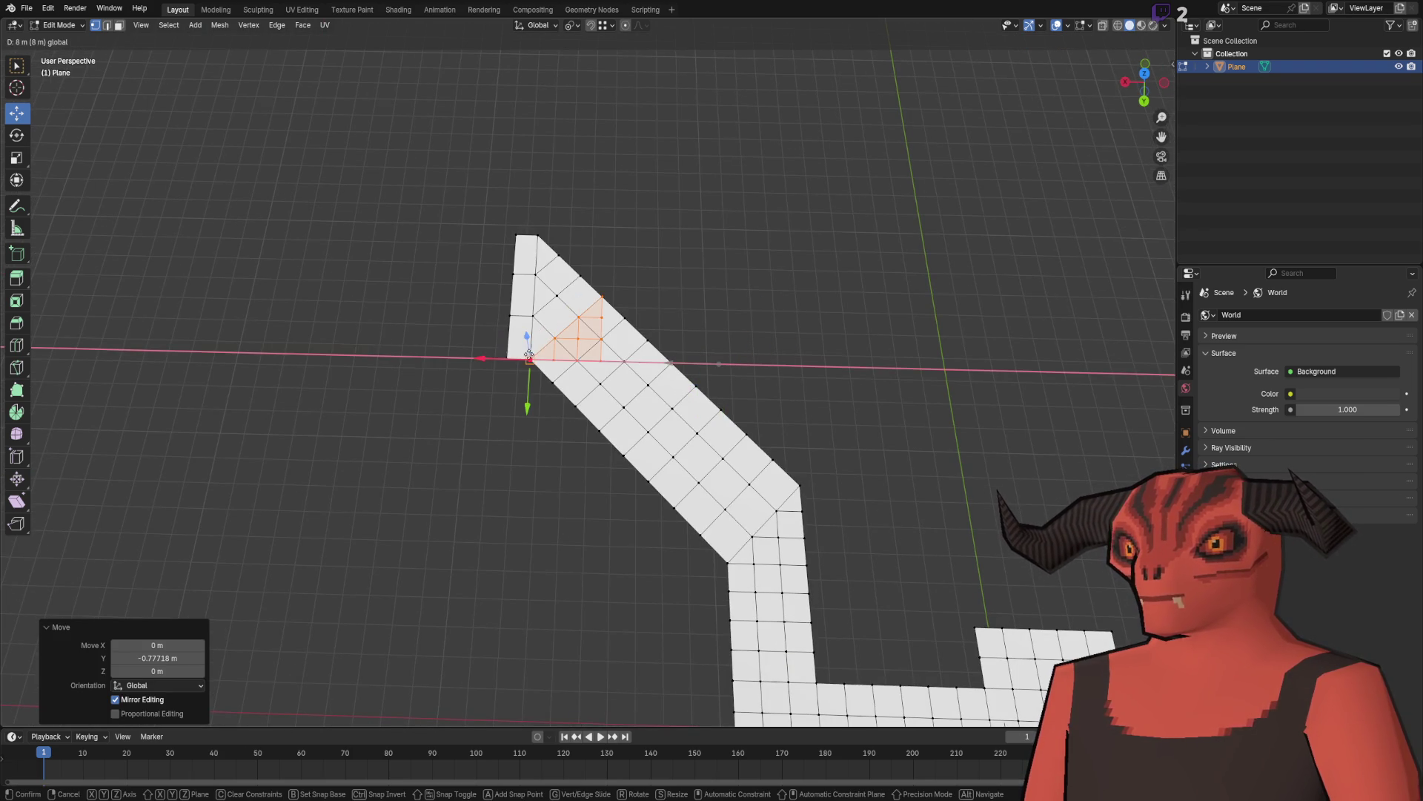
key("Return")
Step: Rotate the triangle piece about 180° and delete the unwanted upper-left faces
scroll(613, 430, "up", 4)
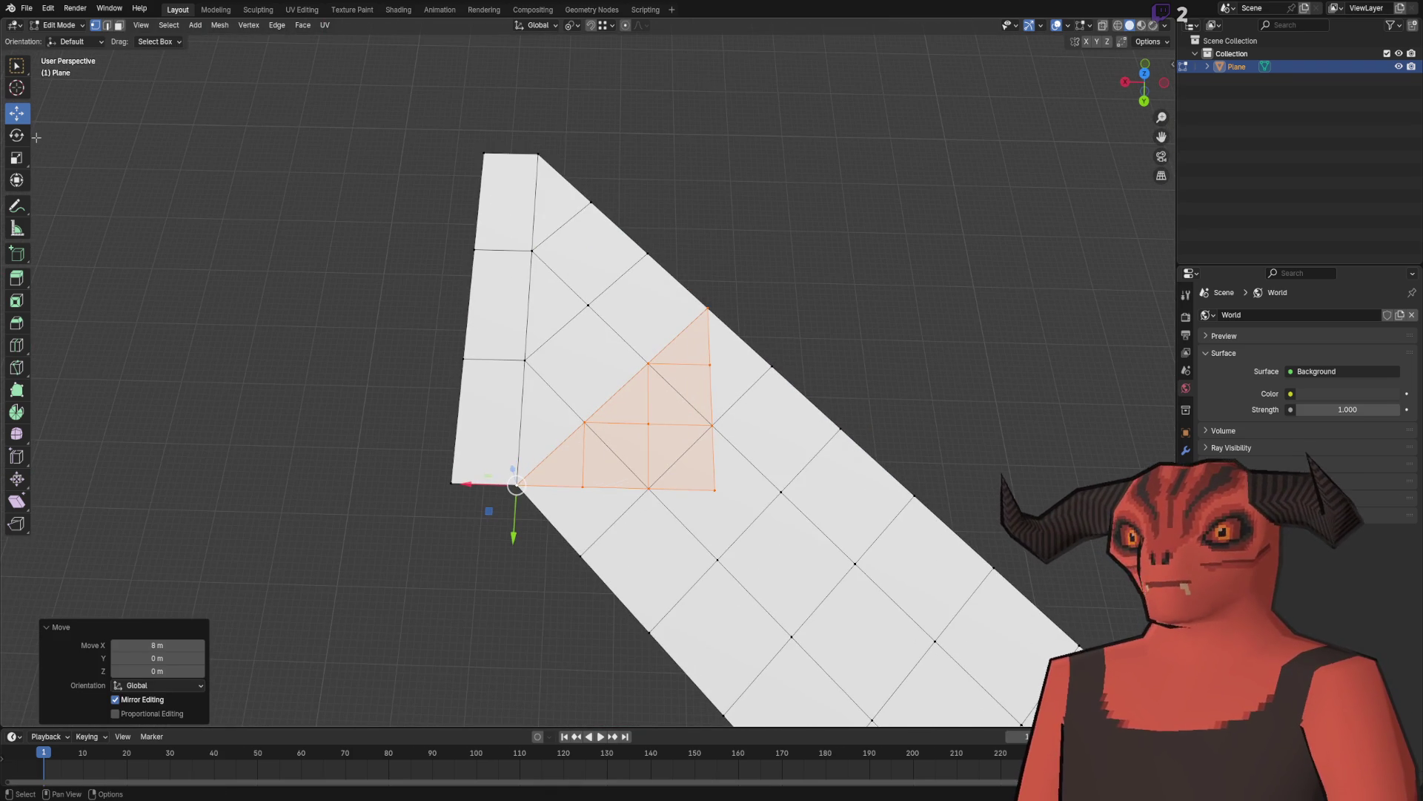
left_click(21, 137)
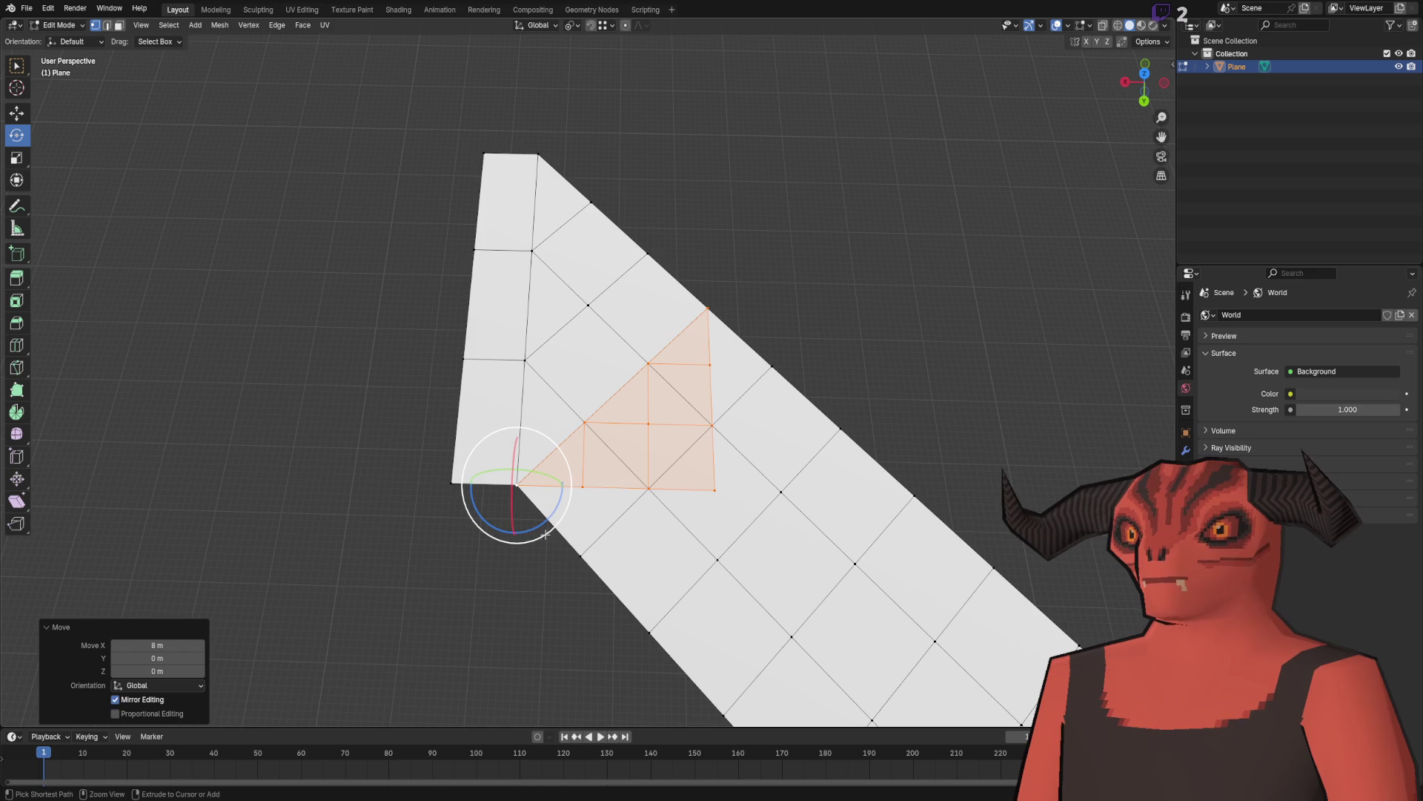
mouse_move(547, 533)
left_mouse_down()
mouse_move(490, 357)
mouse_move(451, 371)
left_mouse_up()
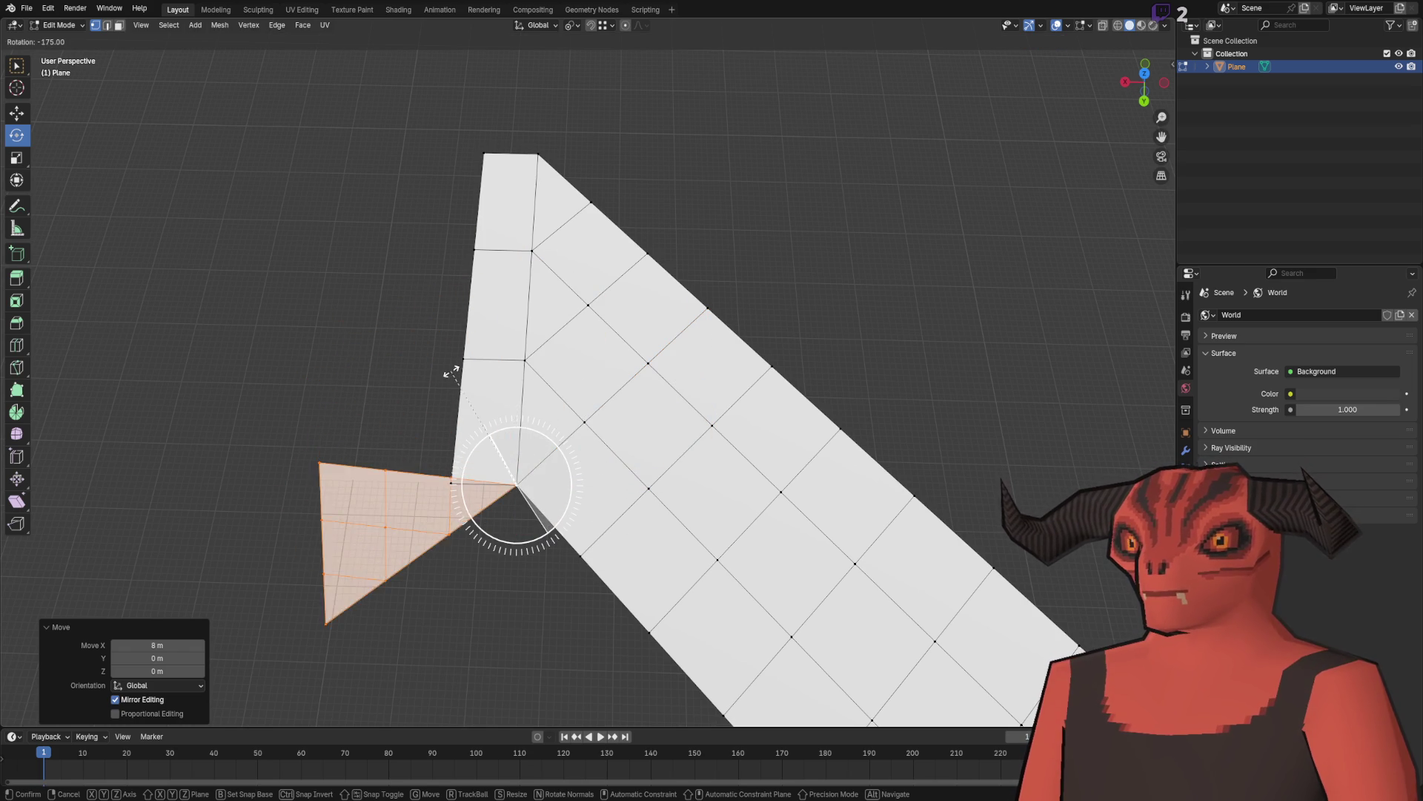
key("Escape")
mouse_move(532, 531)
left_mouse_down()
mouse_move(578, 371)
mouse_move(557, 393)
mouse_move(533, 355)
mouse_move(413, 342)
mouse_move(437, 340)
left_mouse_up()
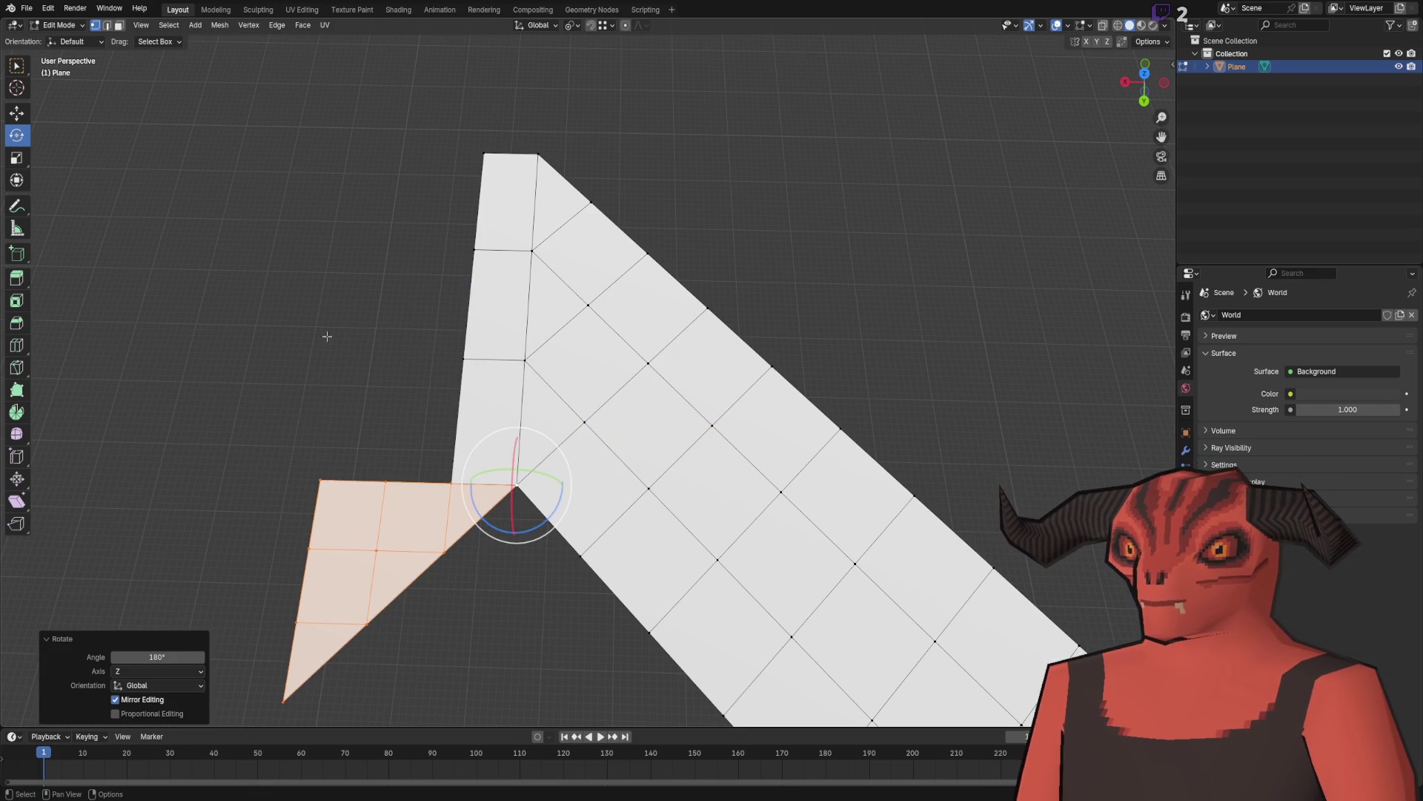
left_click(16, 113)
mouse_move(413, 127)
left_mouse_down()
mouse_move(671, 366)
mouse_move(575, 371)
left_mouse_up()
key("x")
left_click(623, 291)
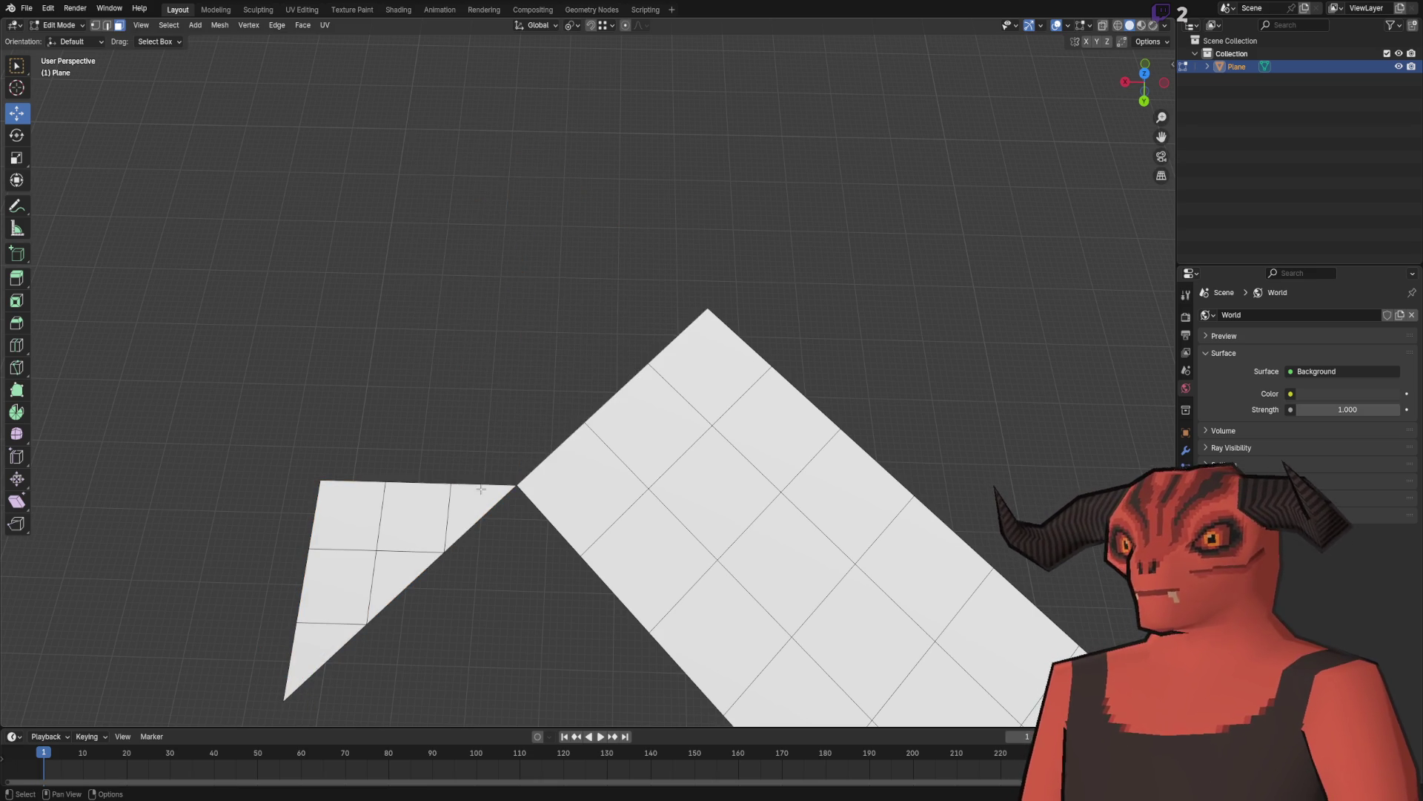
Step: Snap the triangular piece to the strip's corner and merge overlapping vertices by distance
key("l")
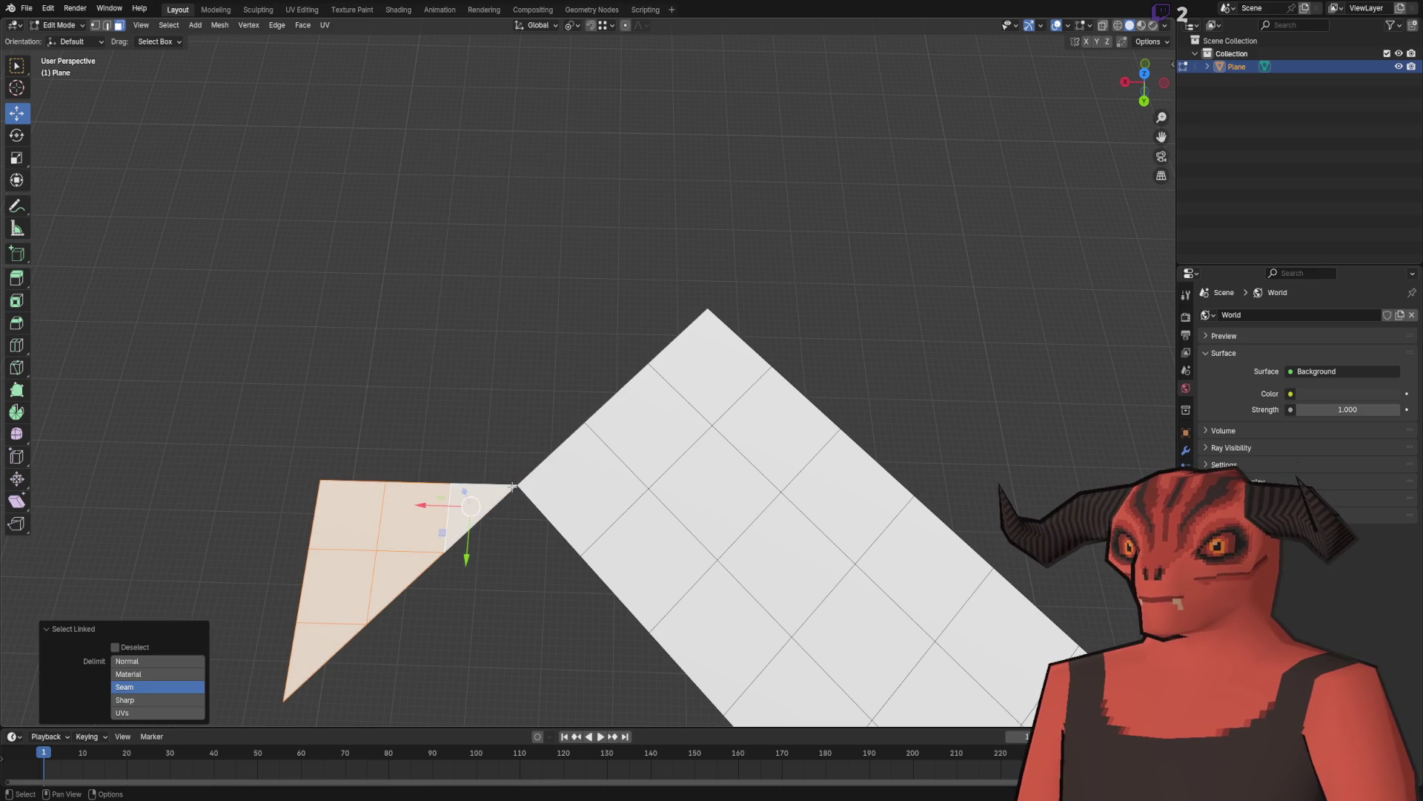
key("1")
left_click(511, 487, "shift")
key("g")
left_click(700, 315)
key("alt+a")
key("a")
key("m")
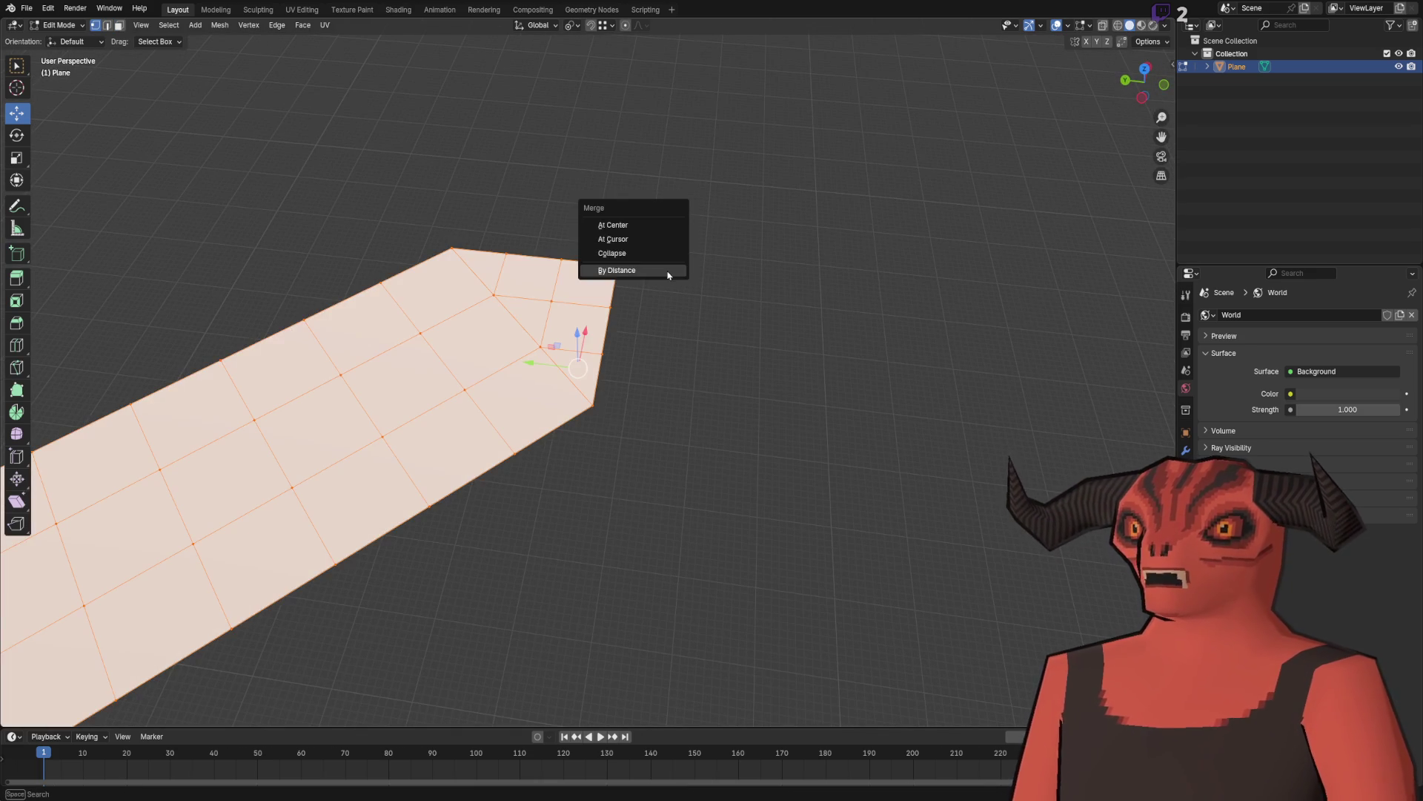
left_click(668, 271)
key("alt+a")
Step: Select the strip's top end edge and frame it in the viewport
scroll(667, 333, "down", 3)
scroll(615, 326, "up", 4)
key("2")
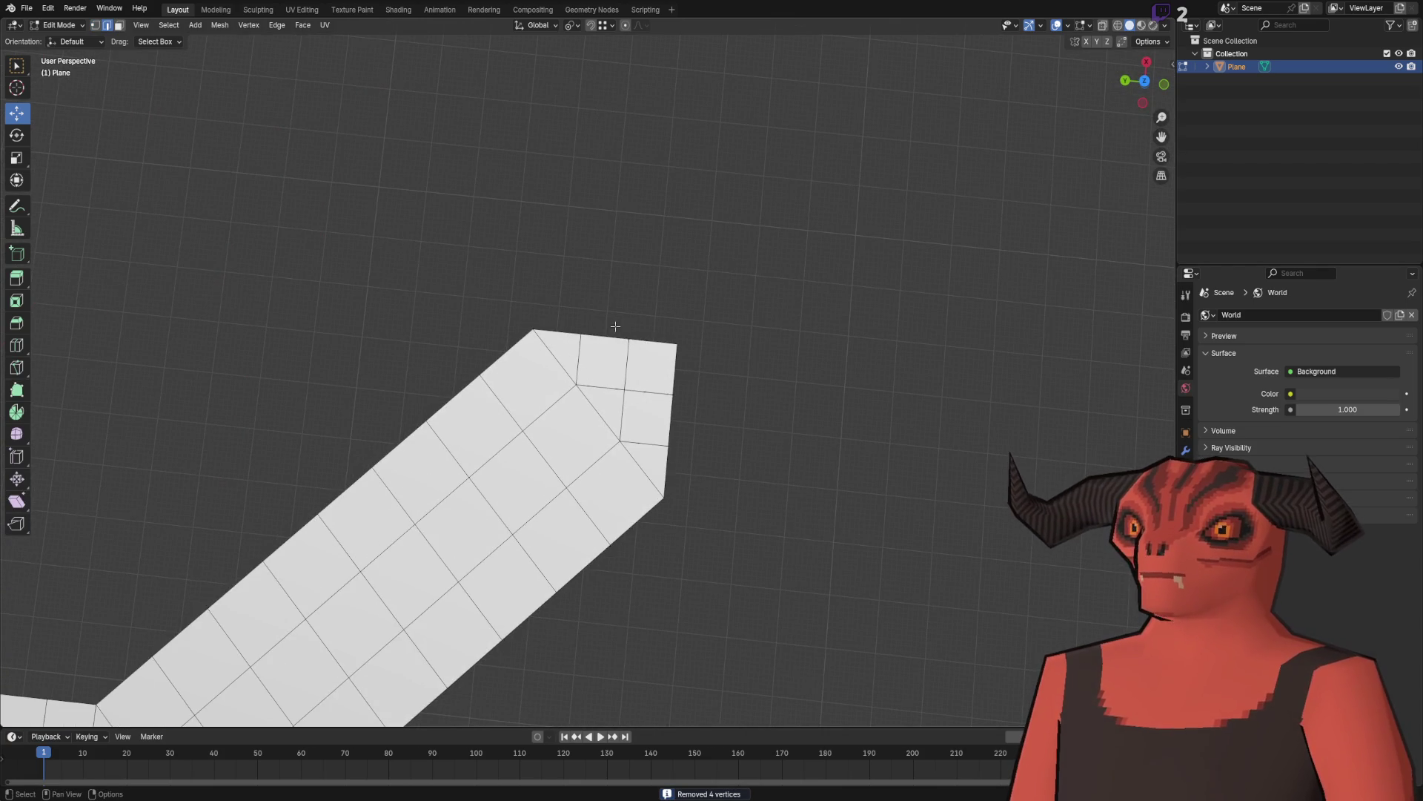
left_click(568, 328, "ctrl")
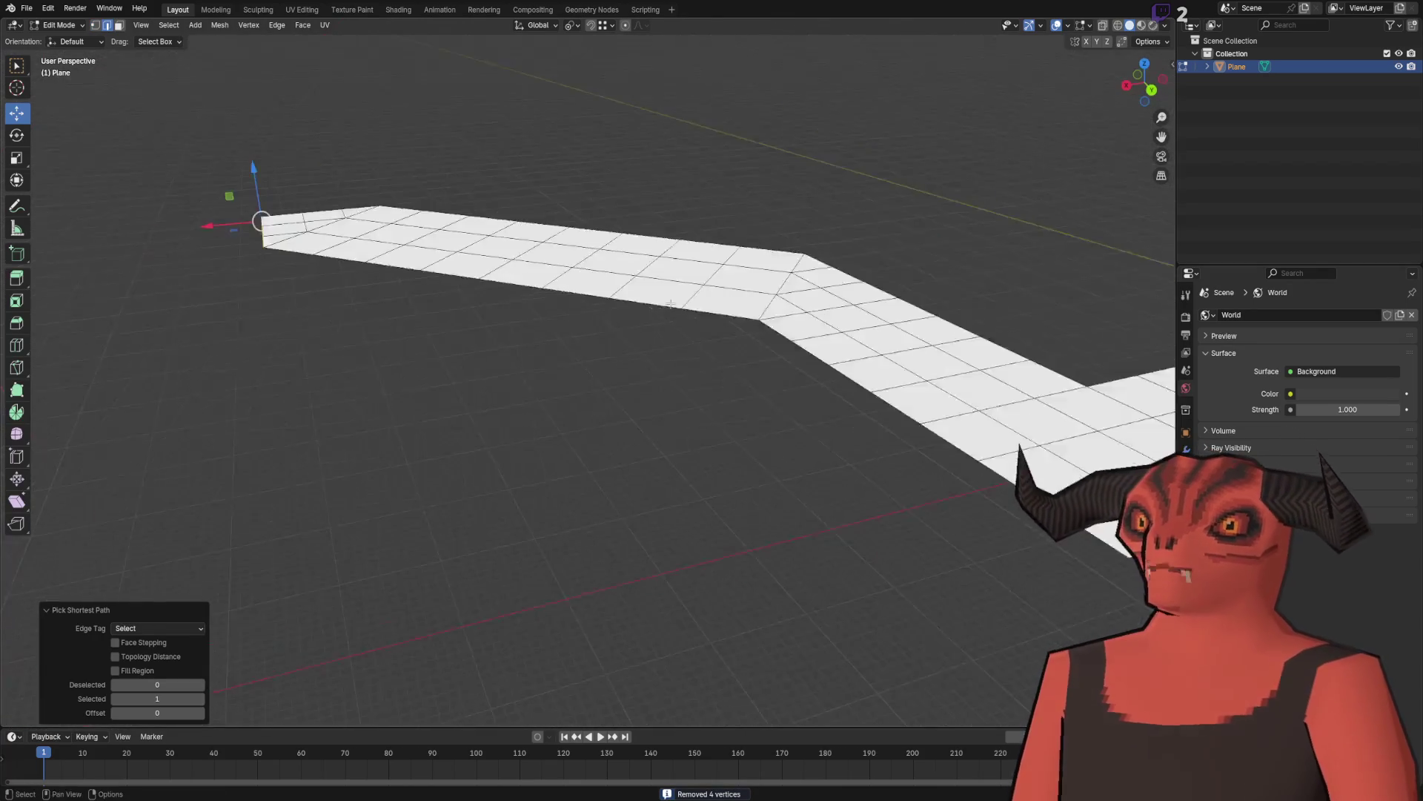
mouse_move(657, 279)
left_mouse_down()
mouse_move(571, 299)
mouse_move(636, 309)
mouse_move(583, 379)
left_mouse_up()
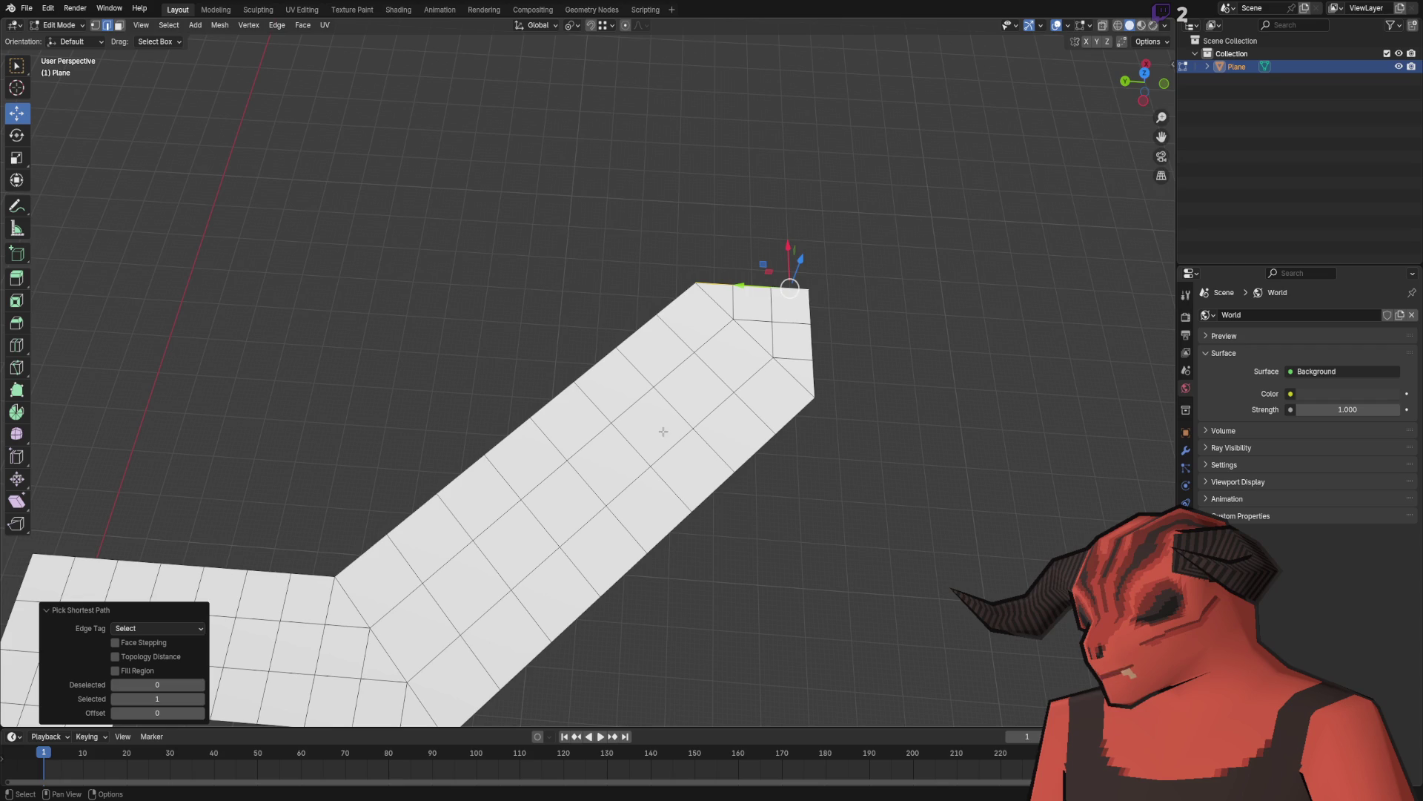
mouse_move(781, 372)
left_mouse_down()
mouse_move(734, 319)
mouse_move(638, 474)
left_mouse_up()
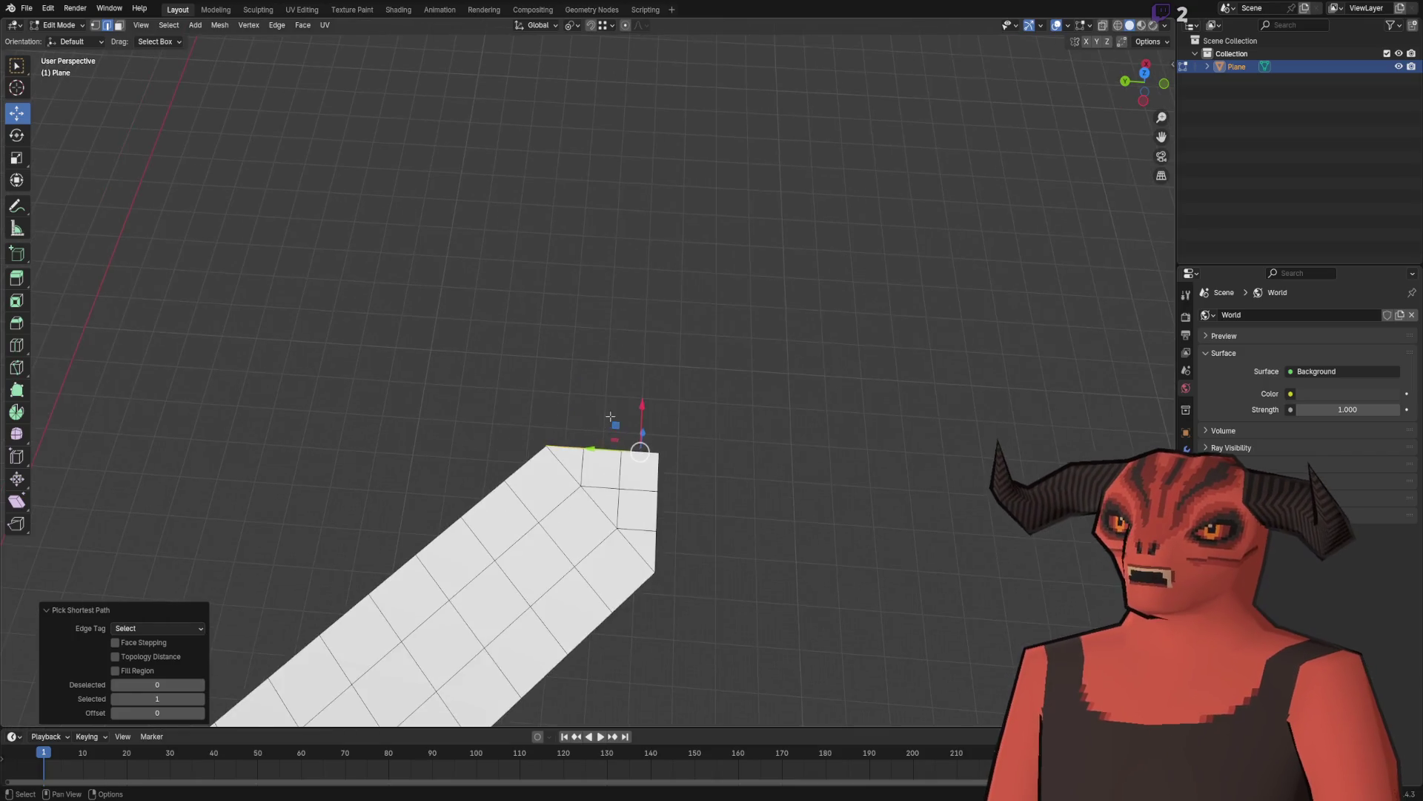
Step: Extrude the strip's end edge 5 m along X
key("e")
key("x")
left_click(625, 188)
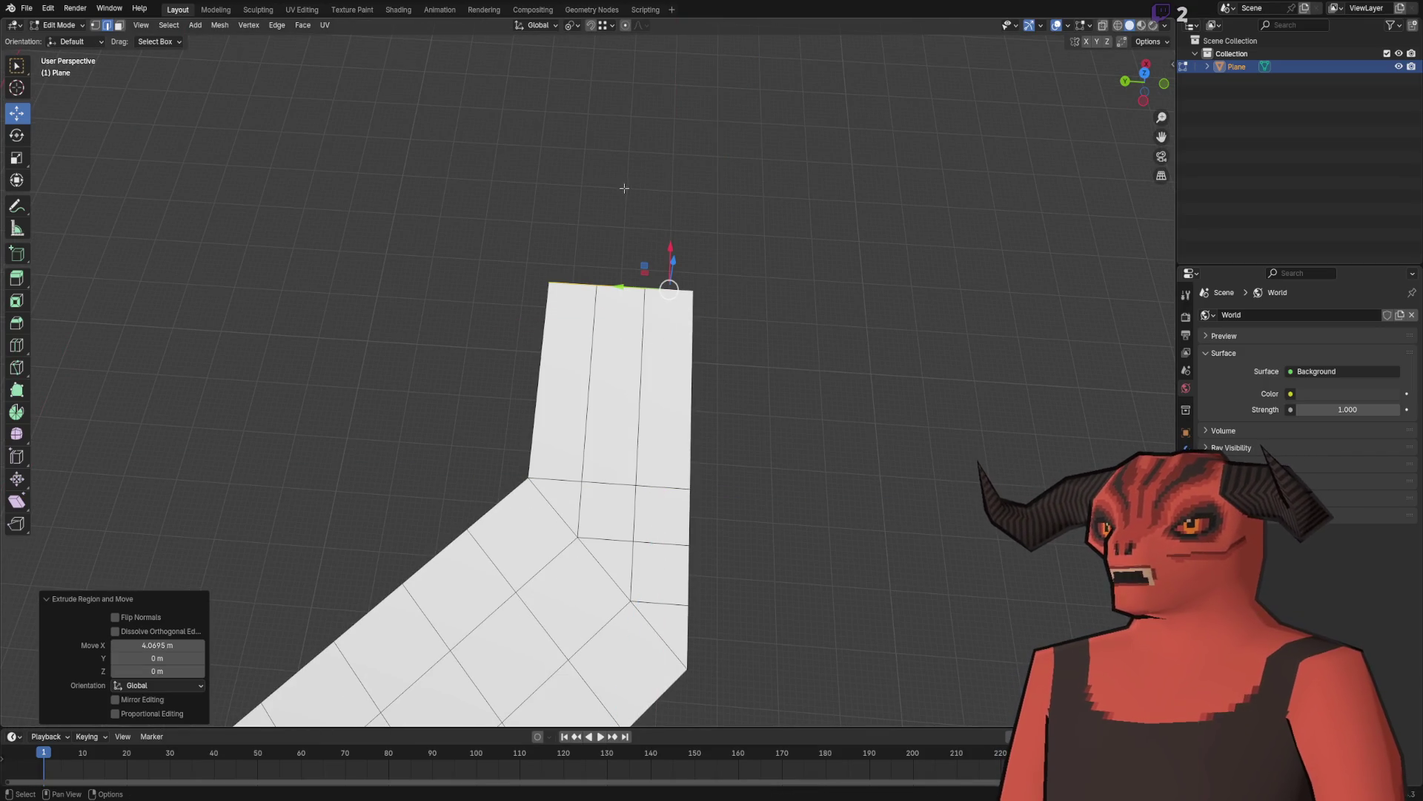
left_click(157, 645)
type("5")
key("Return")
Step: Add four loop cuts across the new 5 m section
right_click(800, 356)
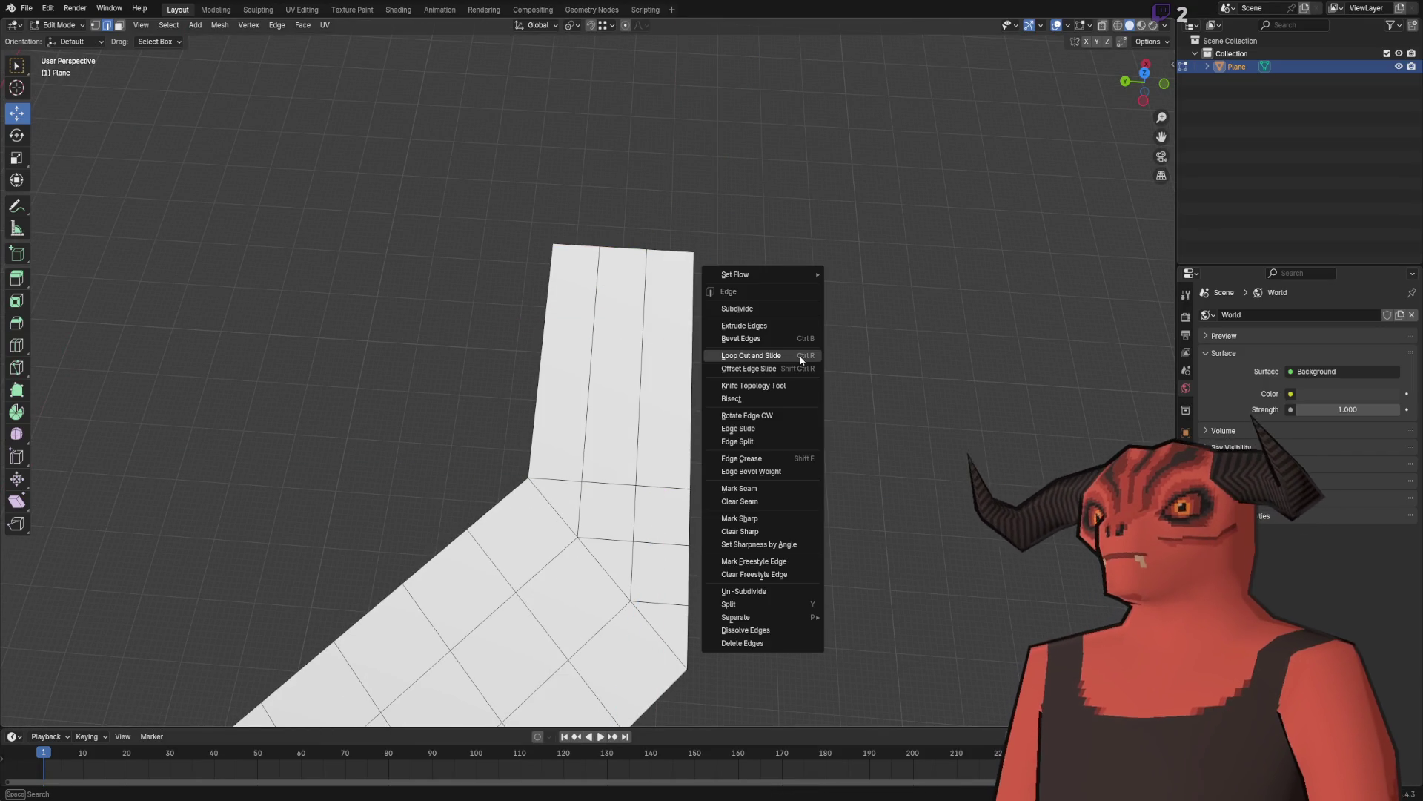
left_click(799, 356)
left_click(611, 355)
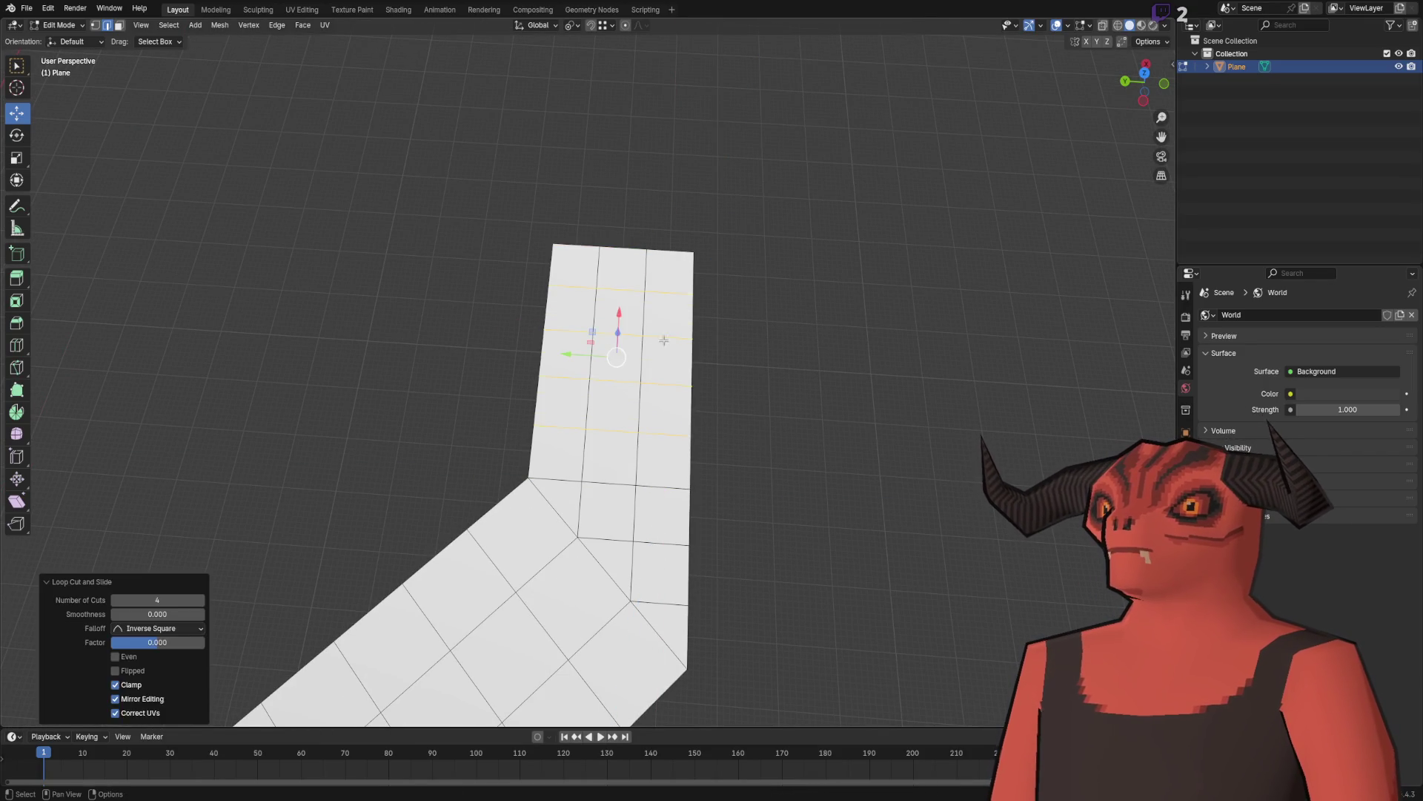
mouse_move(463, 301)
left_mouse_down()
mouse_move(670, 244)
mouse_move(712, 319)
mouse_move(682, 357)
mouse_move(611, 611)
left_mouse_up()
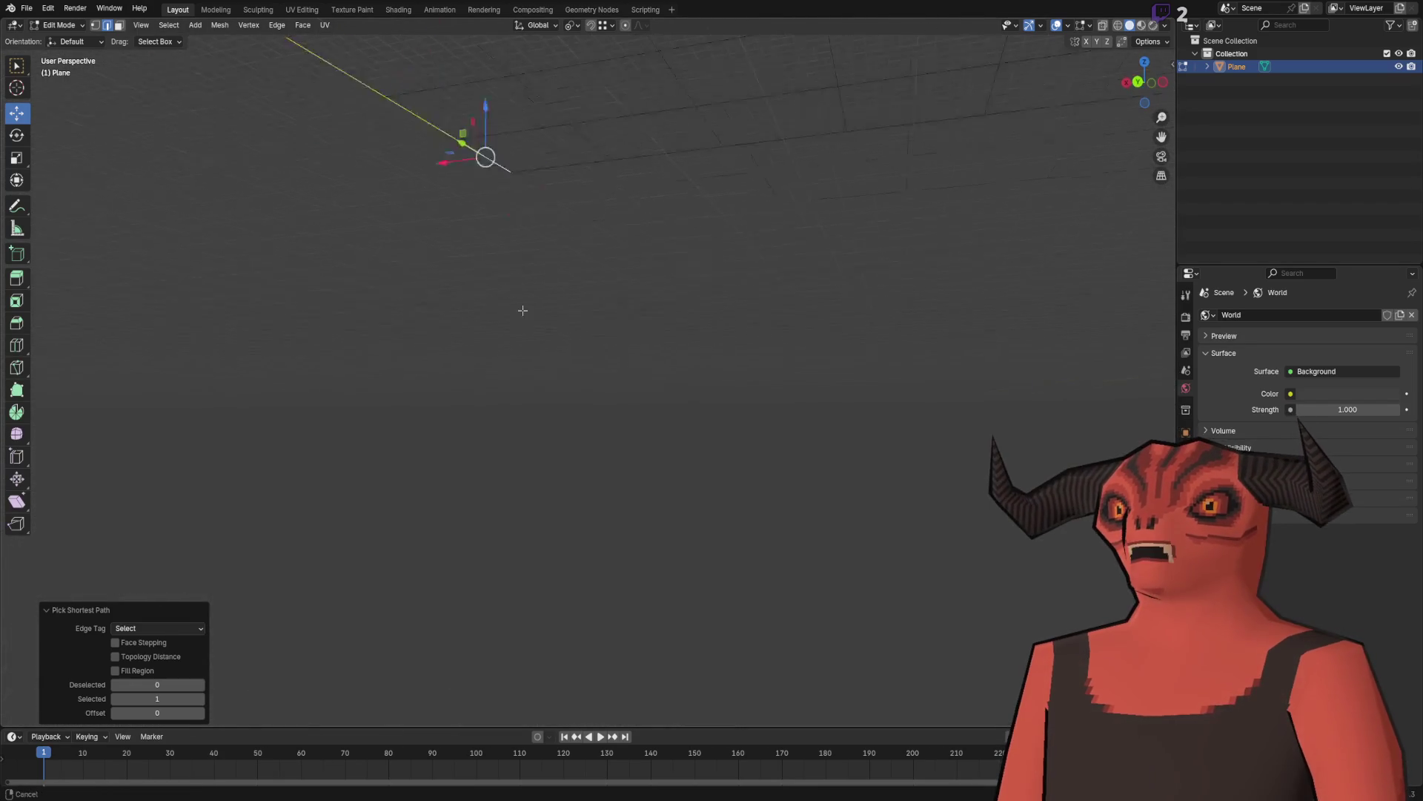
Step: Extrude the end edges 1 m up Z to form a short wall
key("e")
key("z")
left_click(481, 469)
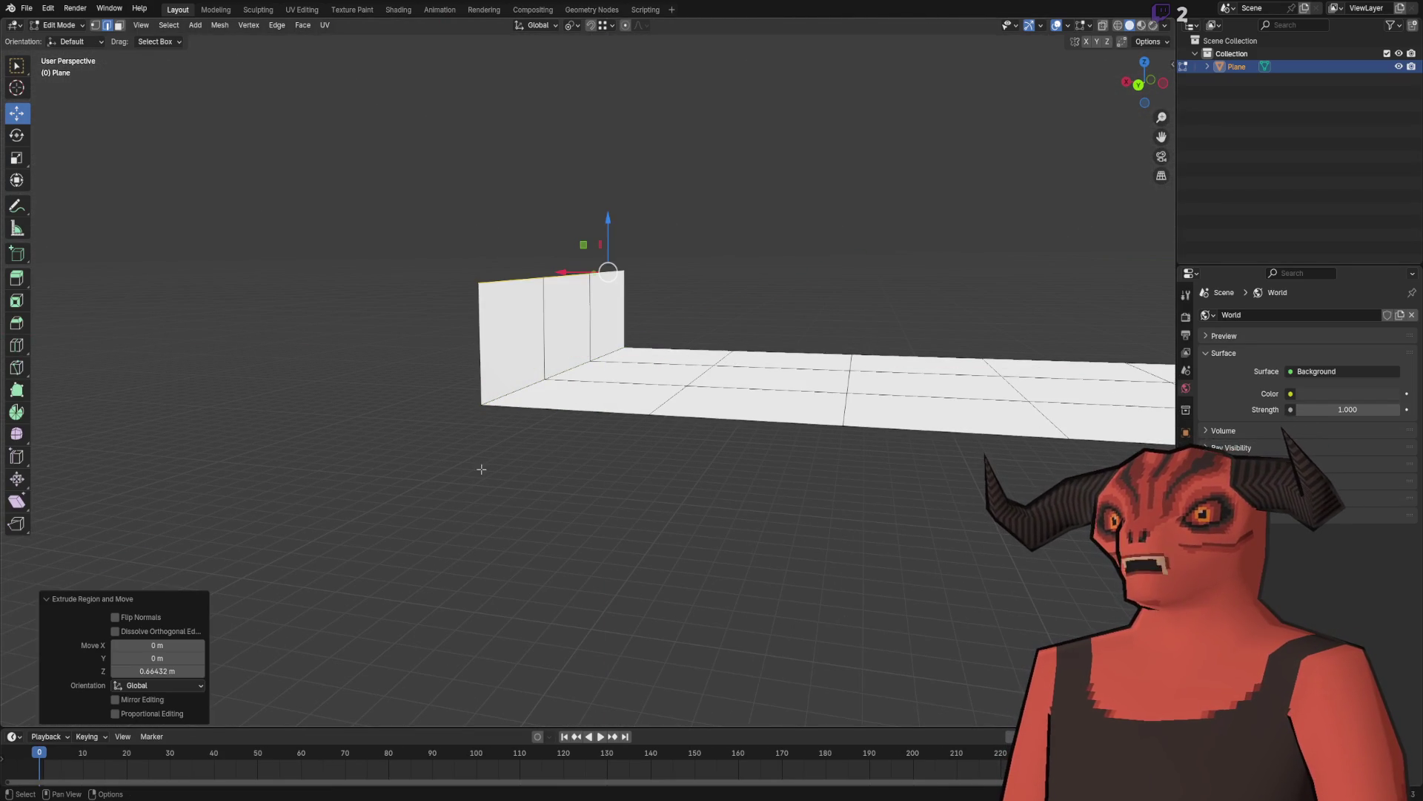
key("Return")
mouse_move(702, 109)
left_mouse_down()
mouse_move(677, 302)
mouse_move(791, 321)
mouse_move(715, 322)
left_mouse_up()
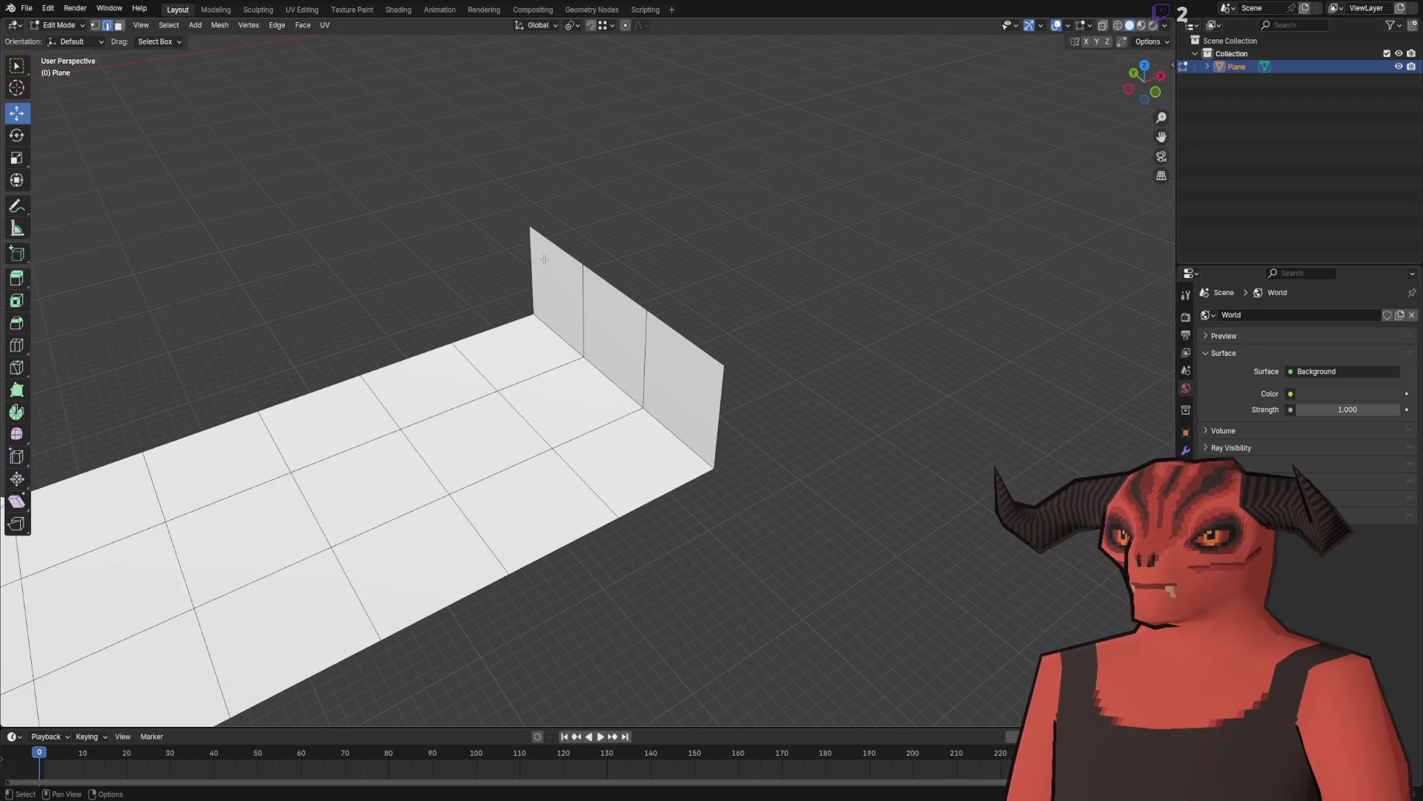
Step: Extend the wall's top edge along X into a flat 3 m raised ledge
left_click(682, 338, "ctrl")
key("g")
key("x")
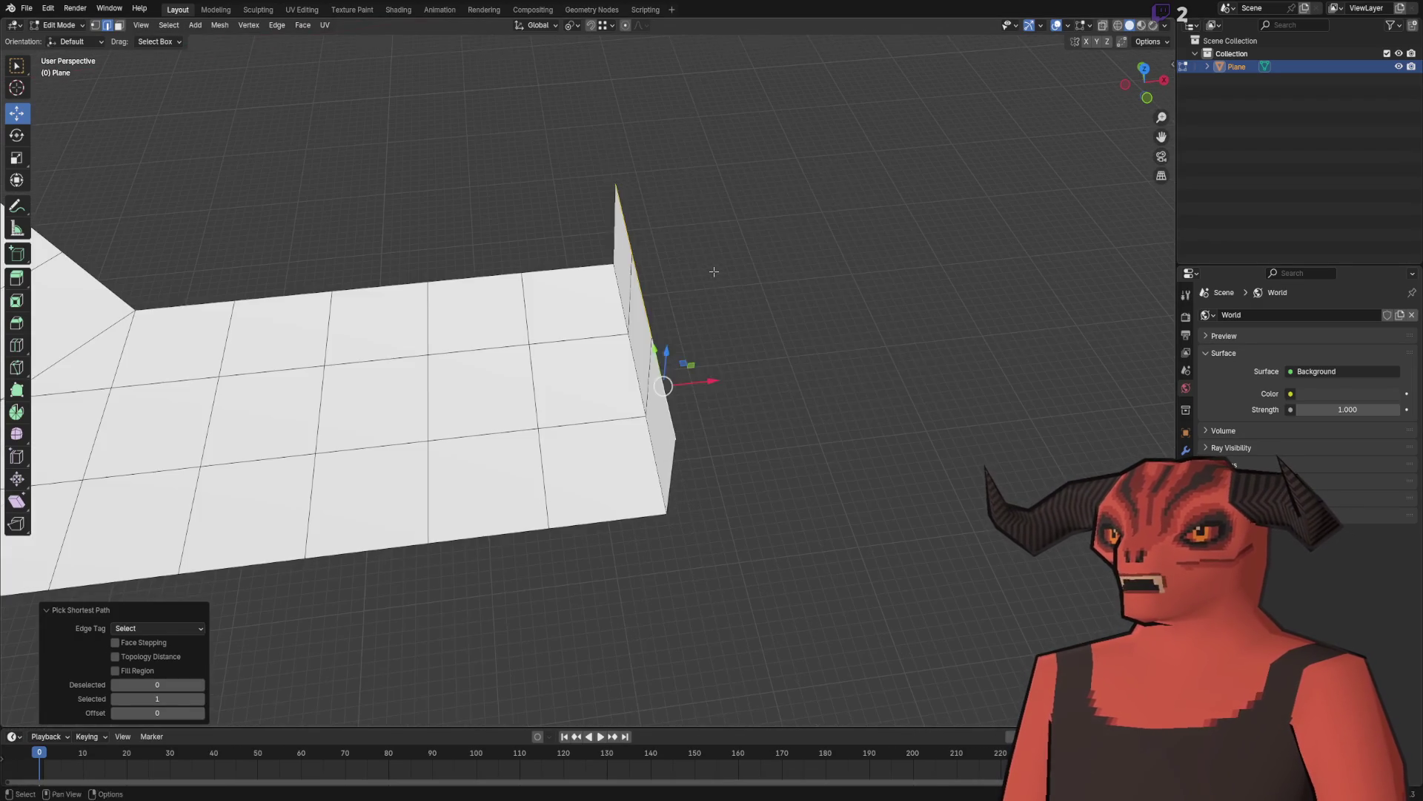
left_click(1034, 249)
mouse_move(712, 591)
left_mouse_down()
mouse_move(776, 378)
mouse_move(611, 344)
left_mouse_up()
Step: Extrude the ledge edge along Y into a platform, changing its length from -3 to 6
key("e")
key("y")
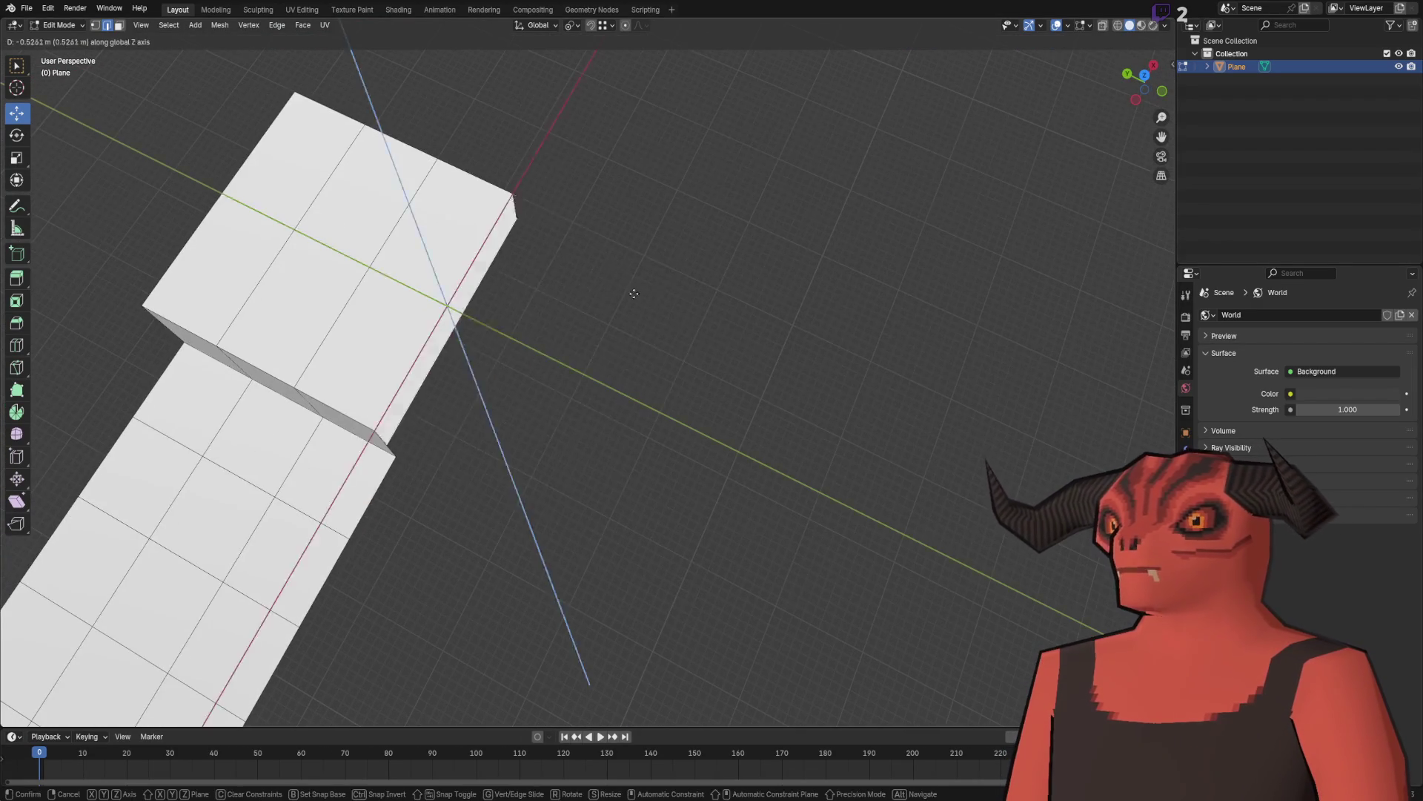
left_click(629, 296)
left_click(179, 659)
type("-3")
key("Return")
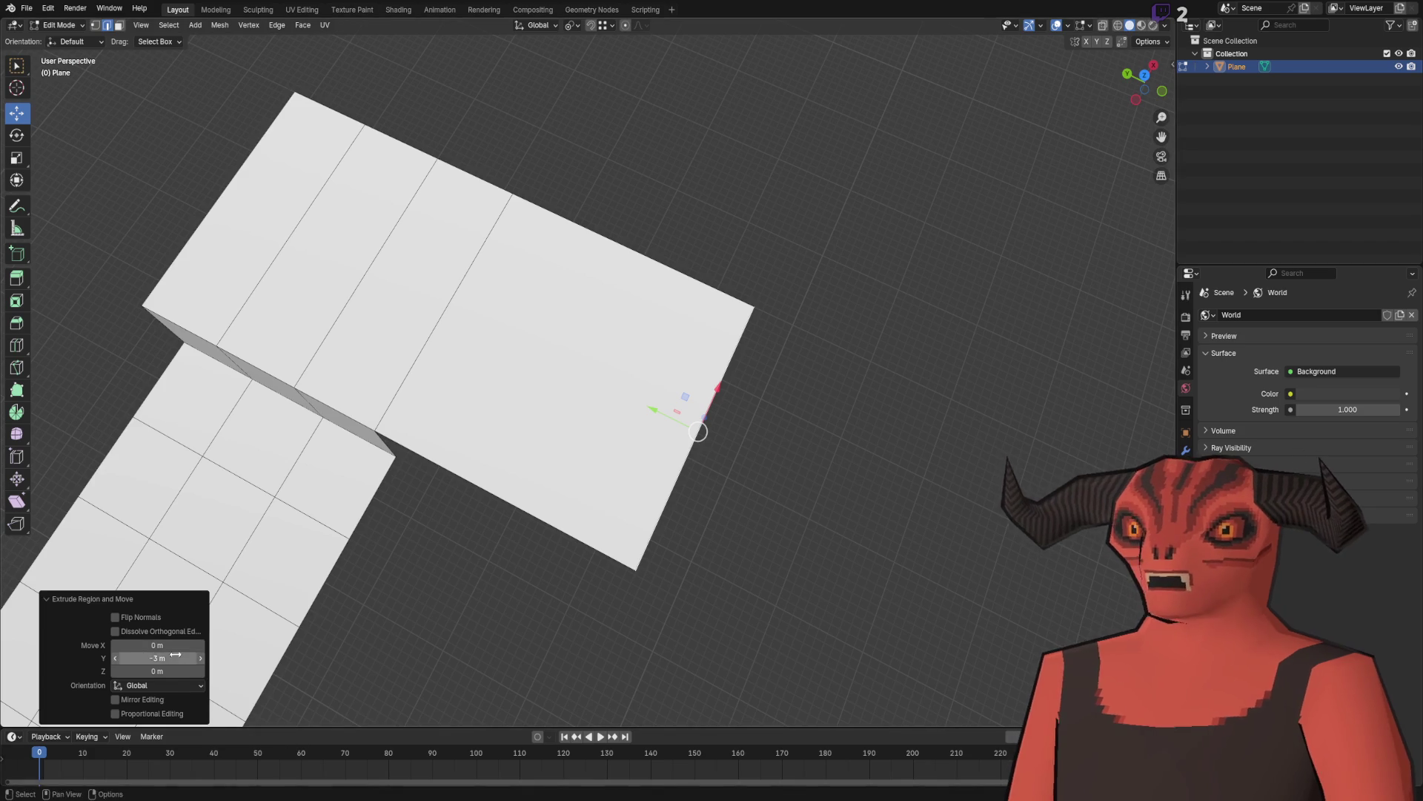
type("6")
key("Return")
Step: Try loop cuts on the platform, then cancel and undo the stray cuts
left_click(606, 220)
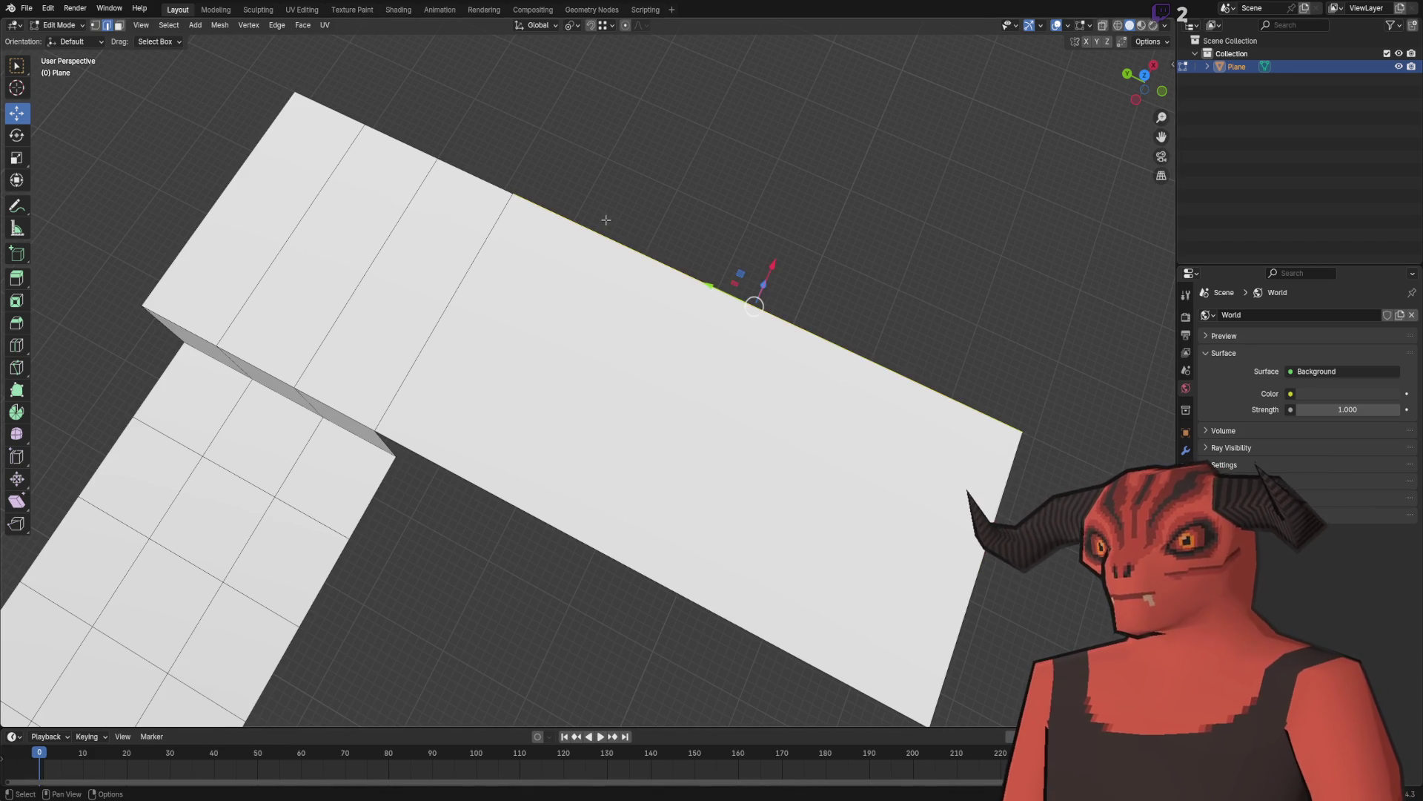
right_click(845, 174)
left_click(845, 175)
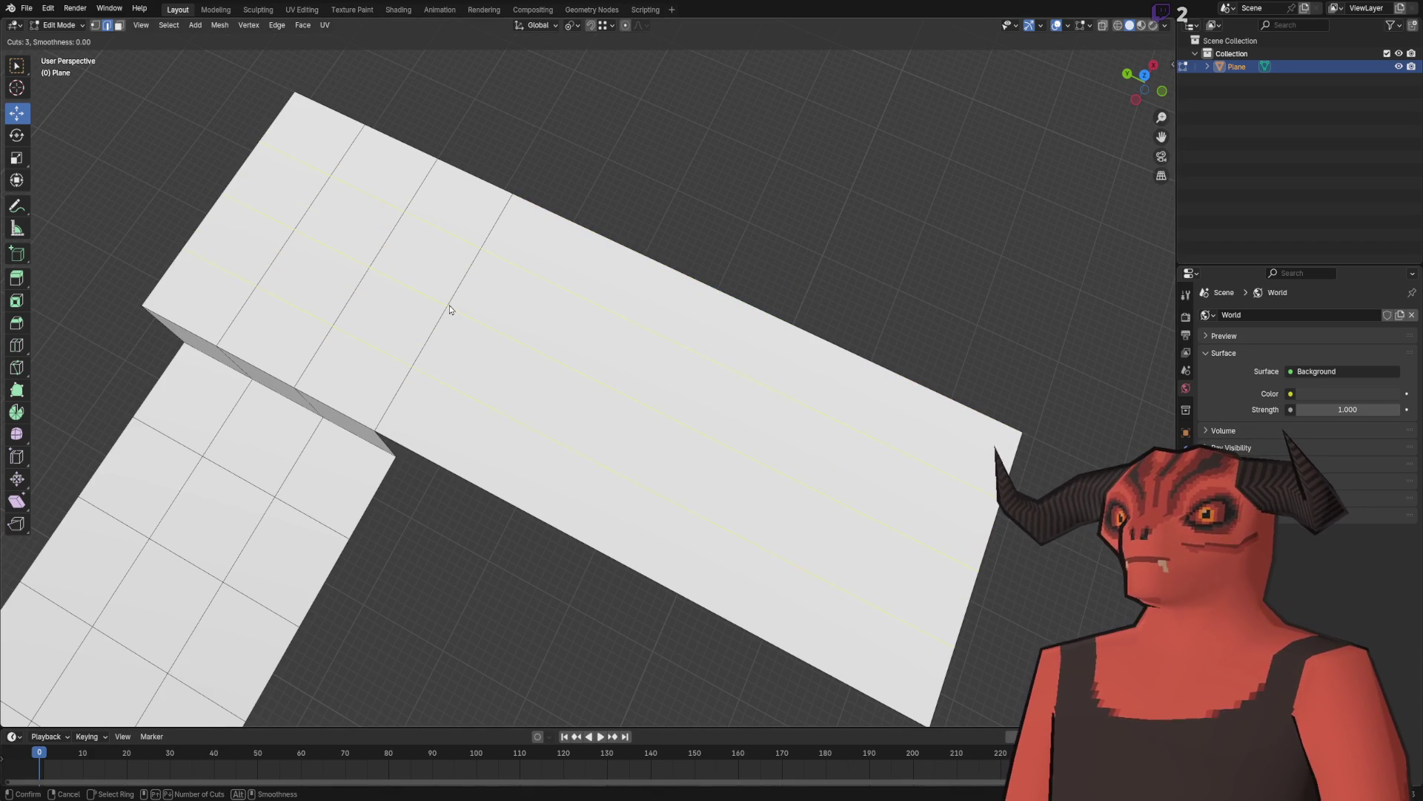
left_click(451, 309)
right_click(450, 309)
right_click(804, 175)
left_click(804, 175)
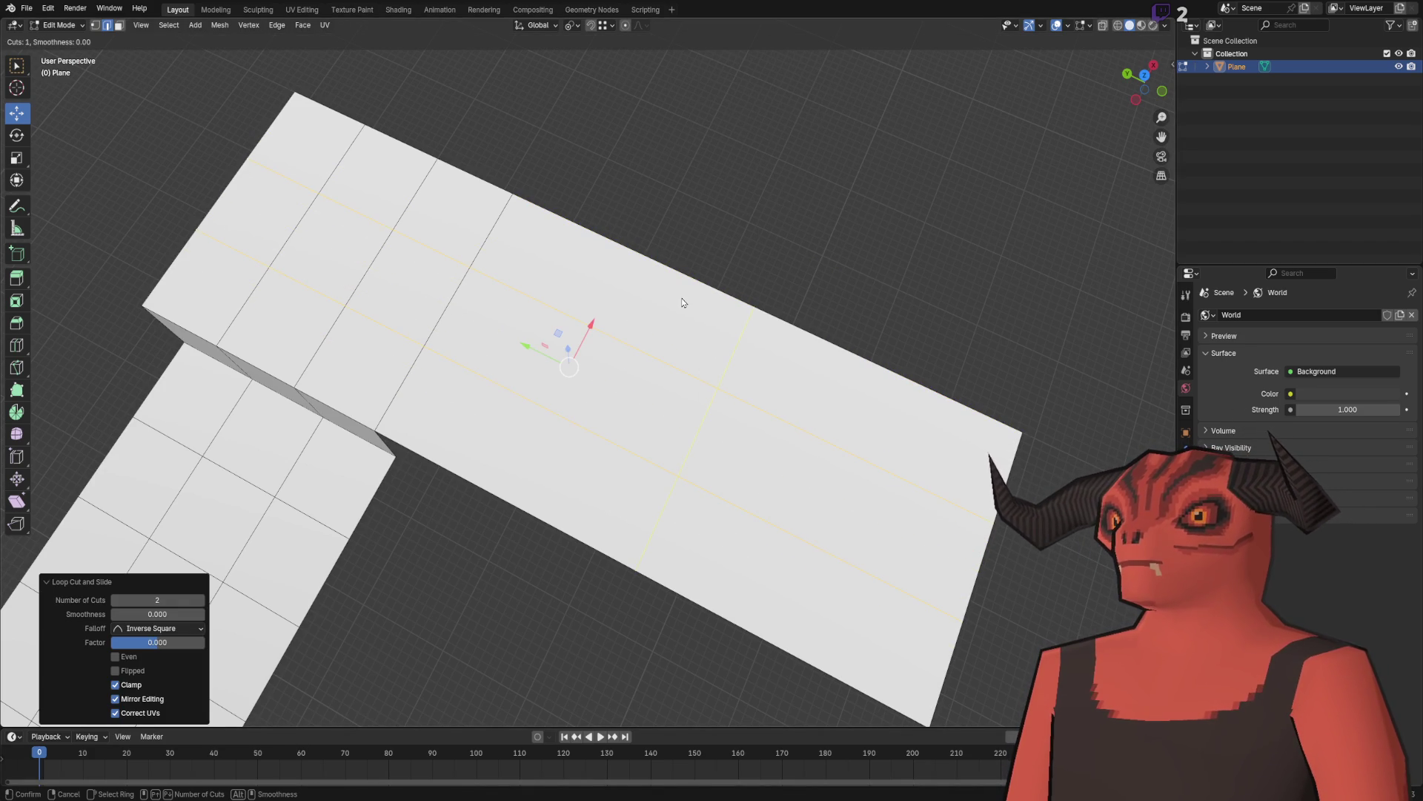
key("Escape")
mouse_move(677, 296)
left_mouse_down()
mouse_move(792, 247)
mouse_move(756, 324)
mouse_move(760, 295)
left_mouse_up()
scroll(761, 295, "up", 4)
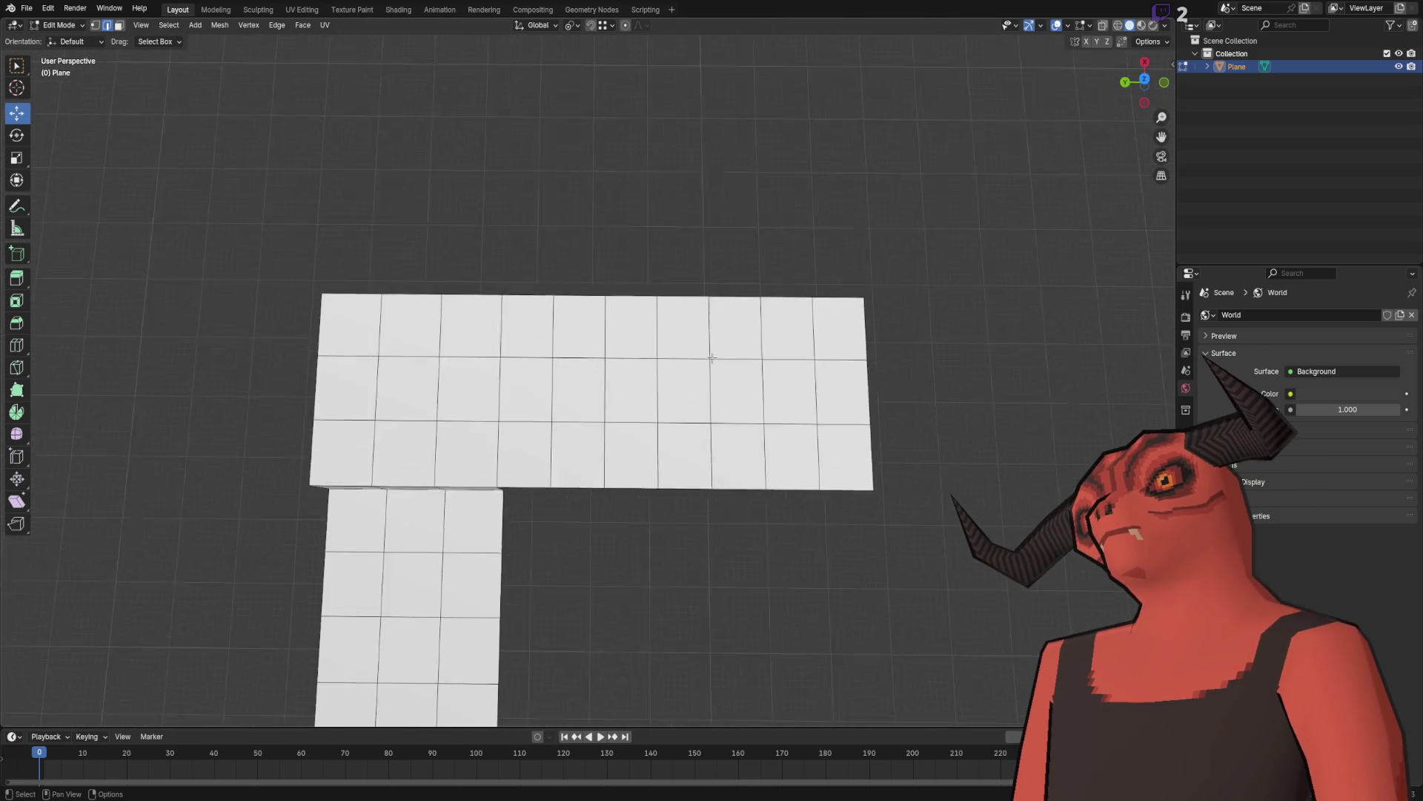
key("ctrl+z")
Step: Divide the platform with five loop cuts and clear the selection
right_click(712, 364)
left_click(712, 365)
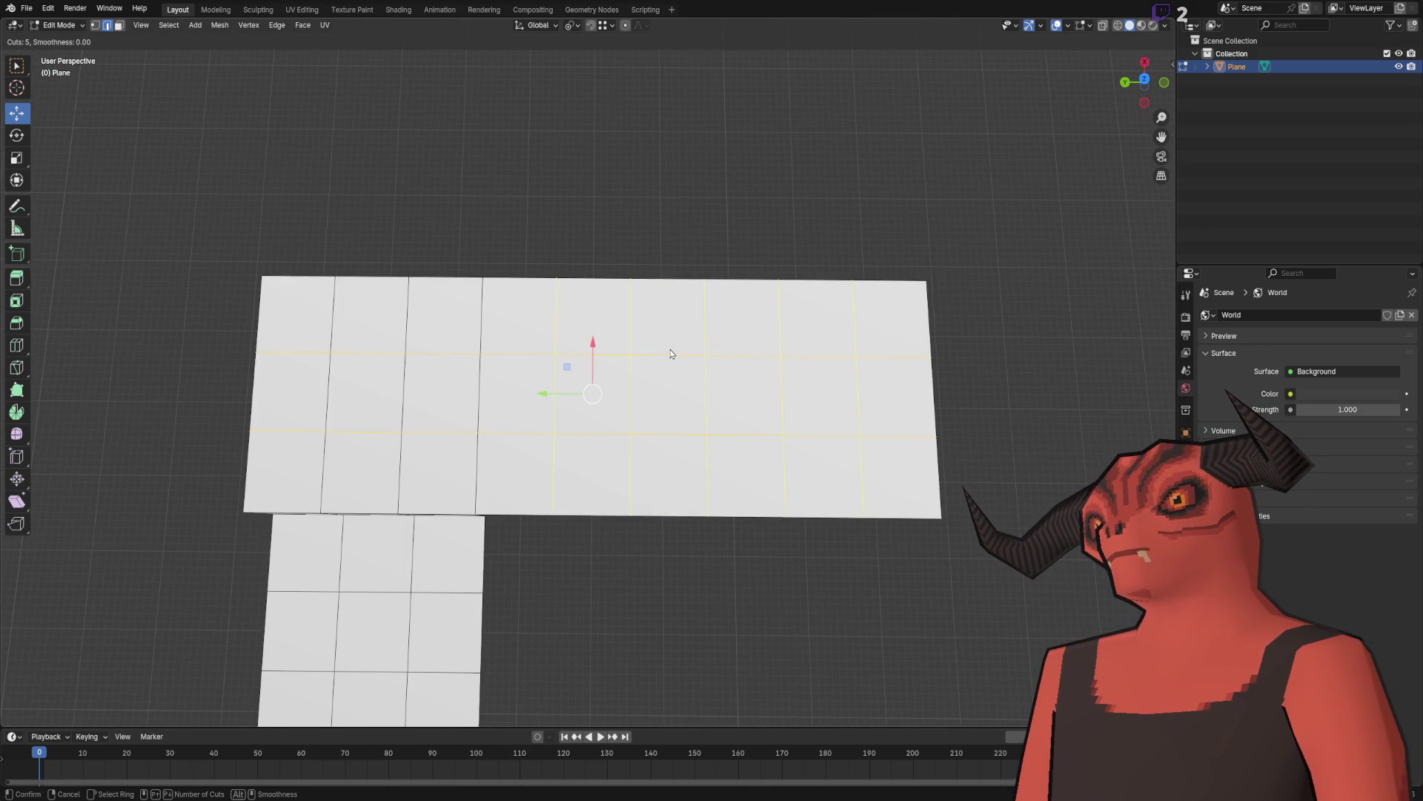
left_click(671, 354)
right_click(671, 354)
left_click(747, 191)
scroll(686, 254, "down", 3)
mouse_move(687, 254)
left_mouse_down()
mouse_move(664, 344)
mouse_move(494, 494)
left_mouse_up()
Step: Extrude the platform's outer edge 3 m along X and split it with five loop cuts
key("e")
left_click(683, 311)
mouse_move(683, 312)
left_mouse_down()
mouse_move(563, 445)
mouse_move(259, 582)
left_mouse_up()
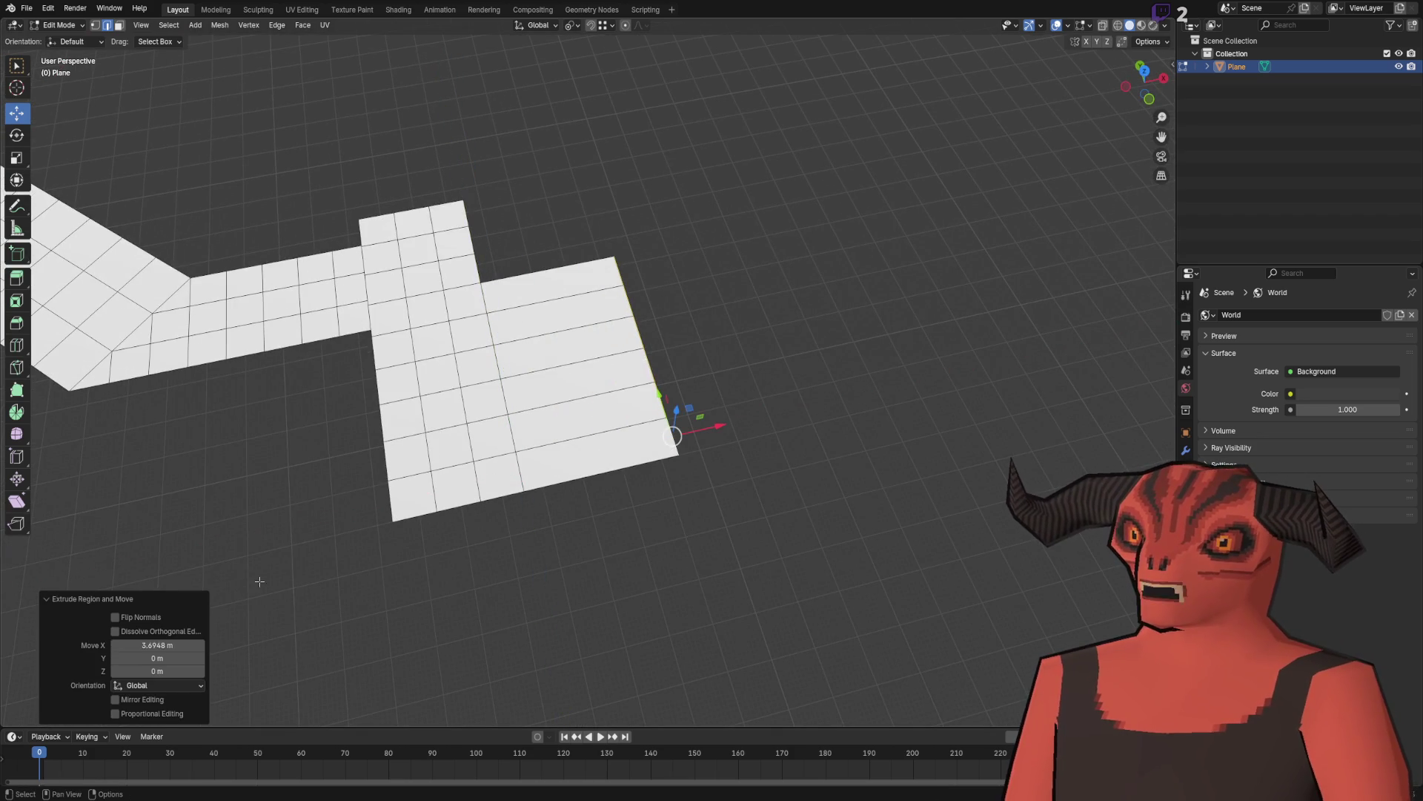
left_click(173, 646)
type("3")
key("Return")
key("Return")
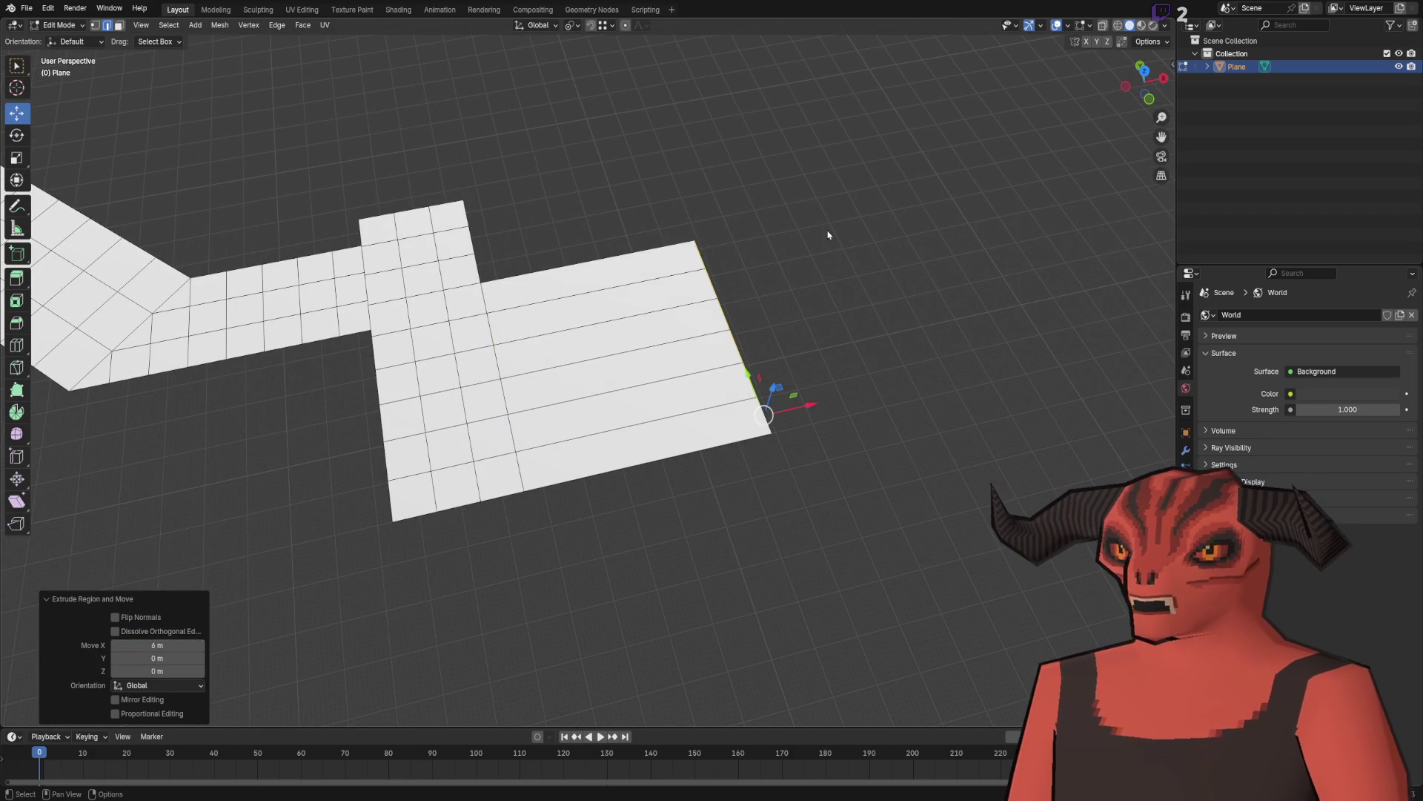
scroll(790, 286, "up", 2)
key("ctrl+r")
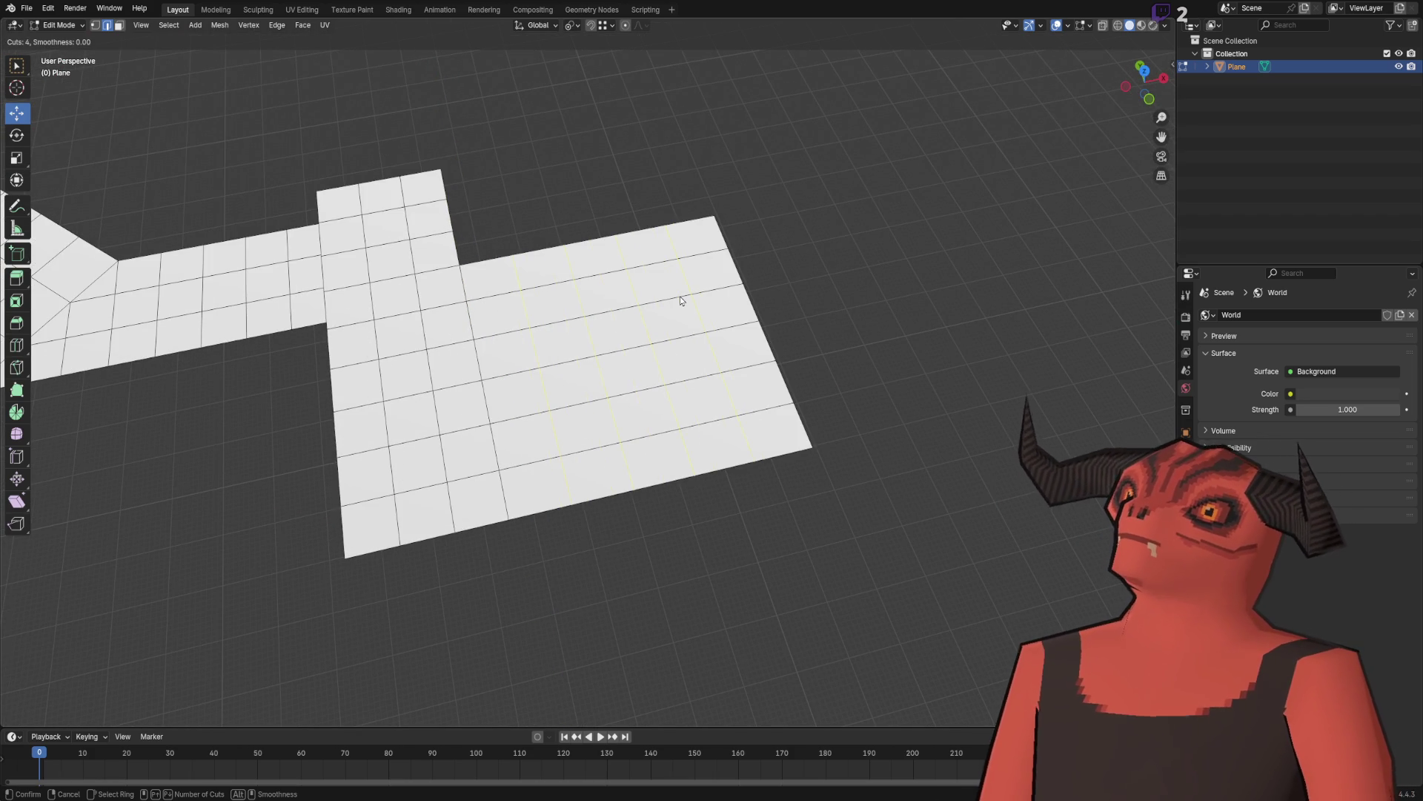
left_click(679, 296)
mouse_move(680, 296)
left_mouse_down()
mouse_move(718, 290)
mouse_move(522, 552)
left_mouse_up()
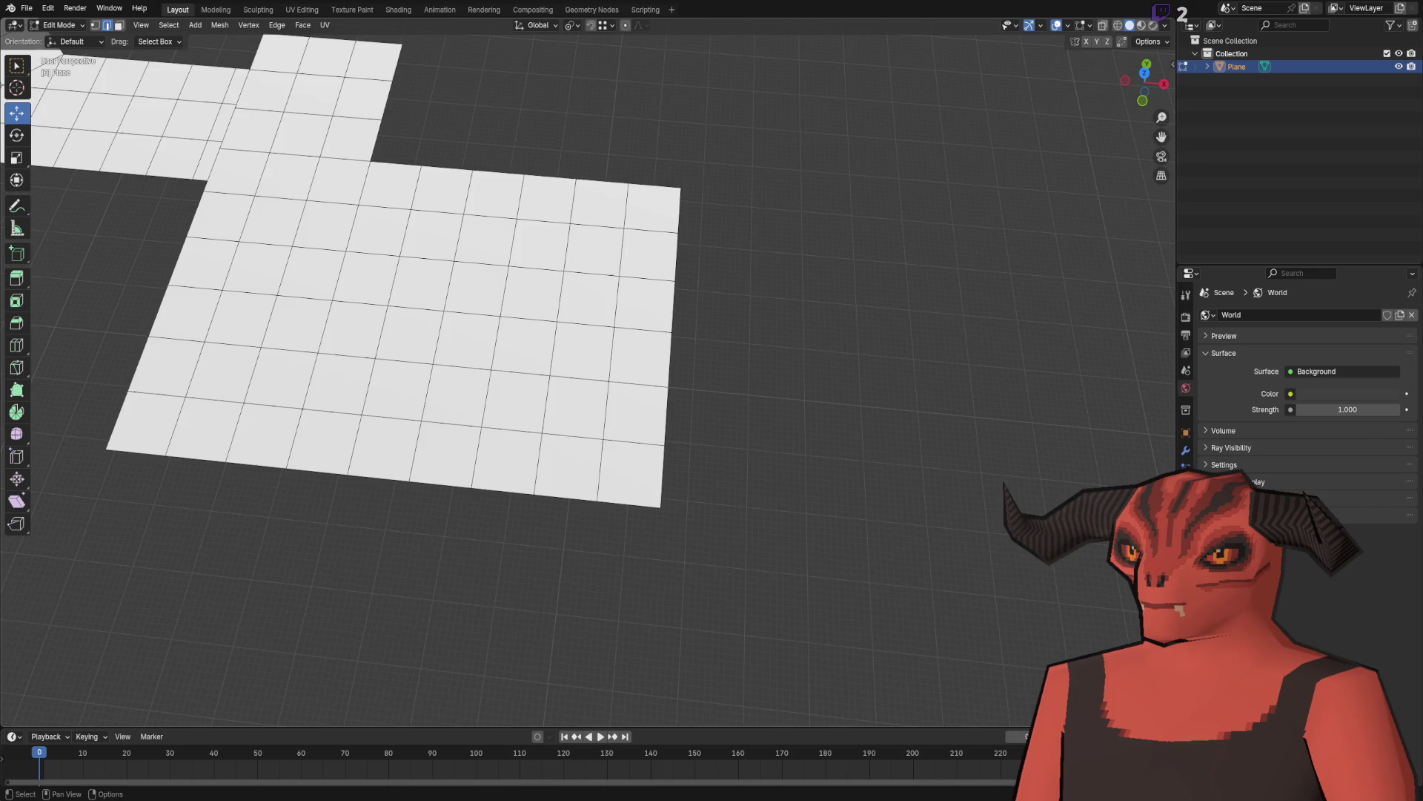
left_click_drag(749, 404, 609, 393)
key("x")
key("Escape")
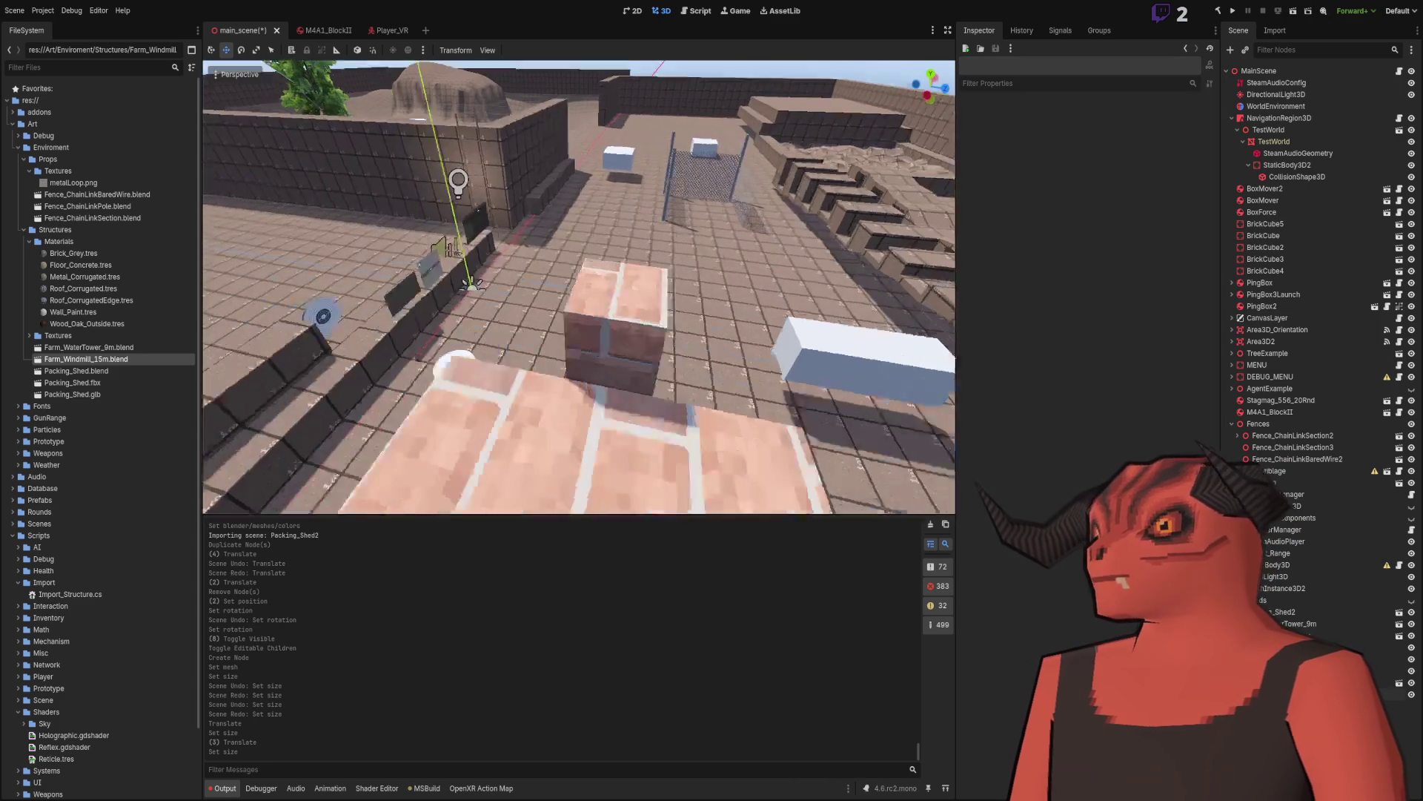
Step: Move the white box left and set its x position to -2.0
left_click(838, 317)
mouse_move(871, 325)
left_mouse_down()
mouse_move(348, 289)
mouse_move(430, 297)
left_mouse_up()
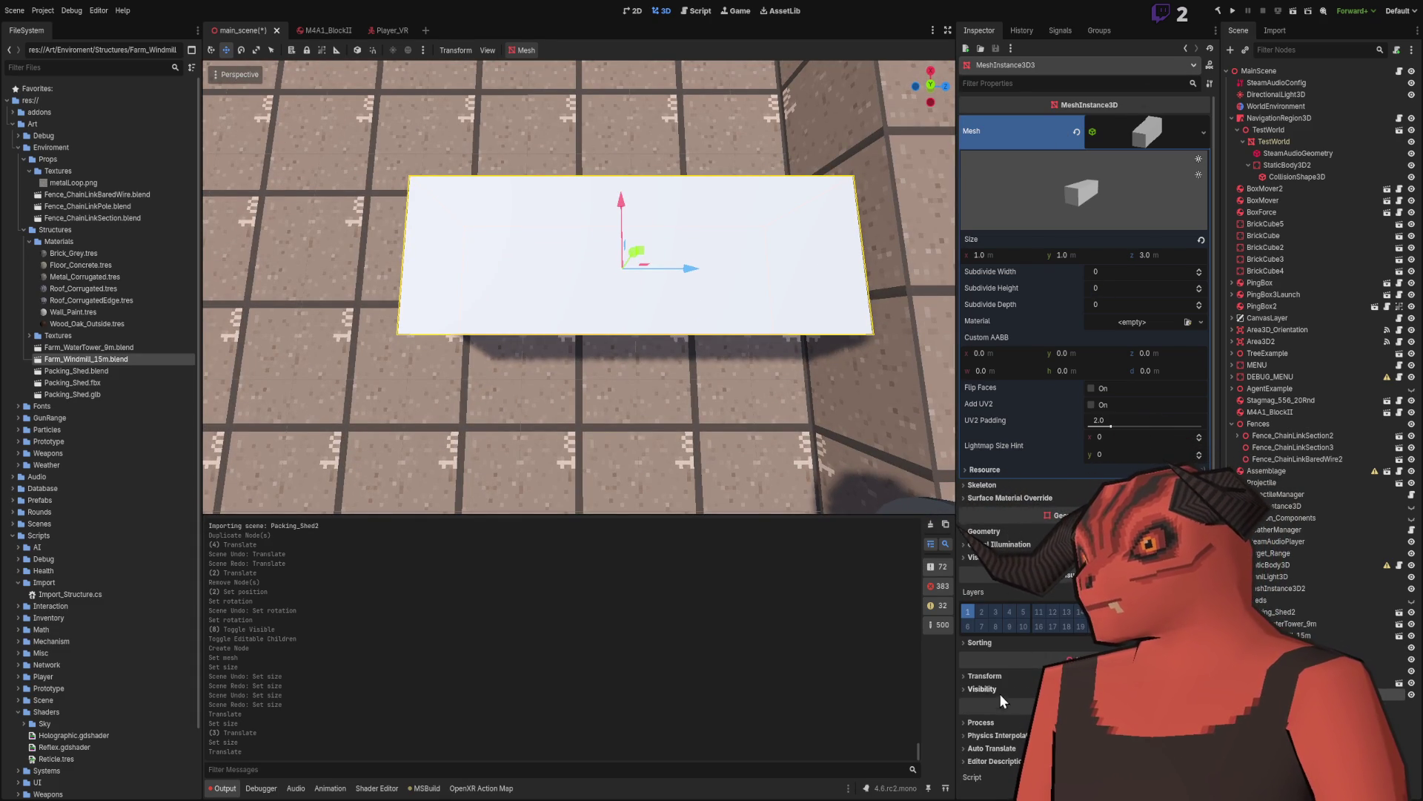
left_click(990, 677)
left_click(1015, 705)
type("-2")
key("Return")
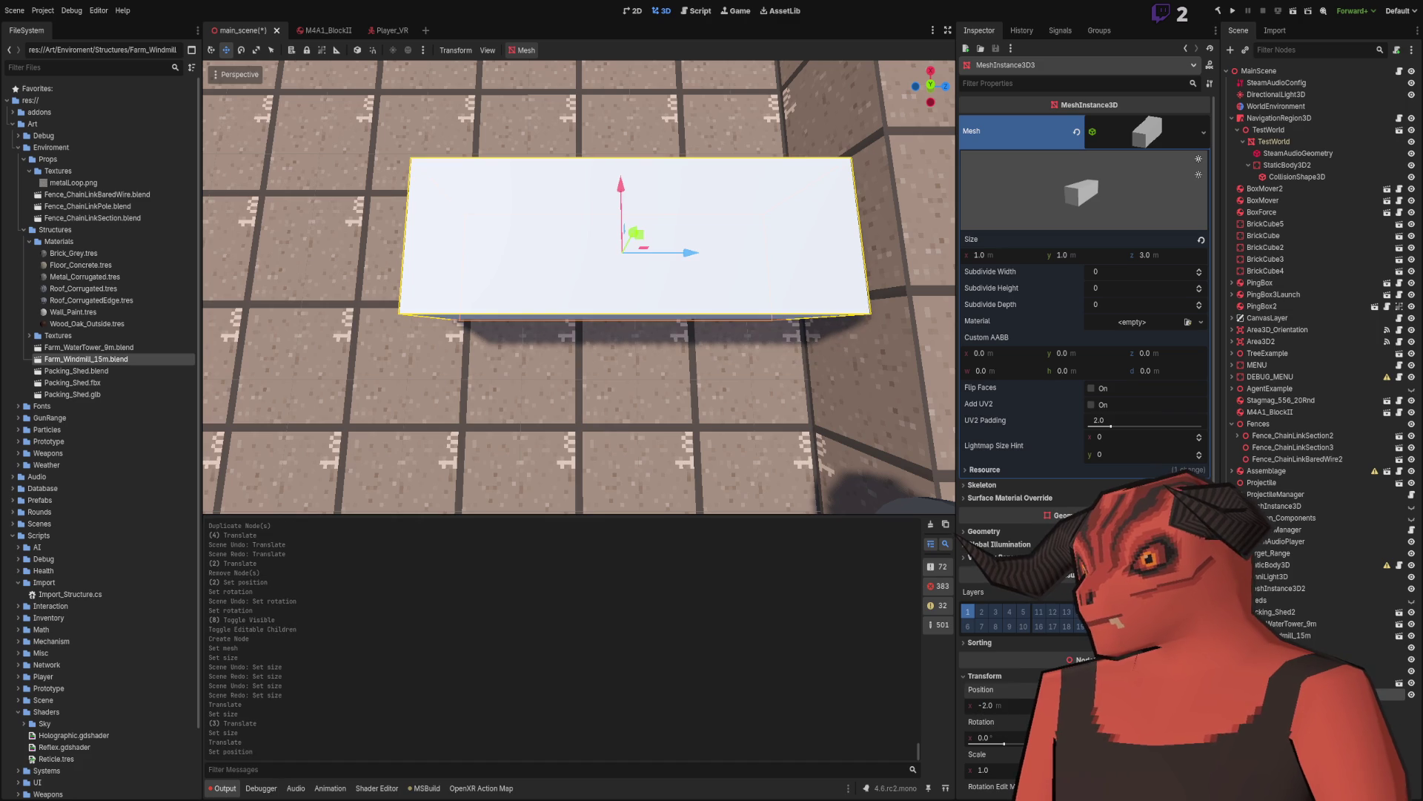
key("Return")
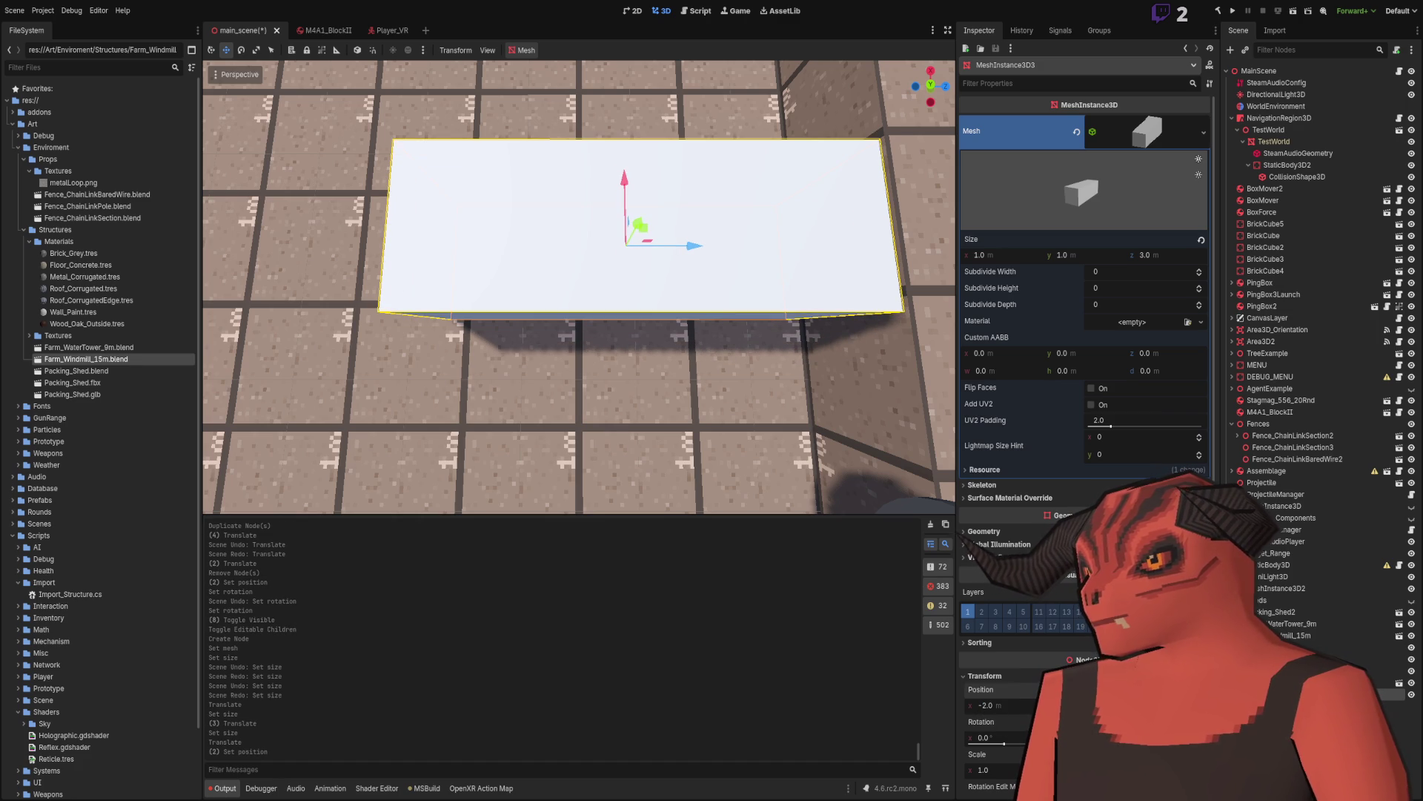
key("Return")
Step: Adjust the box's height with Page Down while viewing it beside the brick wall
mouse_move(768, 331)
left_mouse_down()
mouse_move(728, 253)
mouse_move(668, 259)
left_mouse_up()
scroll(542, 314, "up", 3)
left_click_drag(541, 314, 435, 331)
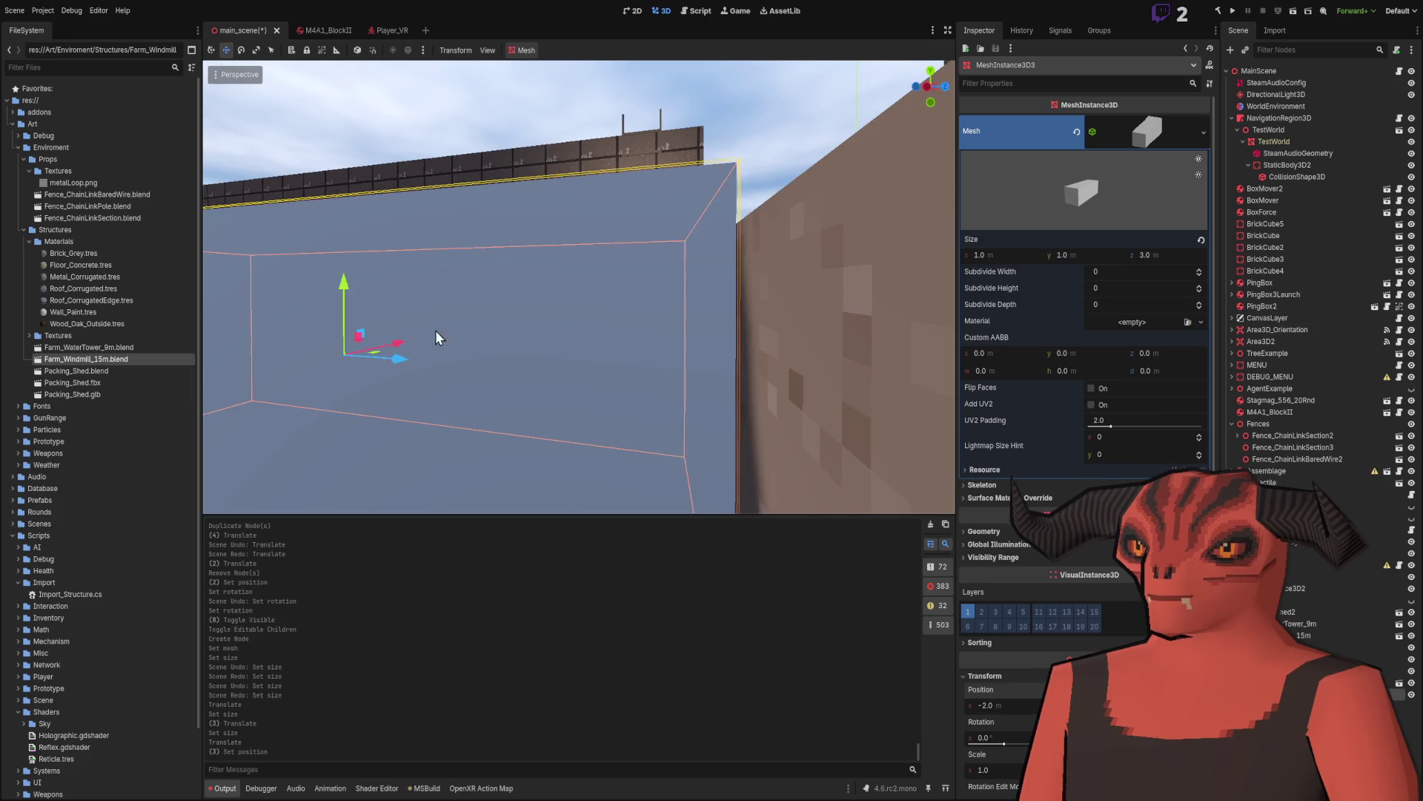
scroll(434, 331, "up", 2)
left_click_drag(677, 312, 677, 311)
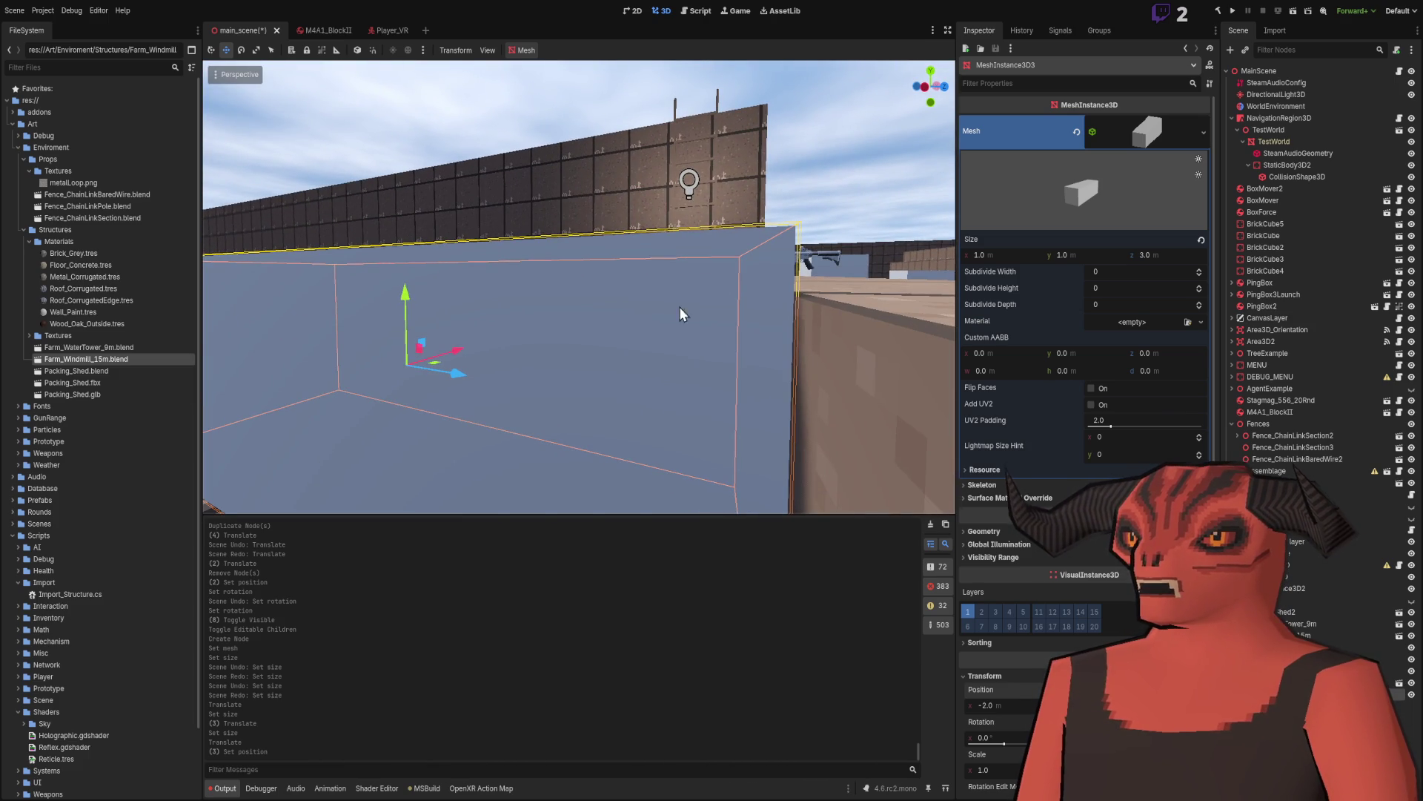
key("Page_Down")
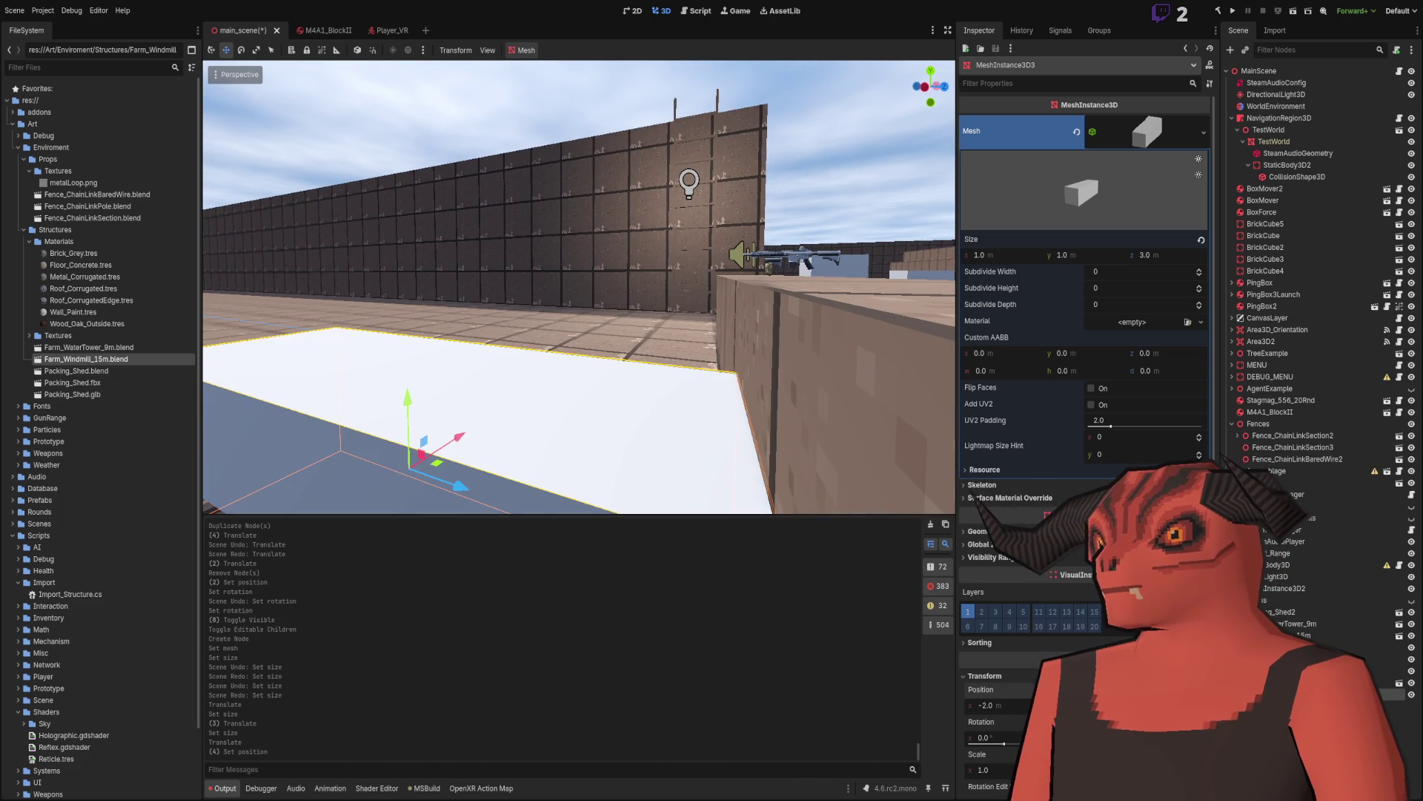
key("Page_Down")
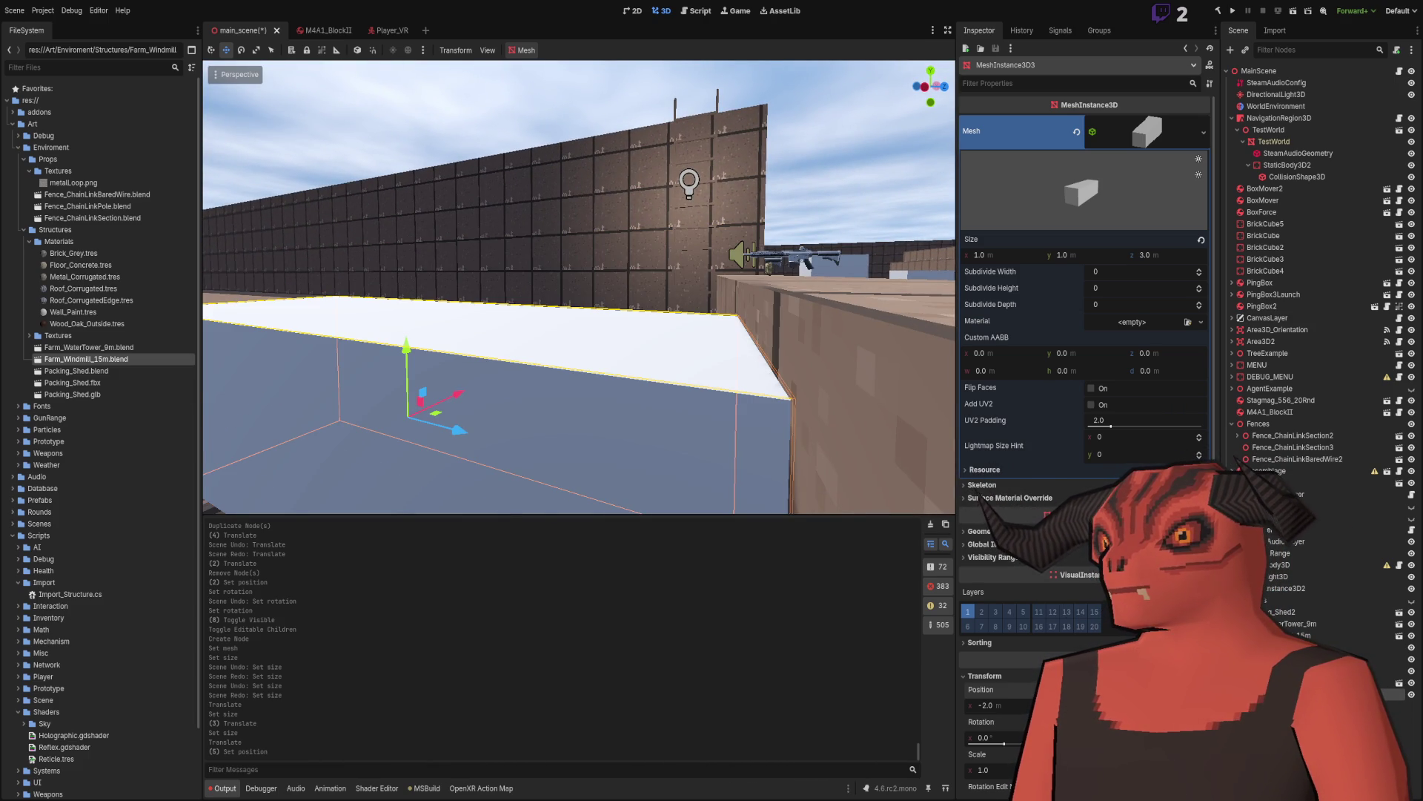
key("Page_Down")
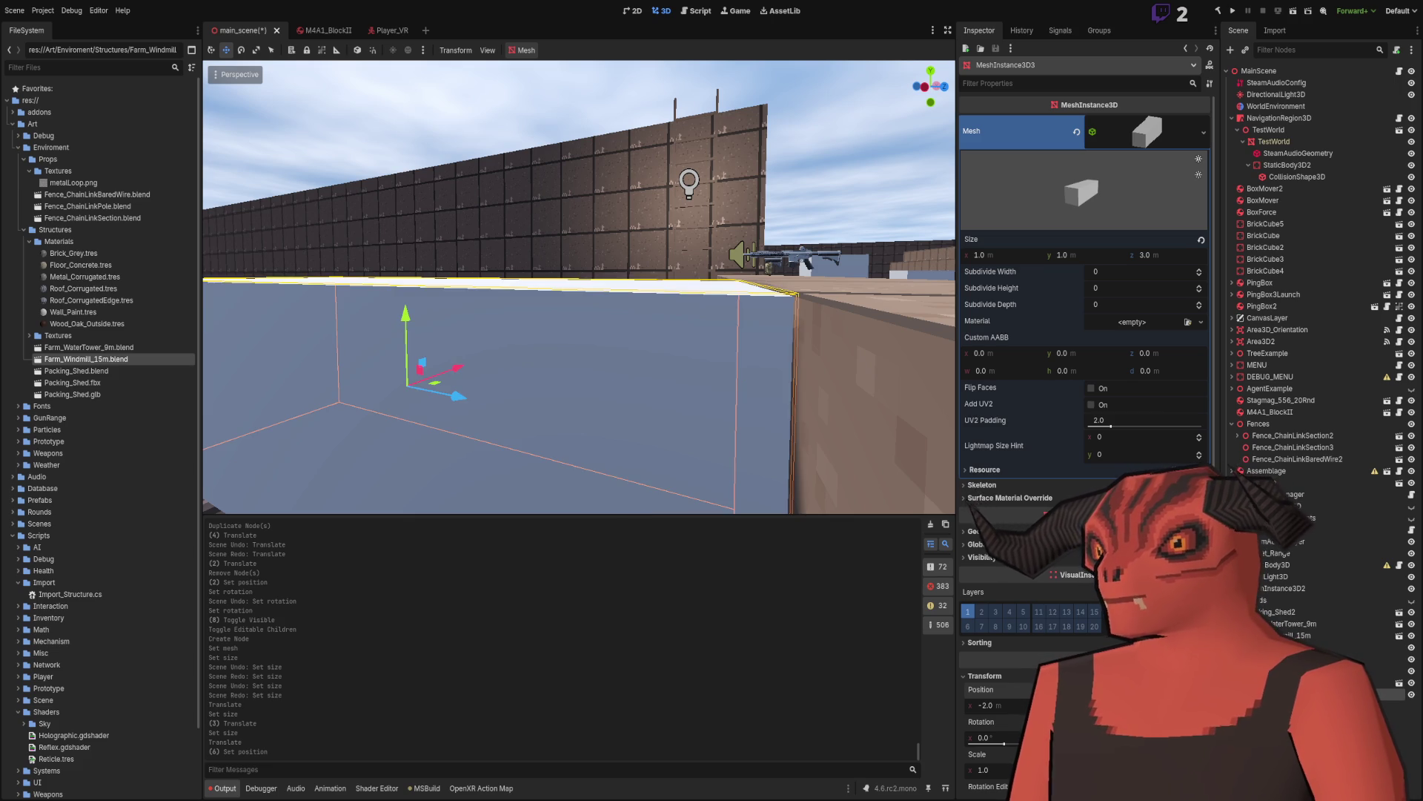
Step: Fly the view through the level and re-centre it on the white box
key("s")
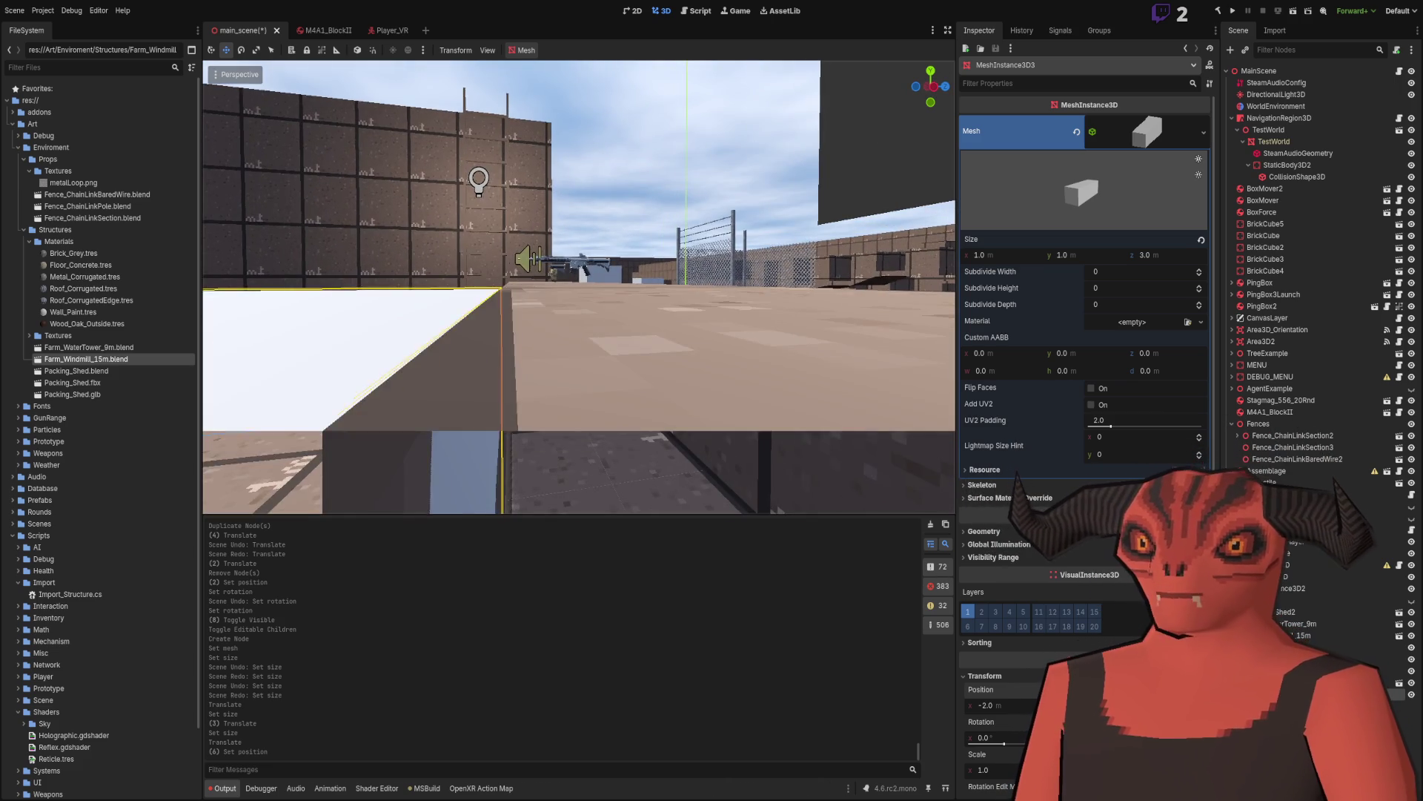
key("w")
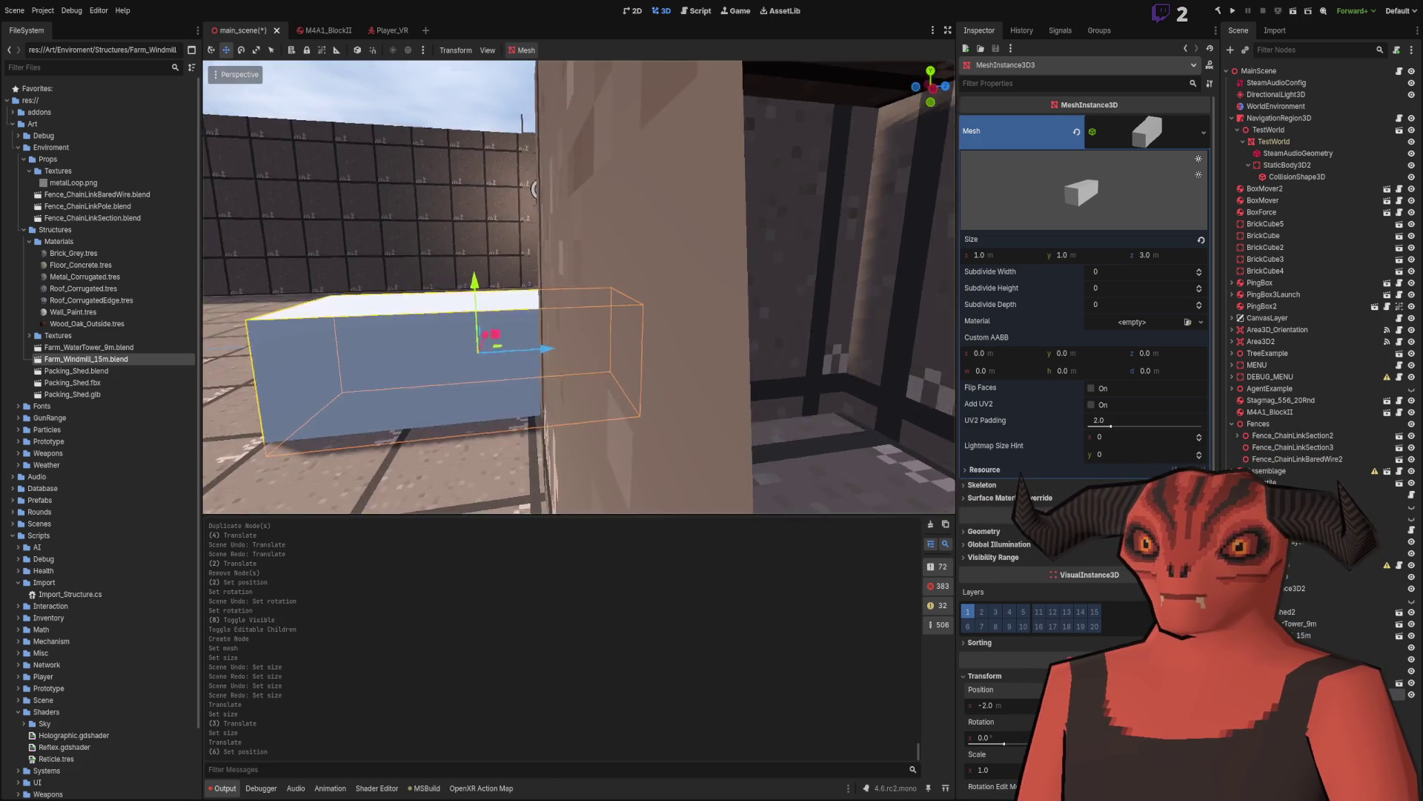
left_click(816, 290)
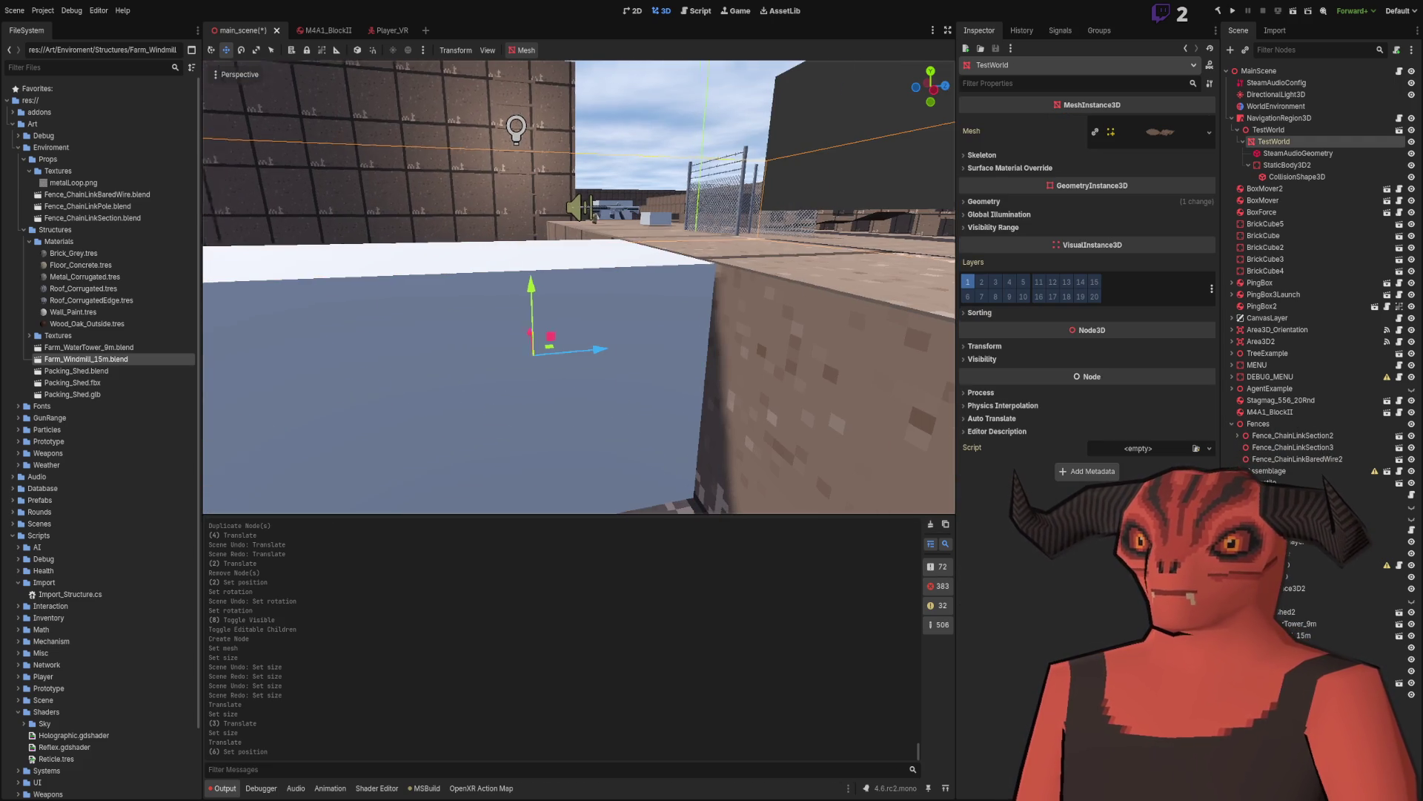
key("w")
left_click(566, 197)
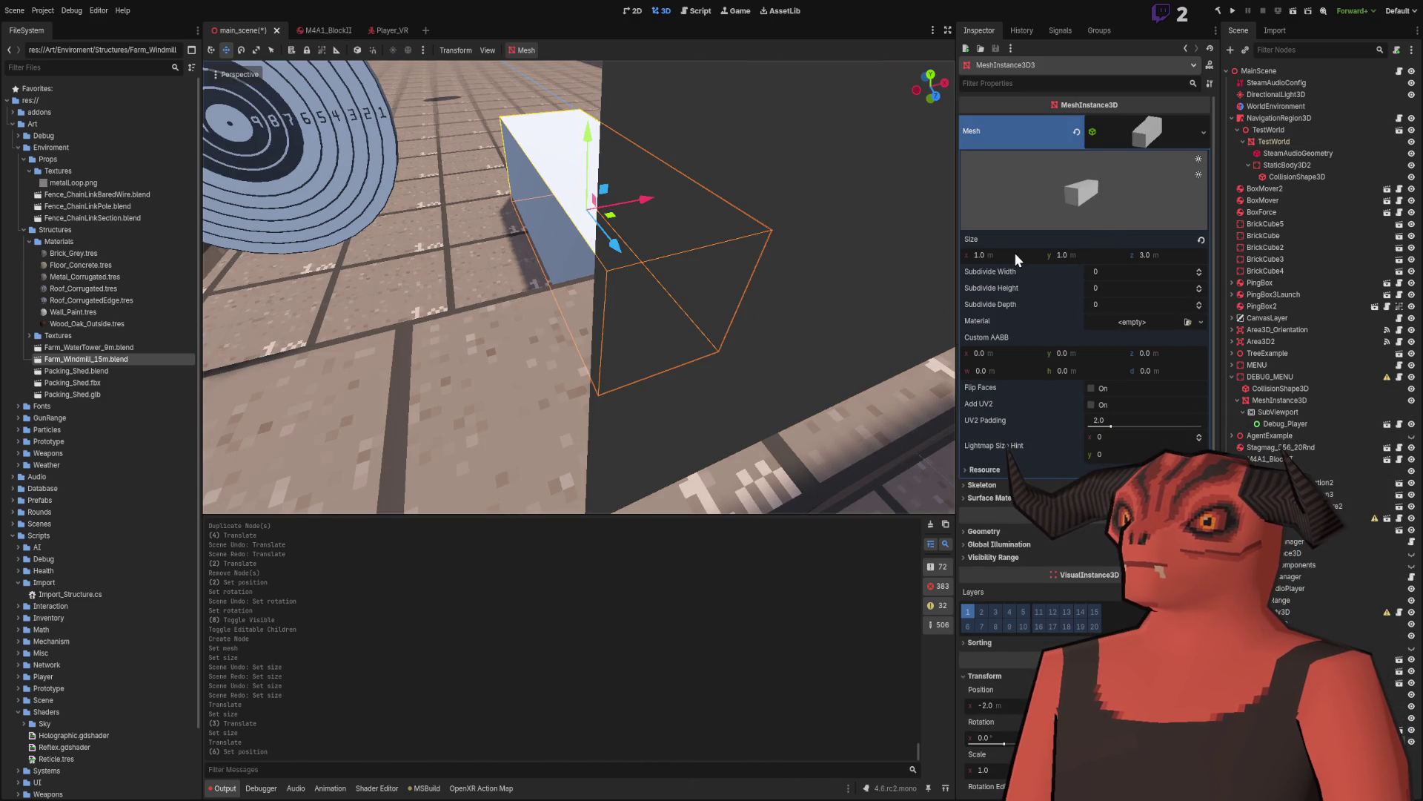
key("f")
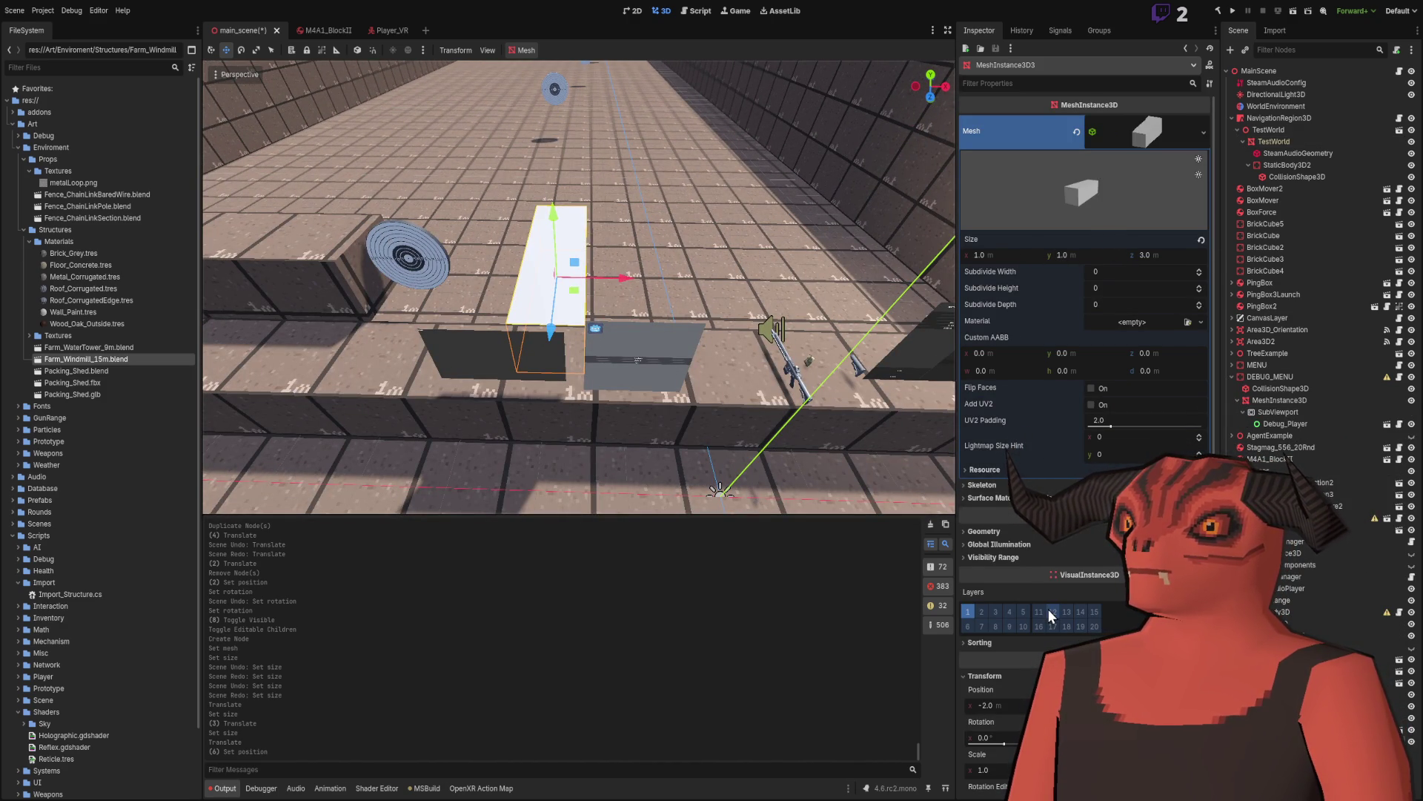
key("w")
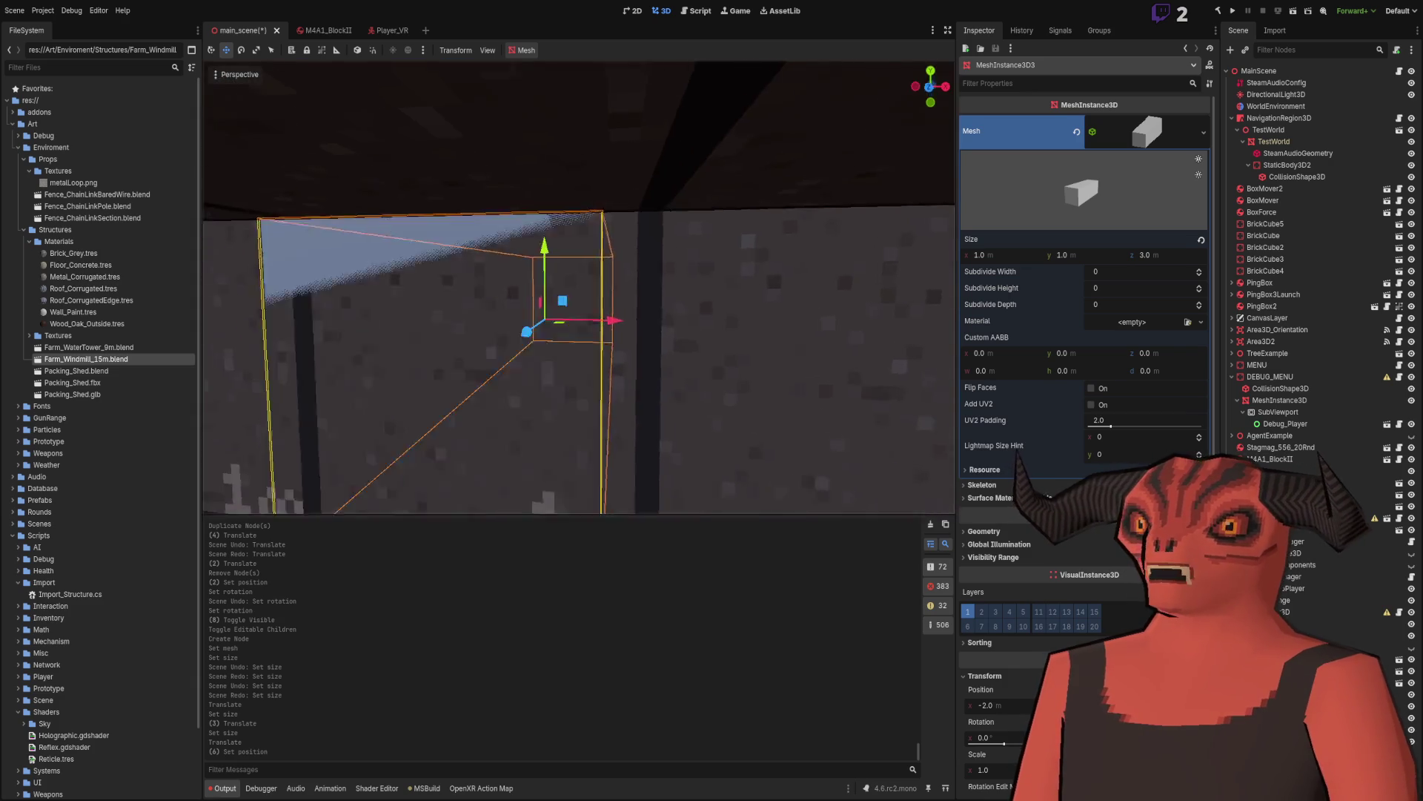
key("w")
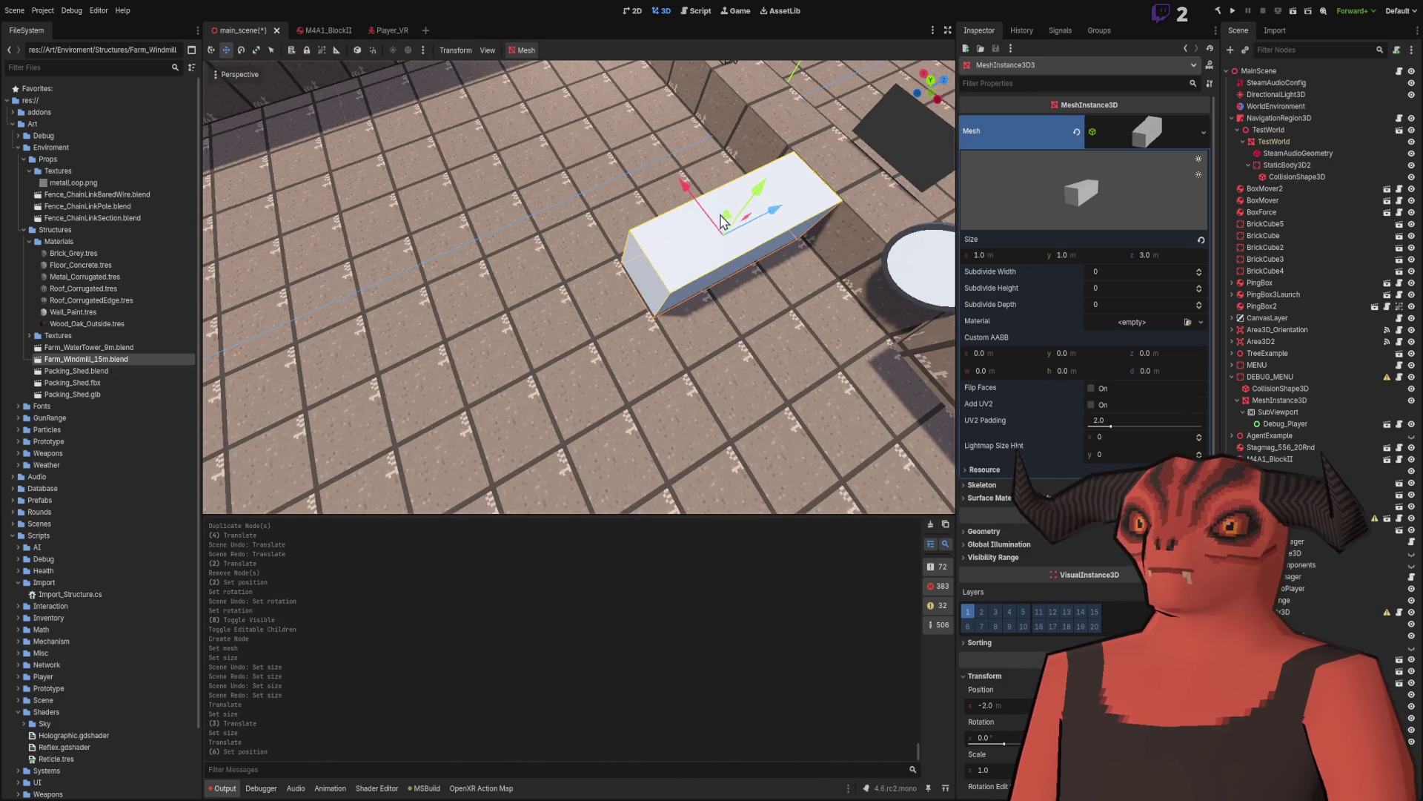
Step: Drag the white box left across the floor, then paste a copied node under it
left_click_drag(740, 232, 469, 200)
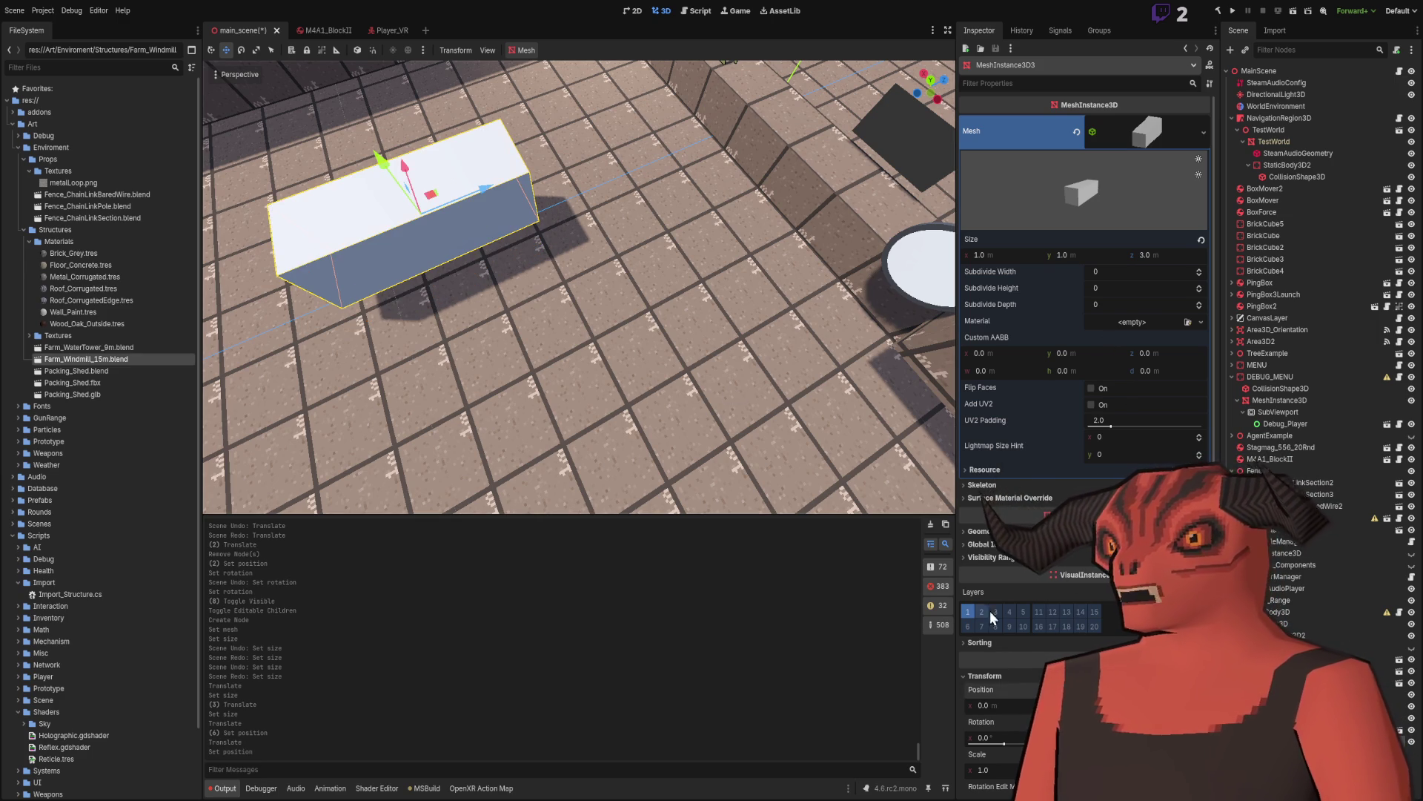
key("w")
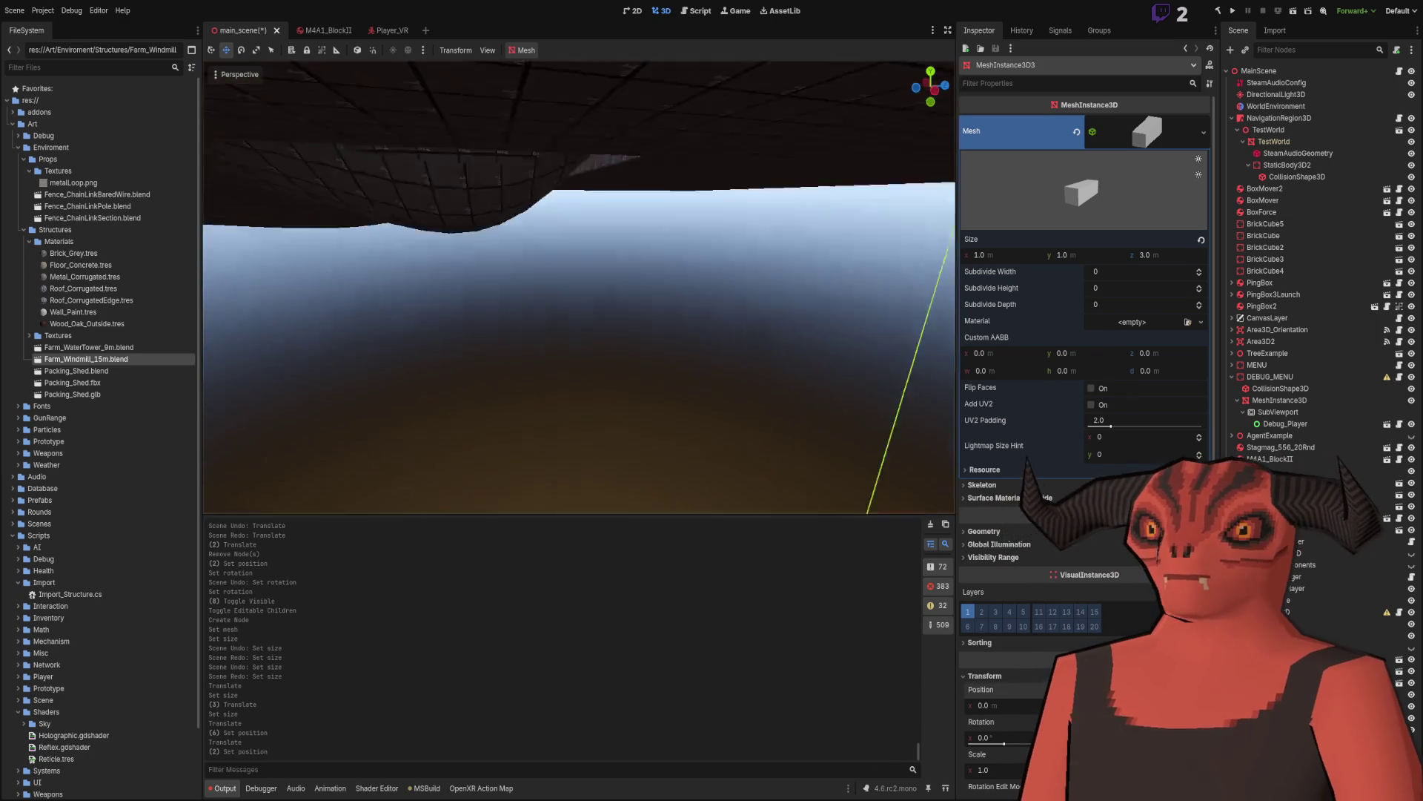
key("w")
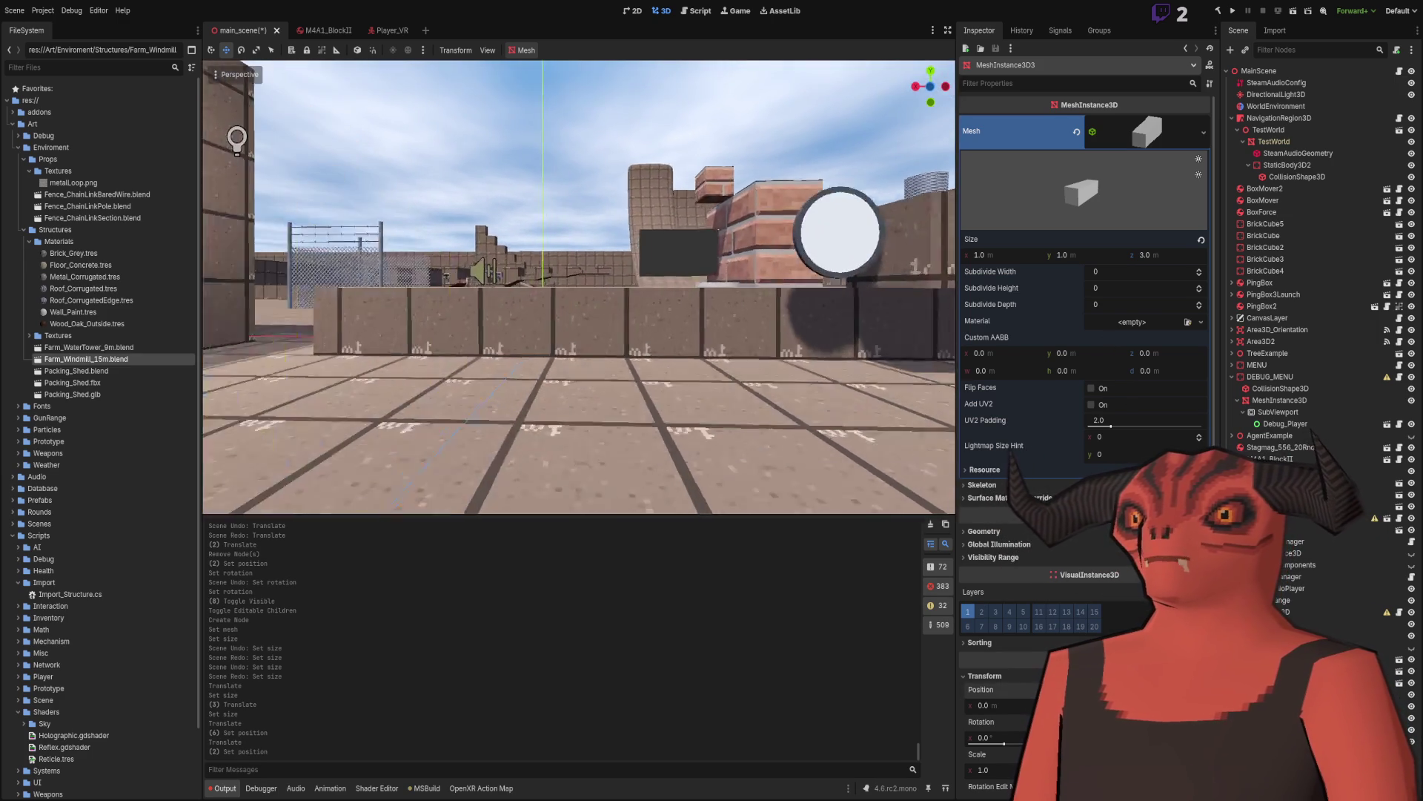
key("w")
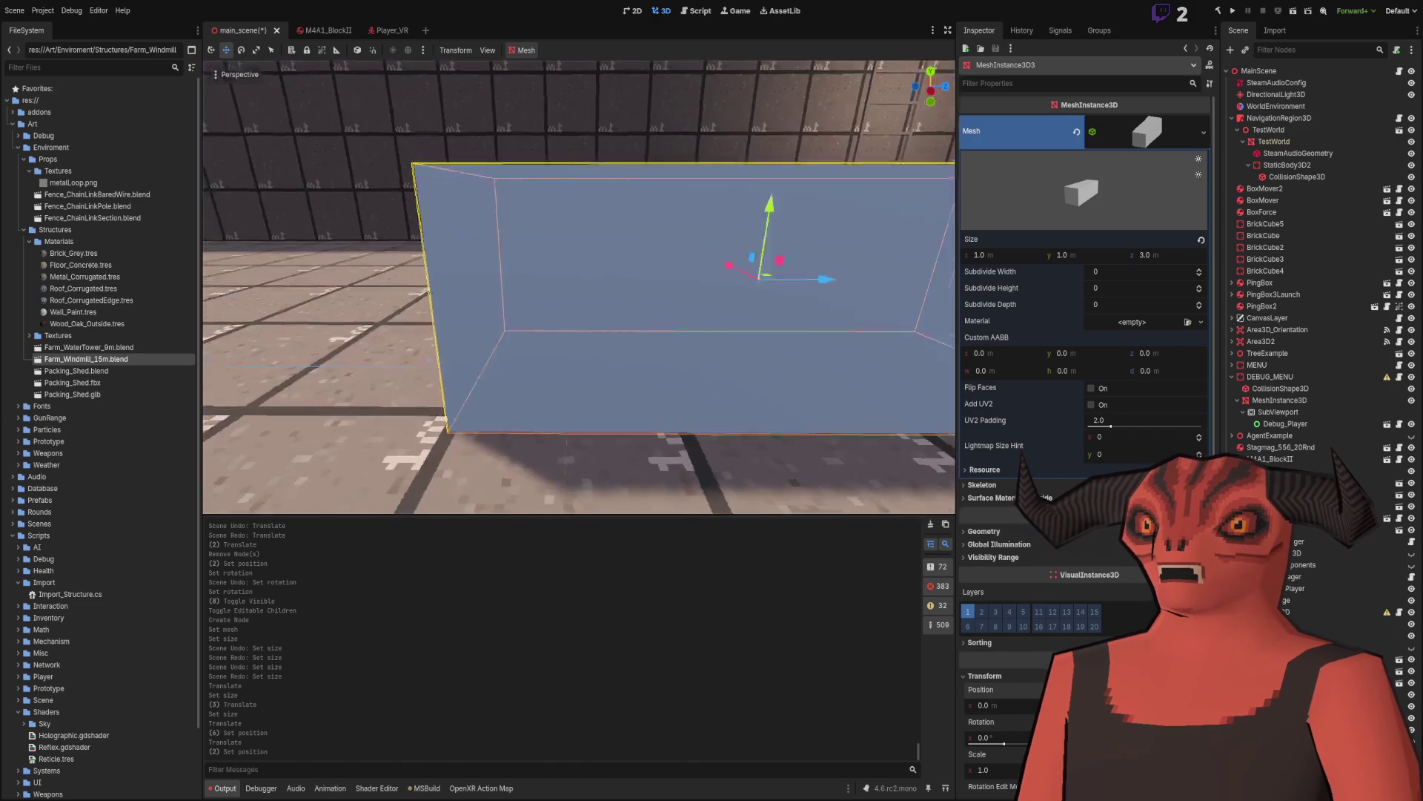
key("w")
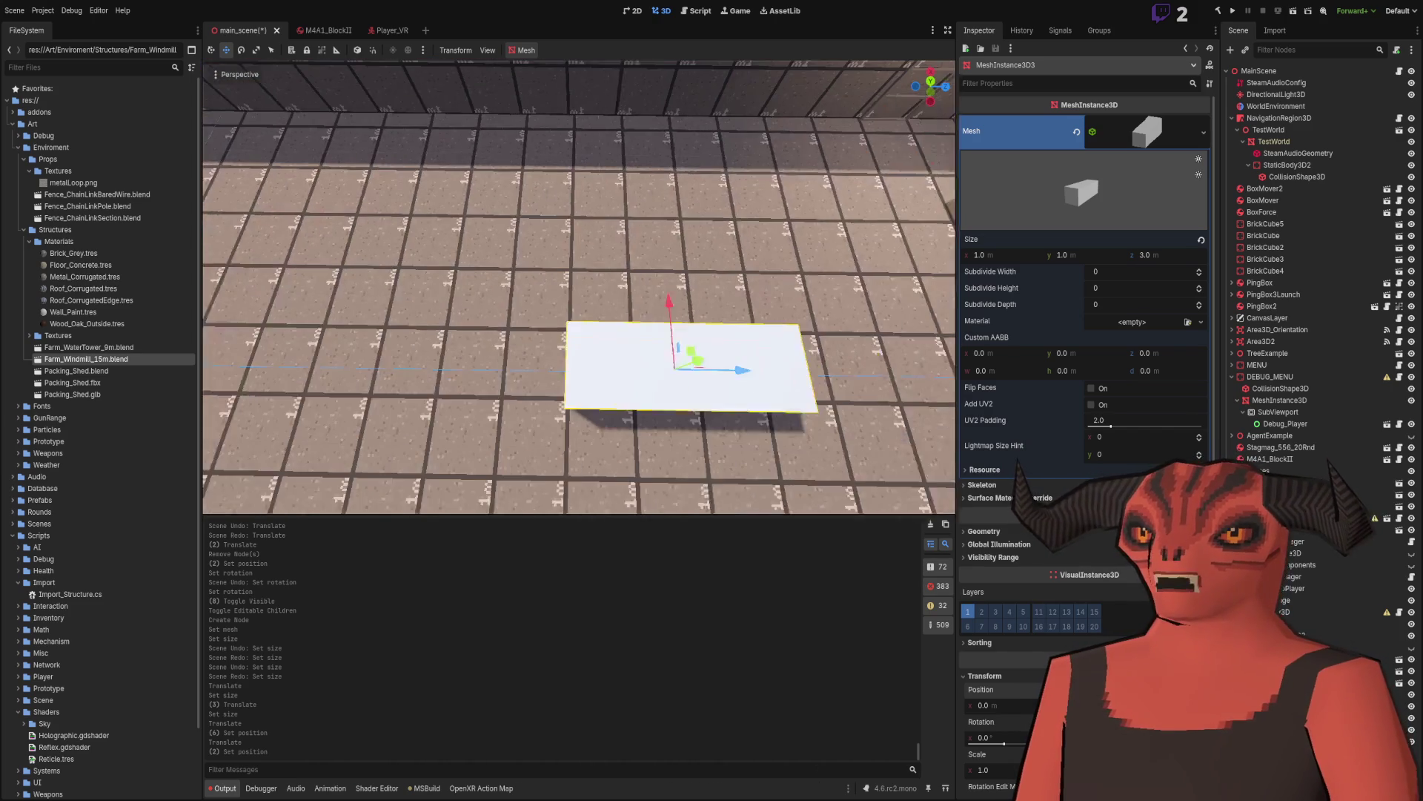
key("ctrl+shift+v")
Step: Undo the paste and make three box copies, moving them up-left and 4 units along z
key("w")
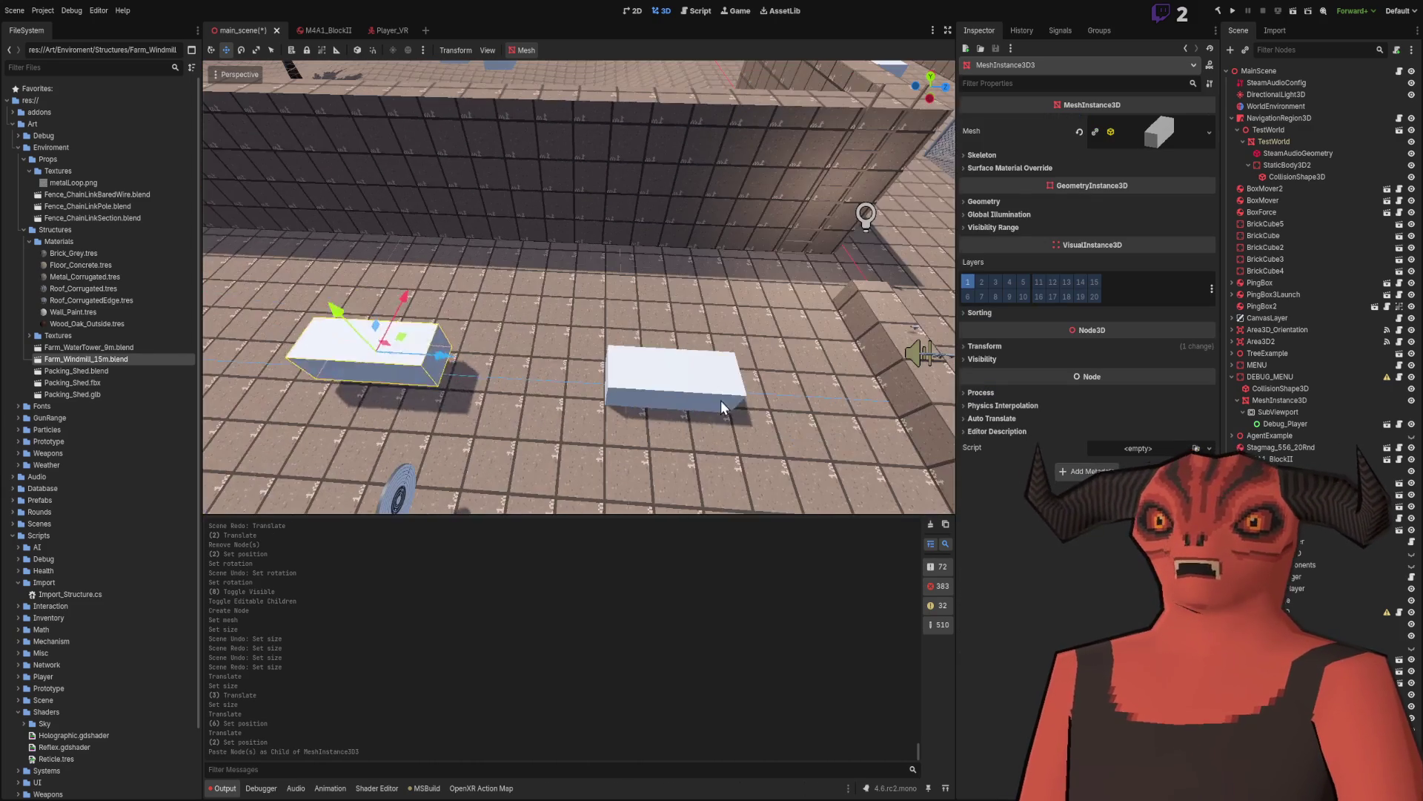
key("ctrl+z")
key("ctrl+d")
left_click_drag(732, 309, 610, 242)
key("w")
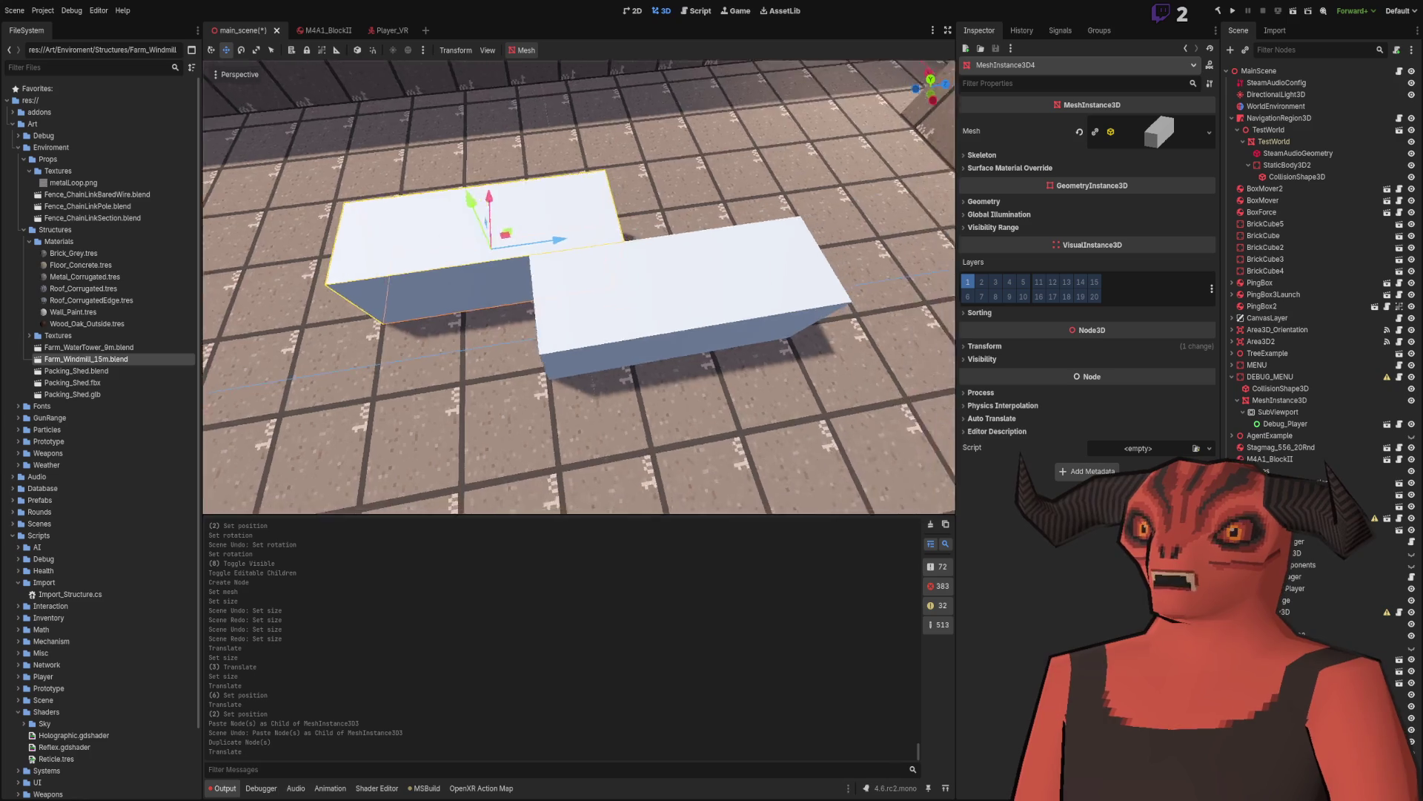
key("ctrl+d")
left_click_drag(449, 316, 739, 324)
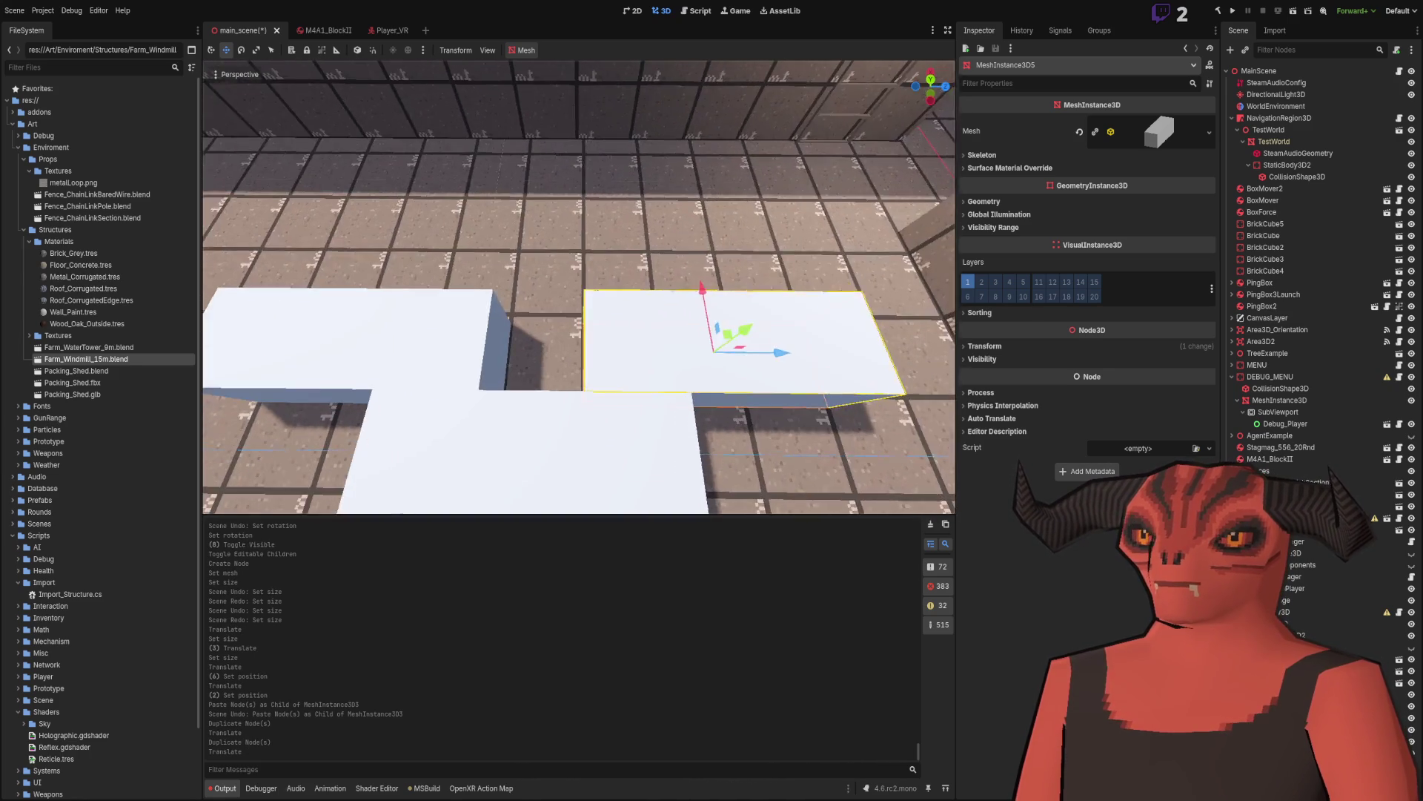
key("ctrl+d")
mouse_move(718, 321)
left_mouse_down()
mouse_move(445, 203)
mouse_move(445, 252)
left_mouse_up()
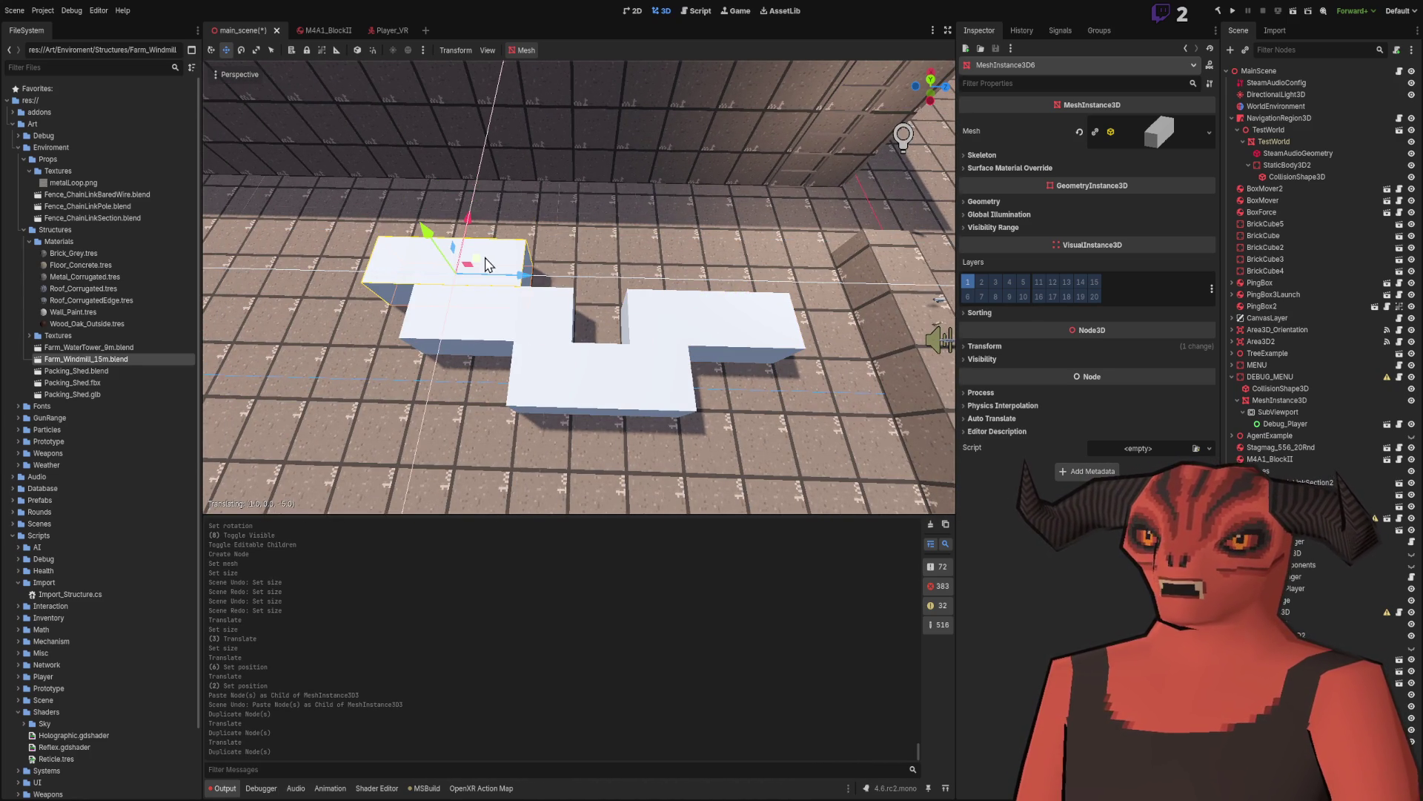
Step: Duplicate the right-hand and upper-left boxes into higher steps, then delete the bottom box
left_click(702, 315)
key("ctrl+d")
left_click_drag(723, 315, 716, 256)
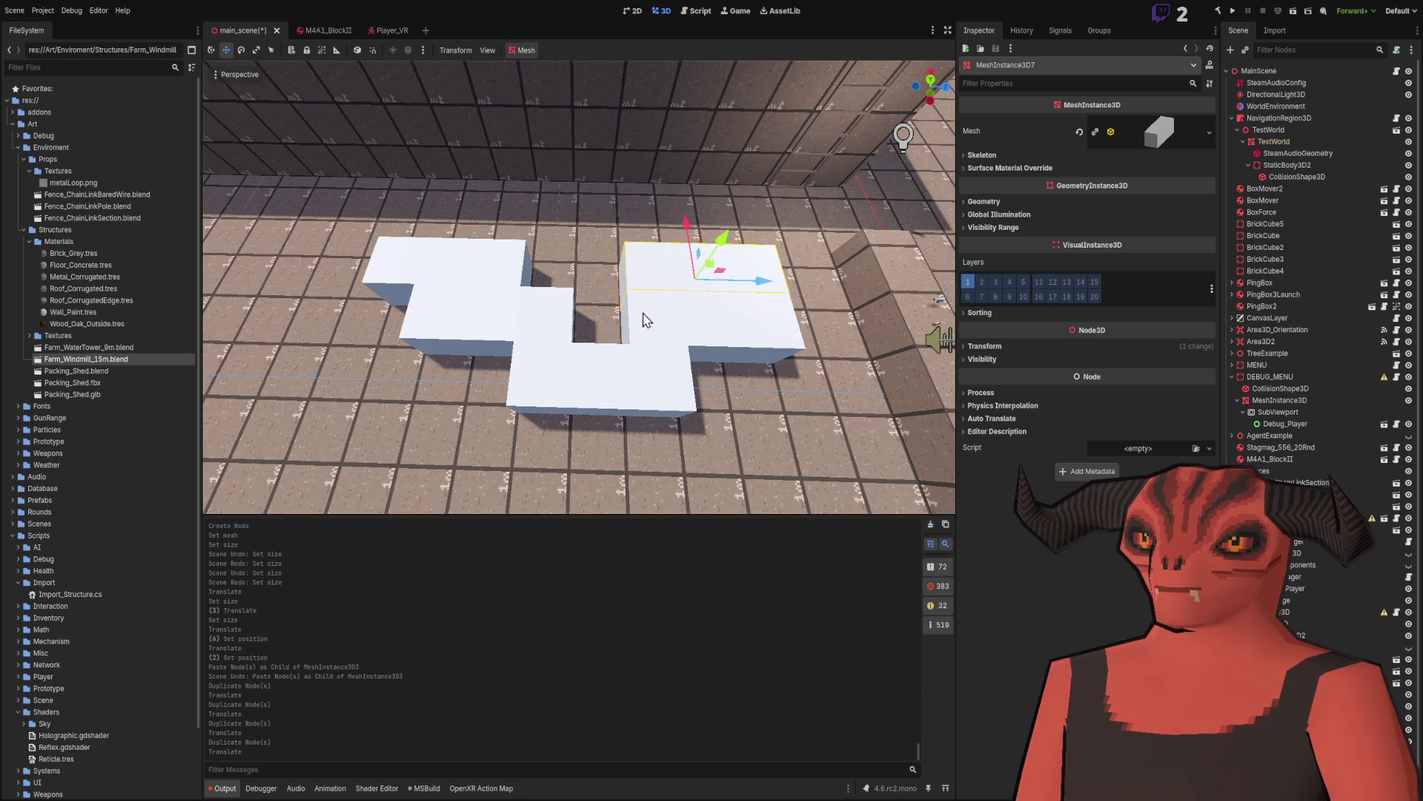
left_click(459, 280)
key("ctrl+d")
left_click_drag(460, 281, 418, 236)
left_click(730, 280)
key("ctrl+d")
left_click_drag(723, 274, 714, 226)
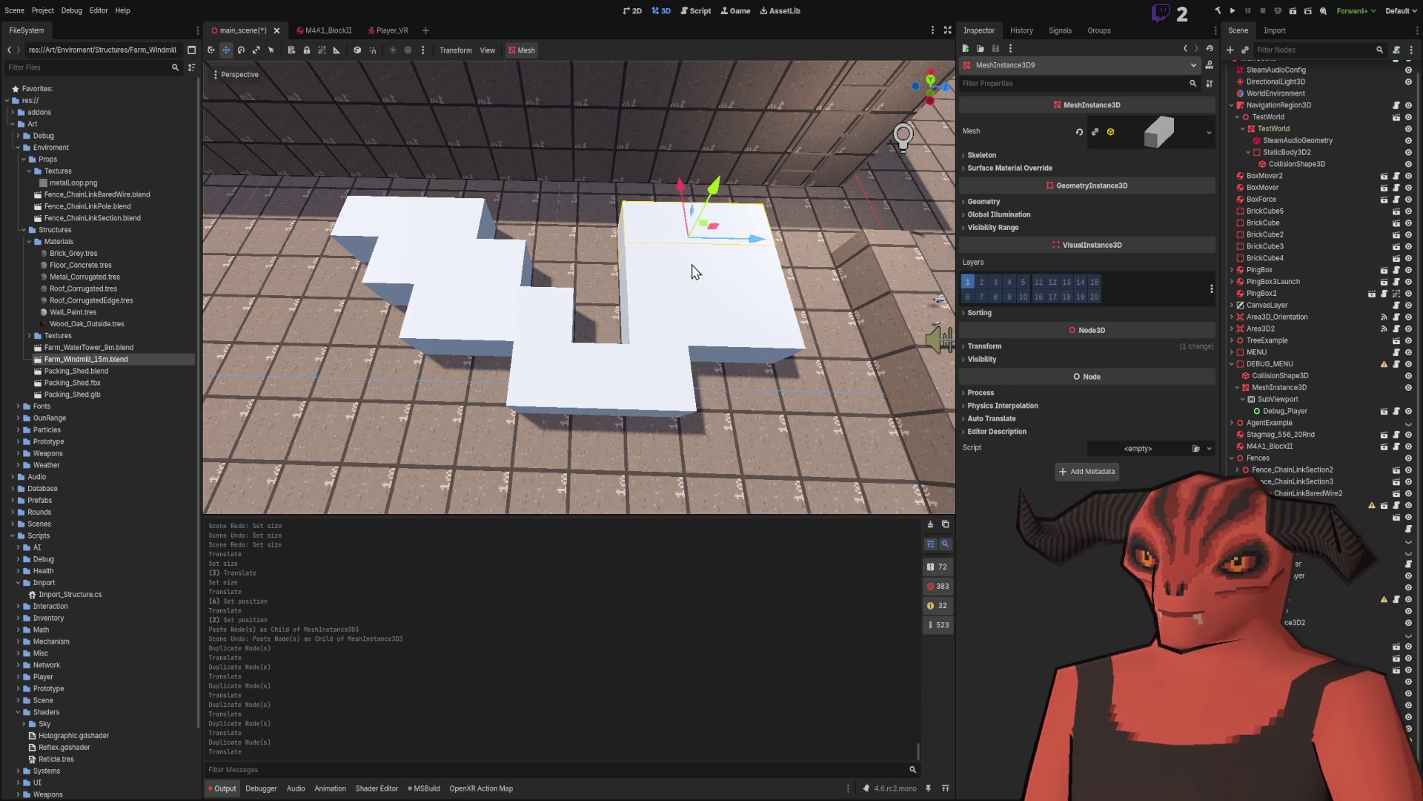
left_click(625, 402)
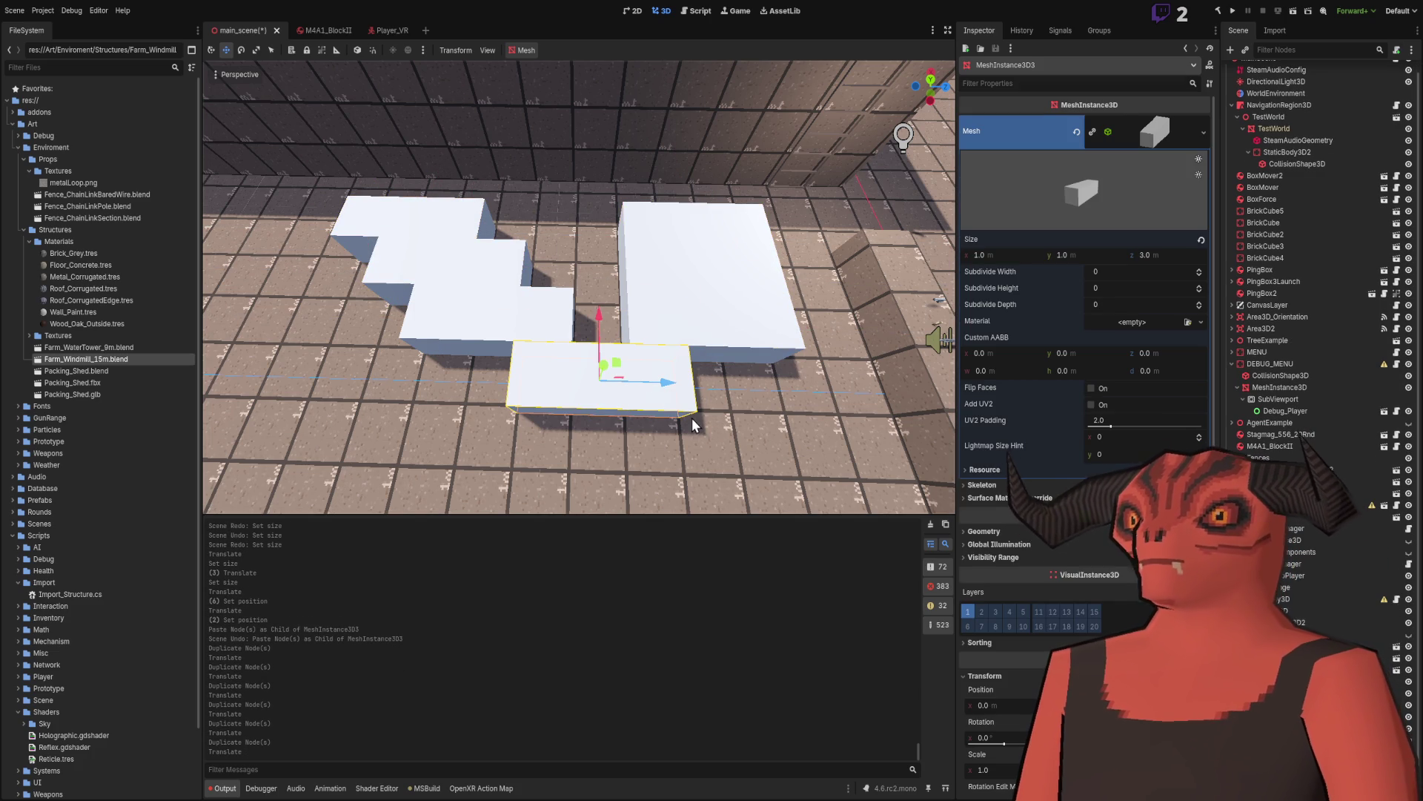
key("Delete")
mouse_move(692, 417)
left_mouse_down()
mouse_move(645, 385)
mouse_move(682, 341)
left_mouse_up()
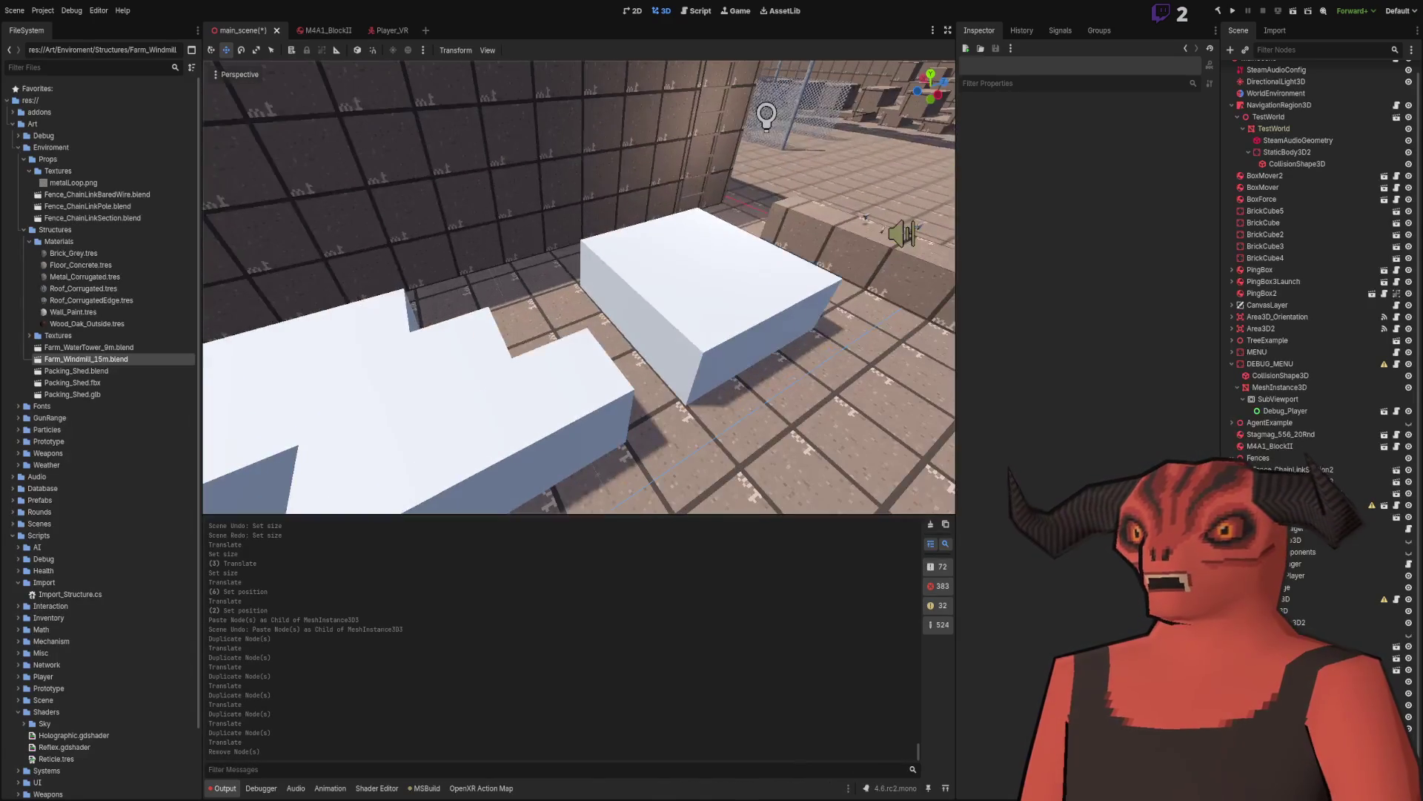
Step: Delete four of the box copies, keeping one box selected
left_click(648, 284)
left_click(450, 388, "shift")
left_click(293, 340, "shift")
left_click(625, 252, "shift")
key("Delete")
left_click(734, 325)
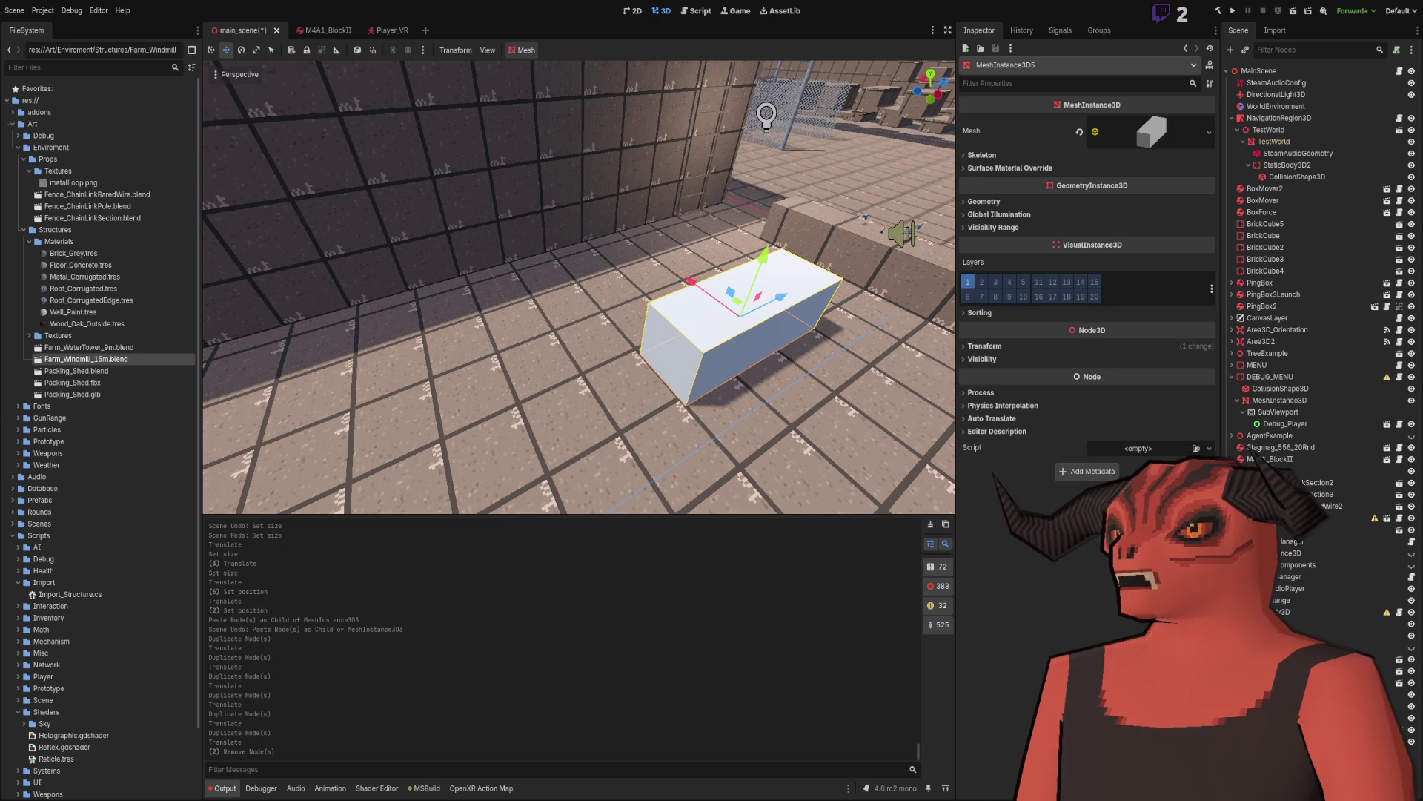
Step: Add a static body with a BoxShape3D collision shape sized 1 × 1 × 3 to the box
key("ctrl+a")
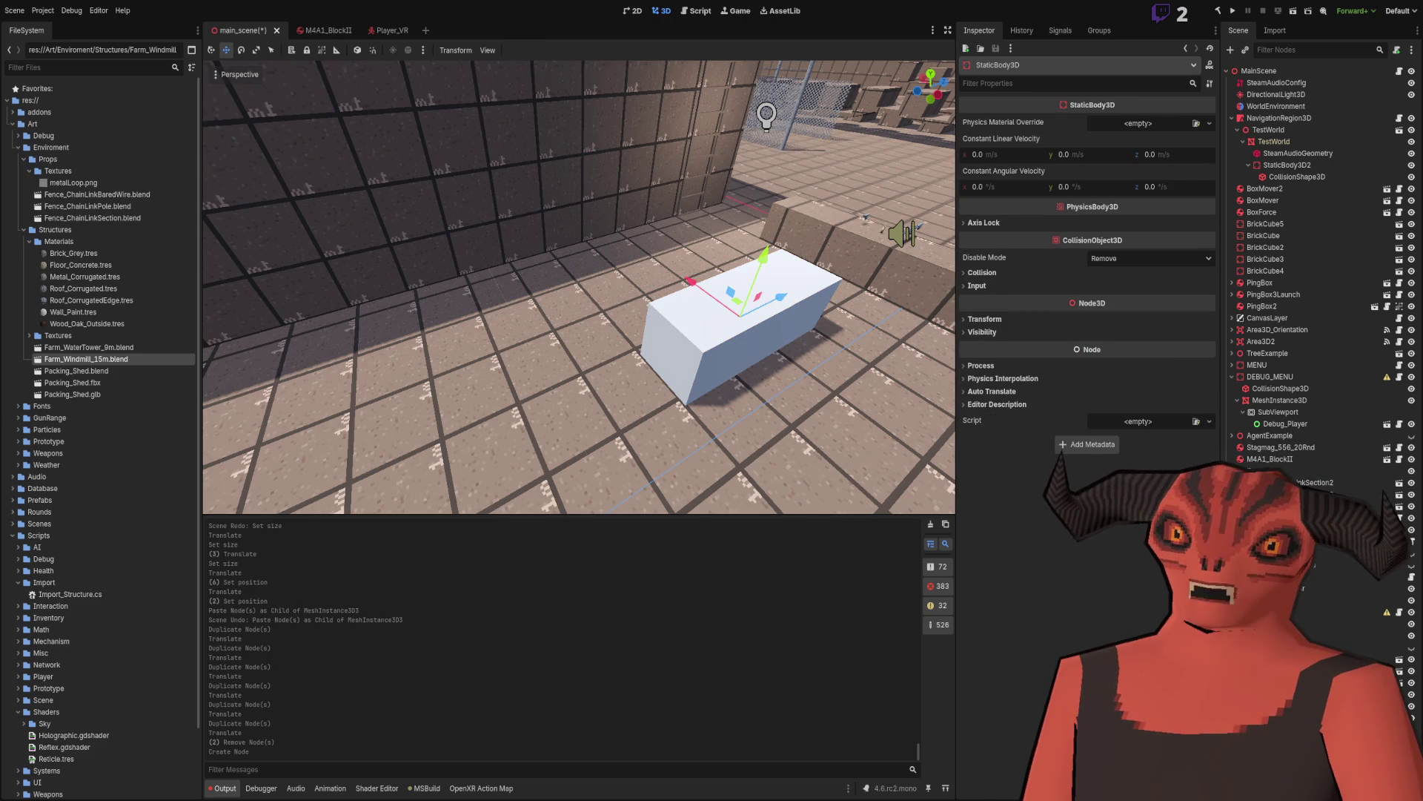
key("Return")
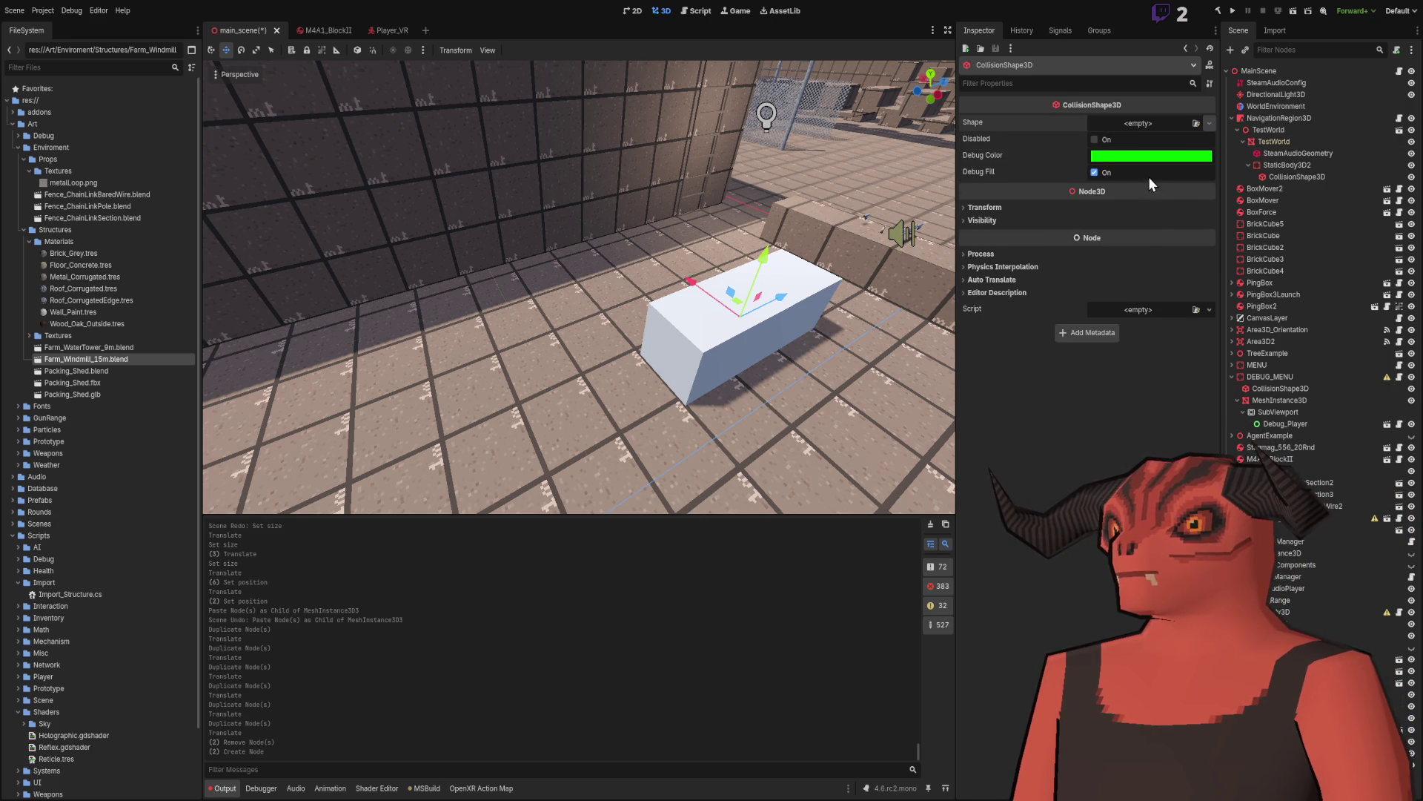
left_click(1141, 124)
left_click(1131, 141)
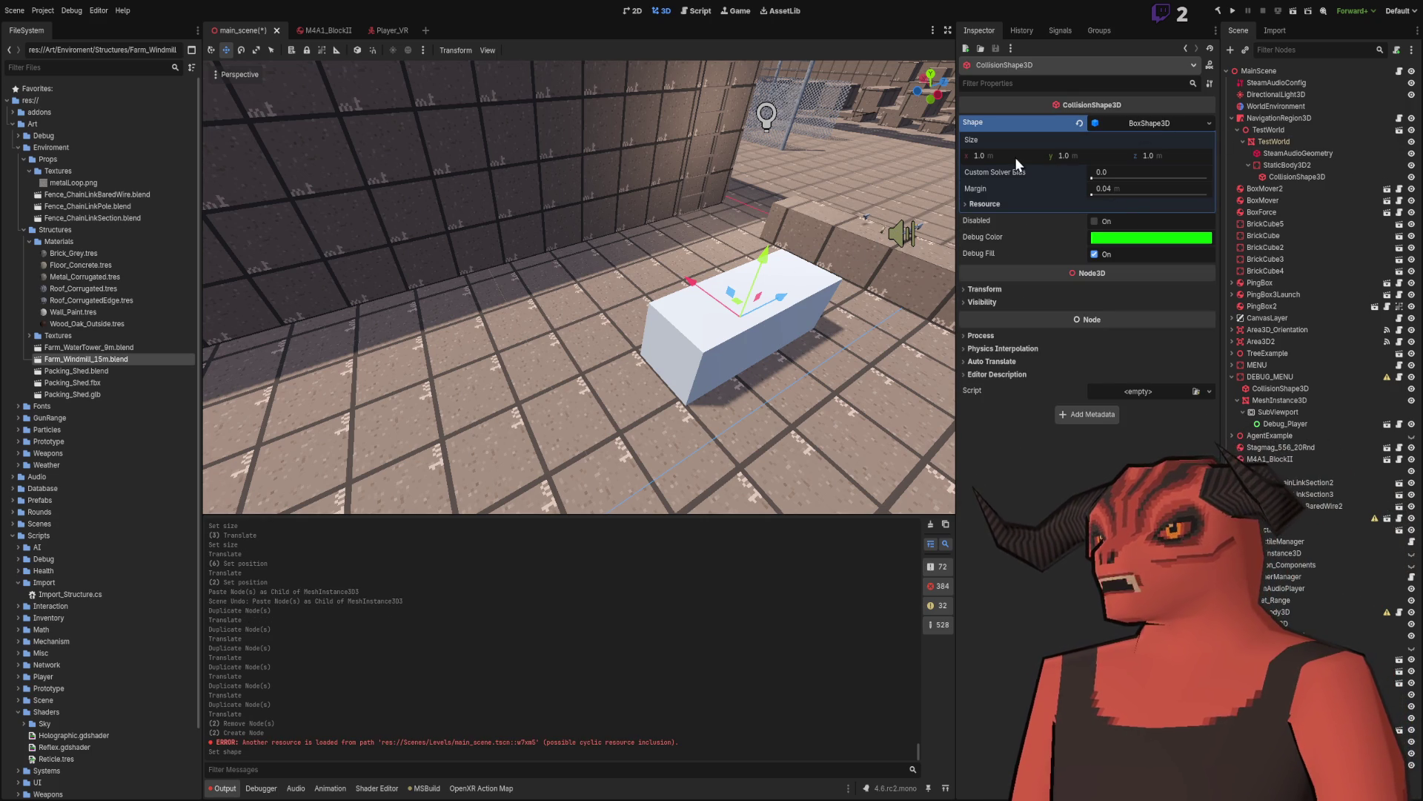
left_click(1166, 154)
type("3")
key("Return")
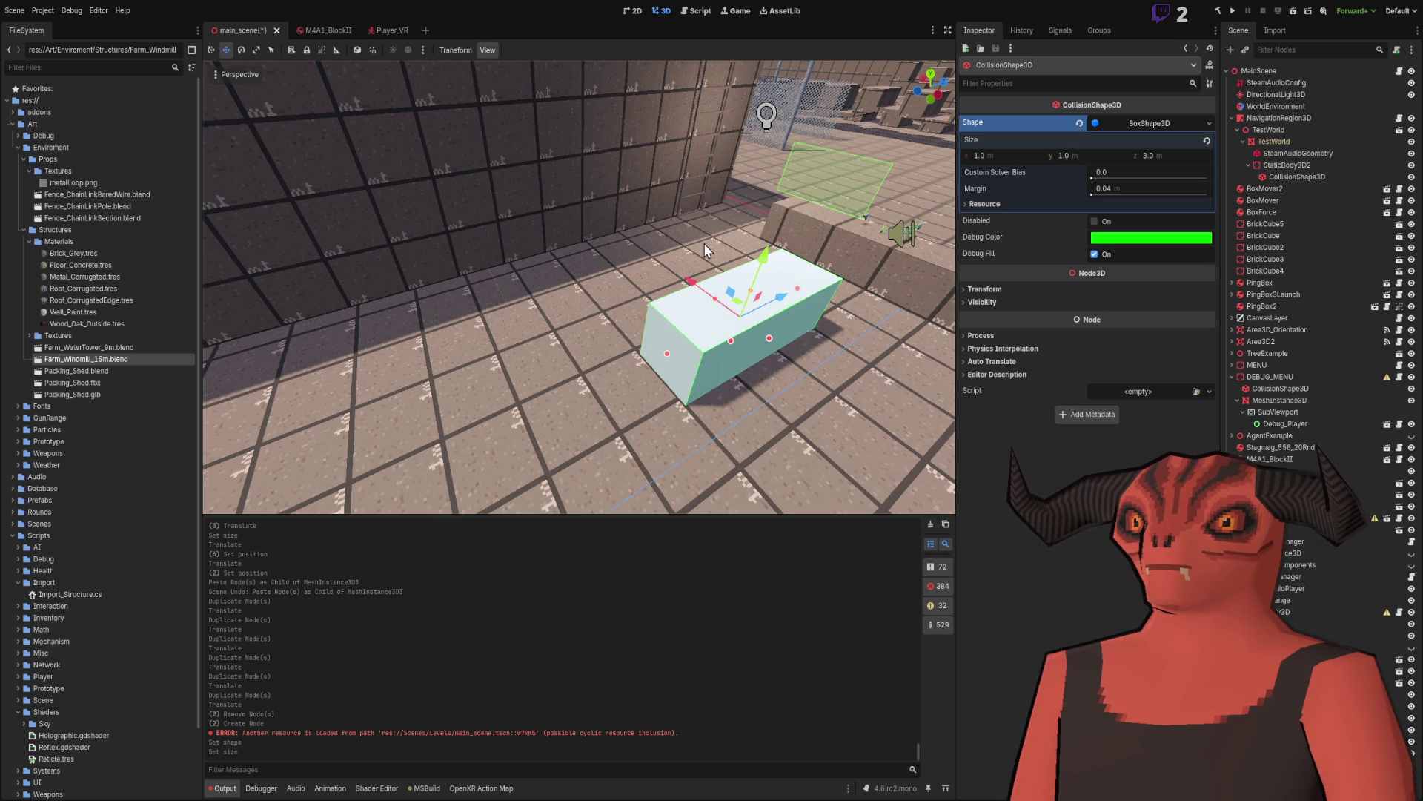
key("w")
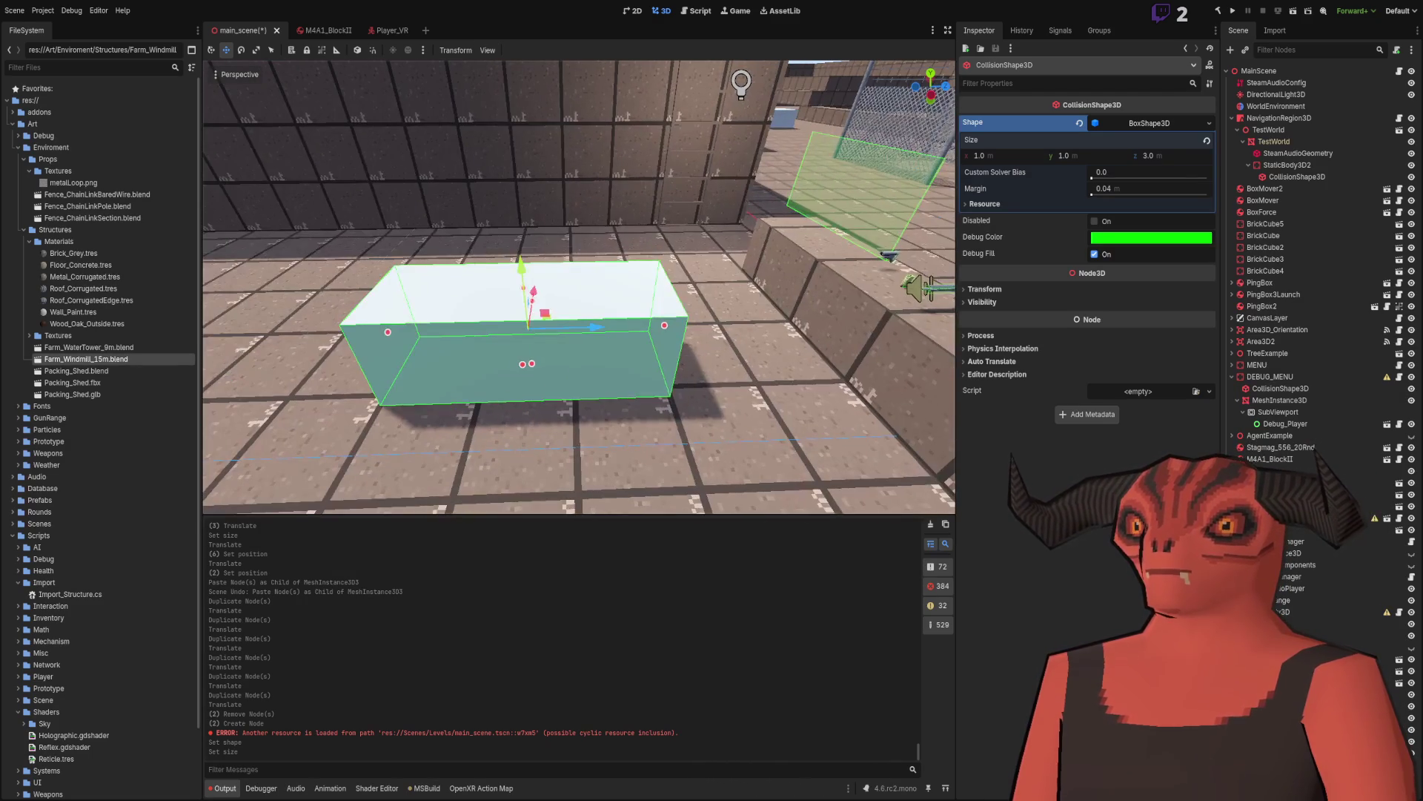
left_click(519, 363)
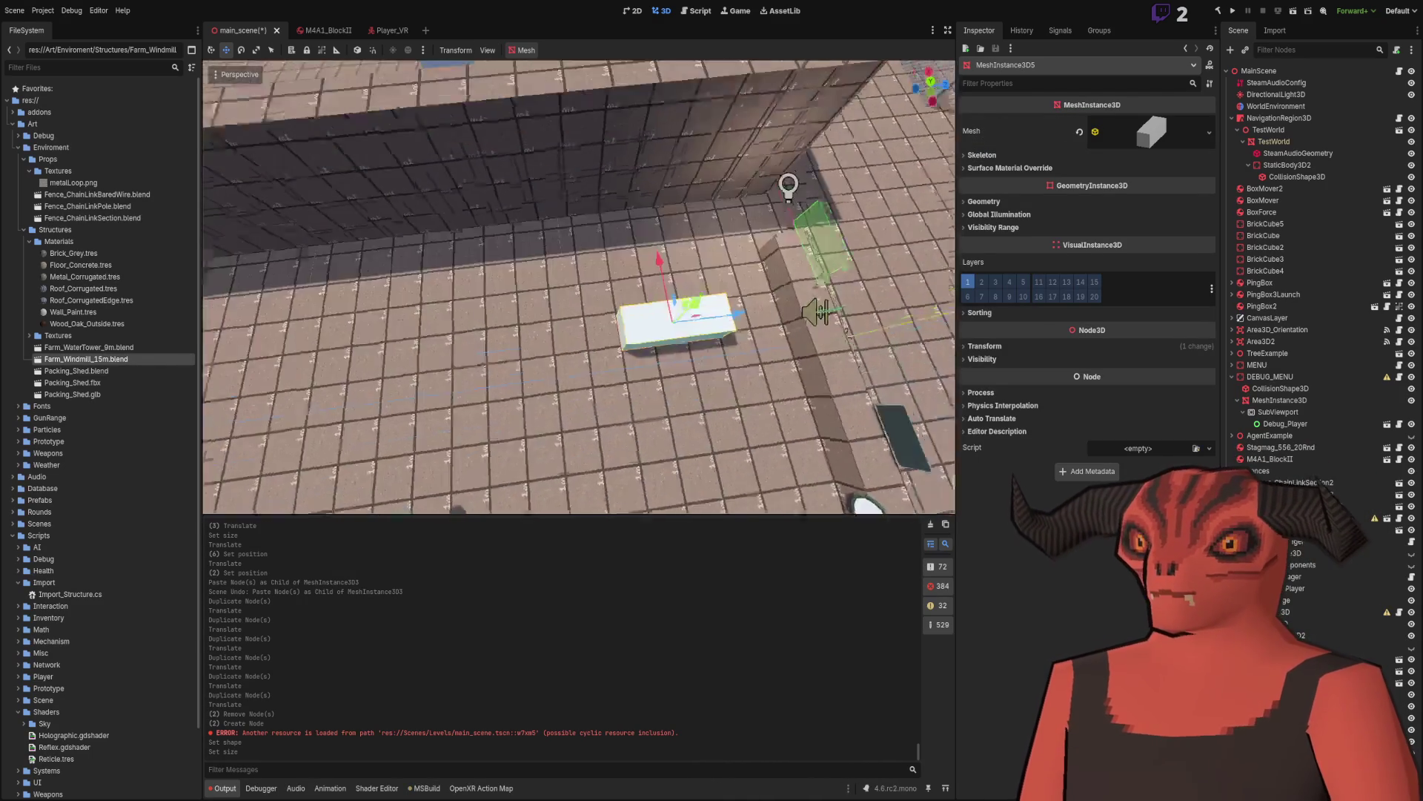
Step: Move the box toward the wall, duplicate it into stepped copies, and save main_scene
left_click_drag(744, 347, 553, 231)
key("f")
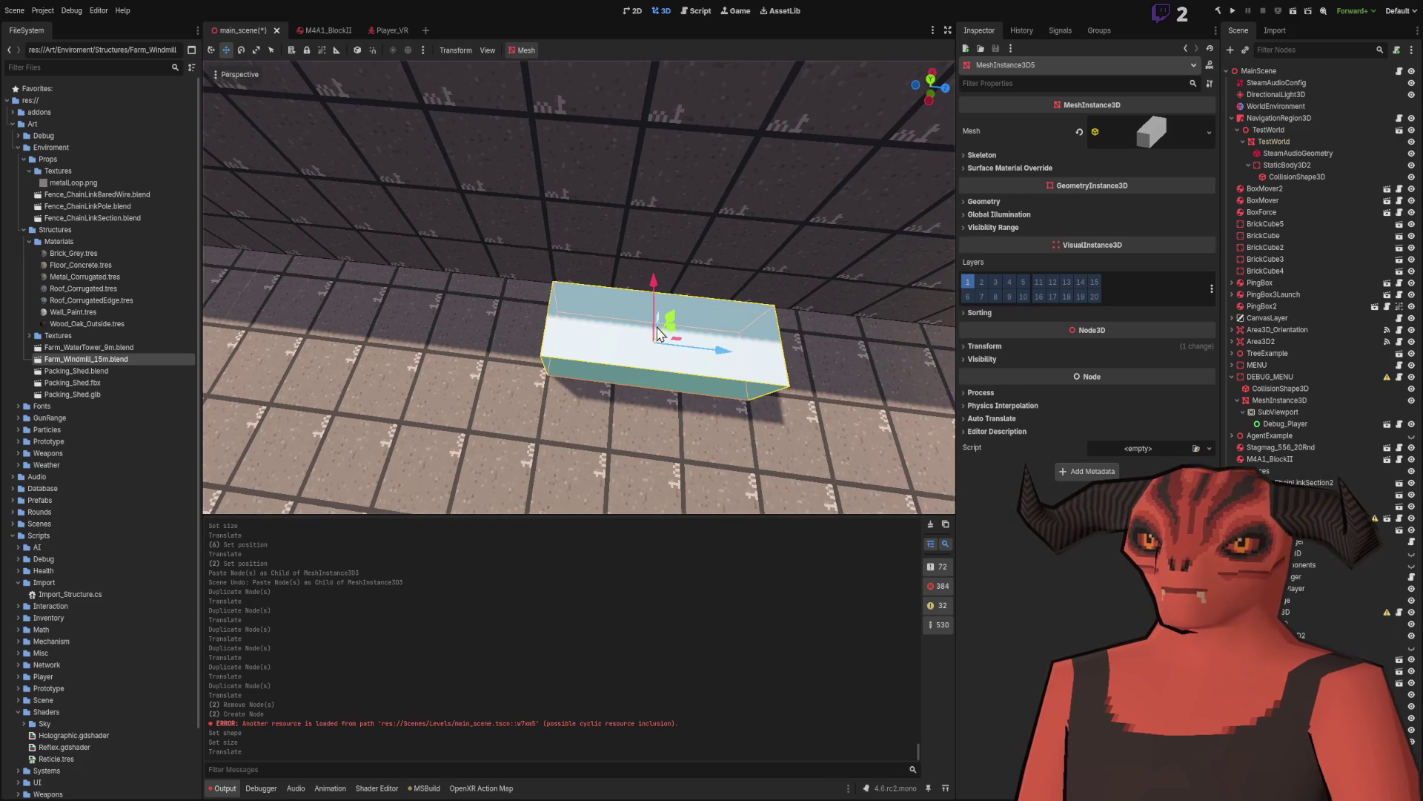
key("ctrl+d")
left_click_drag(676, 339, 667, 300)
key("ctrl+z")
mouse_move(697, 356)
left_mouse_down()
mouse_move(595, 304)
mouse_move(539, 380)
mouse_move(400, 319)
mouse_move(364, 182)
left_mouse_up()
scroll(595, 304, "up", 3)
left_click(572, 331)
key("ctrl+d")
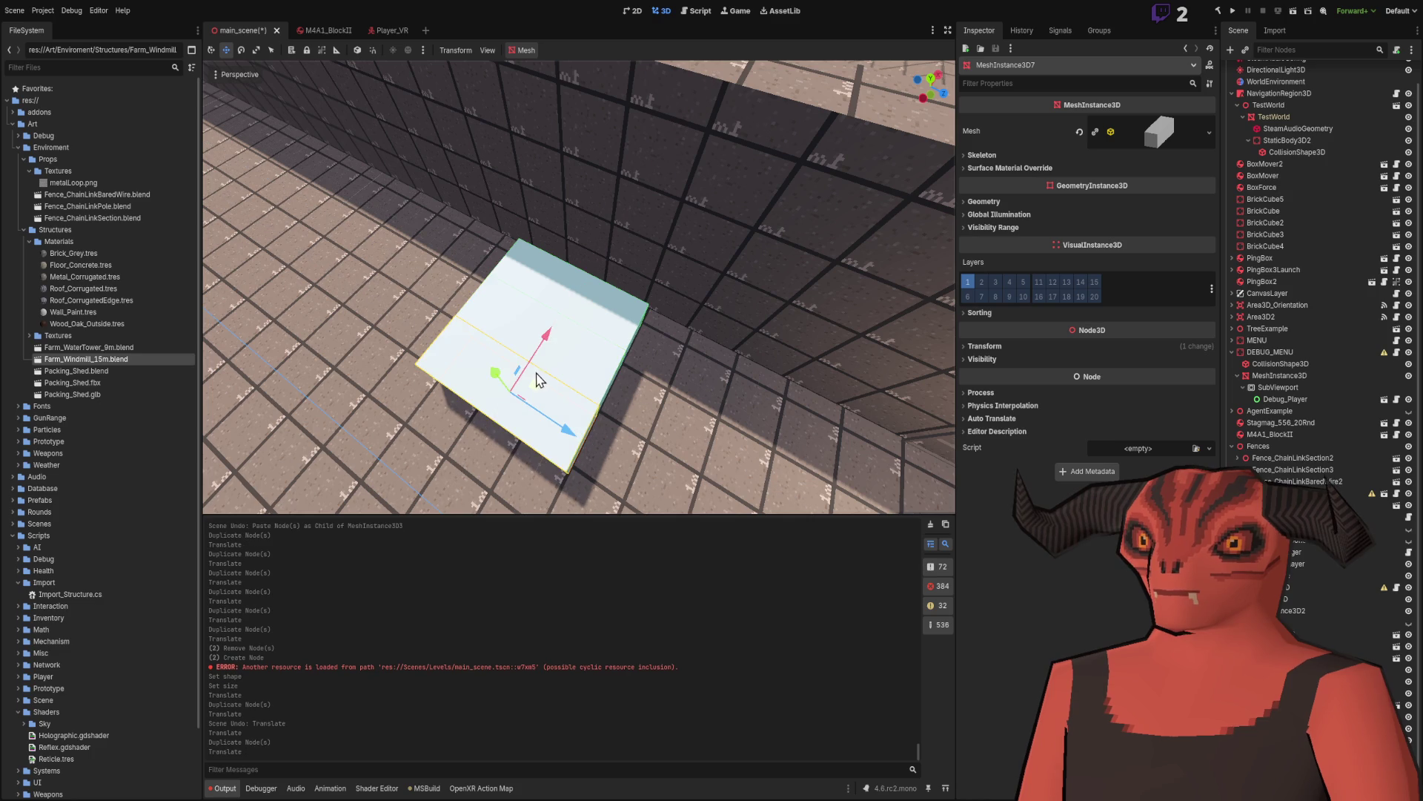
key("ctrl+d")
key("ctrl+d")
key("ctrl+d")
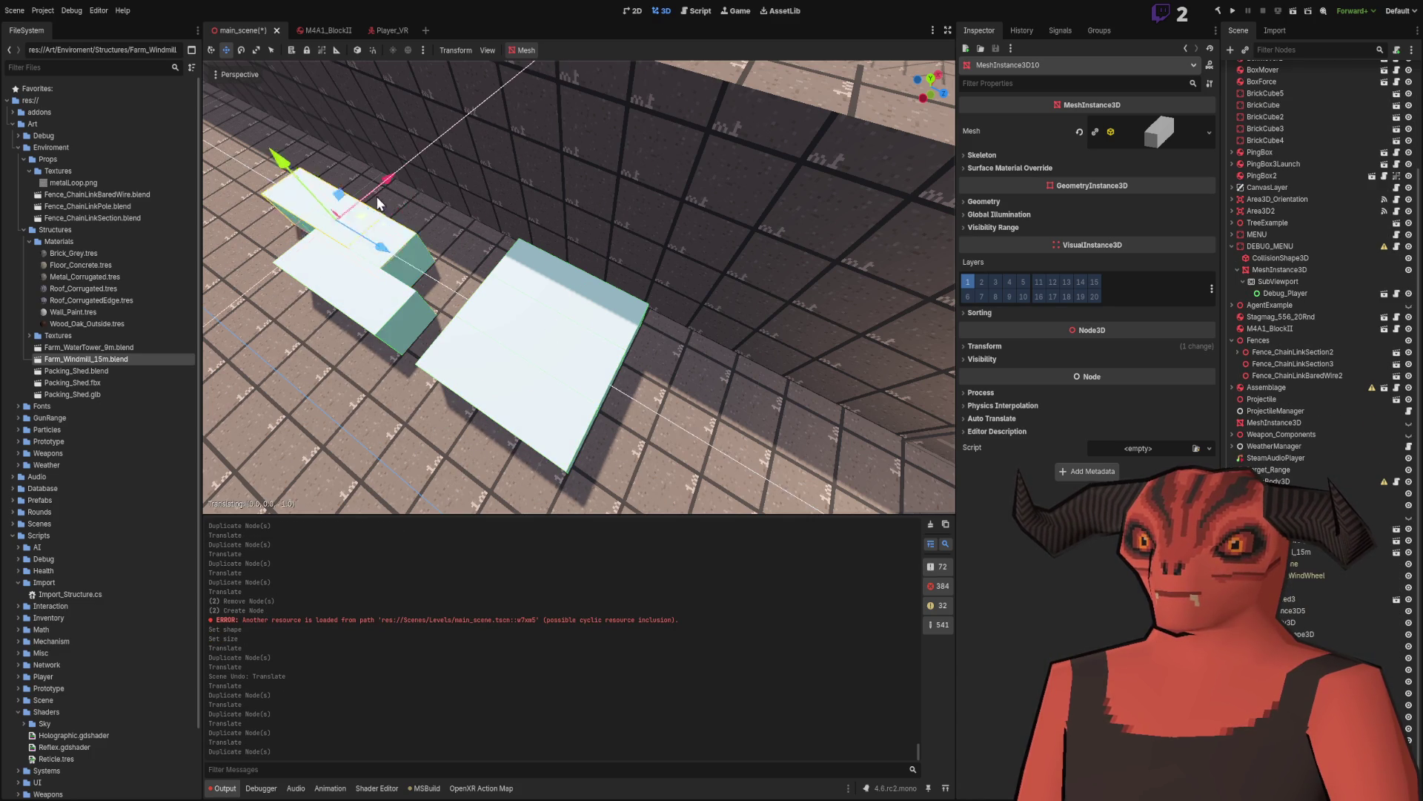
key("shift+f")
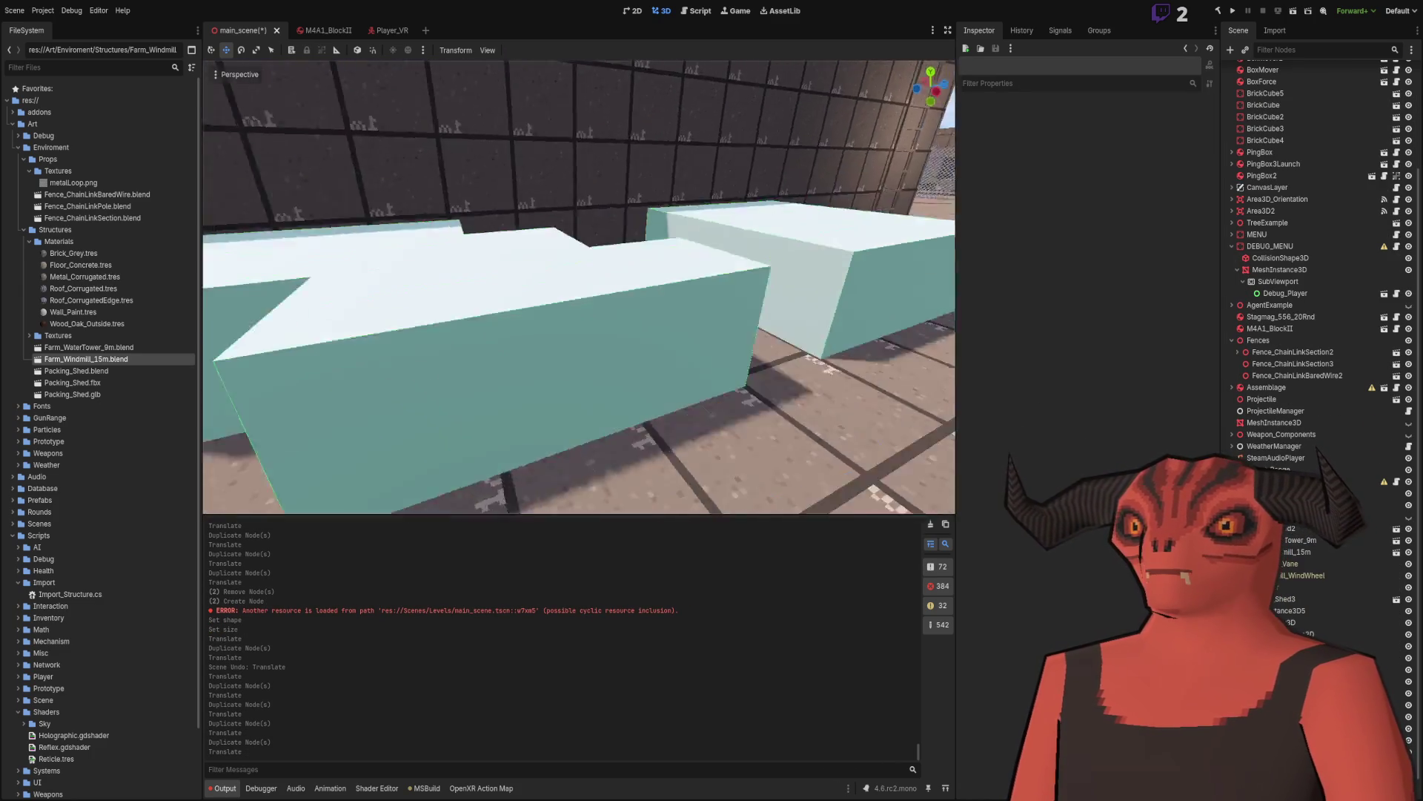
key("ctrl+s")
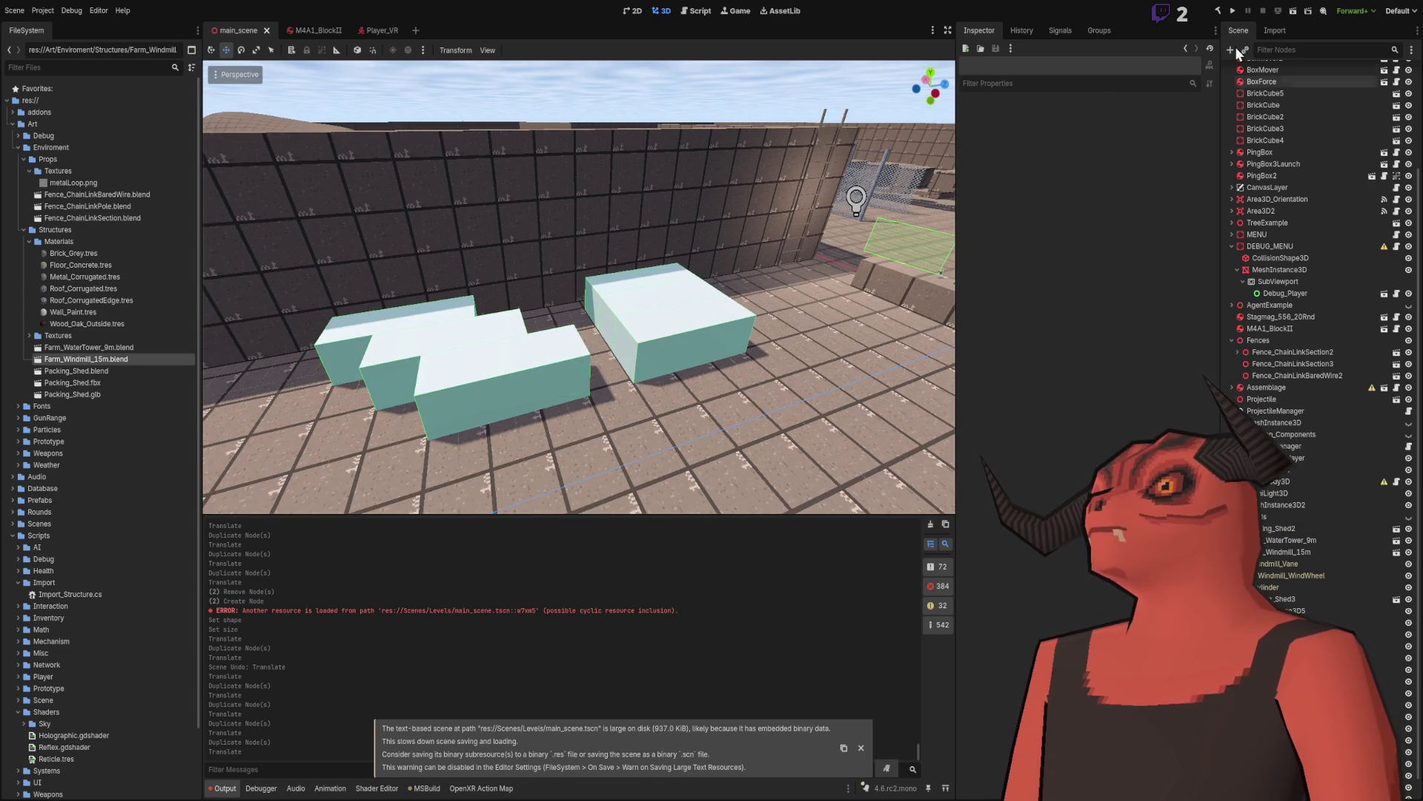
Step: Run the current scene to walk among the white blocks from the player's view
left_click(1293, 11)
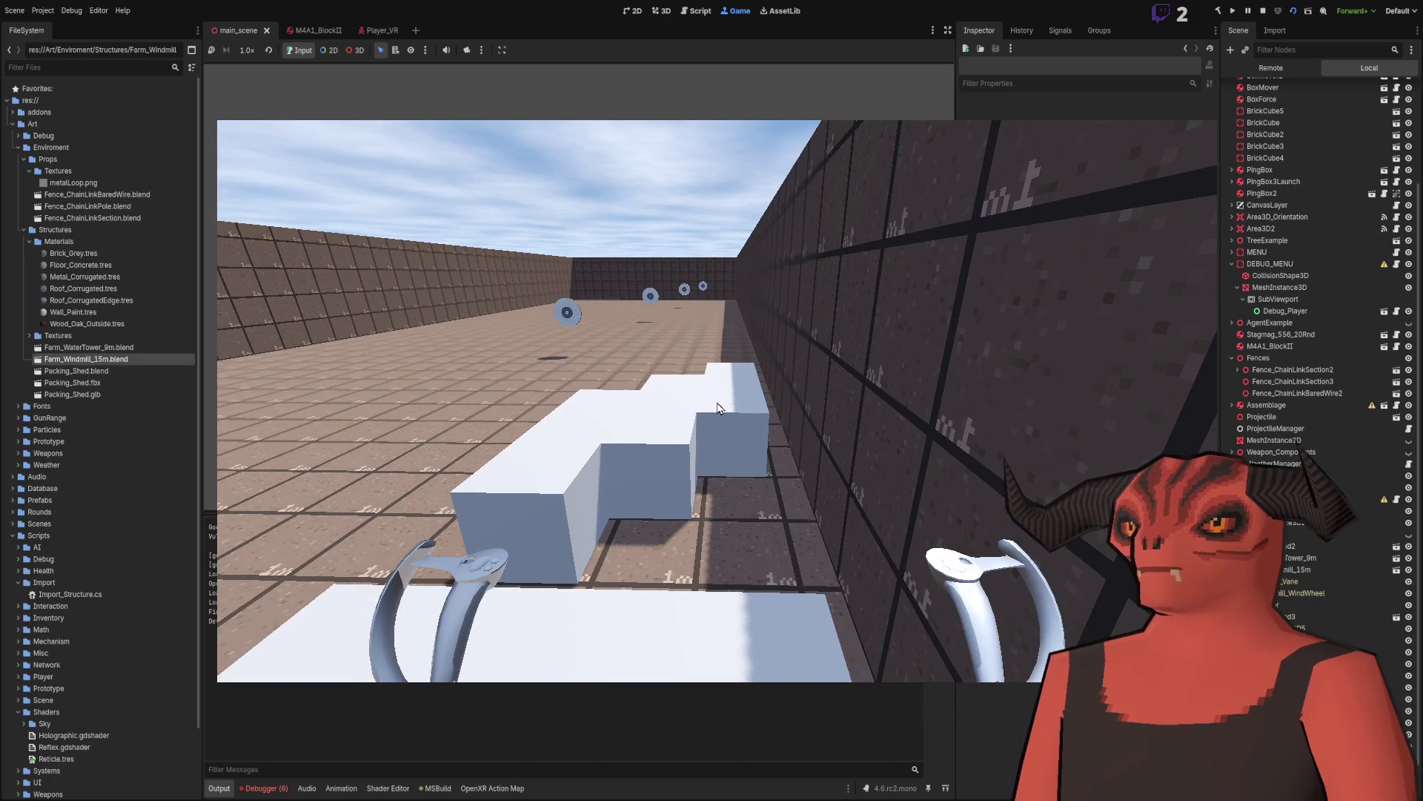
Step: Stop the game, duplicate a block forward to extend the ledge, and run the scene again
left_click(1263, 11)
left_click(555, 371)
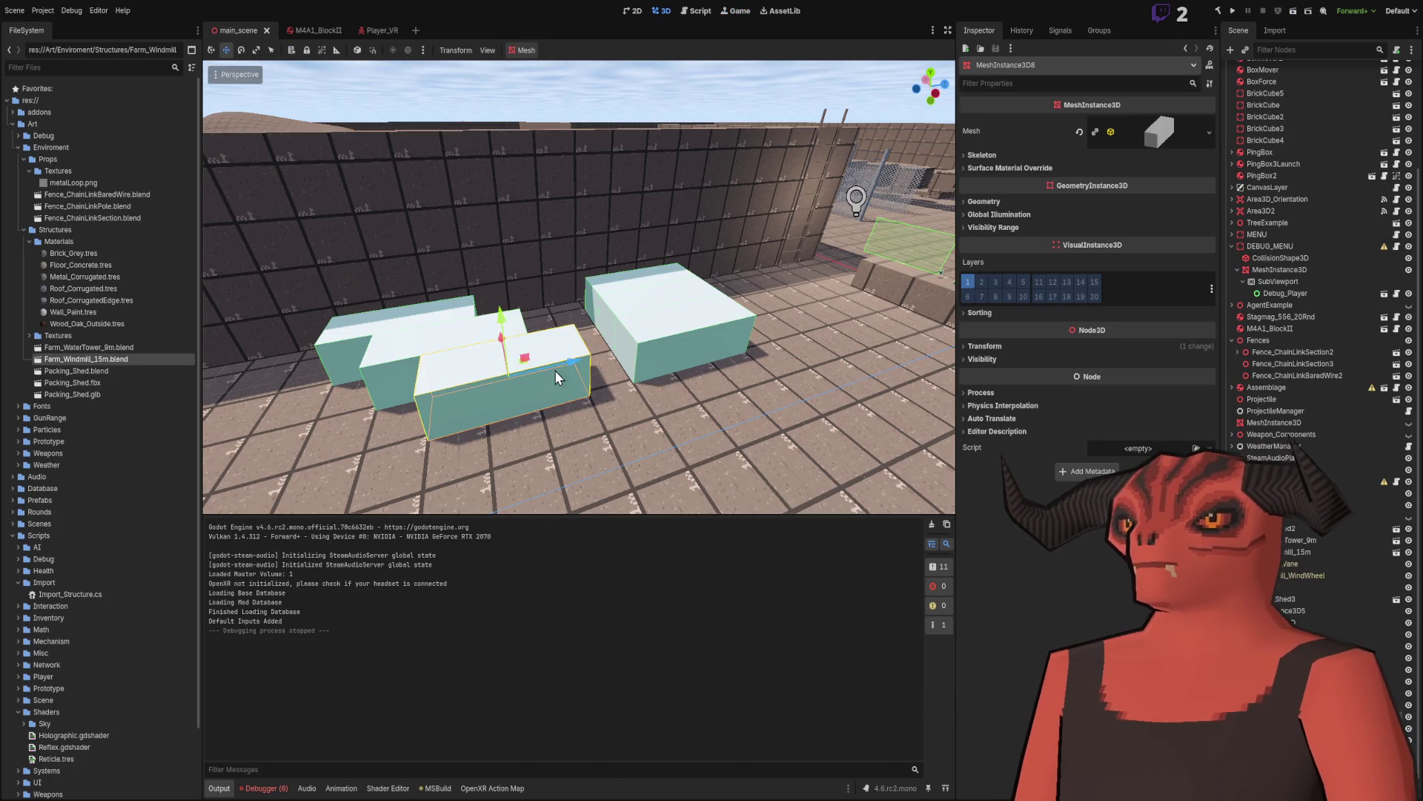
key("ctrl+d")
mouse_move(556, 369)
left_mouse_down()
mouse_move(522, 345)
mouse_move(461, 353)
left_mouse_up()
left_click(1233, 10)
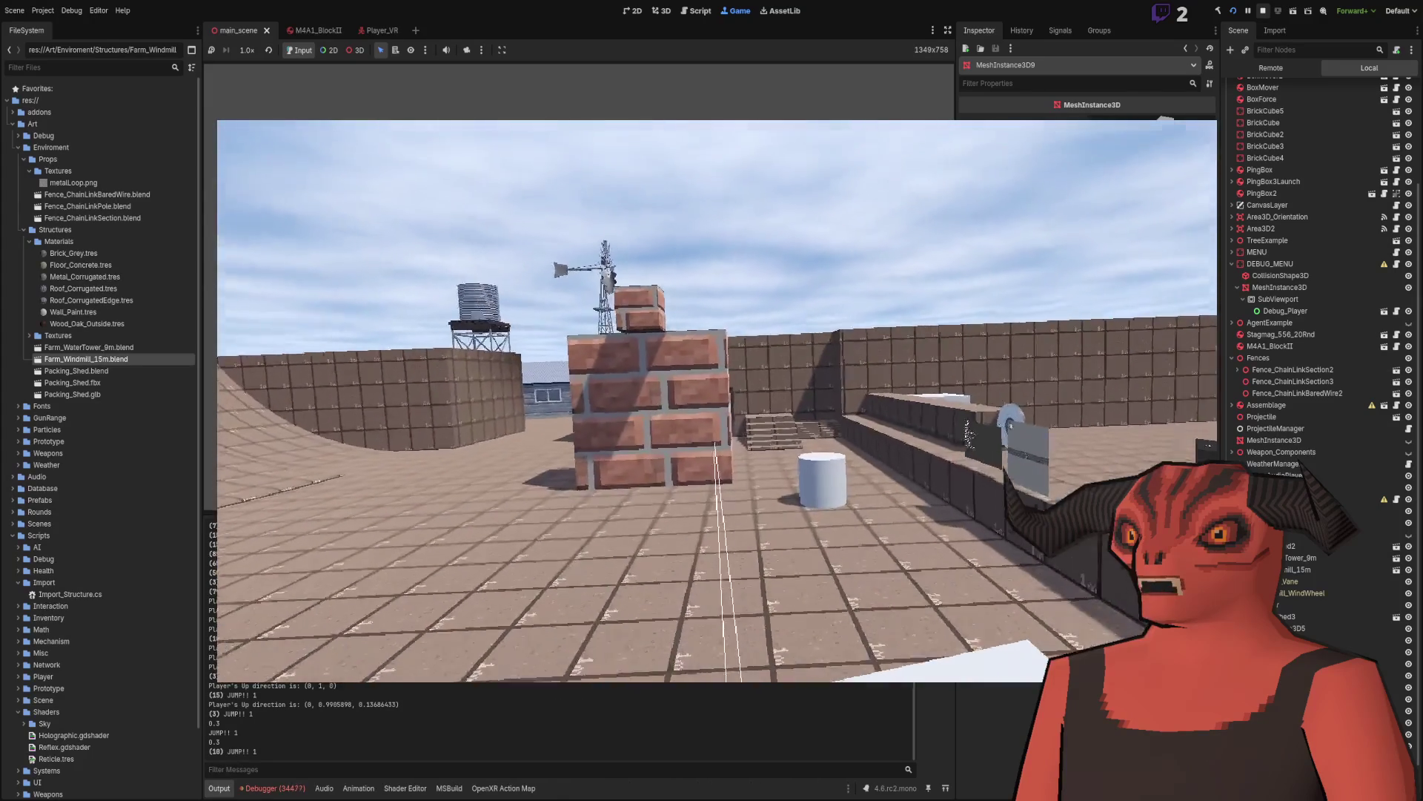
Step: Walk forward past the white cylinder targets into the dark brick shed
key("w")
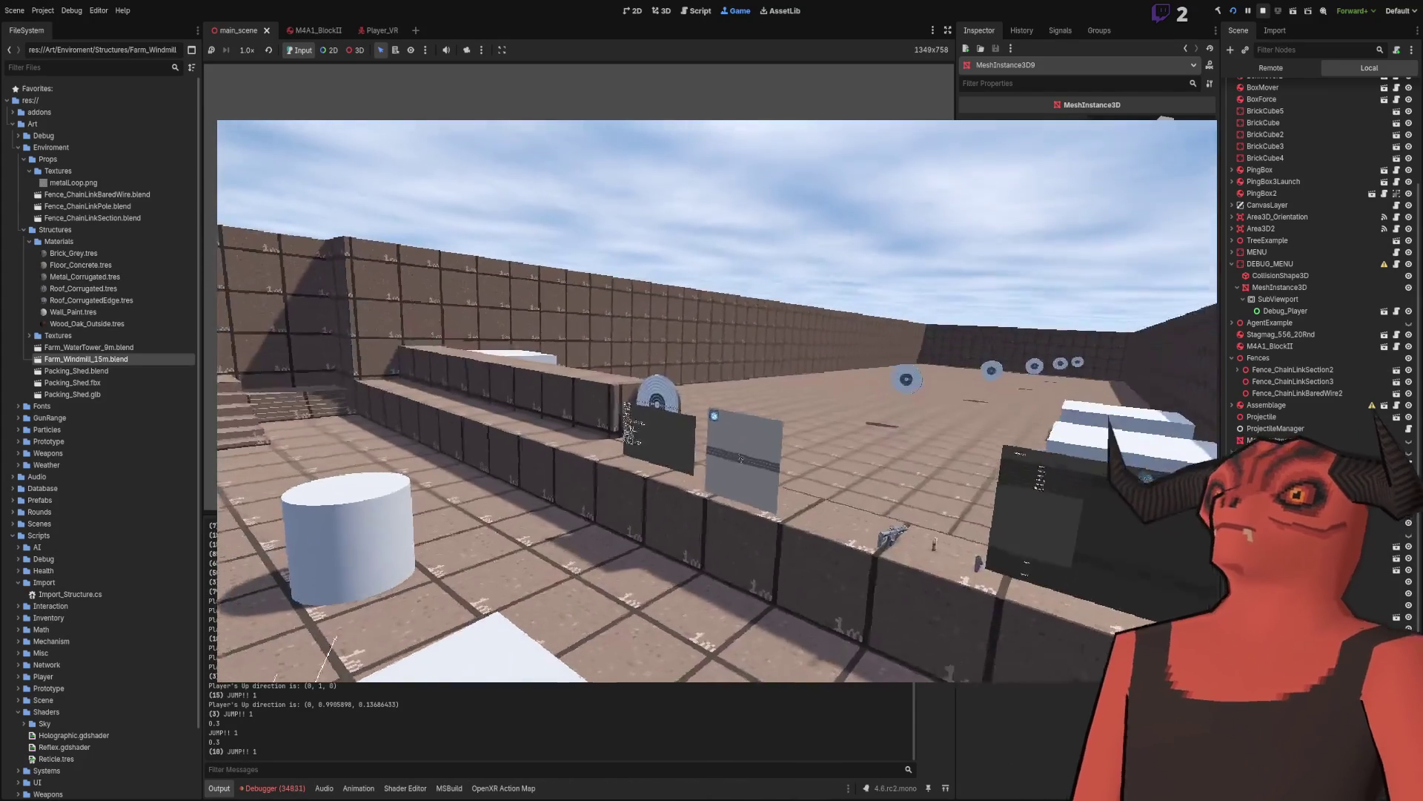
mouse_move(711, 400)
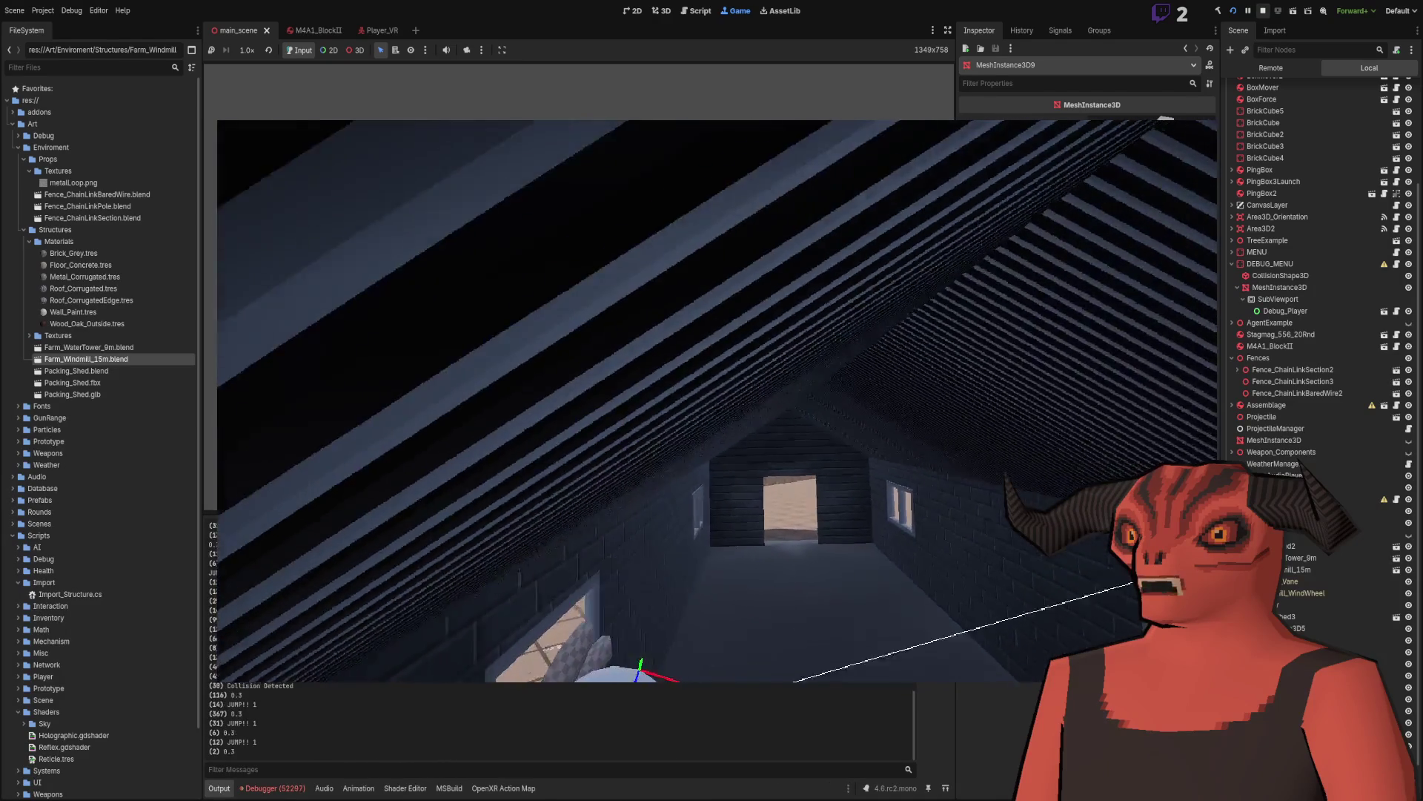
Step: Relaunch the game in first-person view, playtest it, and stop it with F8
key("F5")
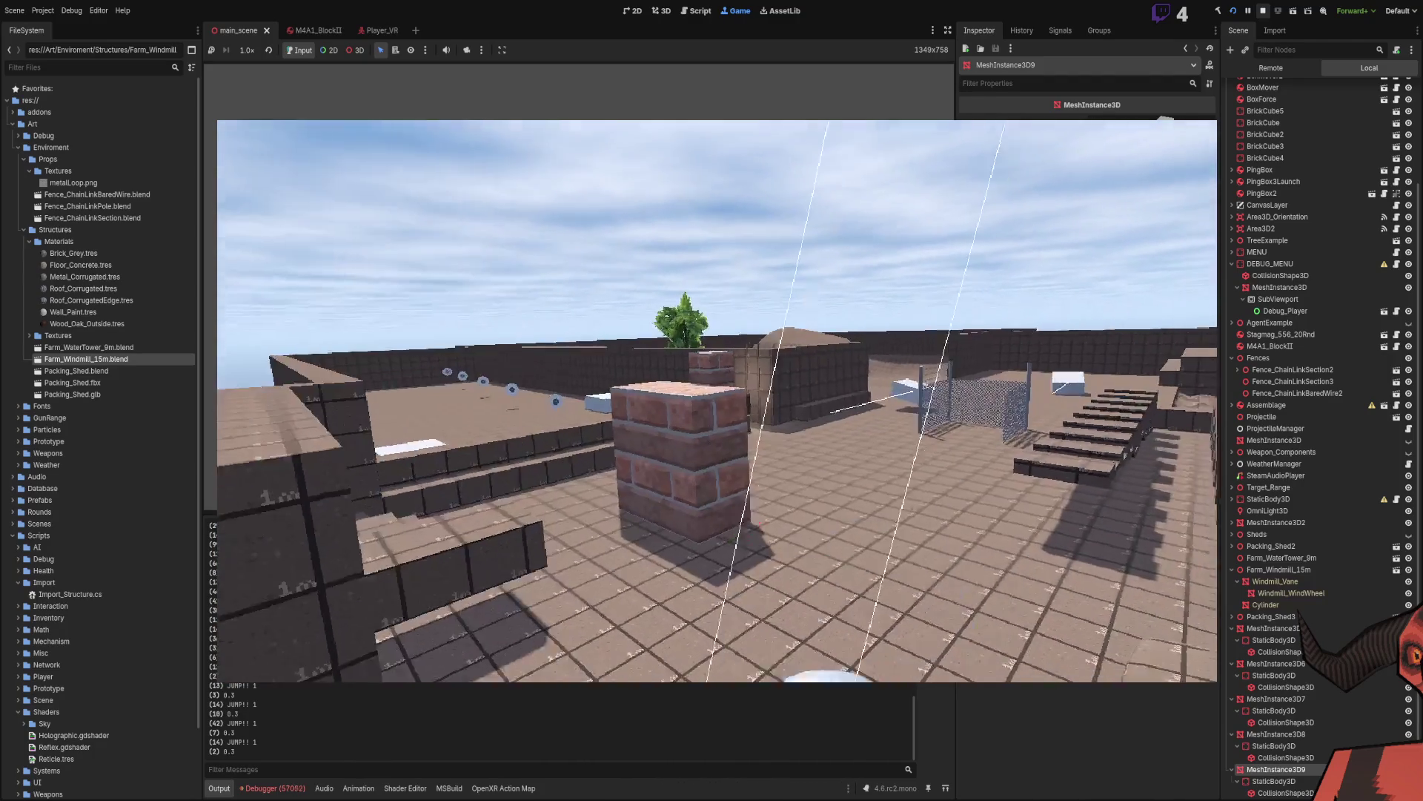
key("F5")
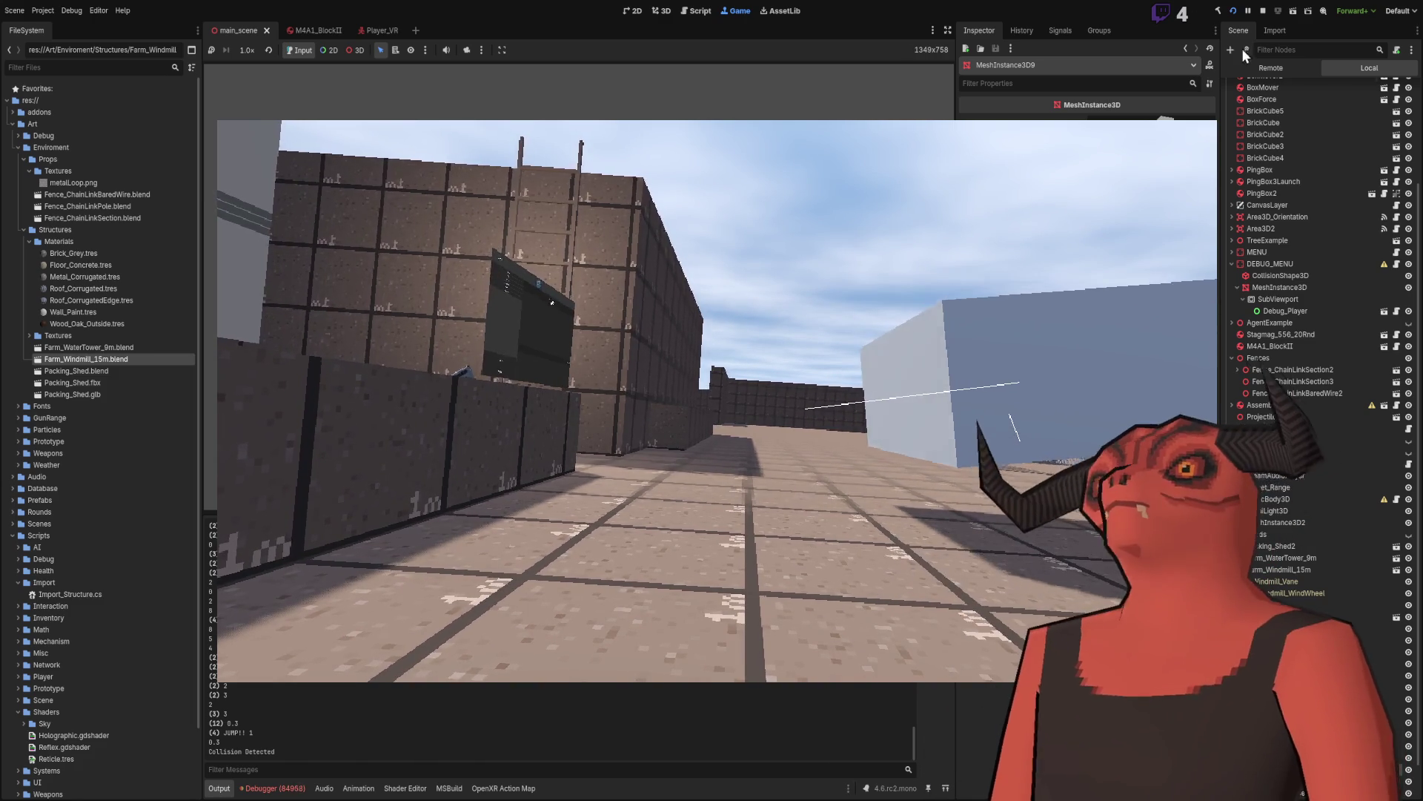
key("F8")
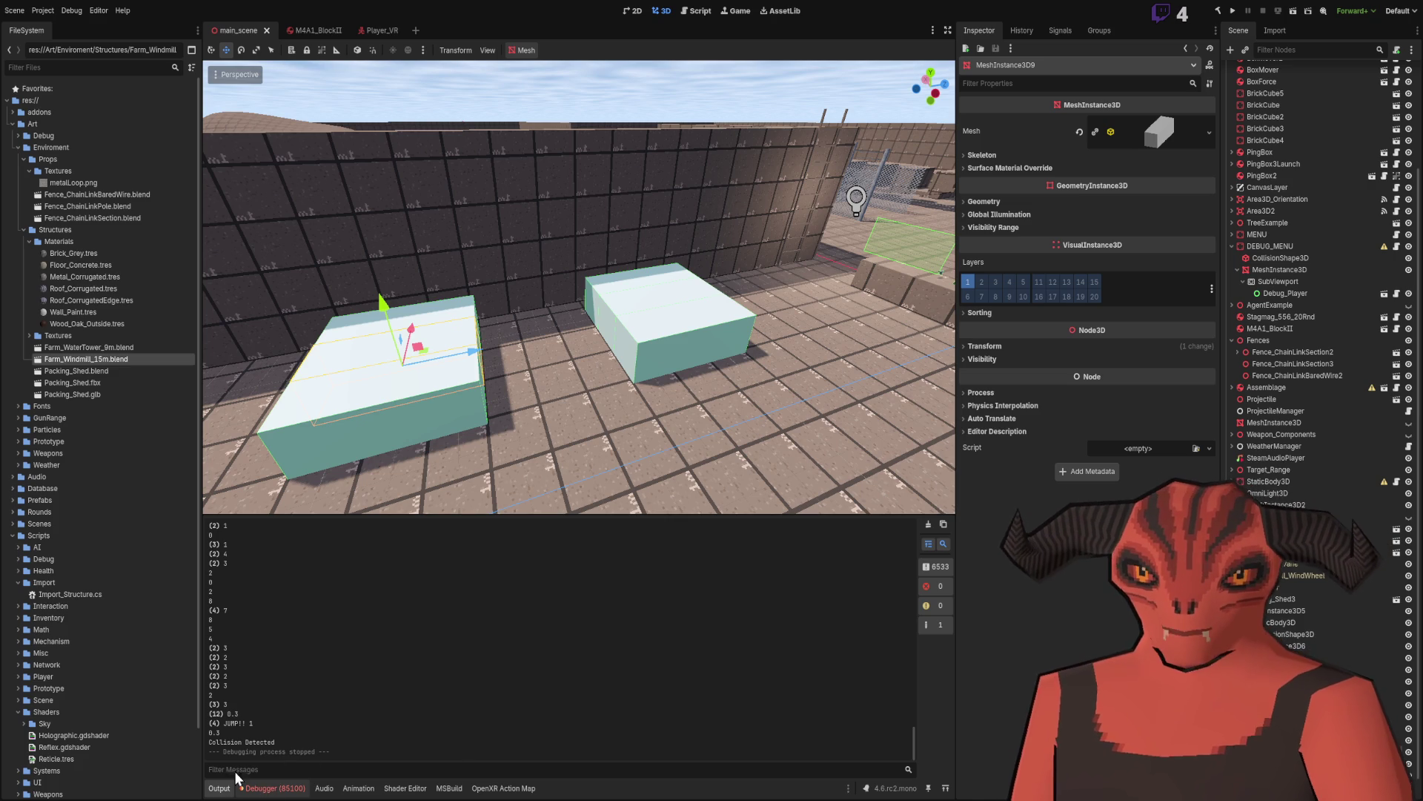
Step: Review the 0:00:14:603 debugger error, then clear the Output log
left_click(271, 788)
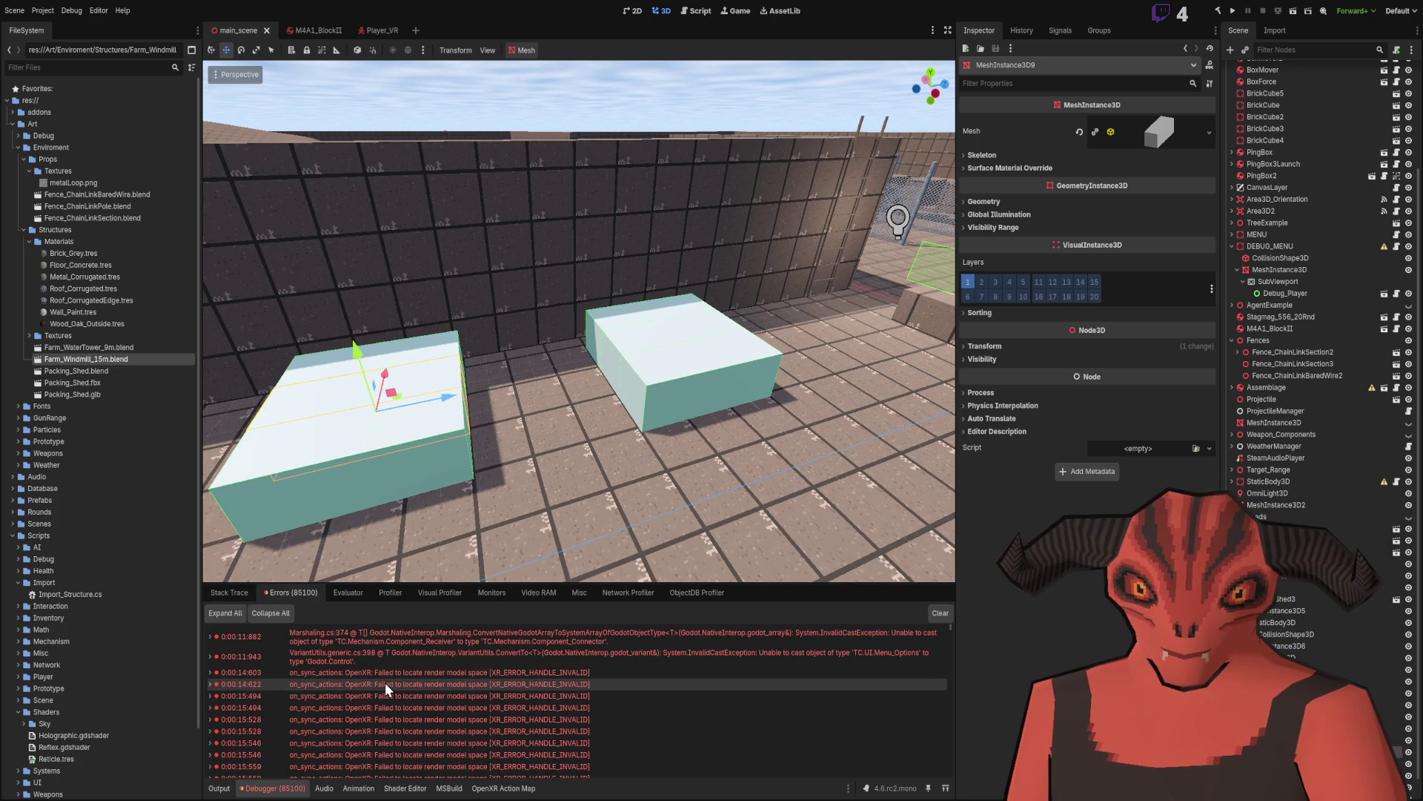
double_click(430, 674)
double_click(439, 674)
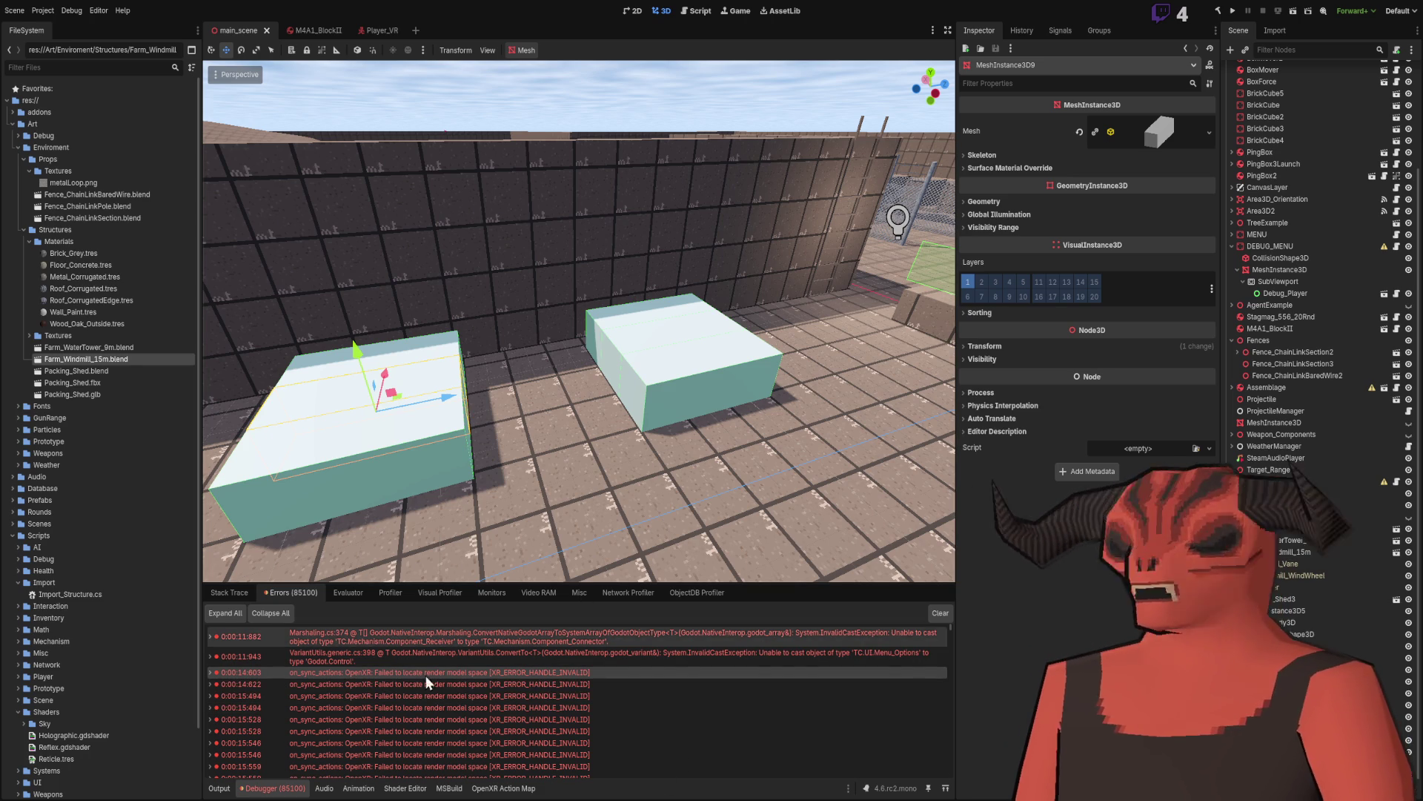
left_click_drag(574, 340, 574, 400)
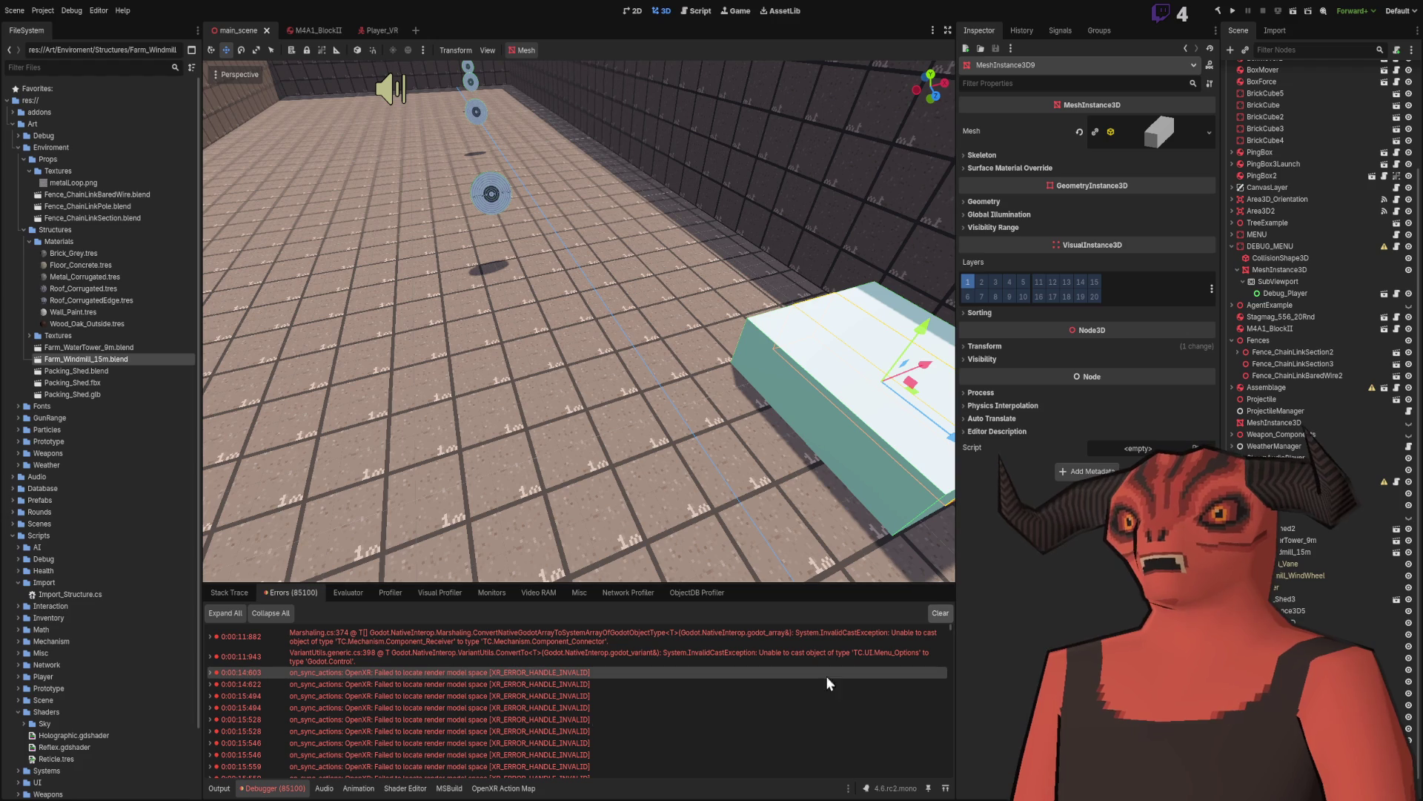
key("F5")
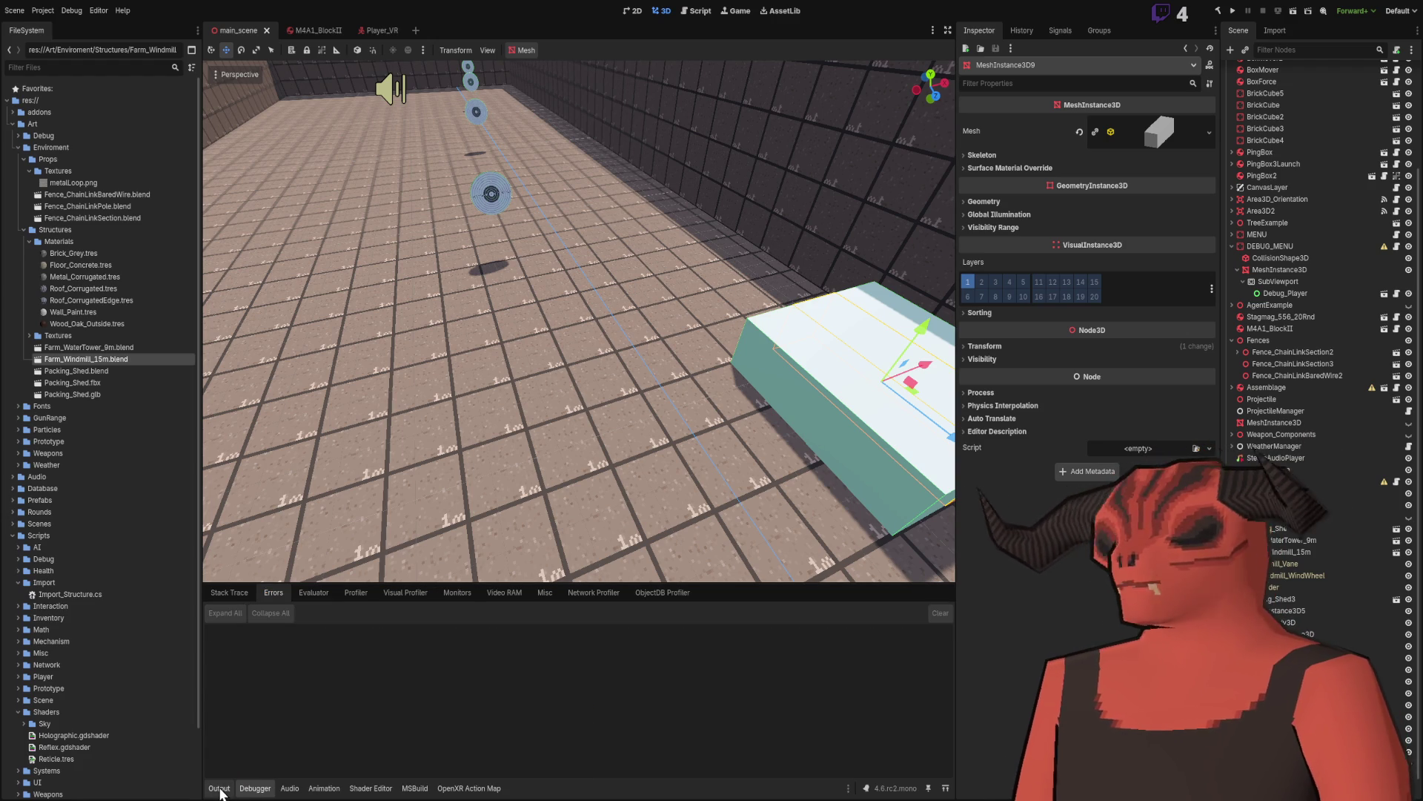
left_click(218, 788)
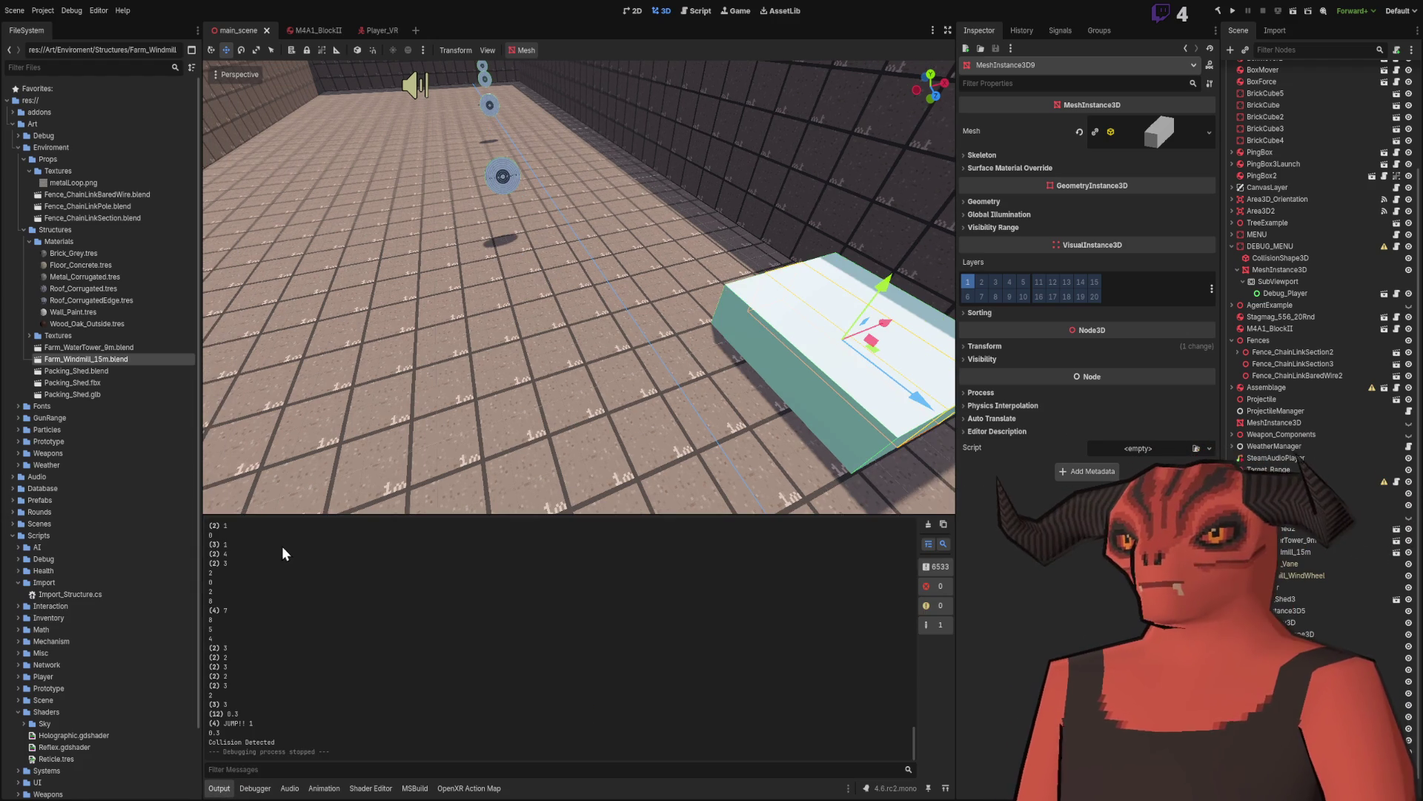
left_click(928, 524)
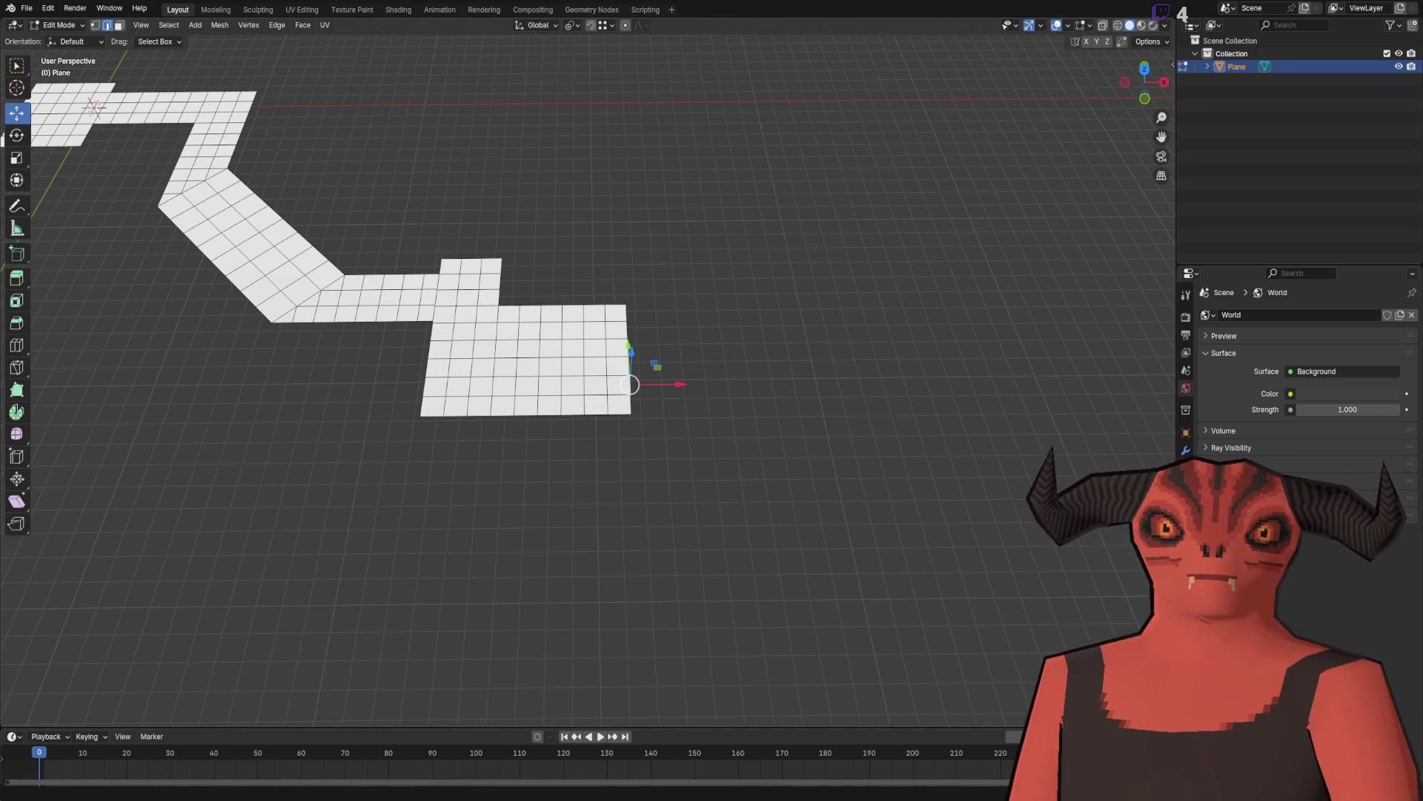
Step: Extrude the right floor edge along X into a new face strip
scroll(630, 338, "up", 5)
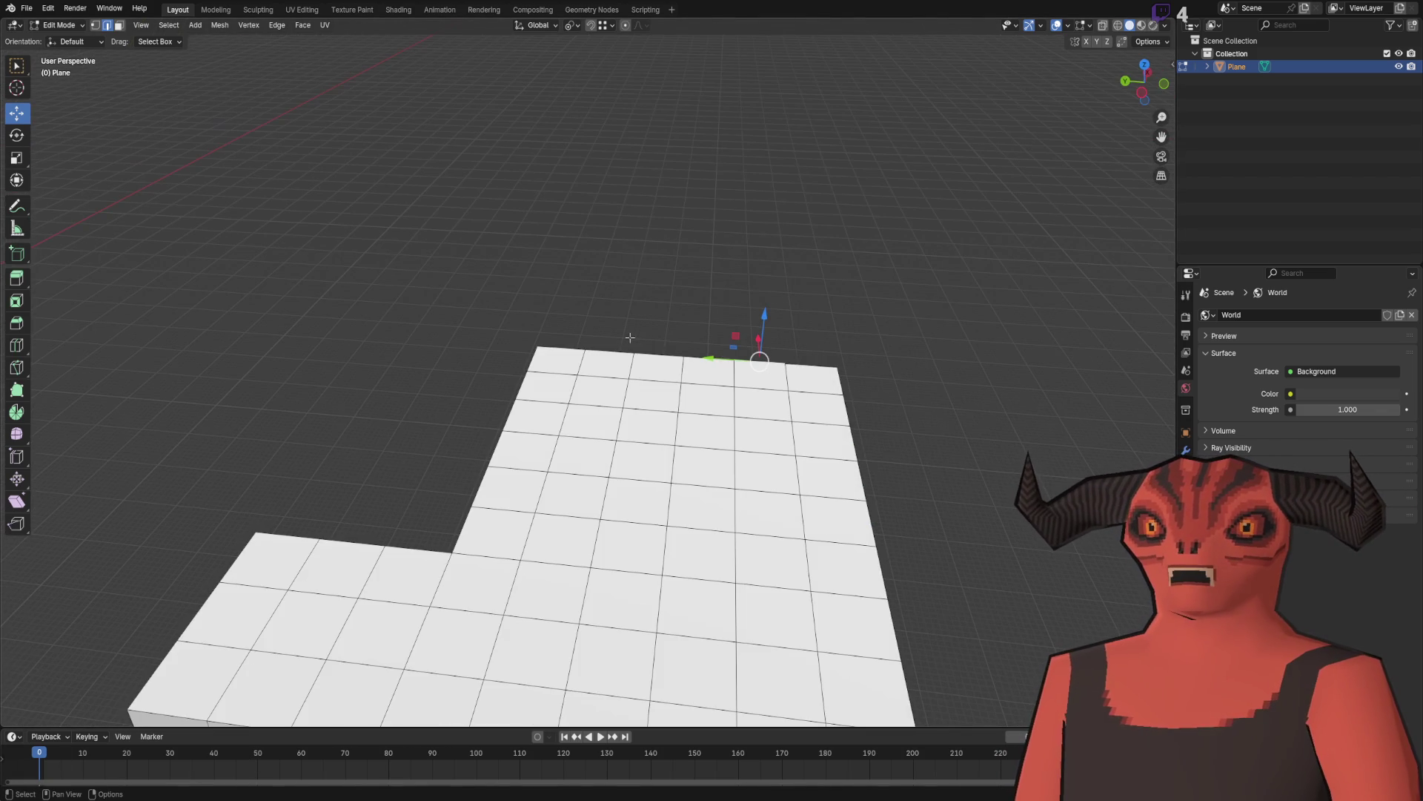
key("e")
key("x")
left_click(617, 342)
key("ctrl+z")
key("e")
key("x")
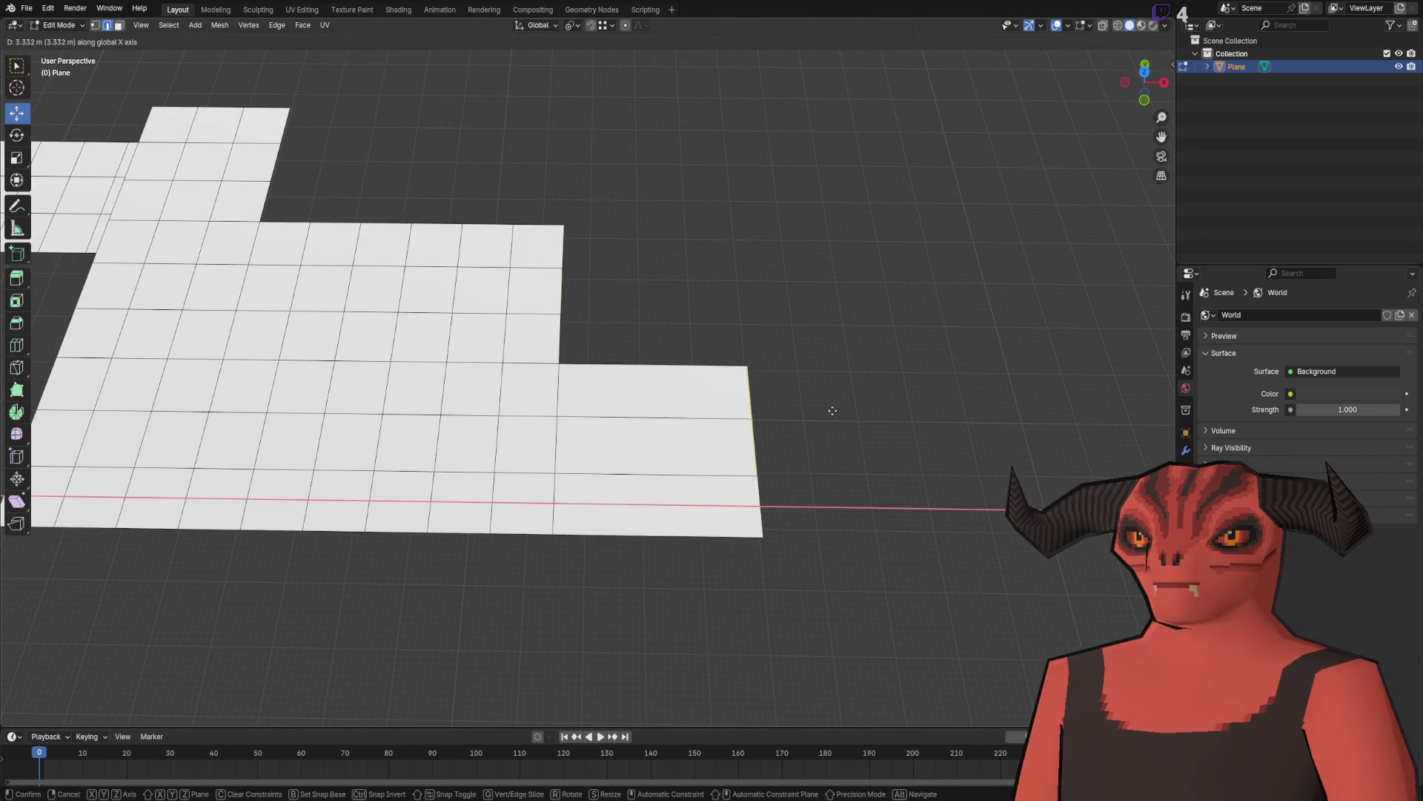
left_click(836, 410)
Step: Add two vertical edge loops across the new strip
right_click(769, 311)
left_click(820, 295)
scroll(709, 372, "down", 1)
left_click(709, 372)
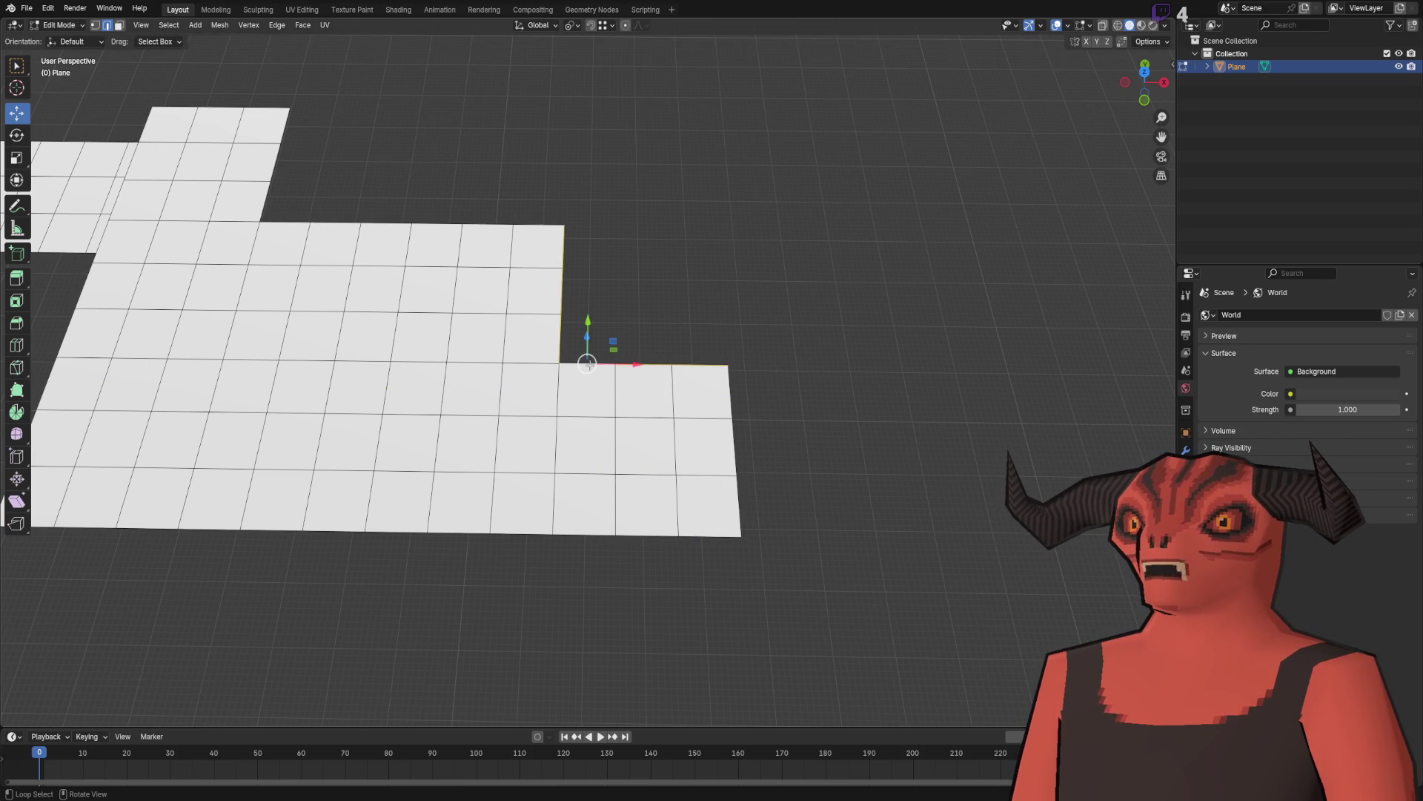
Step: Extrude the edge row straight up into a 4 m wall
key("e")
key("z")
left_click(585, 211)
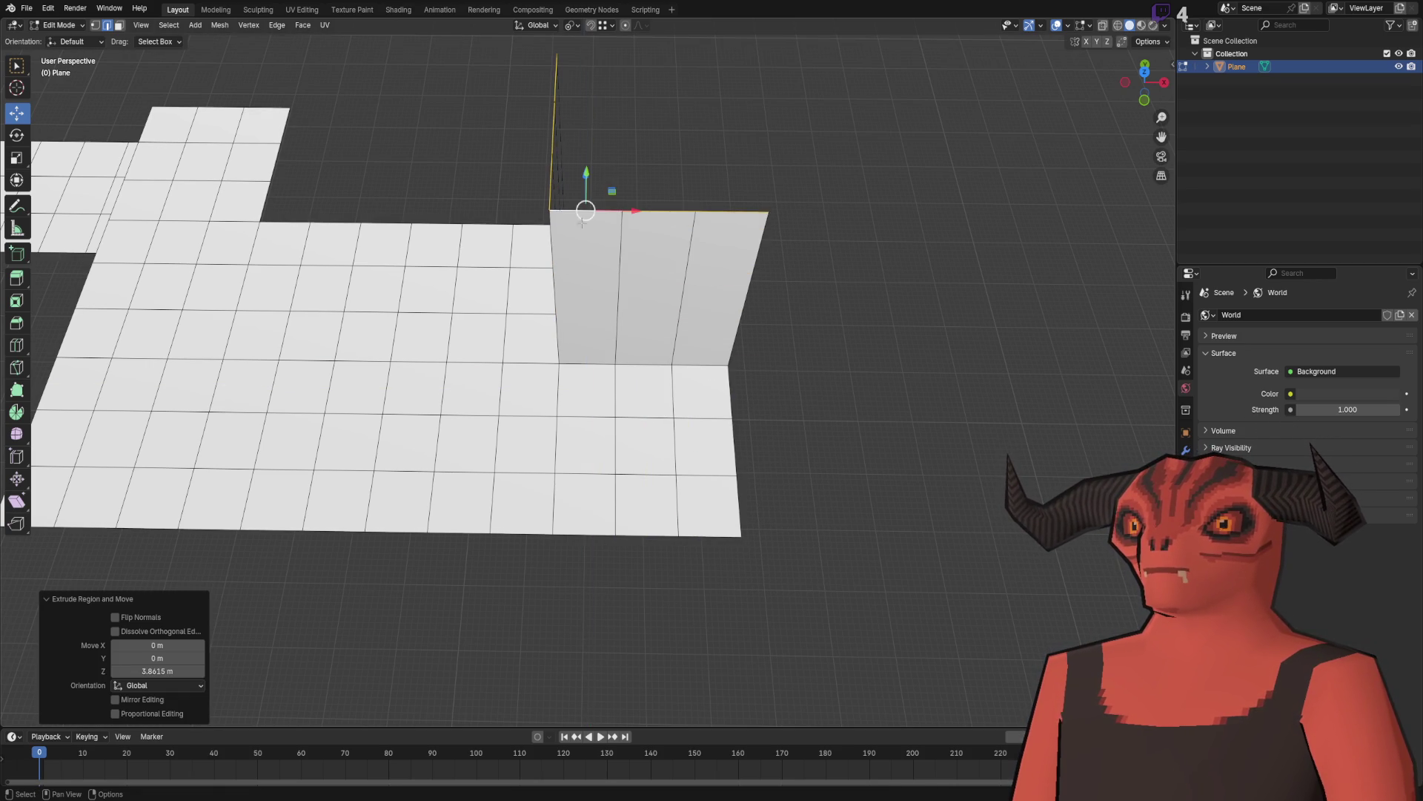
type("4")
key("Return")
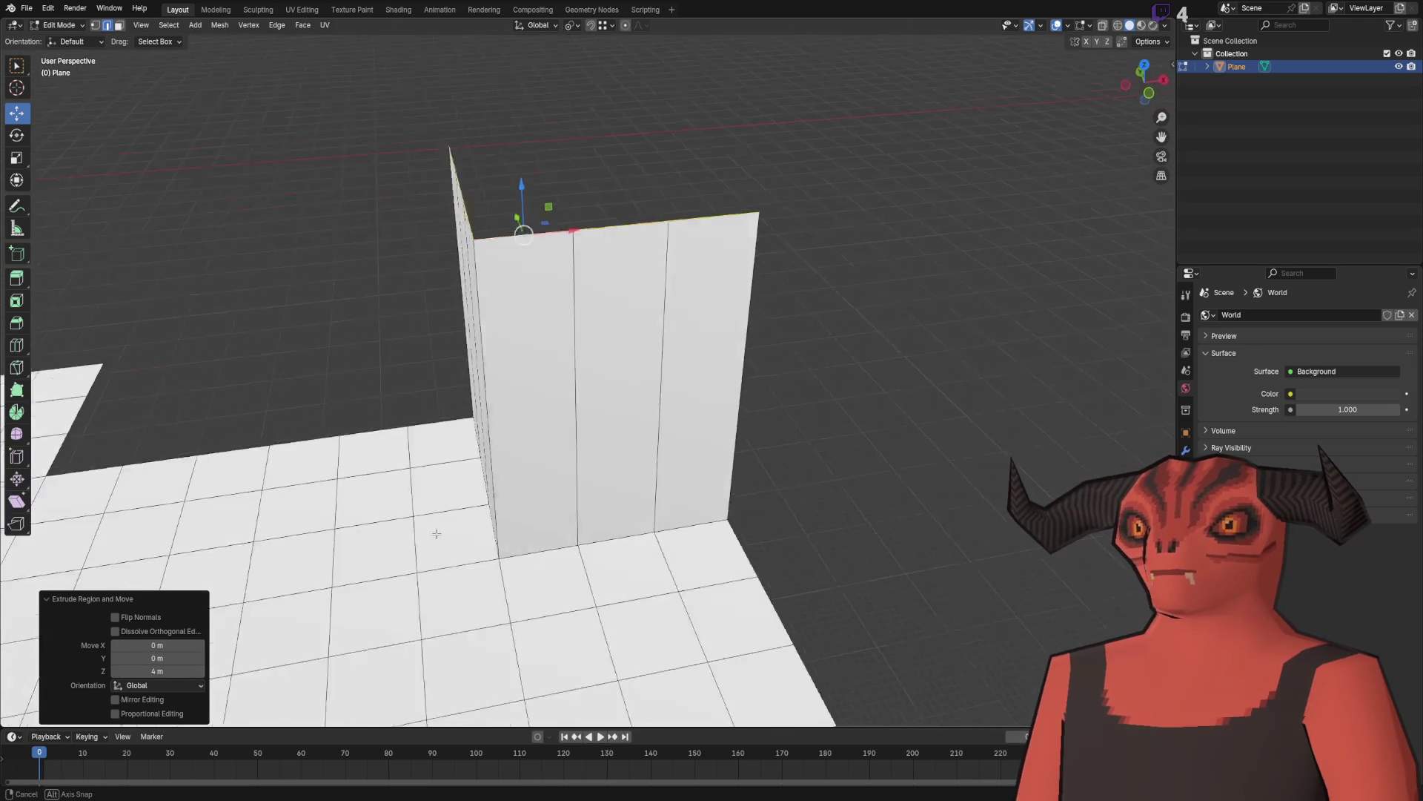
Step: Cut two evenly spaced horizontal loops across the wall
right_click(877, 288)
left_click(826, 284)
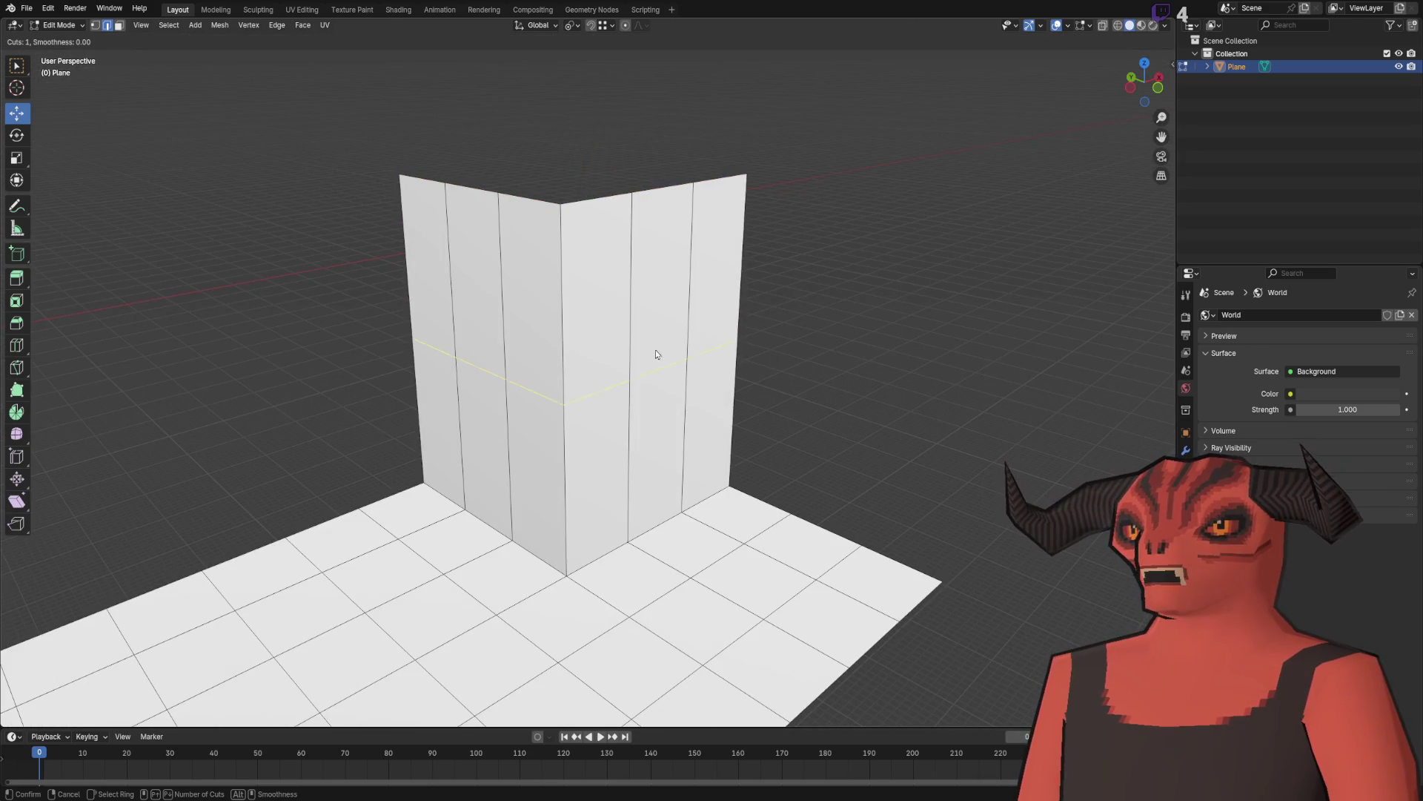
left_click(586, 358)
right_click(579, 343)
Step: Orbit and zoom around to inspect the wall and the whole floor path
mouse_move(804, 344)
left_mouse_down()
mouse_move(737, 264)
mouse_move(725, 325)
mouse_move(585, 385)
left_mouse_up()
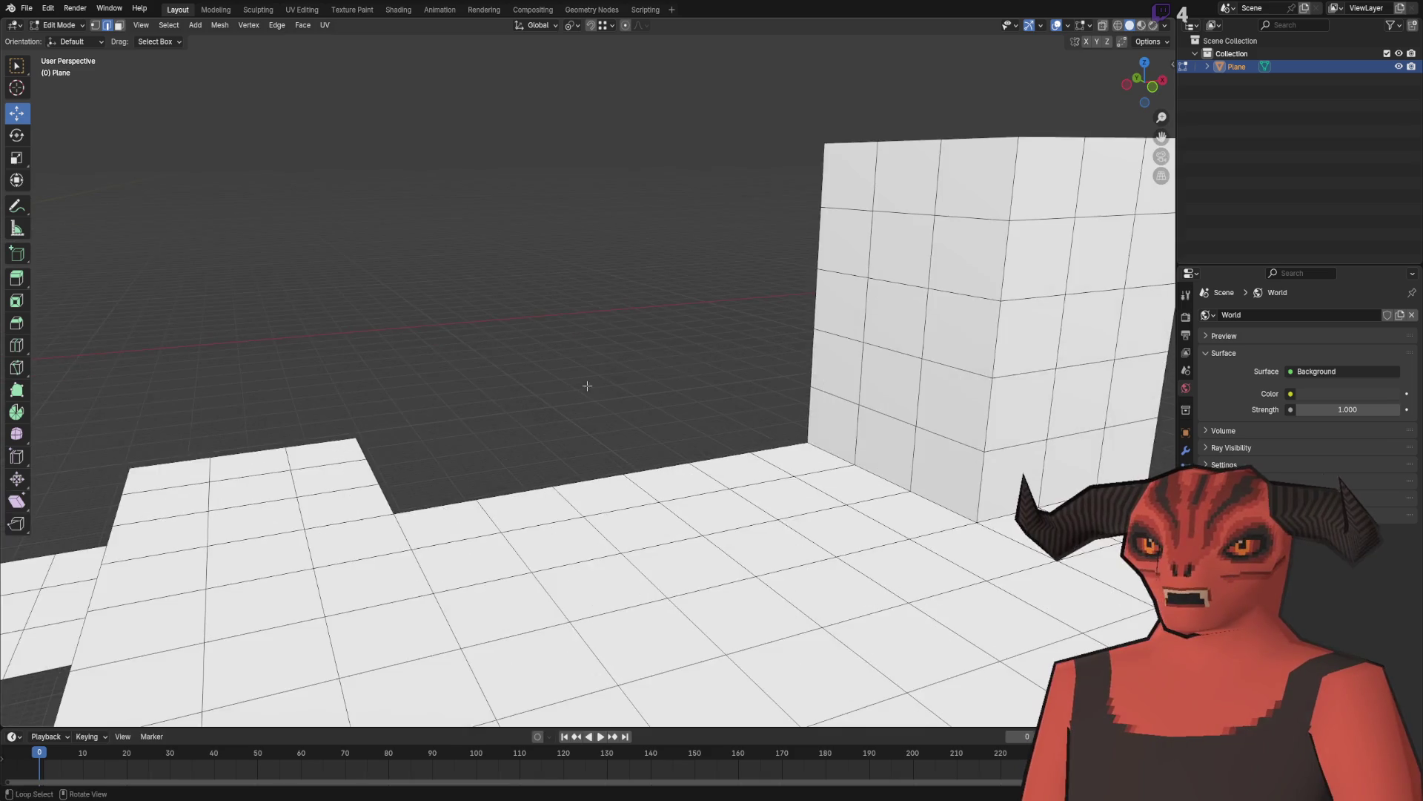
scroll(564, 392, "up", 3)
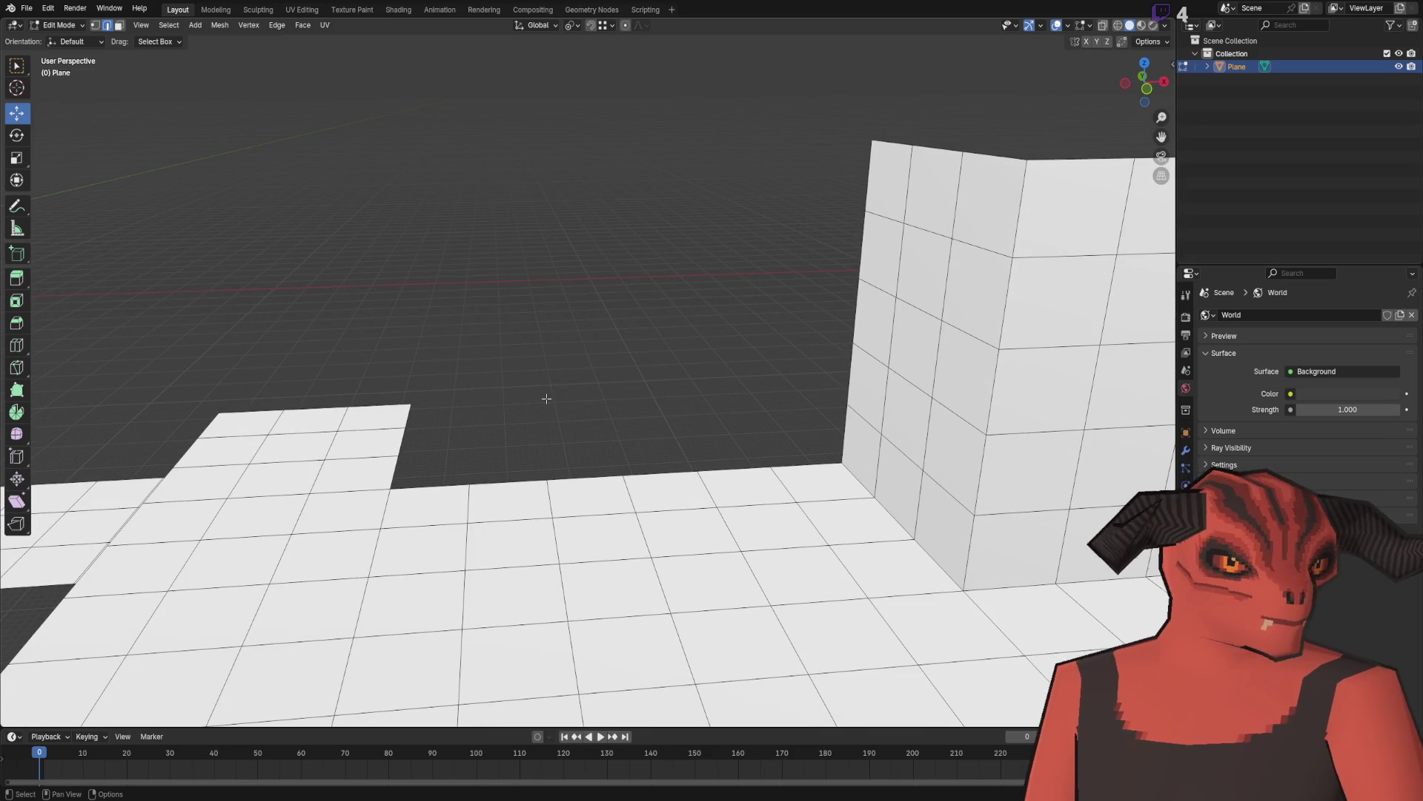
scroll(546, 399, "down", 3)
left_click_drag(512, 411, 498, 399)
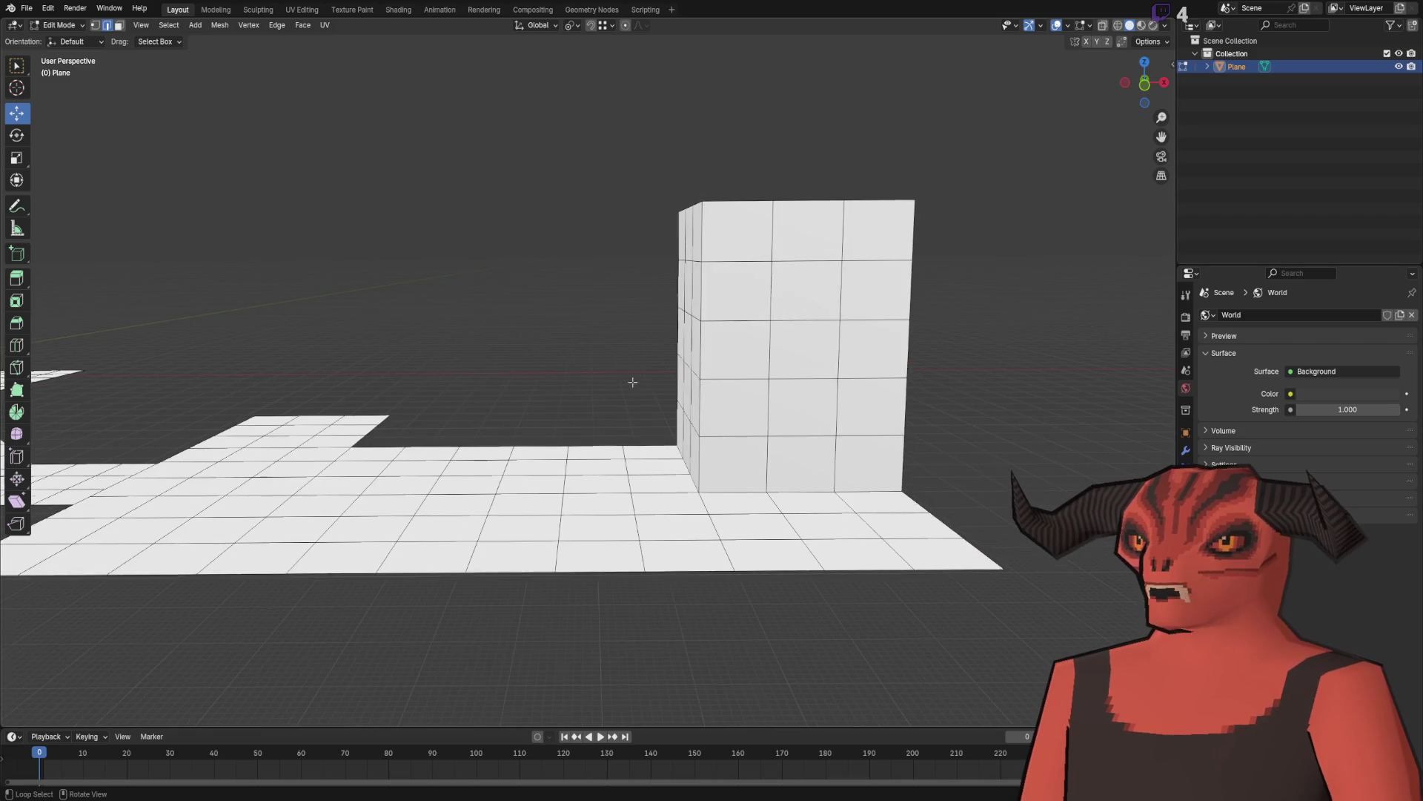
left_click_drag(659, 379, 626, 377)
mouse_move(522, 292)
left_mouse_down()
mouse_move(740, 245)
mouse_move(667, 334)
mouse_move(447, 304)
left_mouse_up()
mouse_move(545, 300)
left_mouse_down()
mouse_move(499, 306)
mouse_move(586, 274)
left_mouse_up()
mouse_move(482, 290)
left_mouse_down()
mouse_move(525, 286)
mouse_move(576, 315)
mouse_move(539, 252)
left_mouse_up()
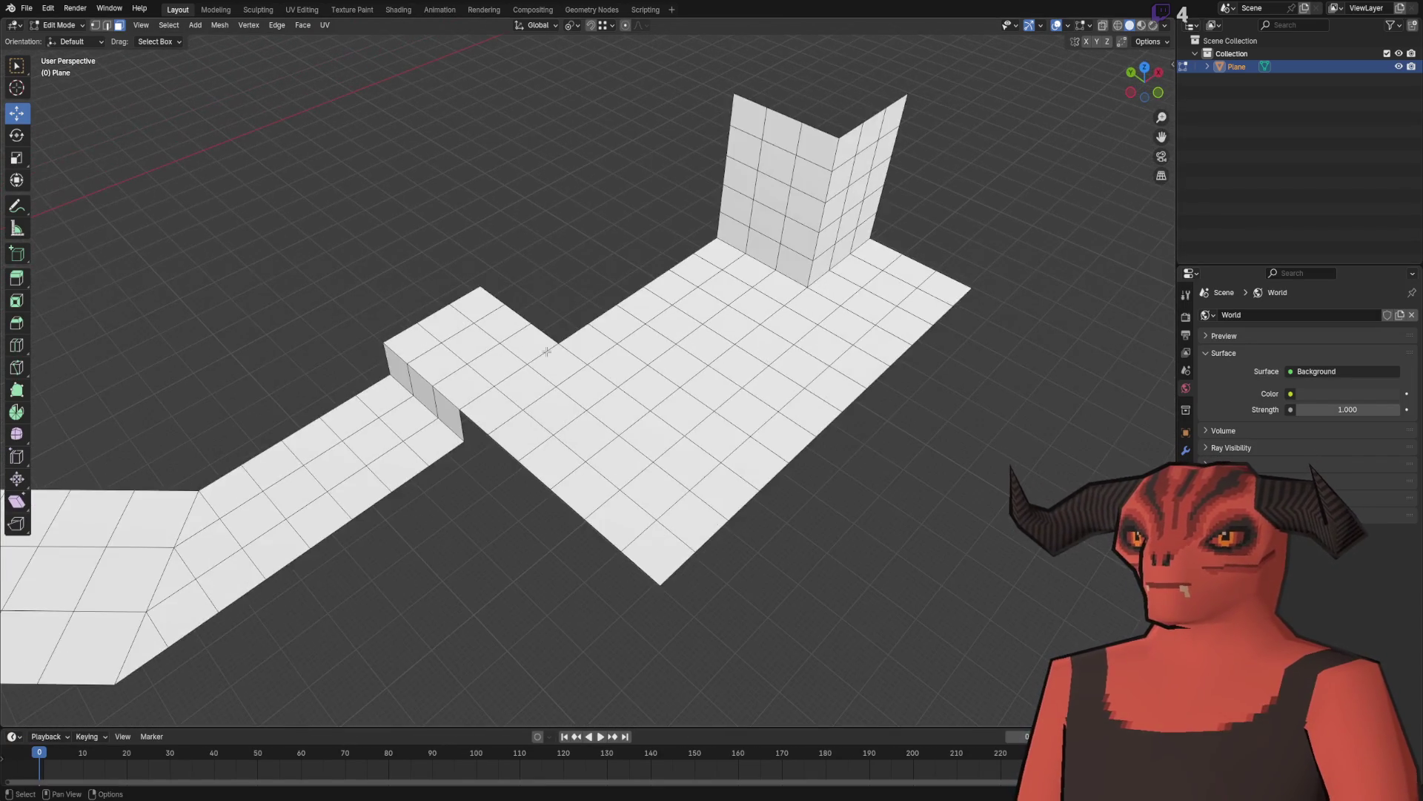
Step: Box-select face bands across the middle platform and further up the path, then clear them
mouse_move(348, 355)
left_mouse_down()
mouse_move(926, 386)
mouse_move(936, 407)
left_mouse_up()
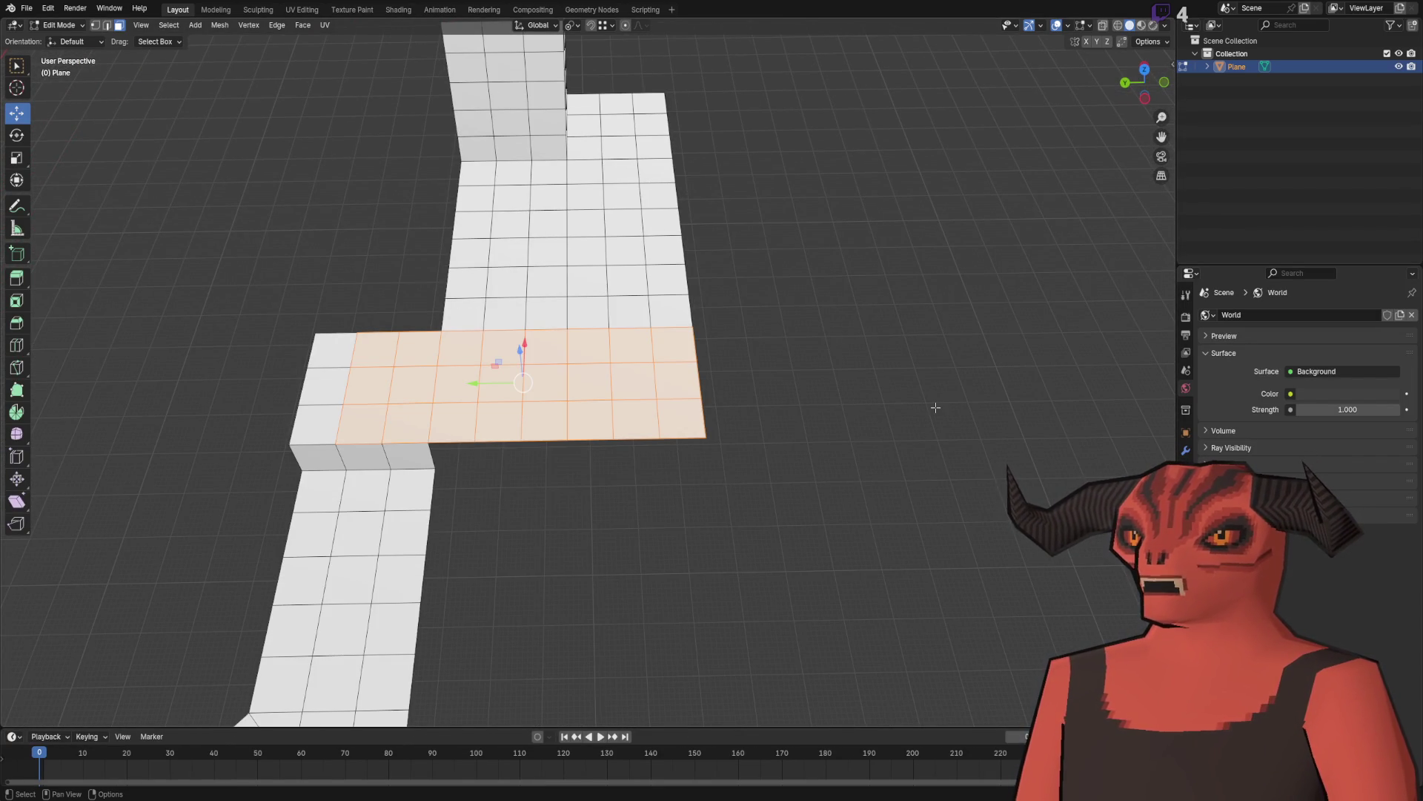
left_click_drag(374, 109, 904, 282)
left_click(860, 289)
left_click_drag(601, 281, 683, 261)
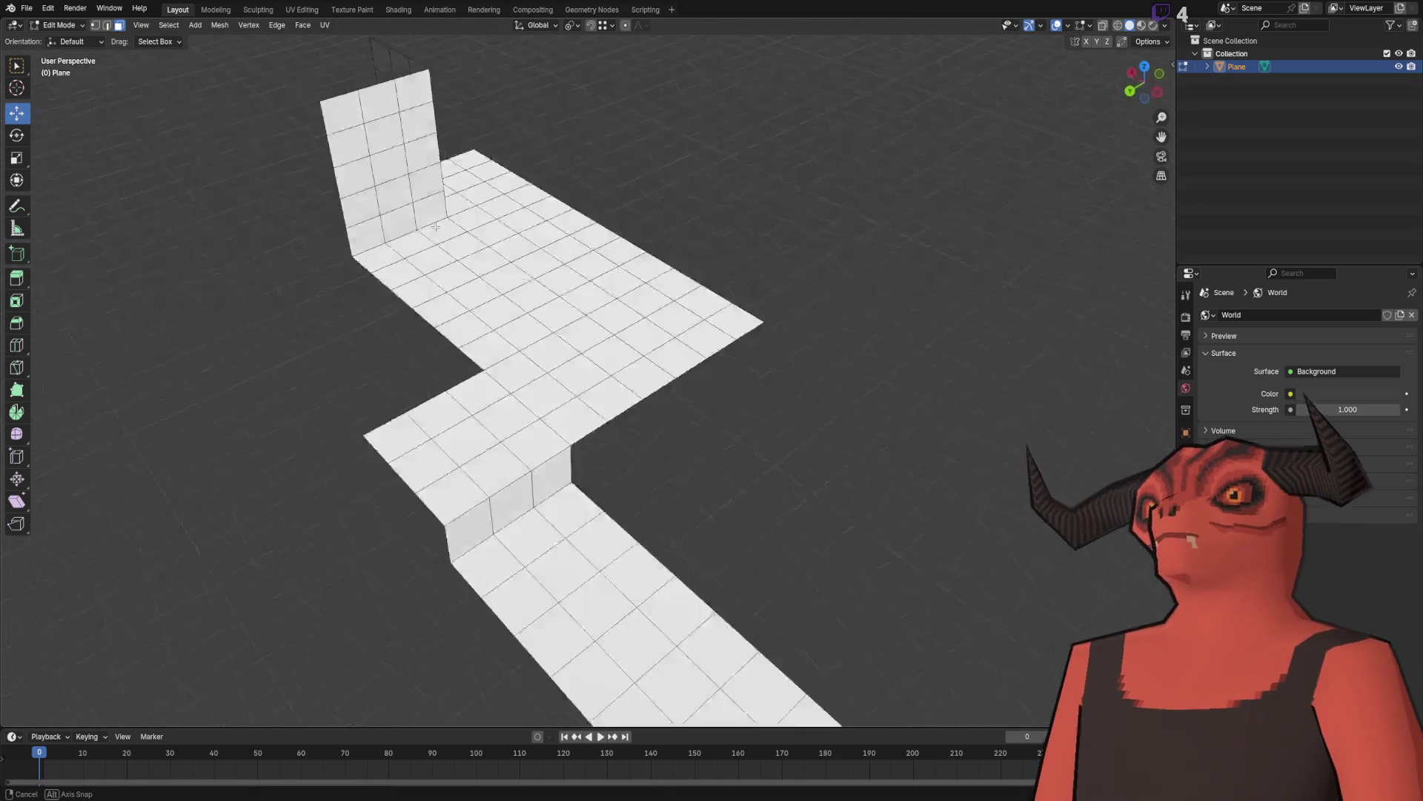
left_click_drag(257, 224, 976, 280)
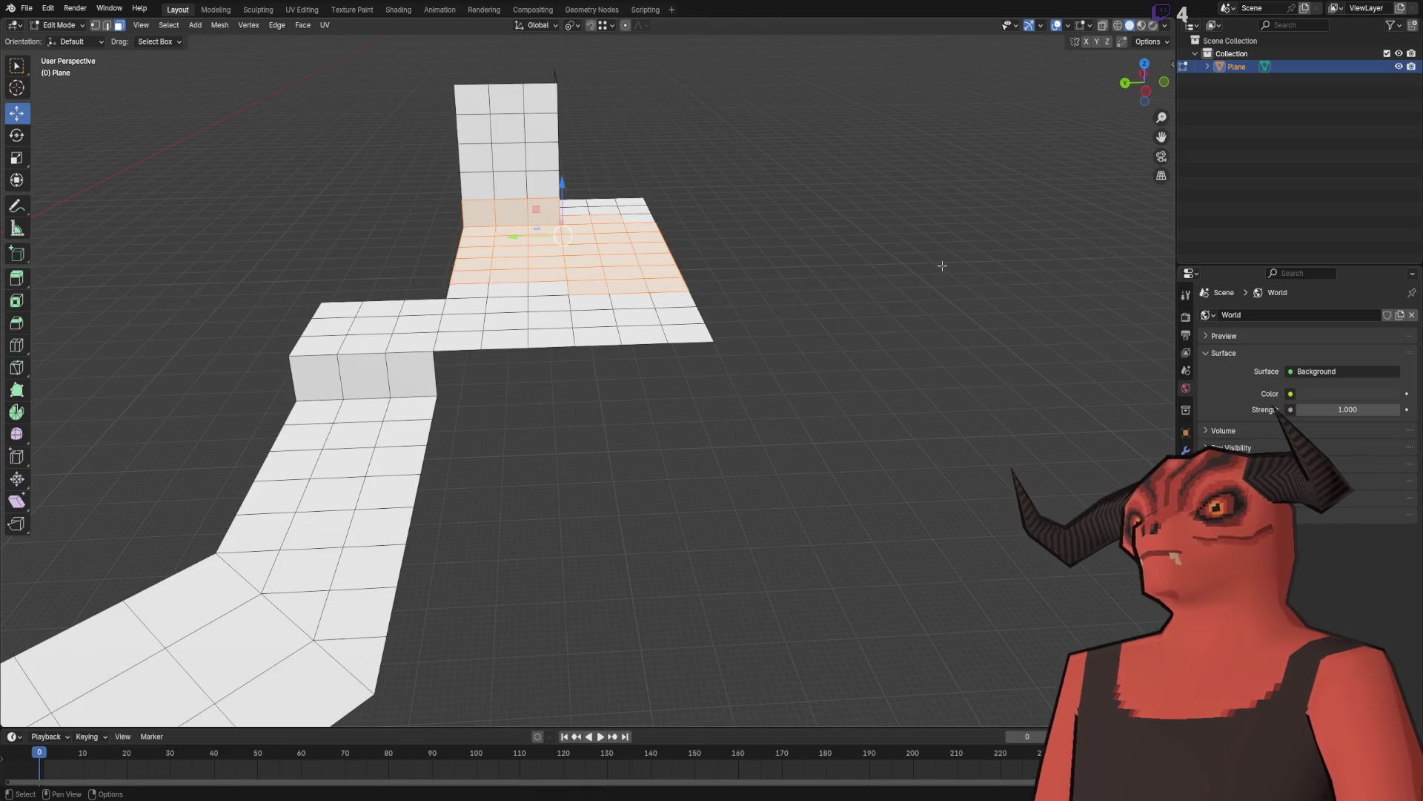
left_click(942, 265)
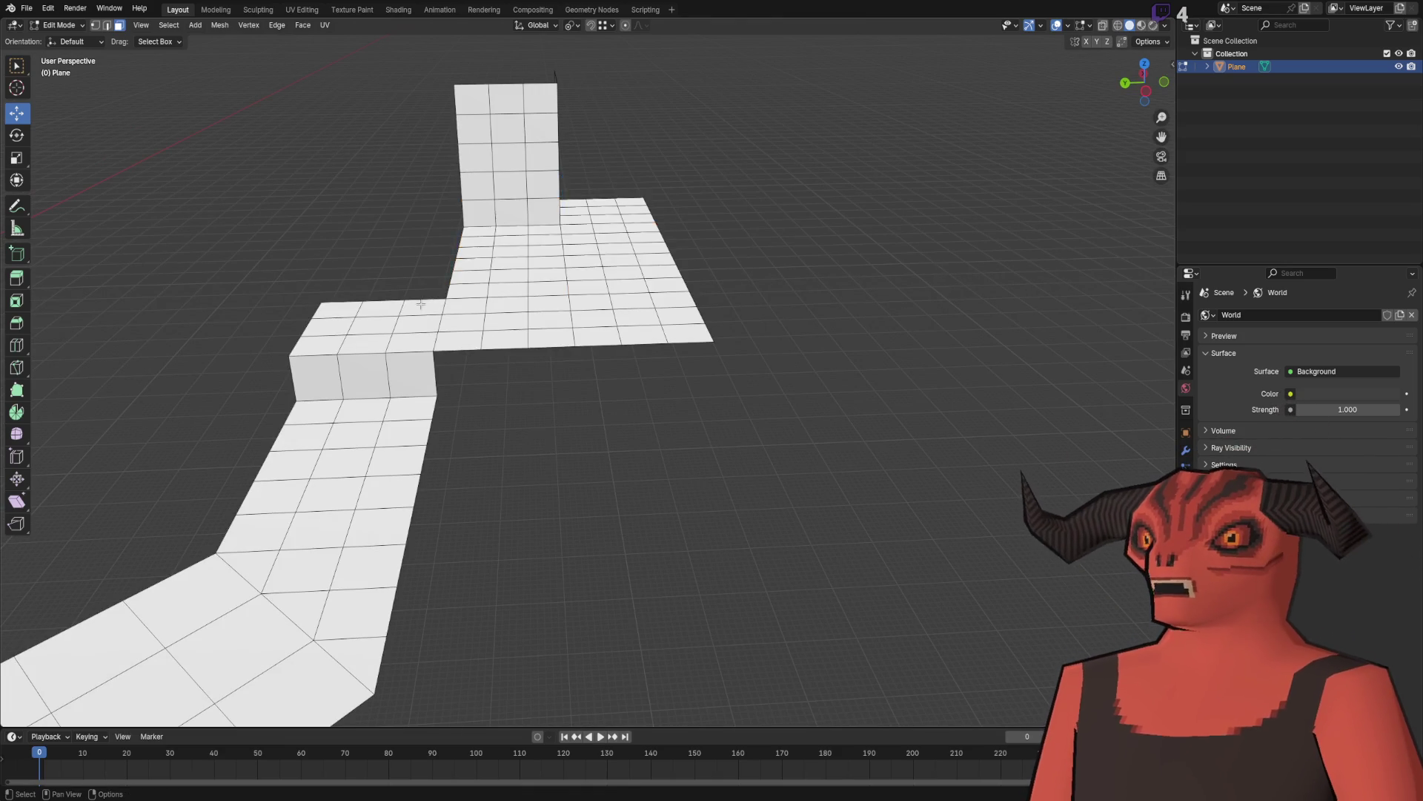
Step: Select face rows on the upper platform and lower path end while orbiting the mesh
left_click_drag(311, 268, 1190, 273)
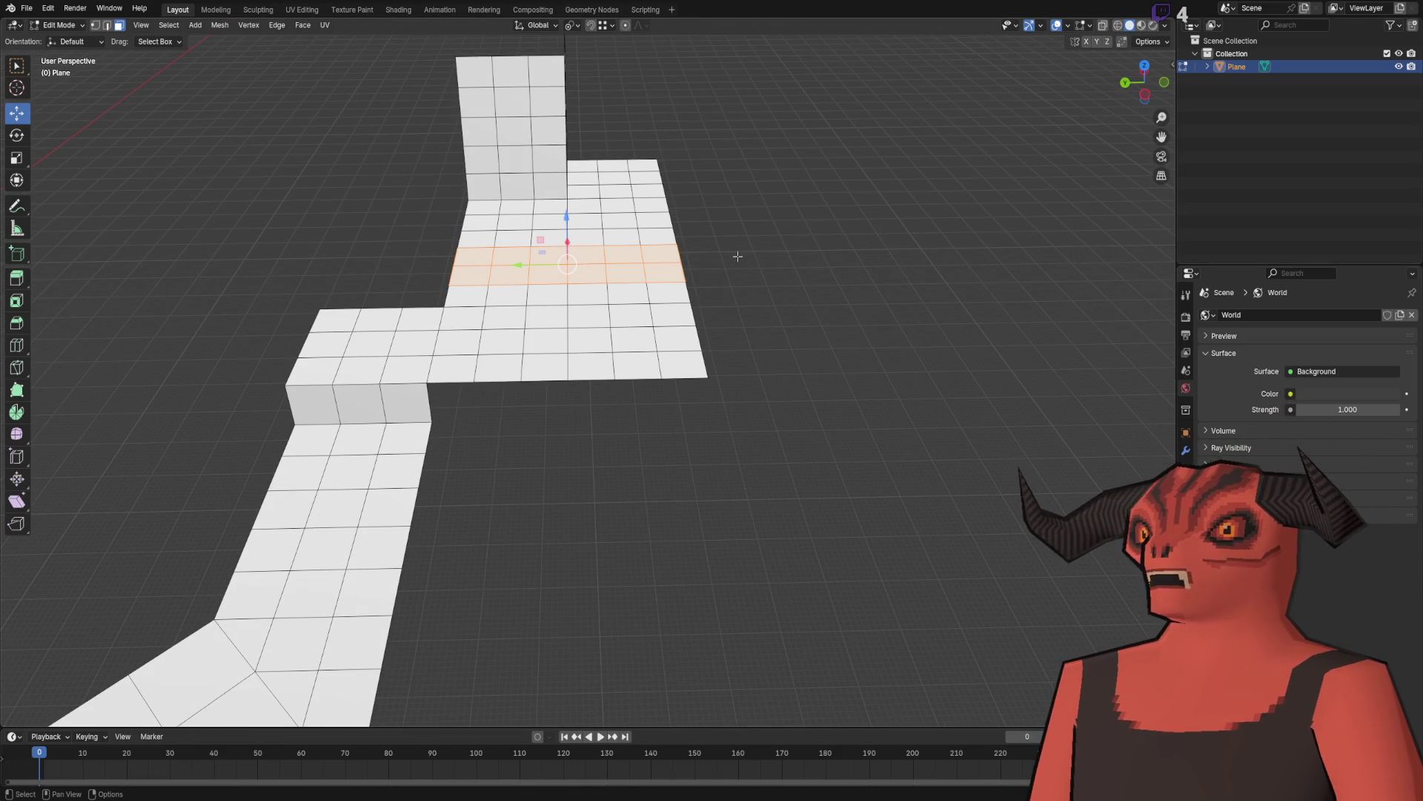
scroll(753, 252, "down", 10)
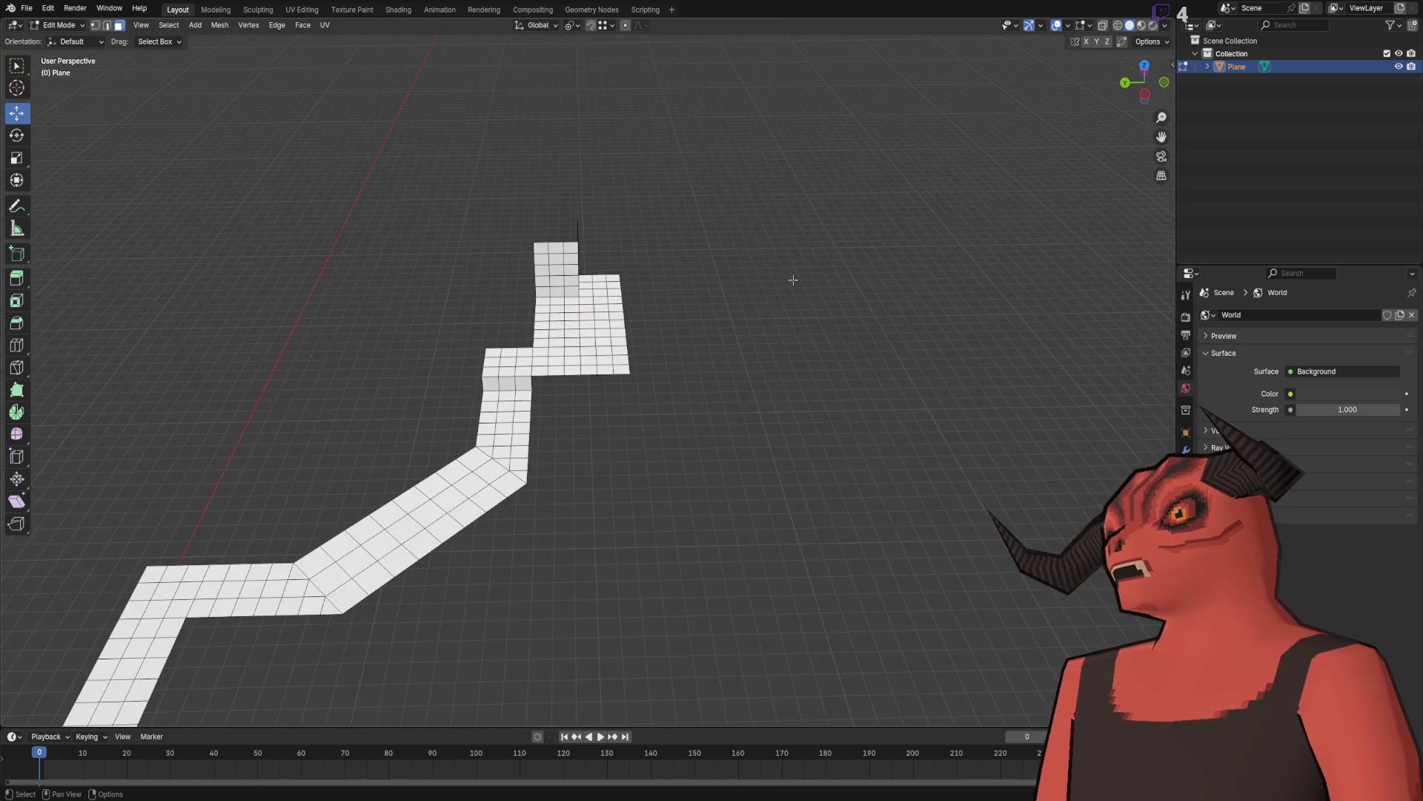
scroll(545, 329, "up", 5)
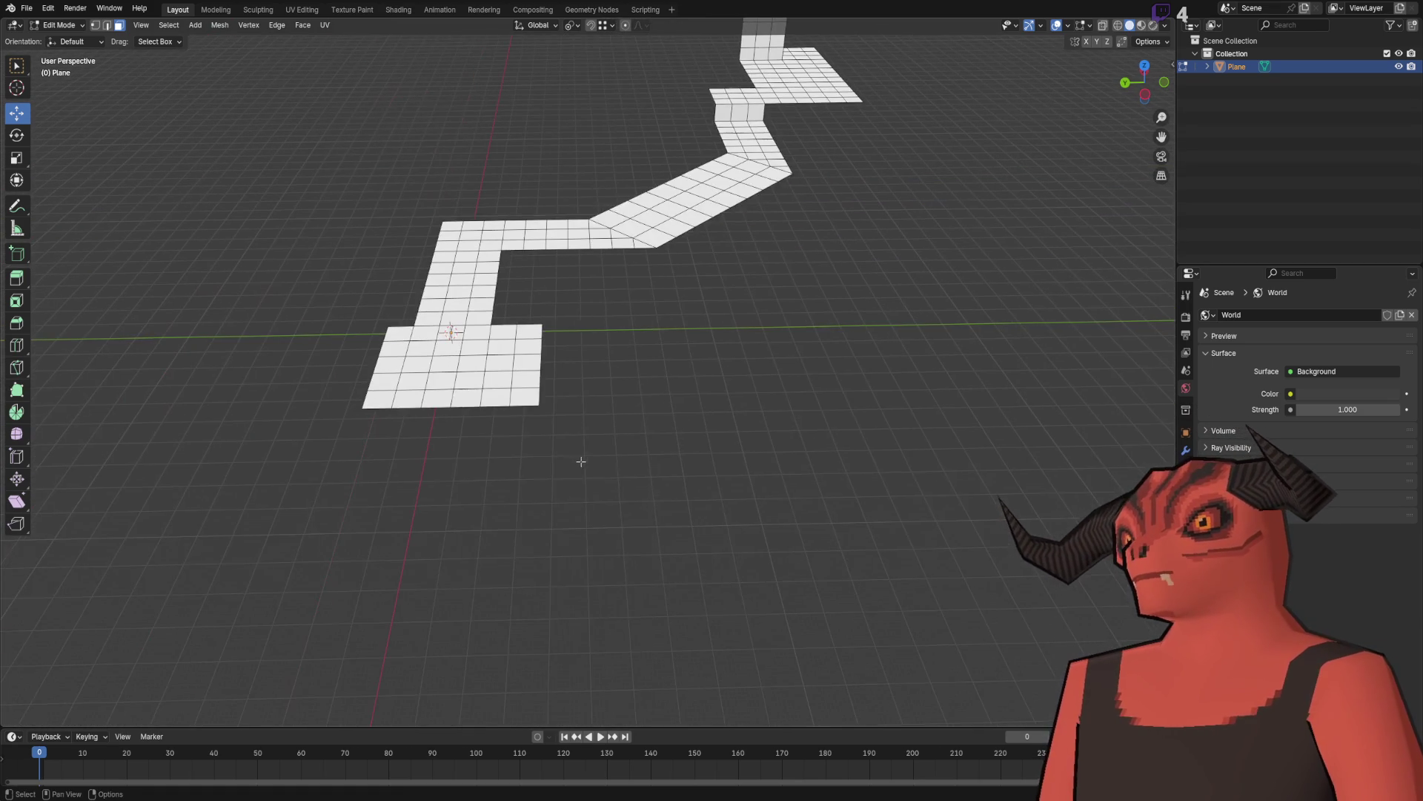
mouse_move(469, 372)
left_mouse_down()
mouse_move(782, 245)
mouse_move(766, 274)
left_mouse_up()
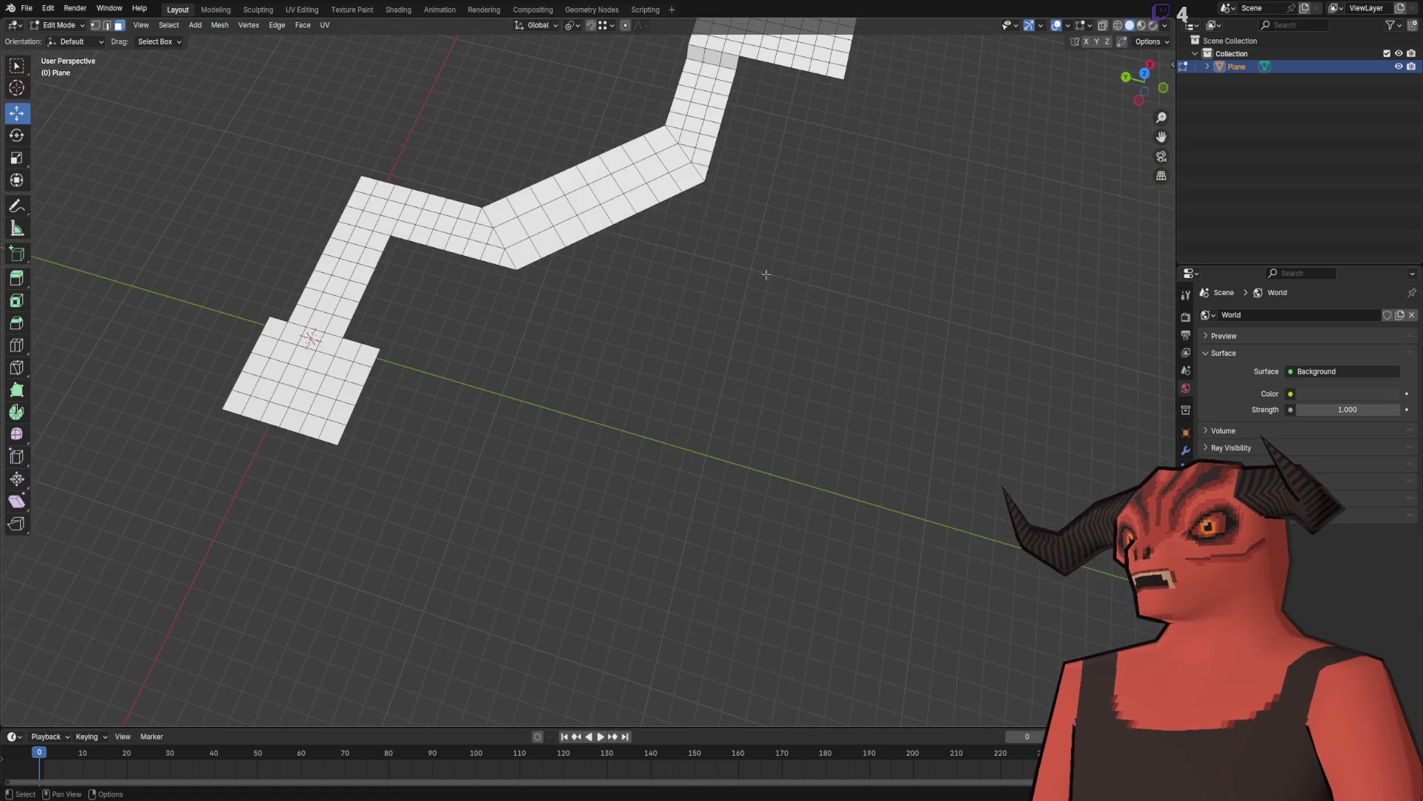
mouse_move(592, 400)
left_mouse_down()
mouse_move(1161, 723)
mouse_move(1148, 636)
left_mouse_up()
mouse_move(1148, 636)
left_mouse_down()
mouse_move(791, 477)
mouse_move(588, 341)
mouse_move(1177, 439)
mouse_move(1146, 510)
mouse_move(463, 500)
left_mouse_up()
left_click_drag(712, 348, 704, 334)
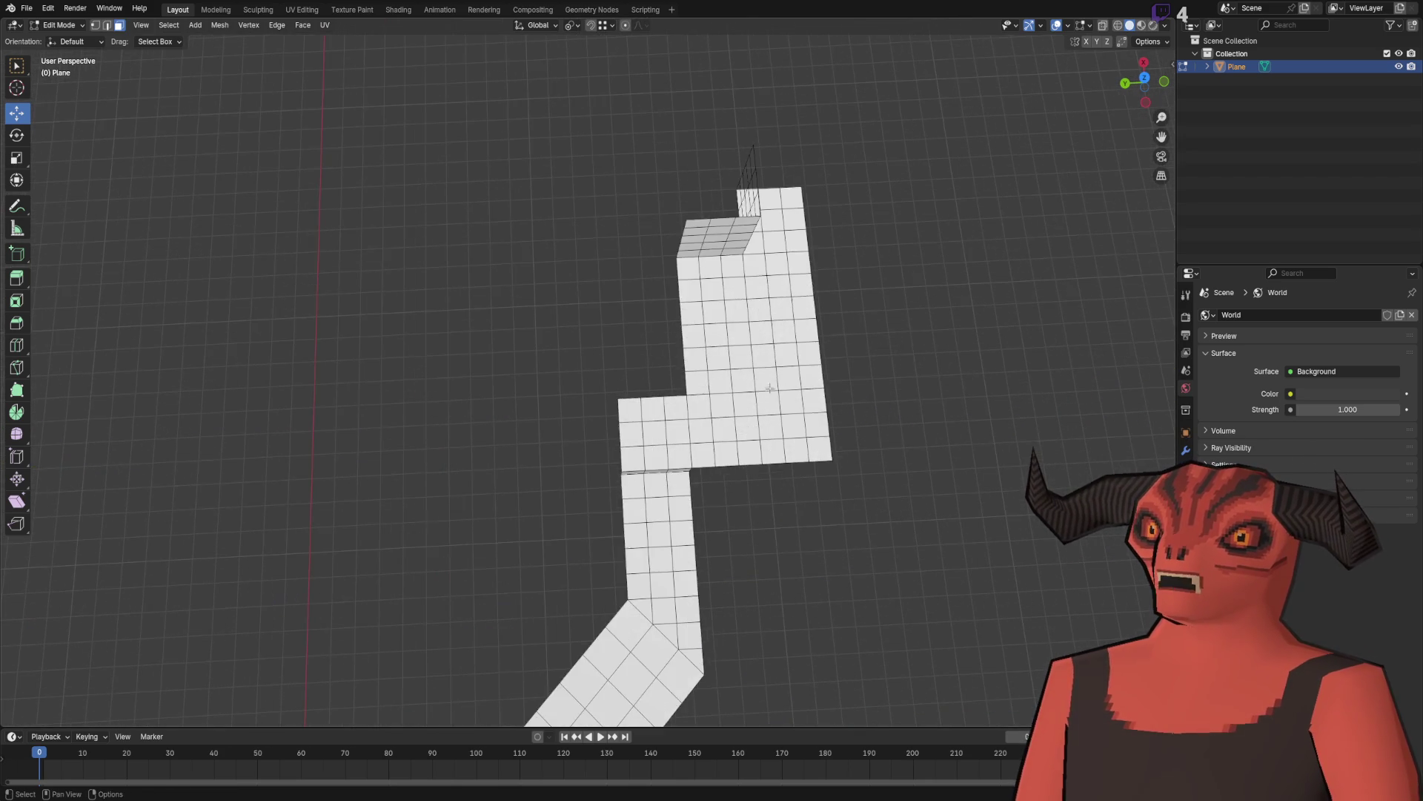
scroll(704, 333, "up", 8)
scroll(592, 321, "down", 4)
scroll(591, 321, "up", 4)
Step: Switch to edge select and extrude the notch border edges 3 m along Y
key("2")
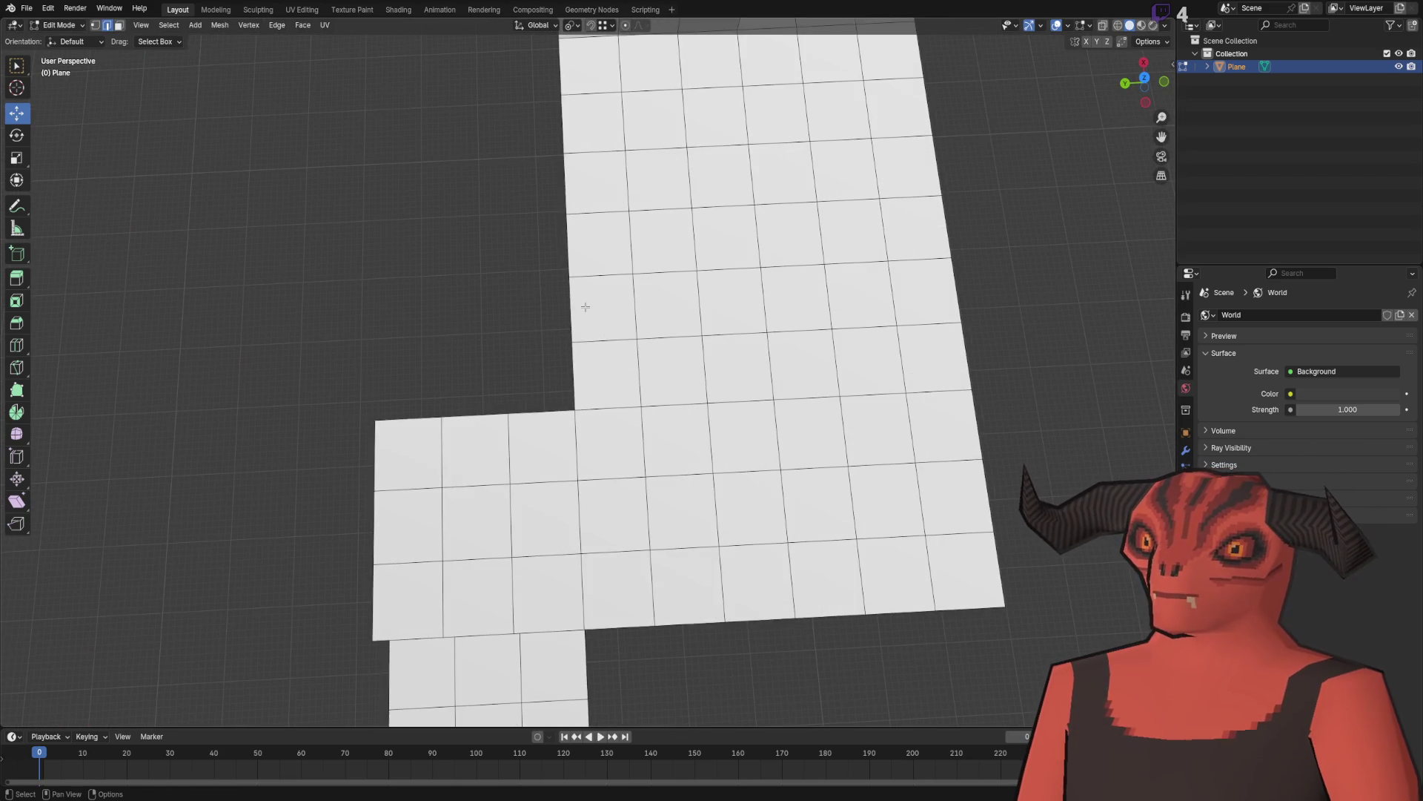
scroll(576, 242, "down", 3)
mouse_move(576, 243)
left_mouse_down()
mouse_move(680, 385)
mouse_move(664, 345)
left_mouse_up()
left_click(583, 308, "ctrl")
left_click(592, 314)
left_click(650, 338, "ctrl")
key("g")
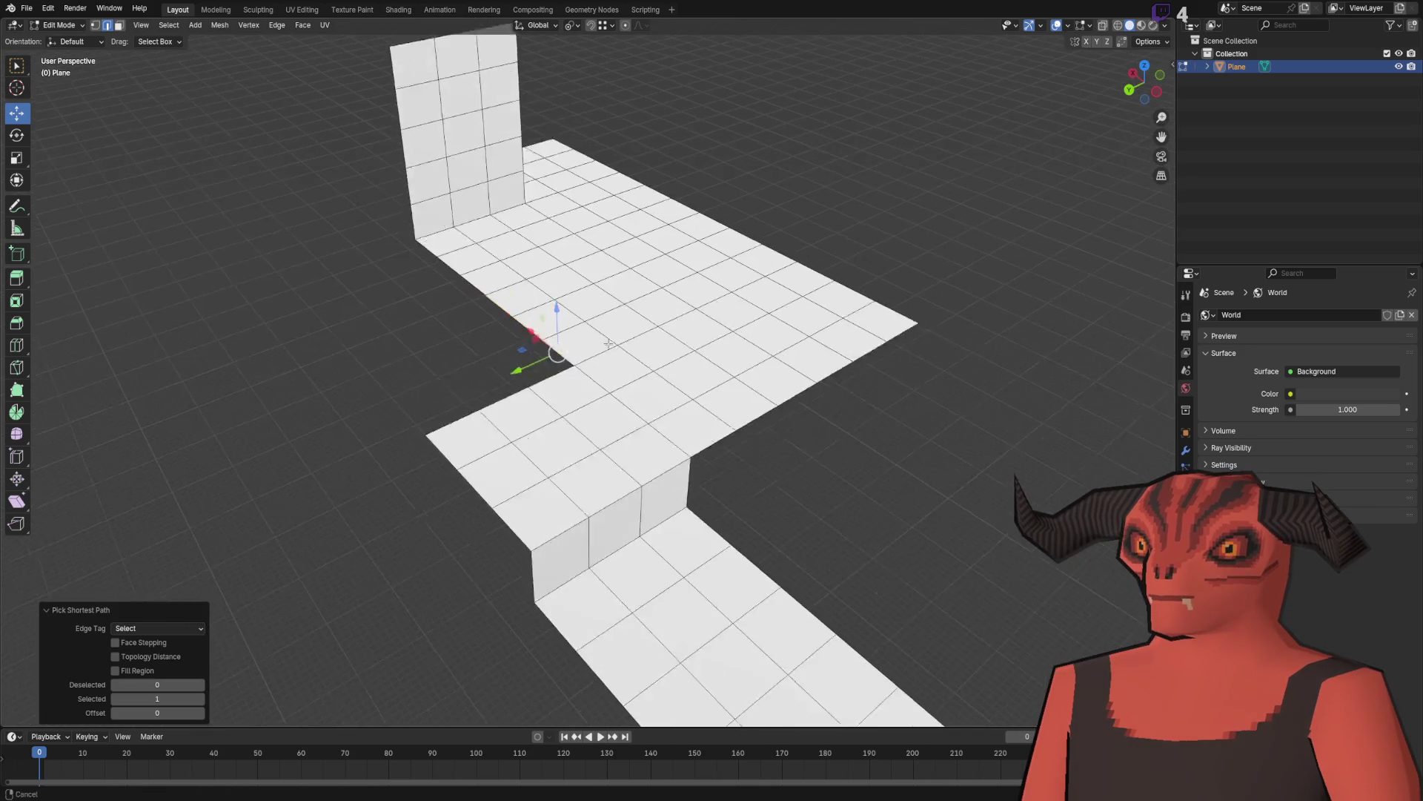
key("y")
left_click(502, 467)
Step: Add a loop cut across the platform
right_click(481, 357)
left_click(481, 360)
left_click(482, 361)
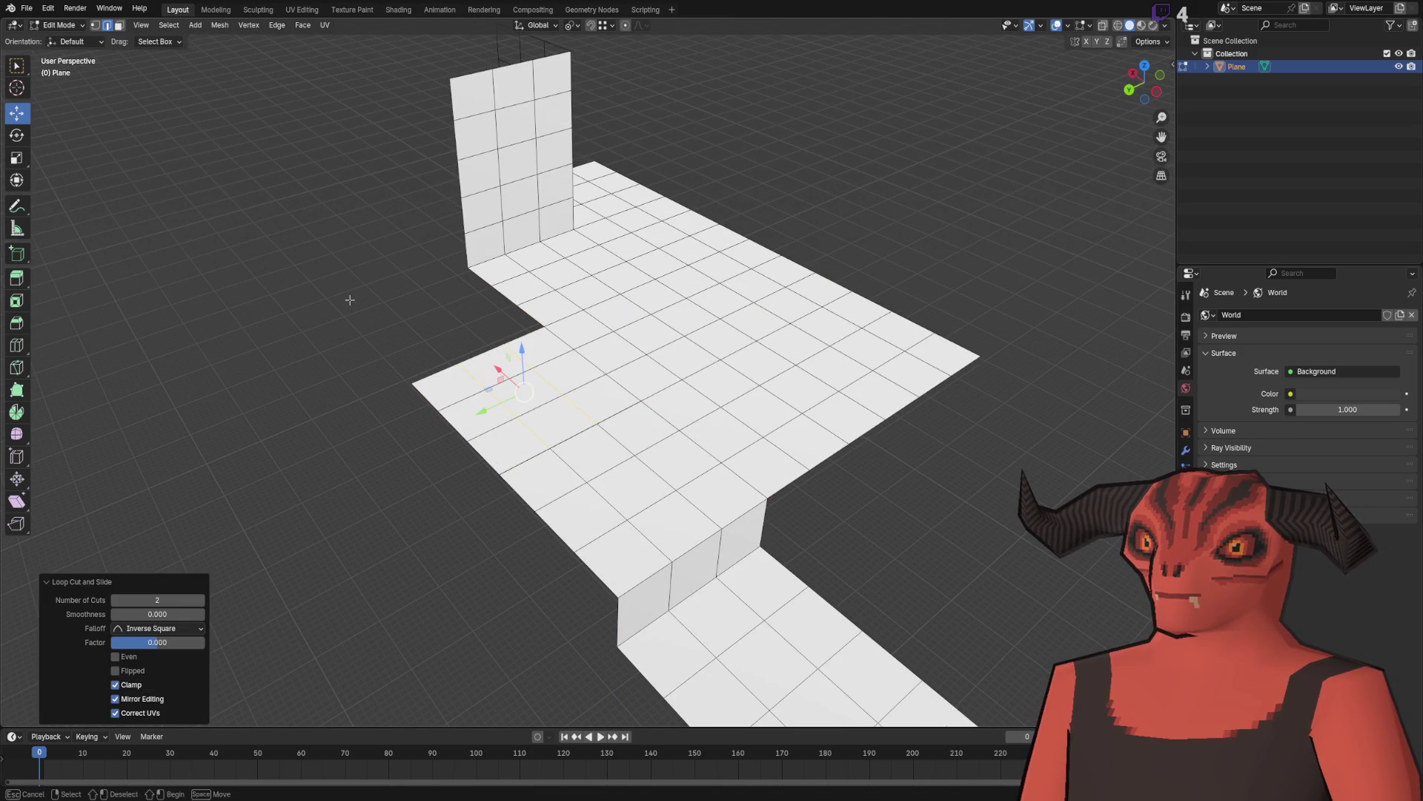
left_click(397, 308)
Step: Select all geometry and merge overlapping vertices by distance
left_click_drag(591, 252, 505, 301)
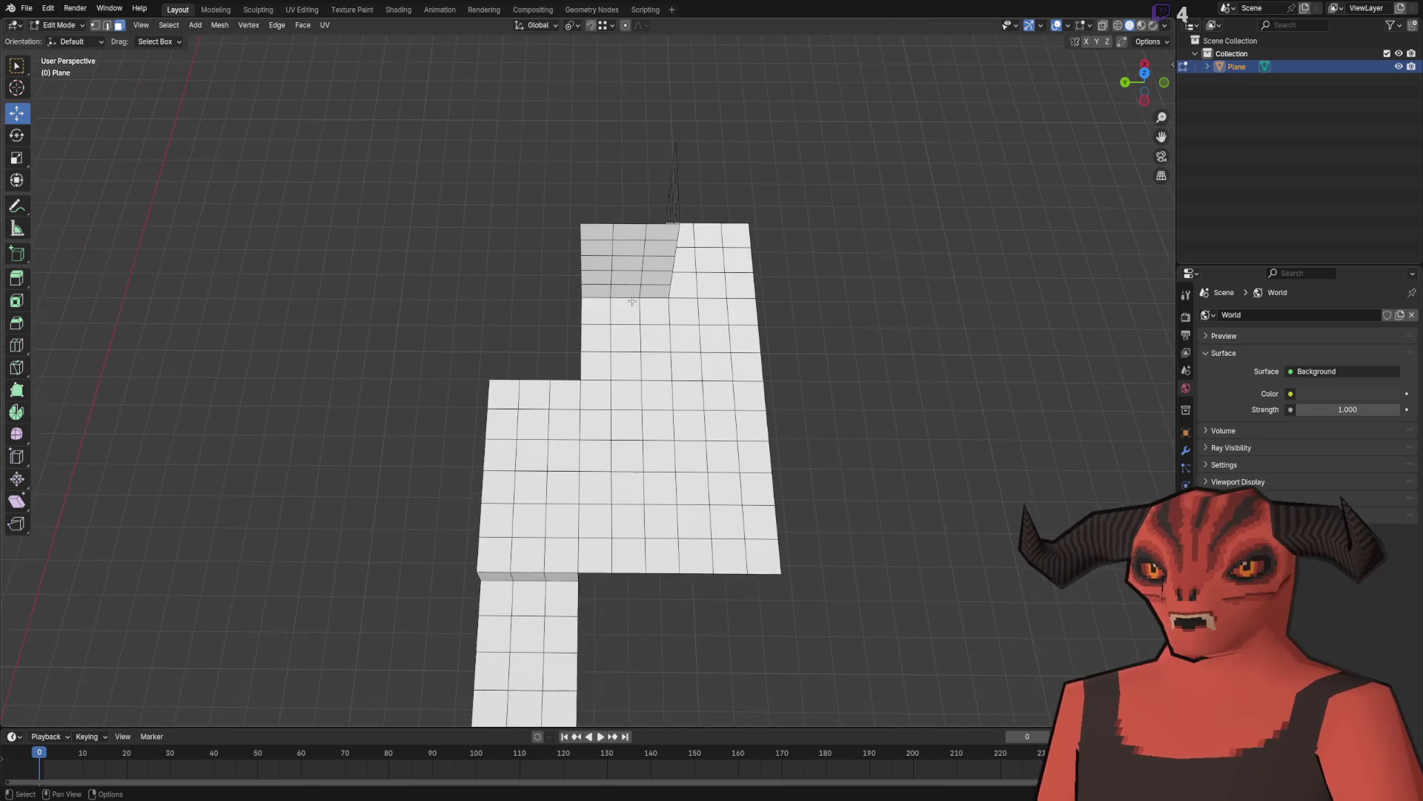
scroll(564, 296, "up", 4)
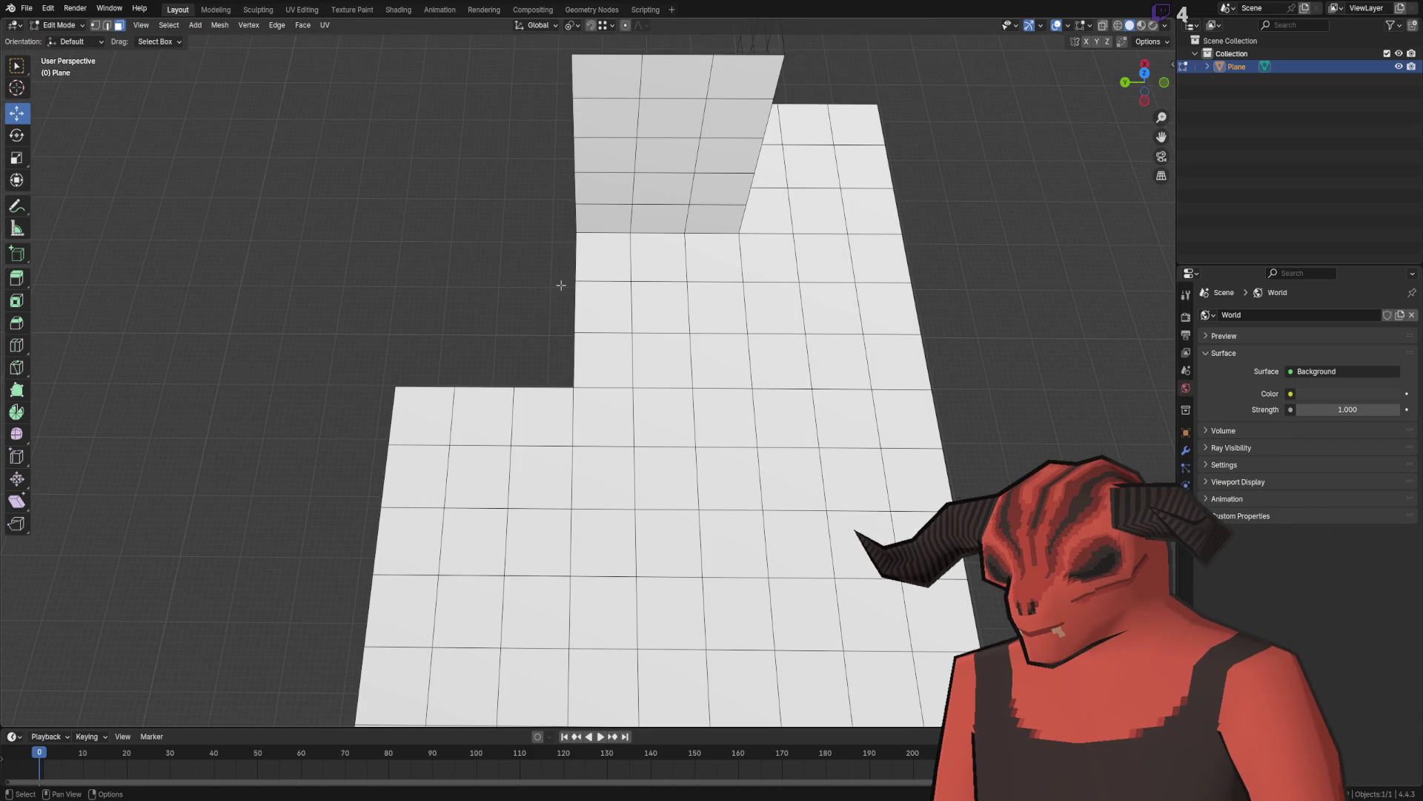
left_click_drag(559, 238, 514, 218)
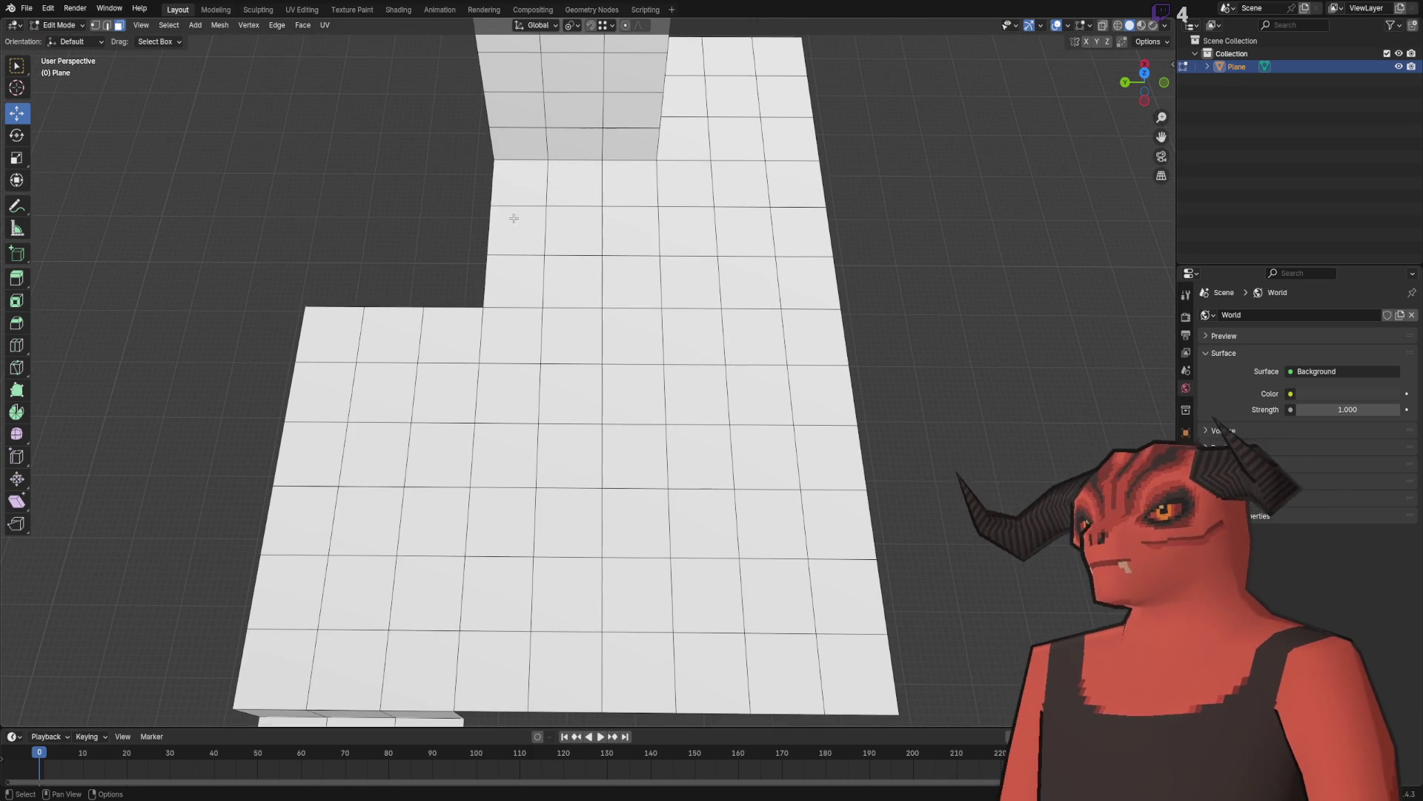
mouse_move(523, 298)
left_mouse_down()
mouse_move(482, 308)
mouse_move(472, 260)
mouse_move(496, 284)
left_mouse_up()
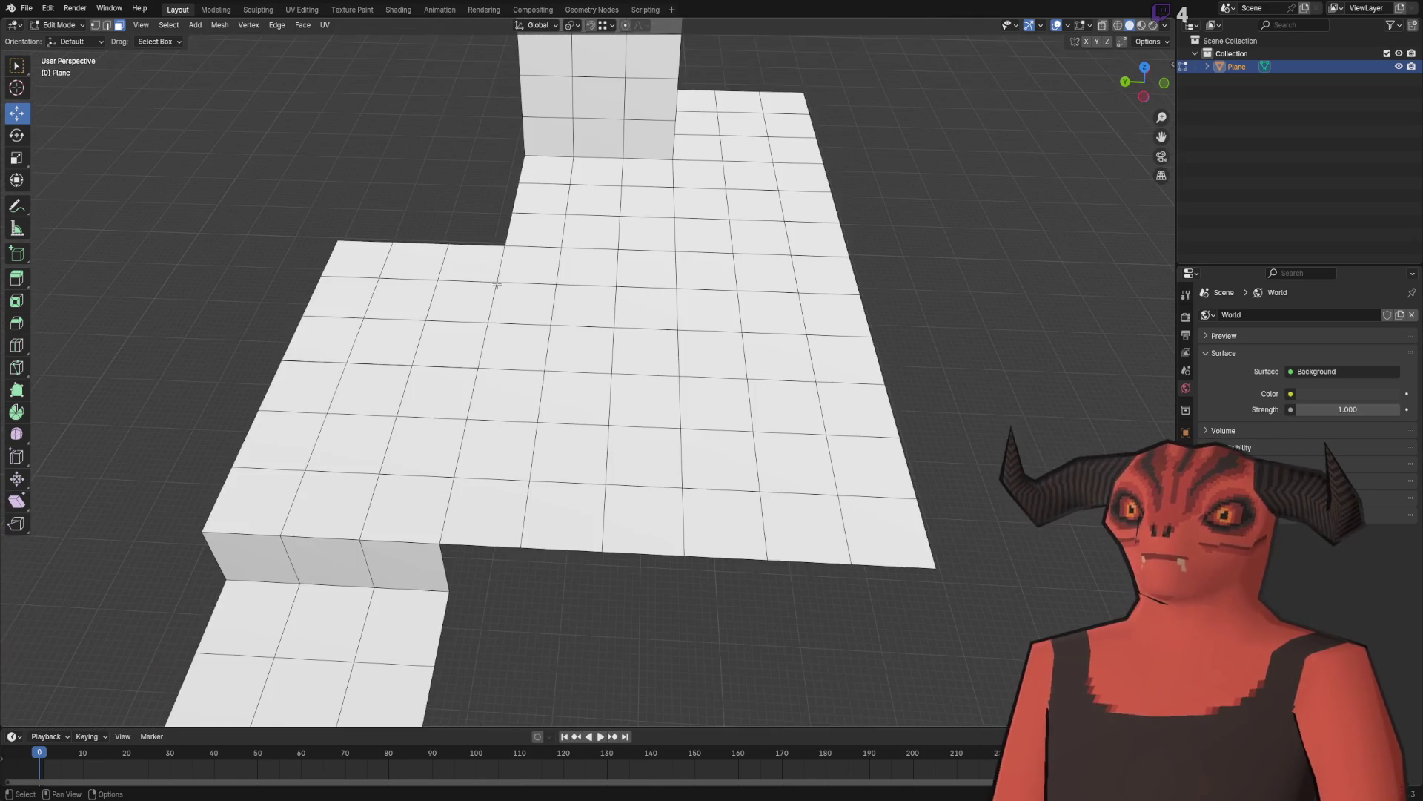
key("a")
key("m")
left_click(507, 280)
key("alt+a")
Step: Extrude the selected edges 3 m with EY3 to fill the notch
mouse_move(354, 165)
left_mouse_down()
mouse_move(482, 242)
mouse_move(509, 221)
mouse_move(577, 238)
left_mouse_up()
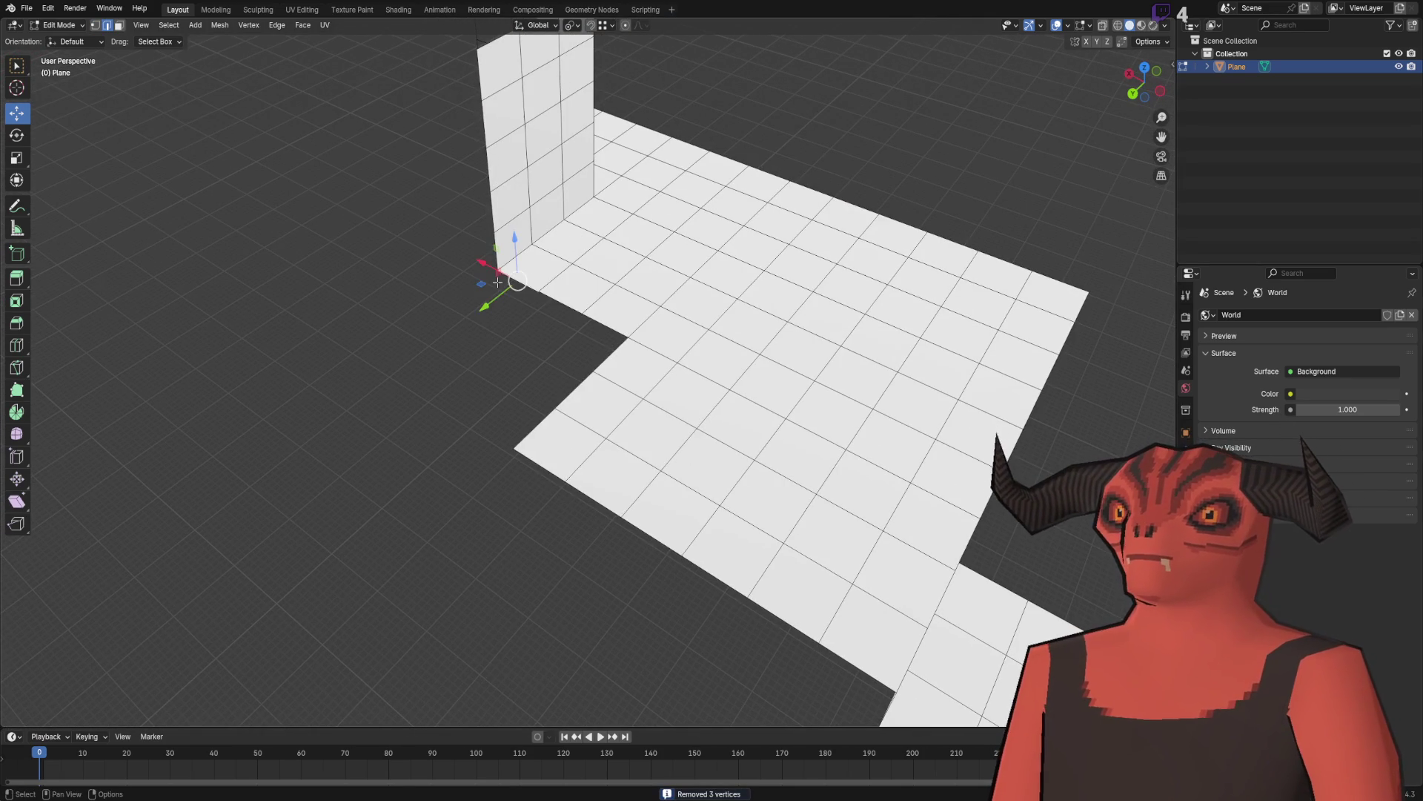
type("ey3")
key("Return")
left_click_drag(601, 319, 335, 311)
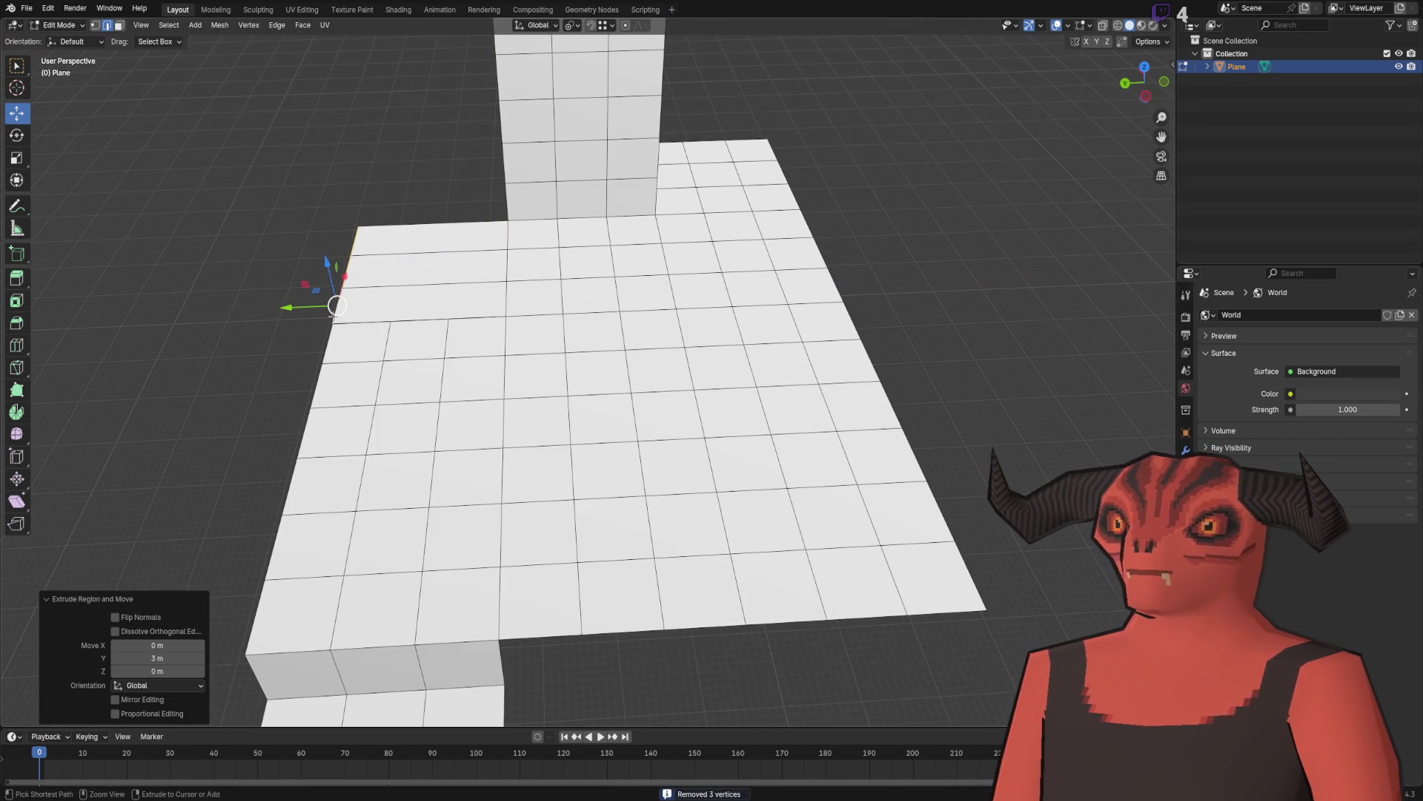
key("ctrl+e")
left_click(428, 245)
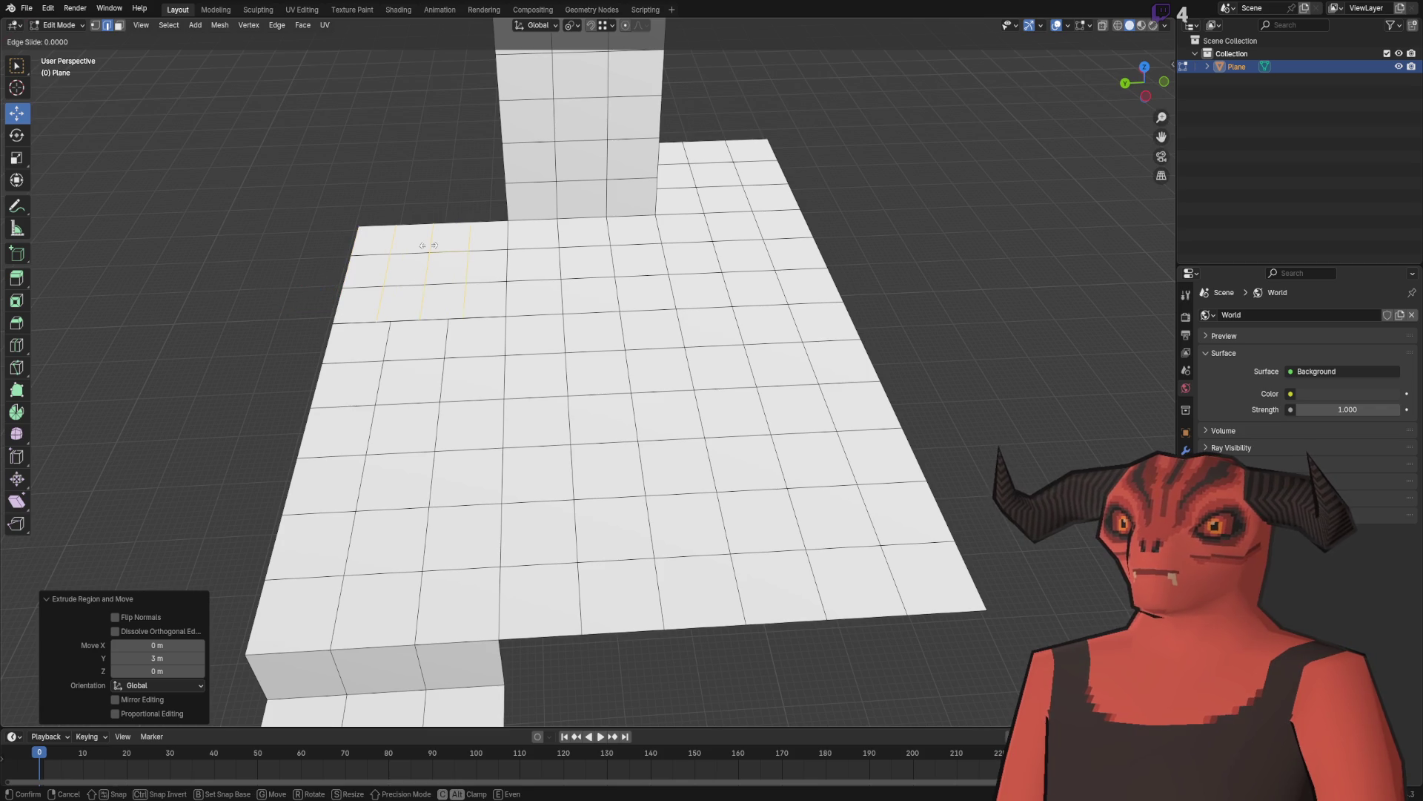
key("Escape")
key("ctrl+e")
left_click(428, 246)
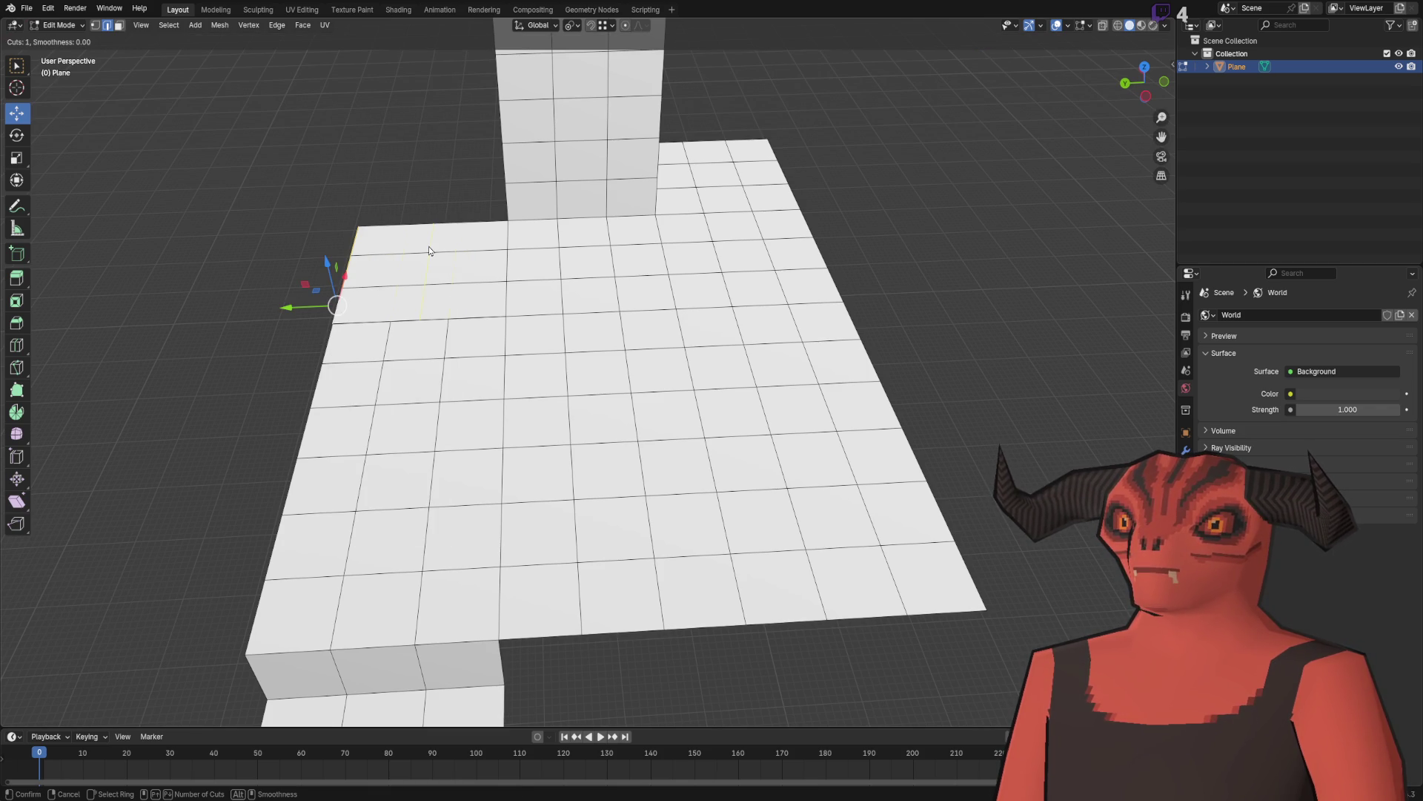
key("Escape")
Step: Merge duplicate vertices along the new seam by distance again
key("a")
key("m")
key("b")
key("alt+a")
Step: Switch to face select and box-select the corner wall faces
key("3")
scroll(445, 184, "down", 3)
mouse_move(382, 35)
left_mouse_down()
mouse_move(699, 287)
mouse_move(678, 314)
left_mouse_up()
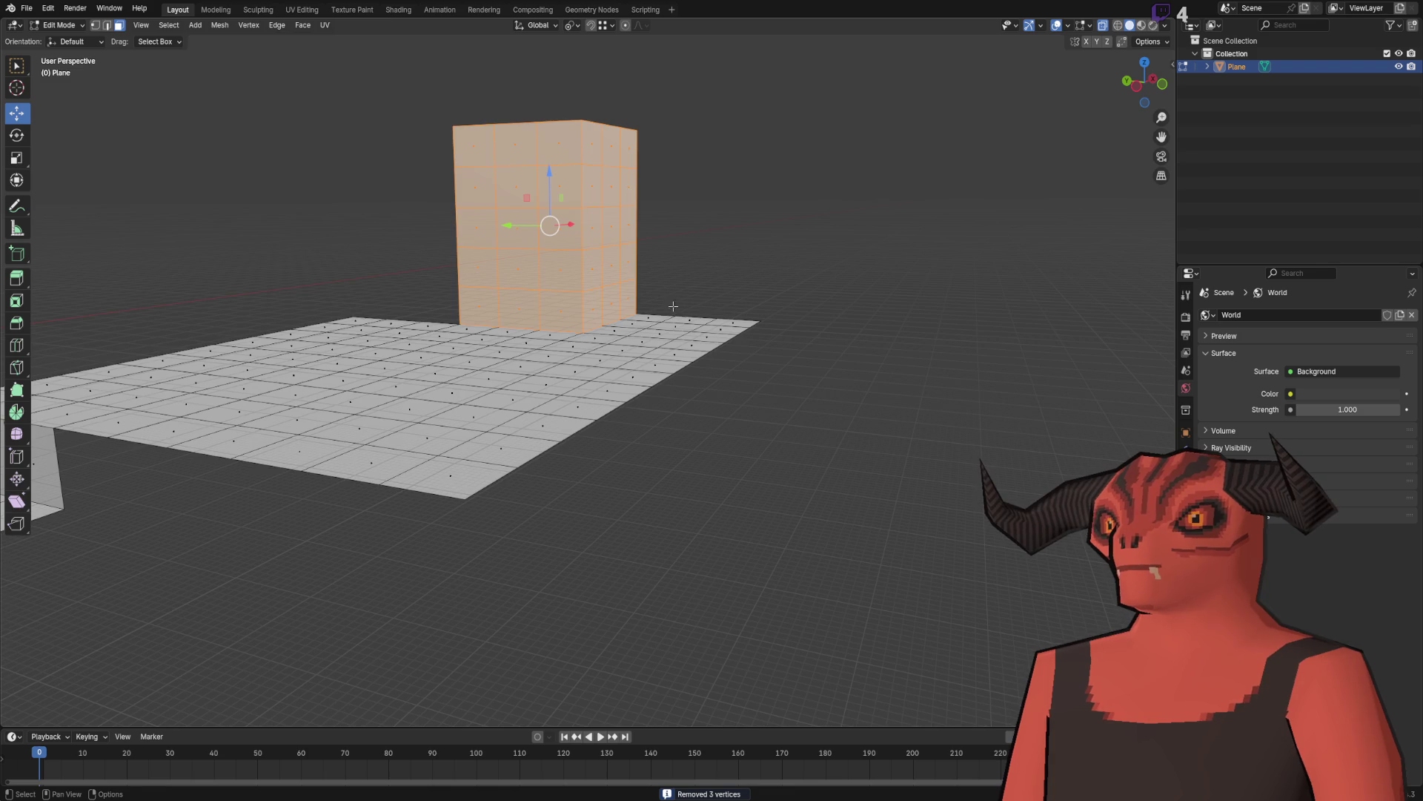
Step: Delete the selected corner wall faces, then box-select the top floor face rows
key("x")
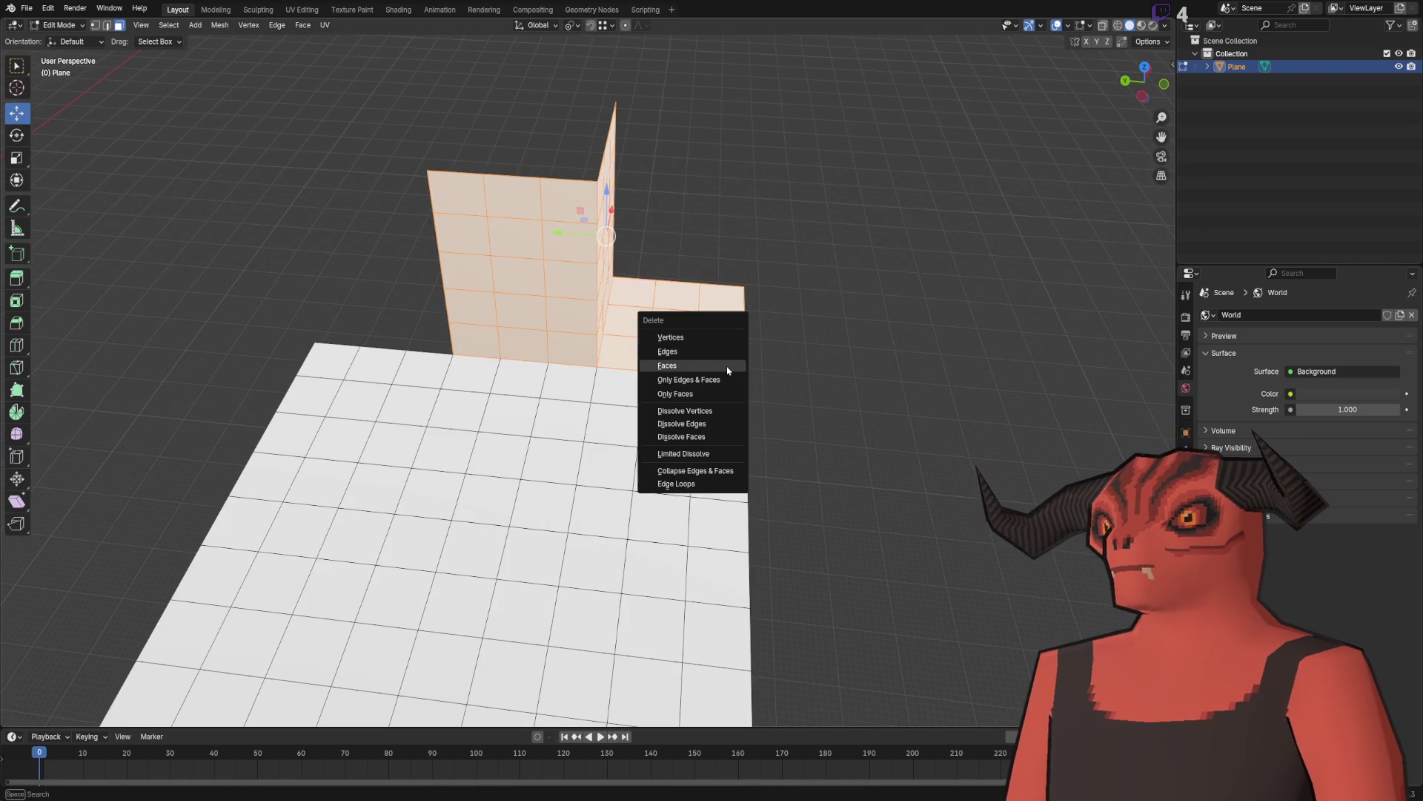
left_click(728, 370)
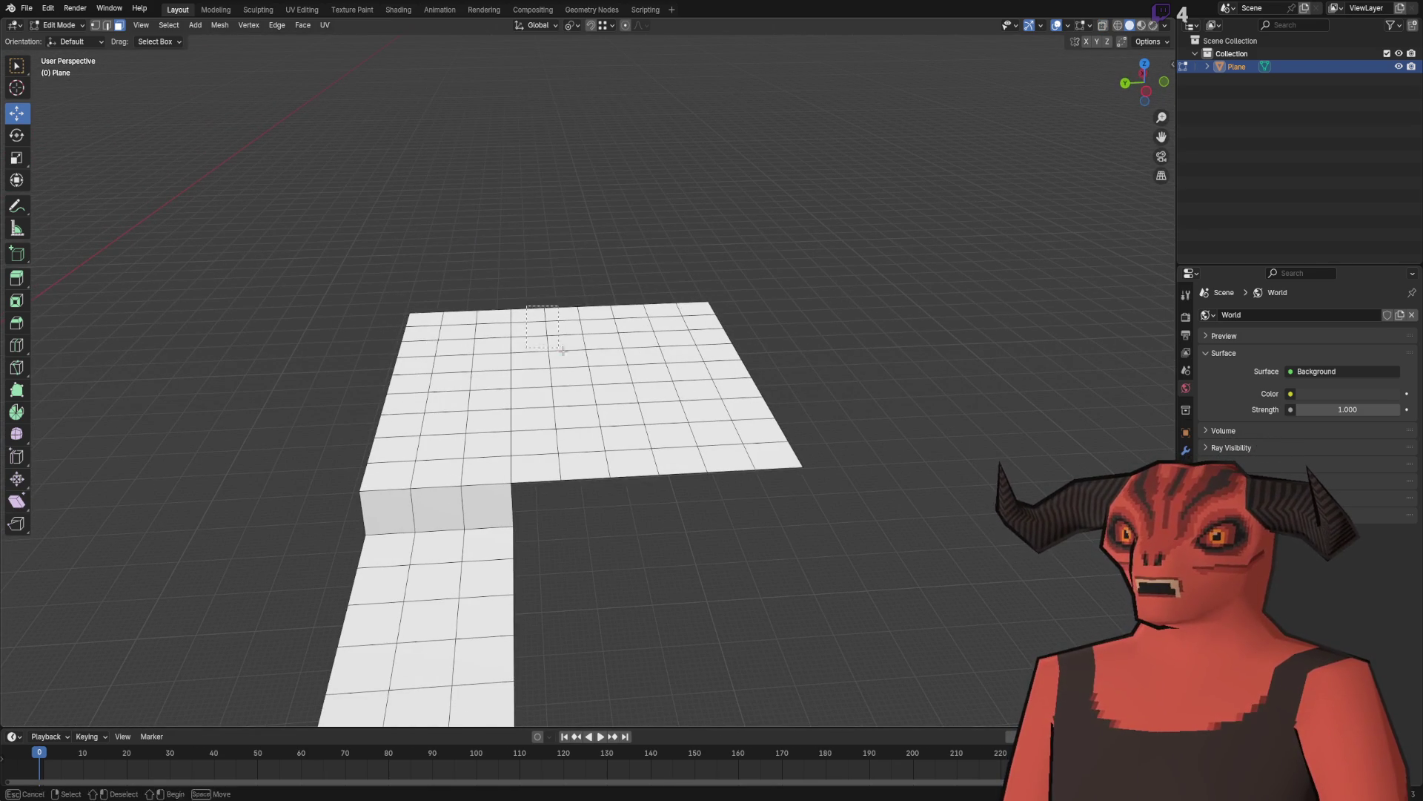
mouse_move(509, 280)
left_mouse_down()
mouse_move(620, 347)
mouse_move(755, 345)
mouse_move(566, 344)
mouse_move(665, 368)
mouse_move(648, 334)
mouse_move(571, 366)
left_mouse_up()
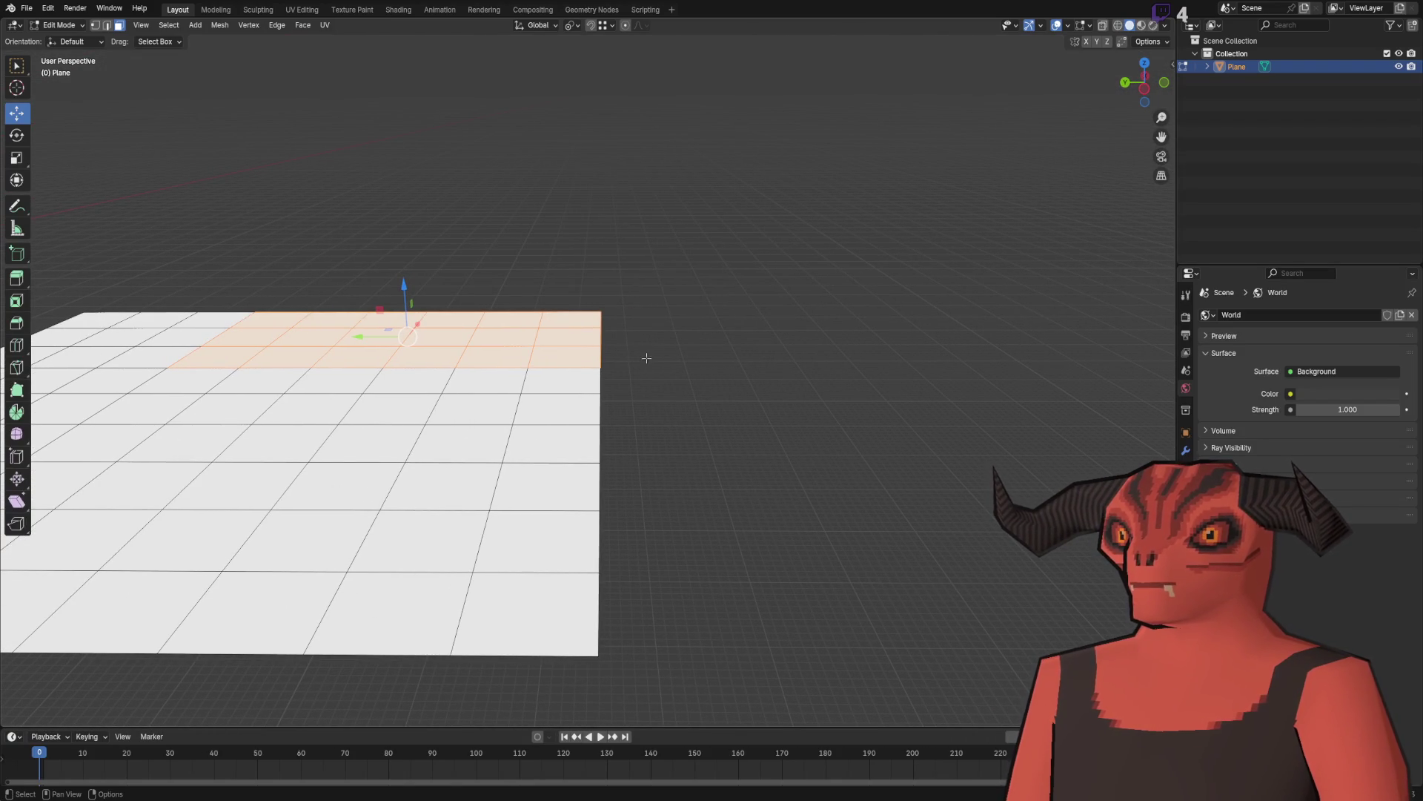
Step: Extrude the floor's back edge row straight up into a wall about 2.85 m high
left_click(600, 354, "ctrl")
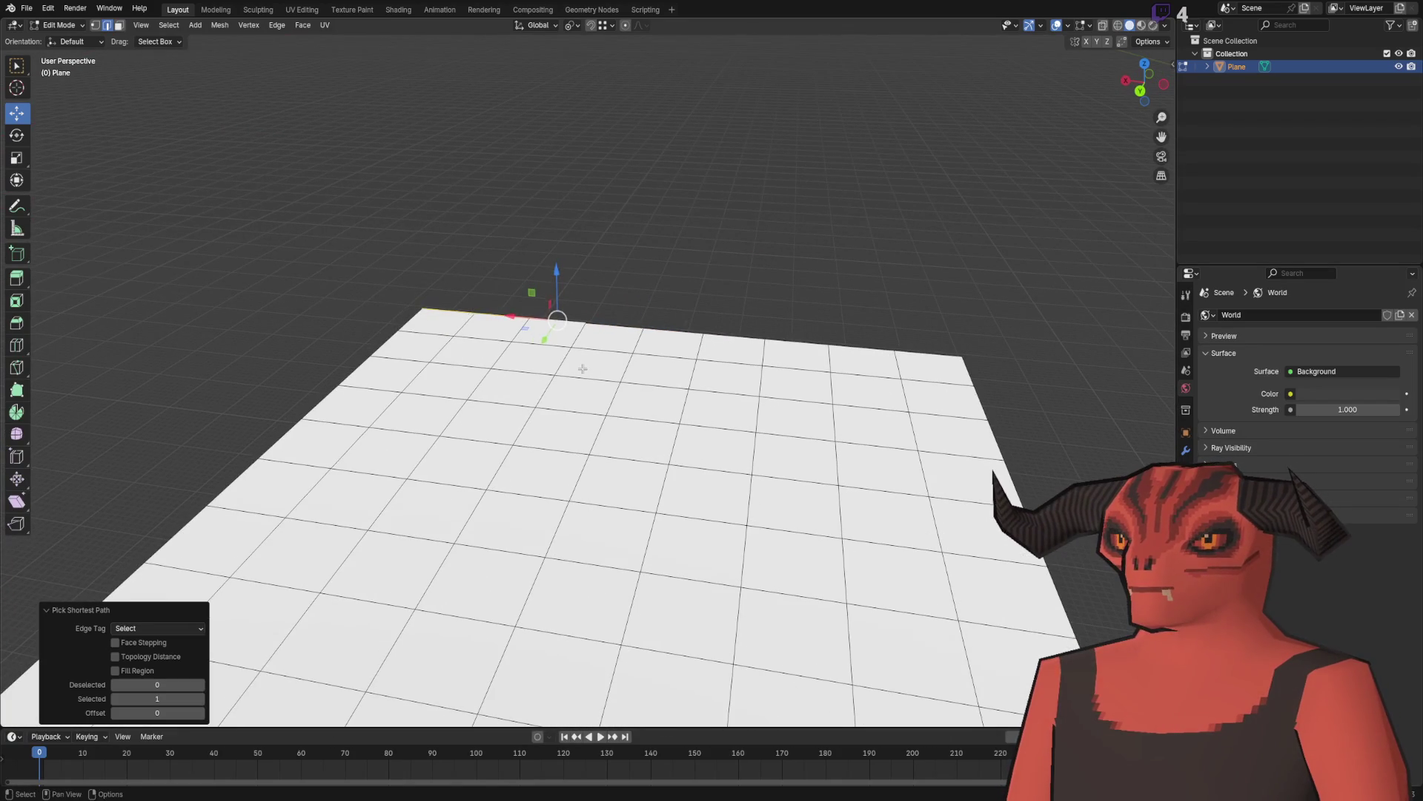
key("e")
key("z")
left_click(587, 179)
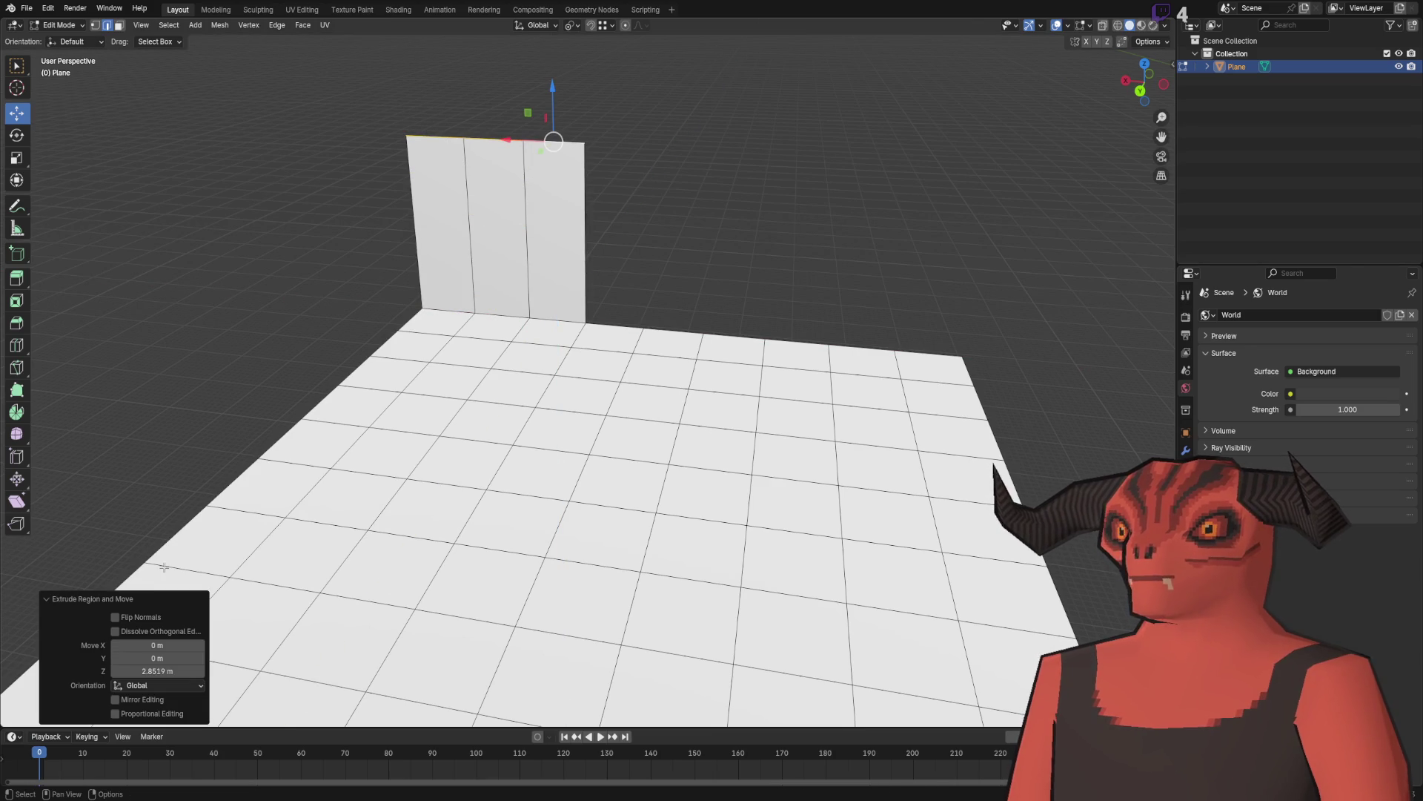
Step: Add horizontal loop cuts across the new wall, then clear the selection
key("ctrl+e")
left_click(642, 255)
scroll(504, 339, "up", 1)
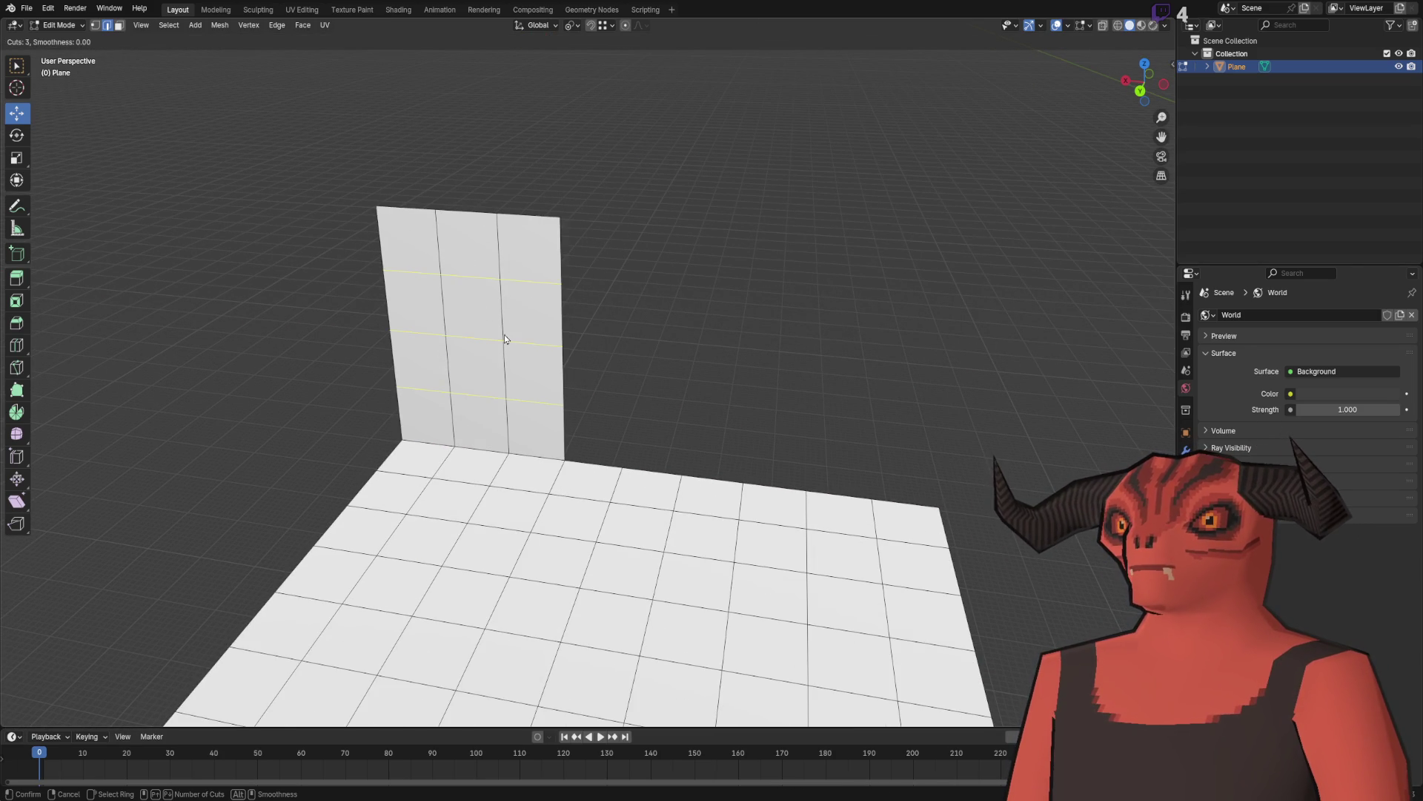
left_click(504, 339)
left_click(590, 424)
left_click(561, 250)
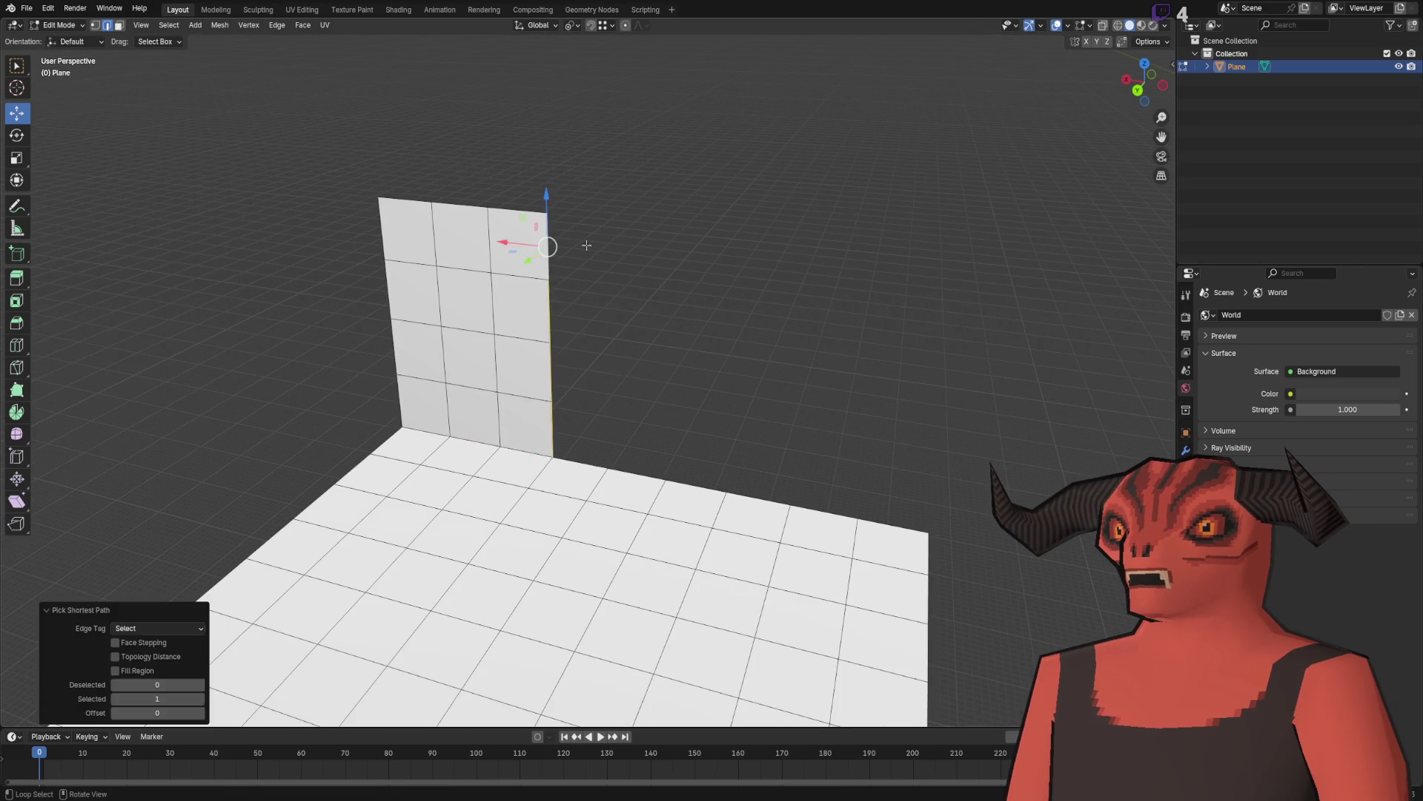
key("g")
key("z")
key("Escape")
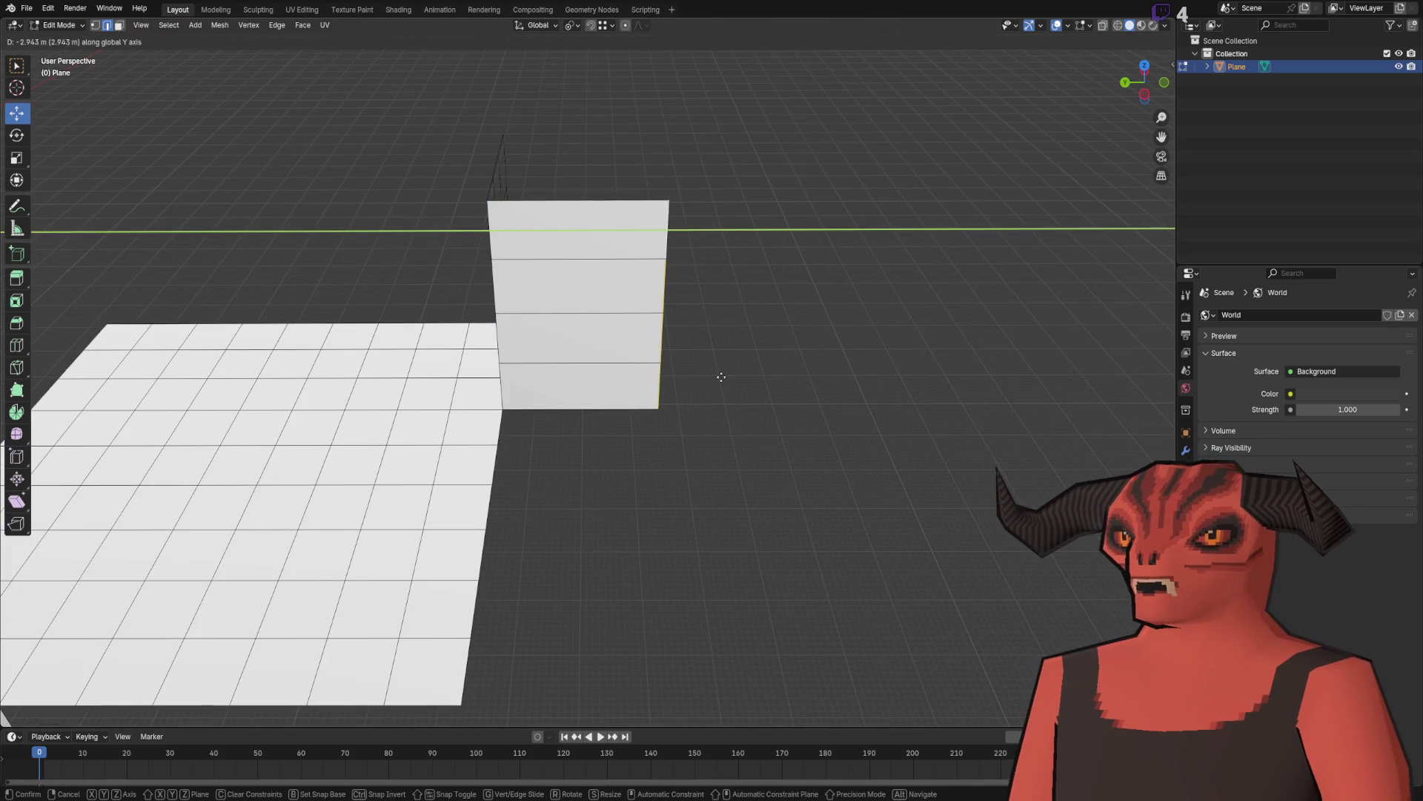
key("Escape")
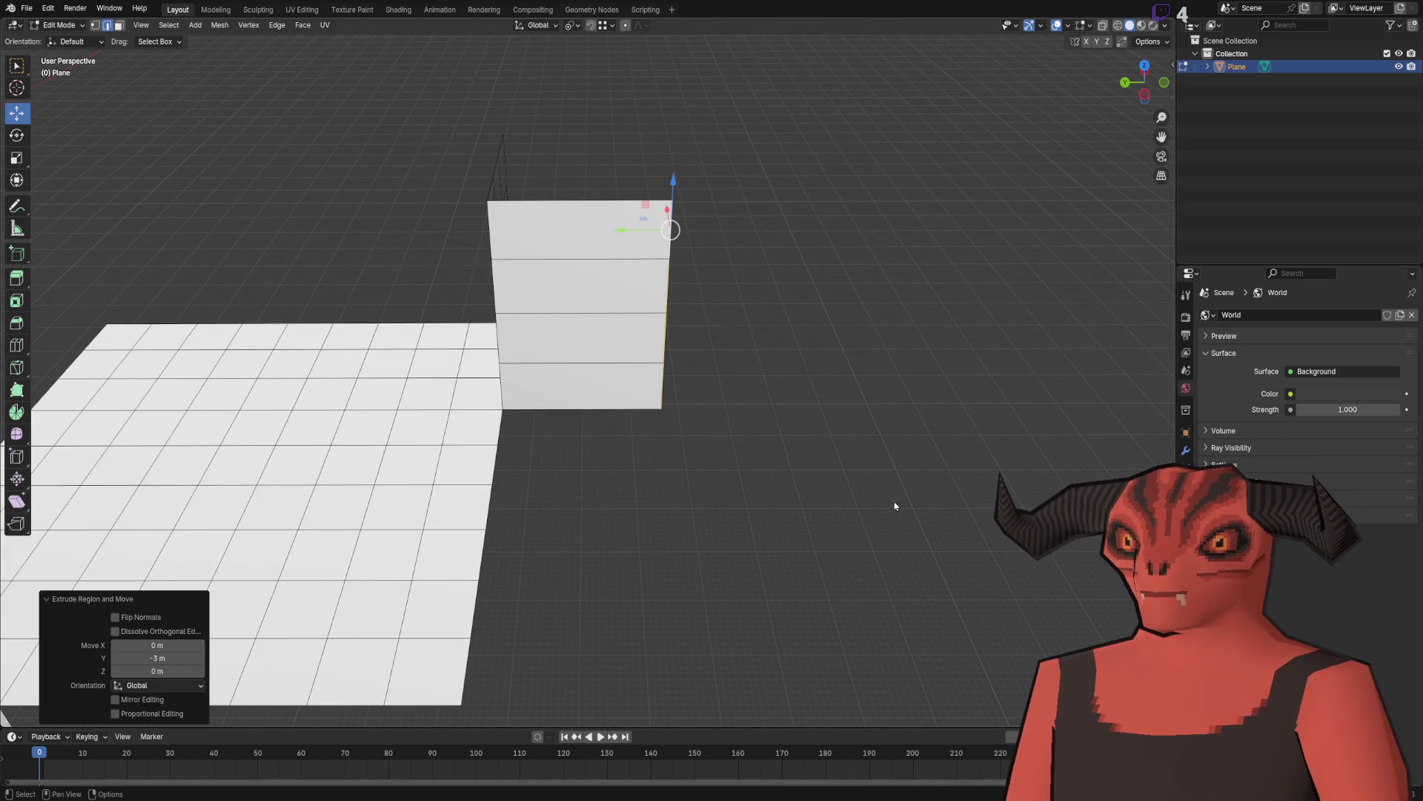
left_click(676, 425)
Step: Extrude the floor edge below the wall along Y into a new floor strip
scroll(676, 426, "up", 1)
left_click(483, 440)
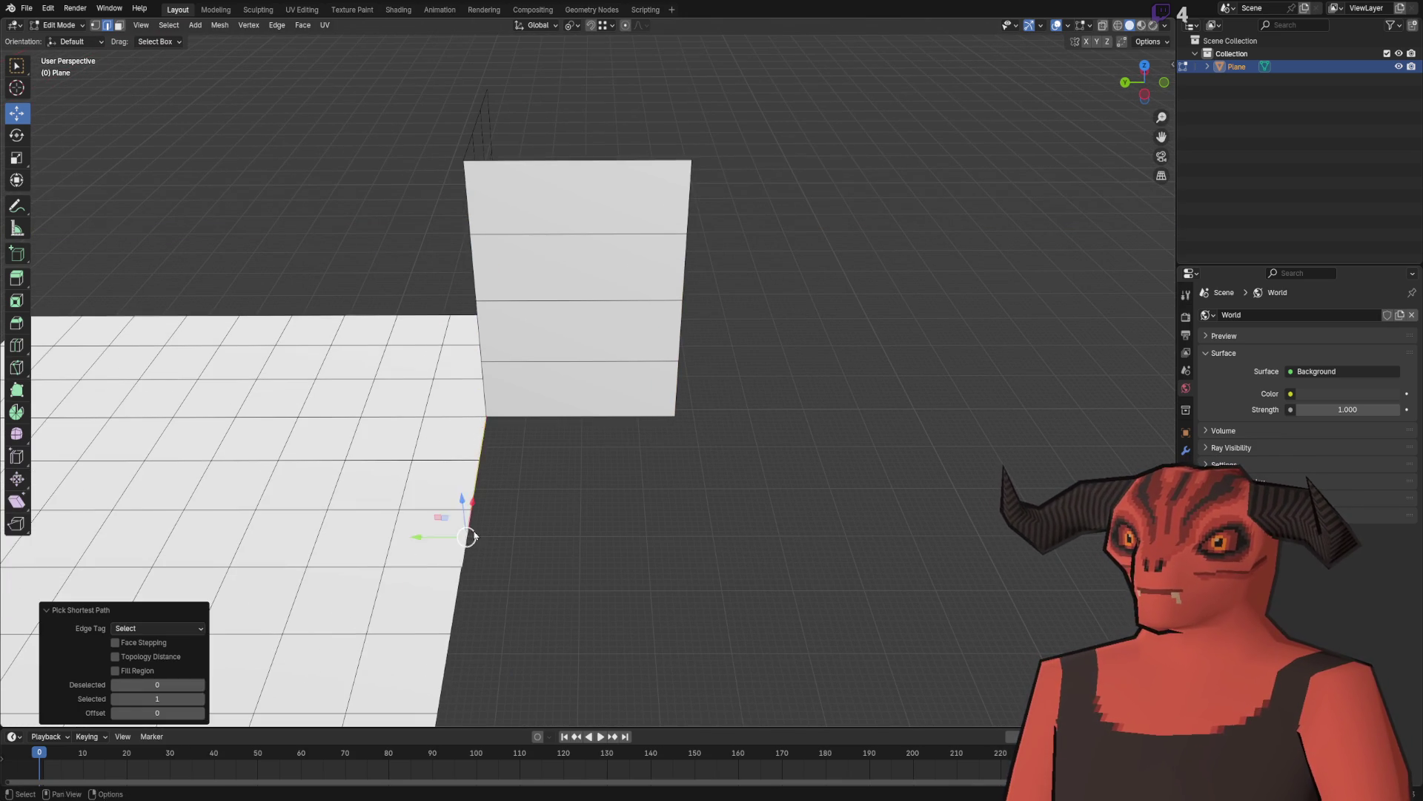
key("e")
key("y")
left_click(857, 403)
scroll(636, 464, "down", 2)
mouse_move(635, 464)
left_mouse_down()
mouse_move(727, 477)
mouse_move(543, 315)
left_mouse_up()
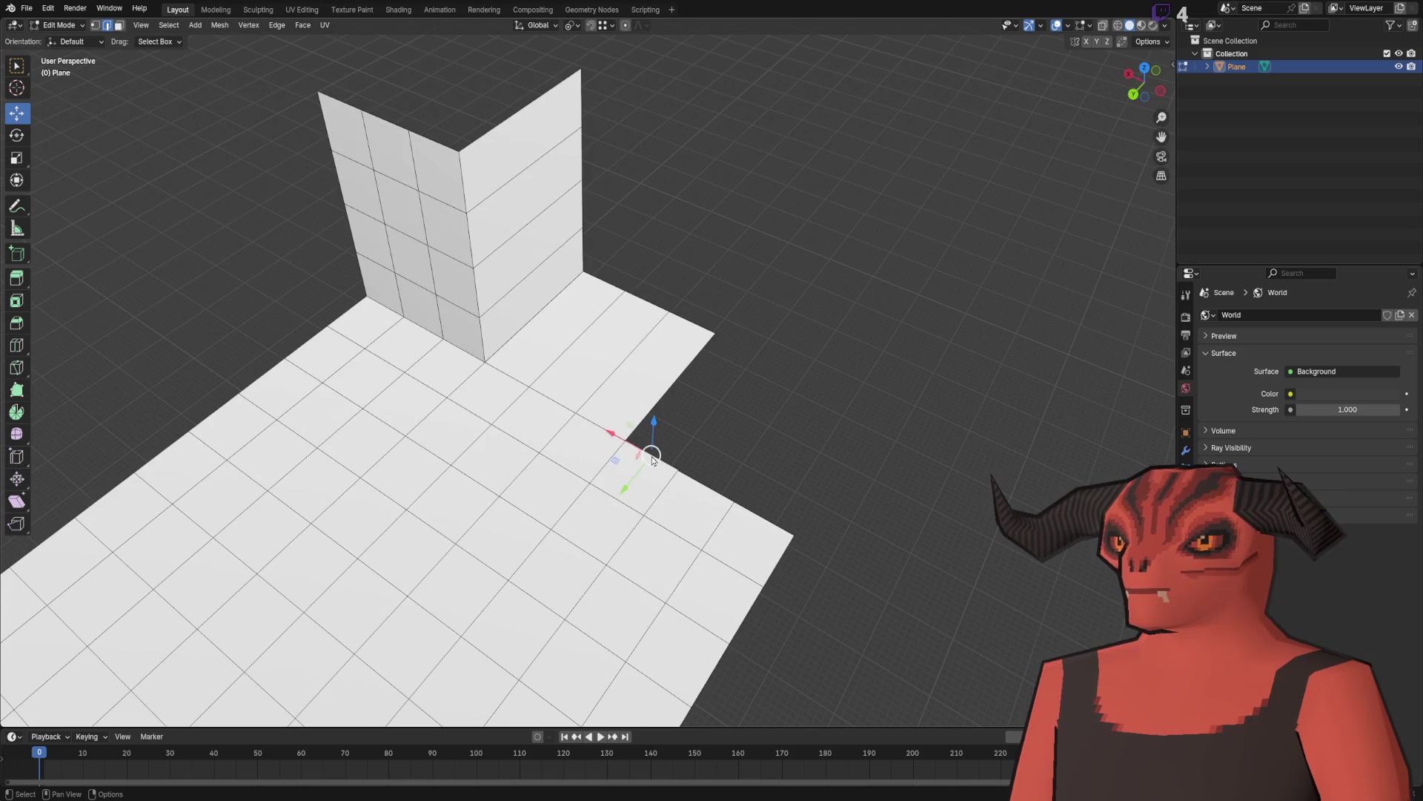
left_click_drag(750, 509, 741, 445)
Step: Extrude the floor edge vertically into a new 3 m wall and merge duplicate vertices
key("e")
key("z")
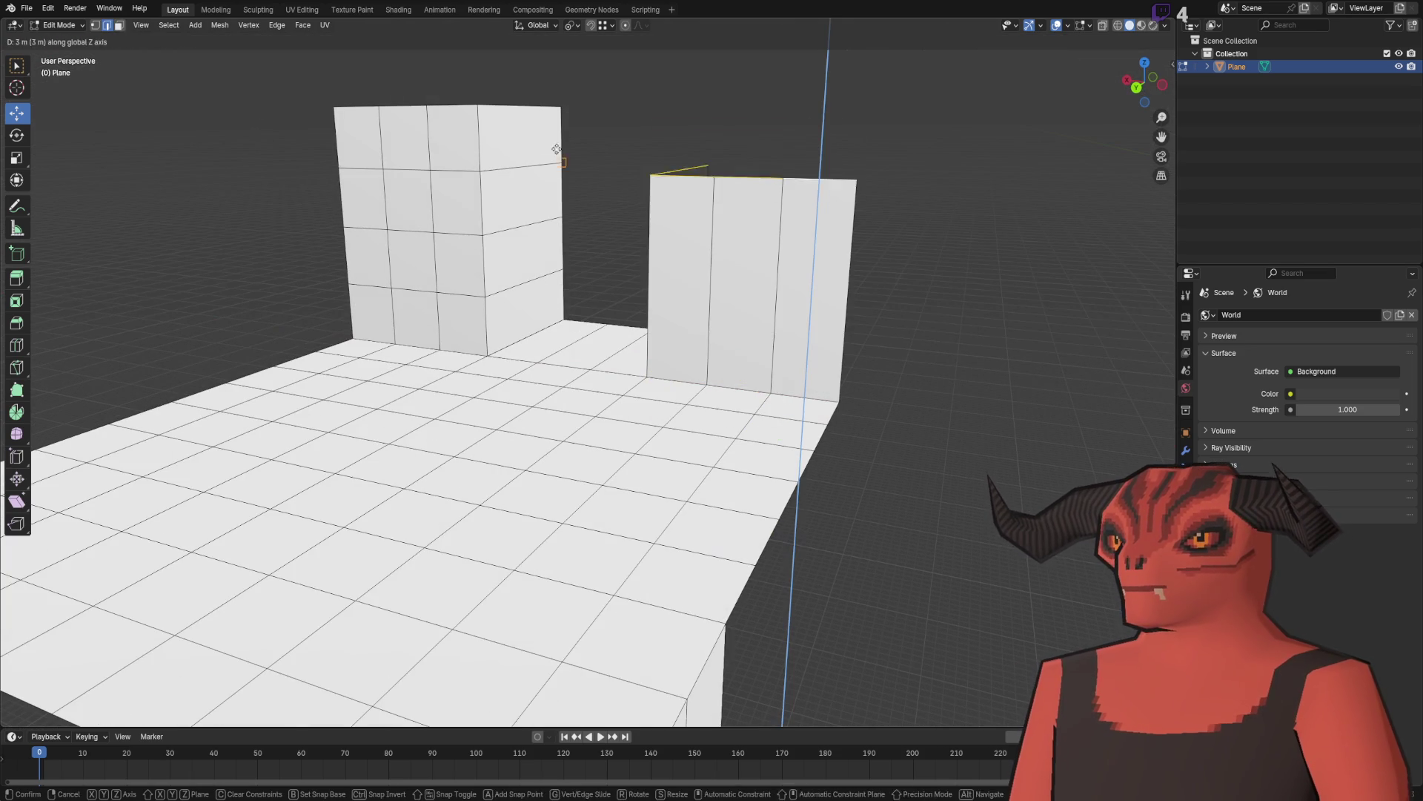
left_click(670, 129)
key("a")
key("m")
left_click(675, 133)
Step: Add loop cuts across the left and right walls
key("1")
left_click(651, 100)
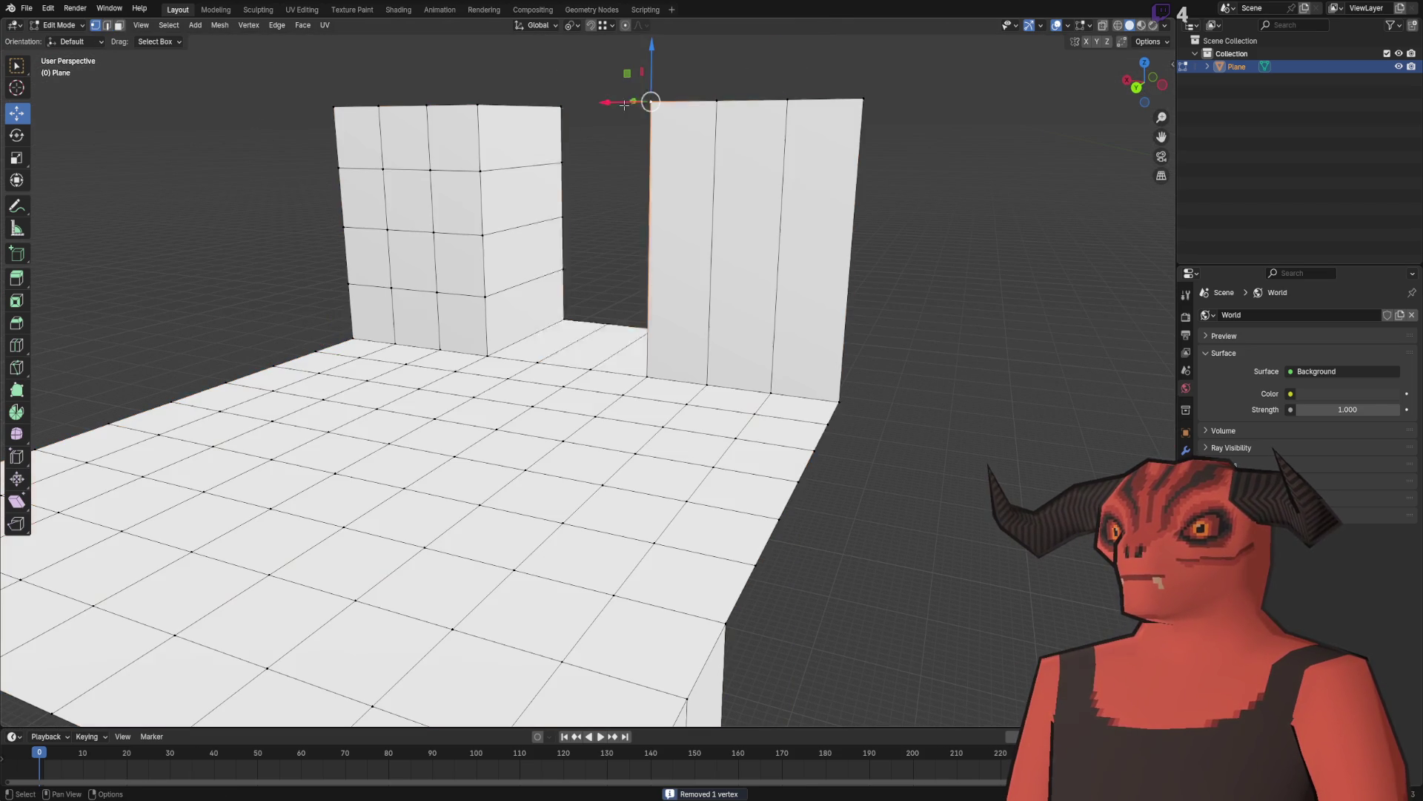
right_click(622, 130)
key("Escape")
key("2")
right_click(605, 137)
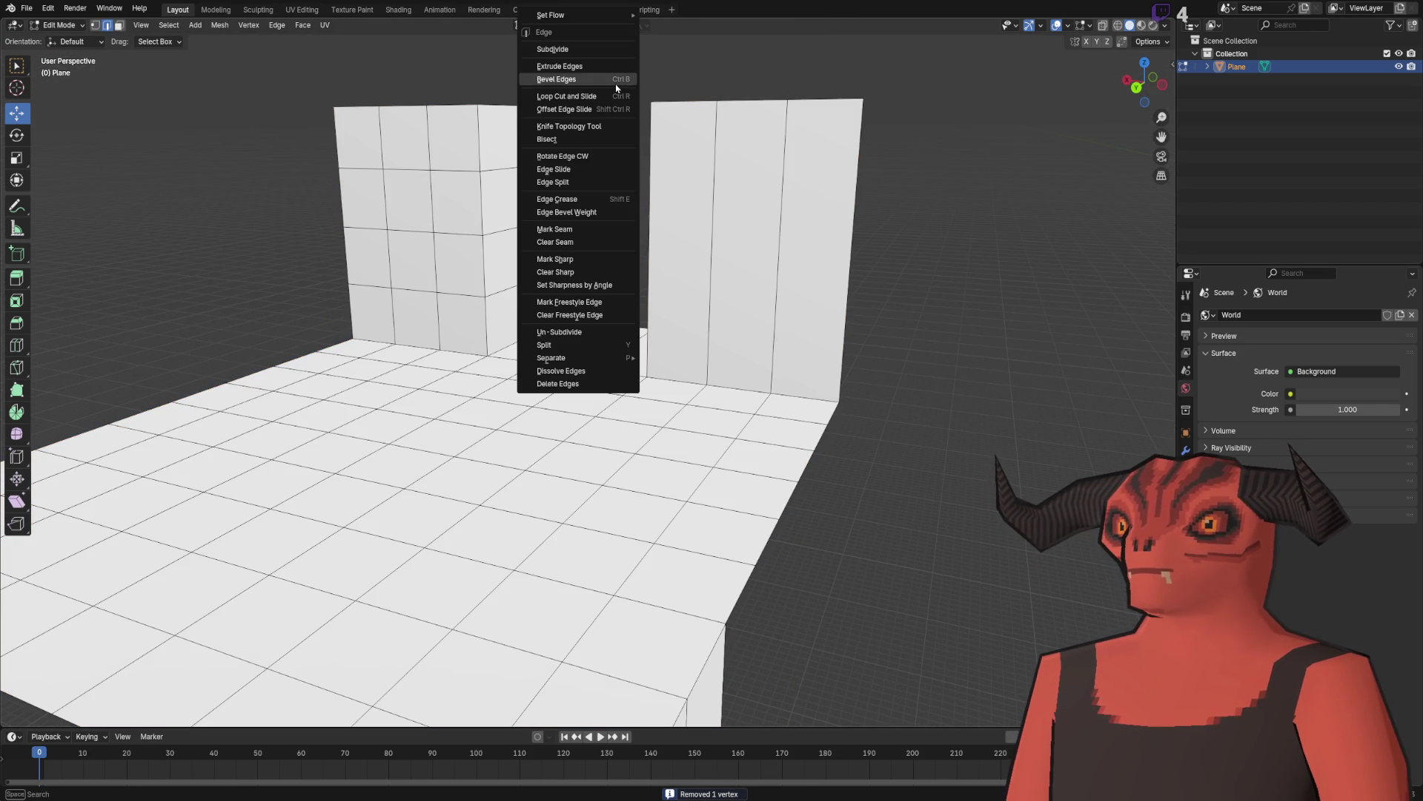
left_click(587, 96)
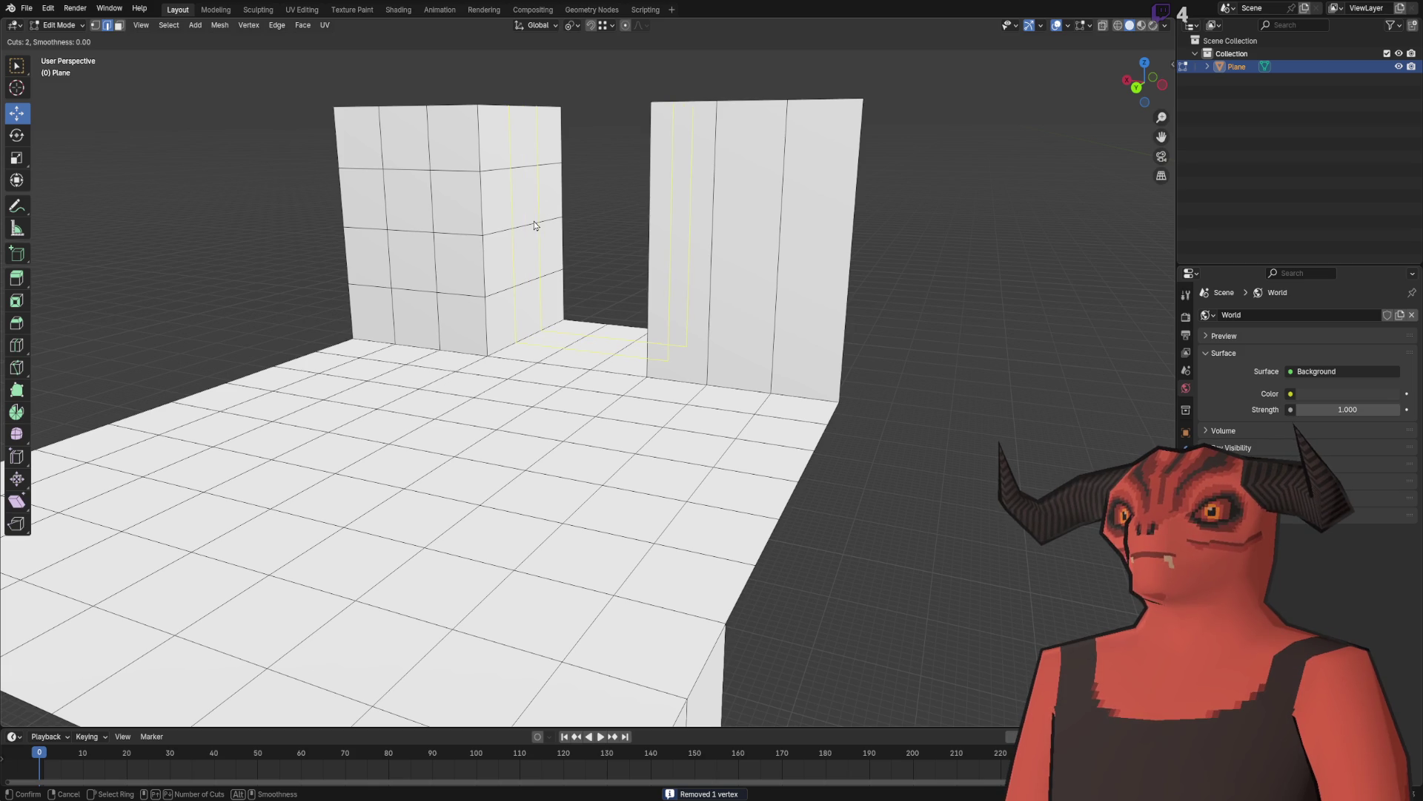
left_click(533, 221)
right_click(533, 221)
right_click(915, 122)
left_click(890, 135)
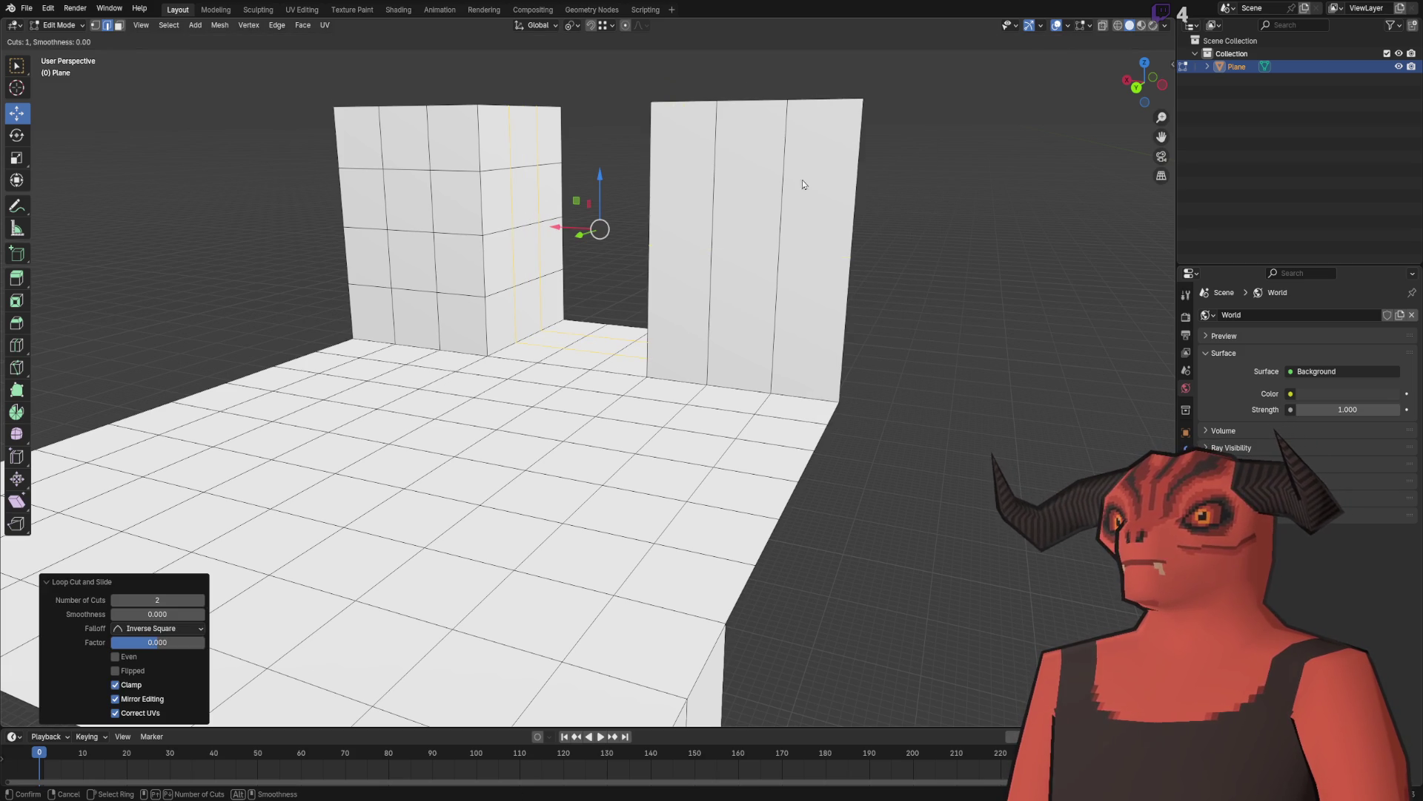
left_click(789, 190)
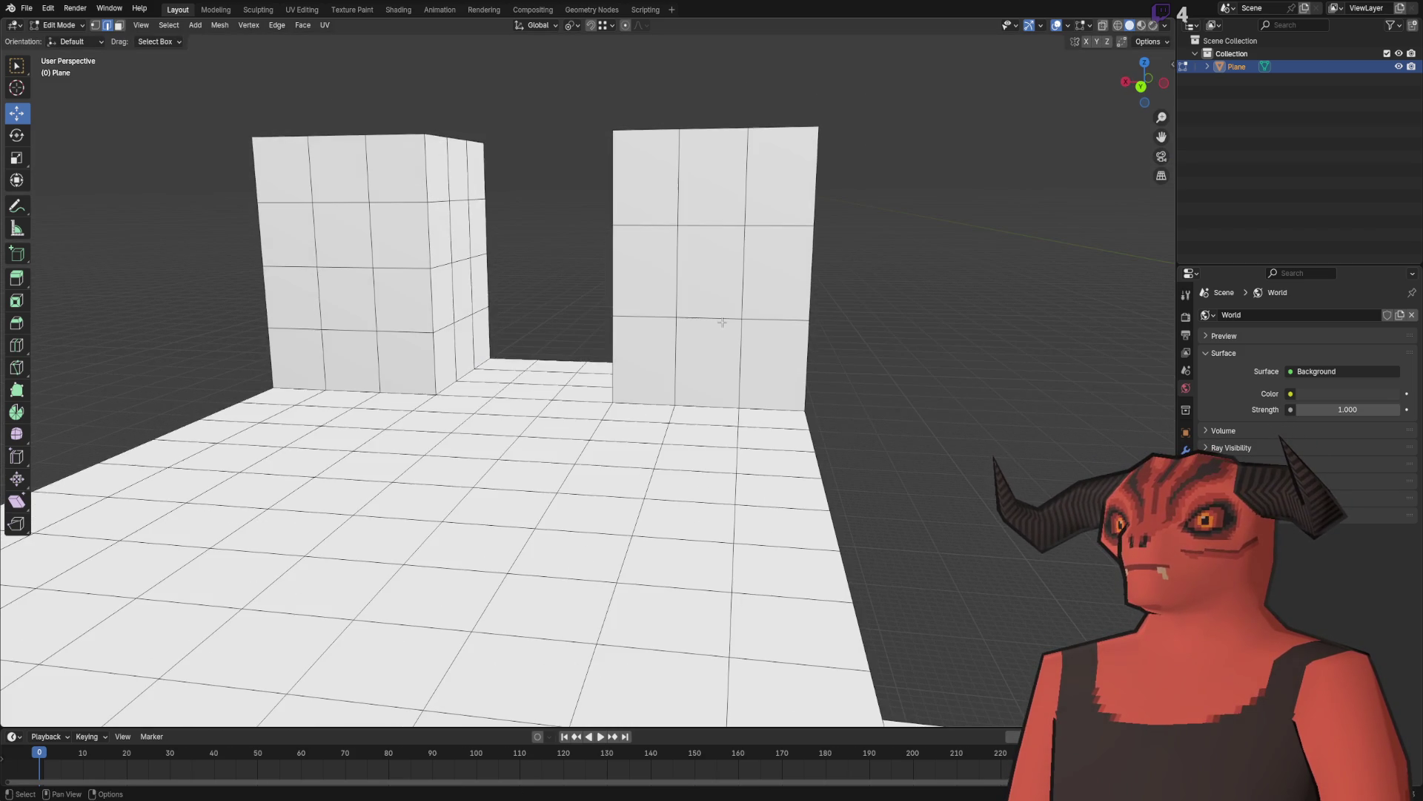
Step: Slide an edge loop into position, then add a three-cut loop cut on the wall
right_click(745, 279)
left_click(748, 278)
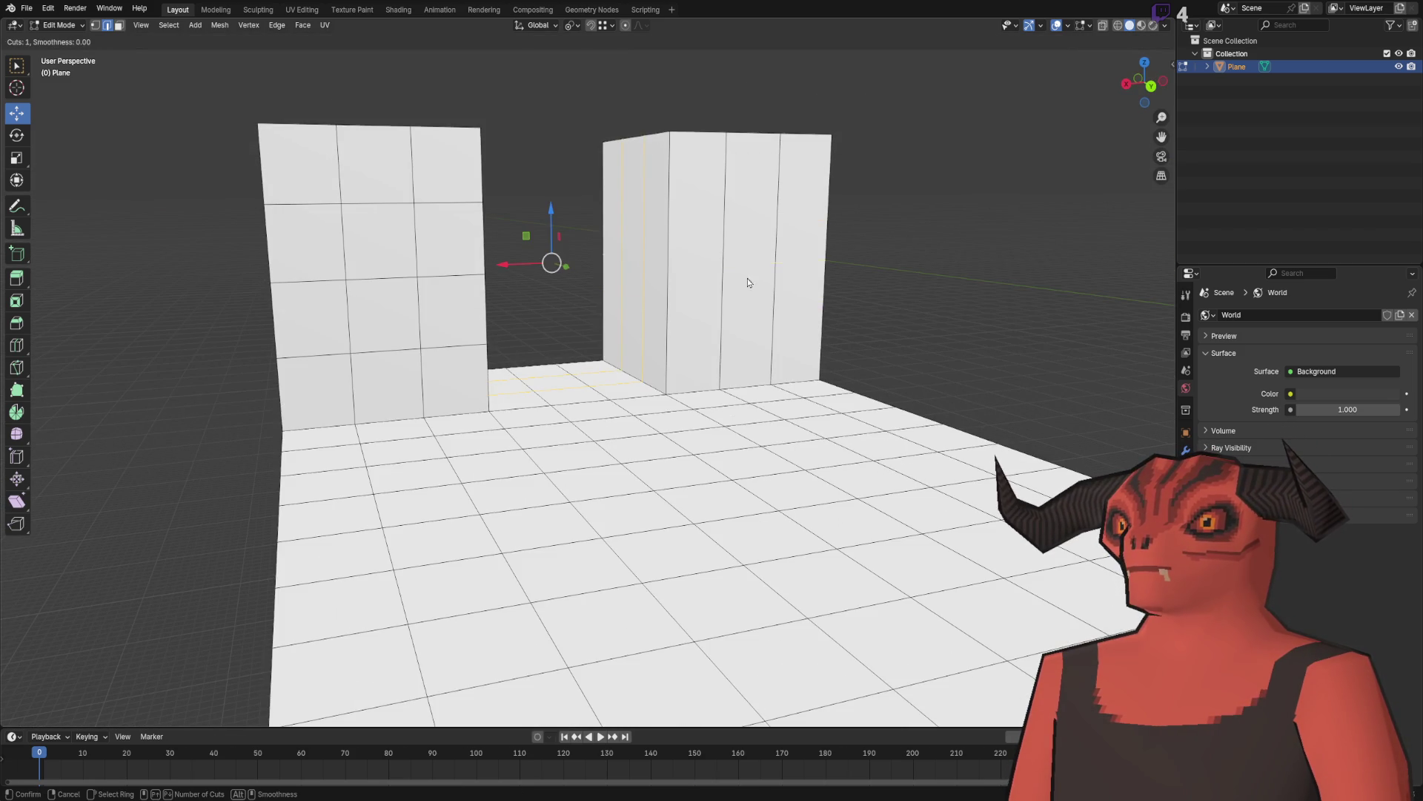
left_click(726, 261)
right_click(726, 264)
left_click(726, 266)
scroll(726, 266, "up", 1)
left_click(727, 265)
left_click(928, 260)
Step: Extrude the floor's back edge upward 1 m three times to build the middle wall
left_click(492, 340)
type("ez1")
key("Return")
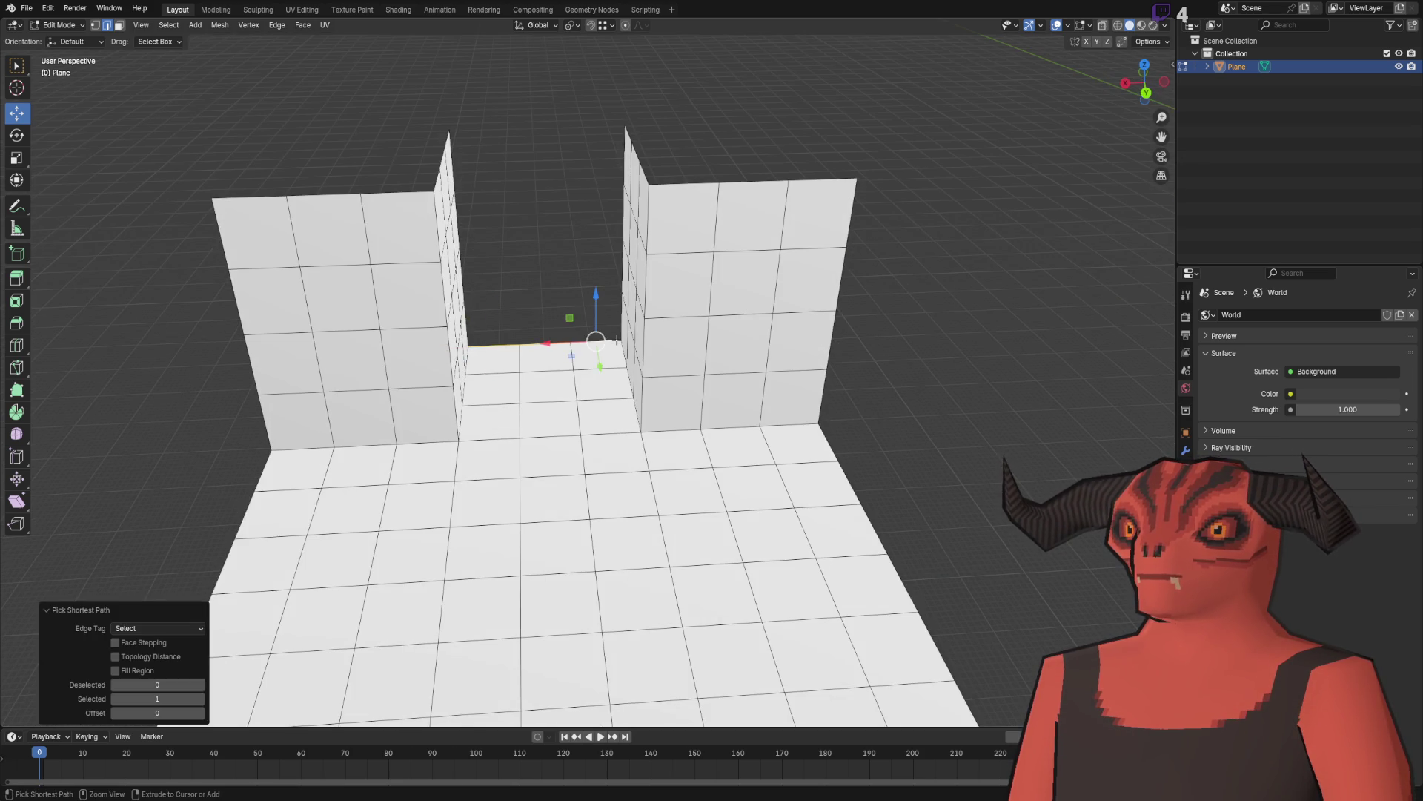
type("e")
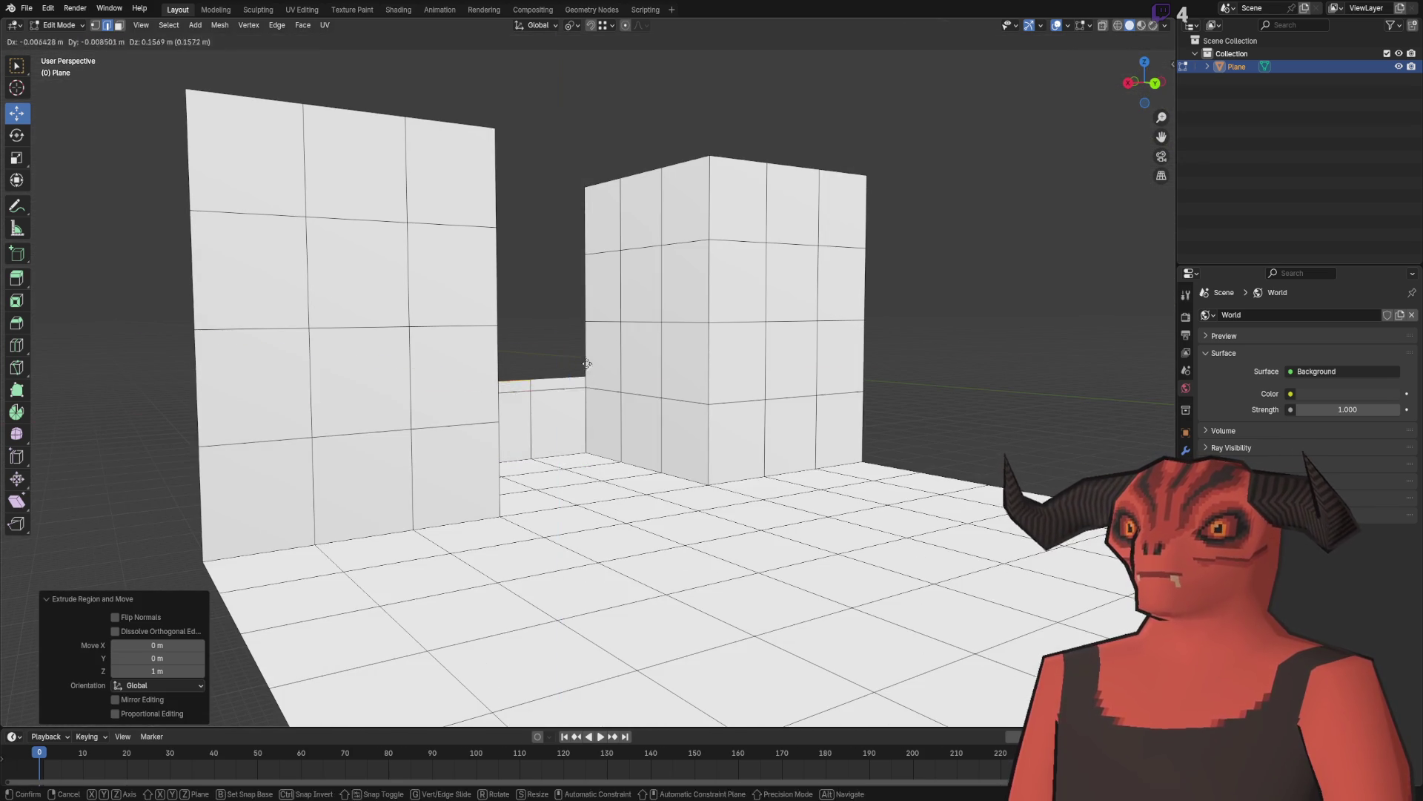
type("z1")
key("Return")
type("ez1")
key("Return")
type("ez1")
key("Return")
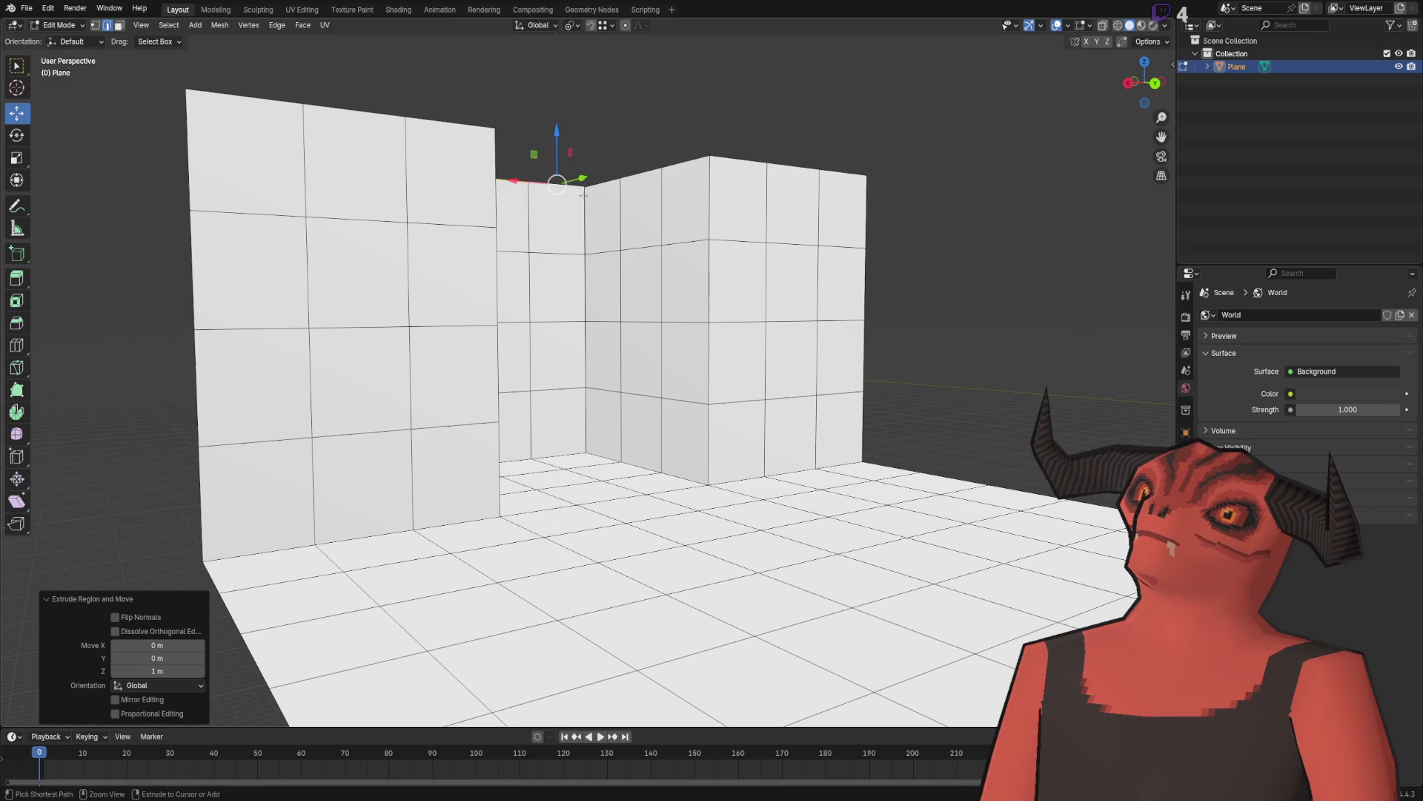
Step: Merge the whole mesh by distance, removing 8 duplicate vertices
key("a")
key("m")
left_click(635, 140)
left_click(936, 134)
scroll(936, 135, "down", 4)
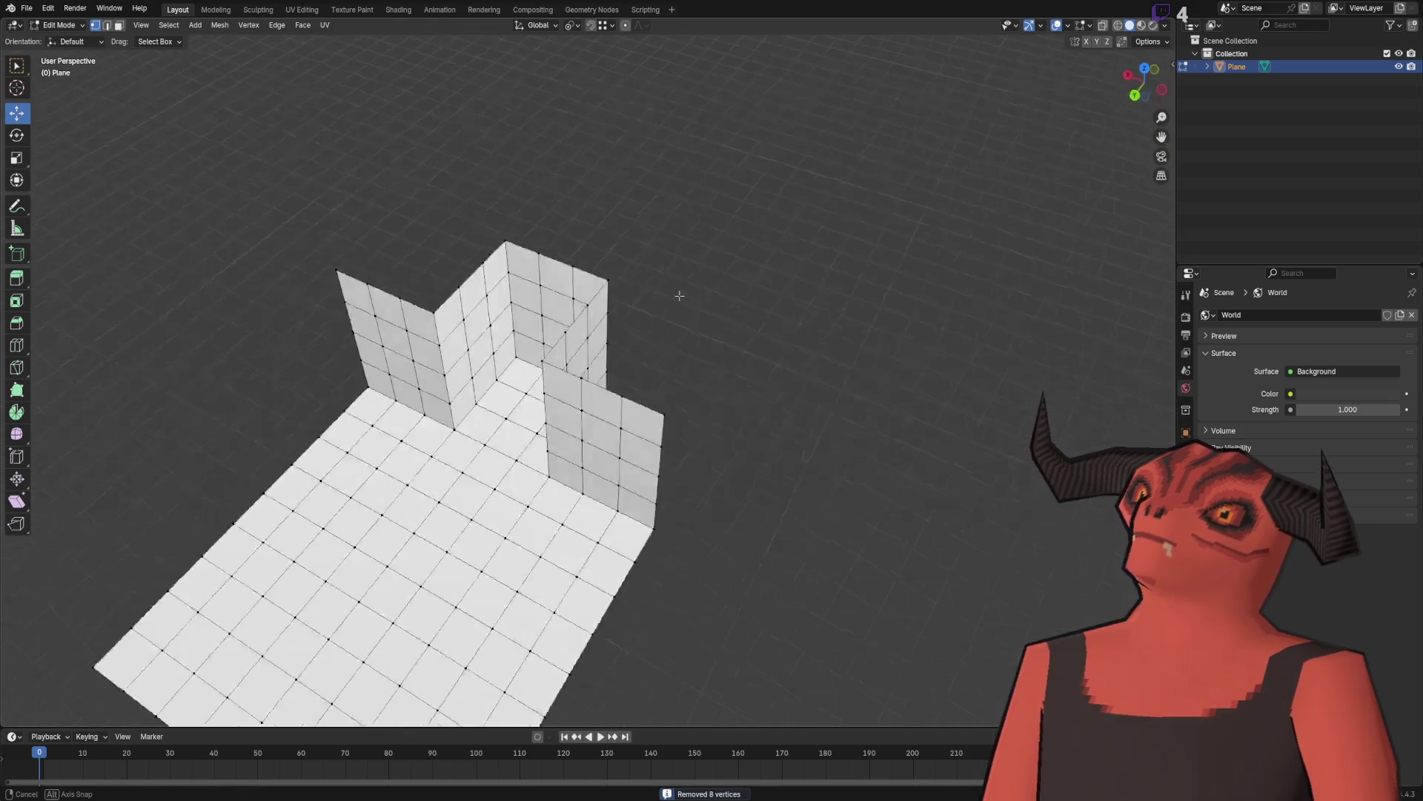
Step: Extrude a patch of floor faces upward into a raised block
scroll(573, 298, "up", 3)
left_click_drag(573, 299, 554, 454)
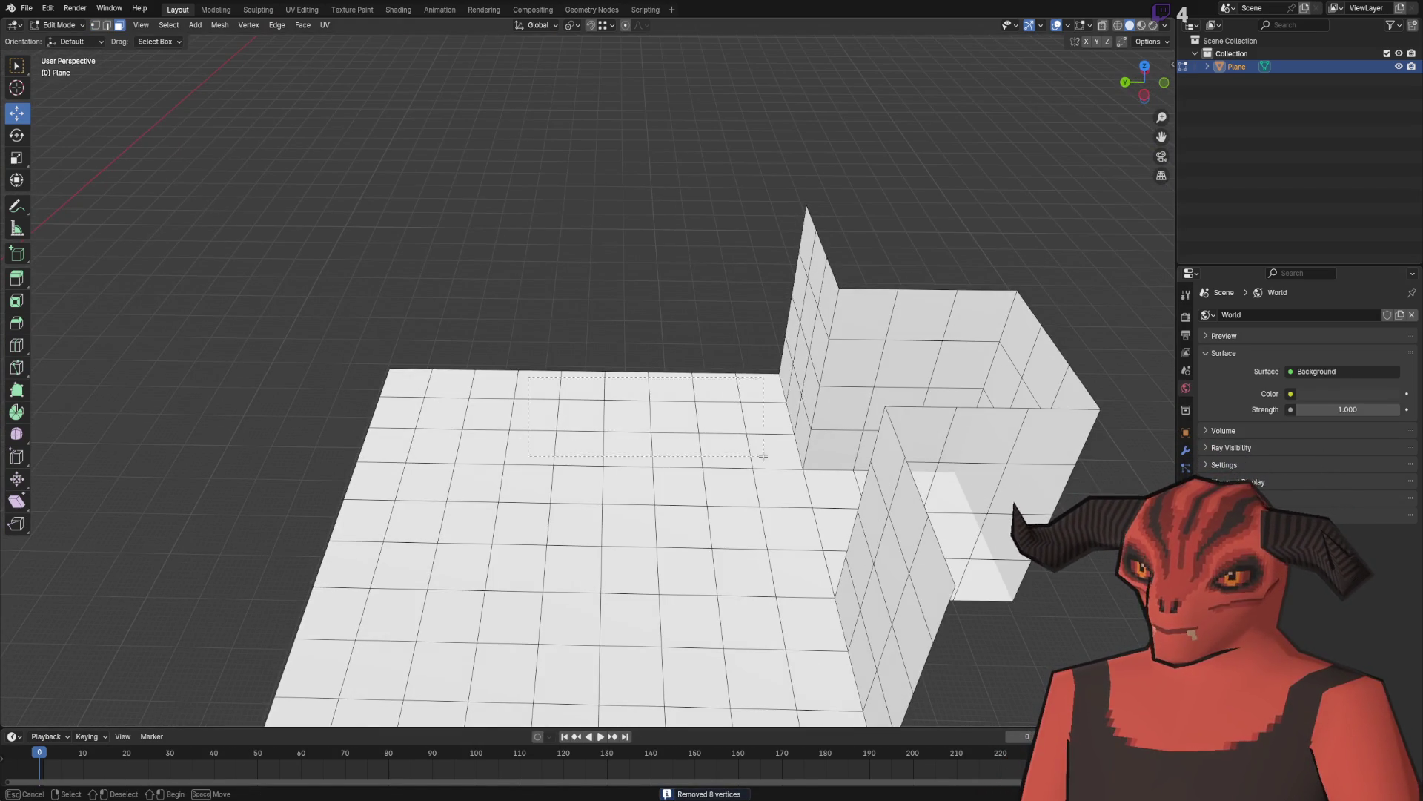
left_click_drag(763, 455, 762, 455)
left_click_drag(614, 454, 610, 379)
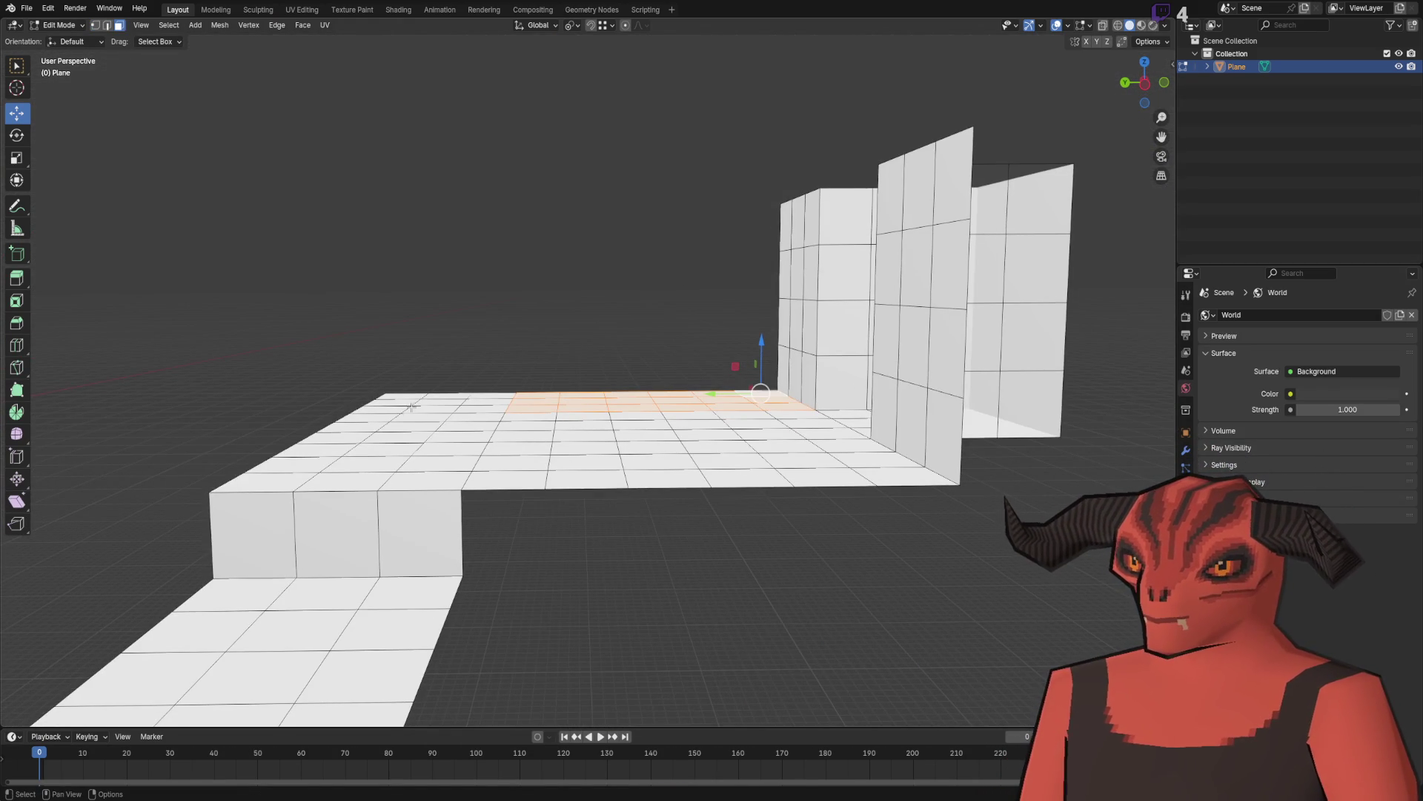
left_click_drag(412, 407, 395, 397)
left_click_drag(503, 470, 503, 470)
scroll(445, 381, "up", 3)
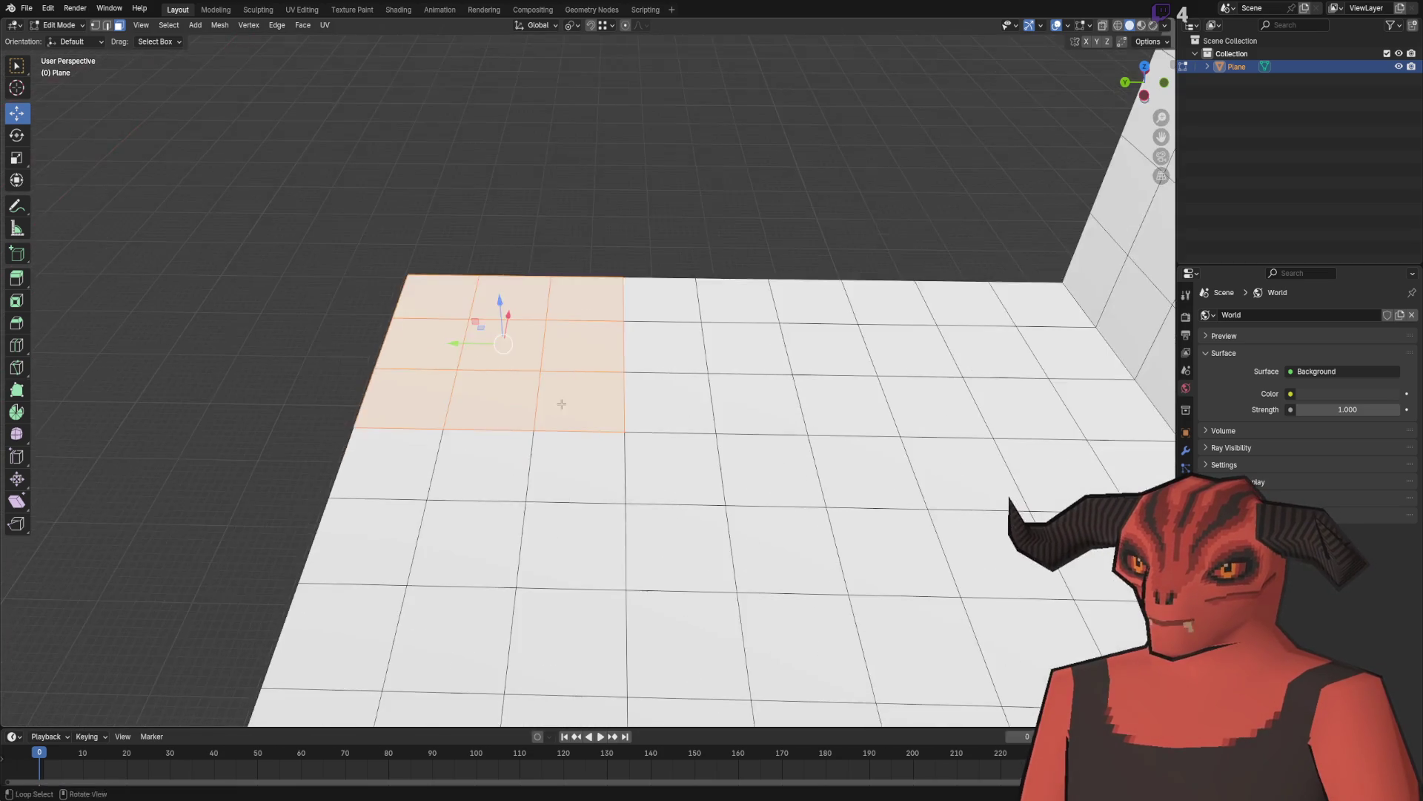
left_click_drag(498, 308, 519, 318)
key("e")
left_click(275, 616)
Step: Delete the face behind the raised block
mouse_move(415, 415)
left_mouse_down()
mouse_move(469, 324)
mouse_move(598, 429)
mouse_move(568, 305)
left_mouse_up()
mouse_move(570, 431)
left_mouse_down()
mouse_move(553, 415)
mouse_move(549, 523)
mouse_move(685, 458)
left_mouse_up()
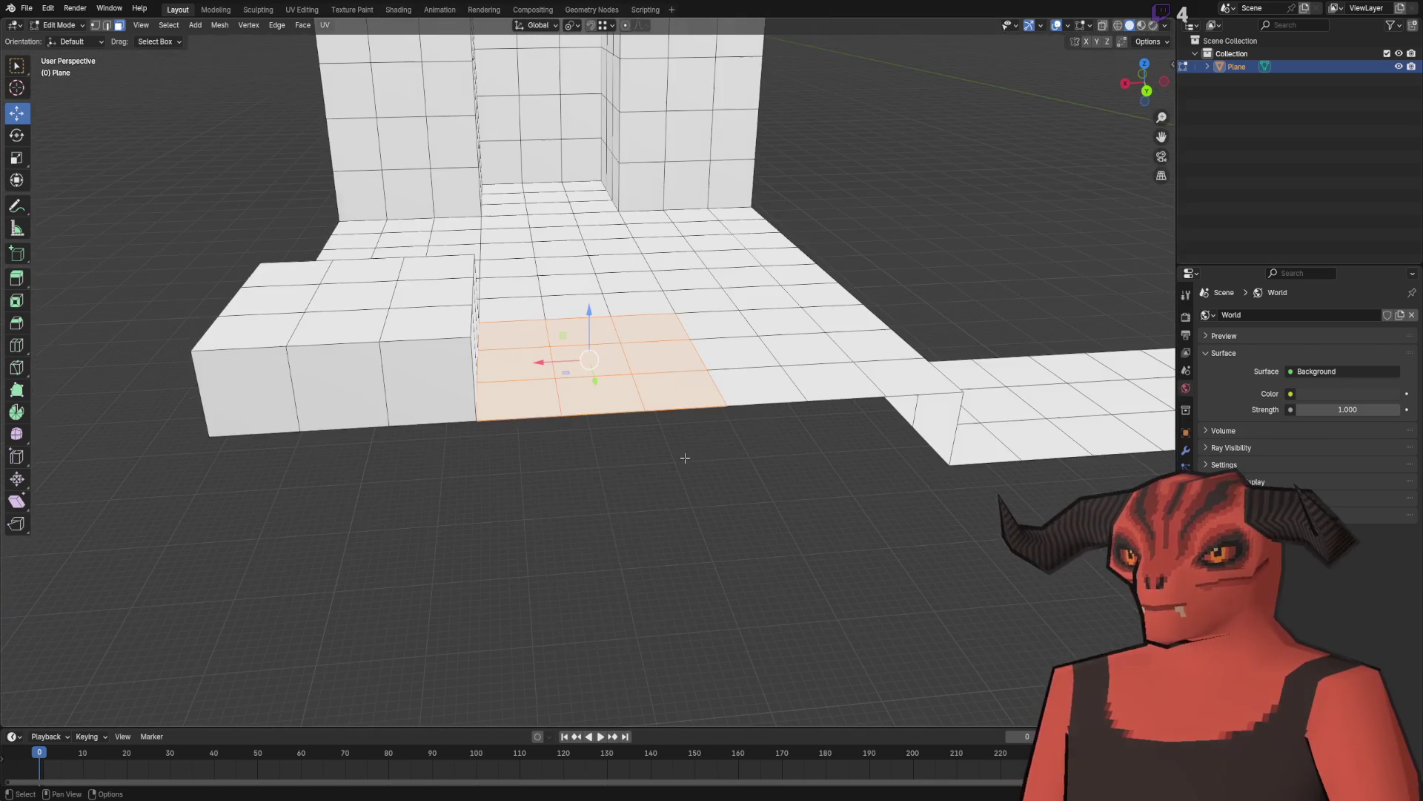
mouse_move(928, 366)
left_mouse_down()
mouse_move(705, 445)
mouse_move(753, 464)
mouse_move(615, 315)
mouse_move(578, 371)
mouse_move(652, 297)
mouse_move(722, 186)
left_mouse_up()
mouse_move(472, 251)
left_mouse_down()
mouse_move(575, 460)
mouse_move(542, 432)
mouse_move(515, 367)
left_mouse_up()
left_click(469, 432)
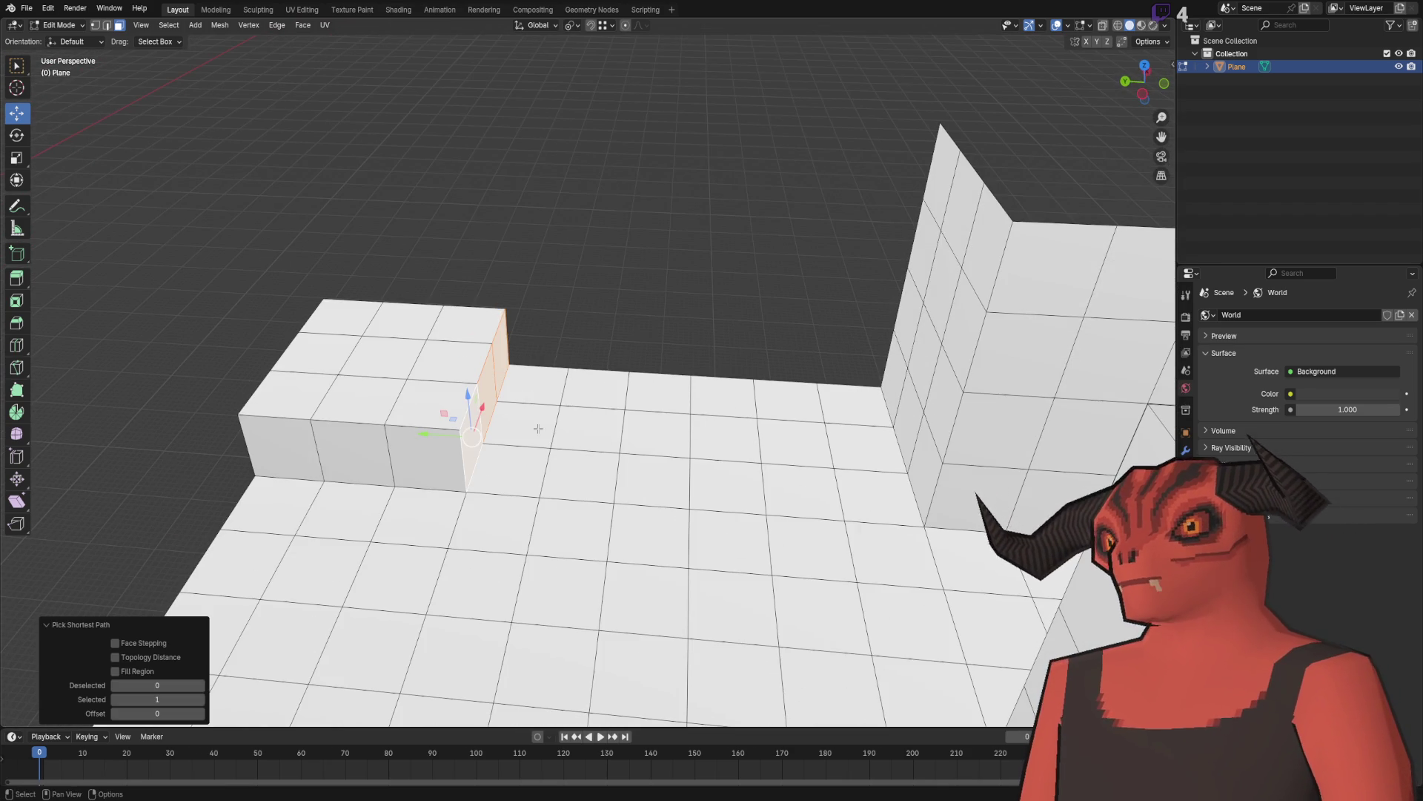
key("x")
left_click(586, 404)
Step: Delete more unwanted faces along with the connected block's faces
left_click_drag(575, 407, 536, 359)
mouse_move(496, 295)
left_mouse_down()
mouse_move(749, 426)
mouse_move(820, 445)
left_mouse_up()
key("x")
left_click(819, 444)
mouse_move(610, 390)
left_mouse_down()
mouse_move(667, 352)
mouse_move(653, 360)
left_mouse_up()
scroll(472, 491, "down", 3)
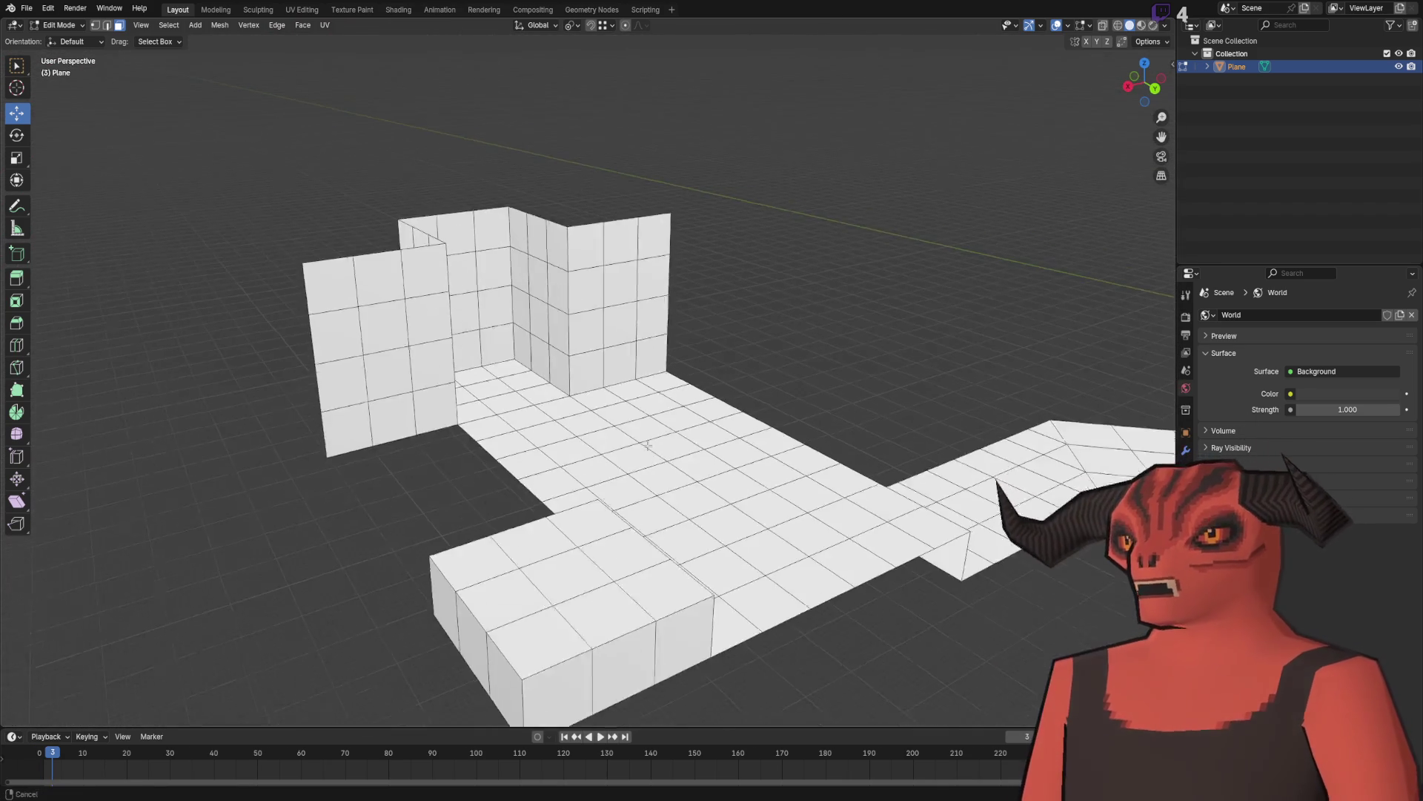
key("l")
key("x")
left_click(772, 492)
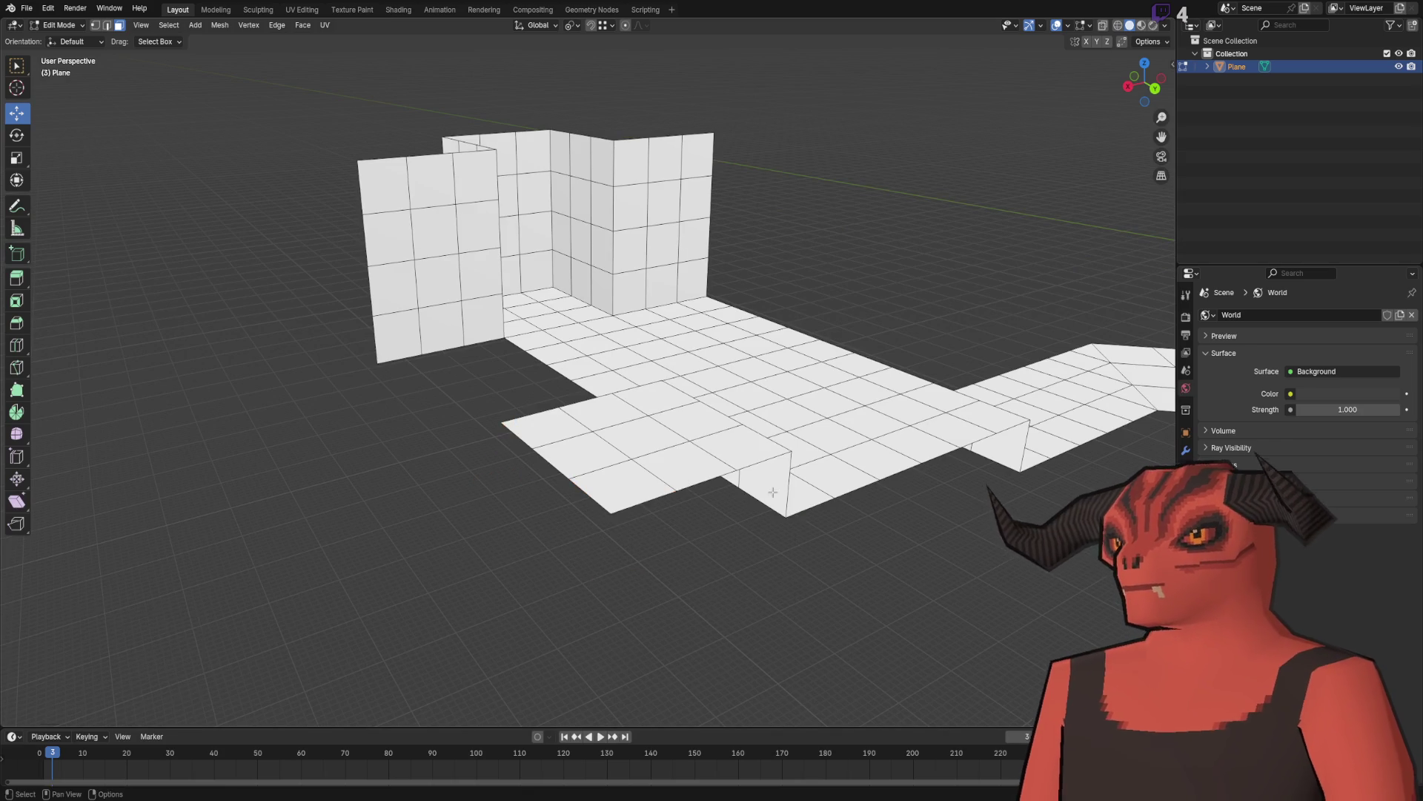
Step: Box-select a strip of wall faces and delete them
left_click_drag(887, 276, 668, 349)
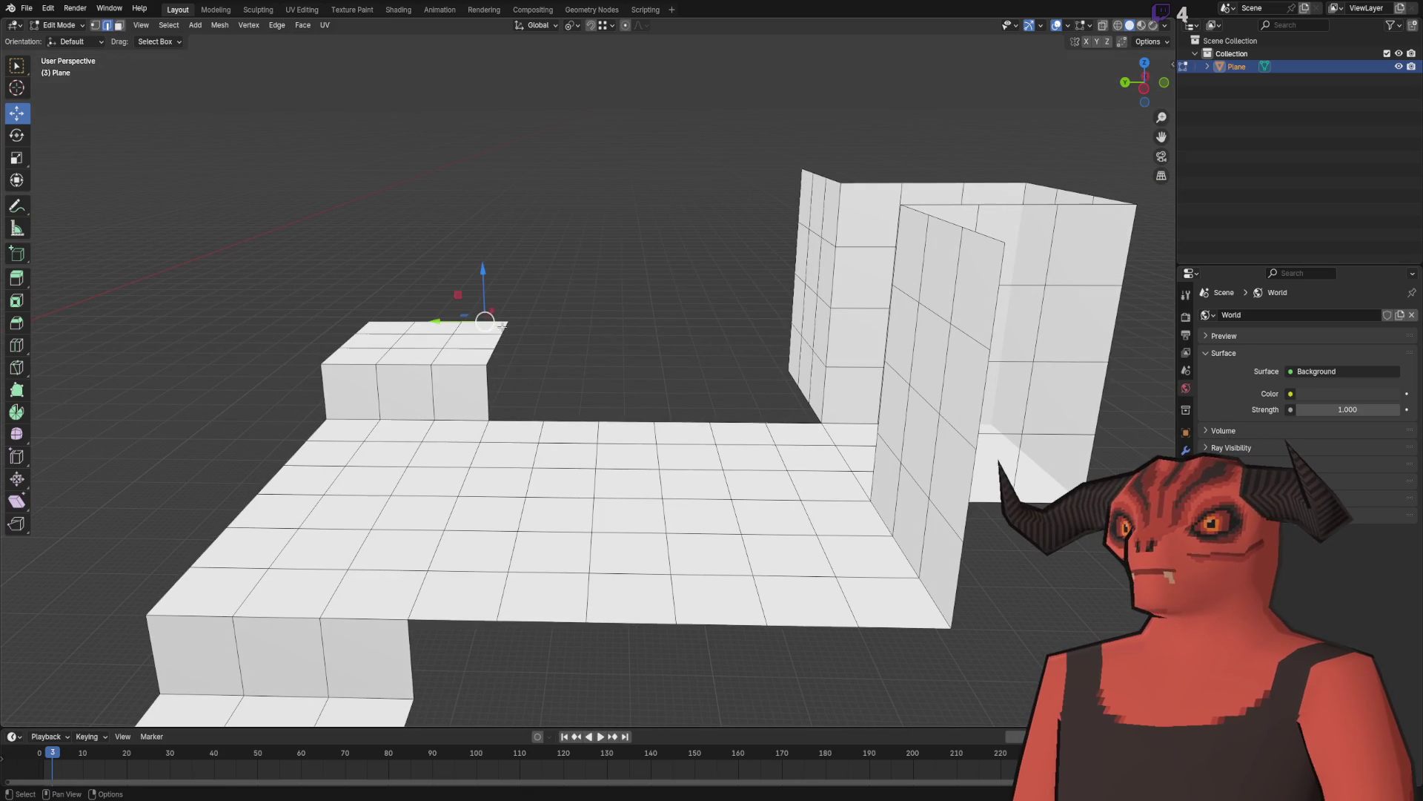
left_click(488, 358, "ctrl")
key("3")
mouse_move(779, 192)
left_mouse_down()
mouse_move(821, 339)
mouse_move(816, 386)
left_mouse_up()
key("x")
left_click(812, 385)
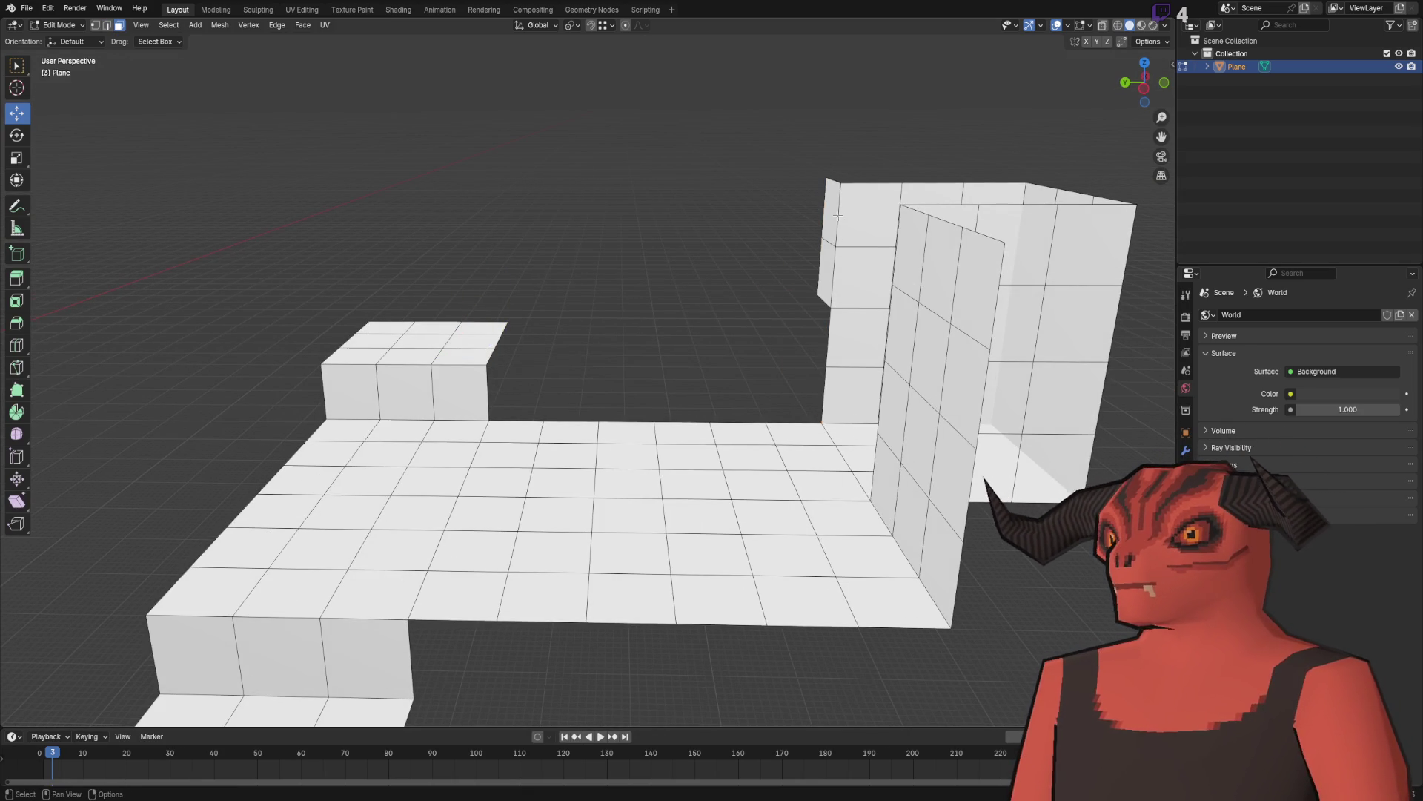
Step: Extrude the wall's top edge 3 m along X into a flat ledge strip
scroll(637, 386, "up", 5)
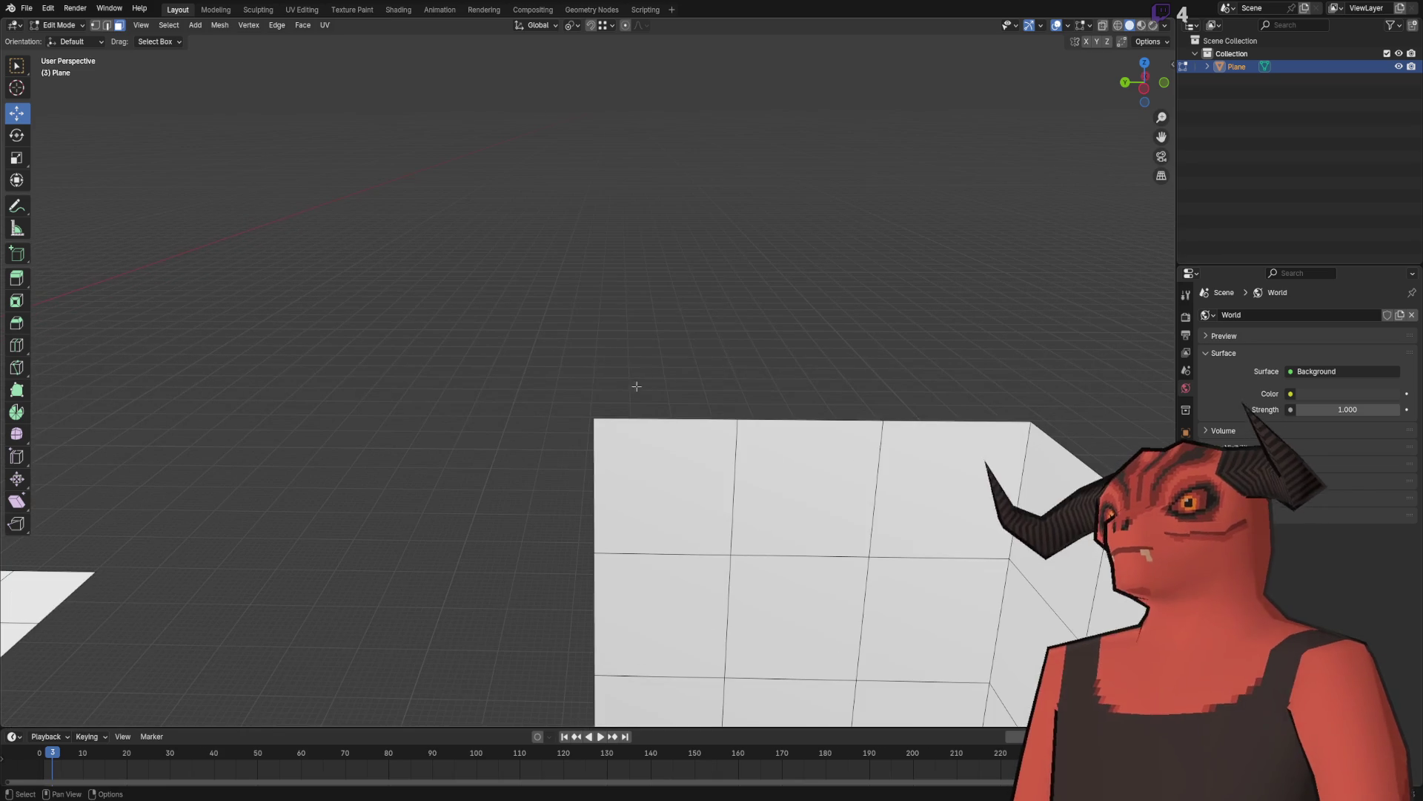
scroll(724, 404, "down", 4)
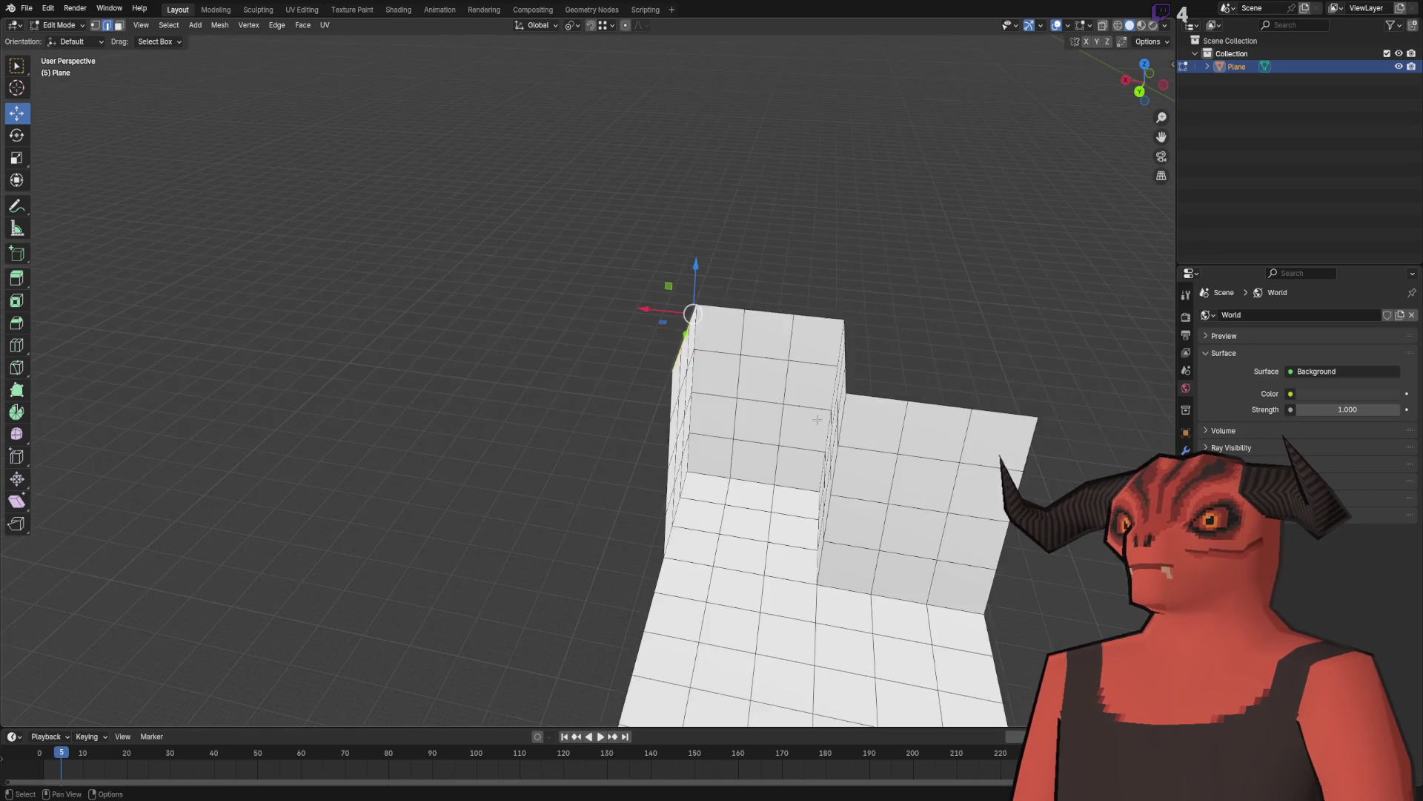
type("ex3")
key("Return")
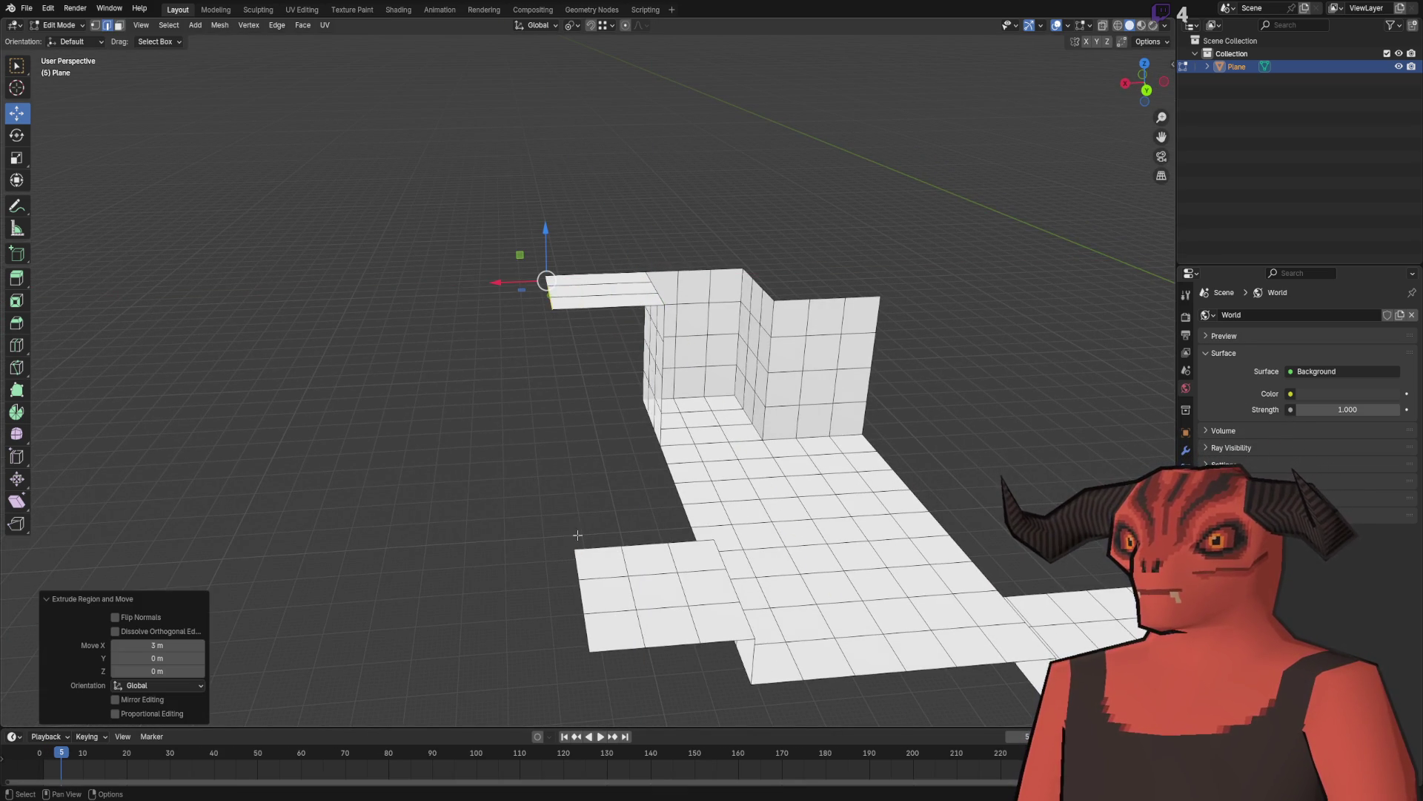
Step: Split the ledge strip with a two-cut loop cut
key("ctrl+e")
left_click(463, 294)
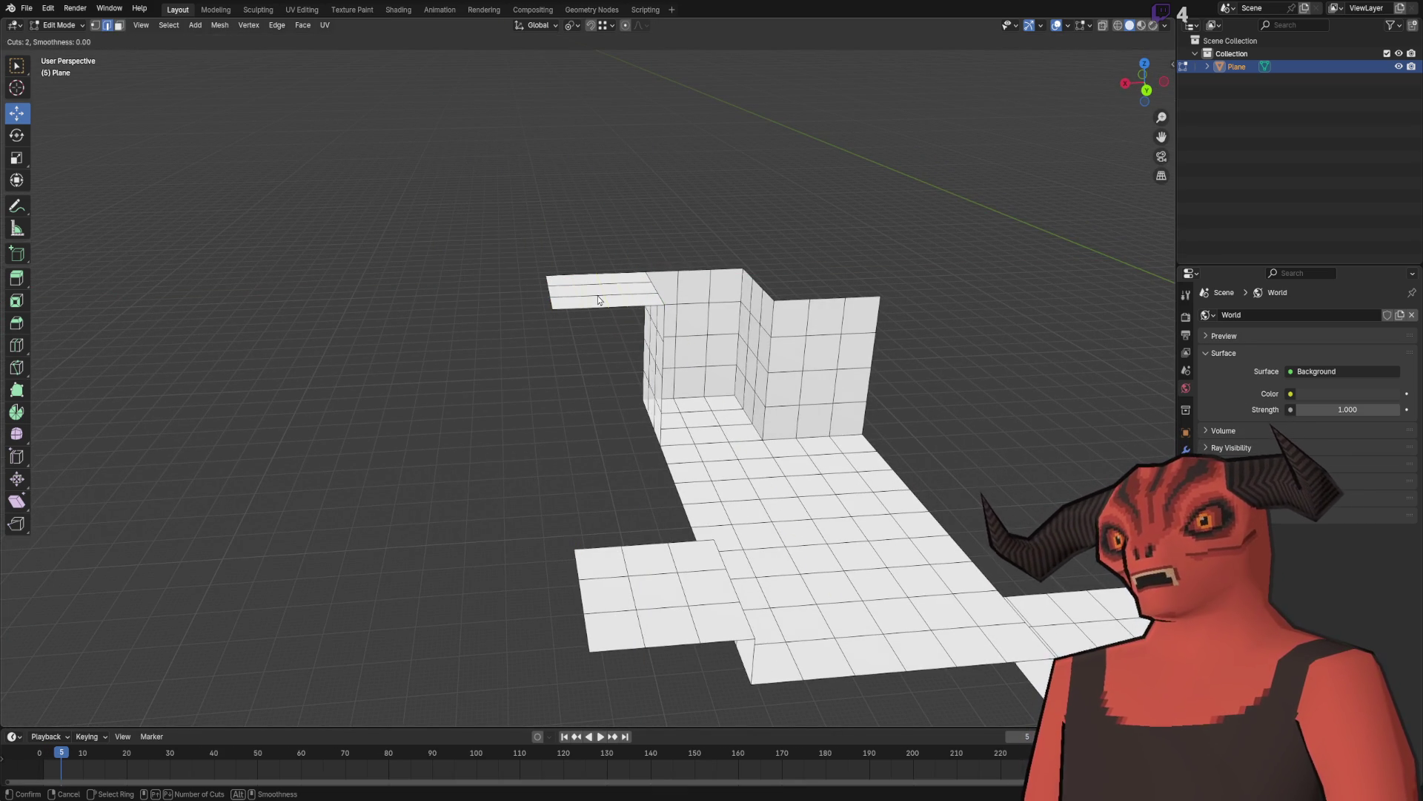
left_click(599, 295)
key("ctrl+r")
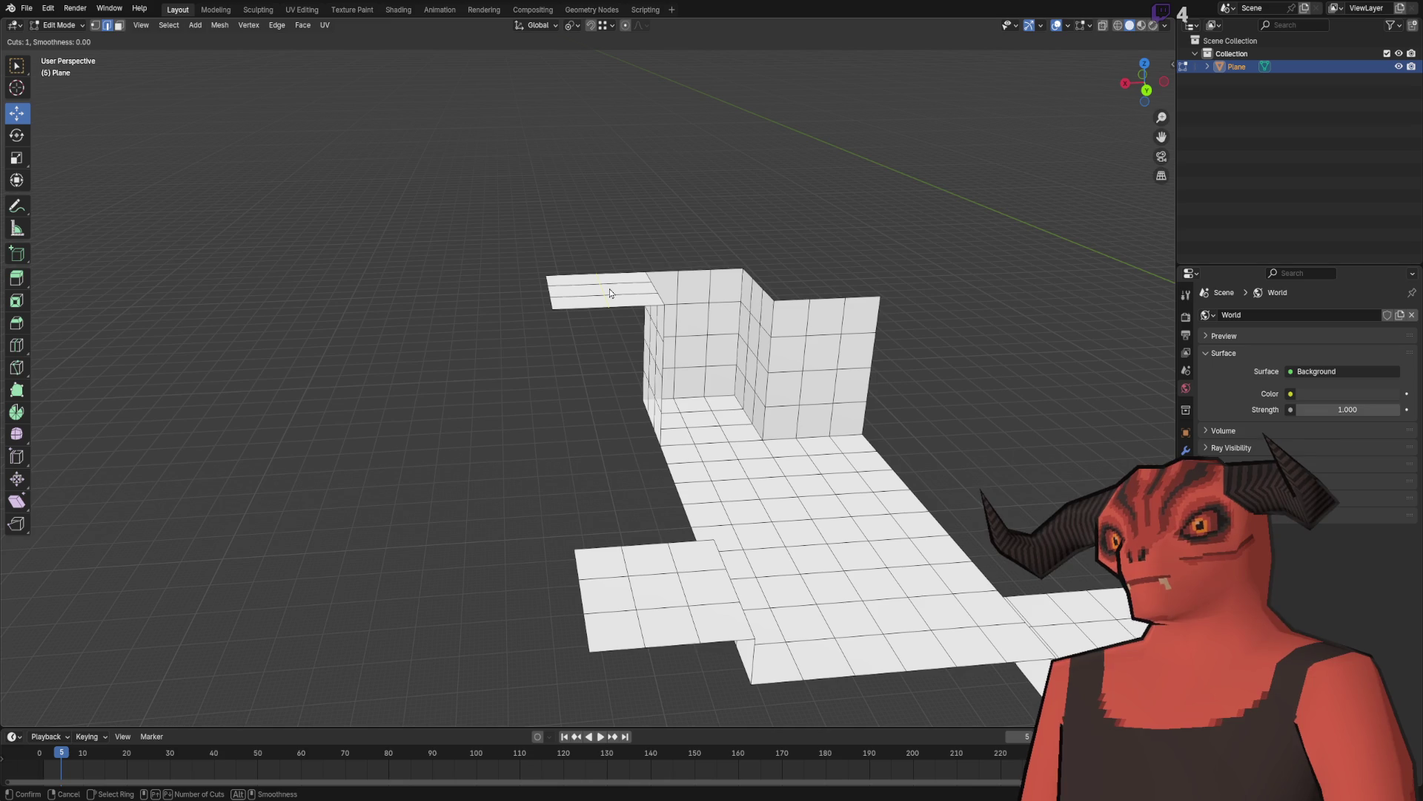
left_click(610, 293)
left_click(597, 229)
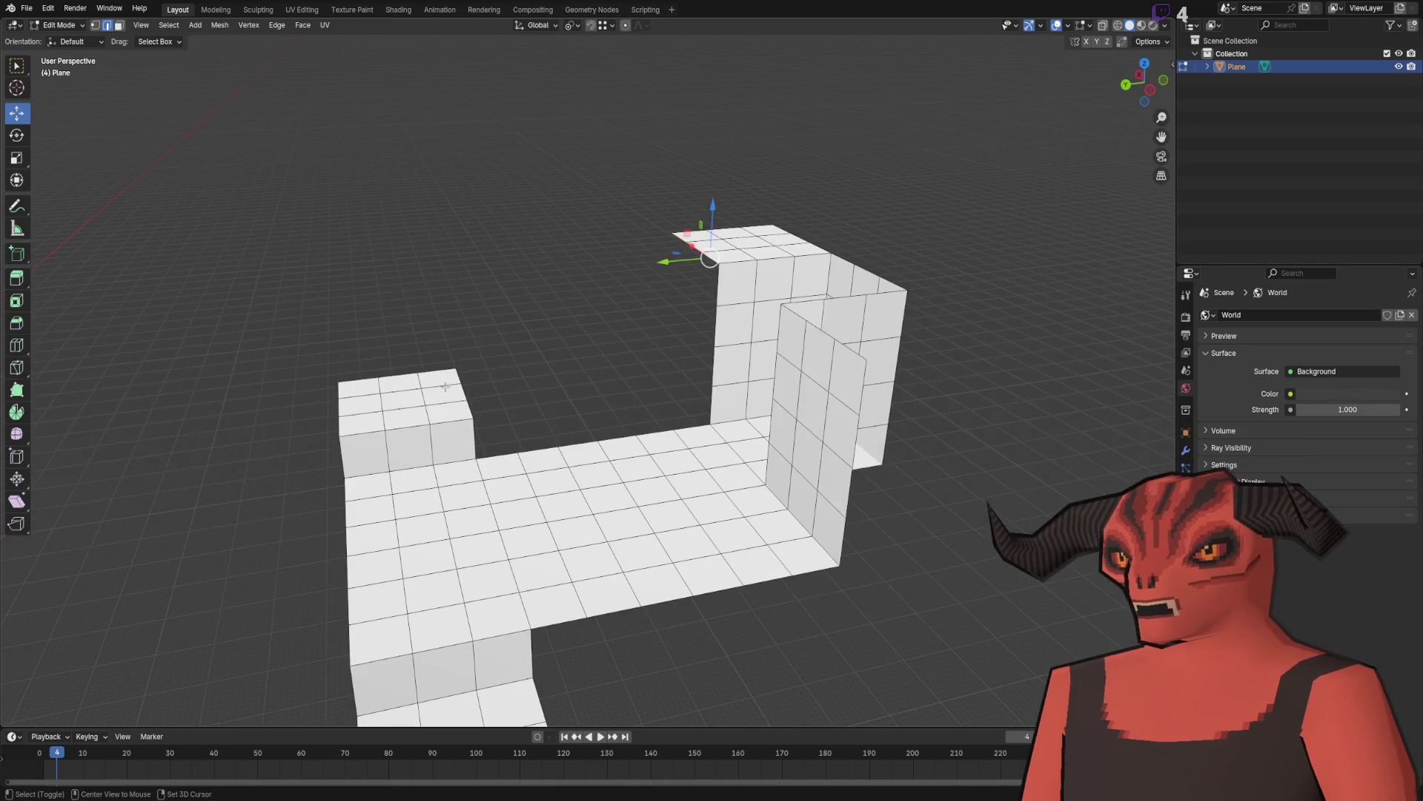
right_click(580, 363)
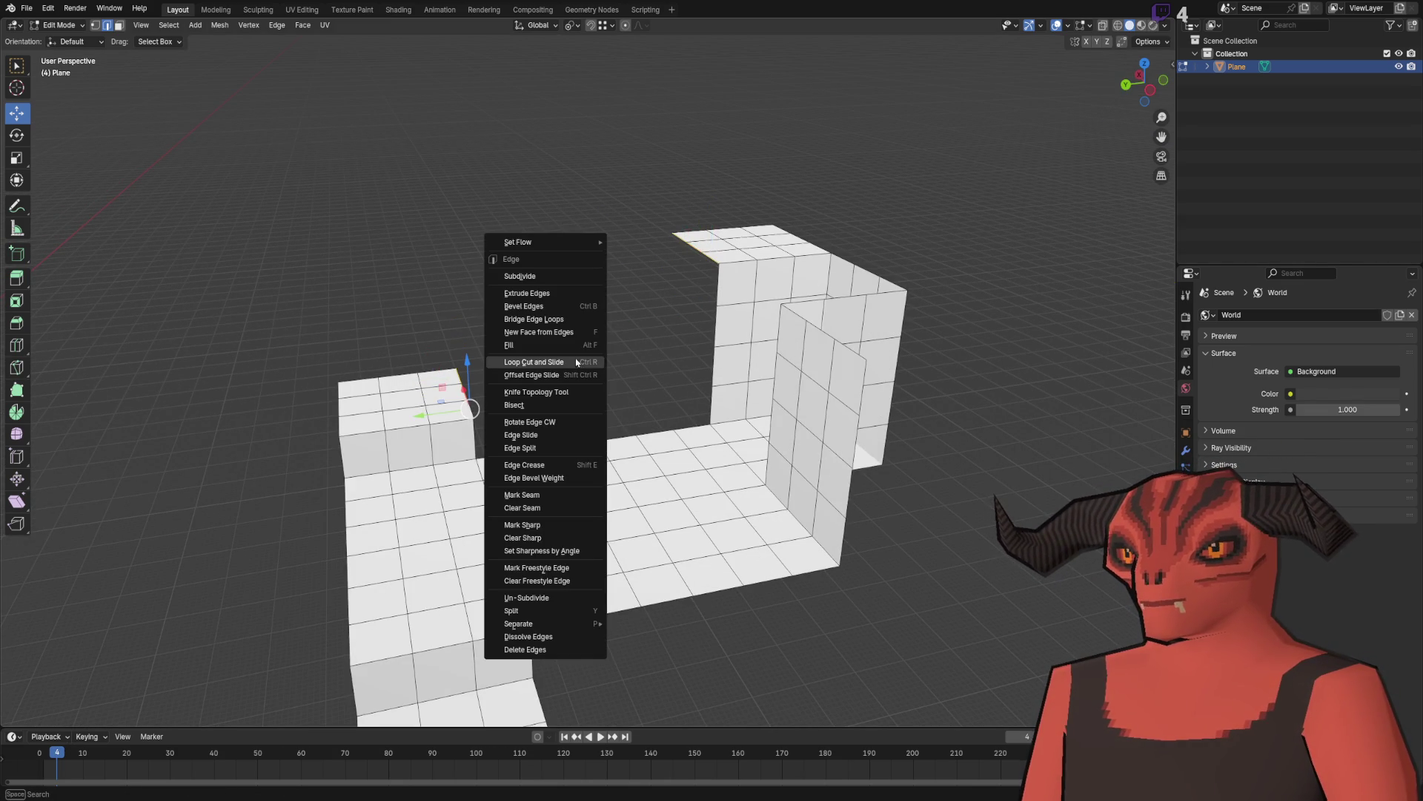
Step: Bridge the block's edge to the ledge and loop-cut the new sloped strip
left_click(562, 320)
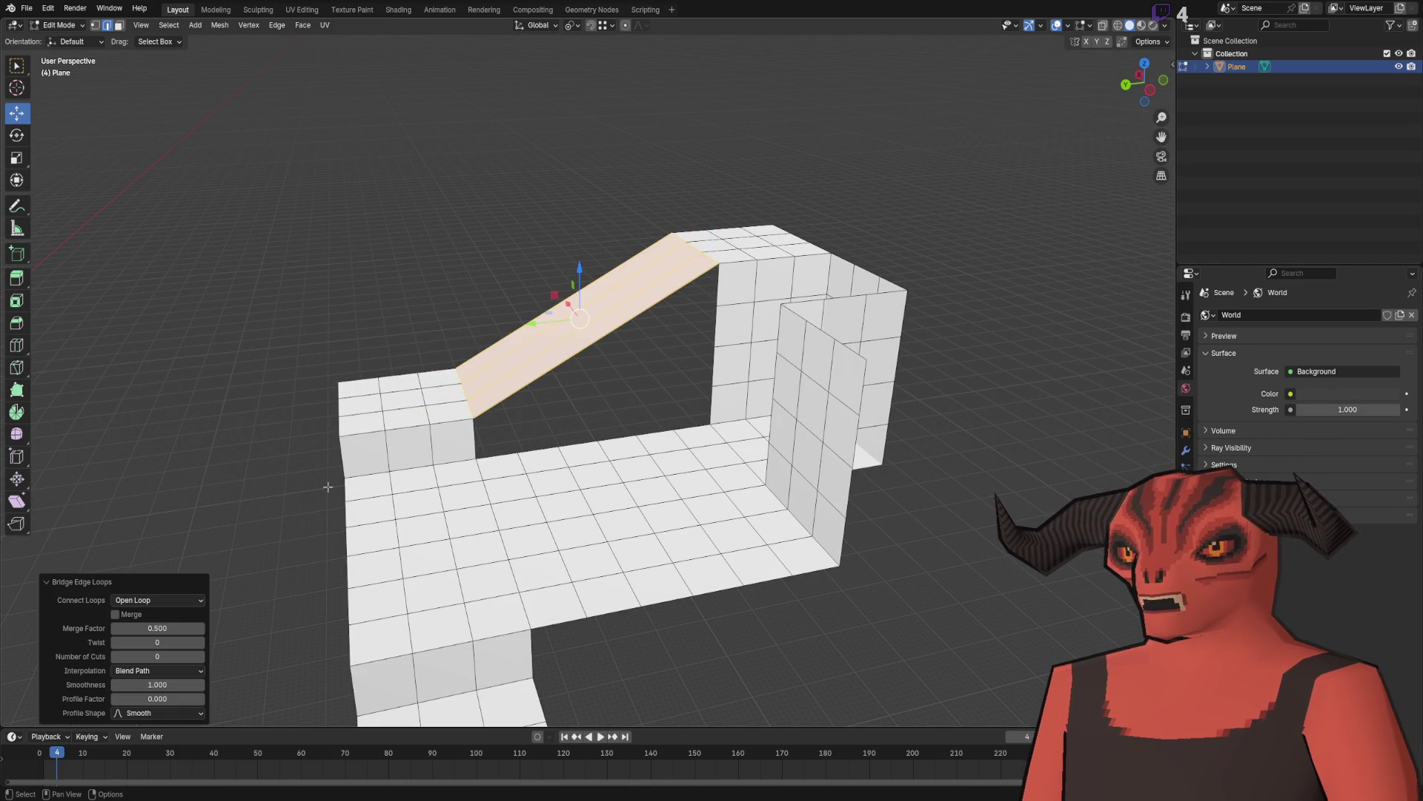
right_click(419, 343)
left_click(445, 335)
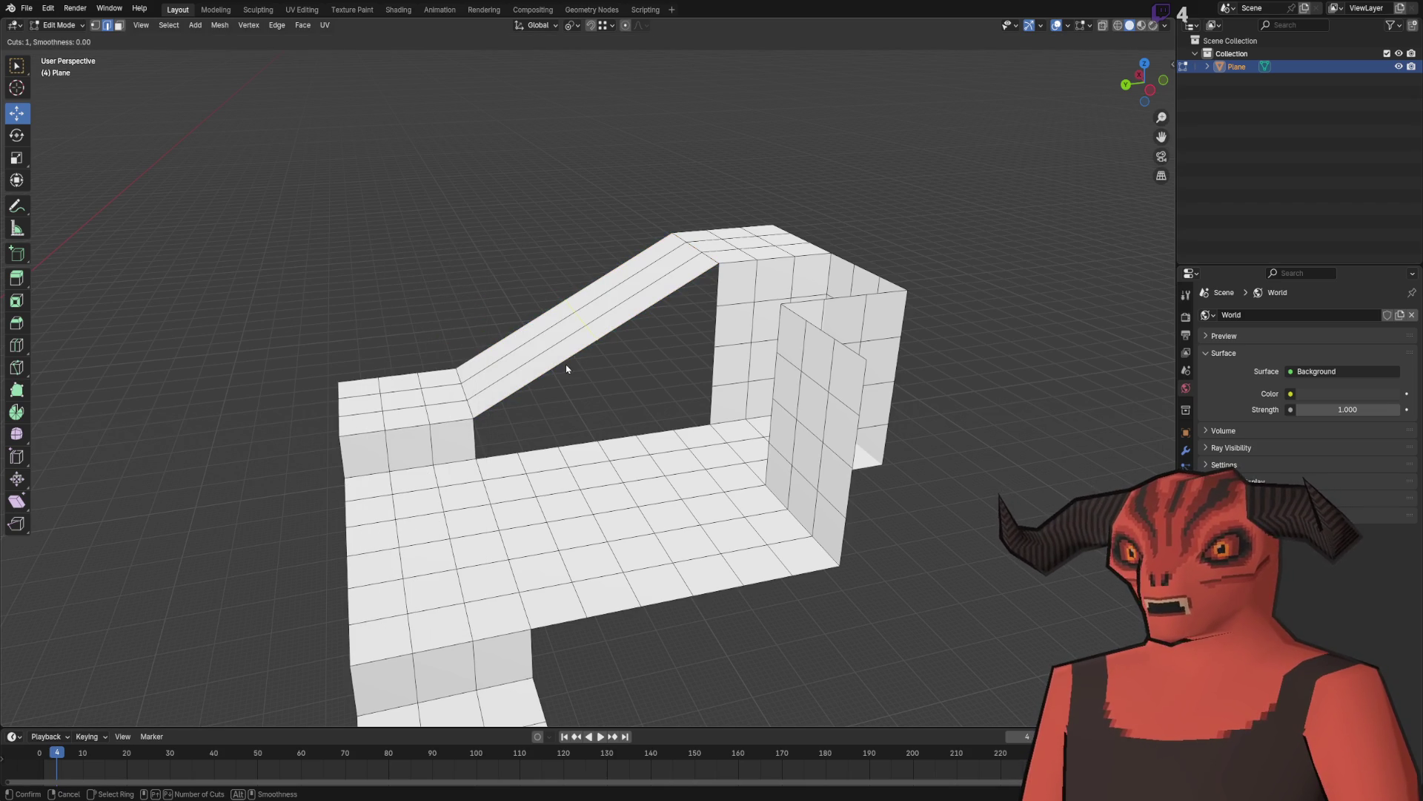
left_click(565, 368)
Step: In top view, add five evenly spaced loop cuts across the floor
scroll(647, 496, "up", 5)
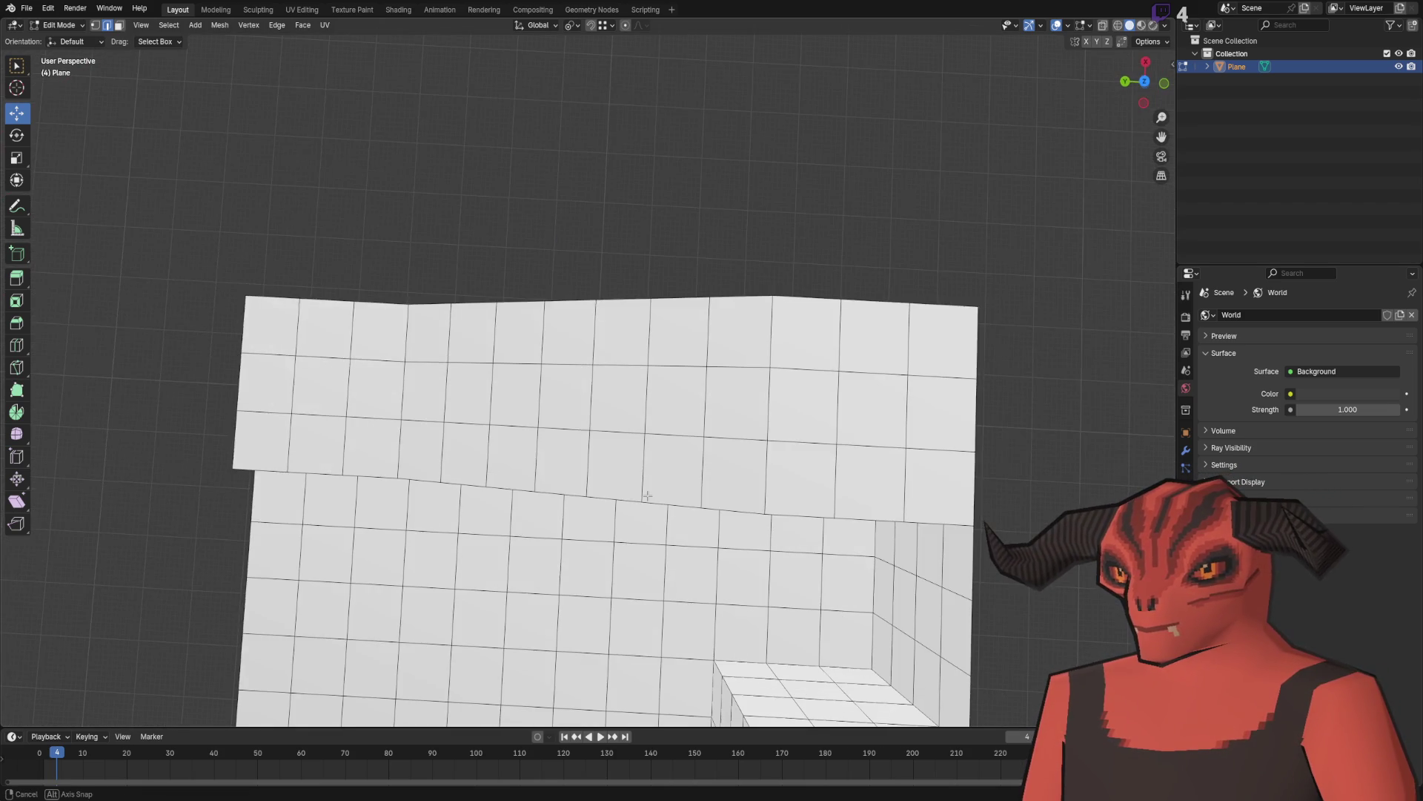
mouse_move(647, 495)
left_mouse_down()
mouse_move(652, 477)
mouse_move(572, 430)
mouse_move(537, 430)
mouse_move(738, 424)
left_mouse_up()
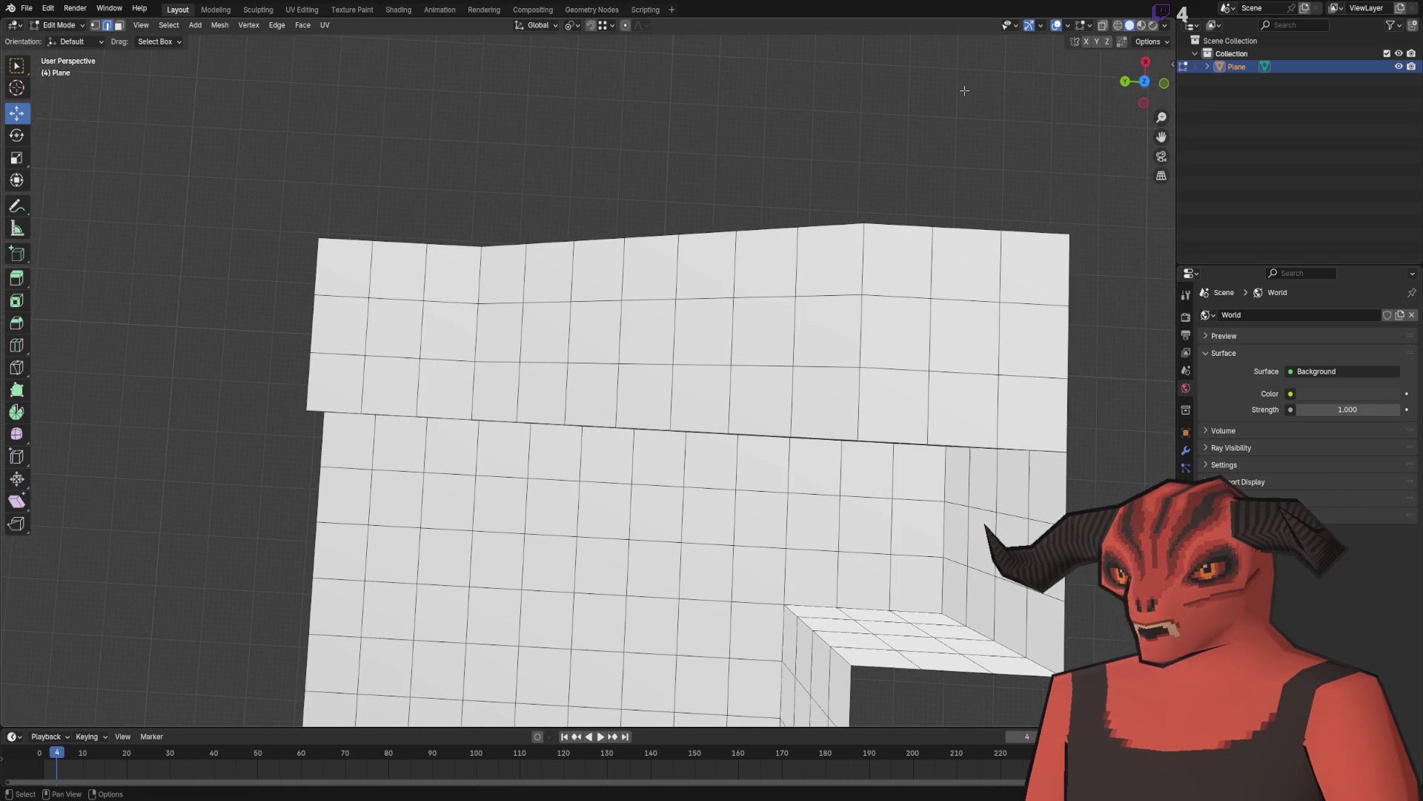
left_click(1144, 83)
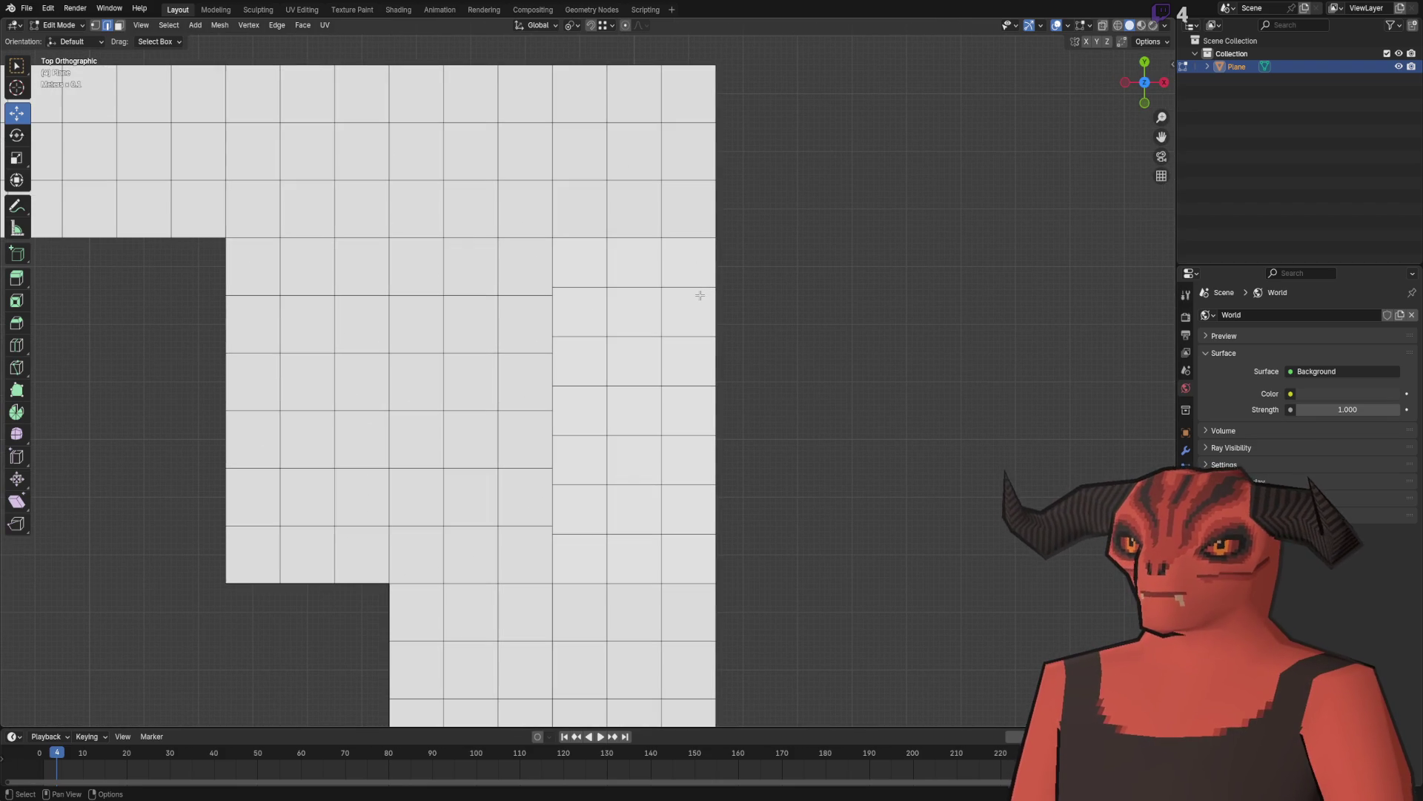
right_click(700, 295)
right_click(878, 286)
left_click(875, 284)
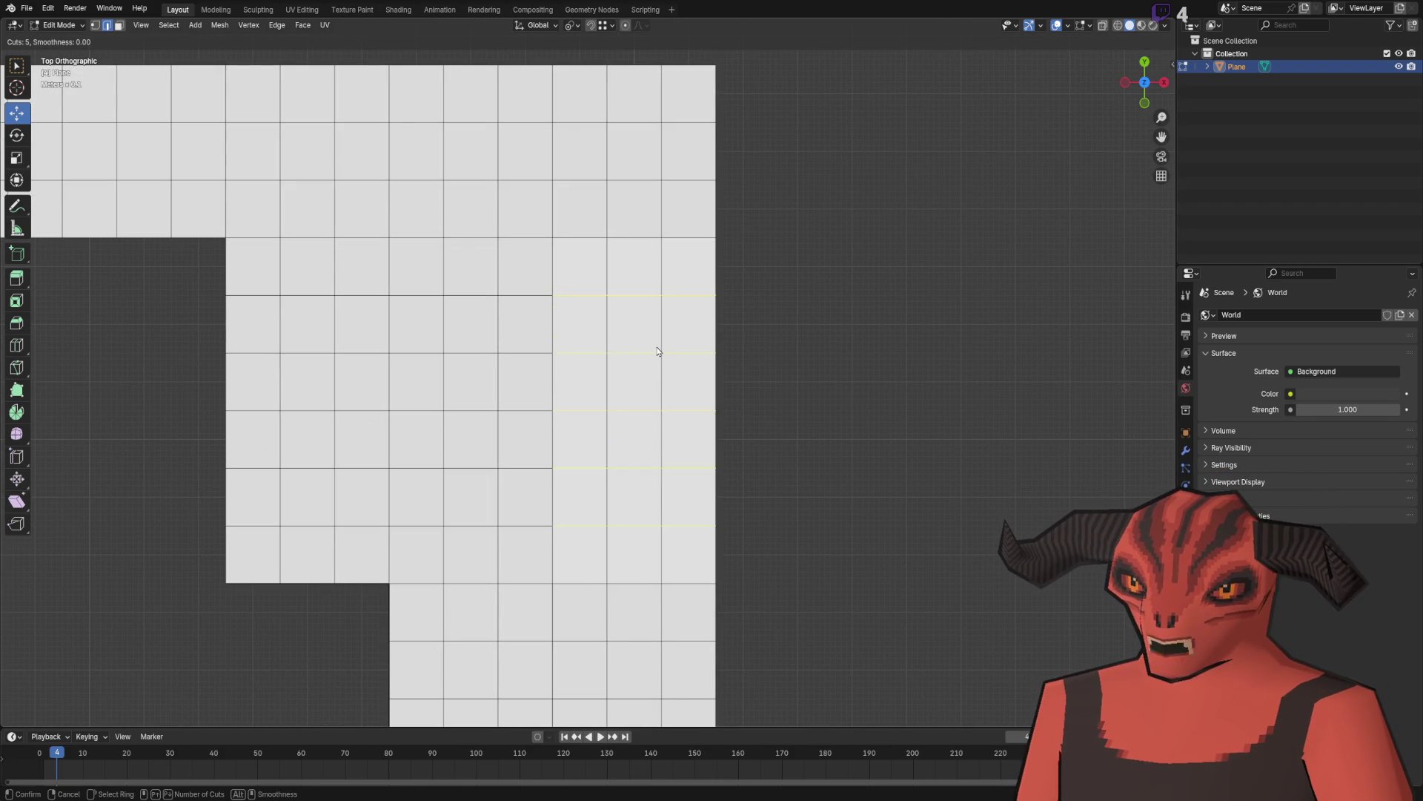
left_click(658, 352)
right_click(658, 351)
scroll(861, 349, "down", 3)
mouse_move(861, 349)
left_mouse_down()
mouse_move(740, 232)
mouse_move(783, 189)
mouse_move(591, 386)
left_mouse_up()
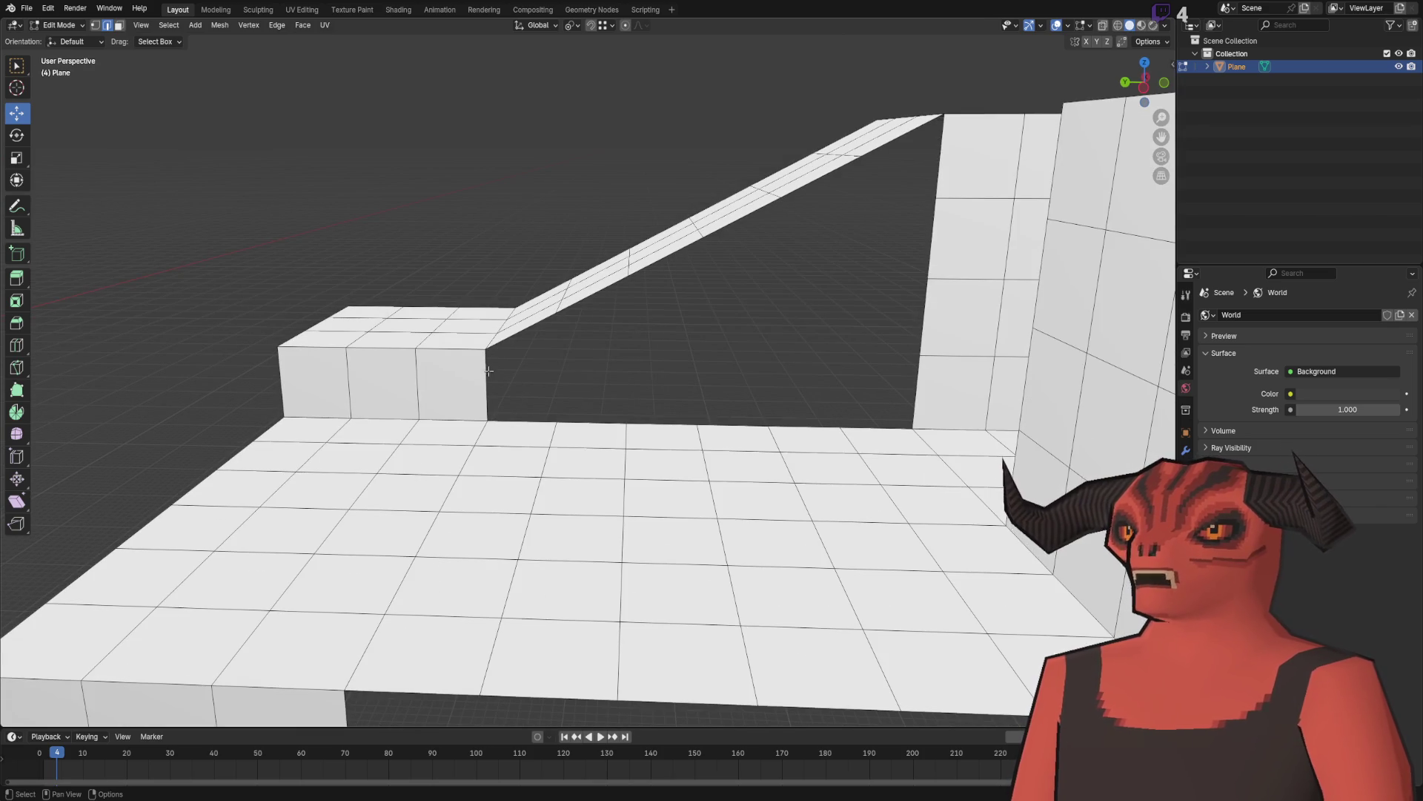
mouse_move(887, 375)
left_mouse_down()
mouse_move(645, 314)
mouse_move(546, 334)
left_mouse_up()
scroll(546, 334, "up", 3)
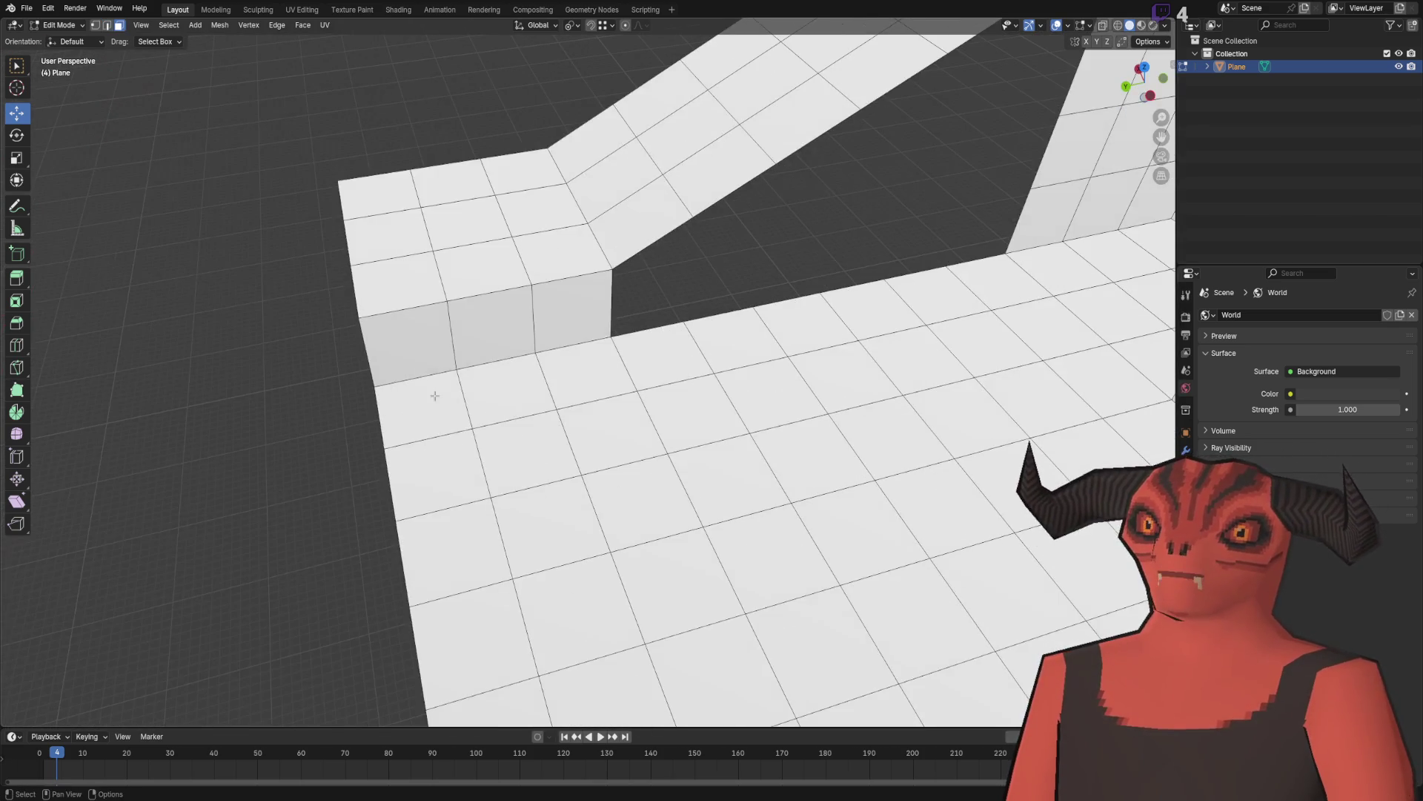
Step: Delete the six selected floor faces and the hanging side faces below the plate
key("x")
left_click(608, 370)
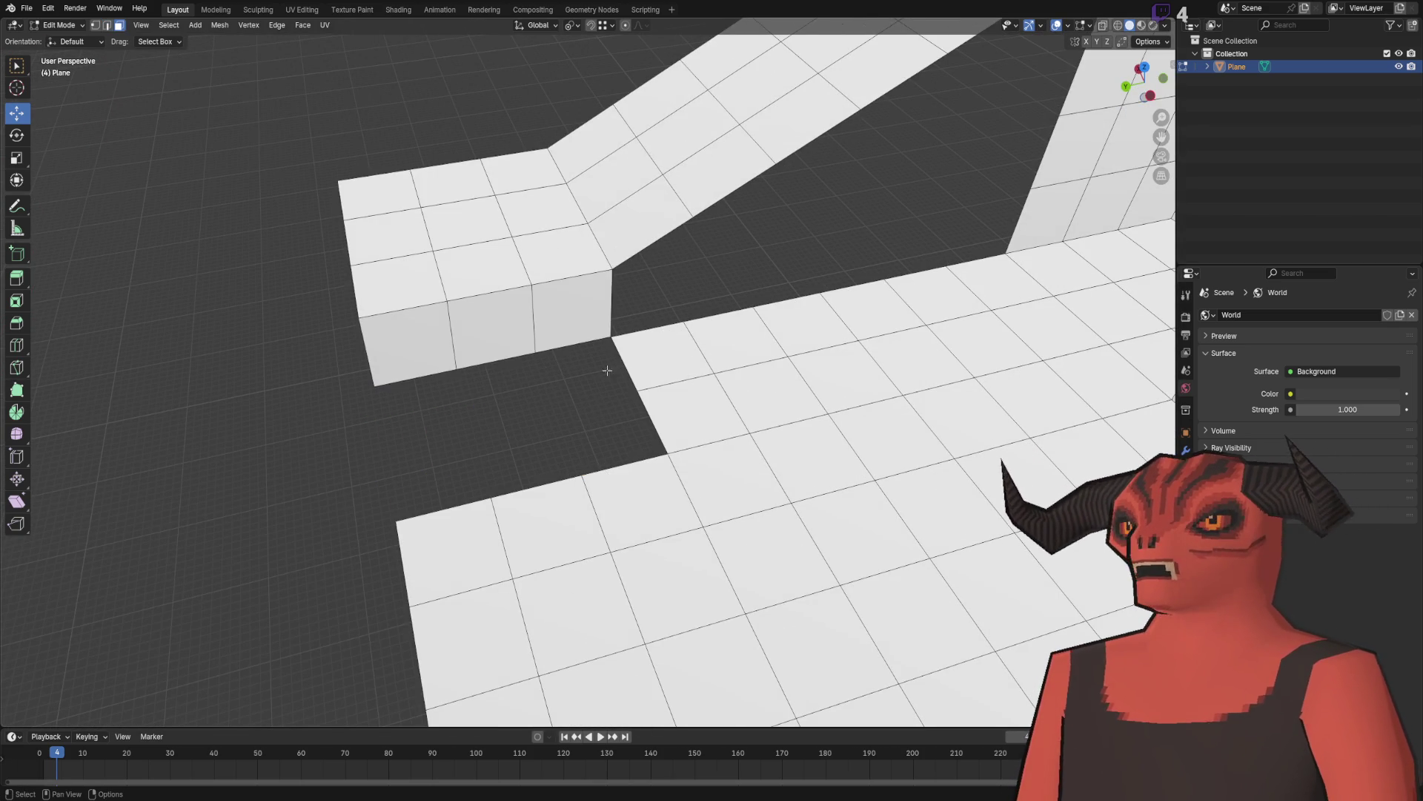
left_click(419, 364, "shift")
key("x")
left_click(579, 336)
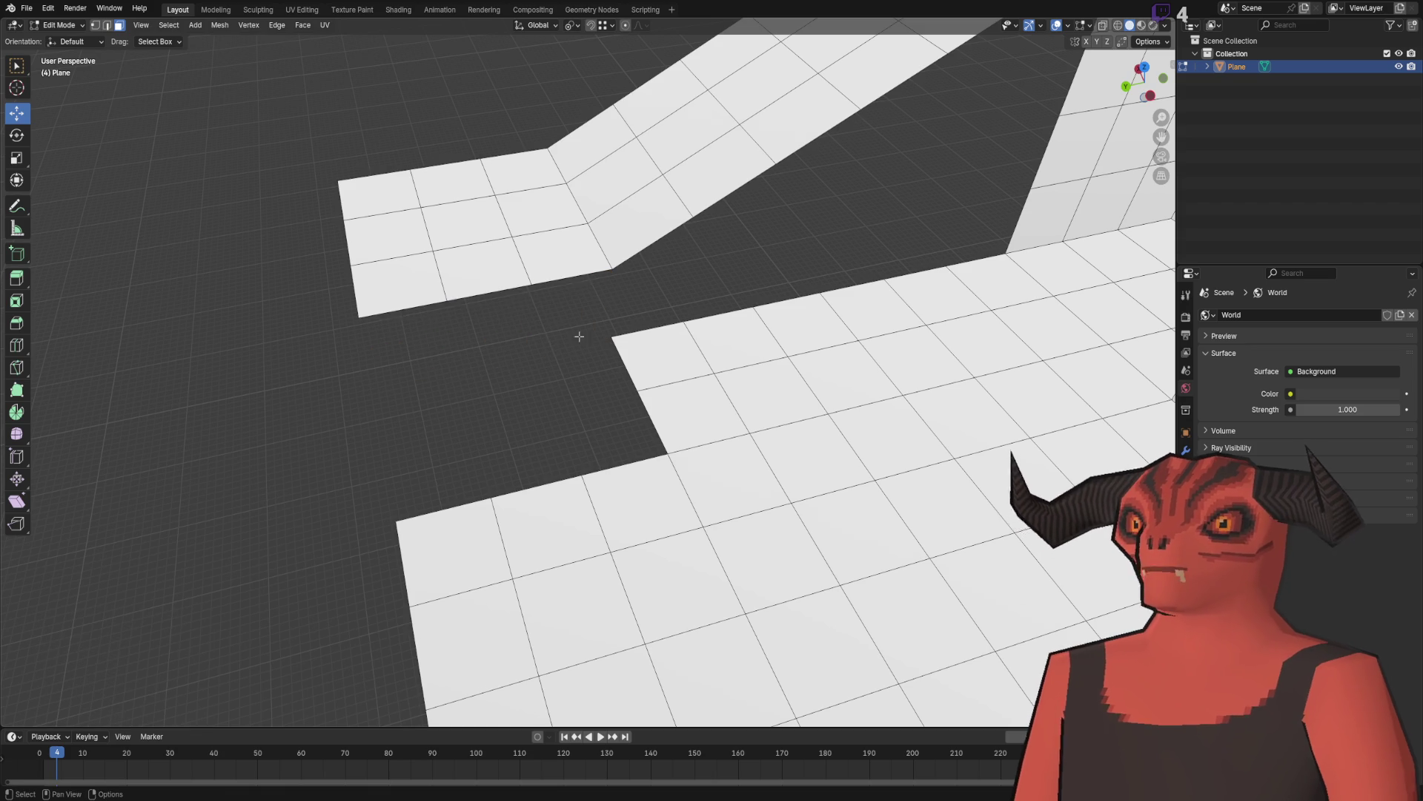
Step: Bridge Edge Loops between the plate's edges and the facing floor edge to form a sloped strip
left_click(422, 304)
left_click(586, 290, "shift")
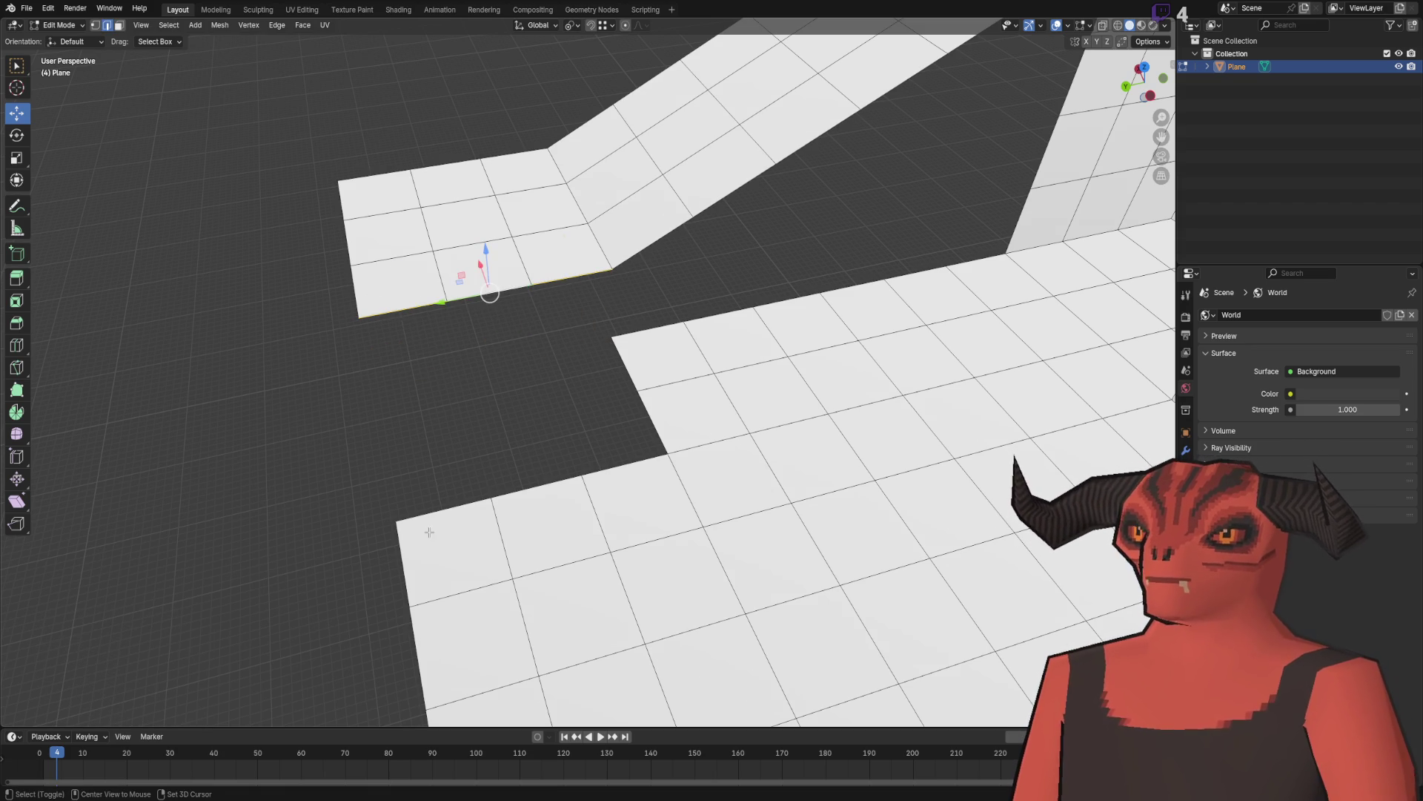
left_click(619, 478, "shift")
key("ctrl+e")
left_click(763, 437)
key("Escape")
key("ctrl+e")
key("Escape")
key("ctrl+e")
key("Escape")
scroll(763, 307, "up", 1)
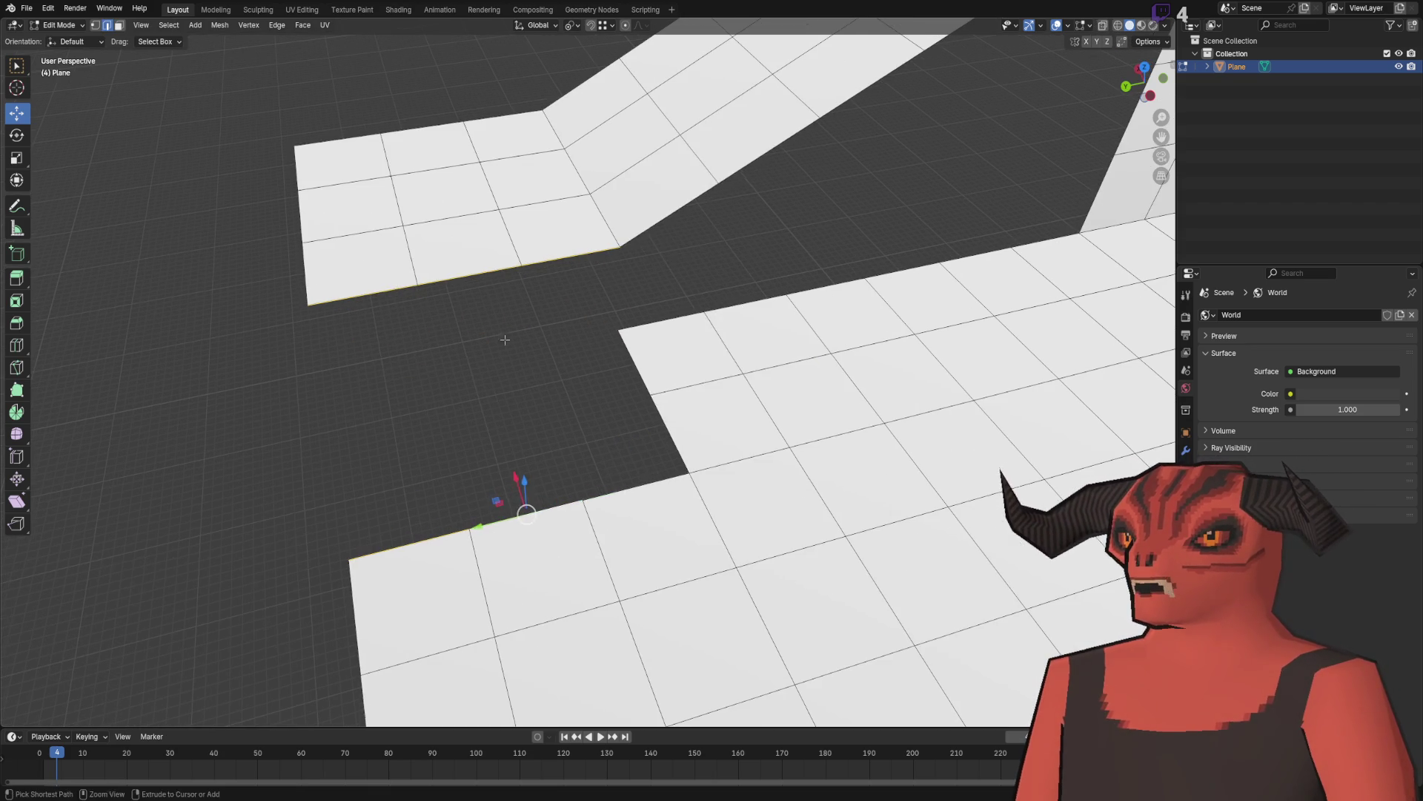
key("ctrl+e")
left_click(738, 256)
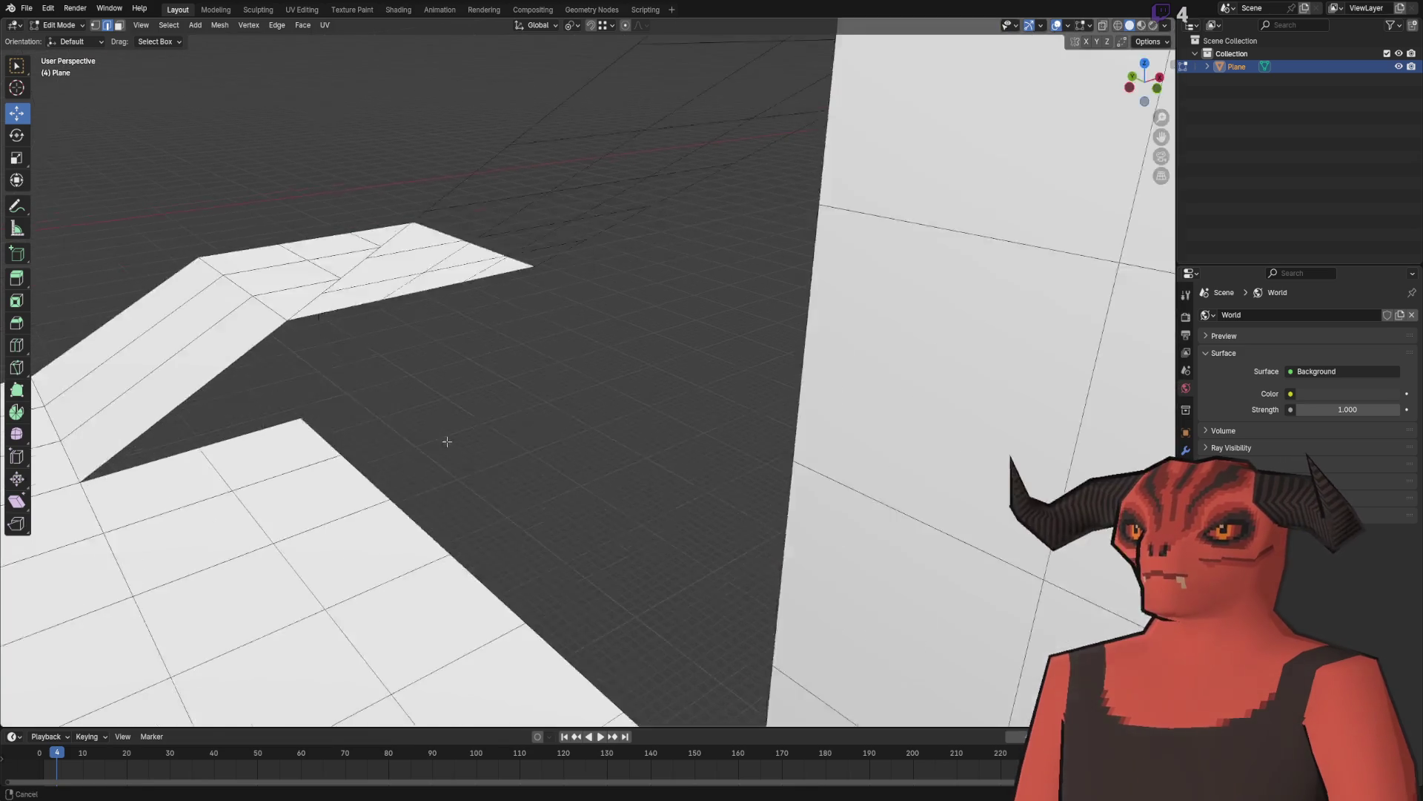
mouse_move(447, 441)
left_mouse_down()
mouse_move(587, 477)
mouse_move(645, 445)
mouse_move(604, 423)
left_mouse_up()
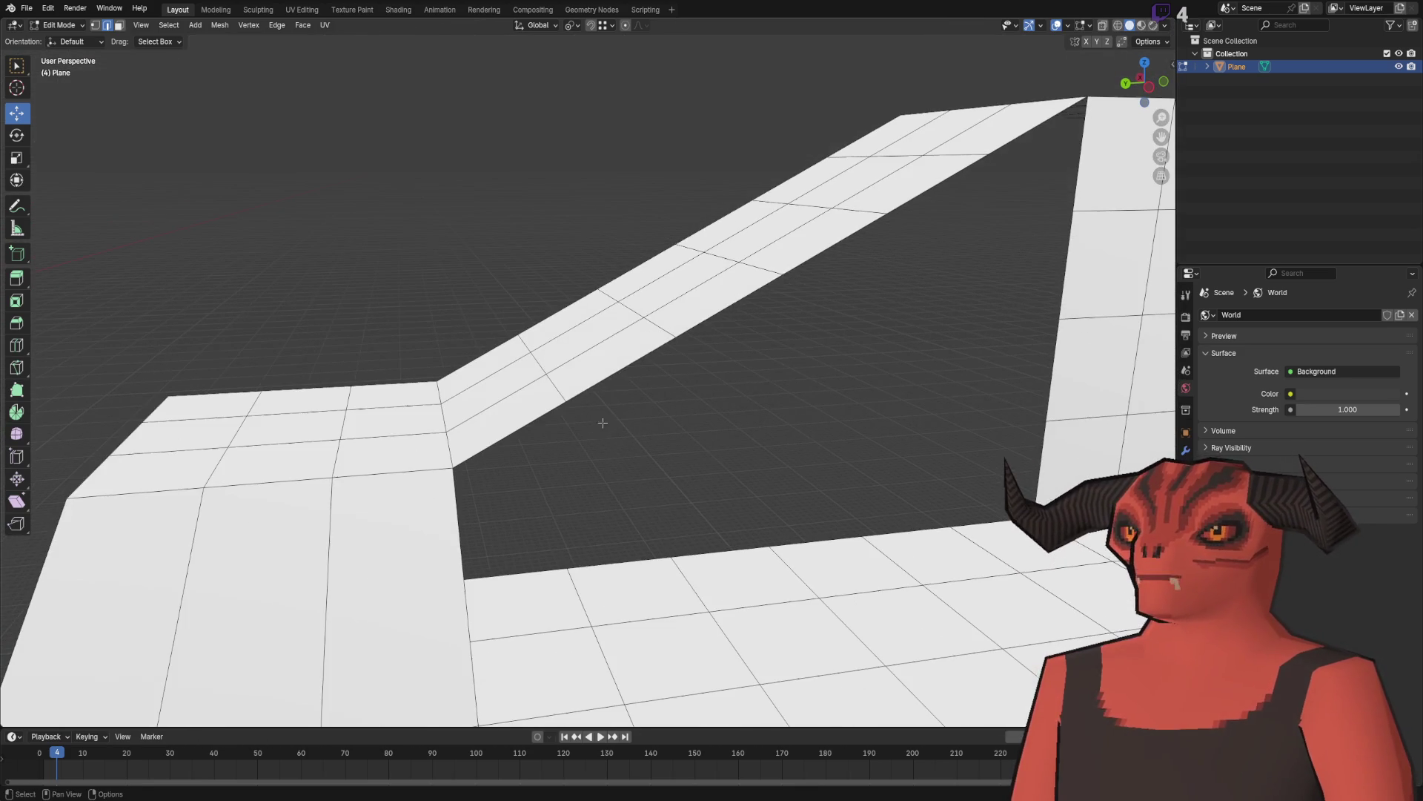
Step: Loop-cut across the ramp and lower the new edge loop 0.25 m on Z
key("ctrl+e")
left_click(695, 359)
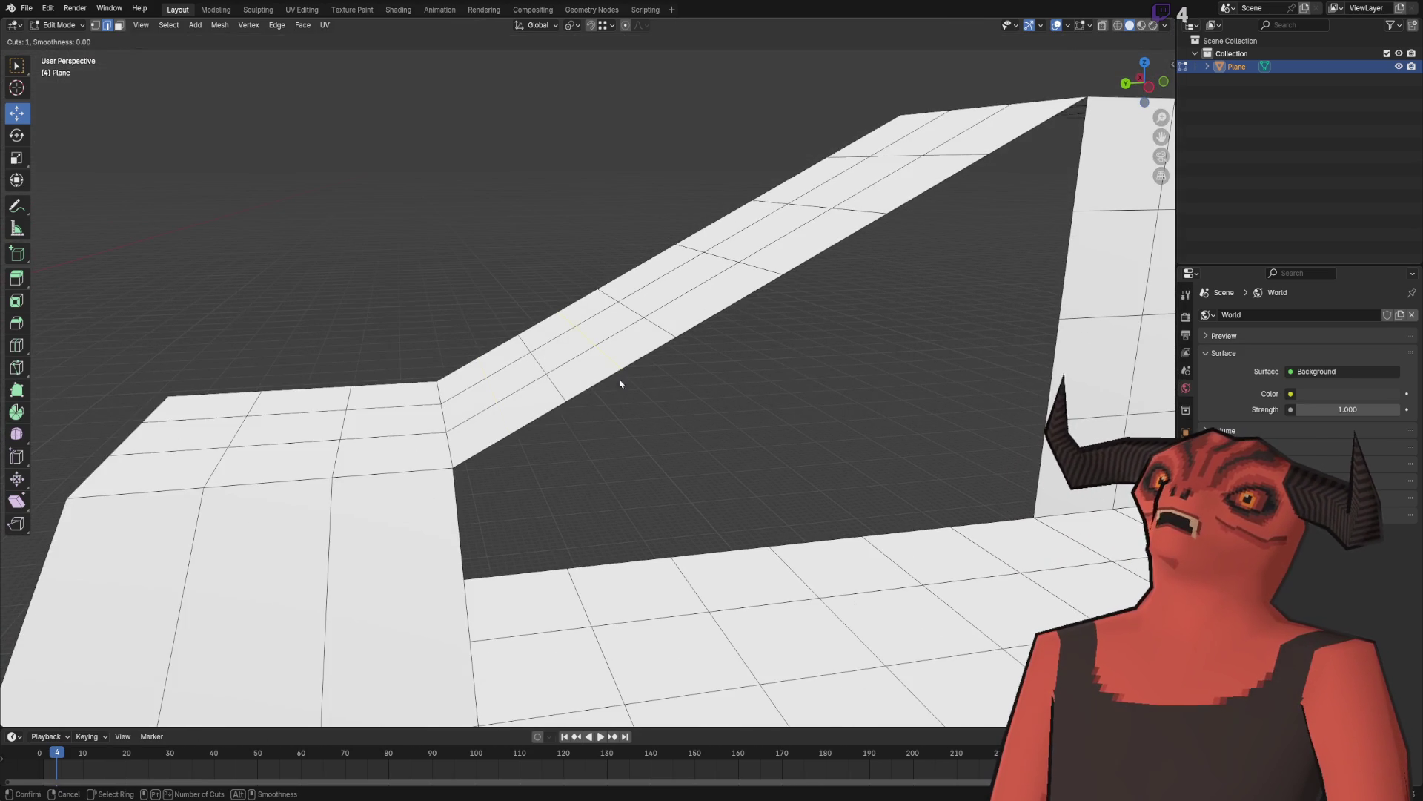
left_click(505, 413)
key("g")
key("z")
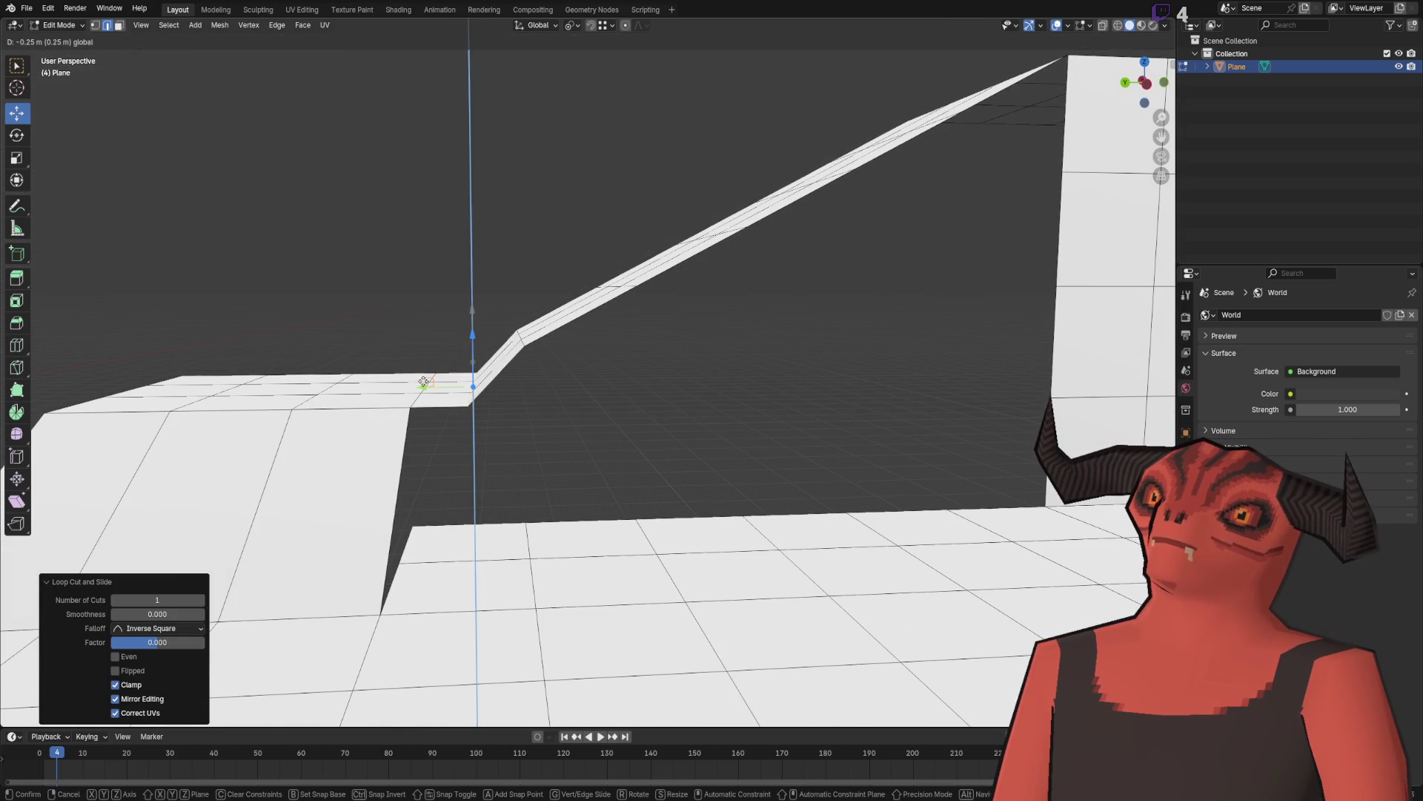
left_click(424, 383)
Step: Raise the selected ramp edges vertically
left_click_drag(464, 292, 559, 305)
right_click(562, 299)
left_click(561, 296)
left_click(593, 223)
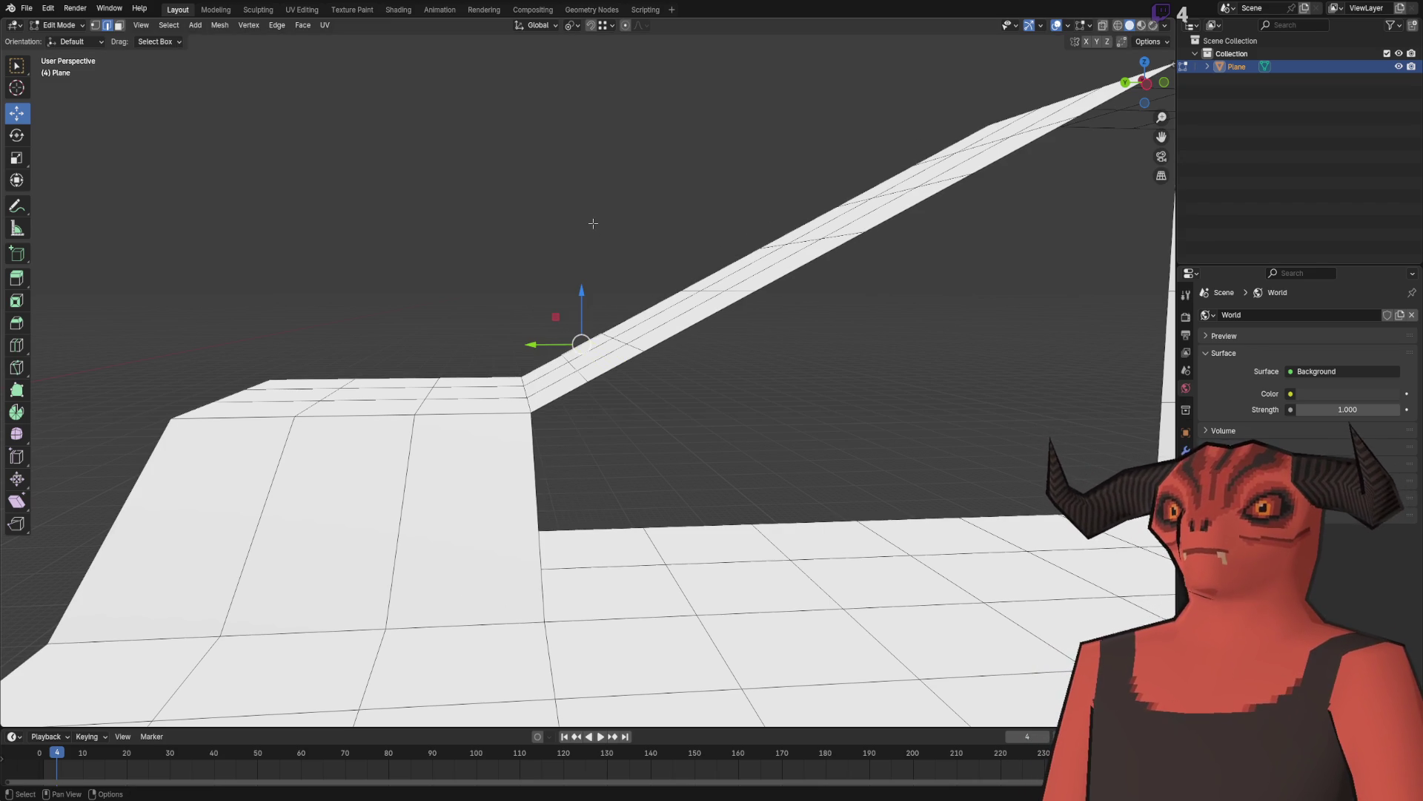
Step: Add two loop cuts across the ramp, cancelling a second loop-cut attempt
right_click(683, 159)
left_click(685, 165)
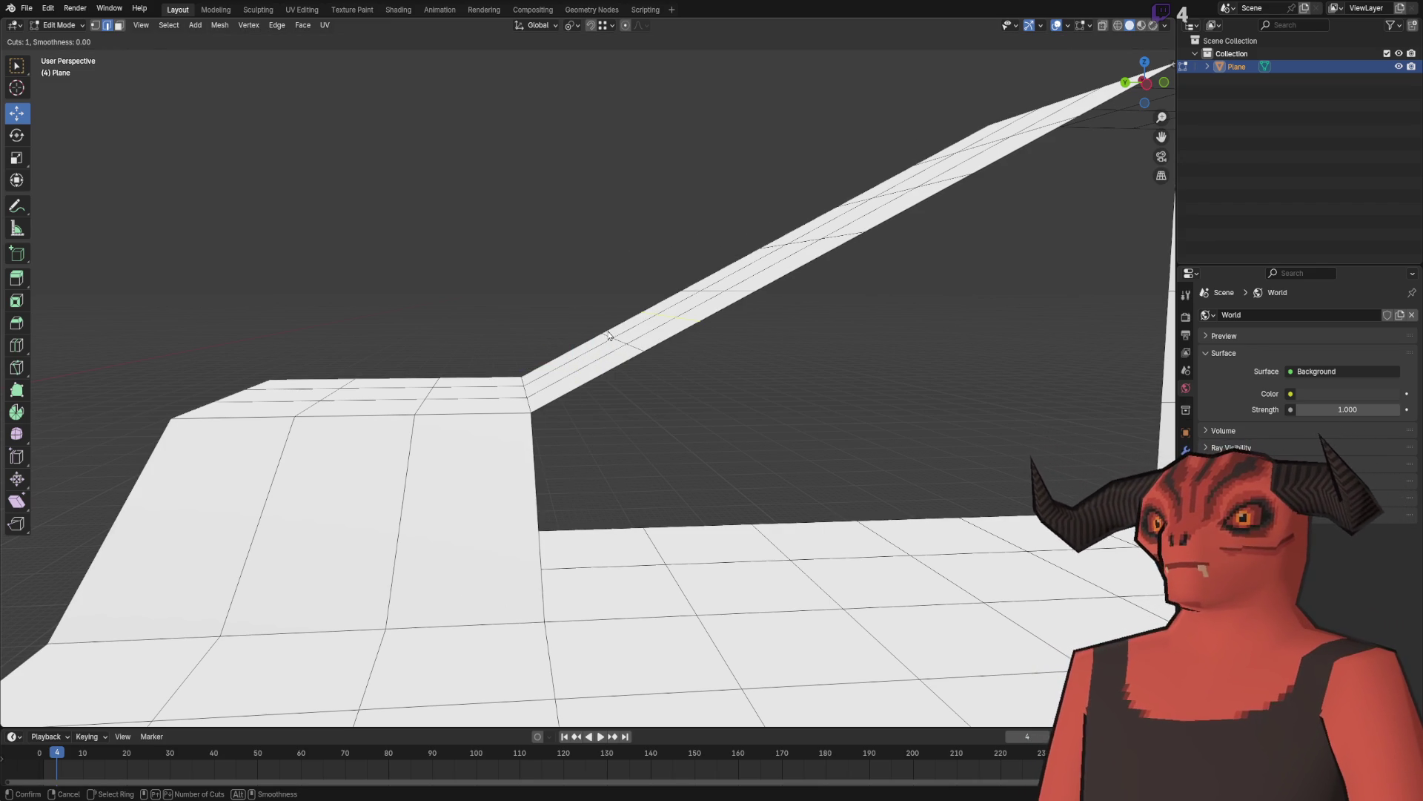
scroll(598, 384, "up", 1)
left_click(597, 384)
right_click(597, 384)
right_click(594, 346)
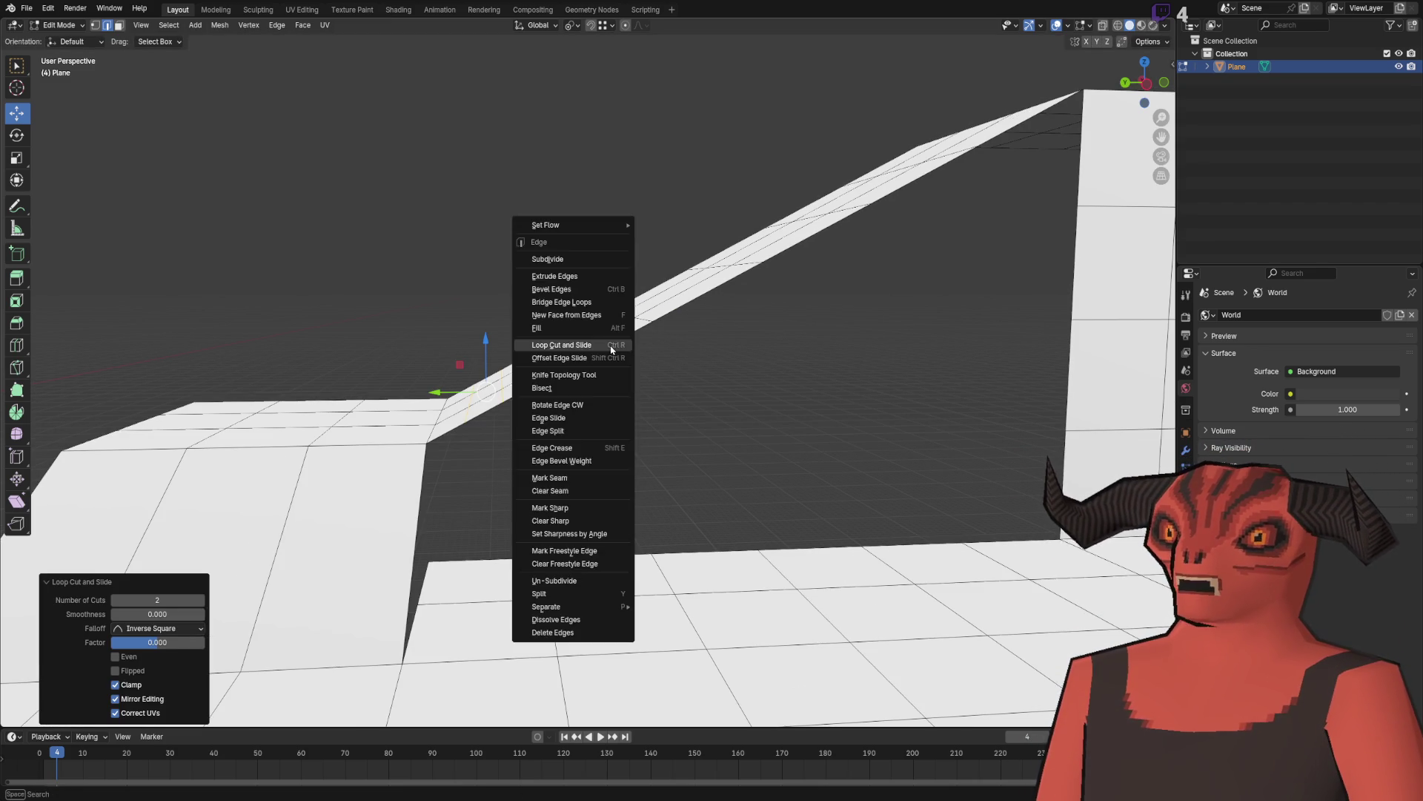
left_click(593, 346)
right_click(605, 355)
scroll(531, 396, "up", 2)
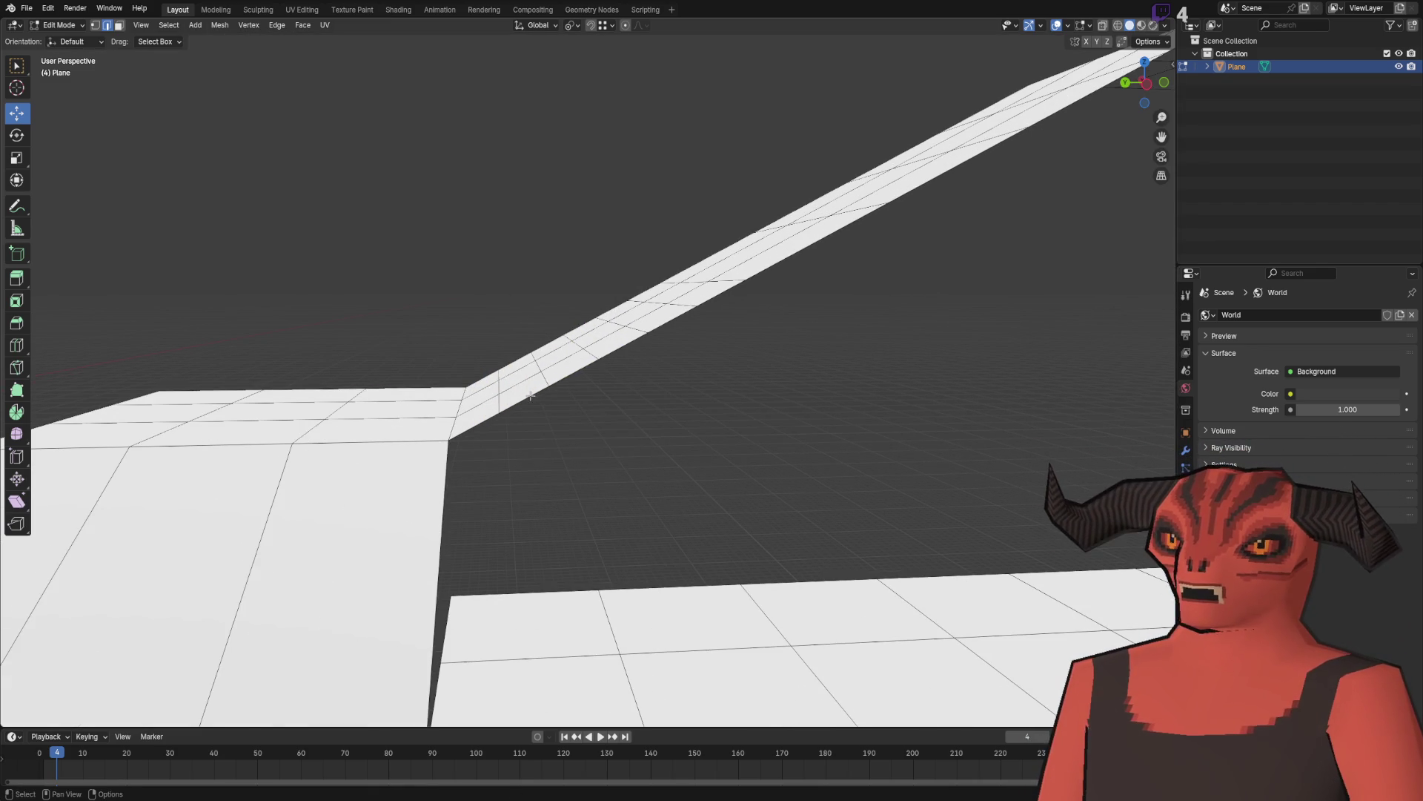
scroll(501, 374, "up", 1)
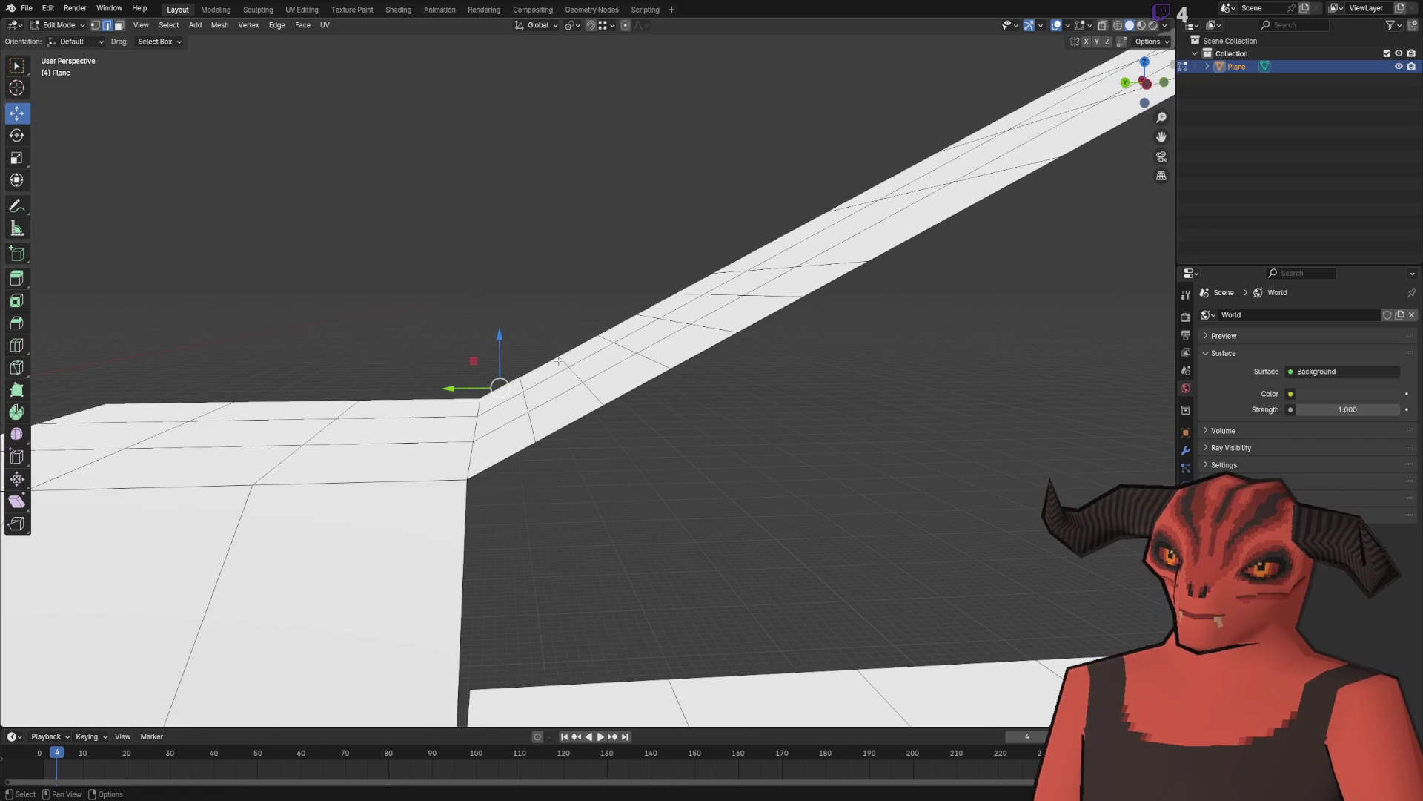
Step: Raise the edge at the ramp's start along Z
left_click(584, 401, "ctrl")
left_click(523, 388, "ctrl")
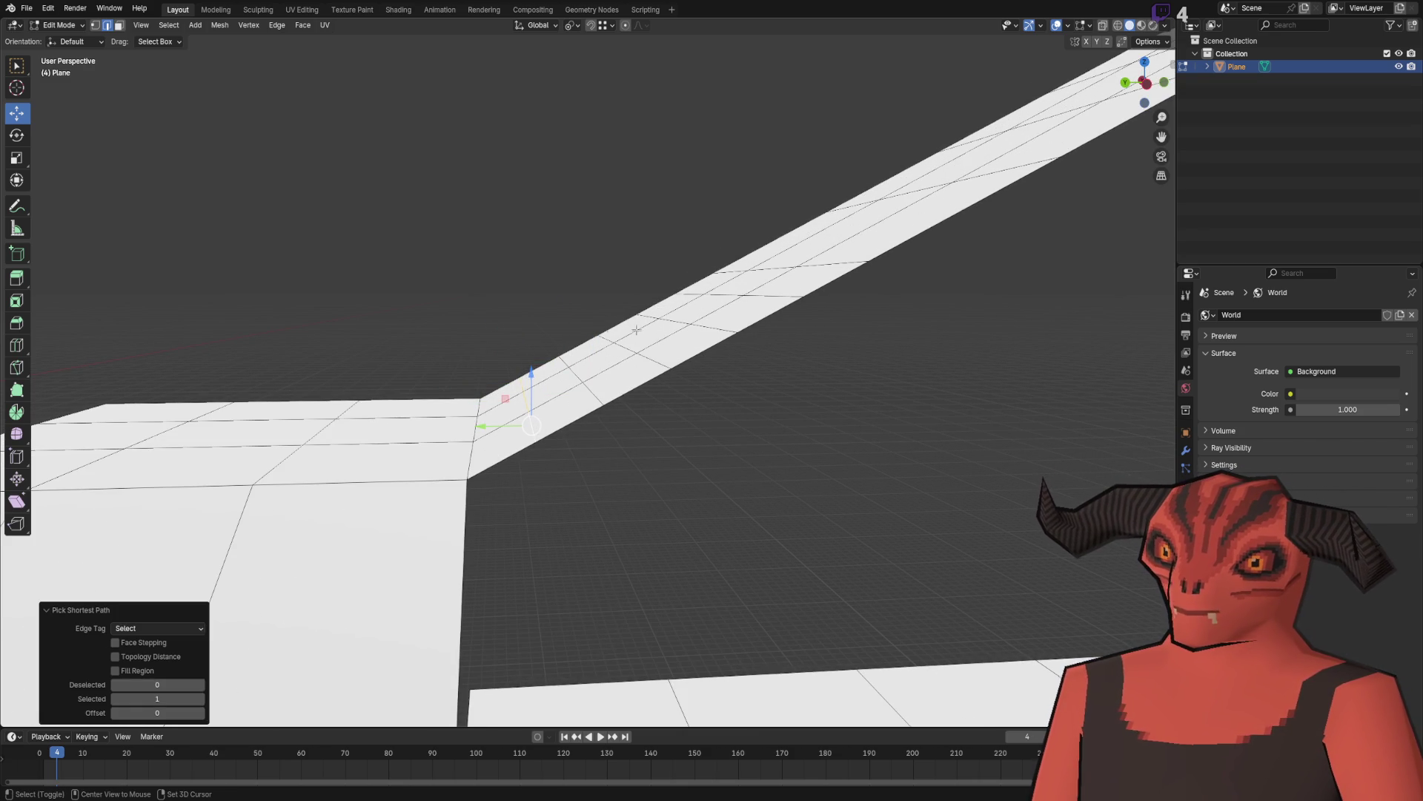
key("g")
key("z")
left_click(569, 320)
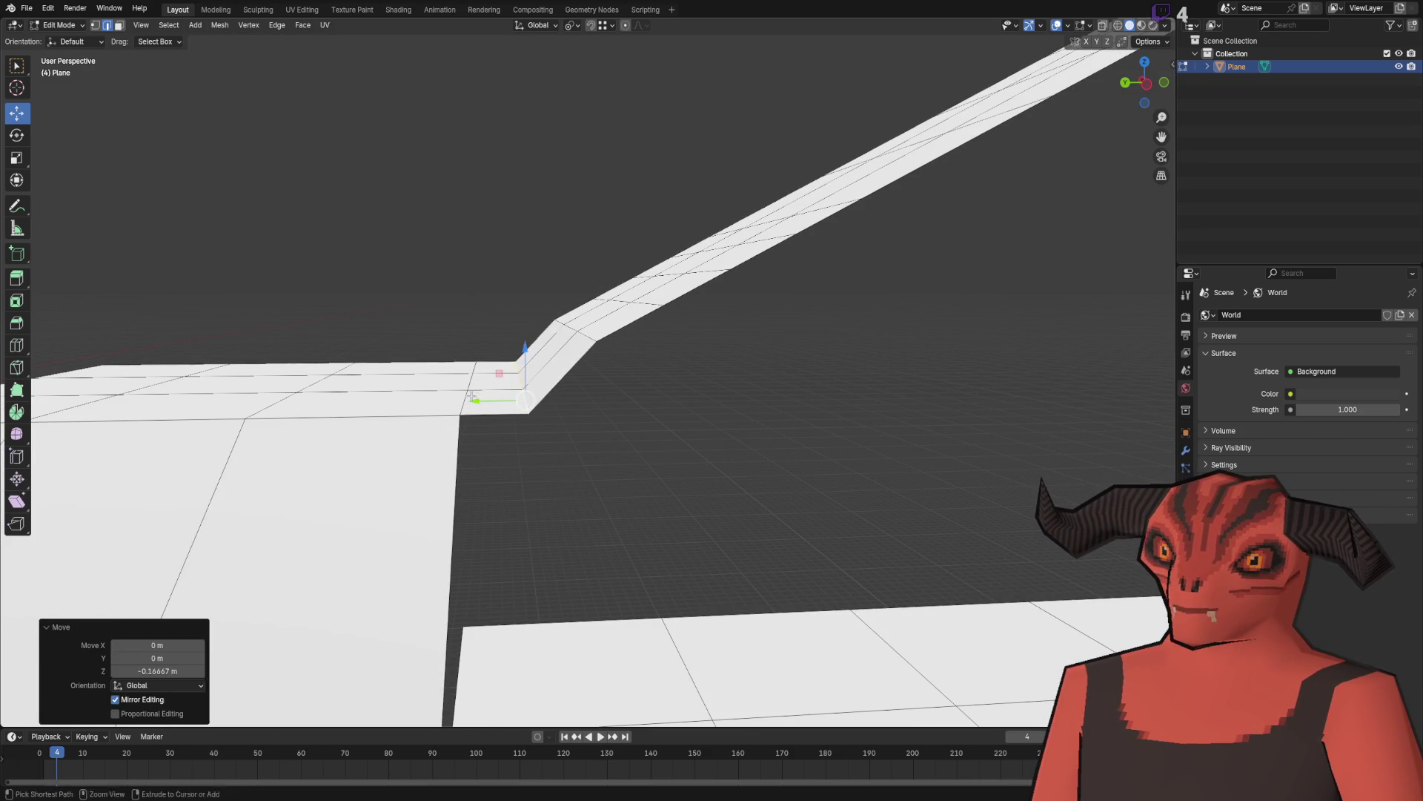
Step: Raise the ramp-junction vertex 0.5 m with G Z, then undo the spike
left_click(586, 339, "ctrl")
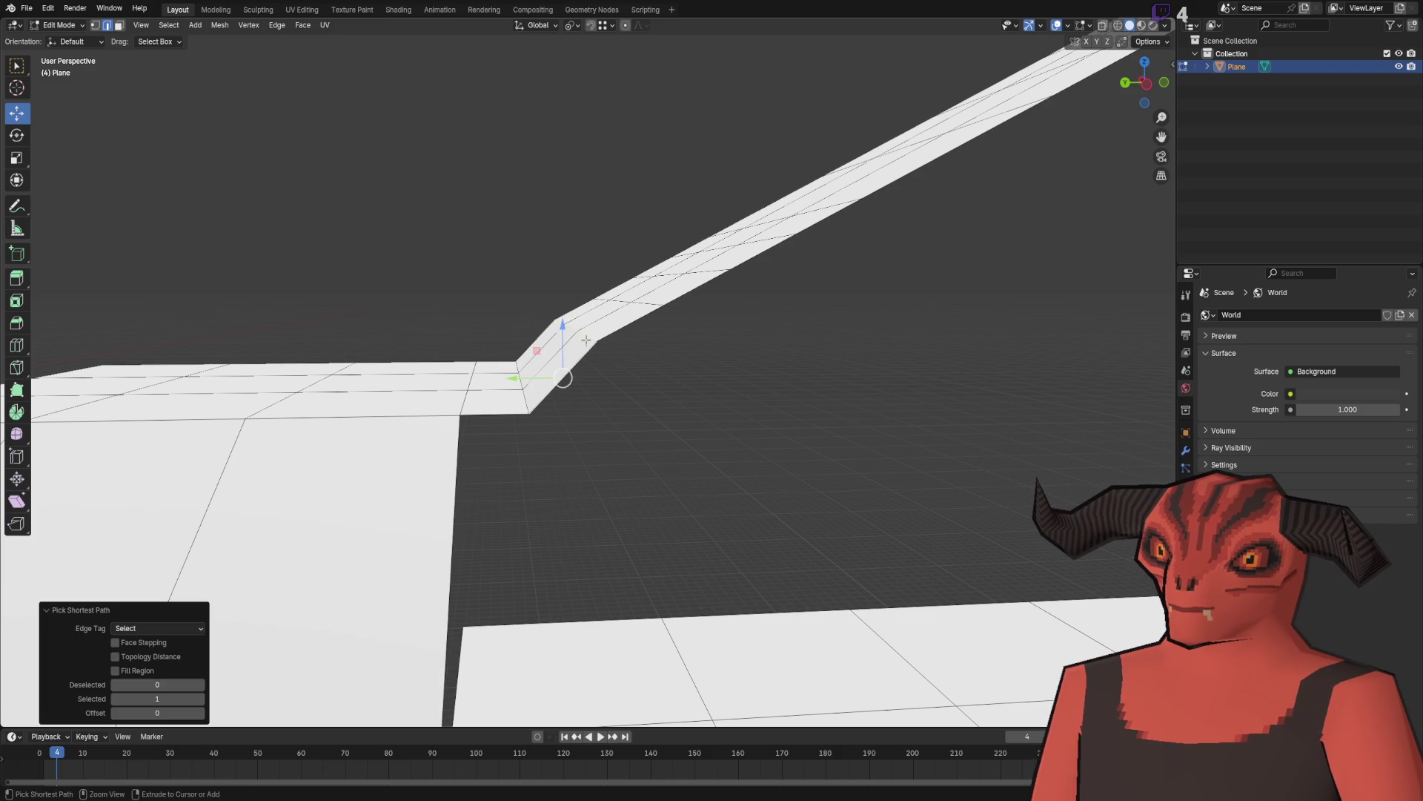
mouse_move(582, 348)
left_mouse_down()
mouse_move(512, 320)
mouse_move(571, 296)
mouse_move(572, 280)
mouse_move(569, 321)
mouse_move(597, 340)
mouse_move(639, 336)
mouse_move(536, 327)
mouse_move(469, 374)
left_mouse_up()
left_click(555, 247)
left_click(583, 407, "ctrl")
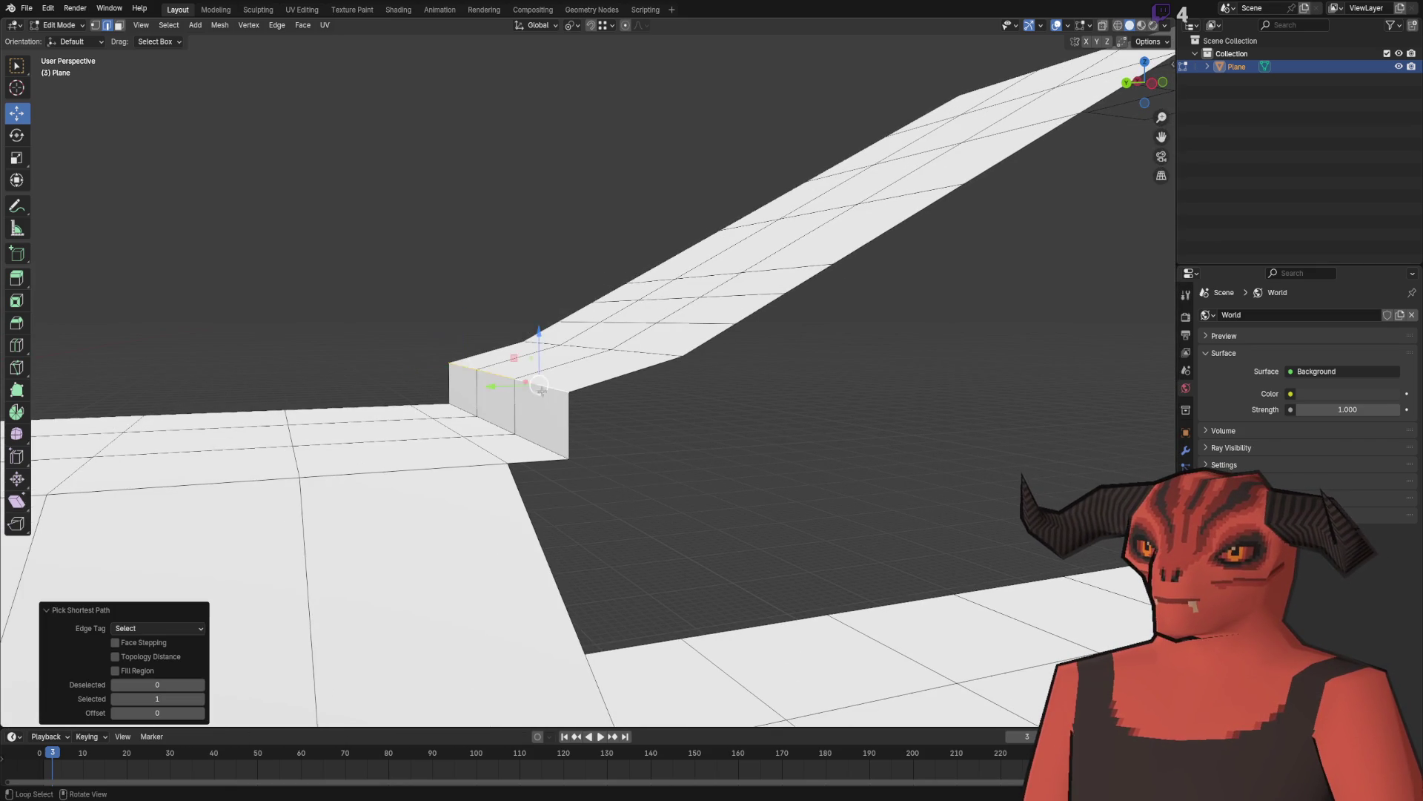
left_click_drag(583, 406, 637, 334)
type("gz")
type(".5")
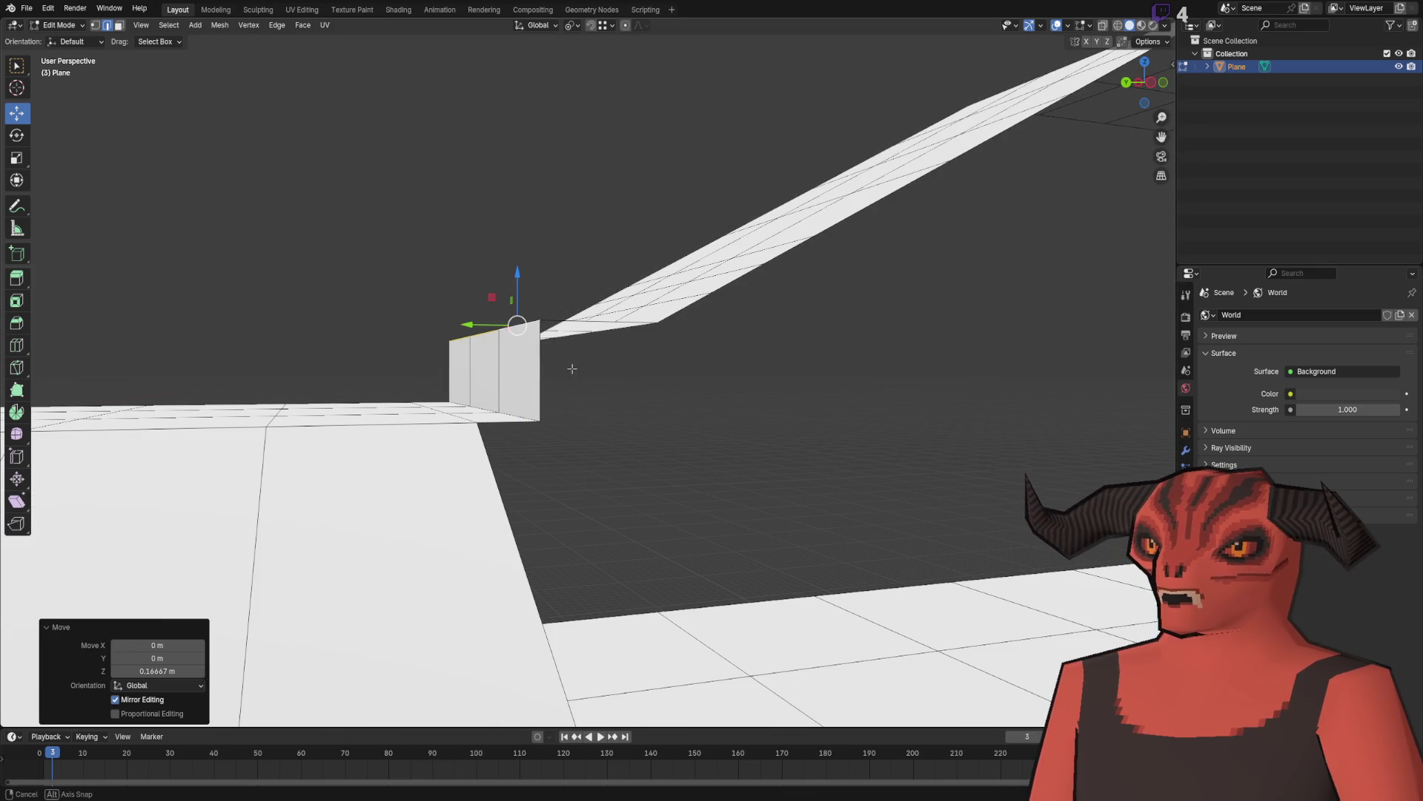
key("Return")
key("ctrl+z")
Step: In edge mode, undo earlier junction edits and a trial vertical edge move, then deselect
mouse_move(516, 254)
left_mouse_down()
mouse_move(547, 305)
mouse_move(486, 289)
mouse_move(541, 264)
left_mouse_up()
key("2")
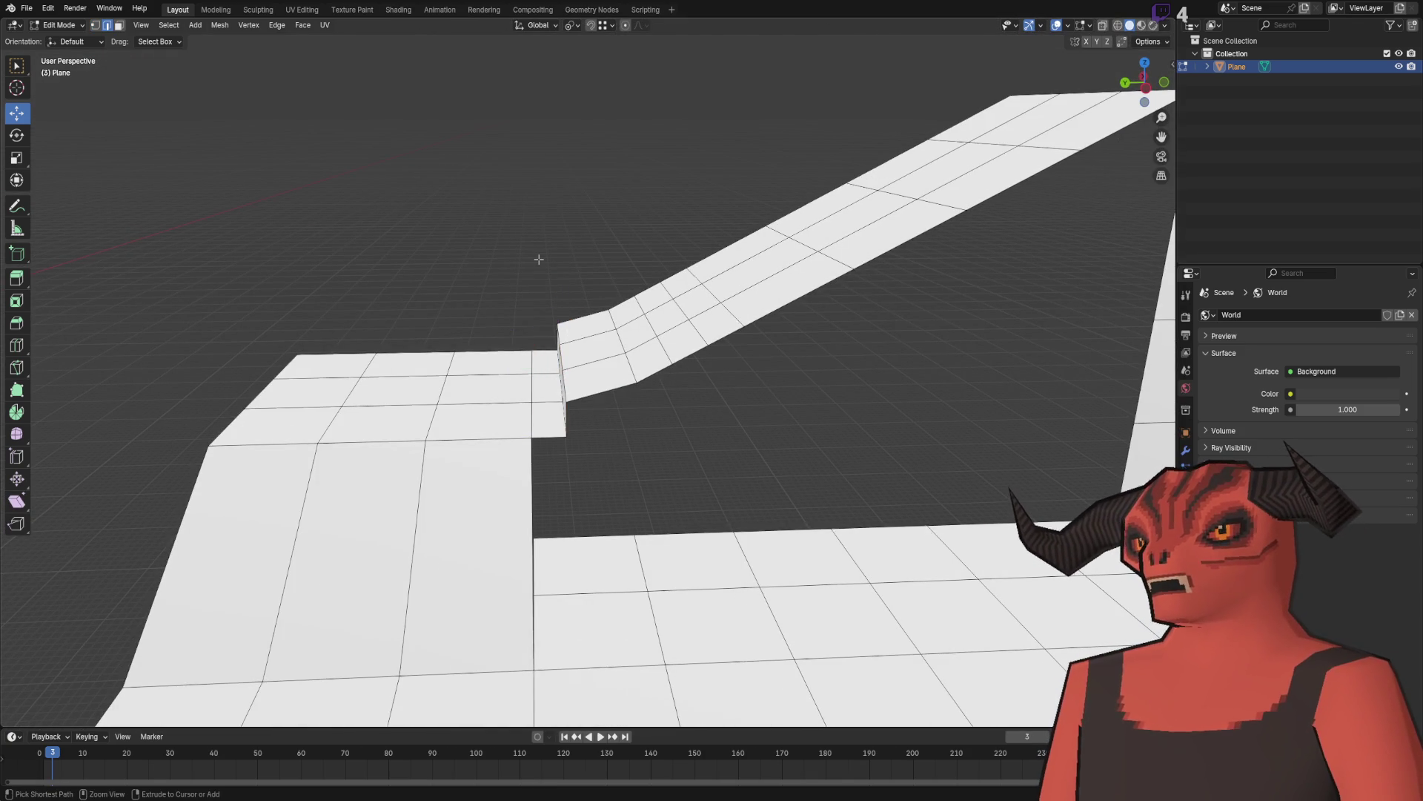
key("ctrl+z")
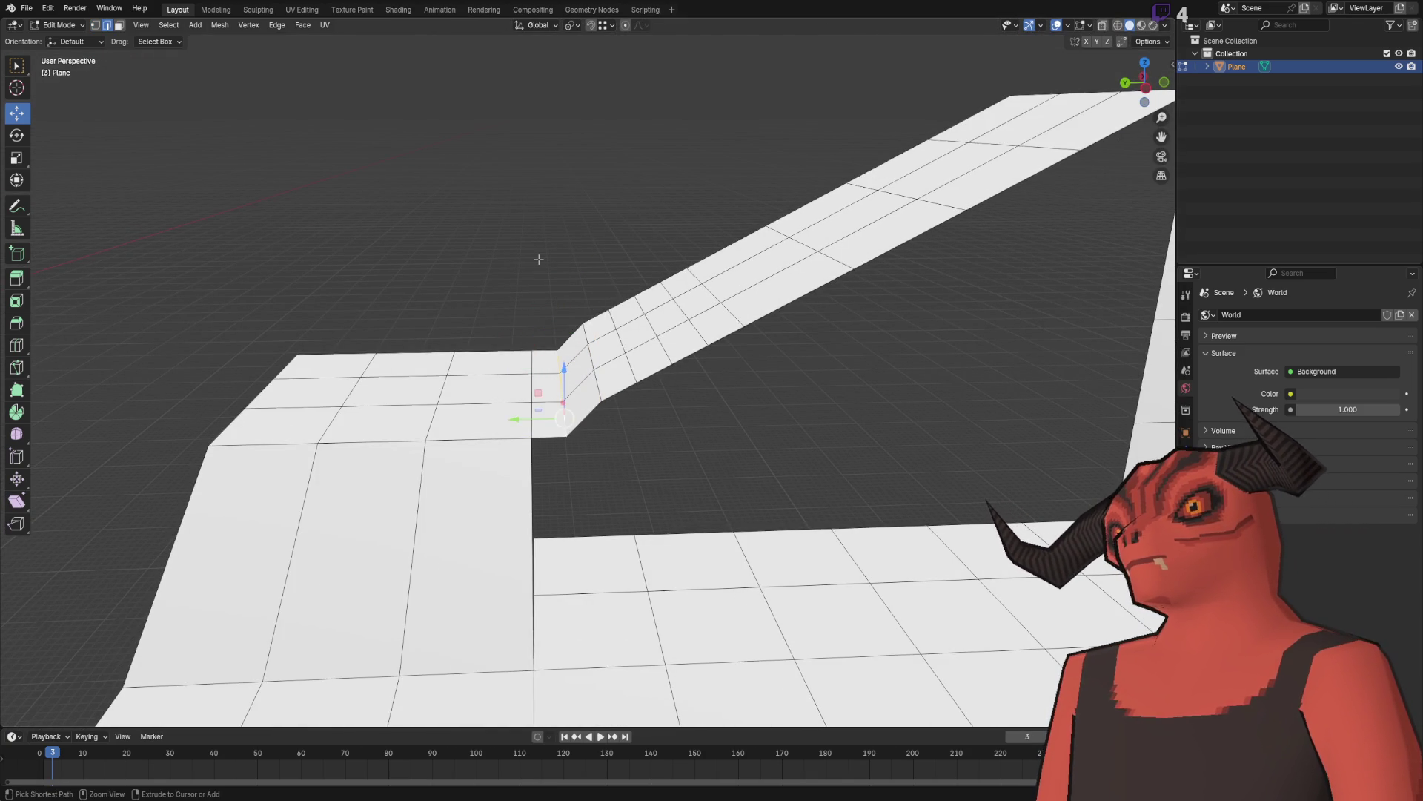
key("ctrl+z")
mouse_move(602, 265)
left_mouse_down()
mouse_move(546, 255)
mouse_move(663, 266)
mouse_move(566, 292)
mouse_move(477, 388)
left_mouse_up()
key("g")
key("z")
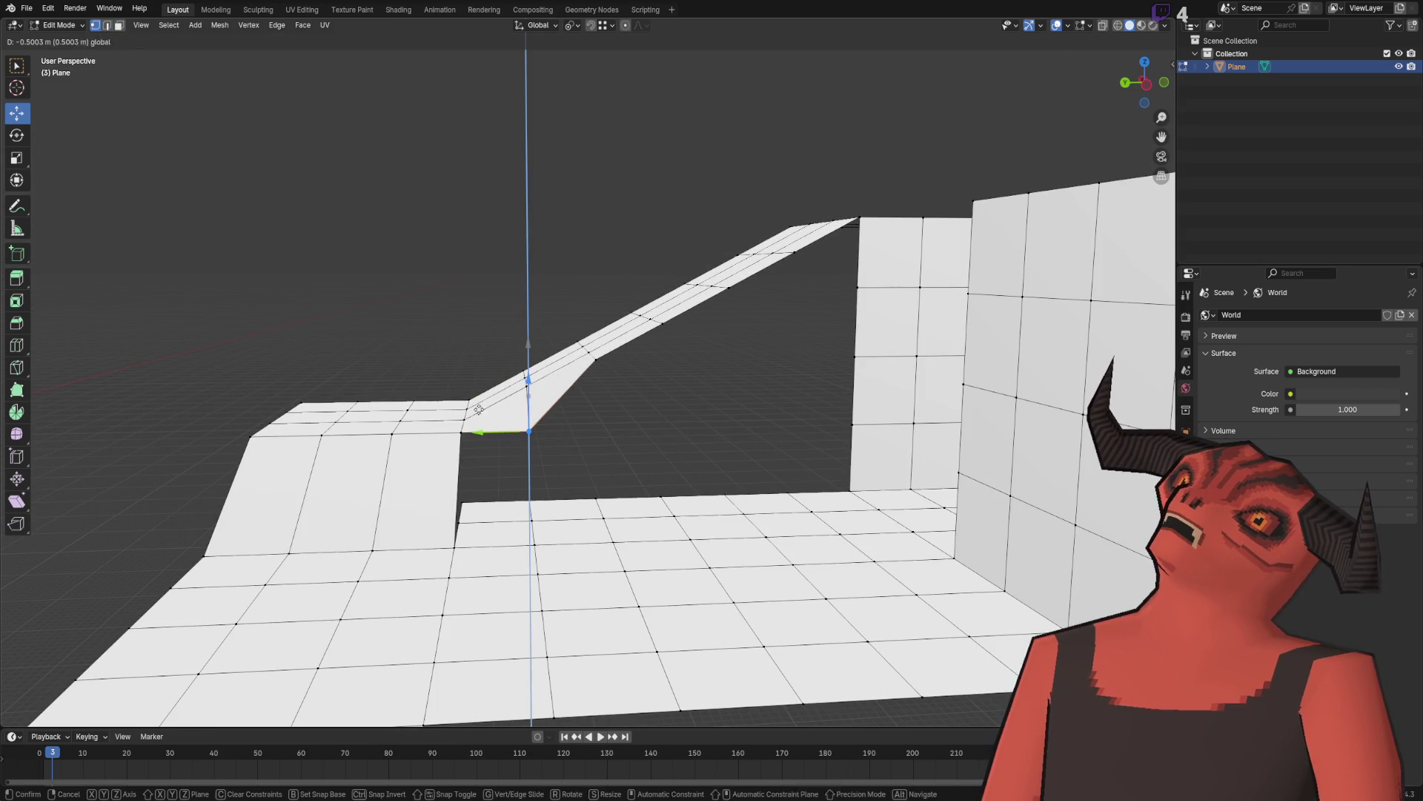
left_click(462, 431)
key("ctrl+z")
left_click(514, 289)
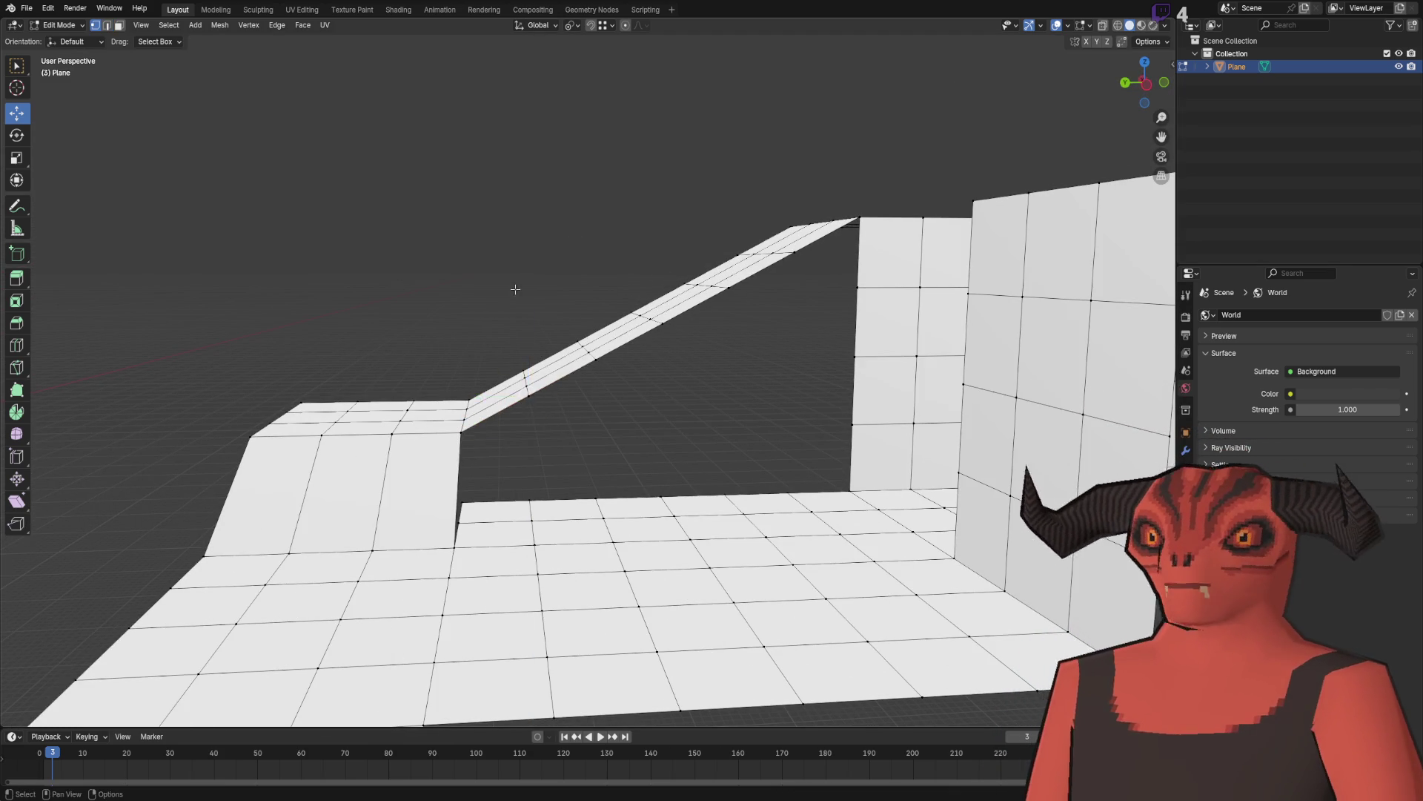
Step: Duplicate a ramp face near the platform and lift the copy above the ramp on Z
scroll(568, 264, "up", 5)
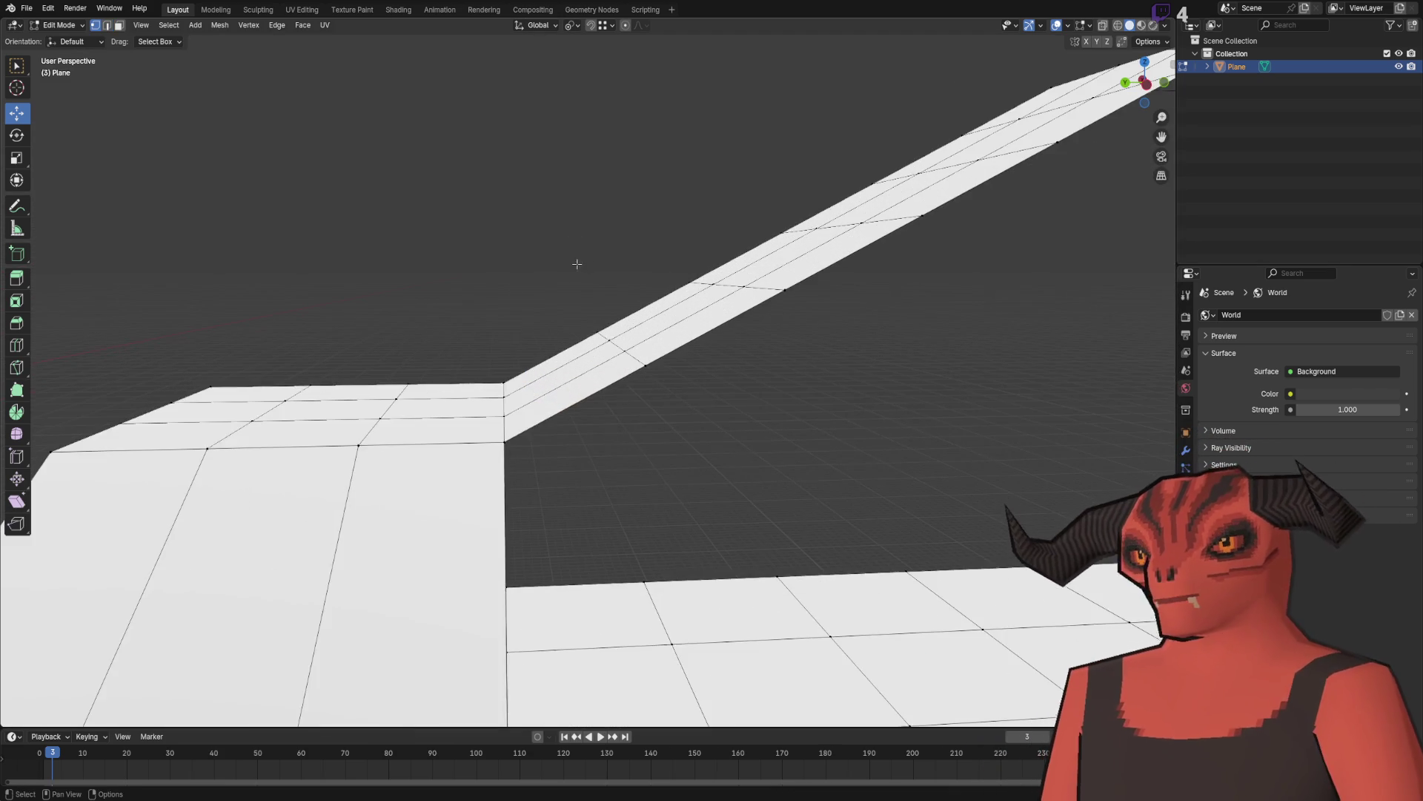
left_click(220, 27)
mouse_move(204, 26)
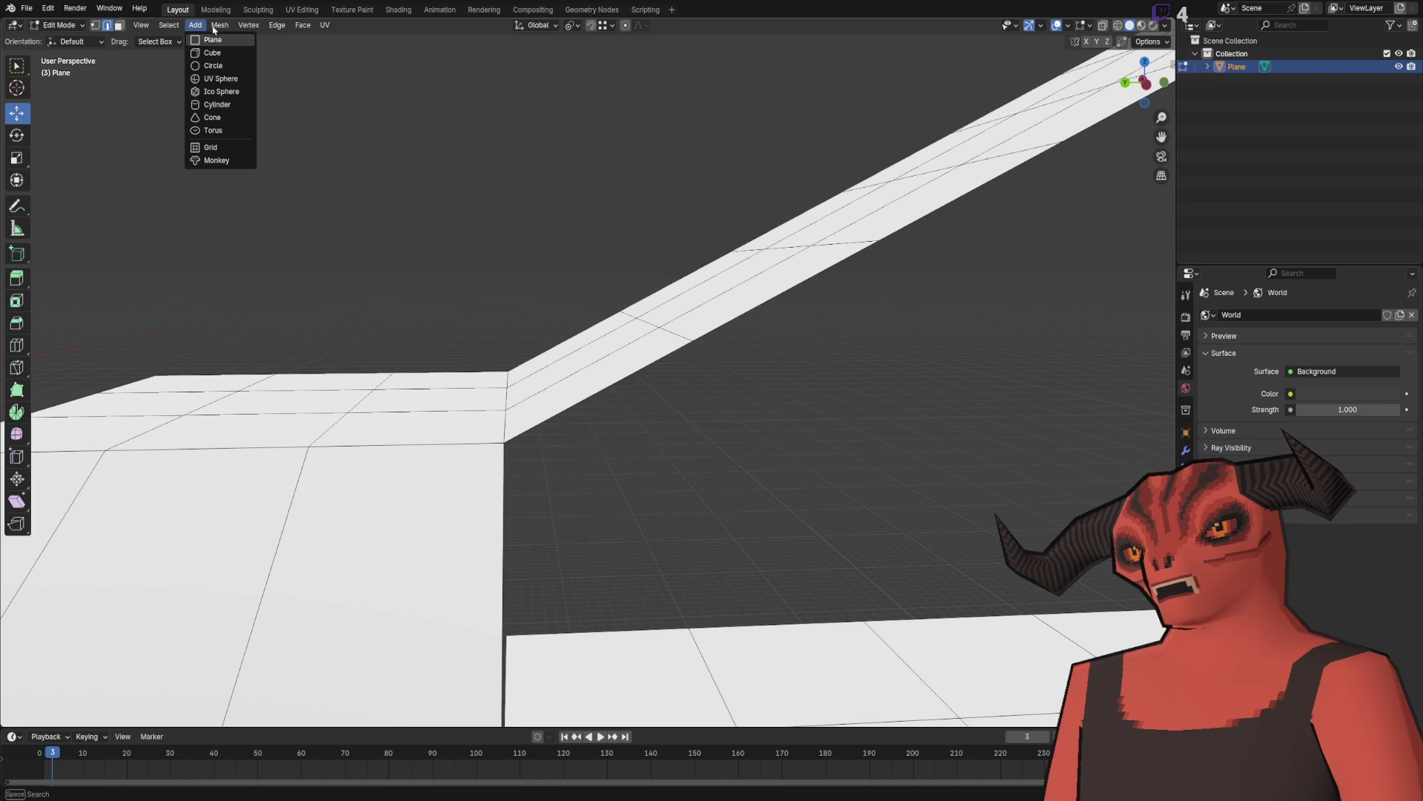
left_click(210, 26)
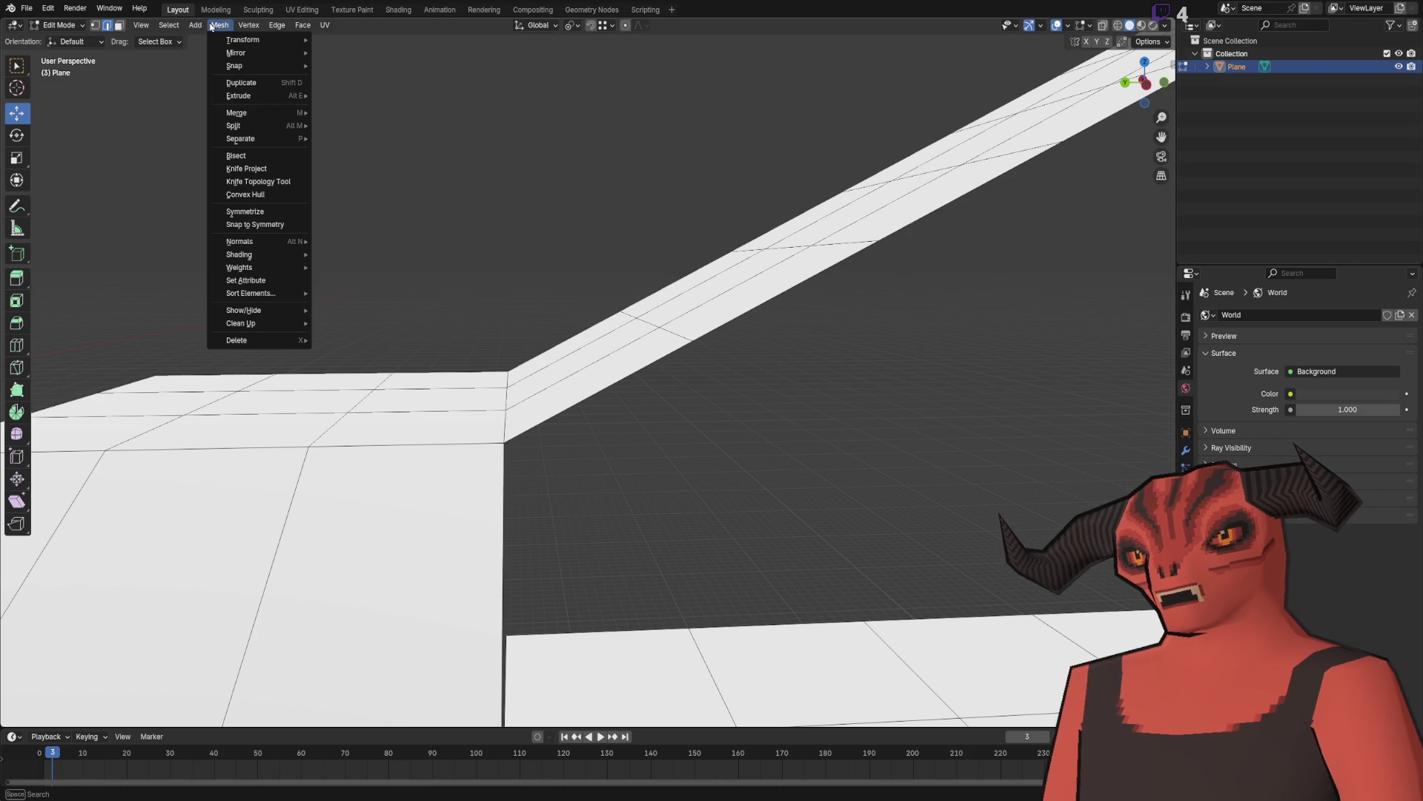
mouse_move(196, 29)
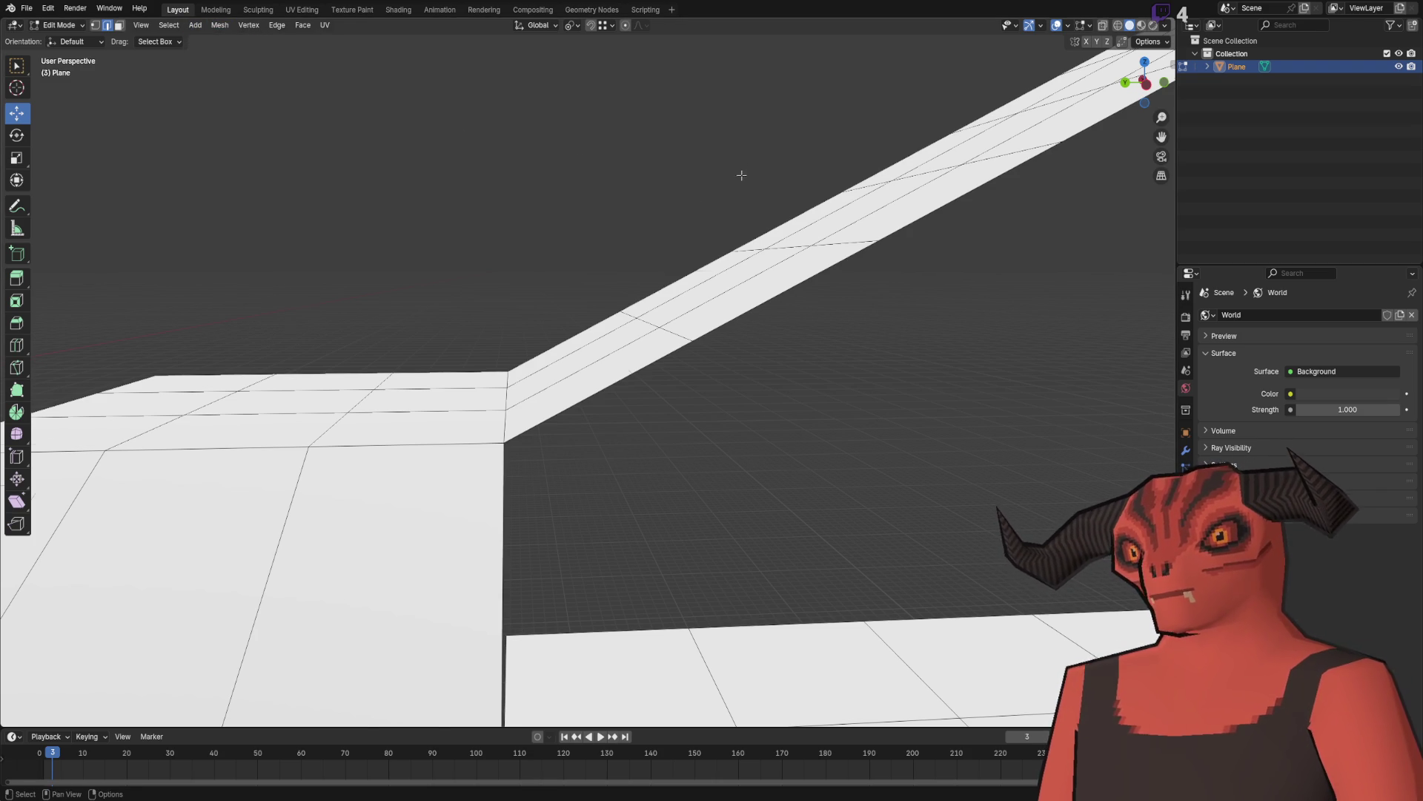
scroll(1122, 412, "up", 2)
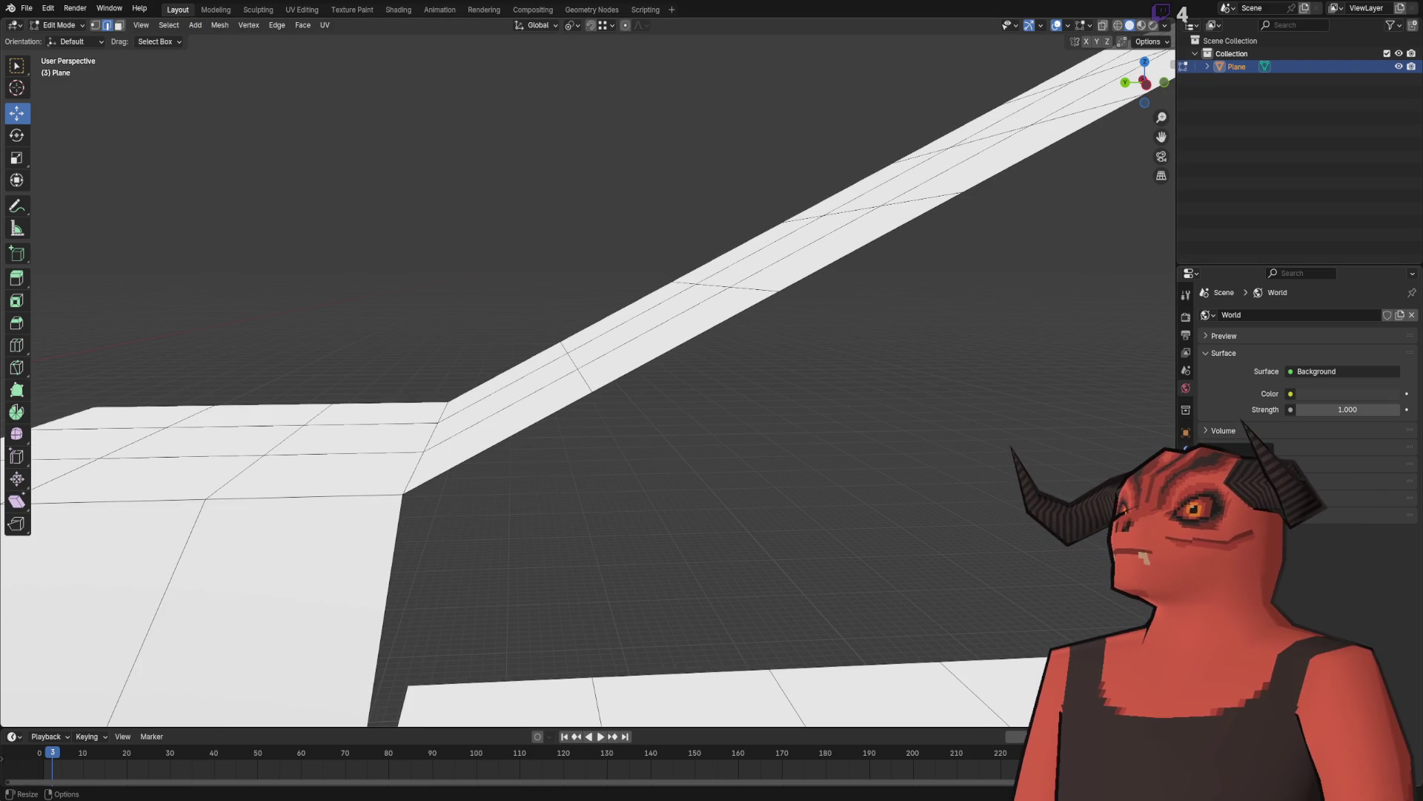
scroll(693, 348, "up", 3)
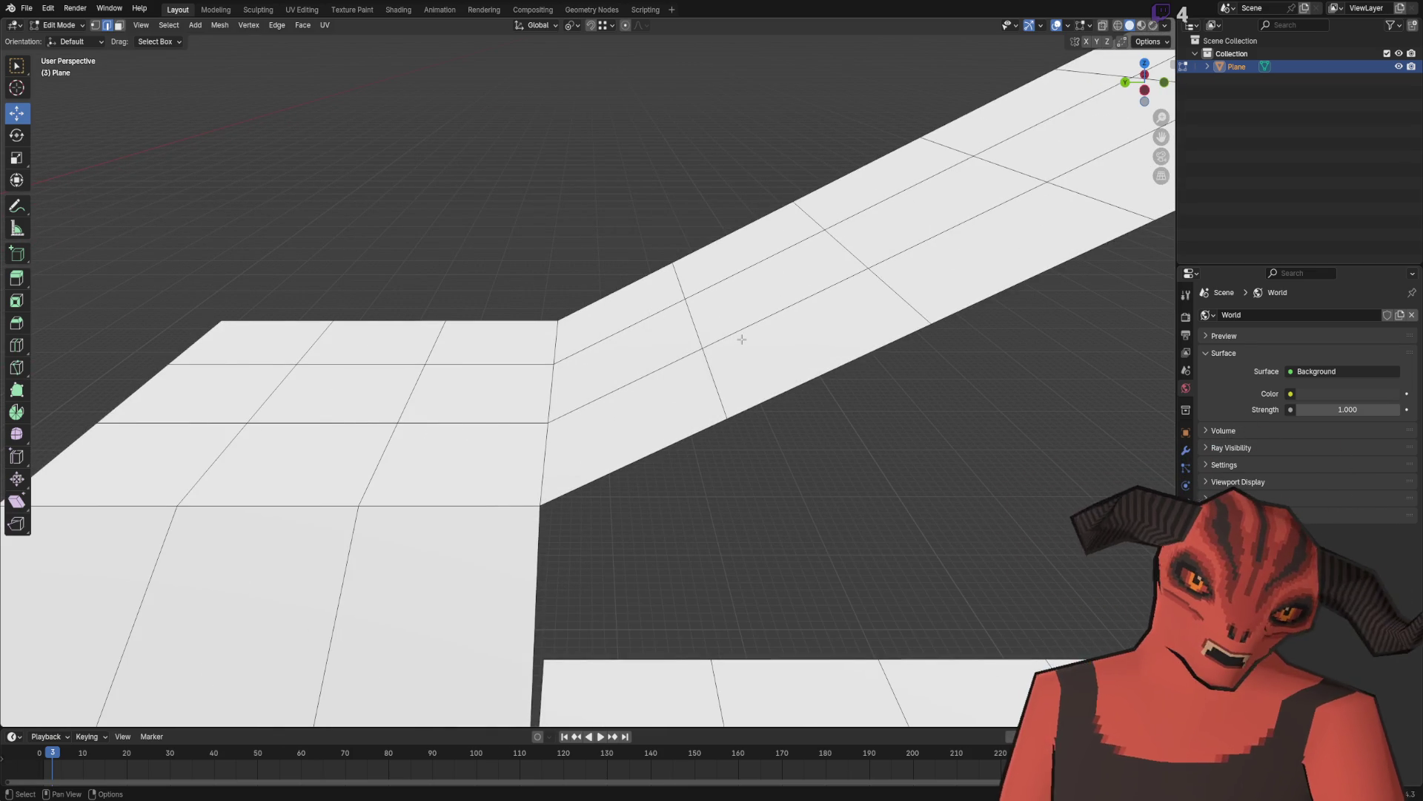
left_click(630, 382)
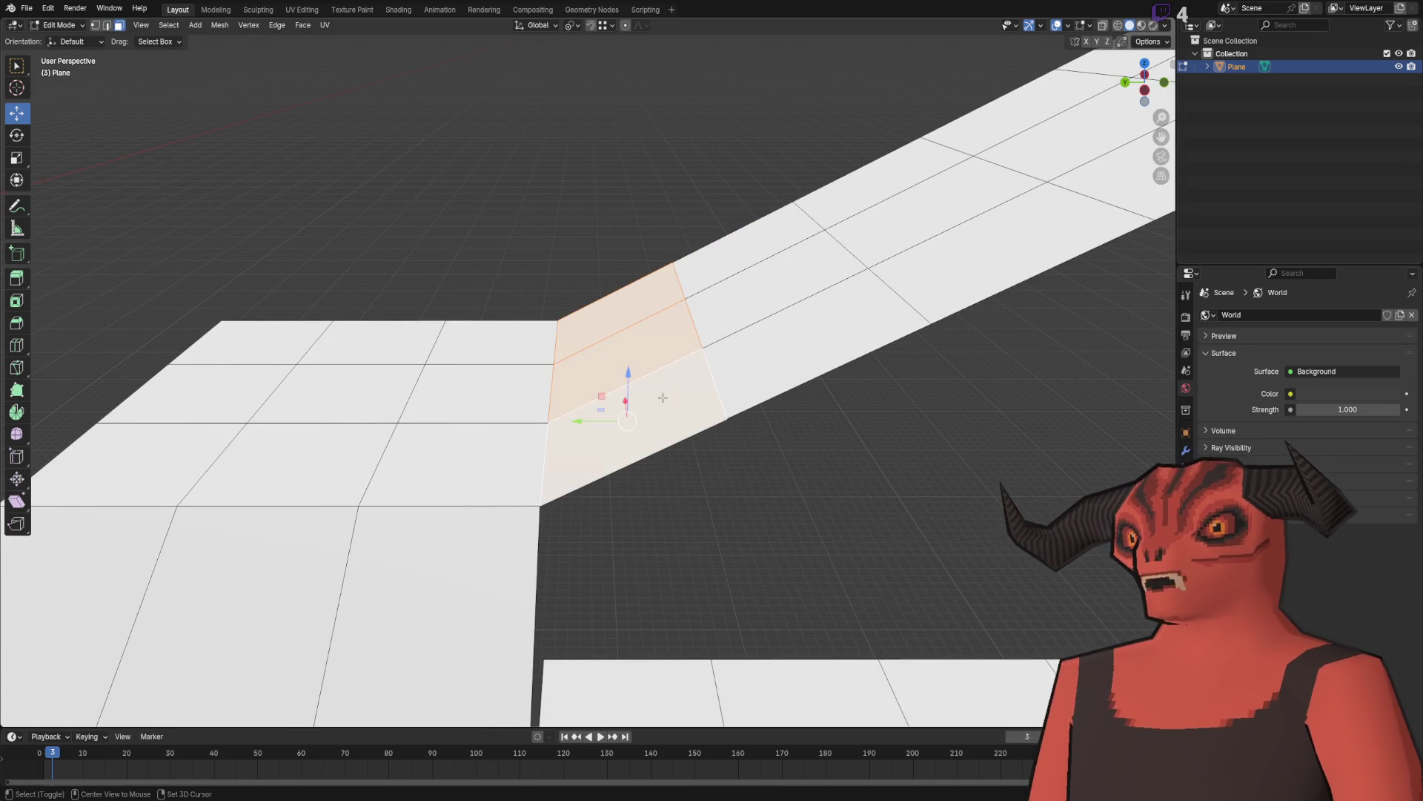
key("shift+d")
key("z")
left_click(639, 272)
left_click(502, 254)
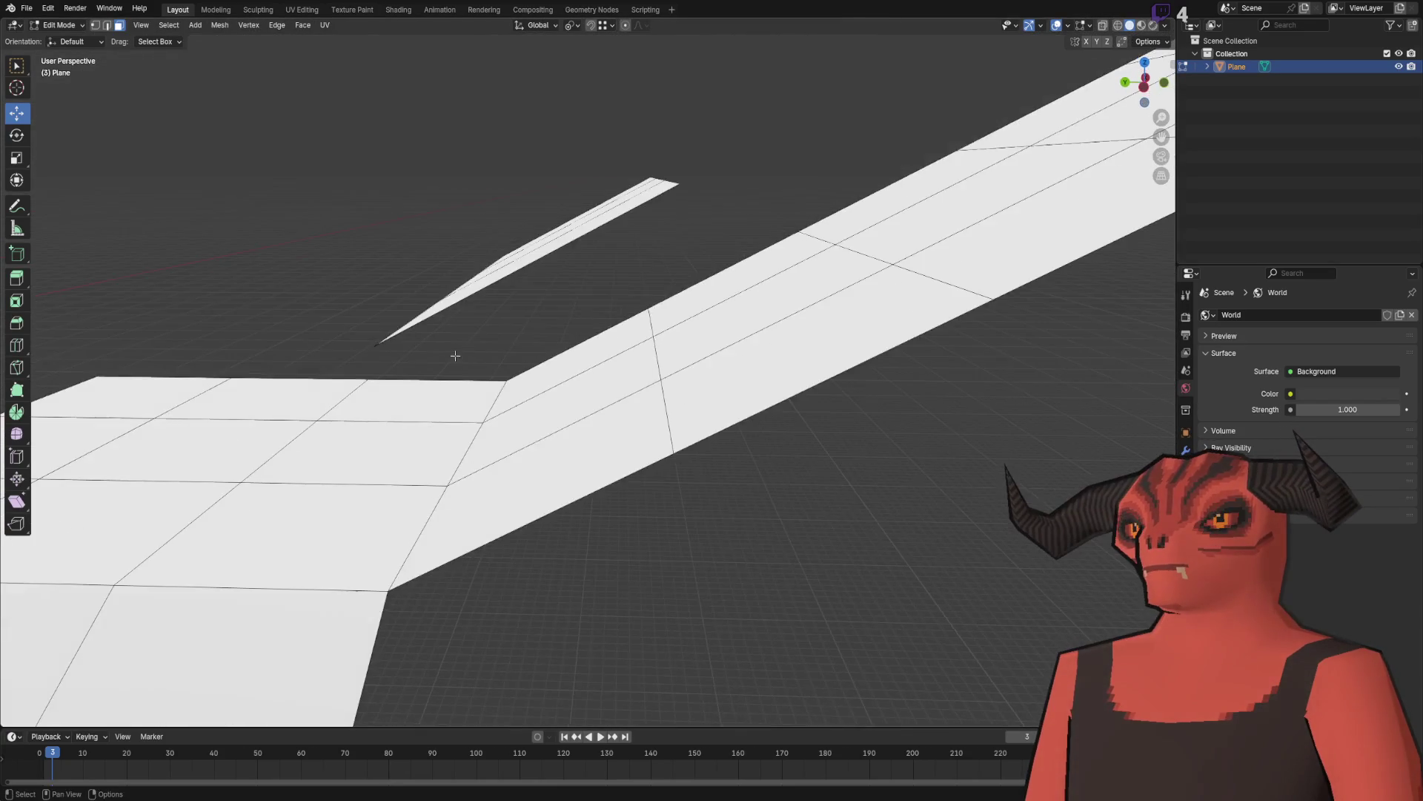
Step: In edge mode, place four loop cuts across the floating plane
key("2")
left_click(556, 301, "ctrl")
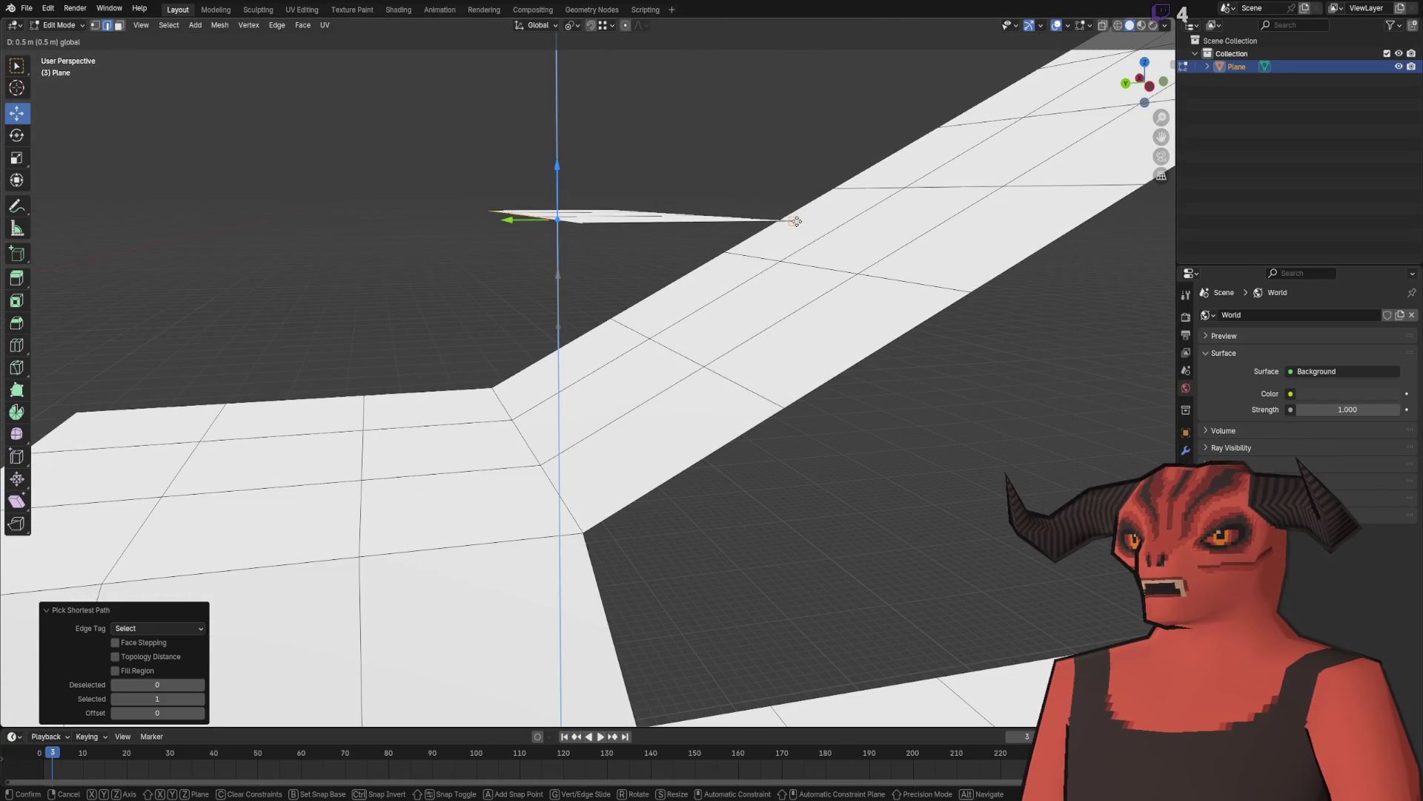
key("2")
key("ctrl+e")
left_click(650, 121)
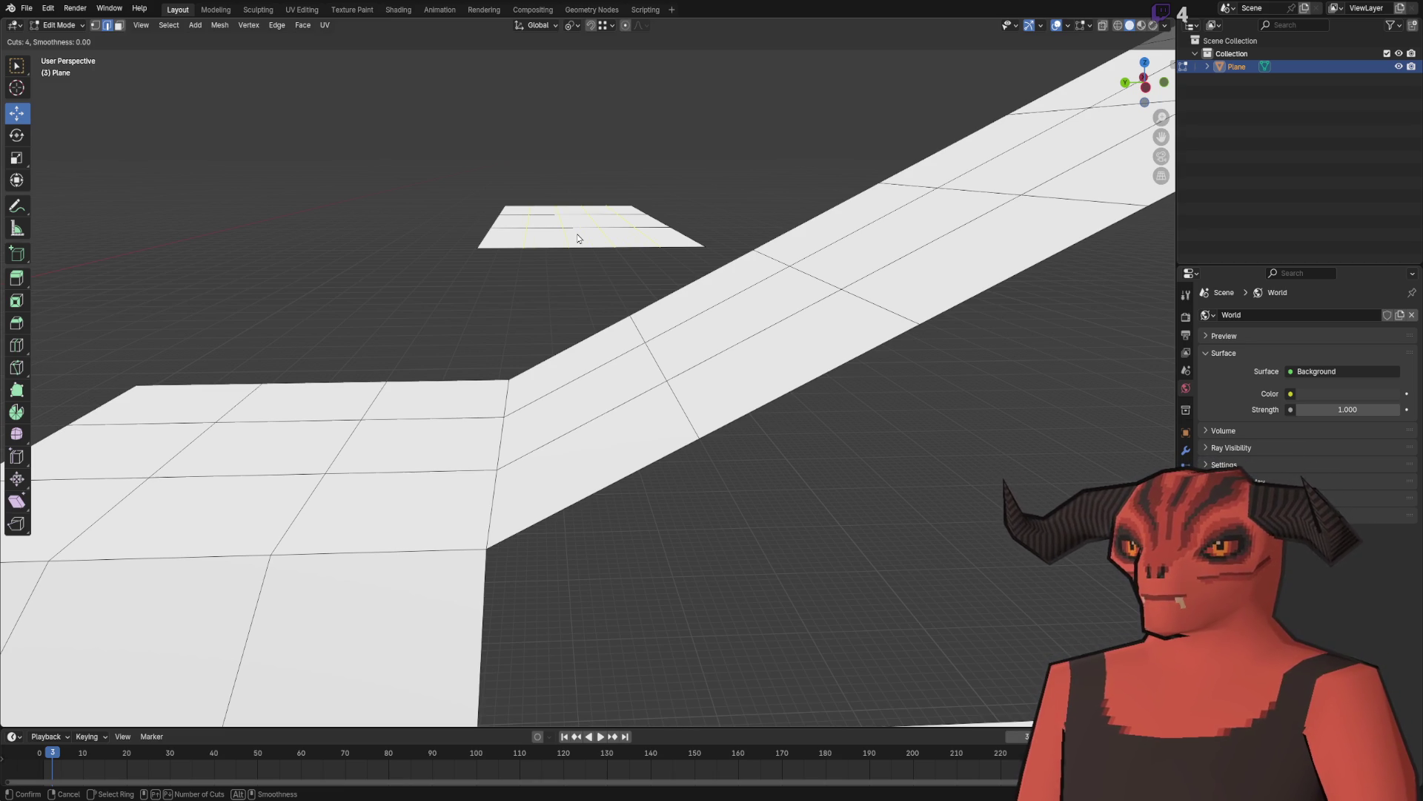
Step: Confirm the four loop cuts and lower the plane's left strip by -0.4 on Z
left_click(579, 238)
scroll(583, 243, "up", 4)
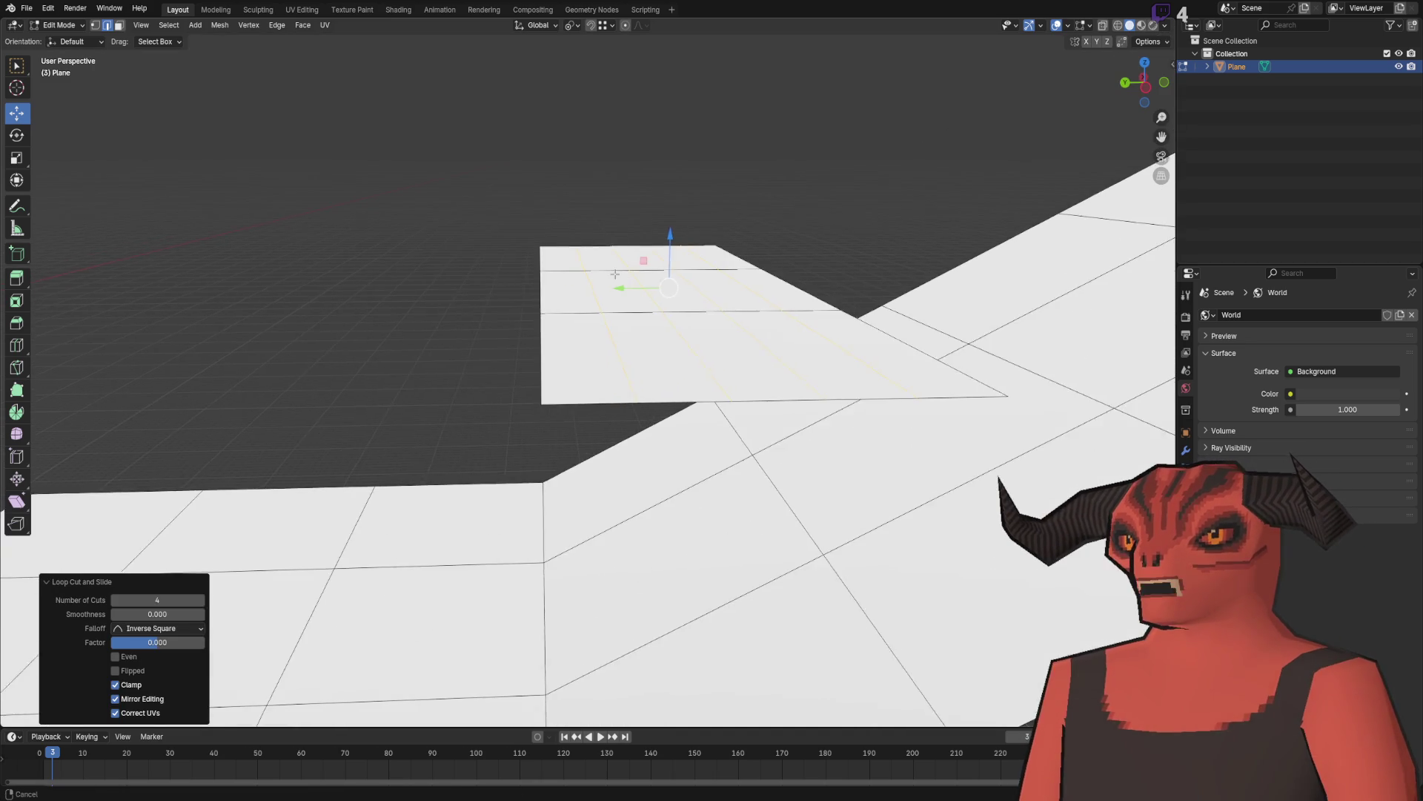
left_click(617, 355, "ctrl")
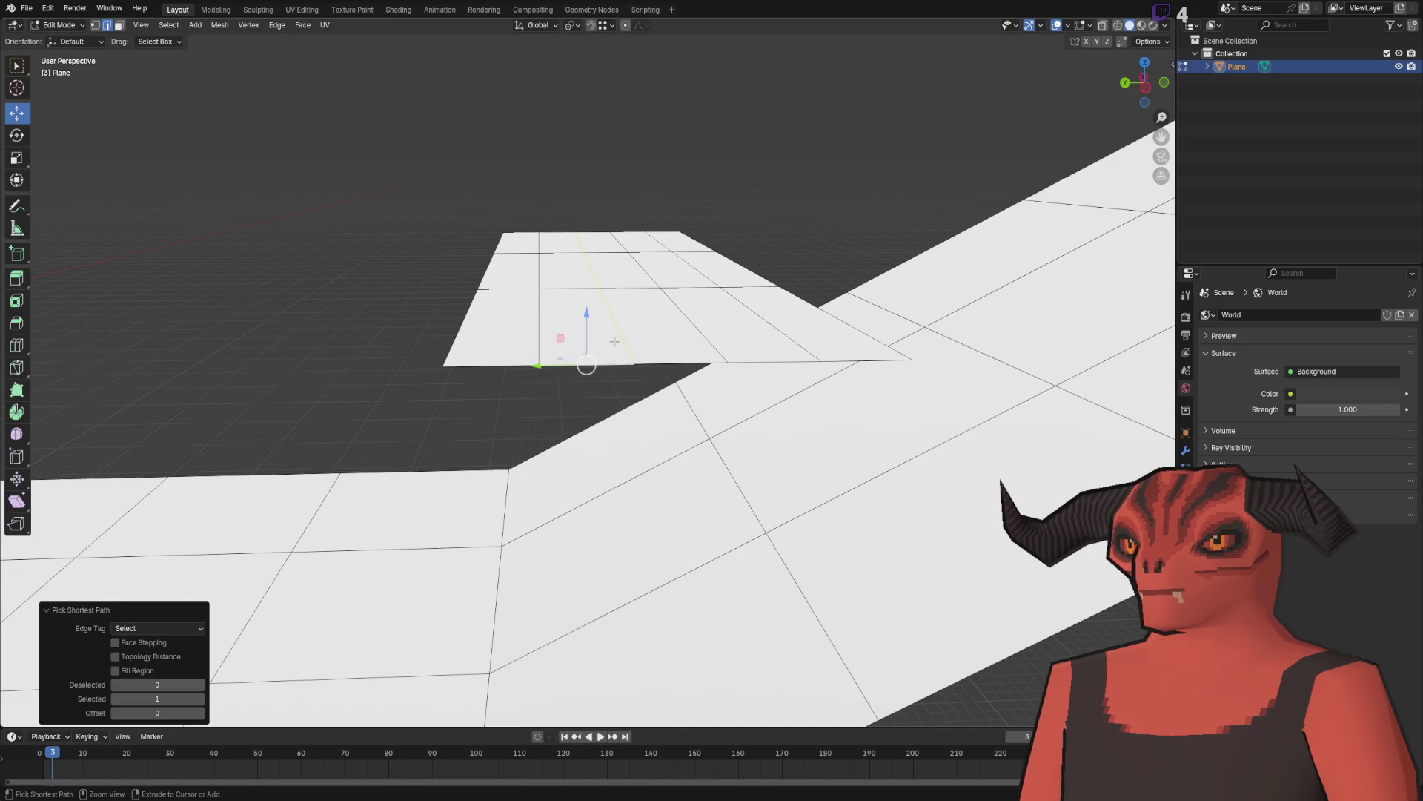
left_click(521, 288)
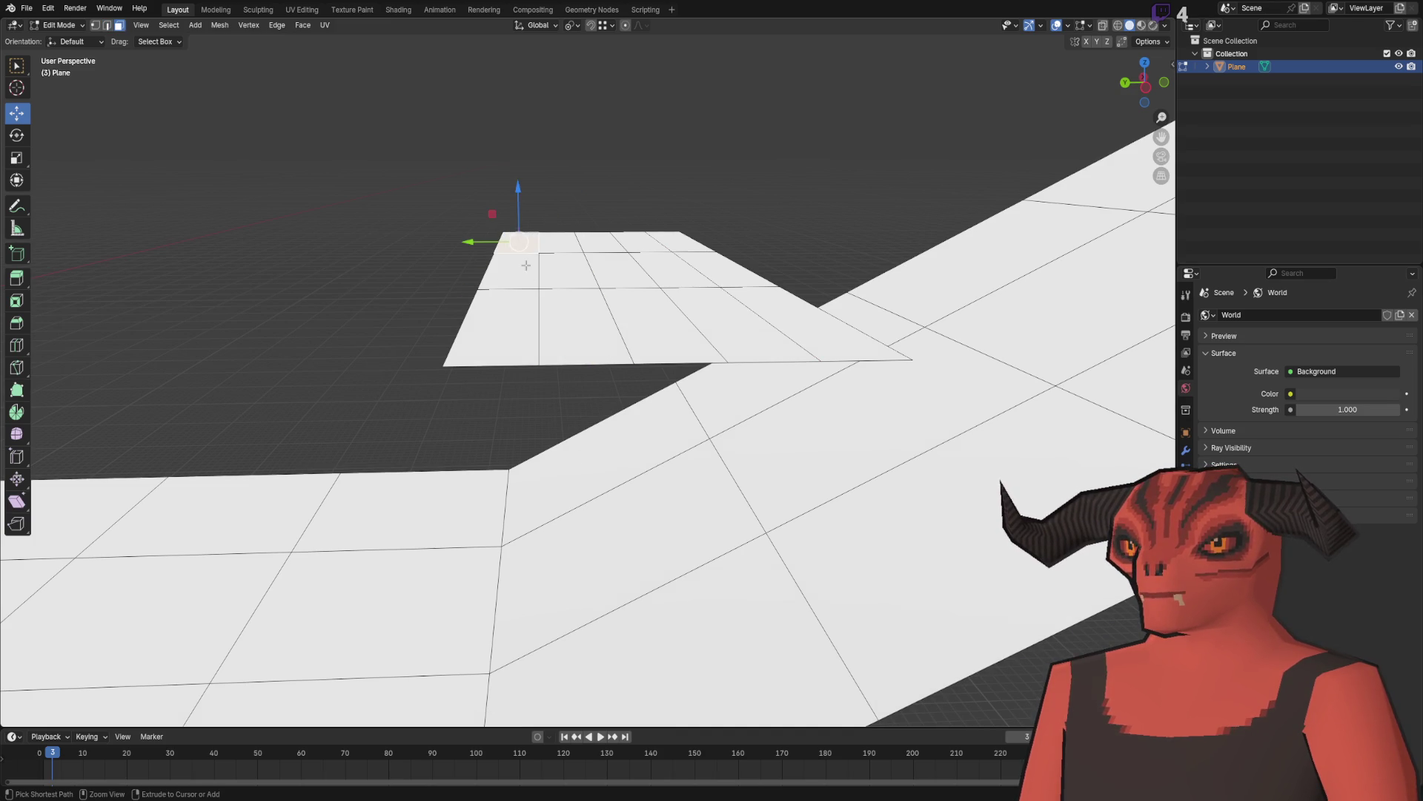
left_click(512, 263, "ctrl")
left_click_drag(501, 268, 502, 361)
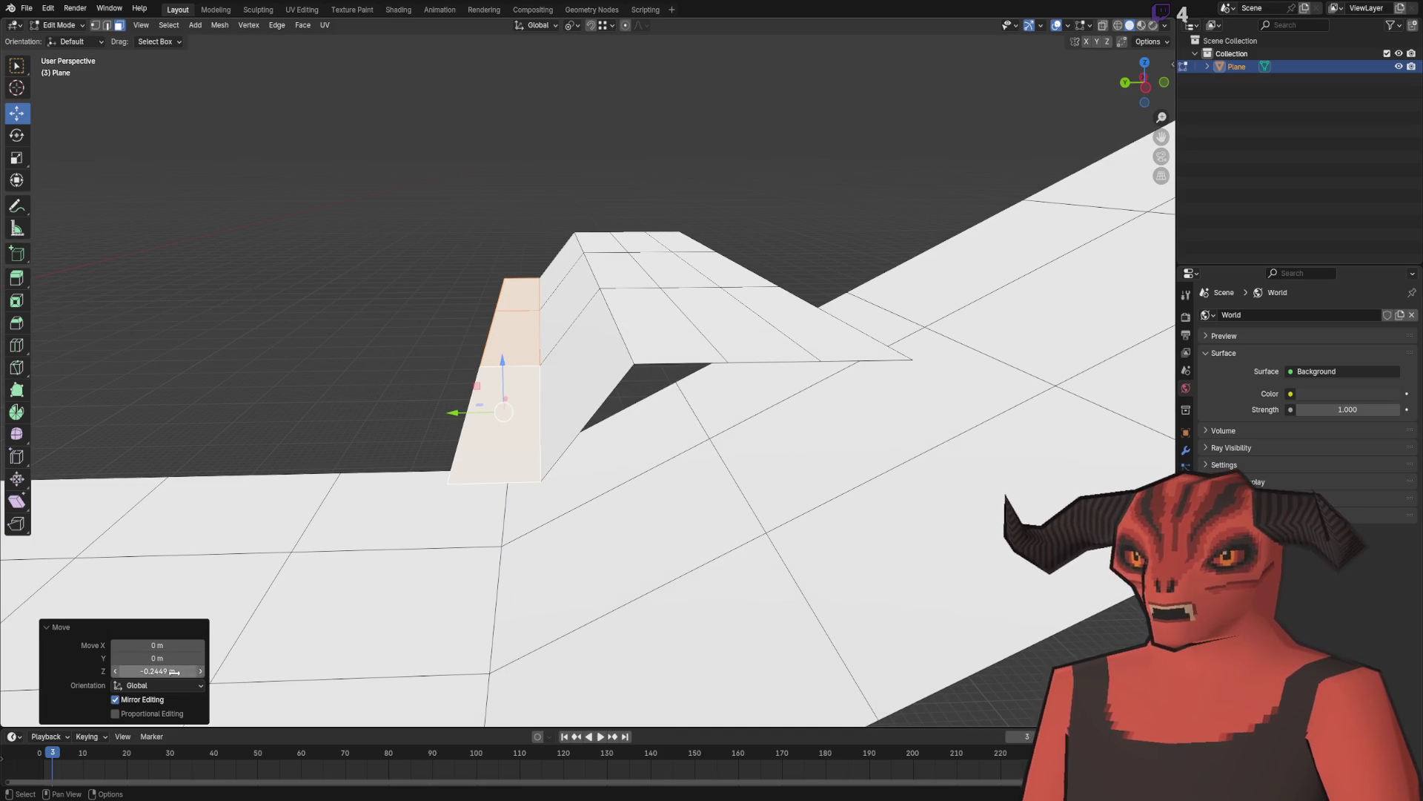
type("-0.4")
key("Return")
Step: Shift a plane edge 0.2 m along Y and drop it -0.25 m on Z
left_click(337, 246)
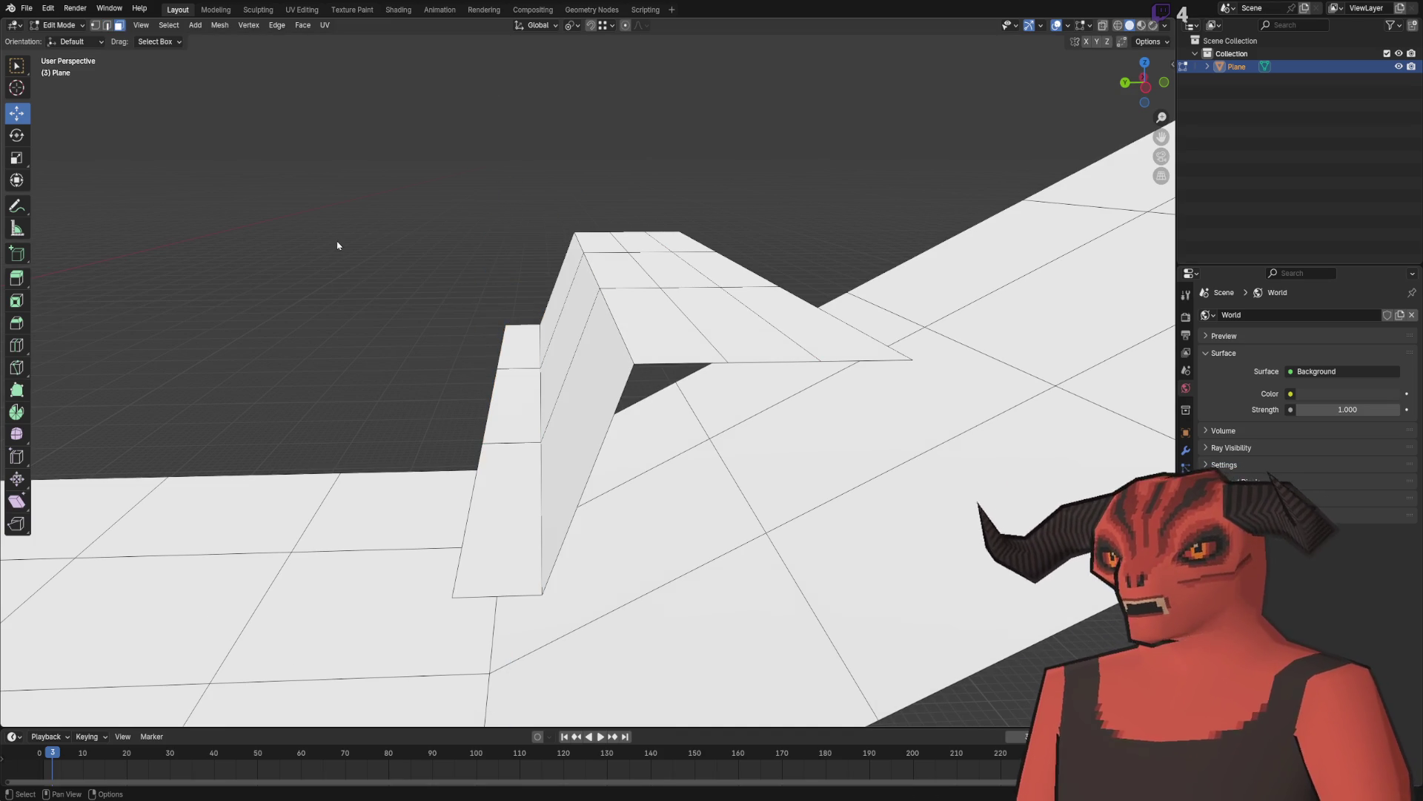
left_click(591, 267, "ctrl")
left_click_drag(586, 328, 556, 324)
key("g")
key("z")
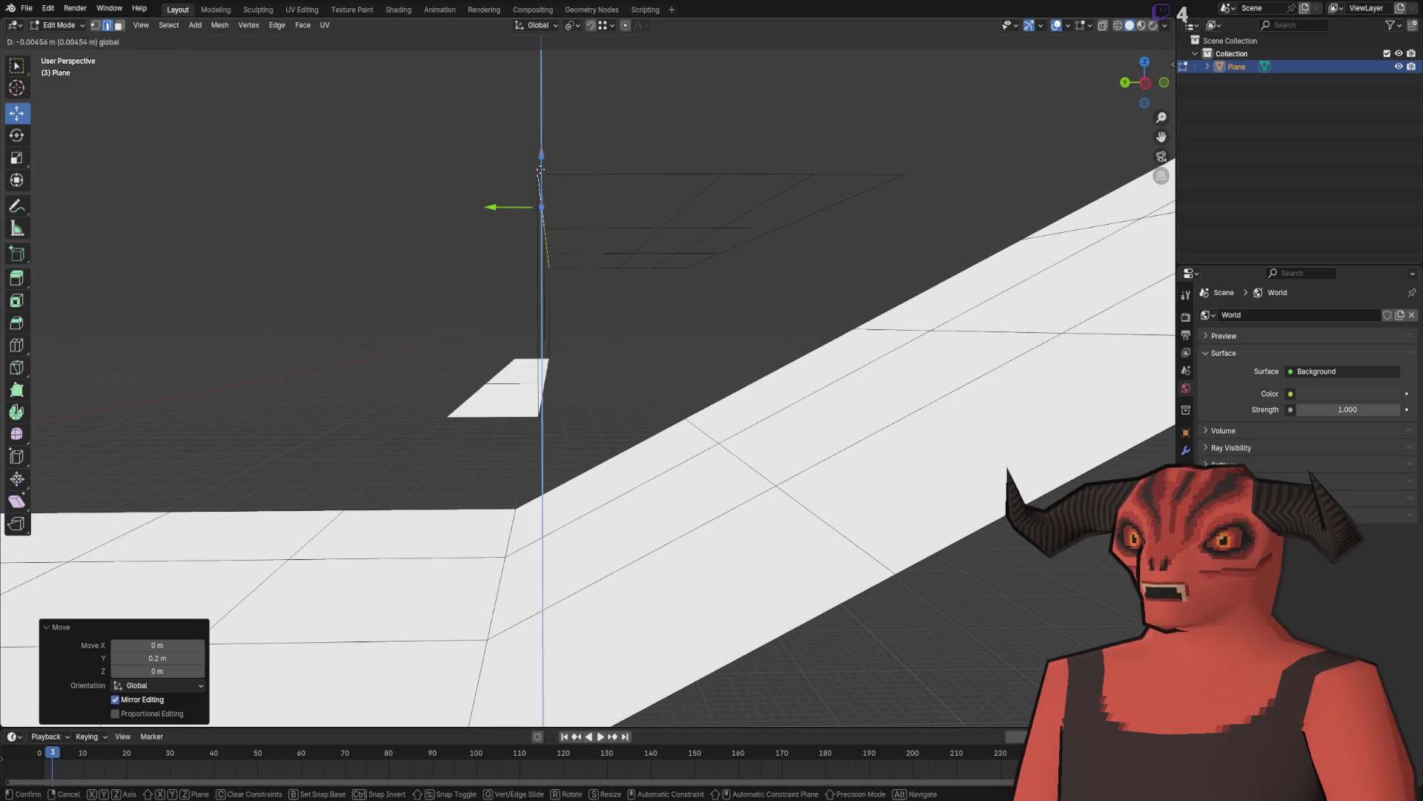
left_click(539, 393)
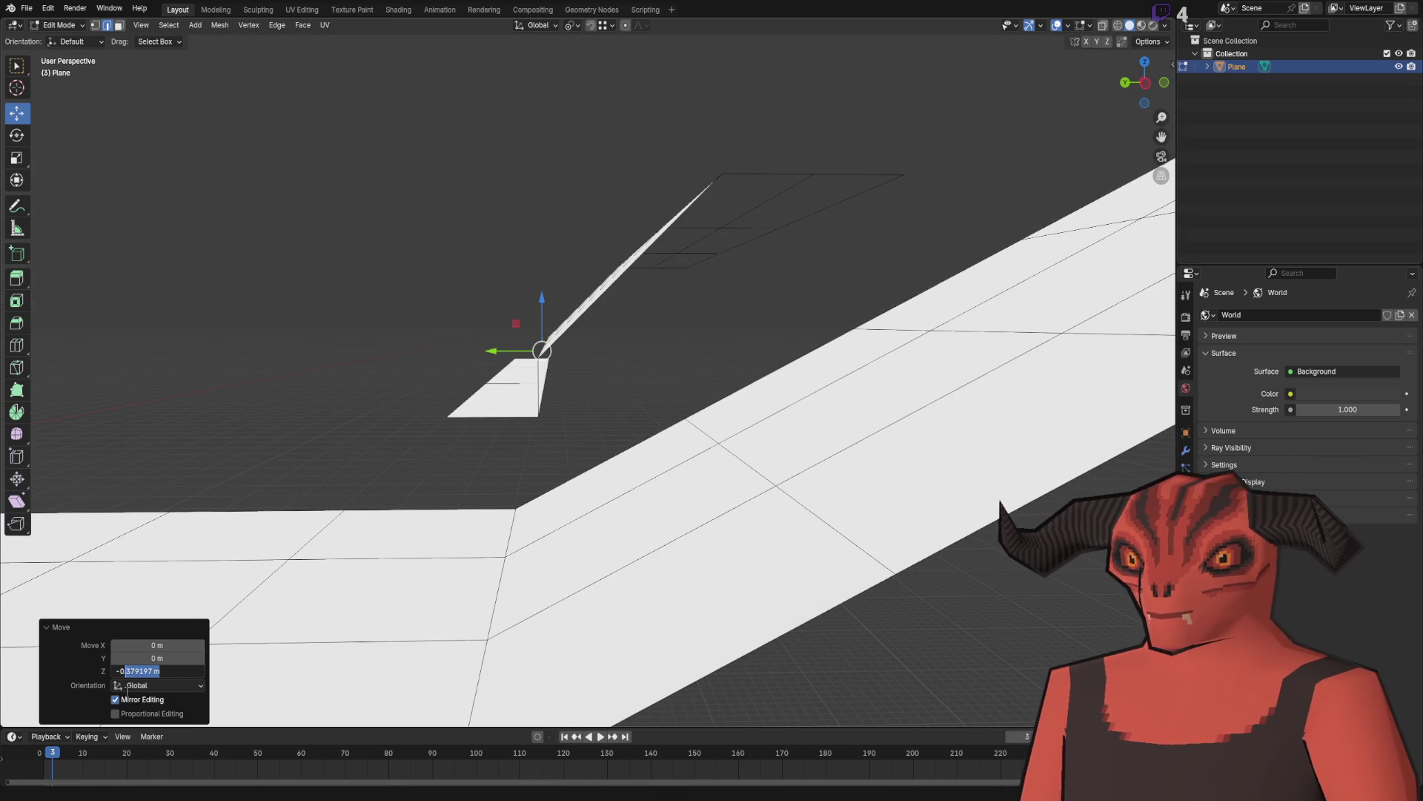
key("Return")
mouse_move(427, 421)
left_mouse_down()
mouse_move(598, 413)
mouse_move(874, 197)
left_mouse_up()
key("g")
key("z")
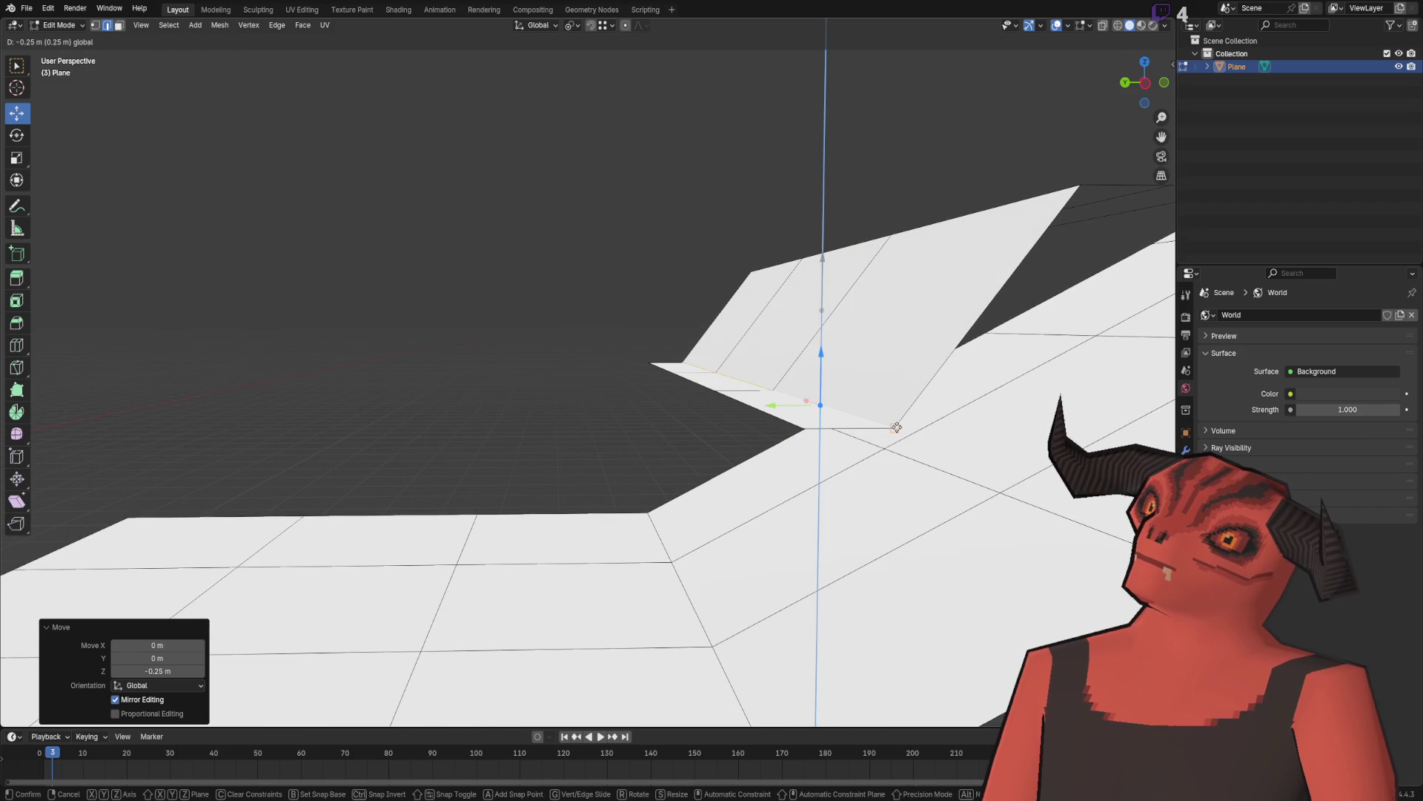
key("Escape")
mouse_move(668, 230)
left_mouse_down()
mouse_move(566, 308)
mouse_move(658, 359)
left_mouse_up()
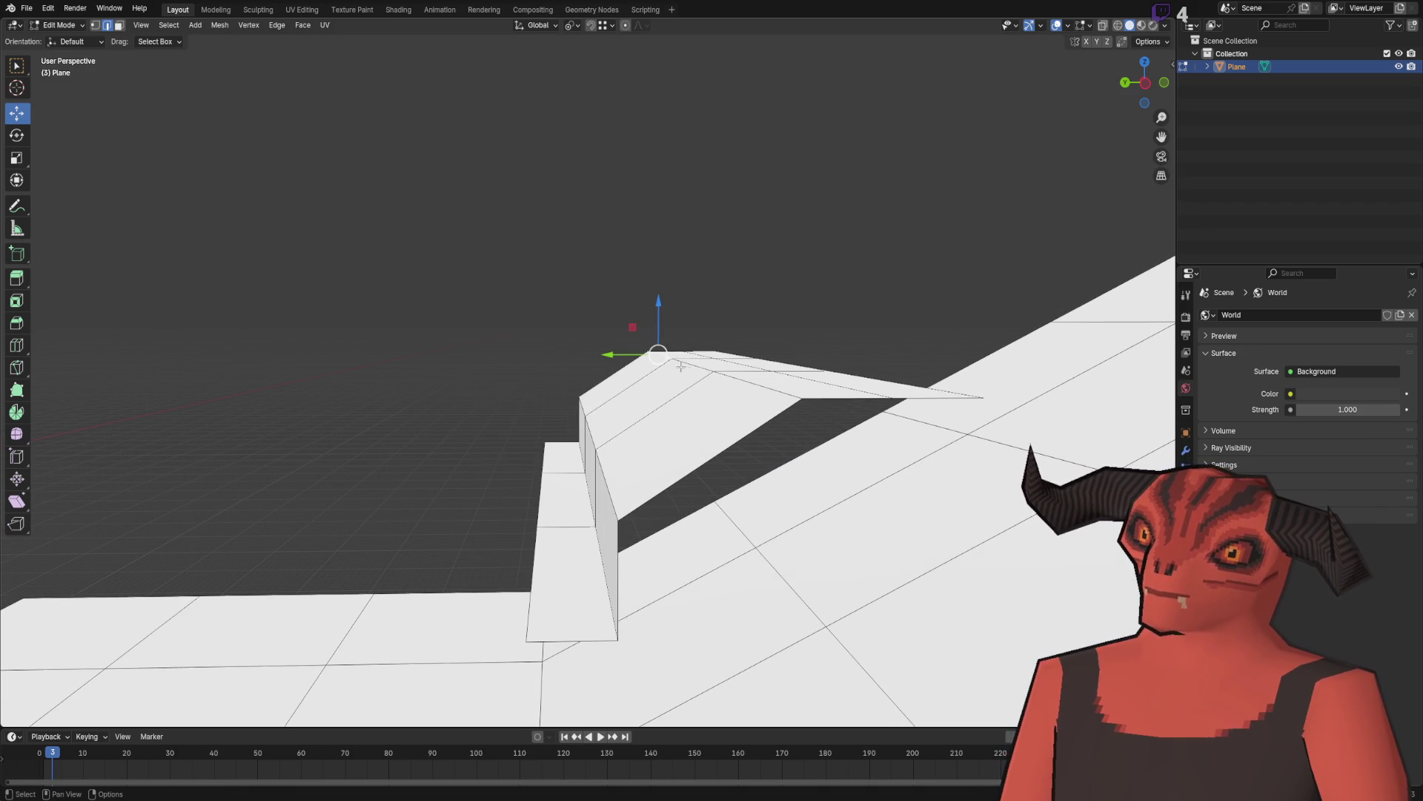
Step: Extend the edge selection and move the edges vertically
left_click(753, 394, "ctrl")
key("g")
key("z")
key("Return")
mouse_move(758, 347)
left_mouse_down()
mouse_move(555, 301)
mouse_move(645, 307)
mouse_move(541, 309)
mouse_move(613, 361)
left_mouse_up()
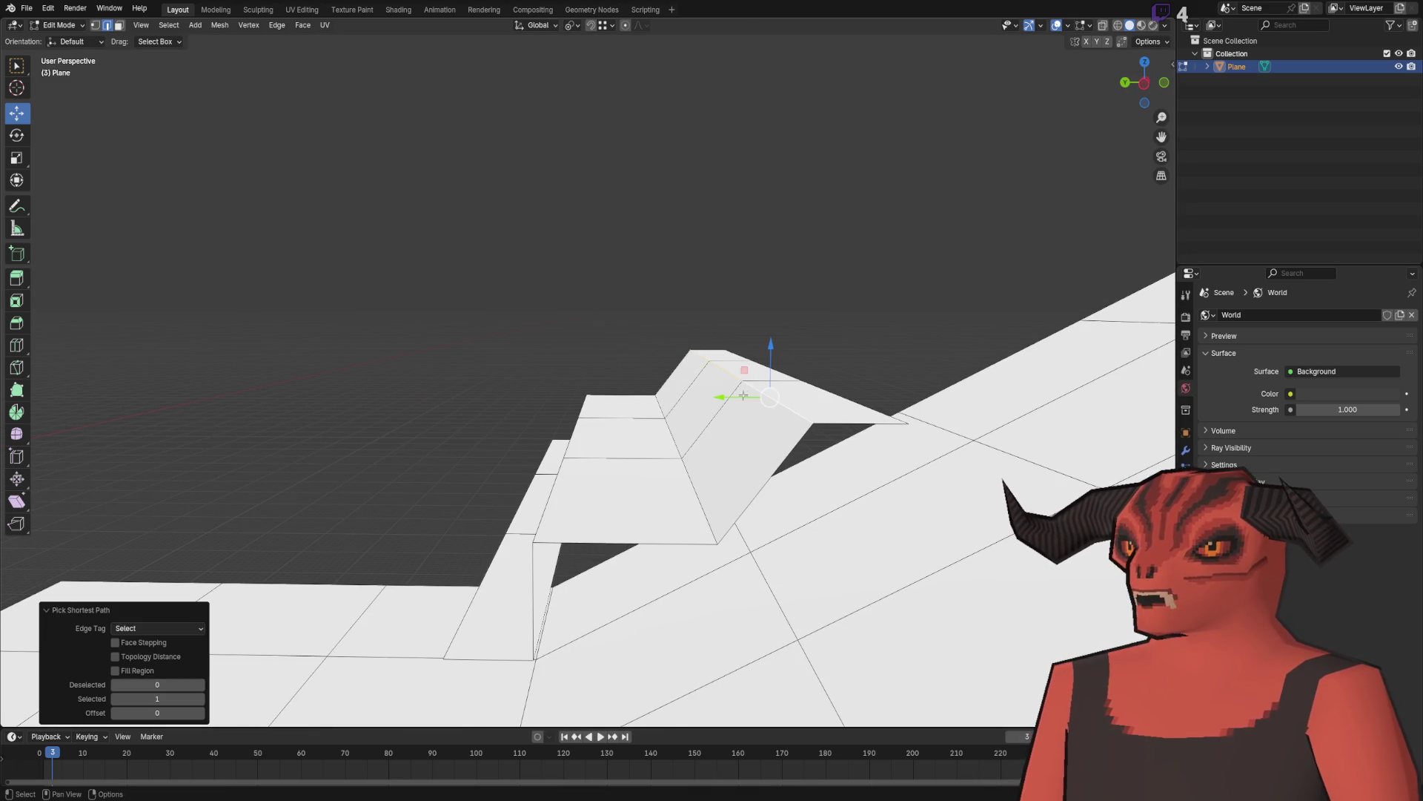
Step: Slide the step edges along Y to make the step walls vertical, then view the ledges from above
key("g")
key("y")
left_click(589, 416)
mouse_move(590, 416)
left_mouse_down()
mouse_move(492, 280)
mouse_move(512, 297)
mouse_move(489, 302)
mouse_move(512, 208)
mouse_move(632, 392)
left_mouse_up()
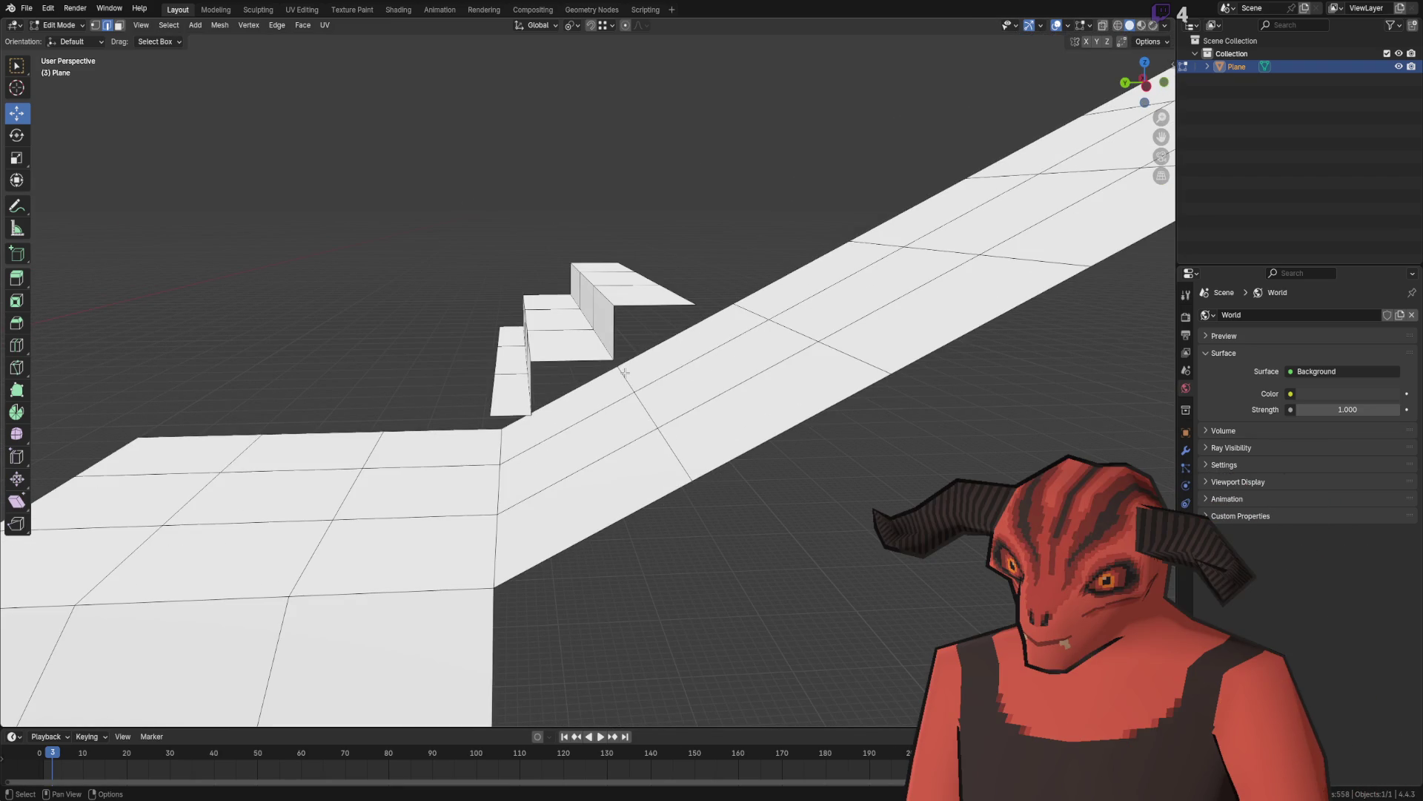
mouse_move(692, 349)
left_mouse_down()
mouse_move(603, 270)
mouse_move(625, 223)
mouse_move(715, 189)
mouse_move(675, 202)
left_mouse_up()
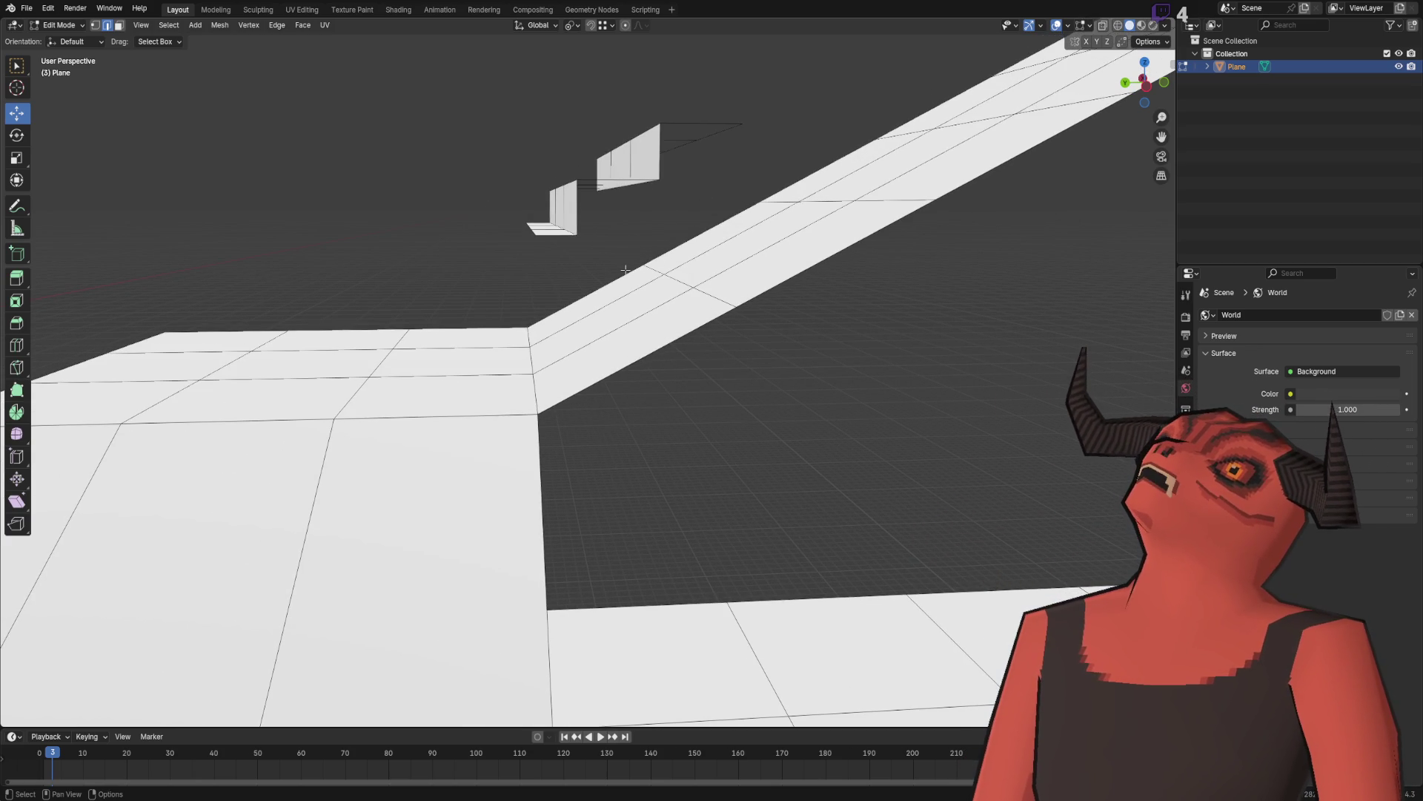
mouse_move(626, 270)
left_mouse_down()
mouse_move(656, 356)
mouse_move(761, 342)
left_mouse_up()
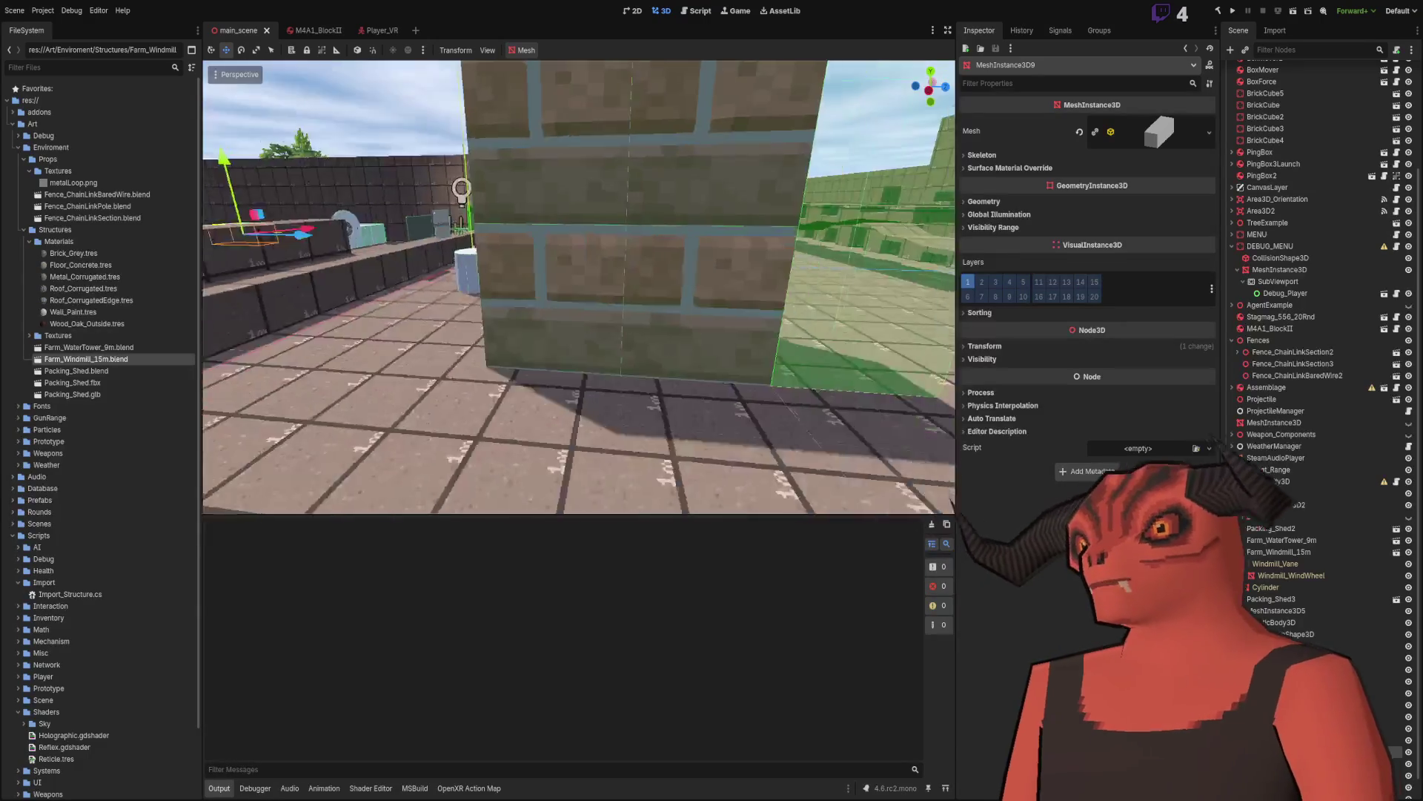
Step: Duplicate the box beside the stairs and make its BoxMesh unique
scroll(642, 293, "down", 5)
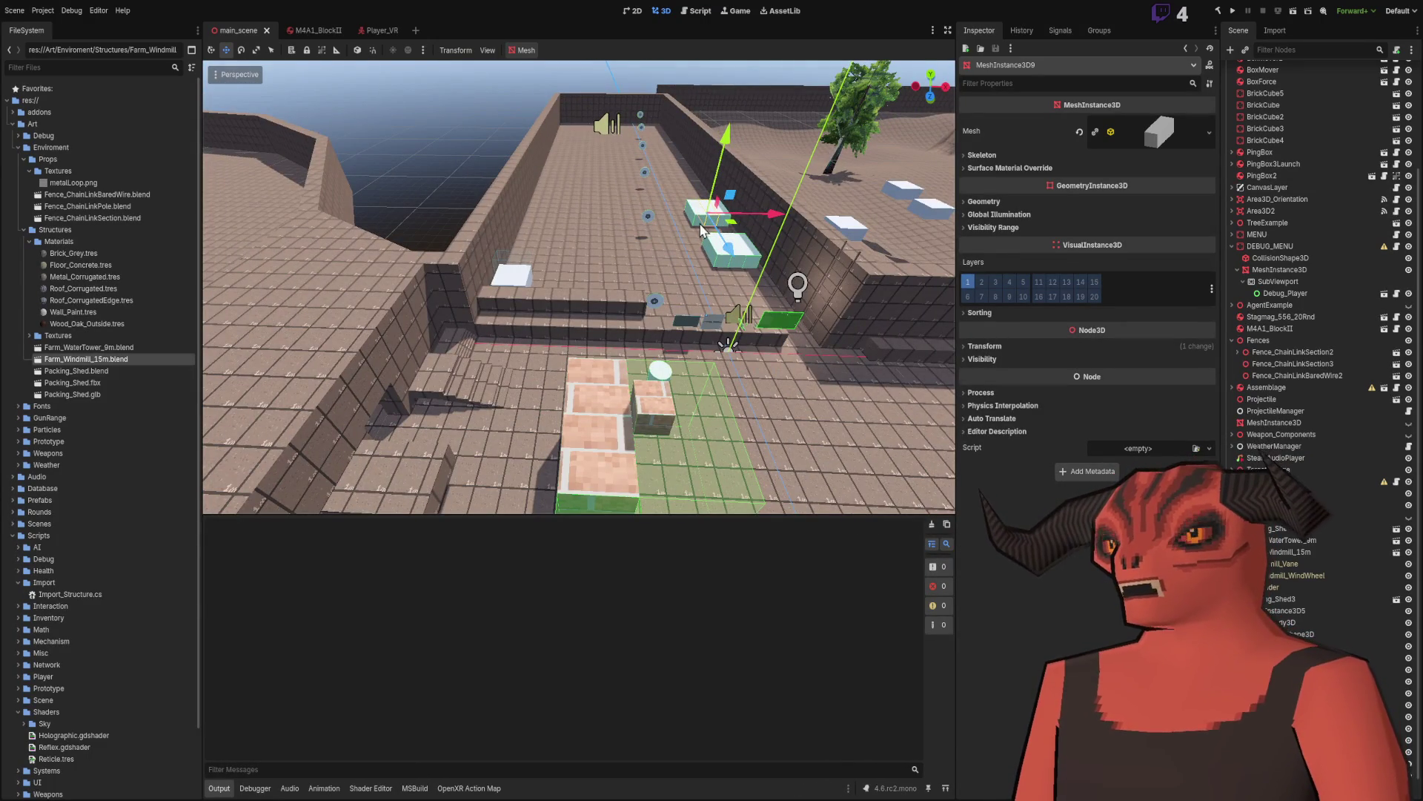
key("ctrl+d")
left_click_drag(703, 230, 460, 371)
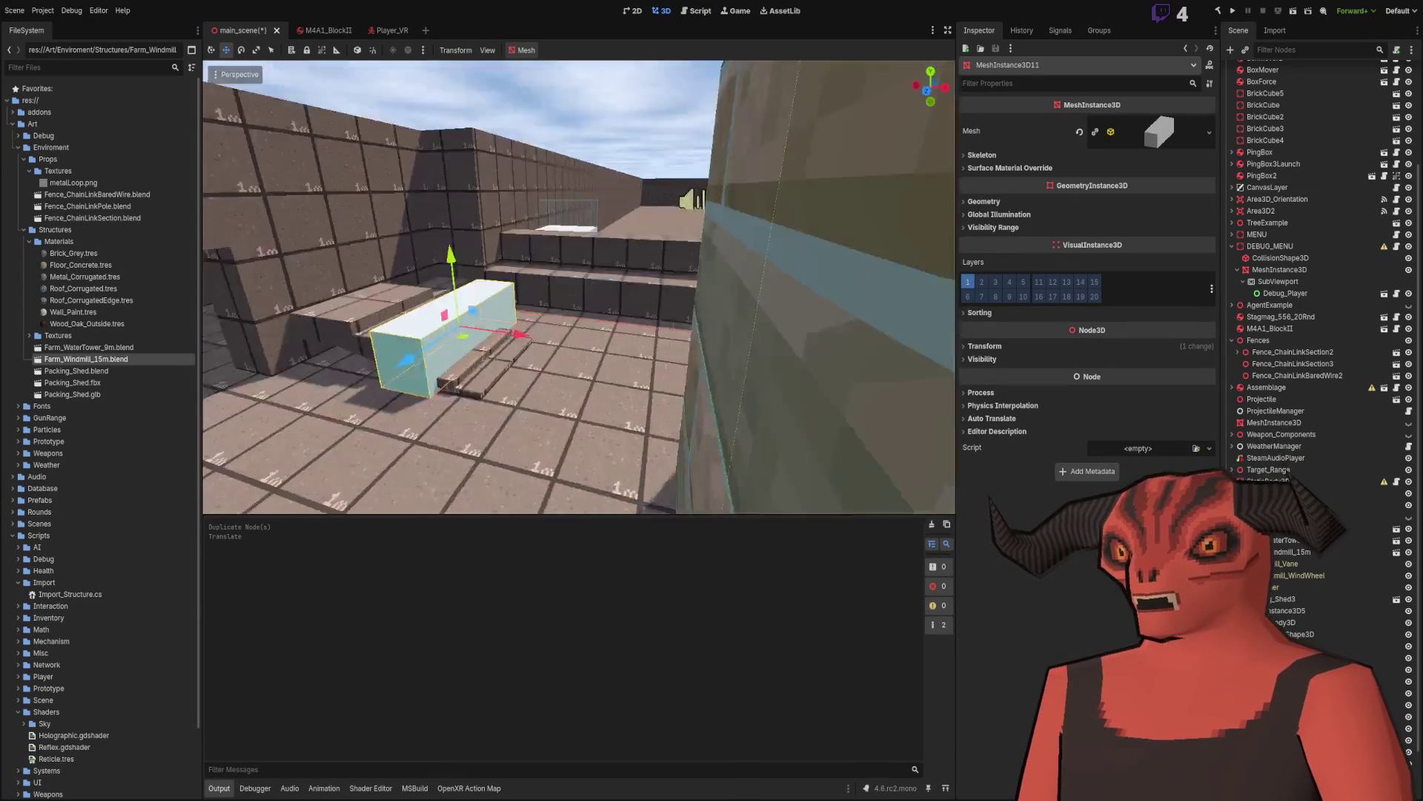
key("f")
left_click(1158, 132)
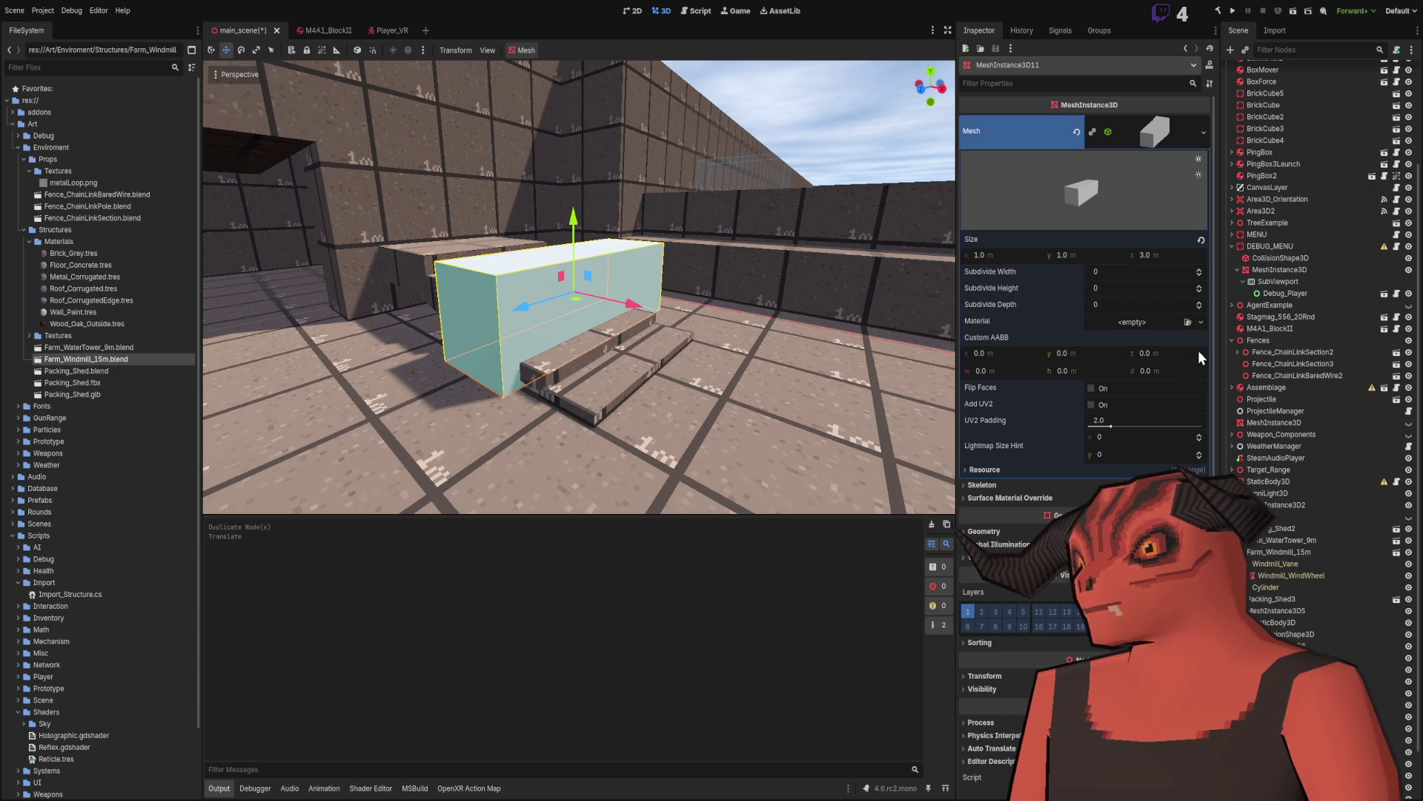
left_click(1093, 131)
Step: Set the box's Size y to 0.2 after trying 0.3 and 0.25, positioning it over the stairs
left_click(1081, 253)
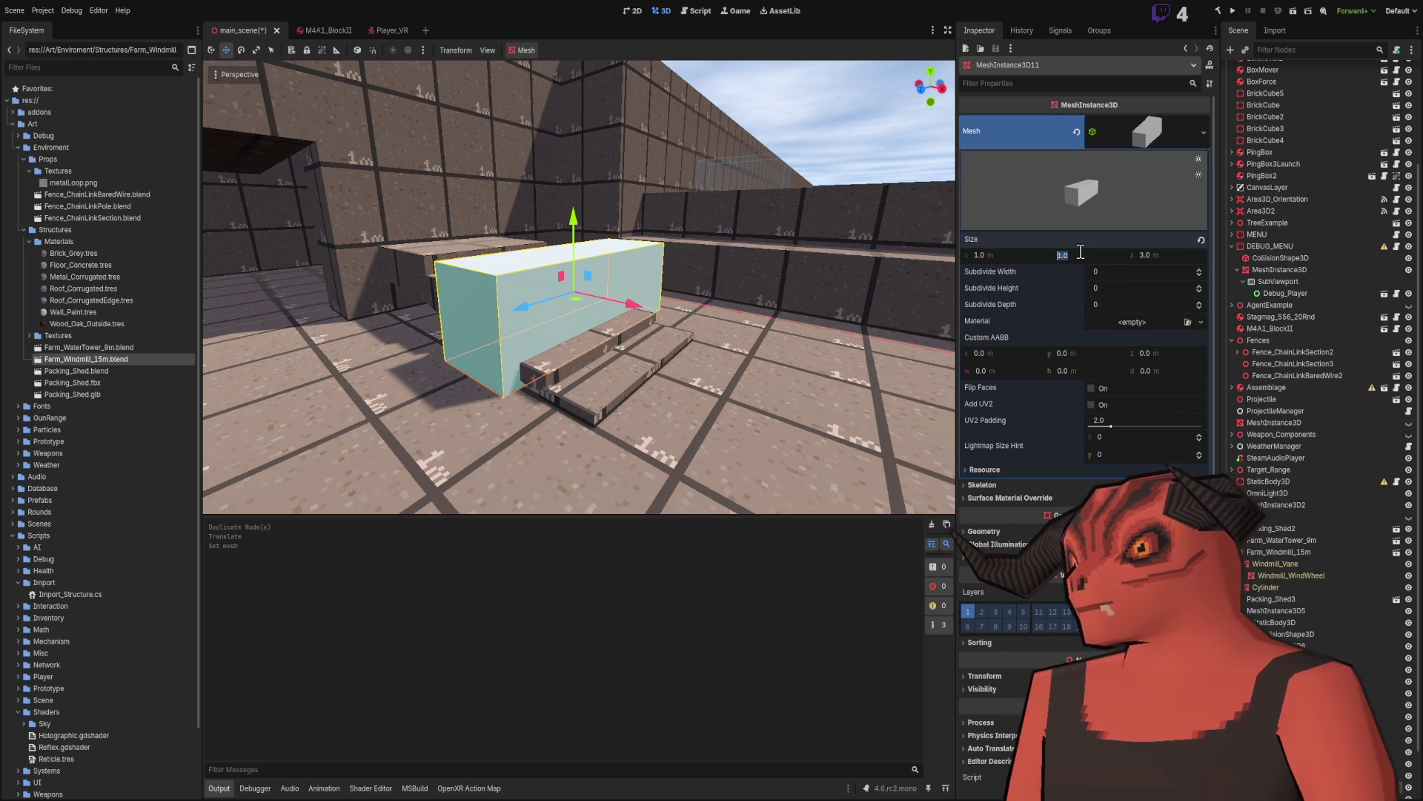
type("0.3")
key("Return")
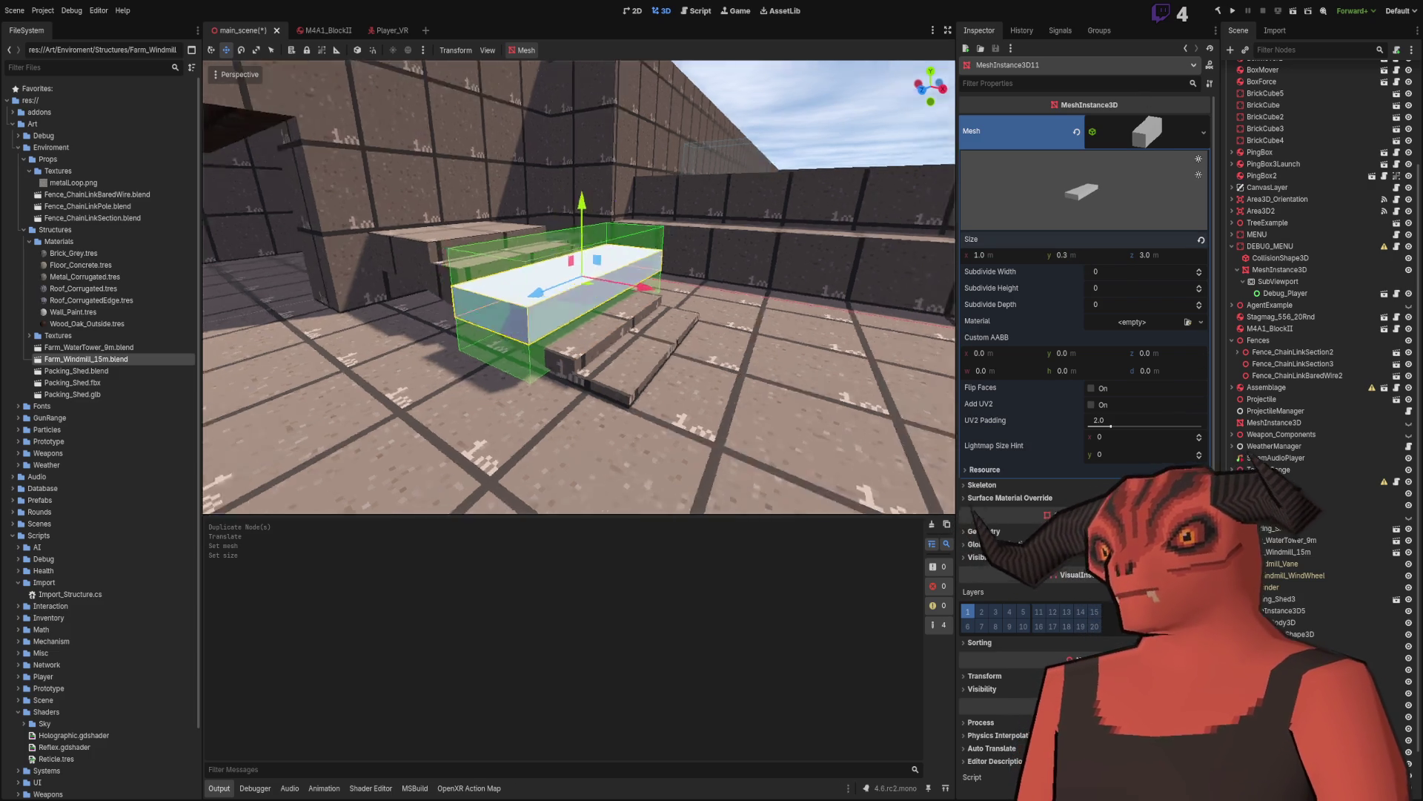
mouse_move(670, 297)
left_mouse_down()
mouse_move(627, 296)
mouse_move(513, 223)
mouse_move(529, 216)
left_mouse_up()
left_click(1100, 254)
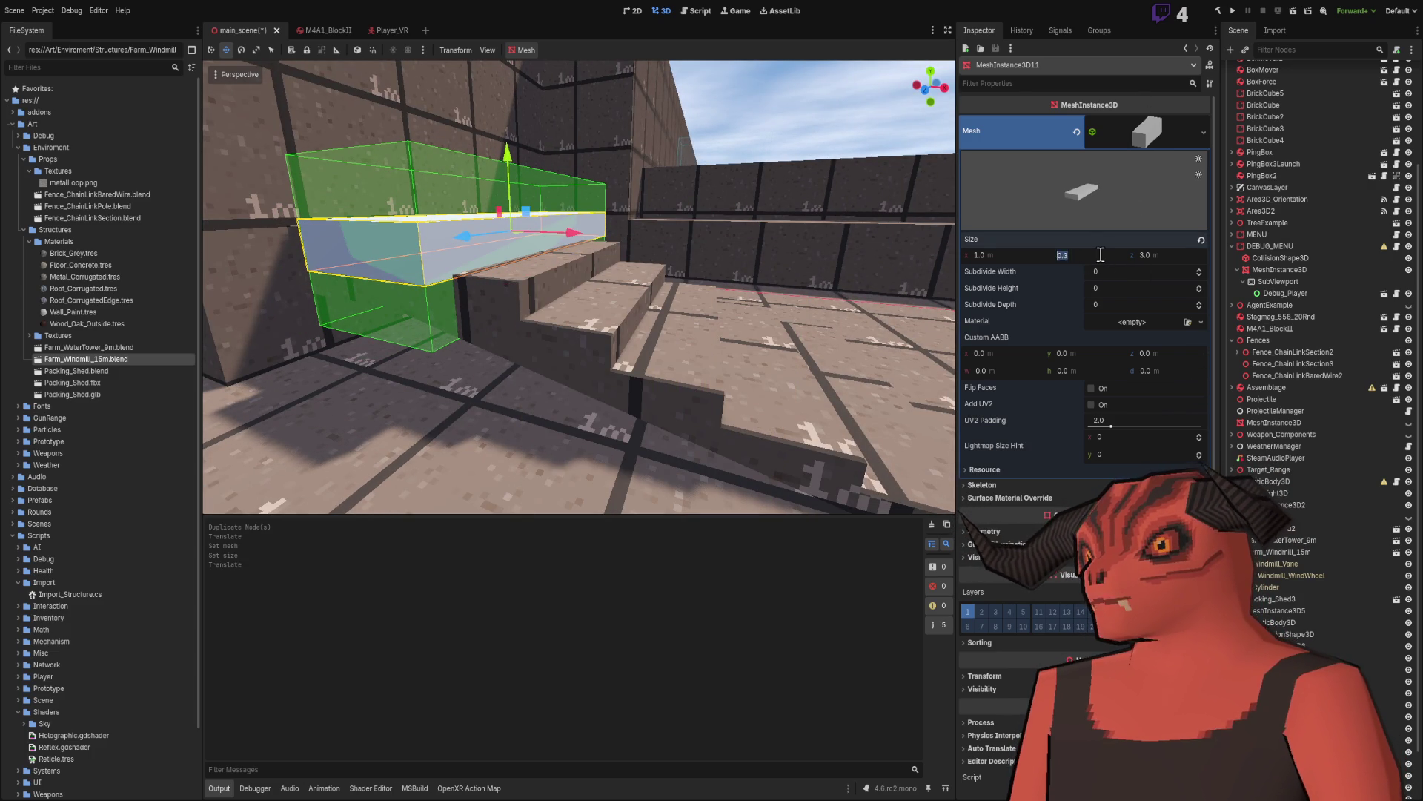
type(".25")
key("Return")
left_click_drag(525, 216, 530, 216)
left_click_drag(531, 215, 482, 226)
key("ctrl+z")
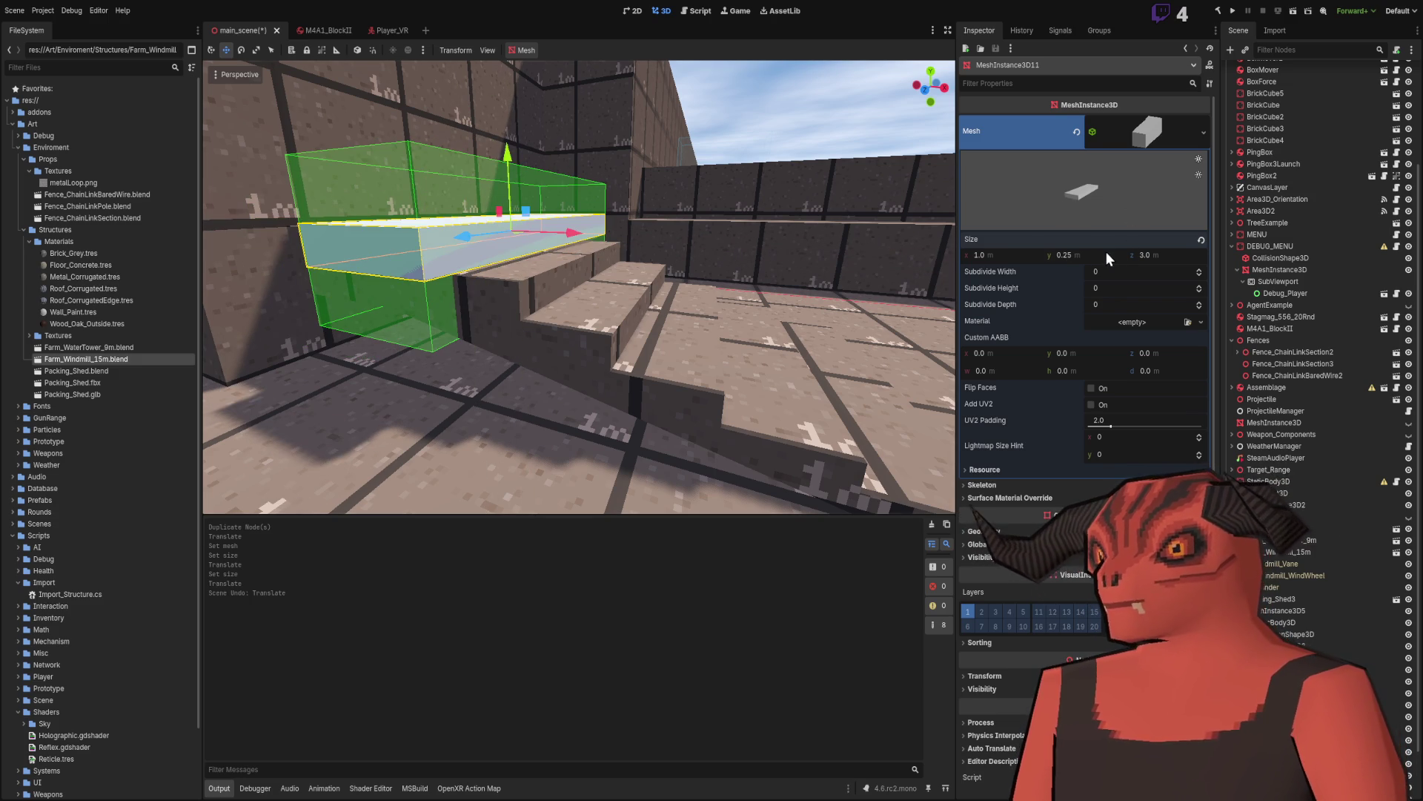
type("2")
key("Return")
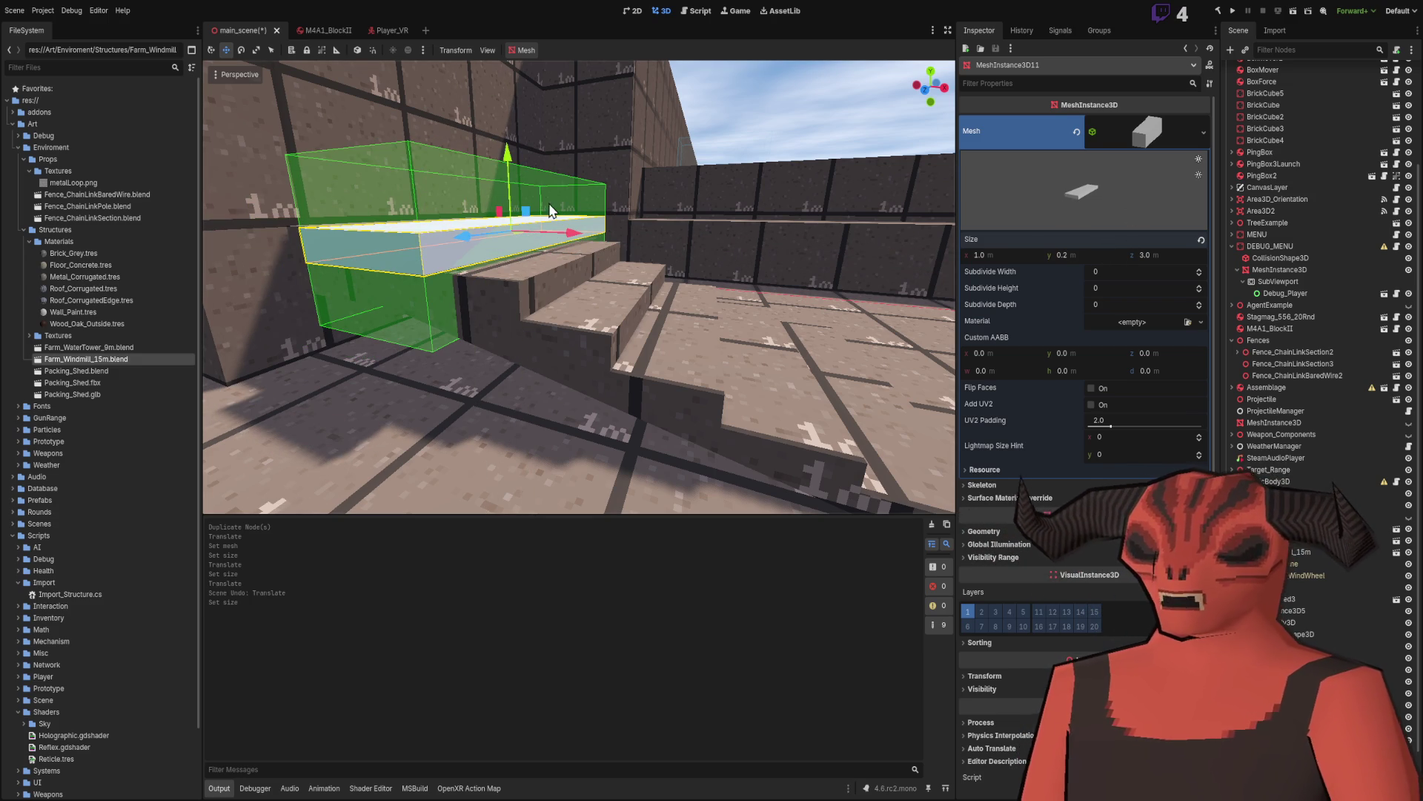
left_click_drag(525, 215, 537, 216)
Step: Move MeshInstance3D11 onto the top stone step, undoing misplaced gizmo moves
key("w")
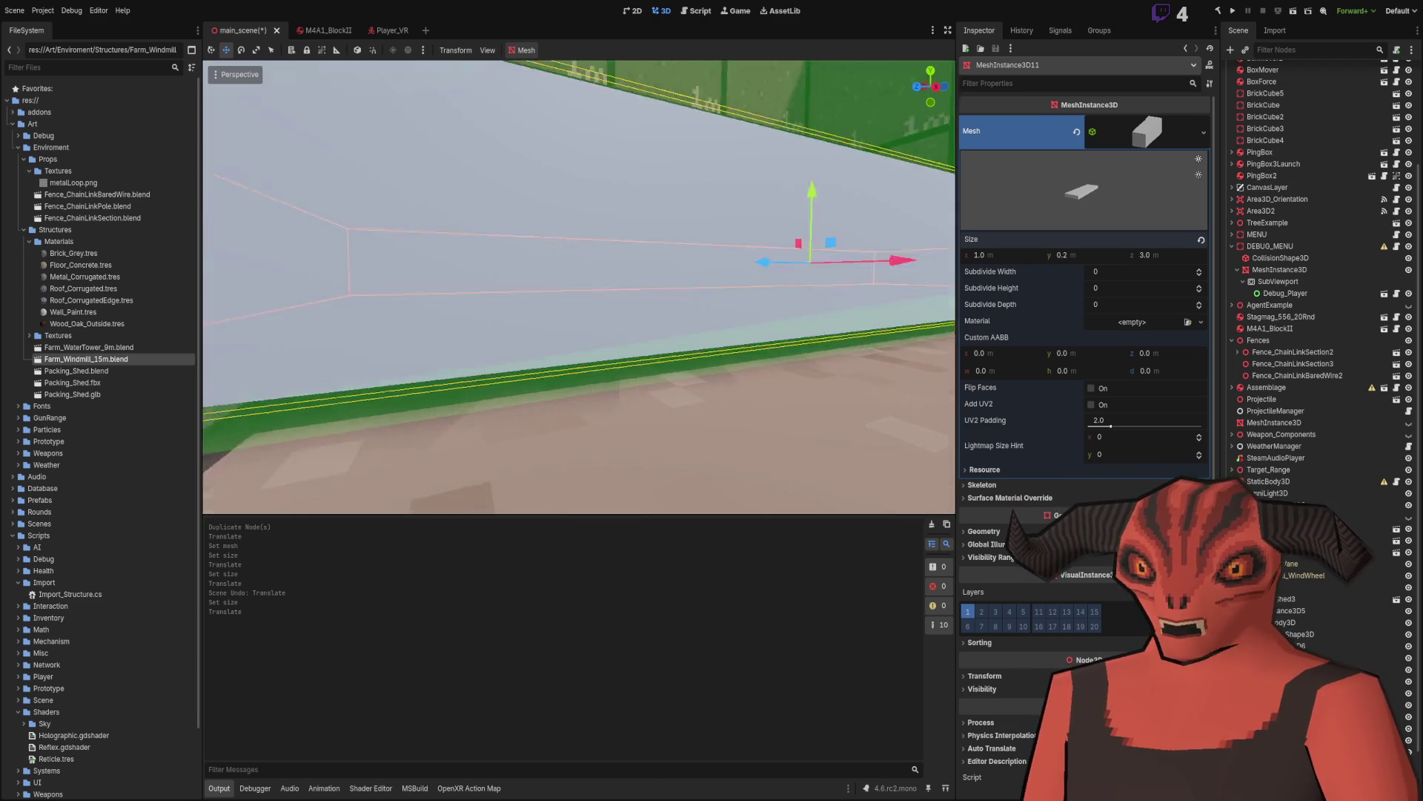
key("w")
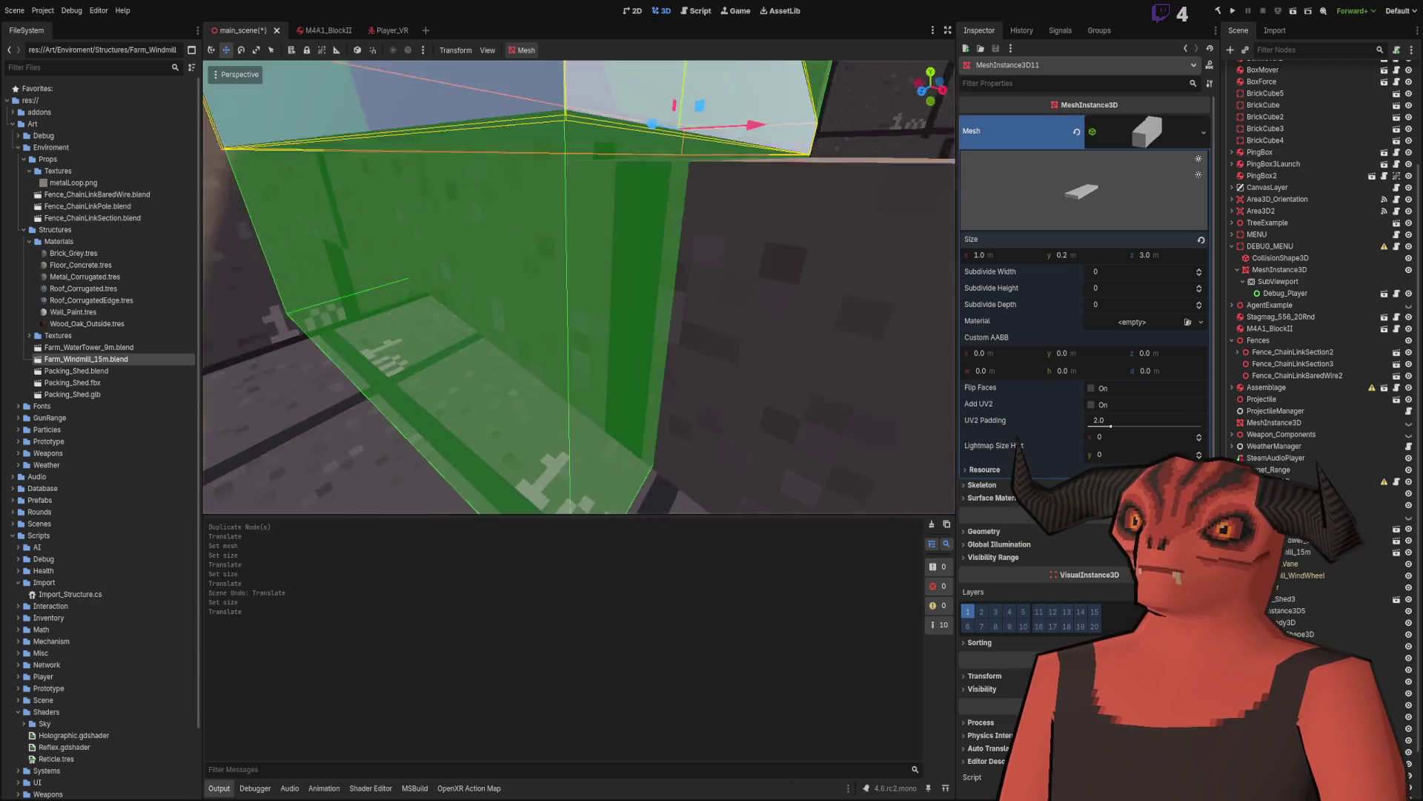
key("s")
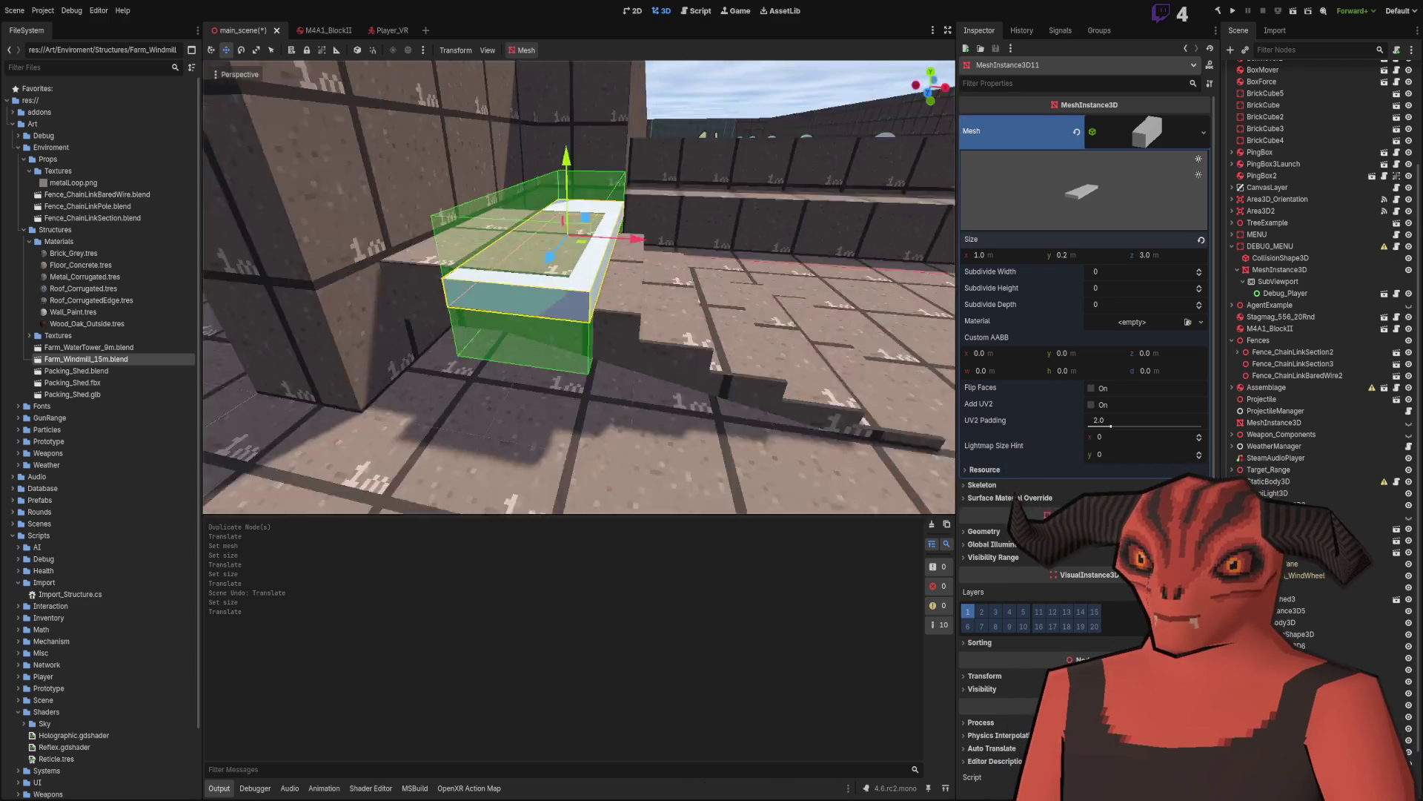
key("w")
mouse_move(587, 170)
left_mouse_down()
mouse_move(655, 181)
mouse_move(632, 204)
left_mouse_up()
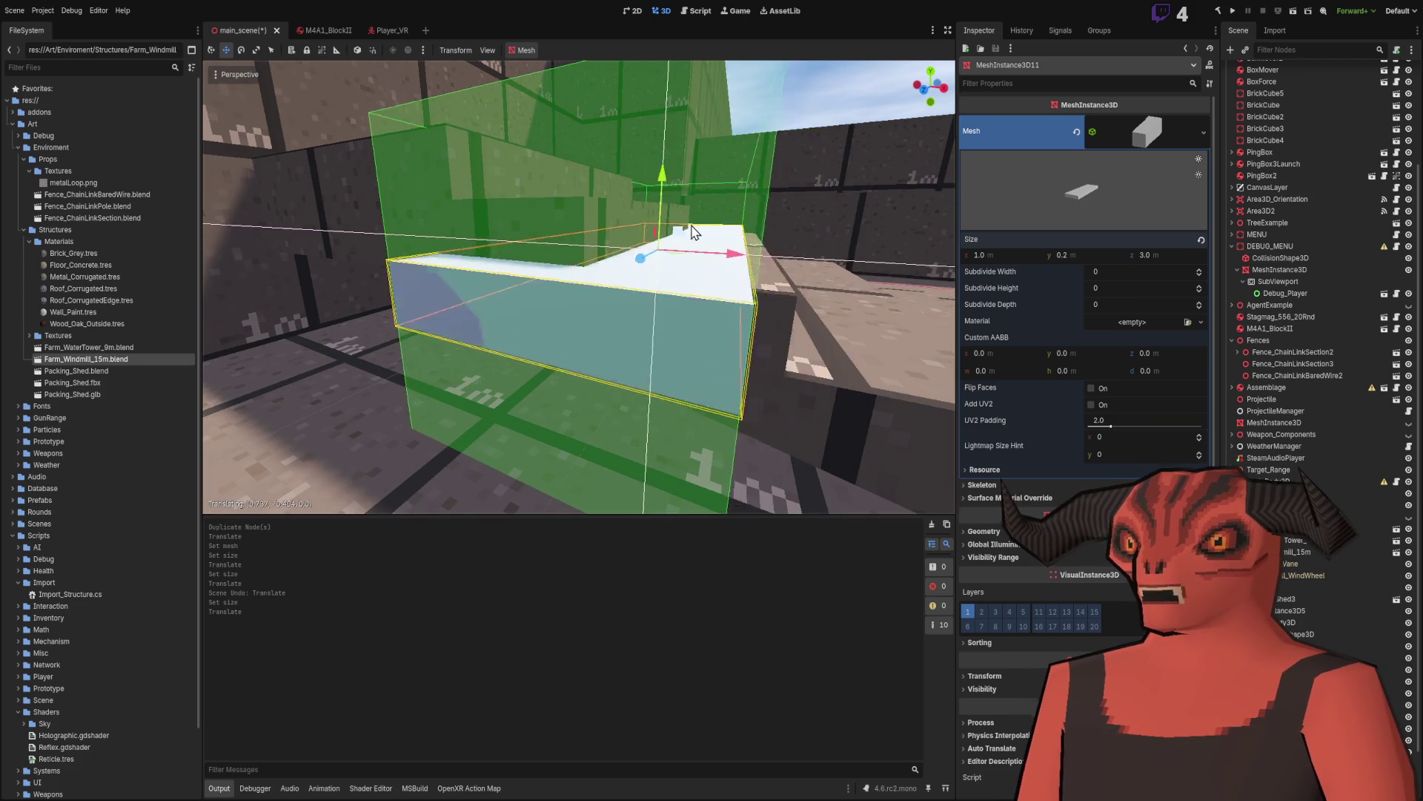
key("s")
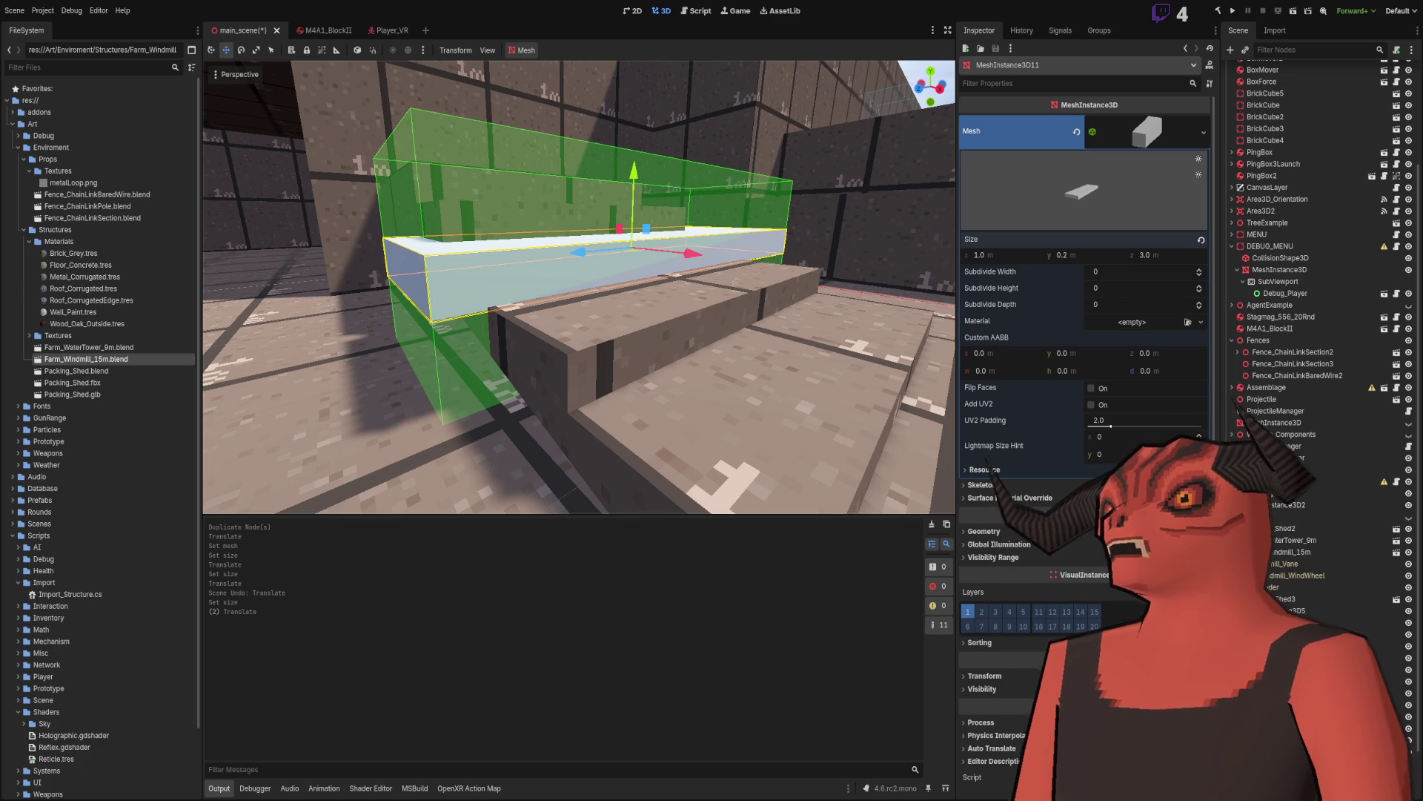
mouse_move(628, 250)
left_mouse_down()
mouse_move(604, 247)
mouse_move(628, 251)
mouse_move(628, 270)
mouse_move(637, 198)
mouse_move(608, 198)
left_mouse_up()
key("ctrl+z")
scroll(637, 223, "down", 4)
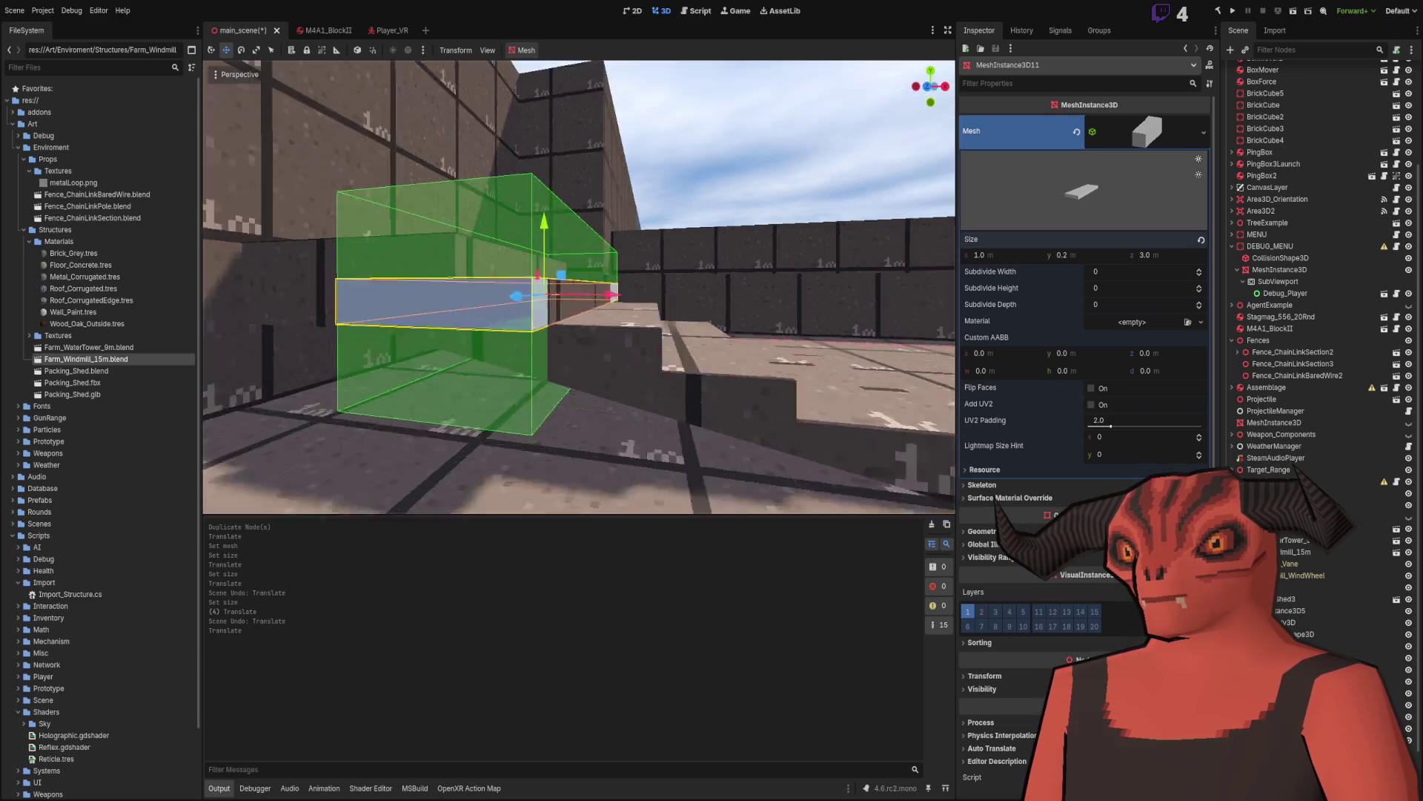
scroll(612, 200, "up", 3)
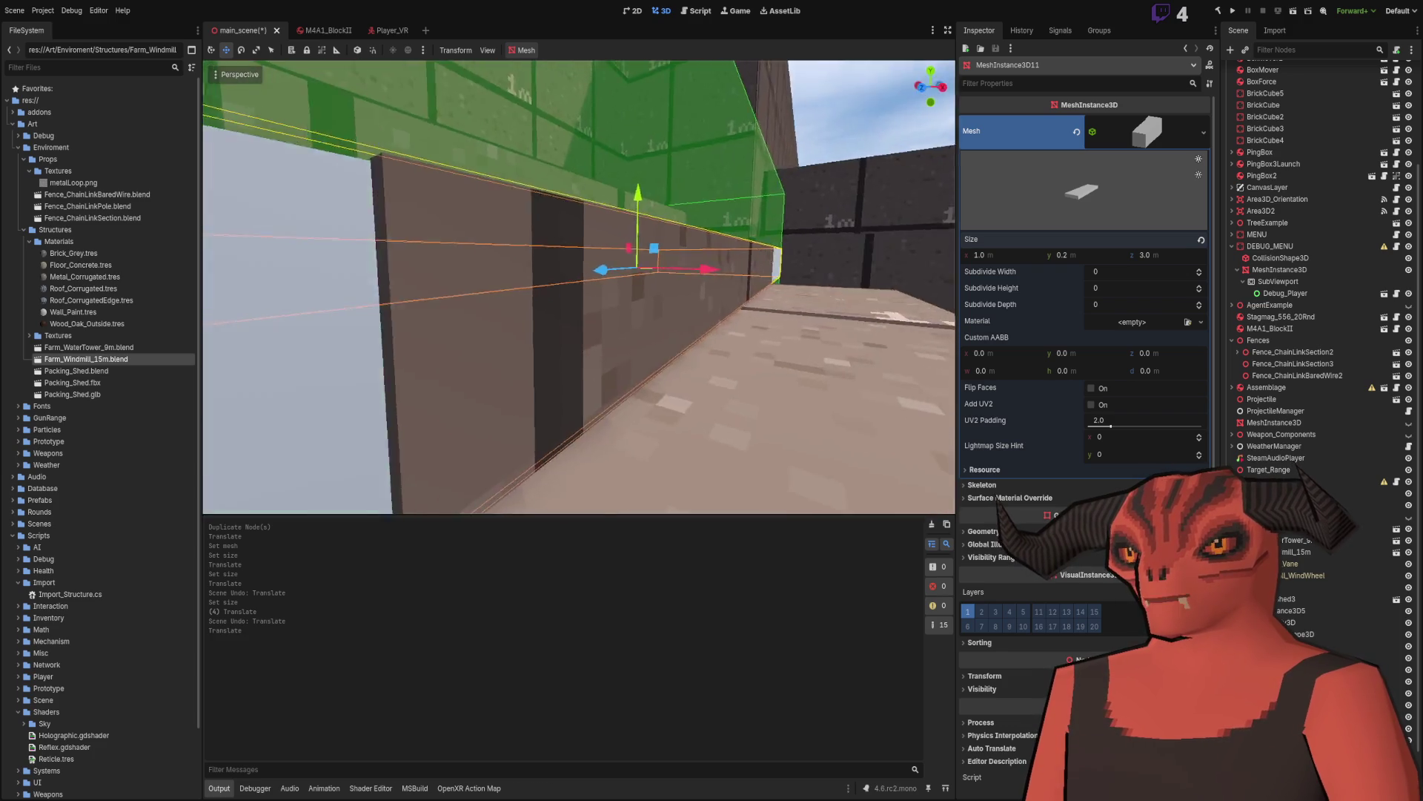
mouse_move(654, 249)
left_mouse_down()
mouse_move(604, 216)
mouse_move(588, 222)
left_mouse_up()
key("ctrl+z")
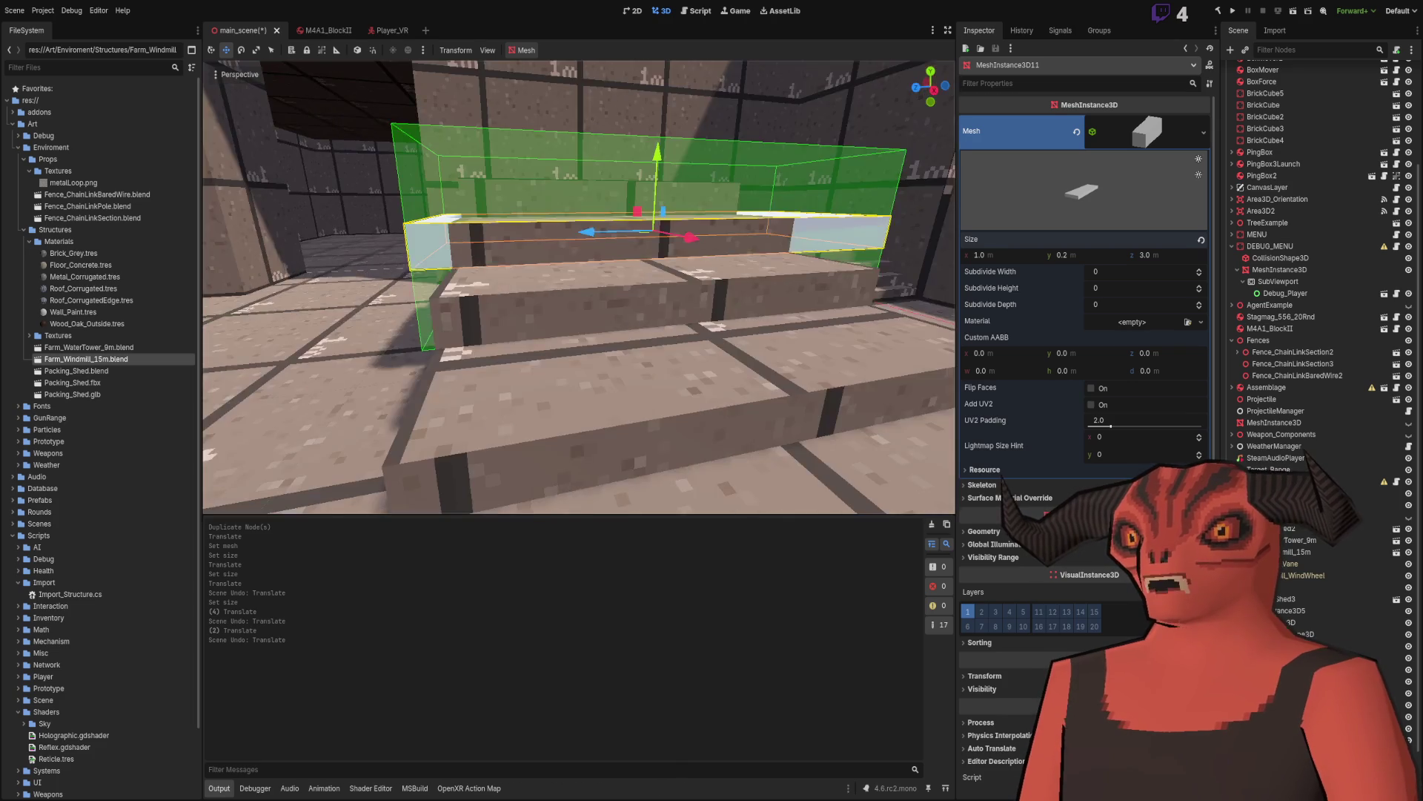
key("f")
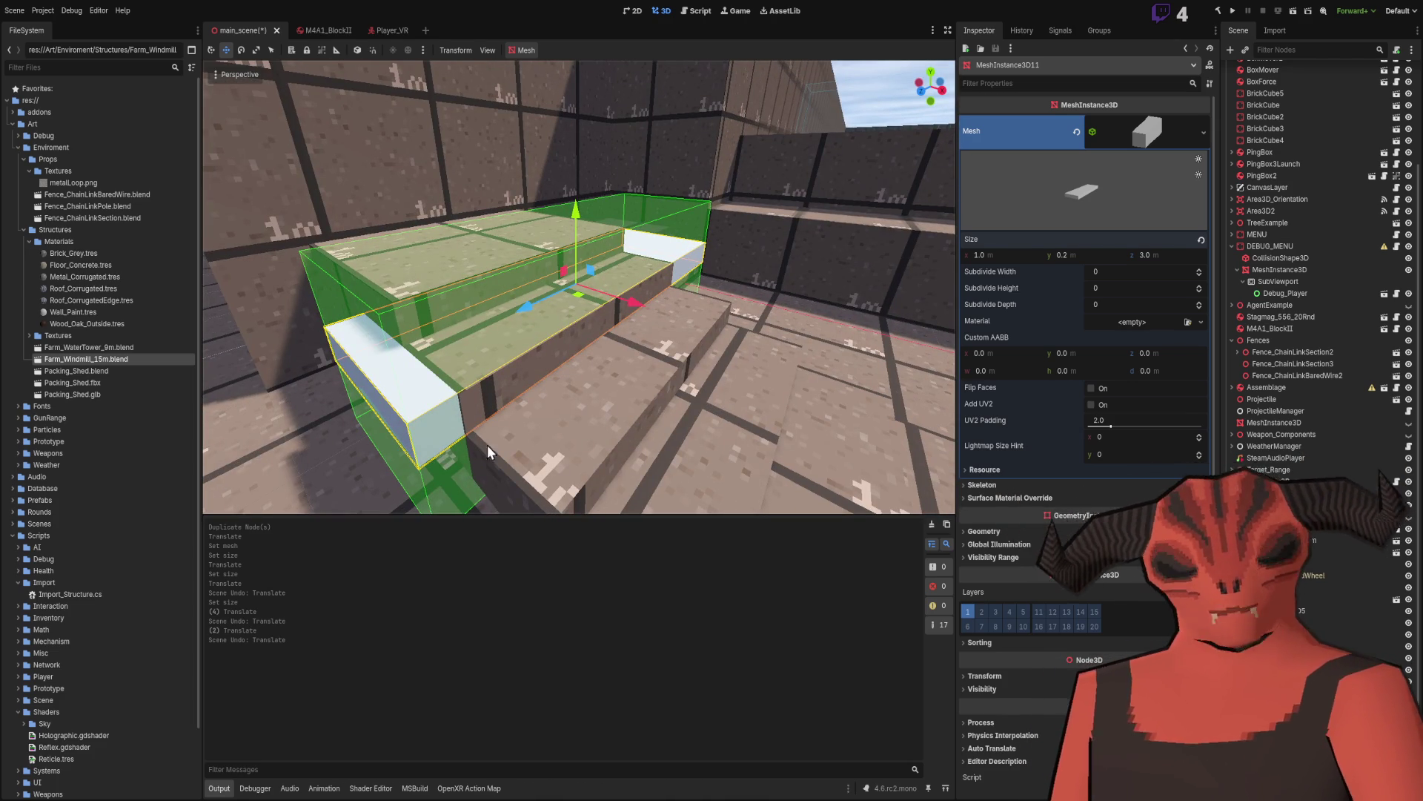
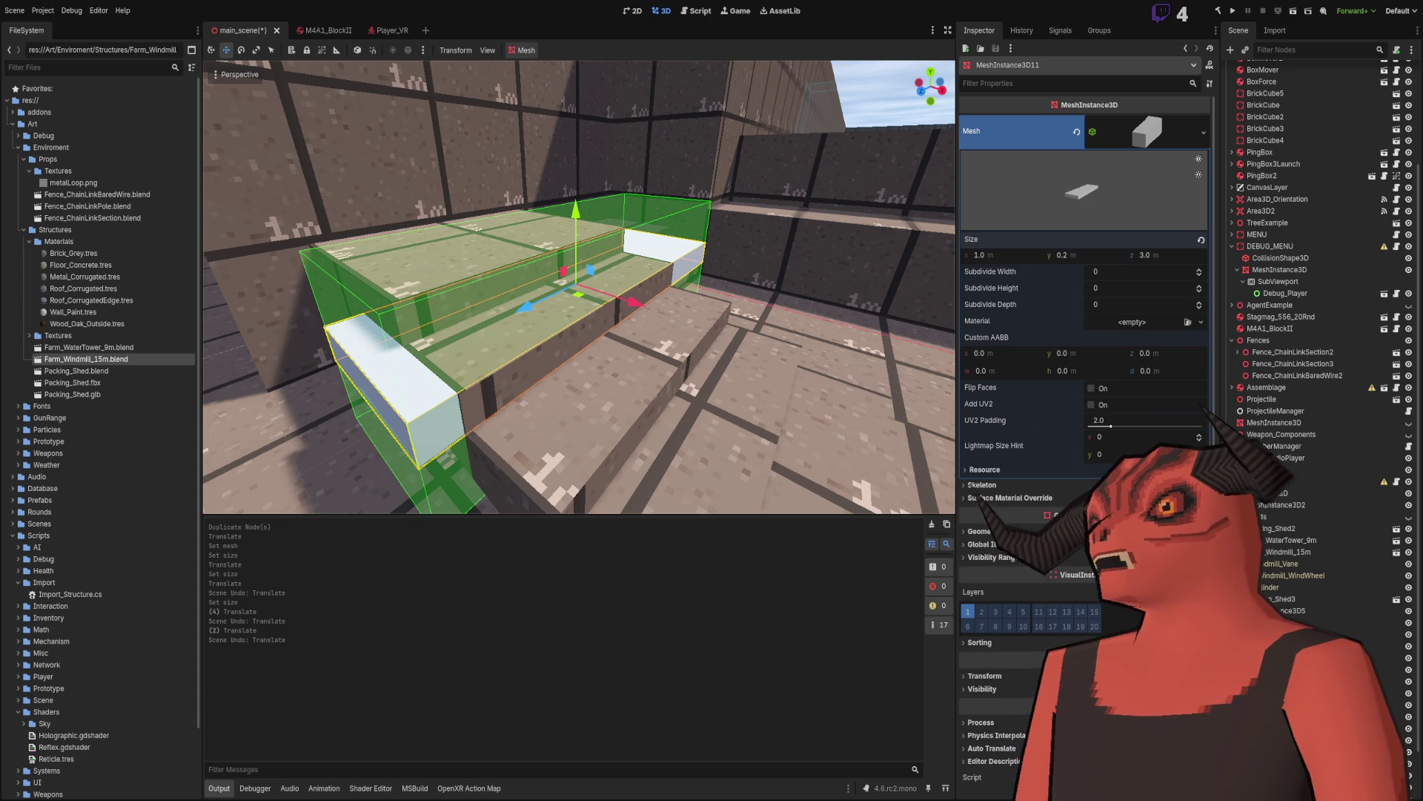
Step: Change the box mesh Size Y to 0.166 and orbit around to inspect the thinner slab
left_click(1075, 256)
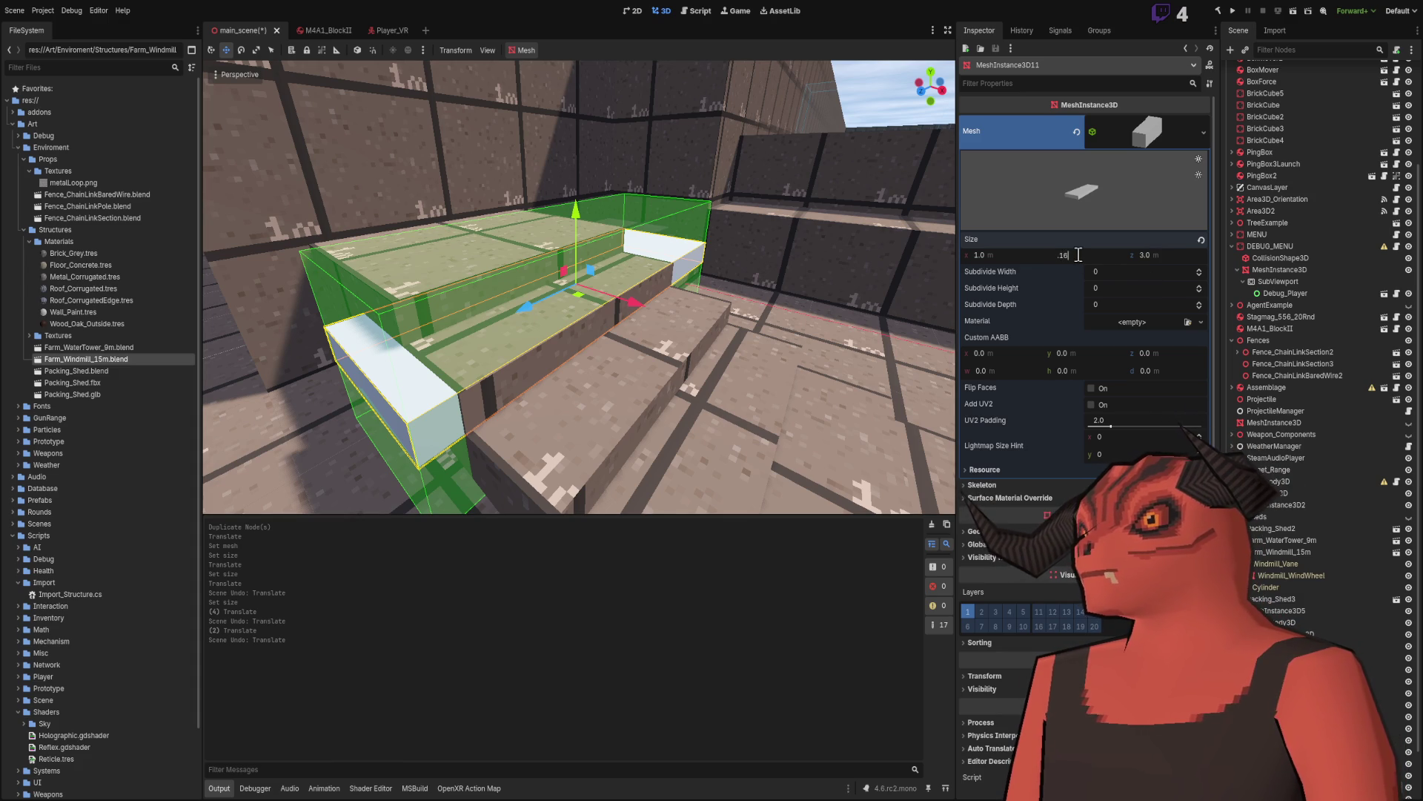
type("6")
key("Return")
mouse_move(665, 313)
left_mouse_down()
mouse_move(566, 328)
mouse_move(556, 294)
left_mouse_up()
left_click_drag(877, 419, 934, 475)
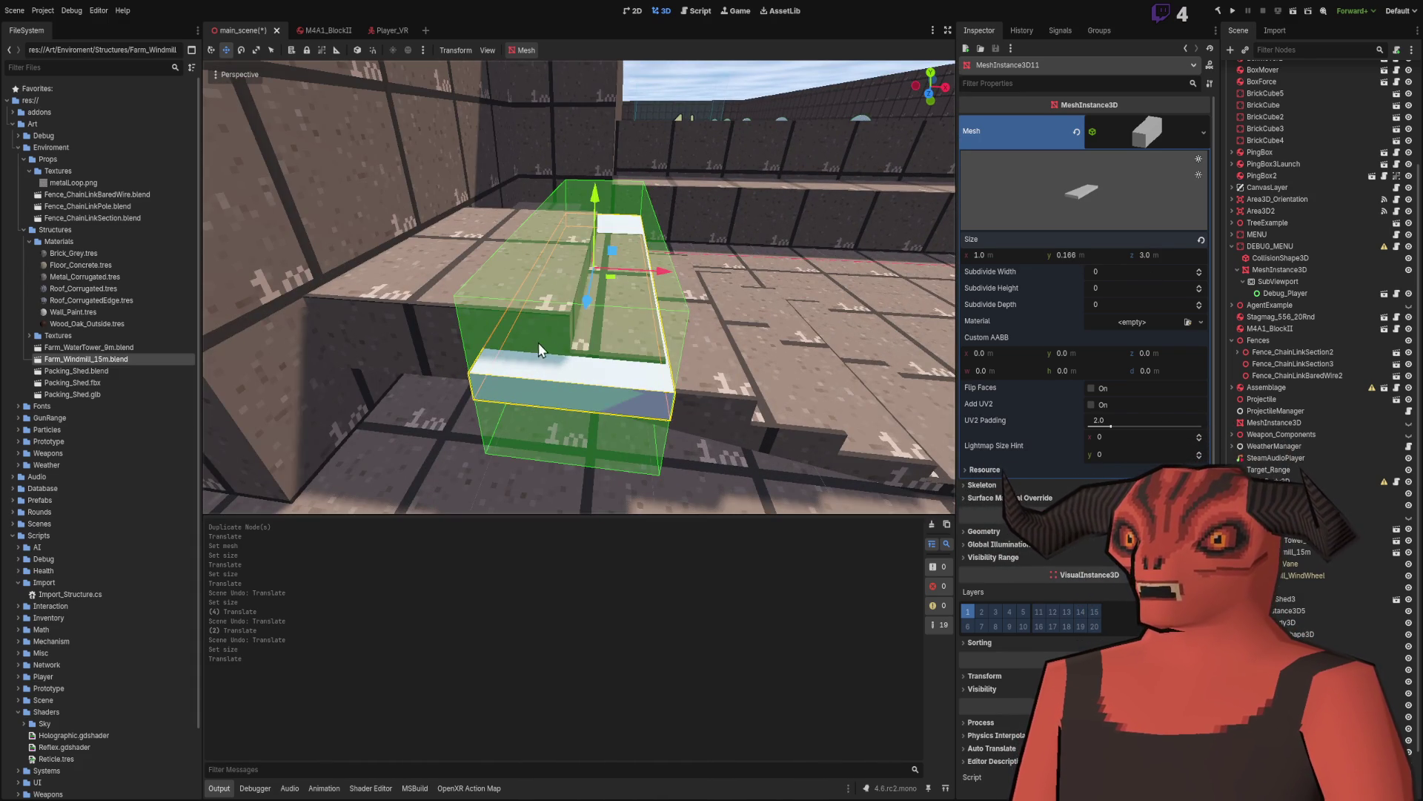
left_click_drag(514, 282, 496, 290)
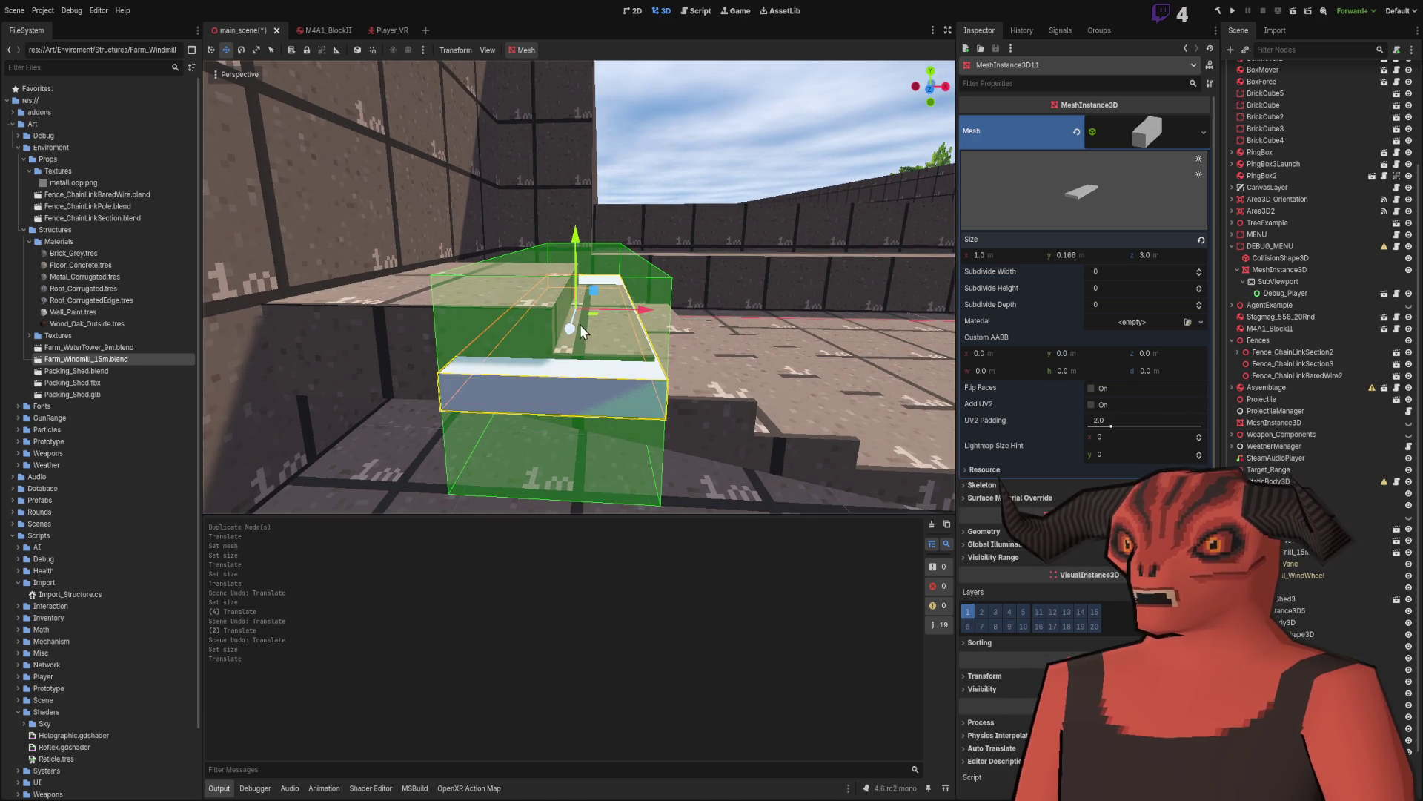
mouse_move(635, 348)
left_mouse_down()
mouse_move(582, 296)
mouse_move(538, 312)
left_mouse_up()
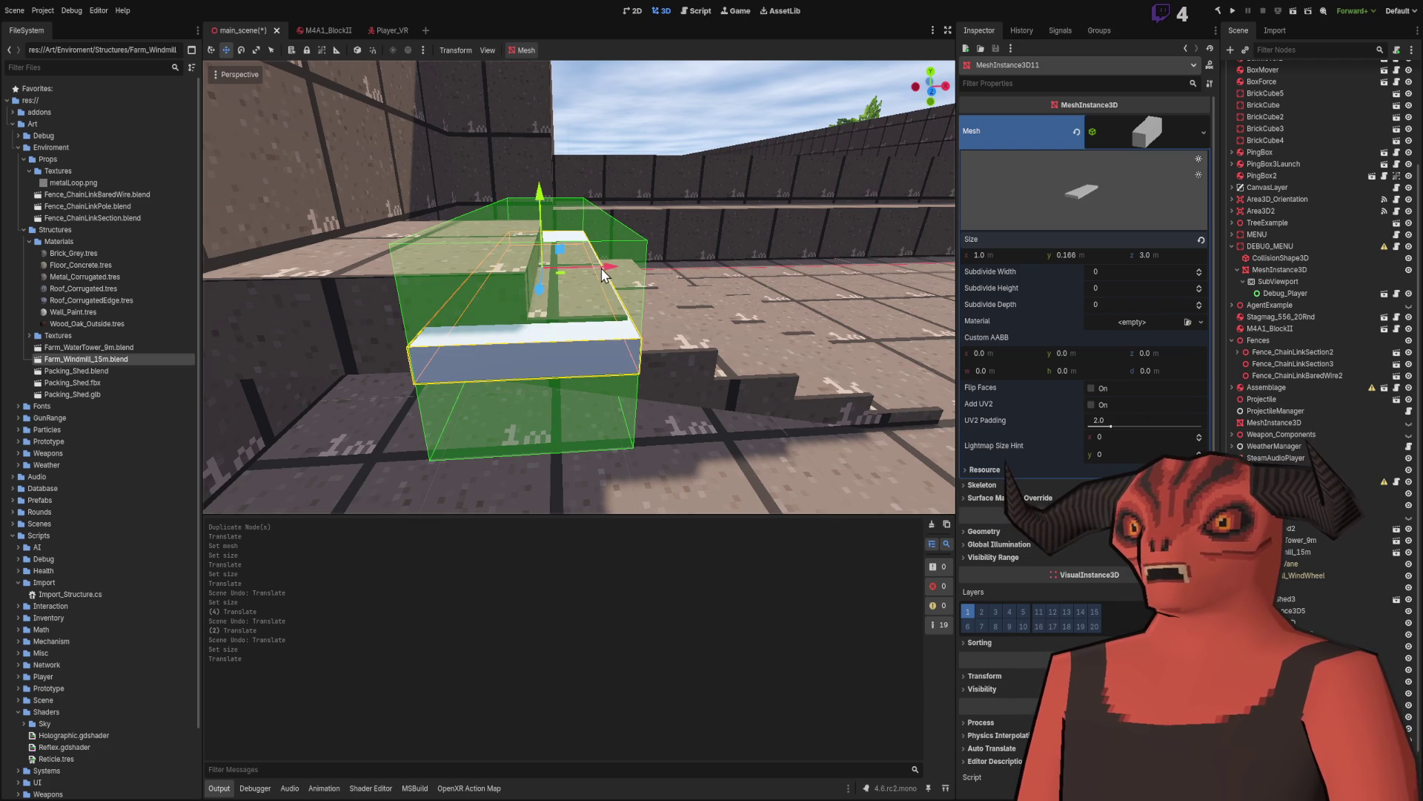
key("ctrl+z")
left_click_drag(617, 268, 668, 317)
key("ctrl+shift+z")
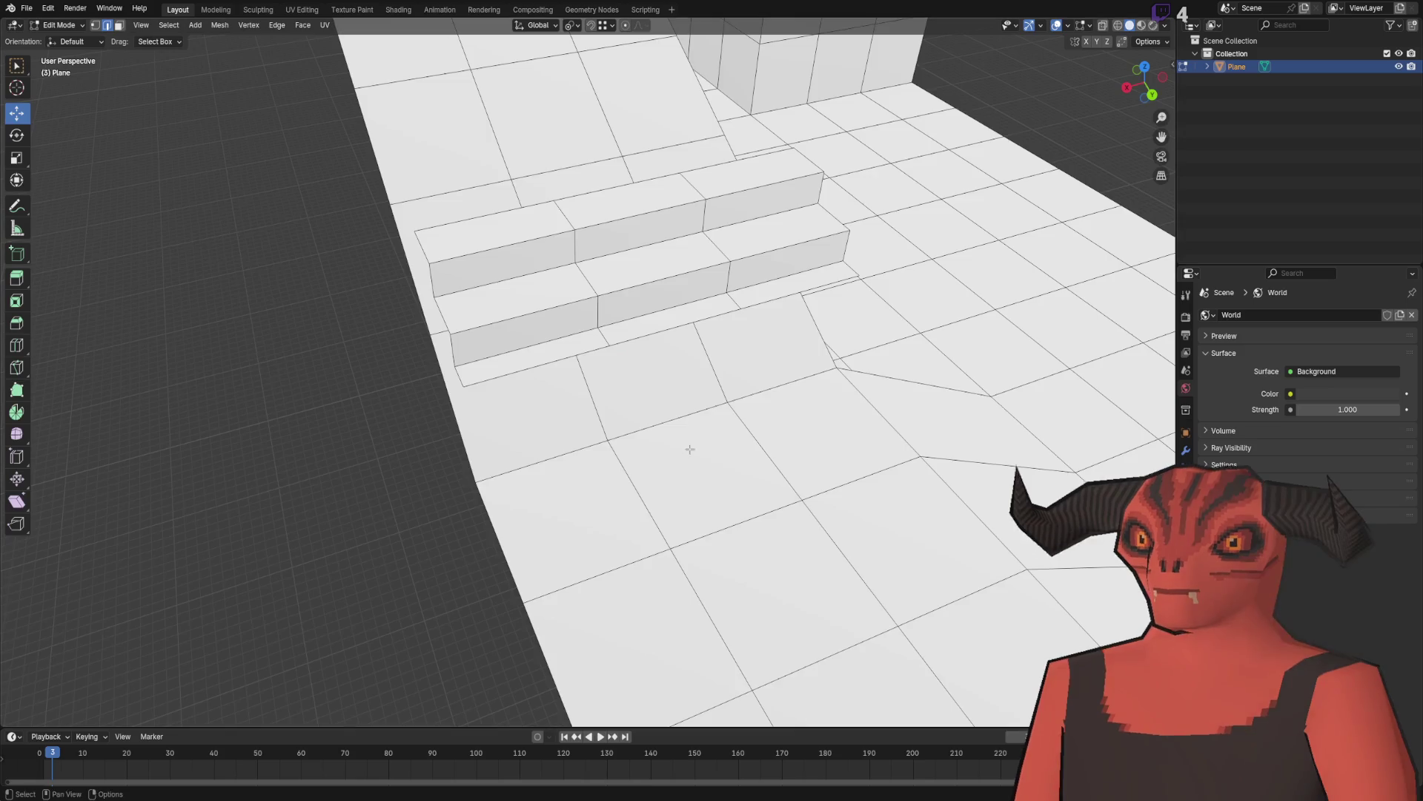
Step: Delete the top row of wall faces with X-ray display turned on
scroll(690, 449, "down", 8)
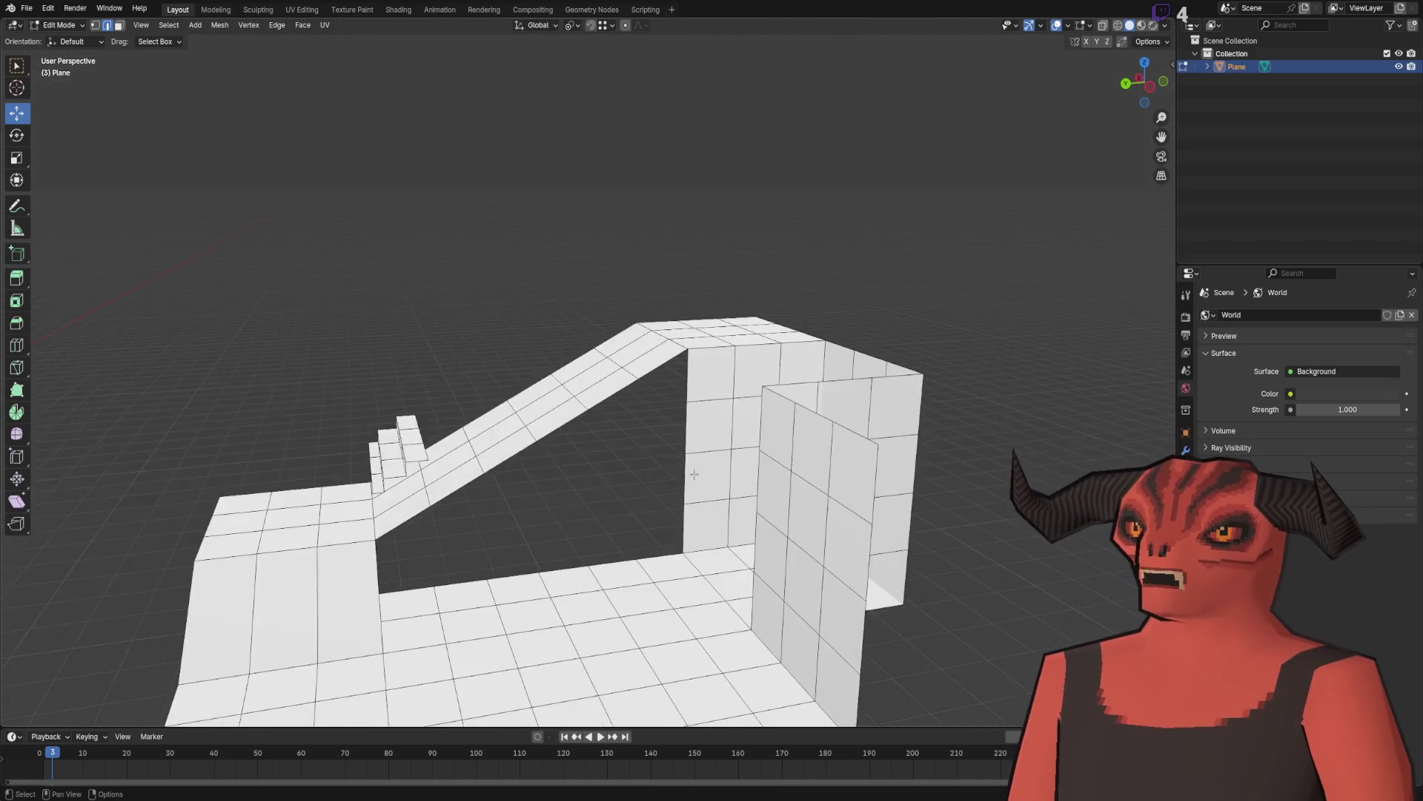
scroll(694, 474, "up", 5)
key("3")
key("alt+z")
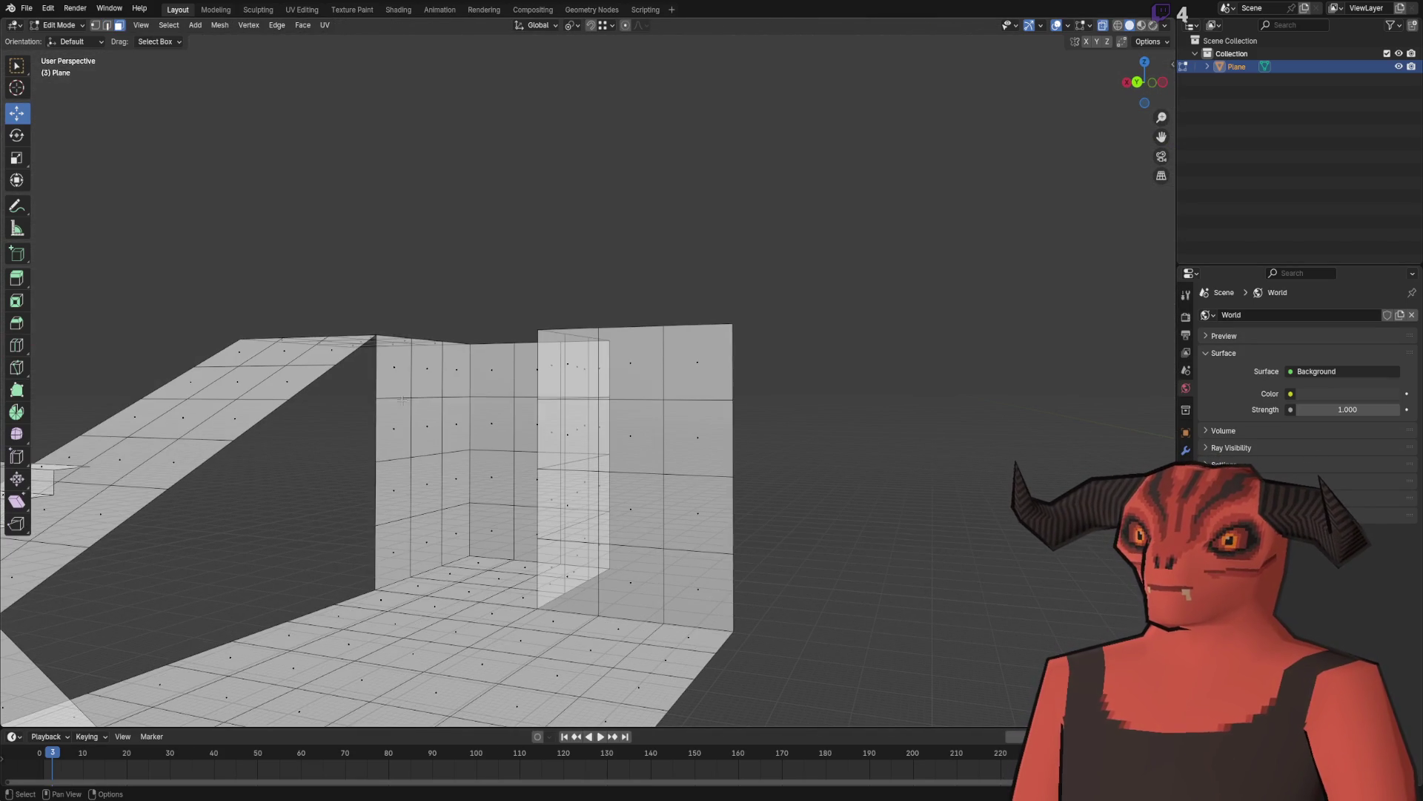
left_click_drag(376, 360, 898, 378)
key("x")
left_click(898, 380)
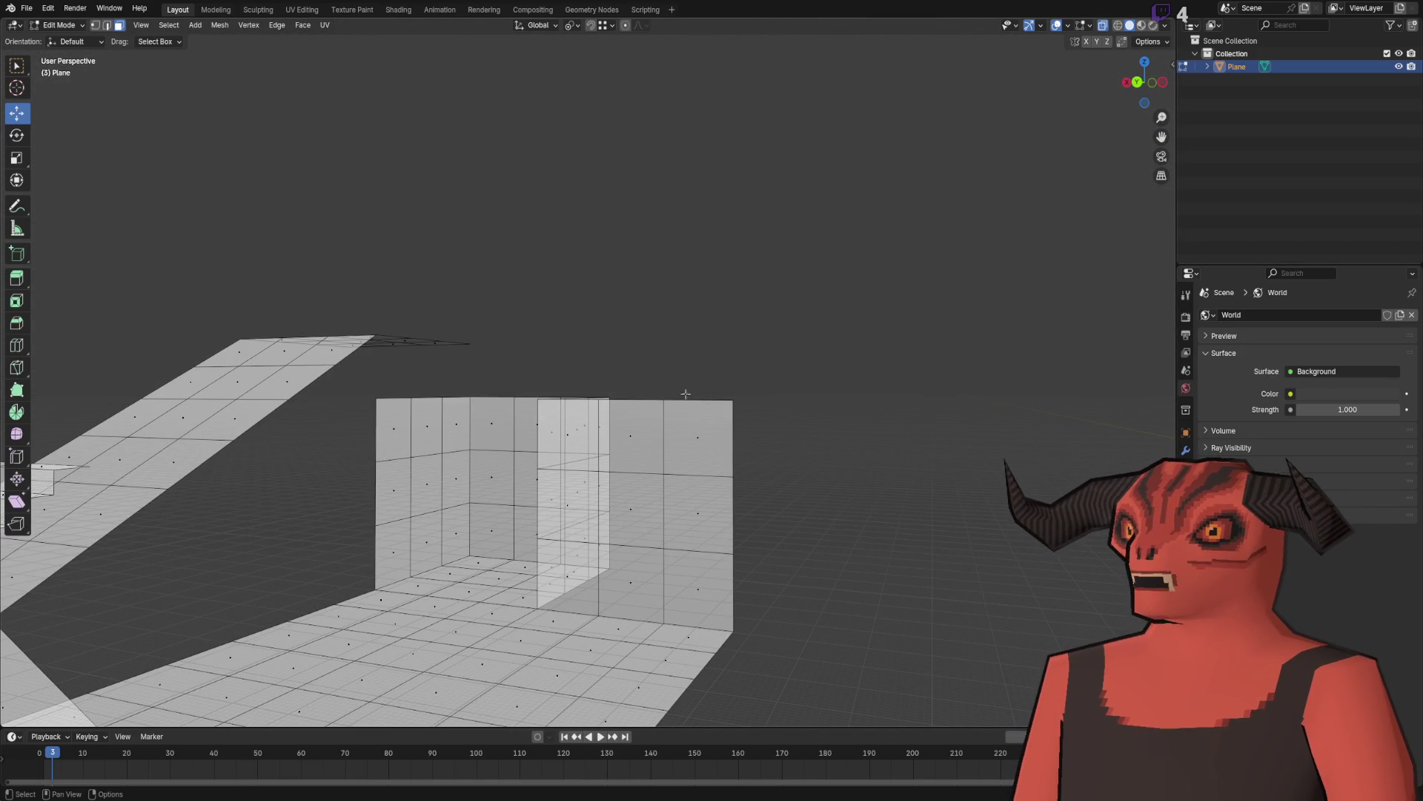
Step: Dissolve the five edge loops across the ramp into a single slope
key("2")
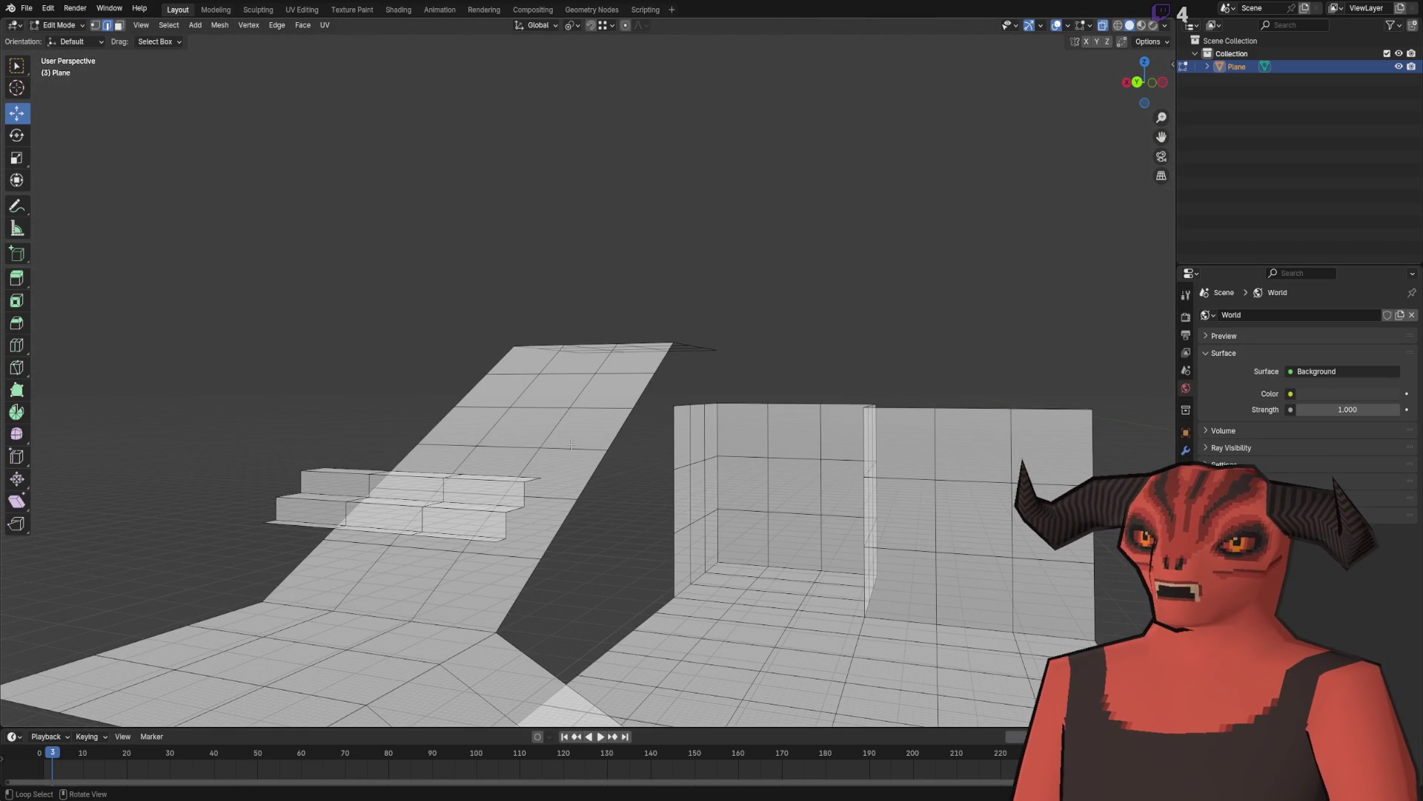
left_click(511, 555, "alt")
left_click(549, 498, "alt+shift")
left_click(556, 449, "alt+shift")
left_click(593, 408, "alt+shift")
left_click(615, 373, "alt+shift")
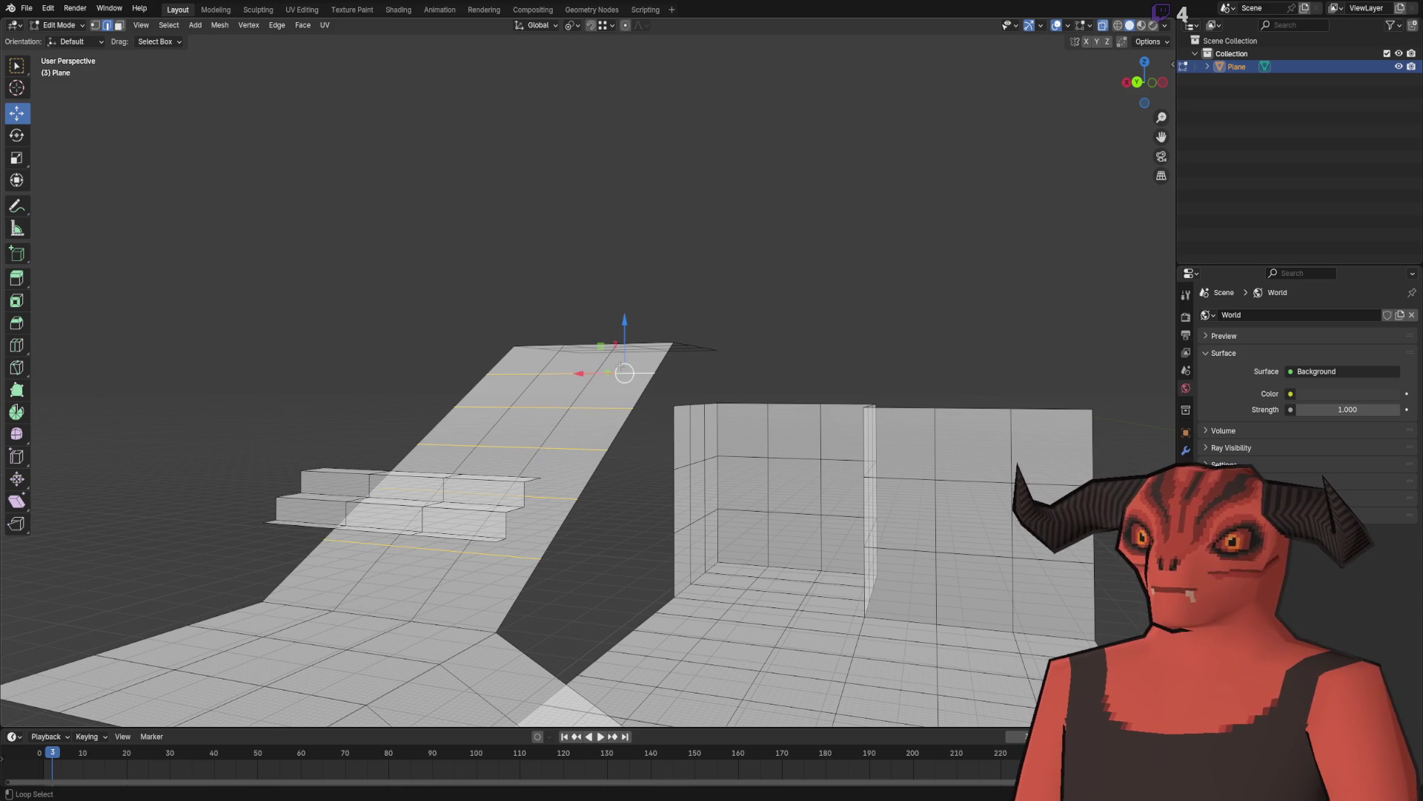
right_click(791, 605)
left_click(778, 674)
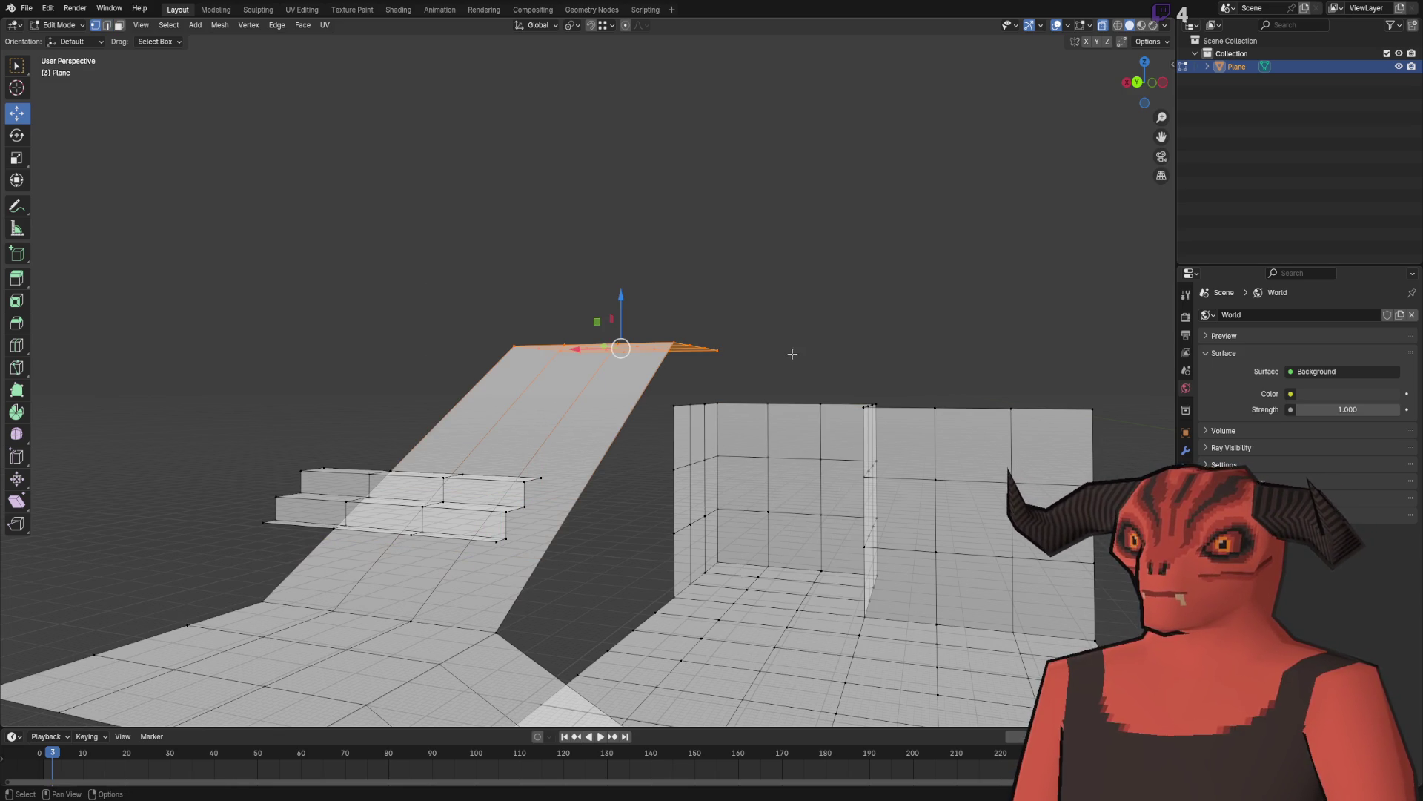
Step: Lower the ramp's top edge along Z to wall-top height, then return to Object Mode
key("g")
key("z")
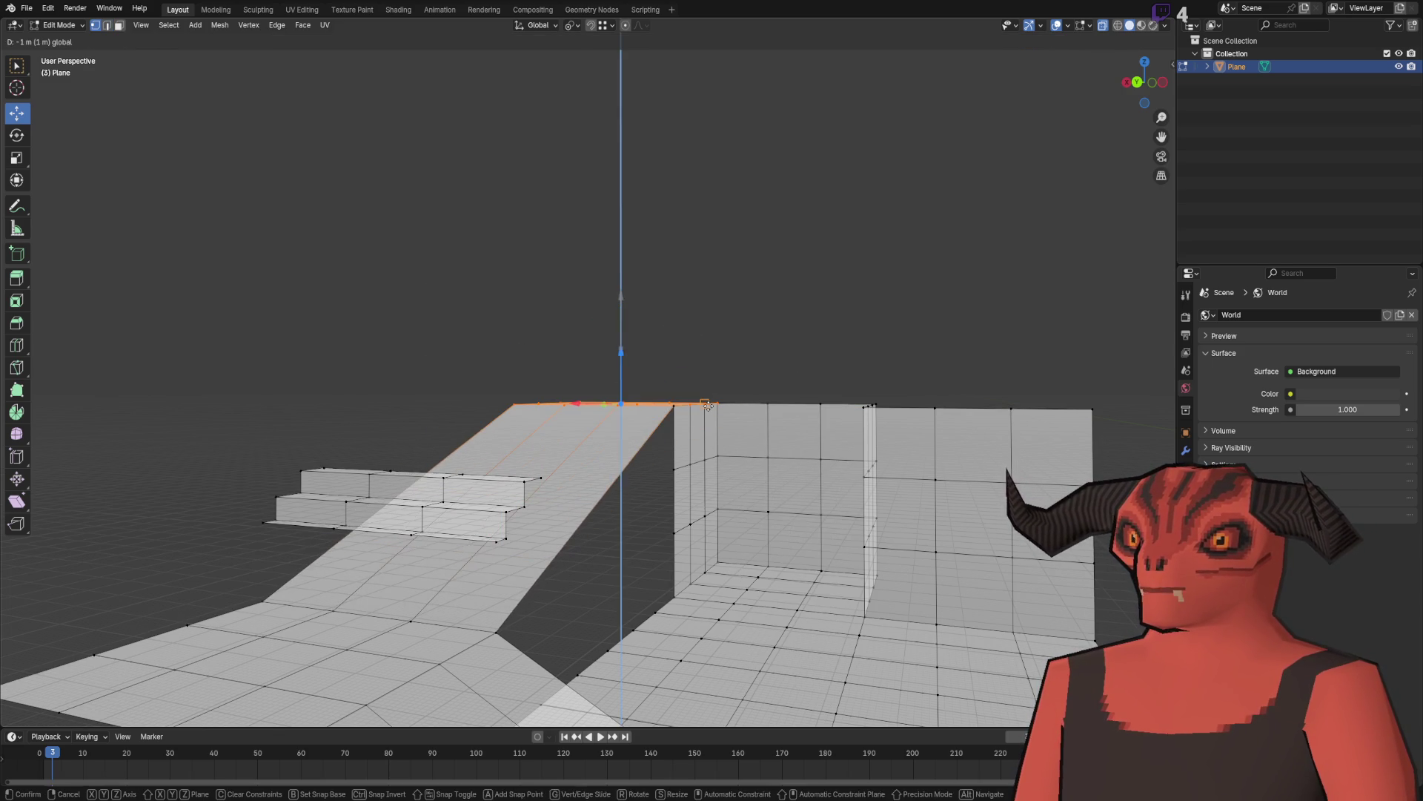
left_click(723, 380)
mouse_move(723, 379)
left_mouse_down()
mouse_move(686, 321)
mouse_move(416, 394)
mouse_move(565, 388)
mouse_move(466, 421)
mouse_move(565, 350)
mouse_move(477, 430)
mouse_move(598, 417)
left_mouse_up()
key("Tab")
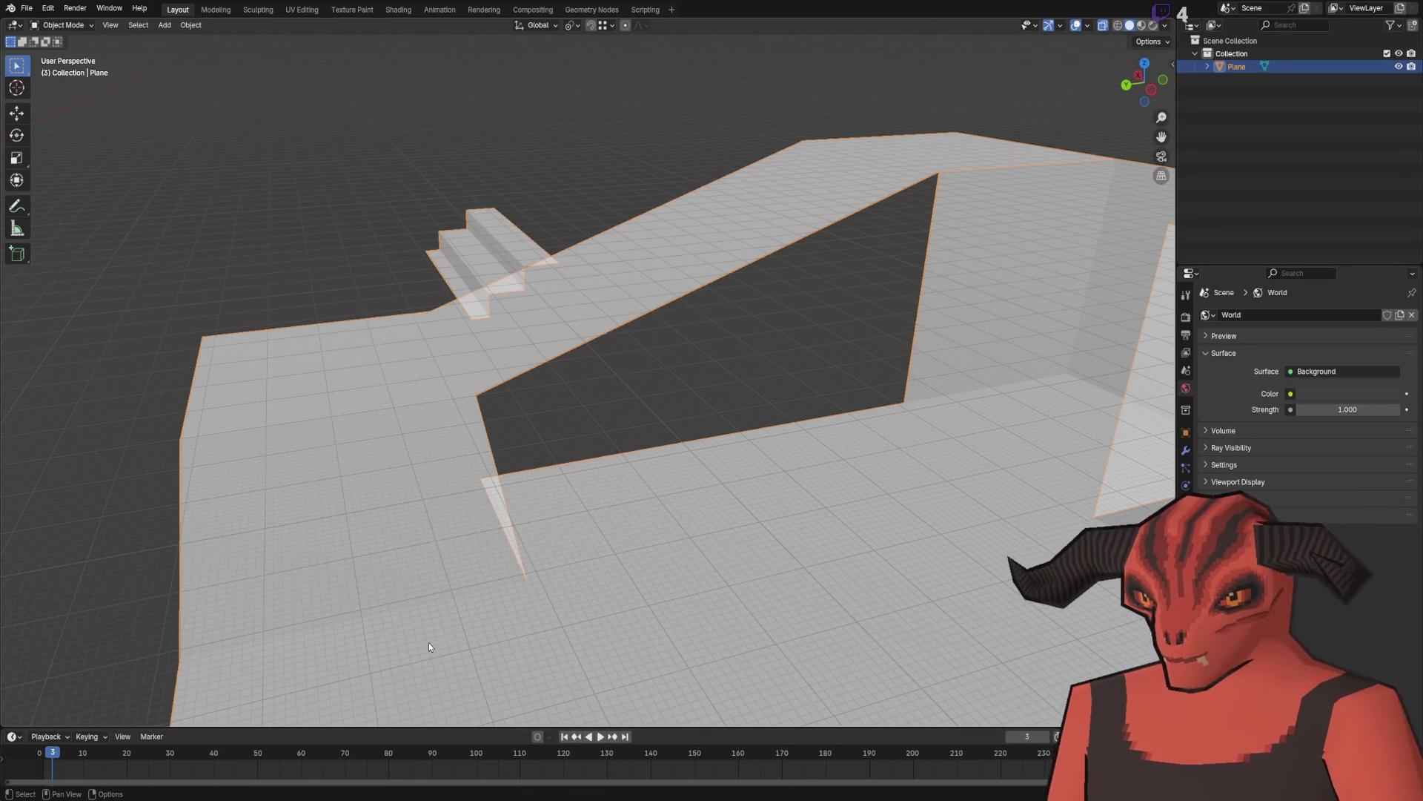
Step: Turn off X-ray and go back to Edit Mode with face selection
key("alt+z")
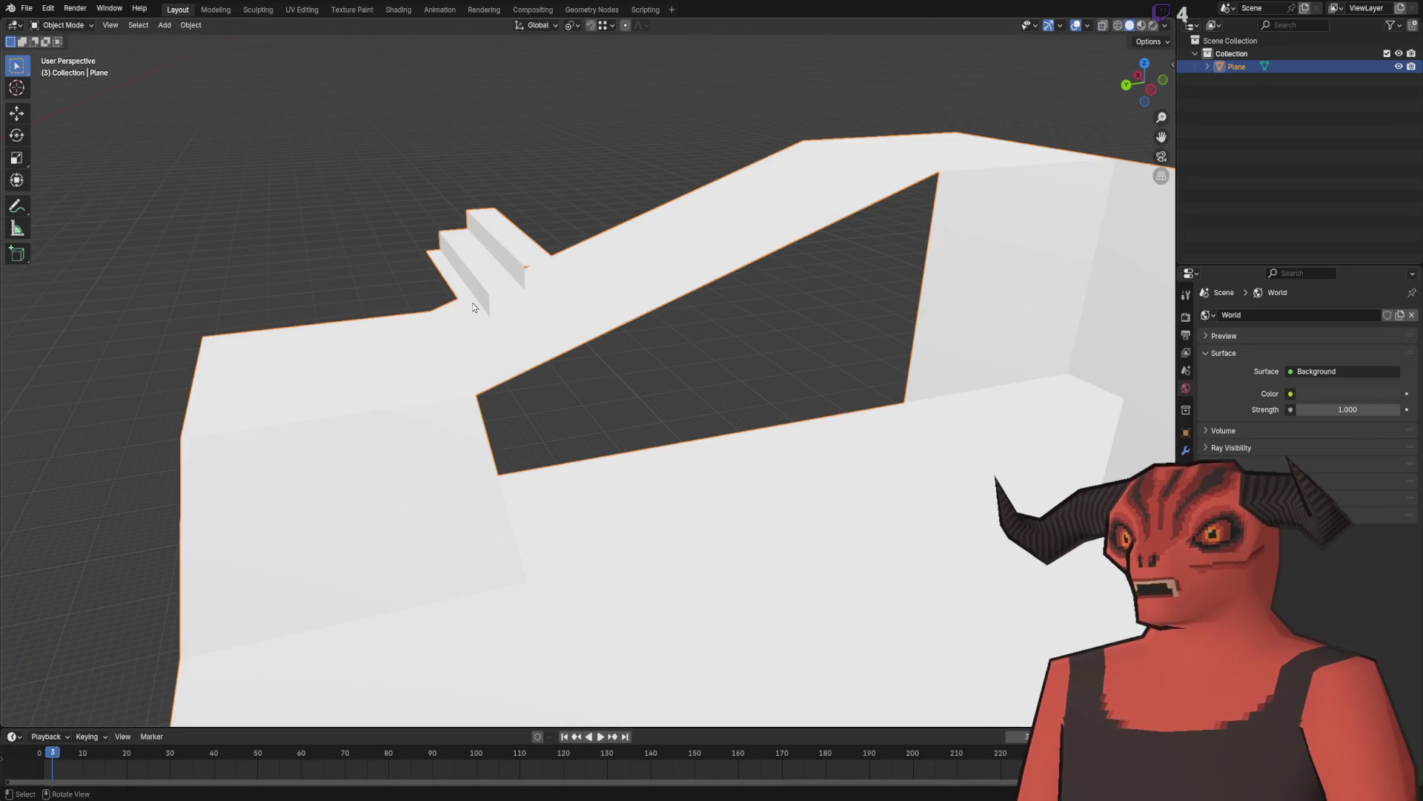
key("alt+z")
key("alt+z")
key("Tab")
key("3")
Step: Select two floor faces at the foot of the ramp
mouse_move(621, 316)
left_mouse_down()
mouse_move(659, 321)
mouse_move(636, 287)
left_mouse_up()
mouse_move(881, 283)
left_mouse_down()
mouse_move(629, 331)
mouse_move(463, 412)
mouse_move(576, 430)
left_mouse_up()
left_click_drag(474, 434, 730, 437)
left_click_drag(864, 437, 505, 437)
mouse_move(742, 333)
left_mouse_down()
mouse_move(832, 283)
mouse_move(582, 444)
mouse_move(648, 344)
mouse_move(846, 381)
mouse_move(630, 363)
mouse_move(645, 371)
mouse_move(635, 384)
left_mouse_up()
left_click(643, 386)
left_click(656, 437, "shift")
Step: Delete the two selected floor faces and one wall face
key("x")
left_click(686, 410)
mouse_move(686, 410)
left_mouse_down()
mouse_move(590, 388)
mouse_move(586, 593)
left_mouse_up()
left_click(576, 445)
key("x")
left_click(558, 397)
Step: Close the wall gap with a new face from two edge loops, then bridge the floor edge loops
left_click(445, 556, "alt")
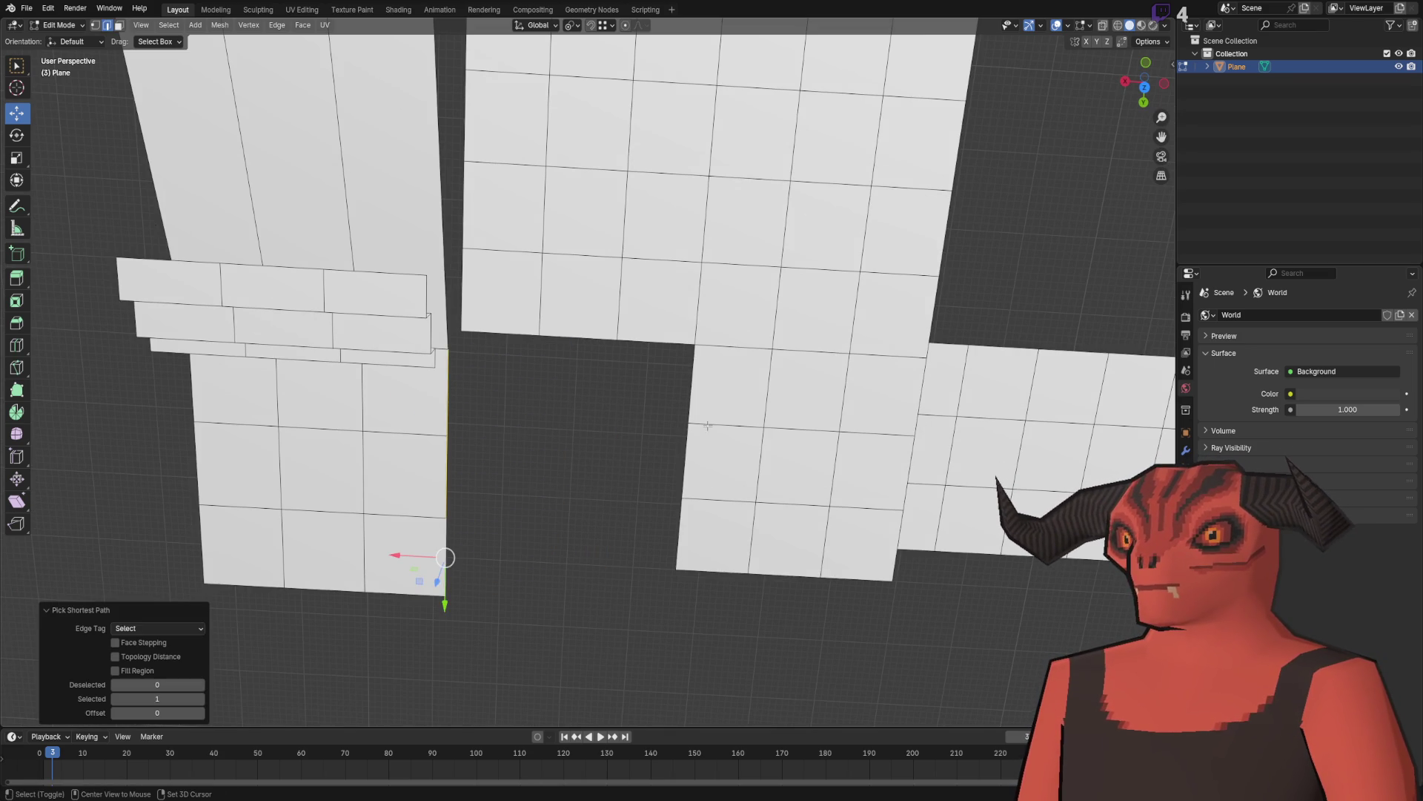
left_click(690, 404, "alt+shift")
right_click(852, 450)
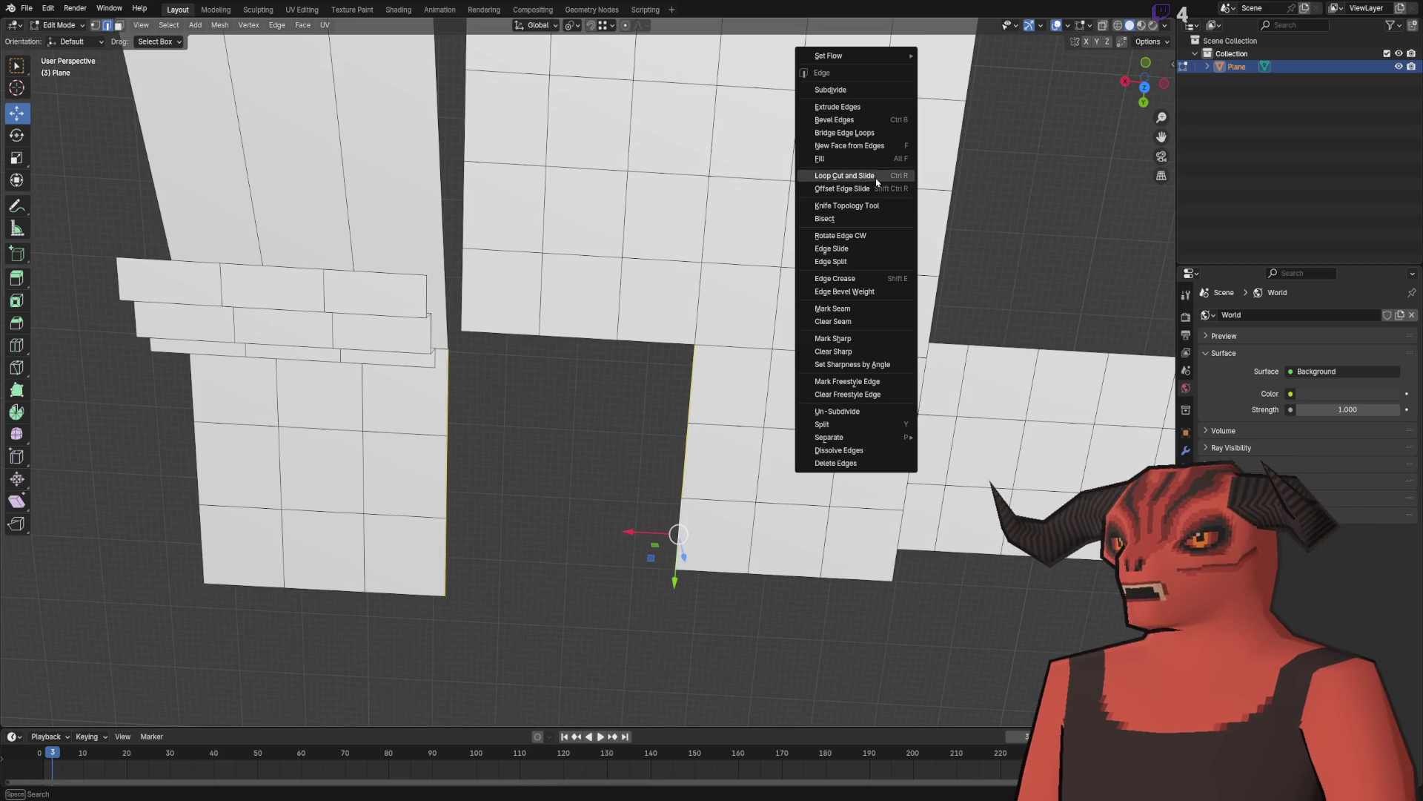
left_click(867, 147)
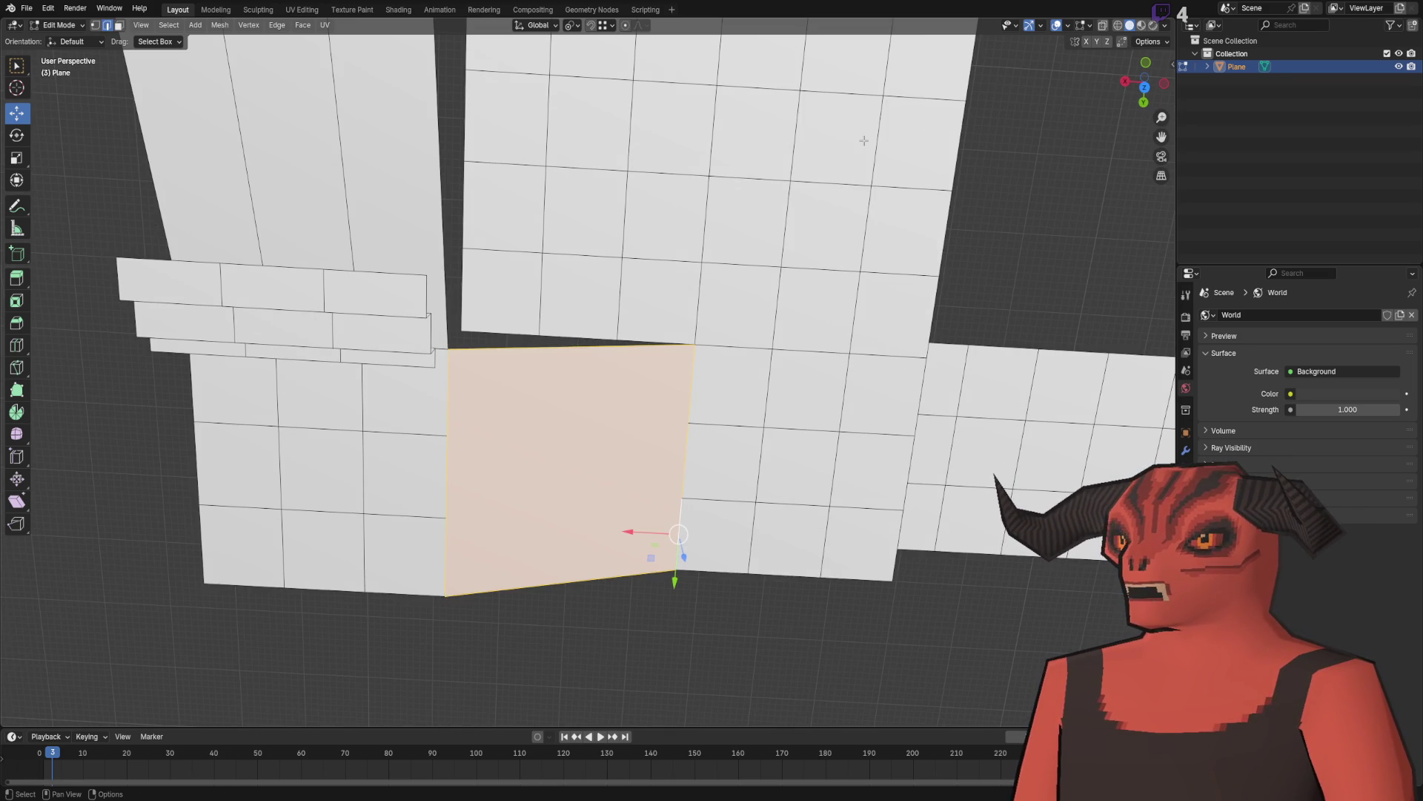
right_click(900, 176)
left_click(890, 172)
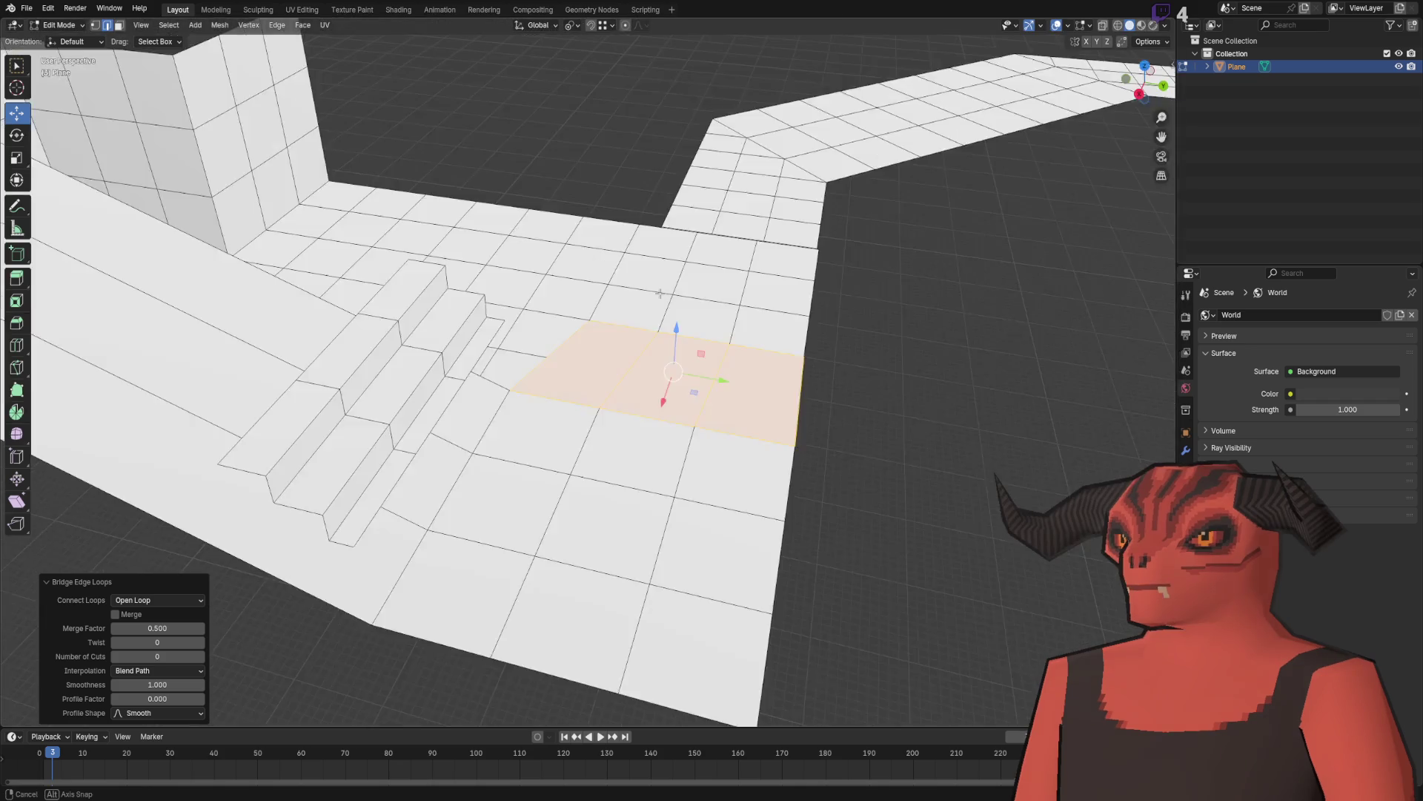
scroll(660, 294, "up", 10)
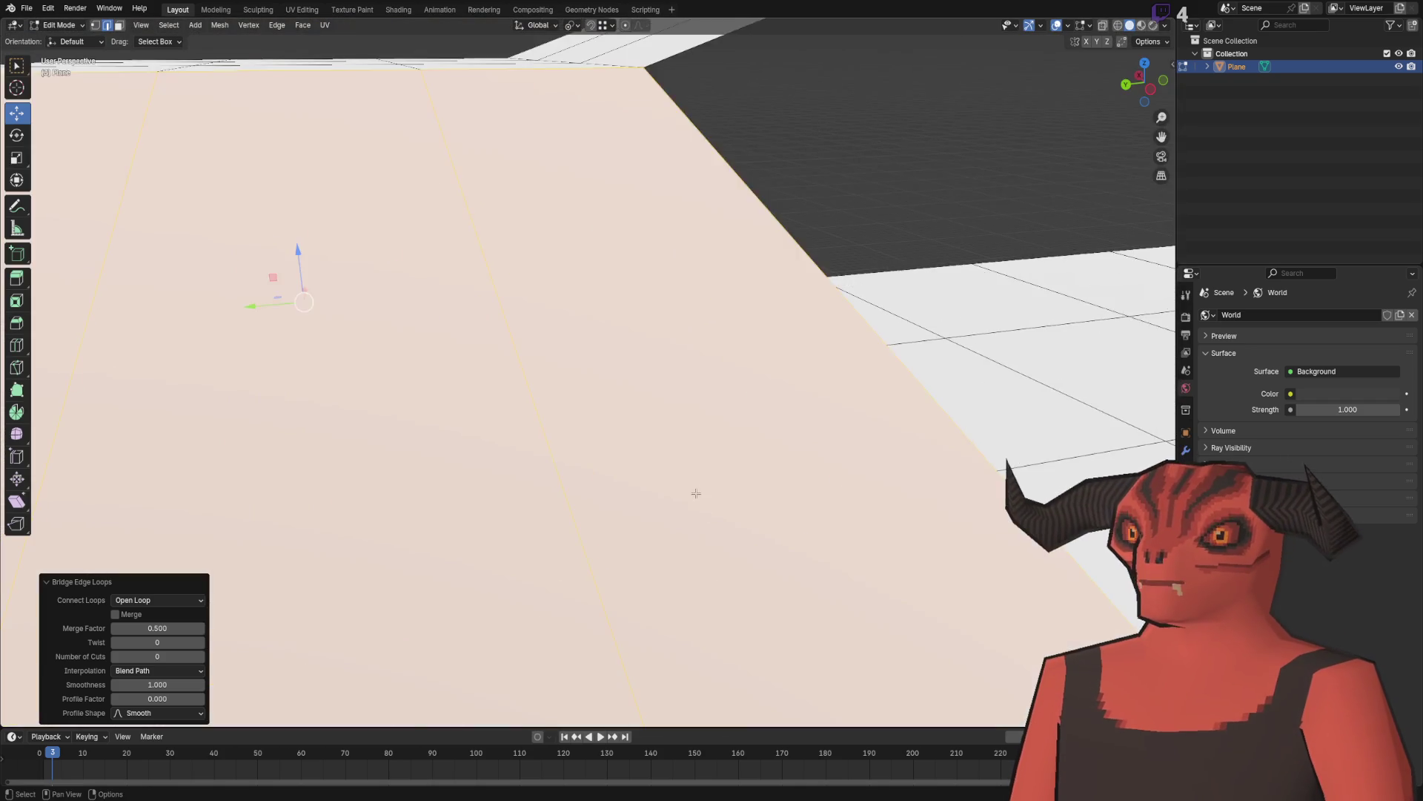
scroll(696, 493, "down", 8)
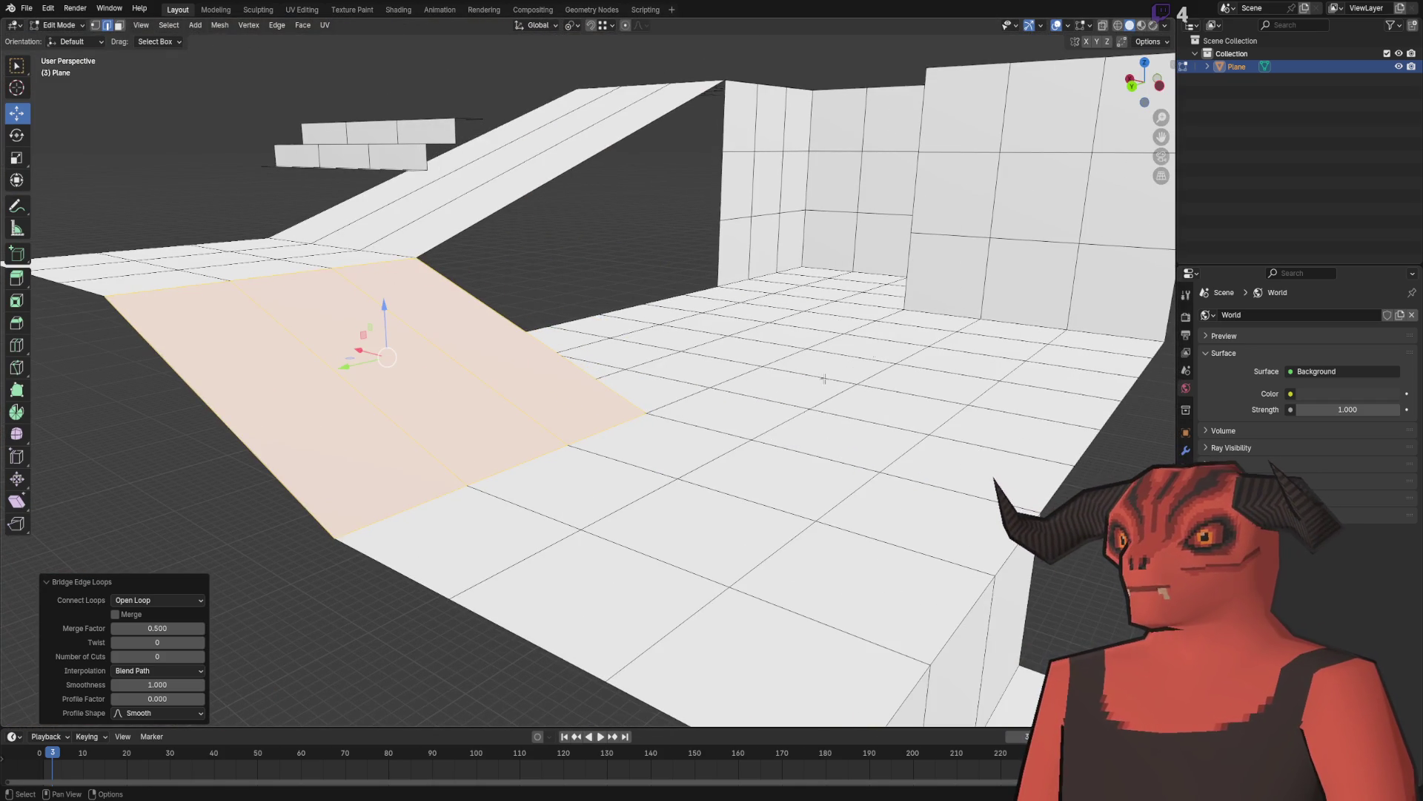
scroll(824, 378, "down", 5)
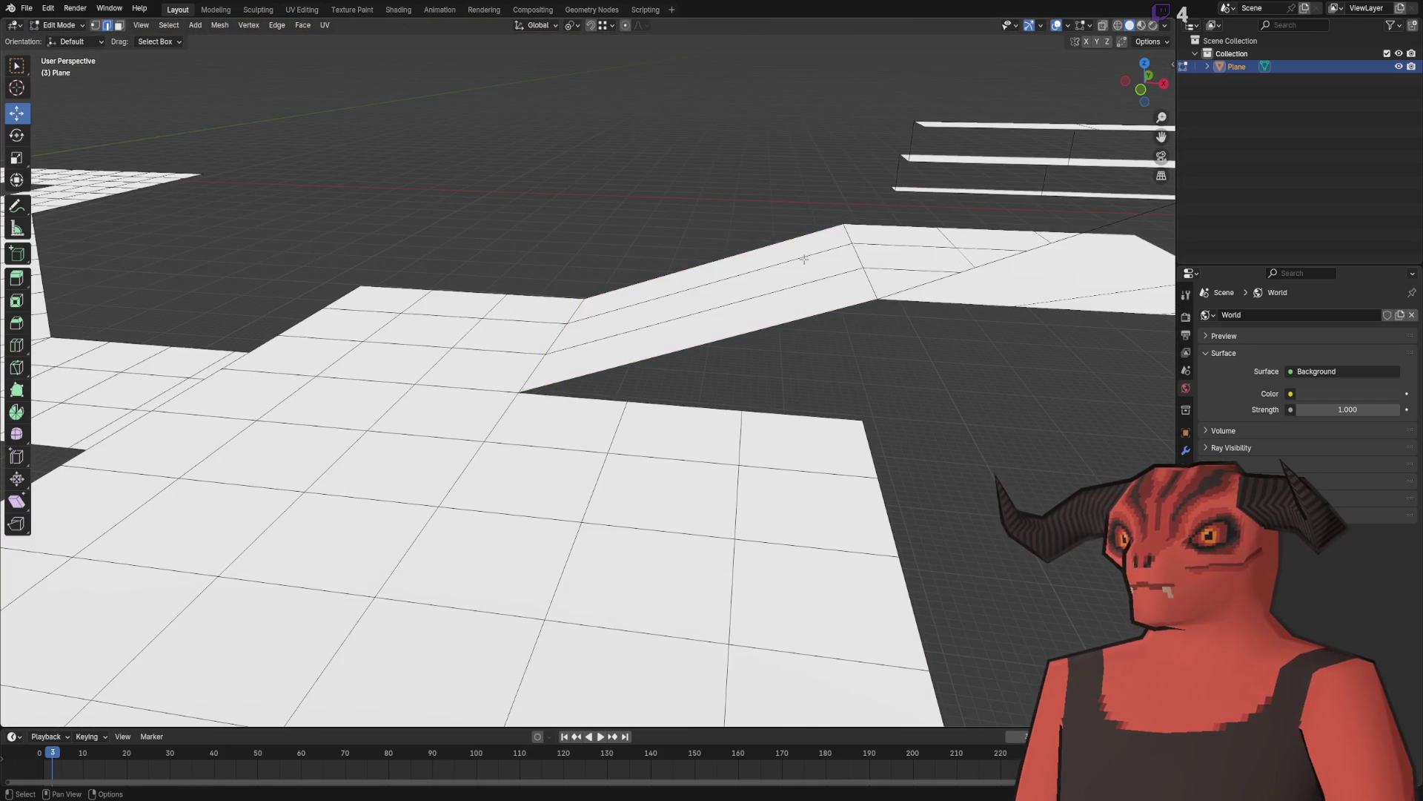
Step: Try bridging the ramp's edge loops, then undo the failed result
key("ctrl+e")
left_click(805, 259)
key("ctrl+z")
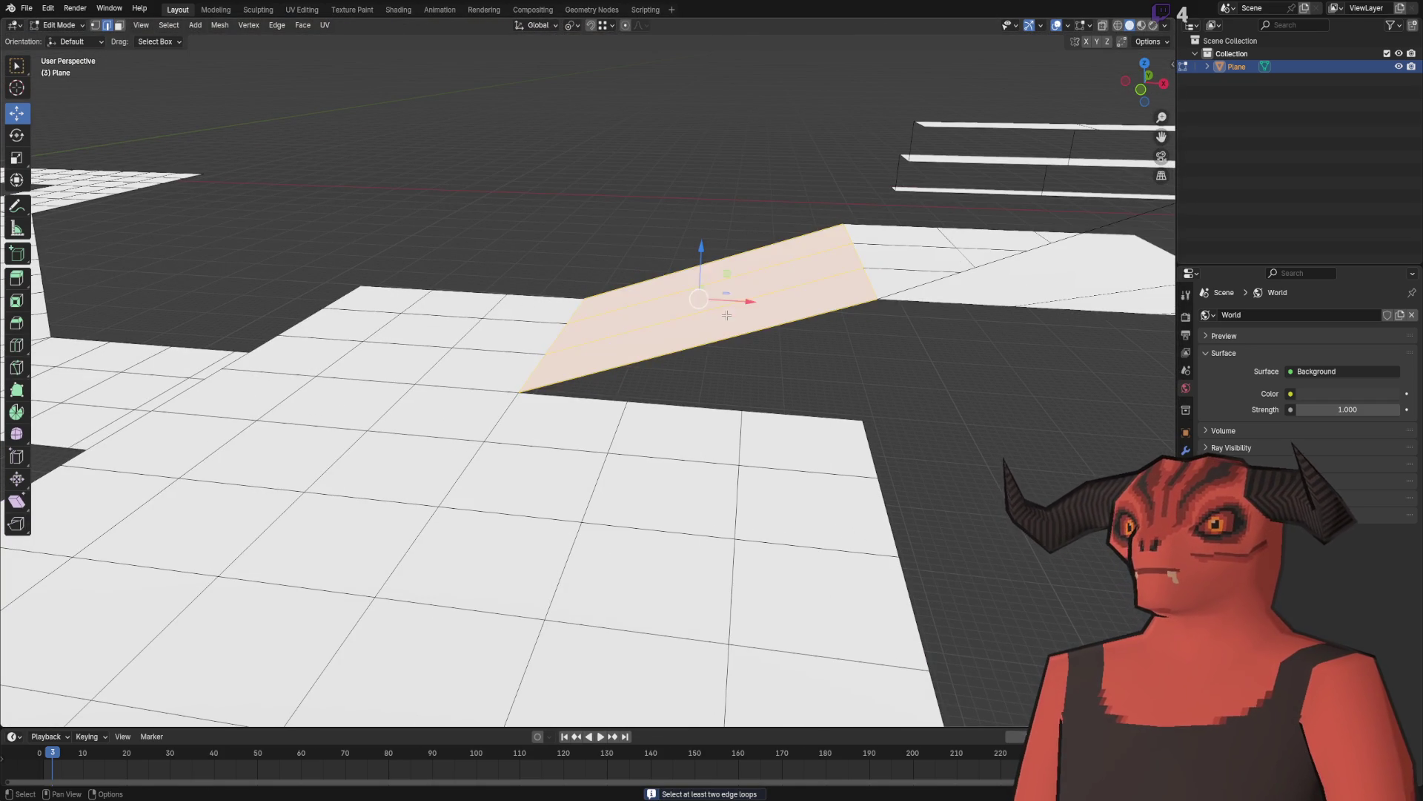
key("ctrl+z")
Step: Add a two-cut loop cut across the ramp and orbit to inspect it
key("ctrl+e")
left_click(726, 272)
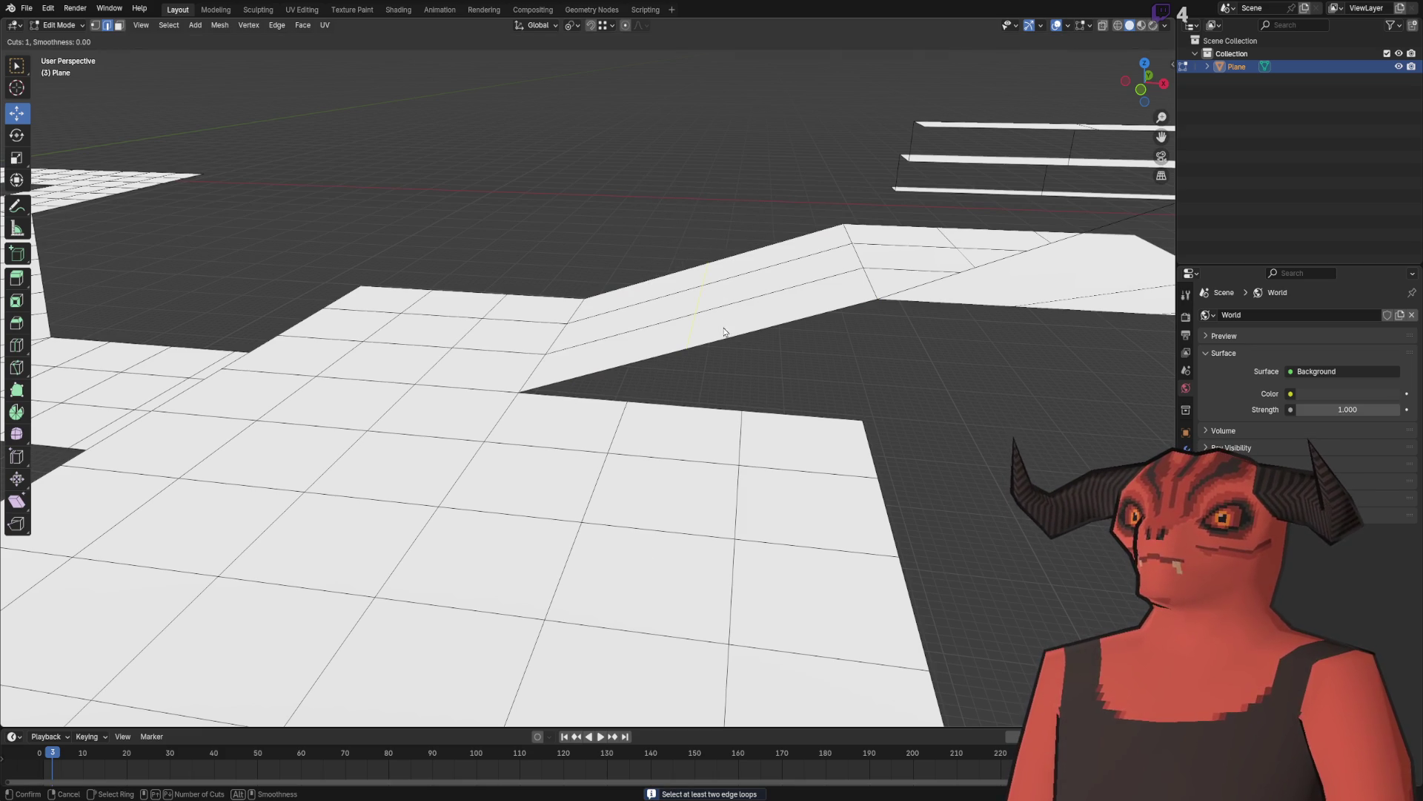
left_click(723, 339)
right_click(725, 341)
key("ctrl+z")
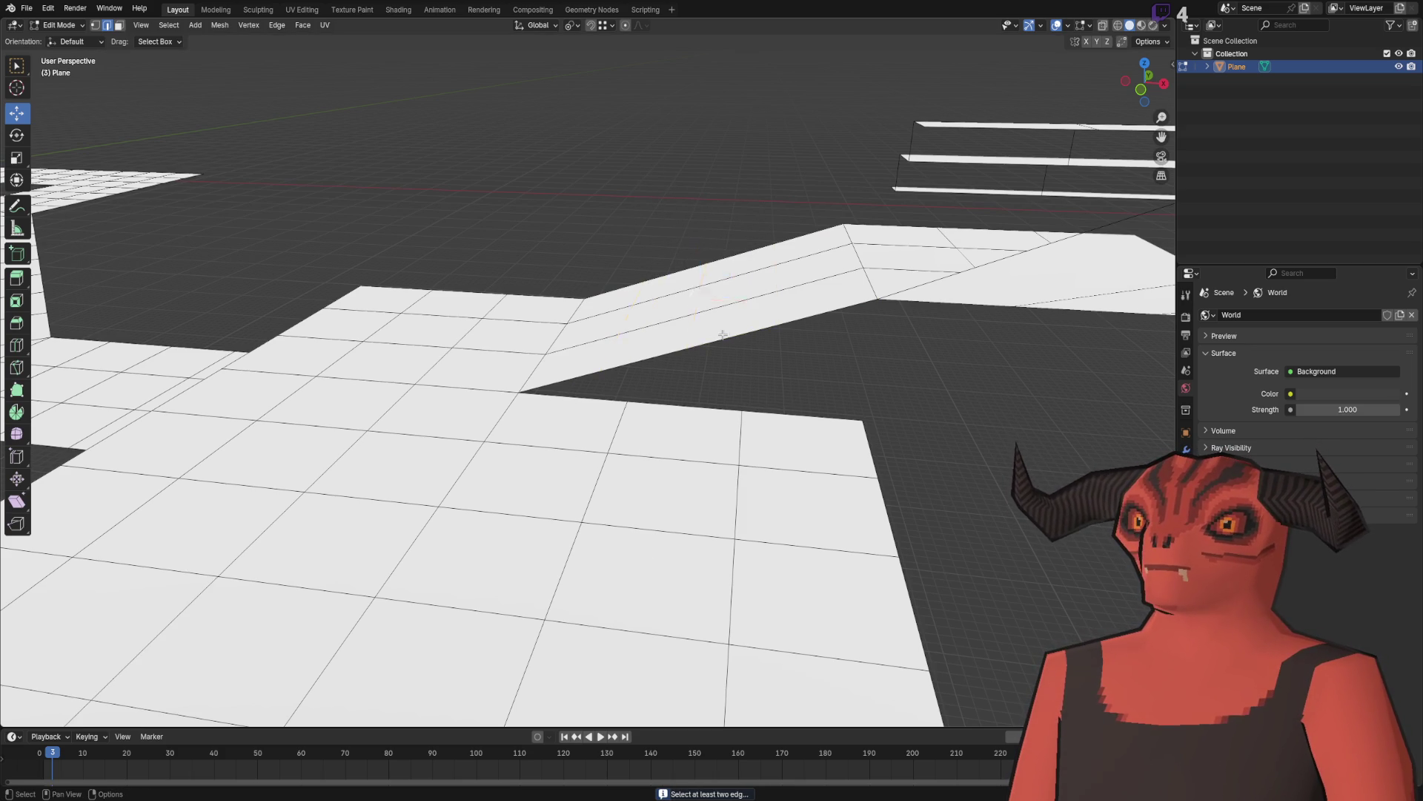
key("ctrl+r")
left_click(727, 341)
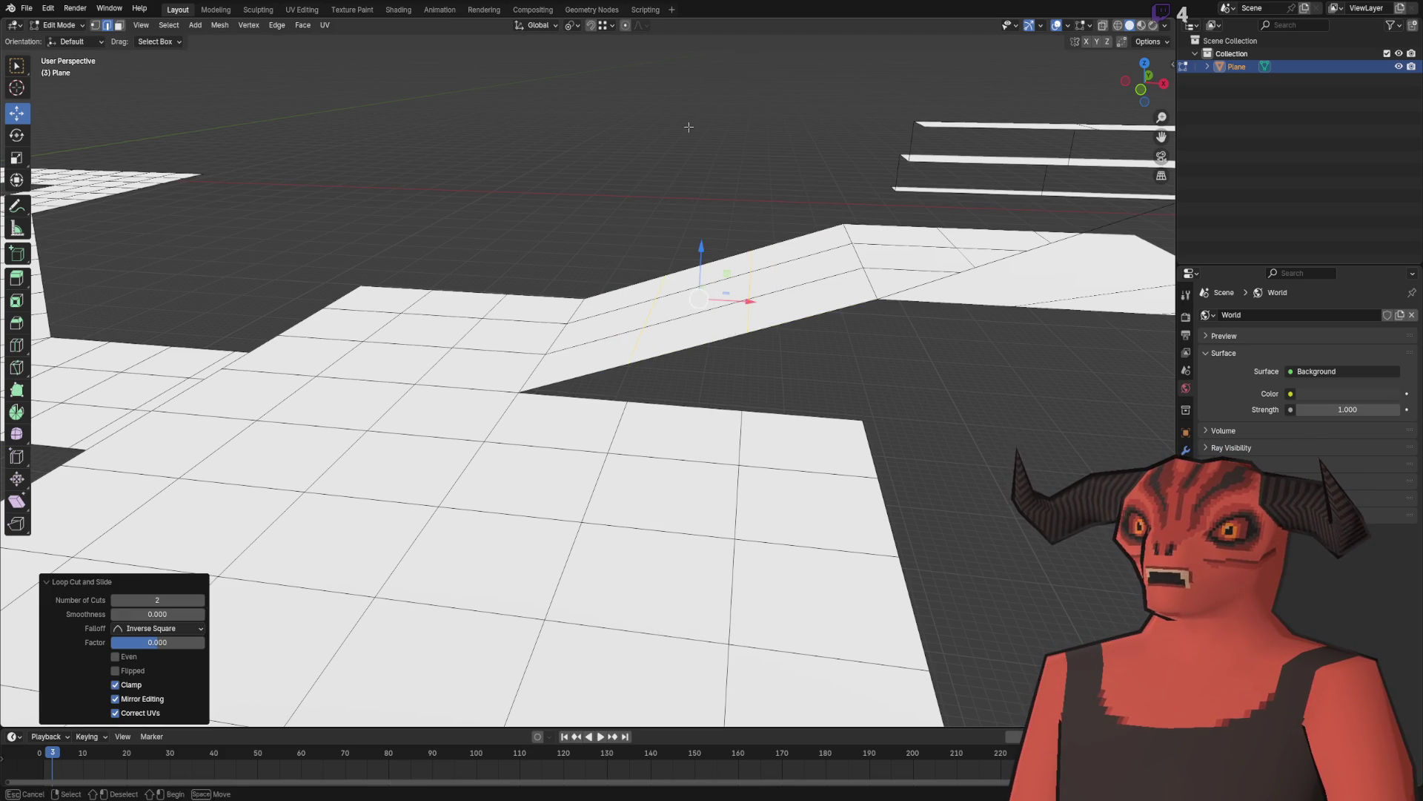
mouse_move(728, 341)
left_mouse_down()
mouse_move(477, 232)
mouse_move(528, 332)
mouse_move(614, 252)
left_mouse_up()
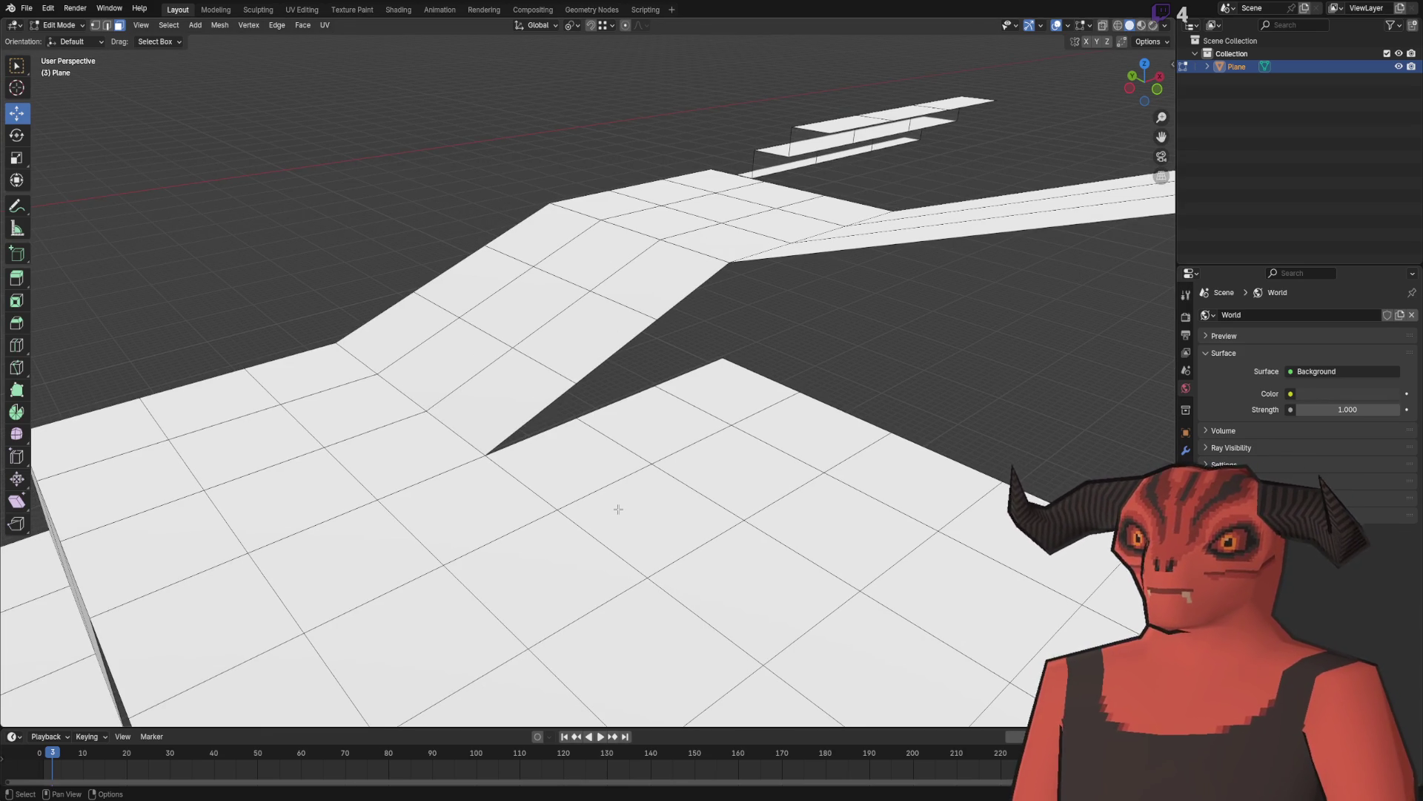
mouse_move(611, 489)
left_mouse_down()
mouse_move(566, 286)
mouse_move(563, 483)
left_mouse_up()
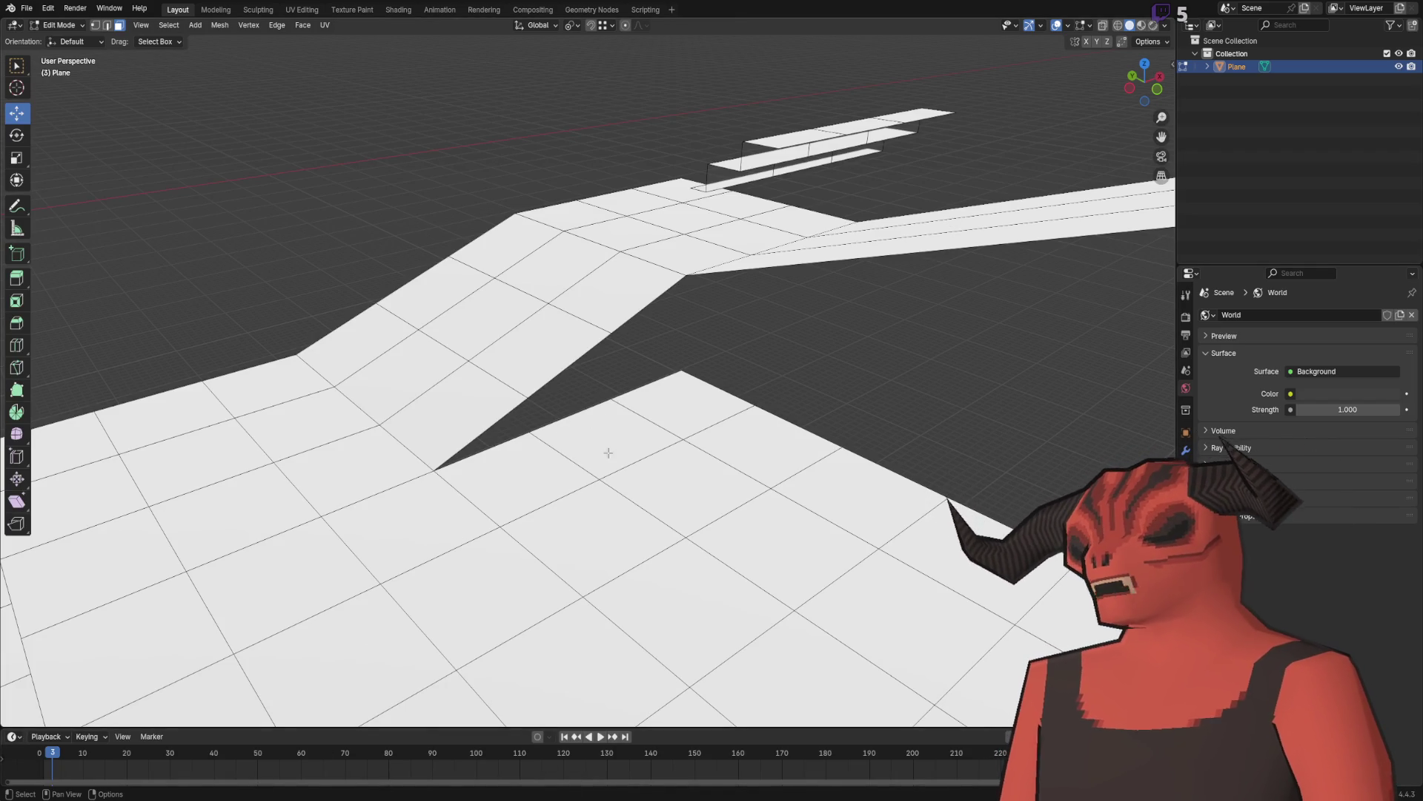
Step: Select a full row of faces between the ramp and the flat piece and delete it
left_click(450, 343)
scroll(523, 327, "up", 3)
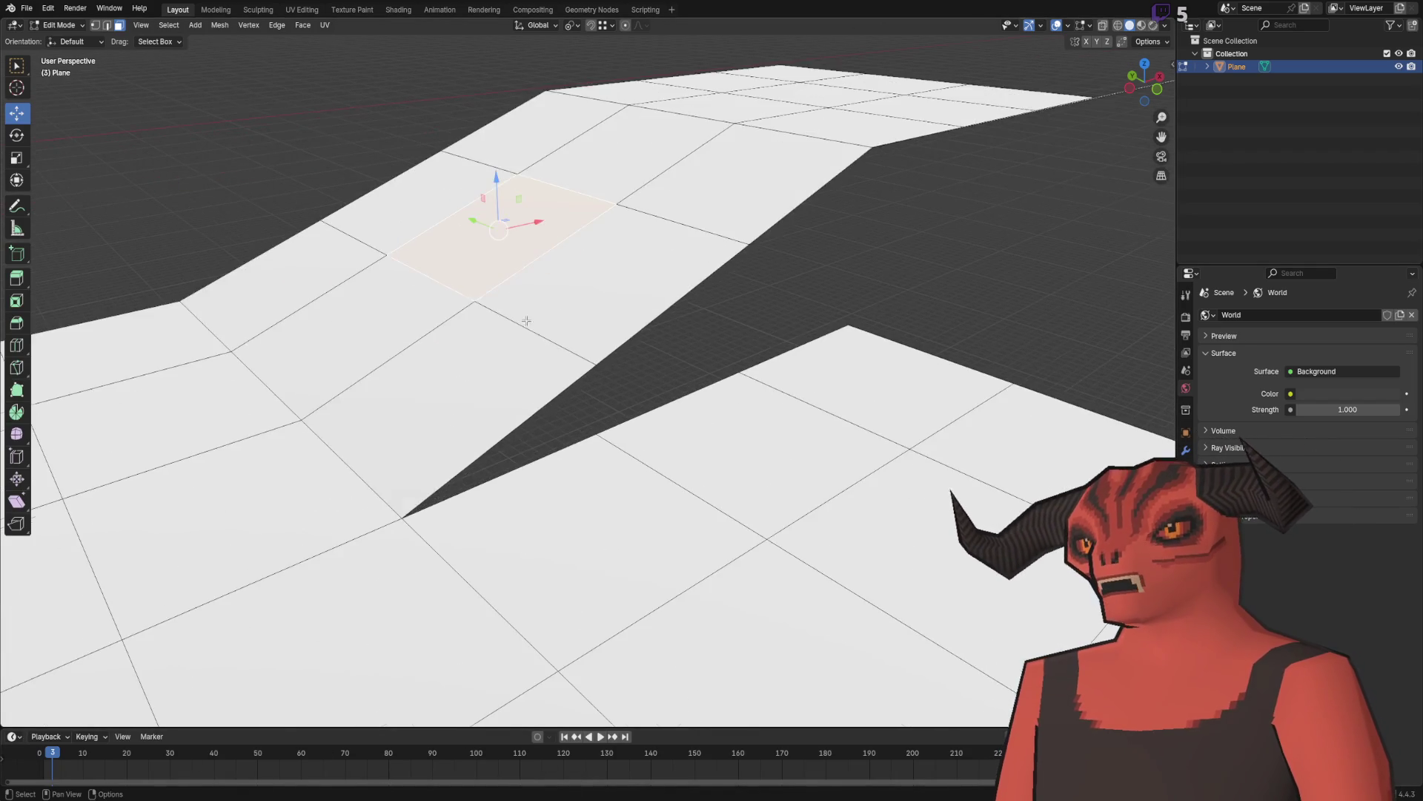
scroll(596, 306, "down", 3)
left_click(436, 220)
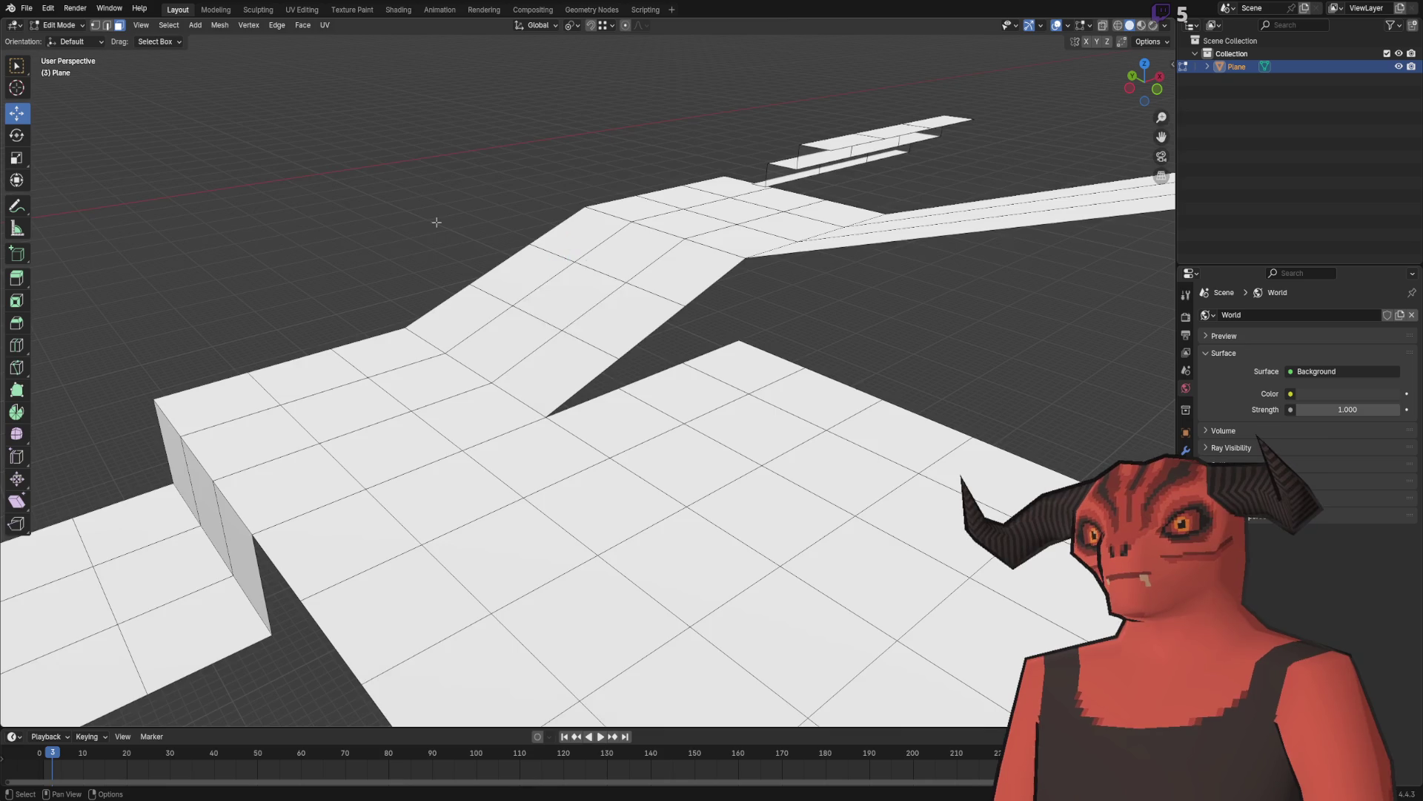
scroll(447, 269, "up", 5)
left_click(443, 175)
left_click(326, 260)
left_click(519, 344, "ctrl")
left_click(362, 196)
left_click(362, 196)
left_click(558, 377, "ctrl")
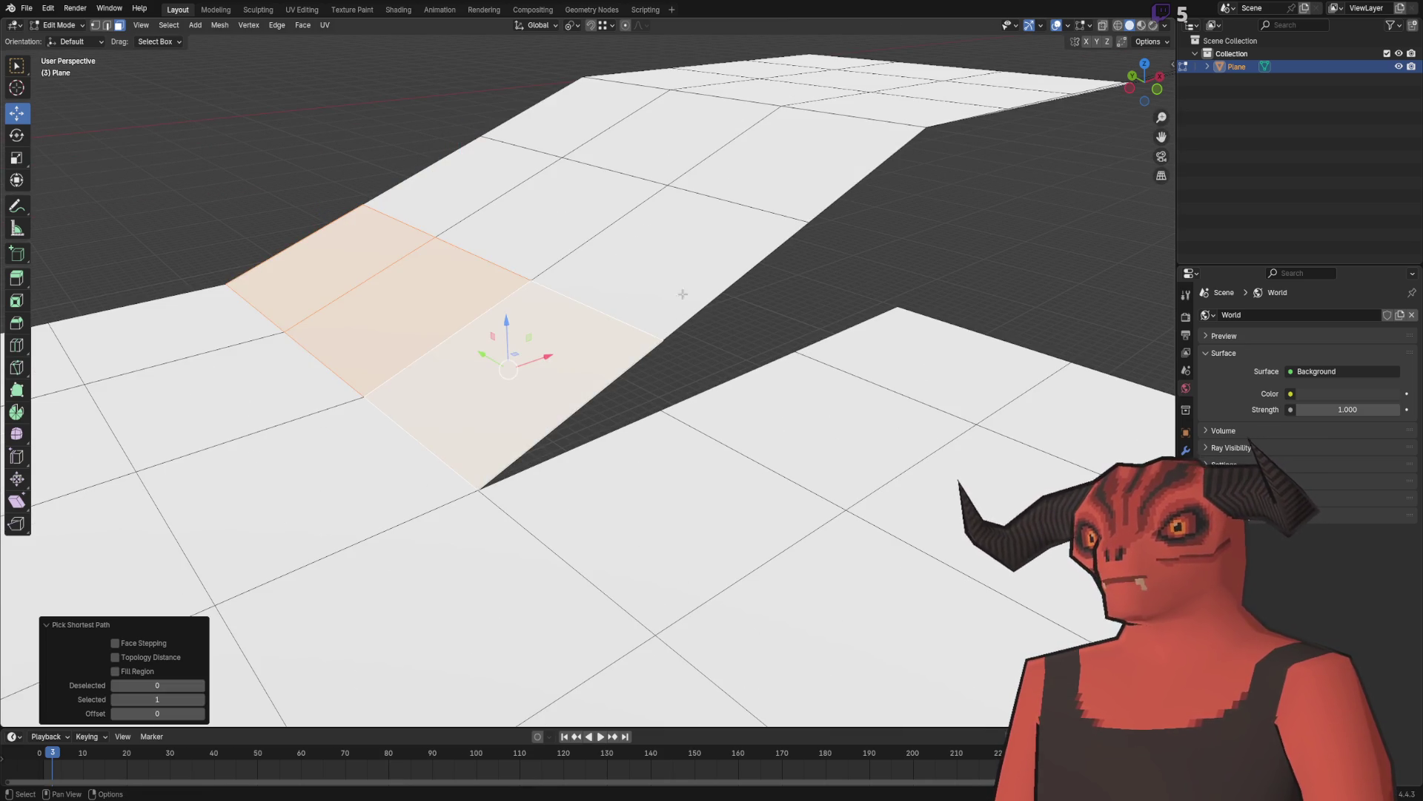
key("x")
left_click(501, 302)
Step: Delete the next row of faces, leaving a gap that detaches the flat piece
left_click(496, 177)
left_click(683, 226, "ctrl")
key("x")
left_click(683, 226)
Step: Add five evenly centred loop cuts across the detached flat piece
key("2")
key("ctrl+e")
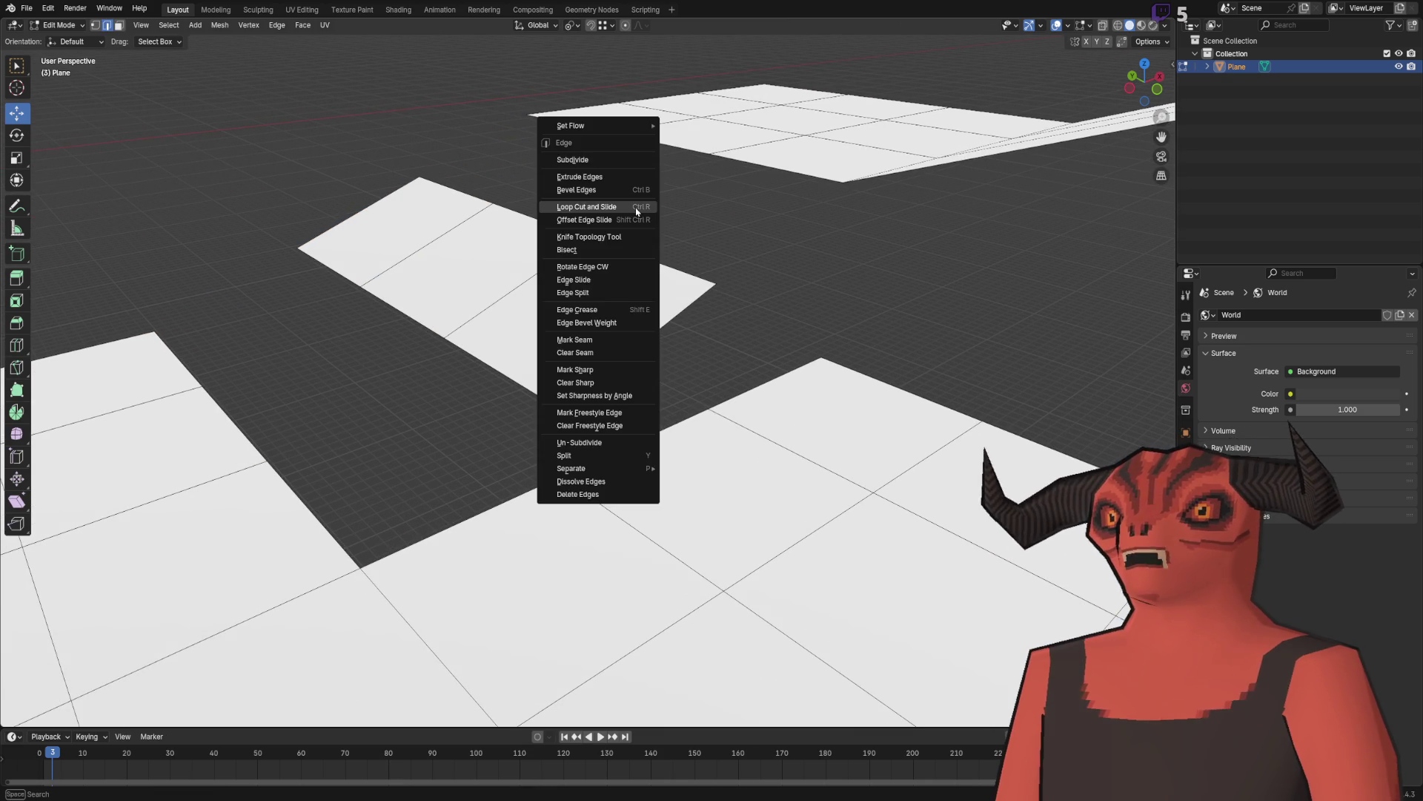
left_click(637, 212)
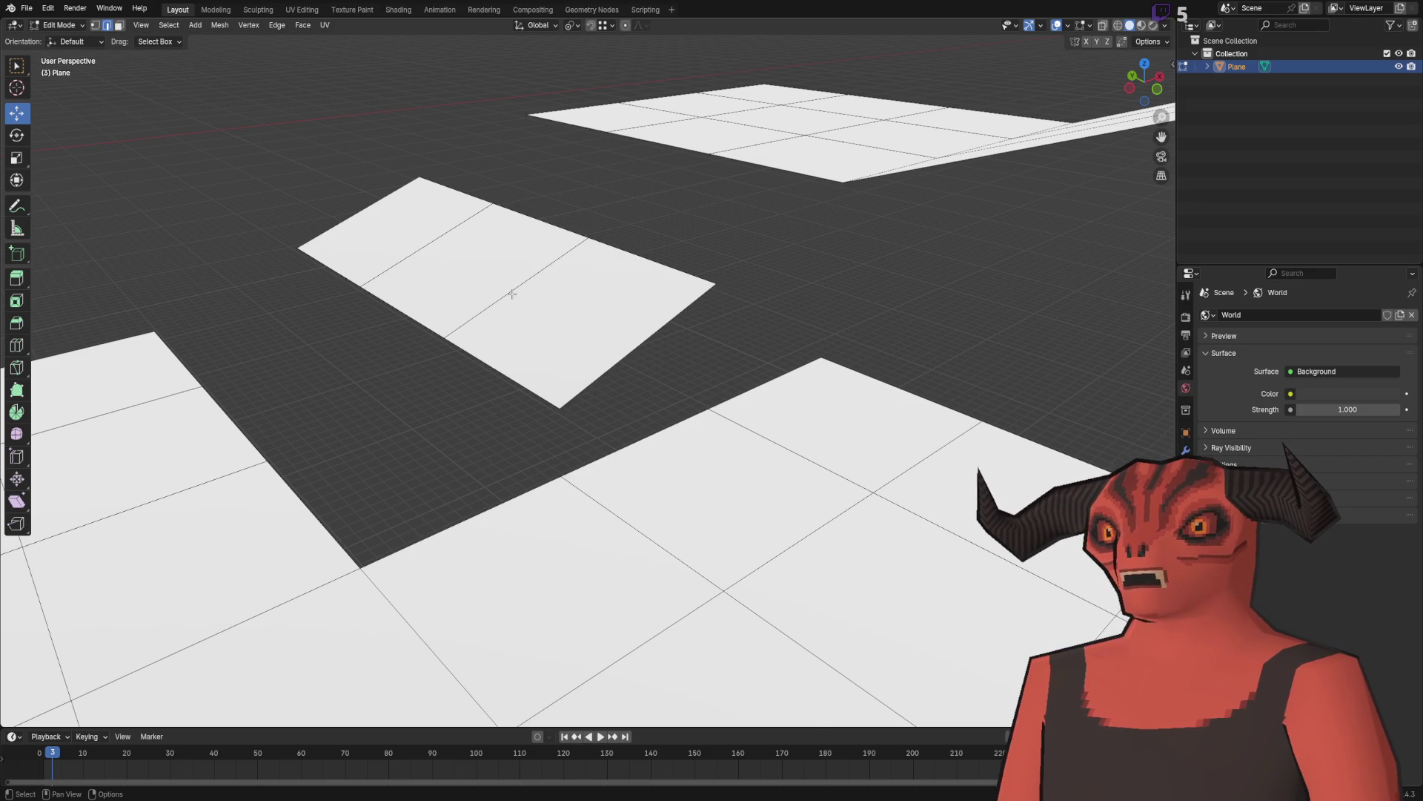
scroll(512, 295, "up", 1)
key("ctrl+e")
left_click(505, 277)
scroll(505, 278, "up", 1)
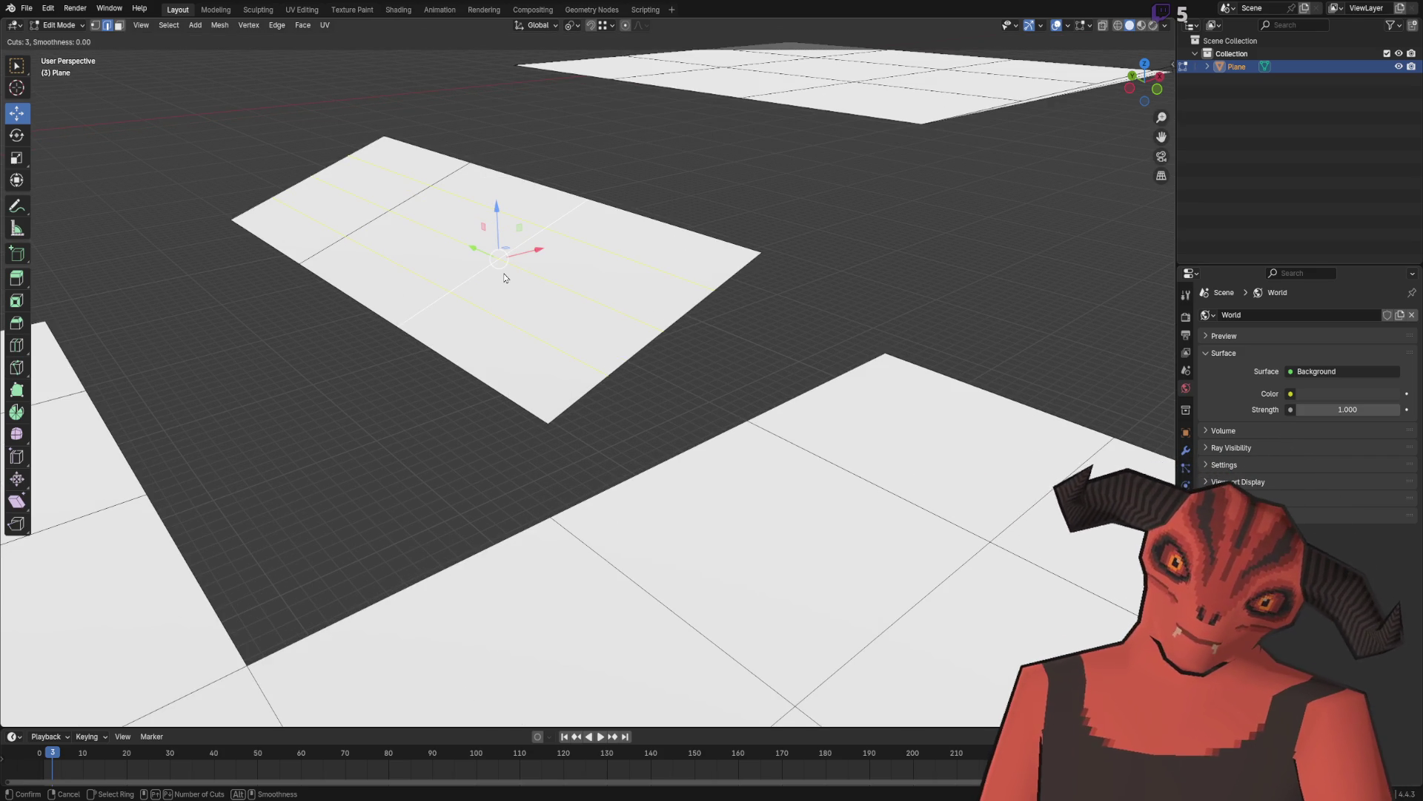
scroll(505, 277, "up", 1)
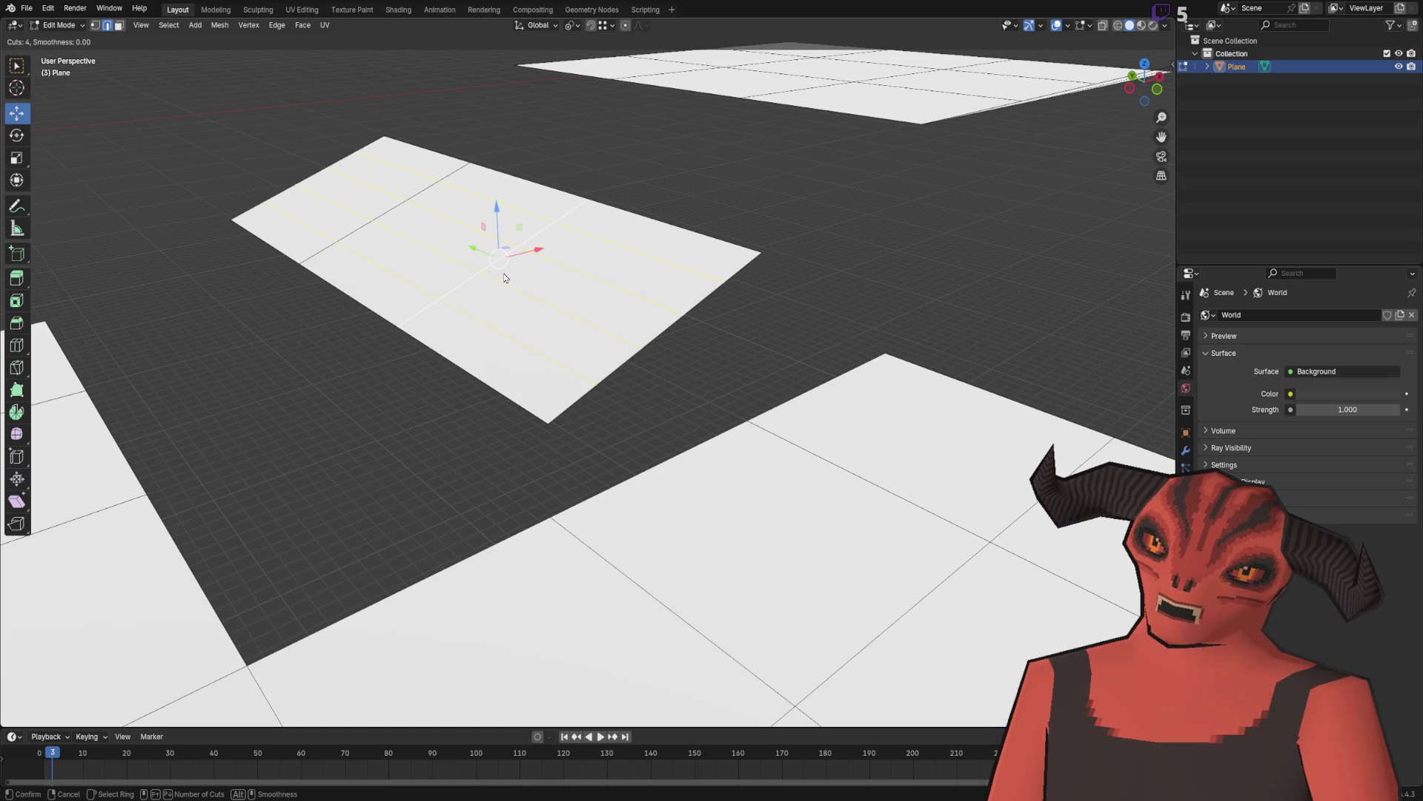
scroll(505, 278, "up", 1)
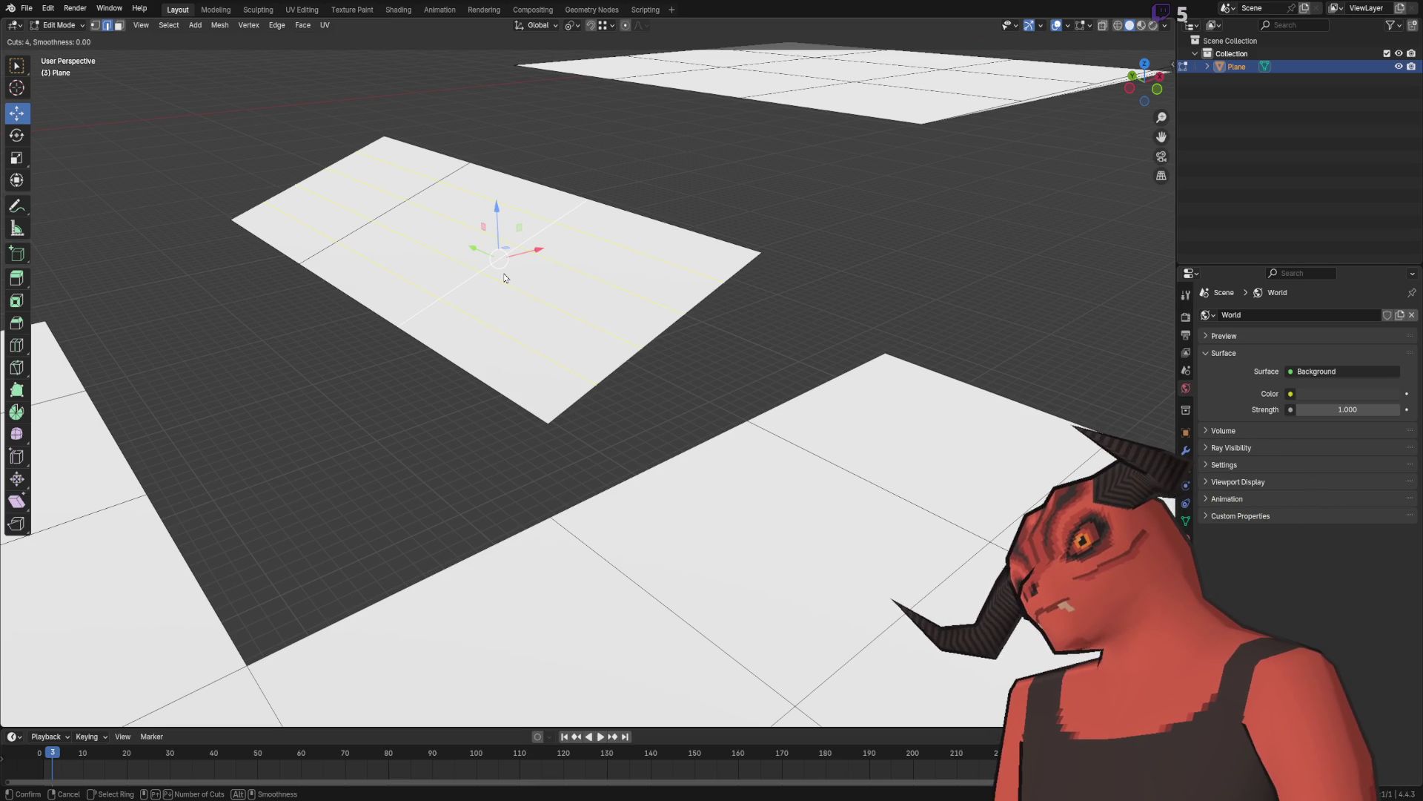
left_click(505, 277)
right_click(508, 270)
left_click(801, 298)
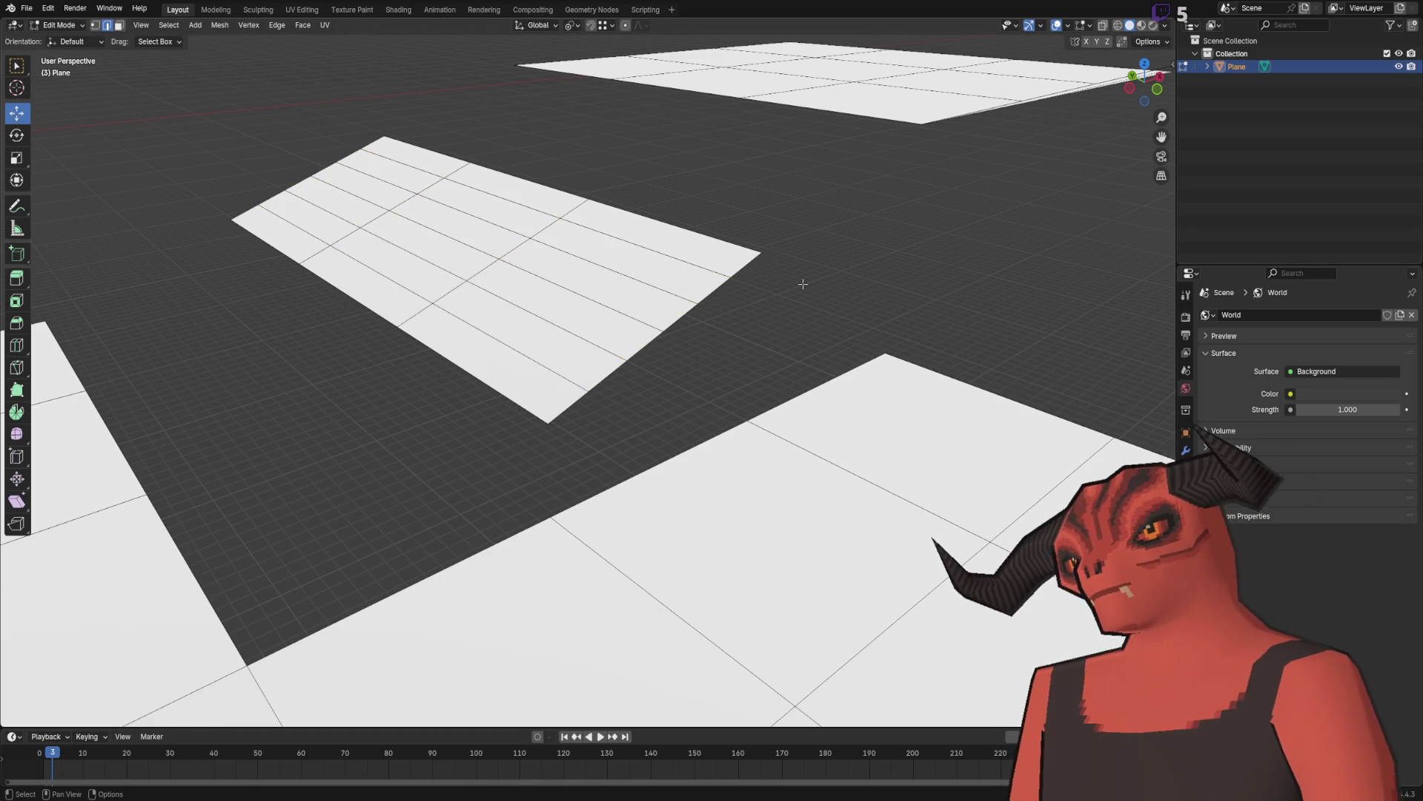
mouse_move(549, 297)
left_mouse_down()
mouse_move(435, 159)
mouse_move(483, 223)
mouse_move(536, 242)
left_mouse_up()
Step: Extrude the first step edge up into a riser and move it 0.16667 along X
left_click(523, 242)
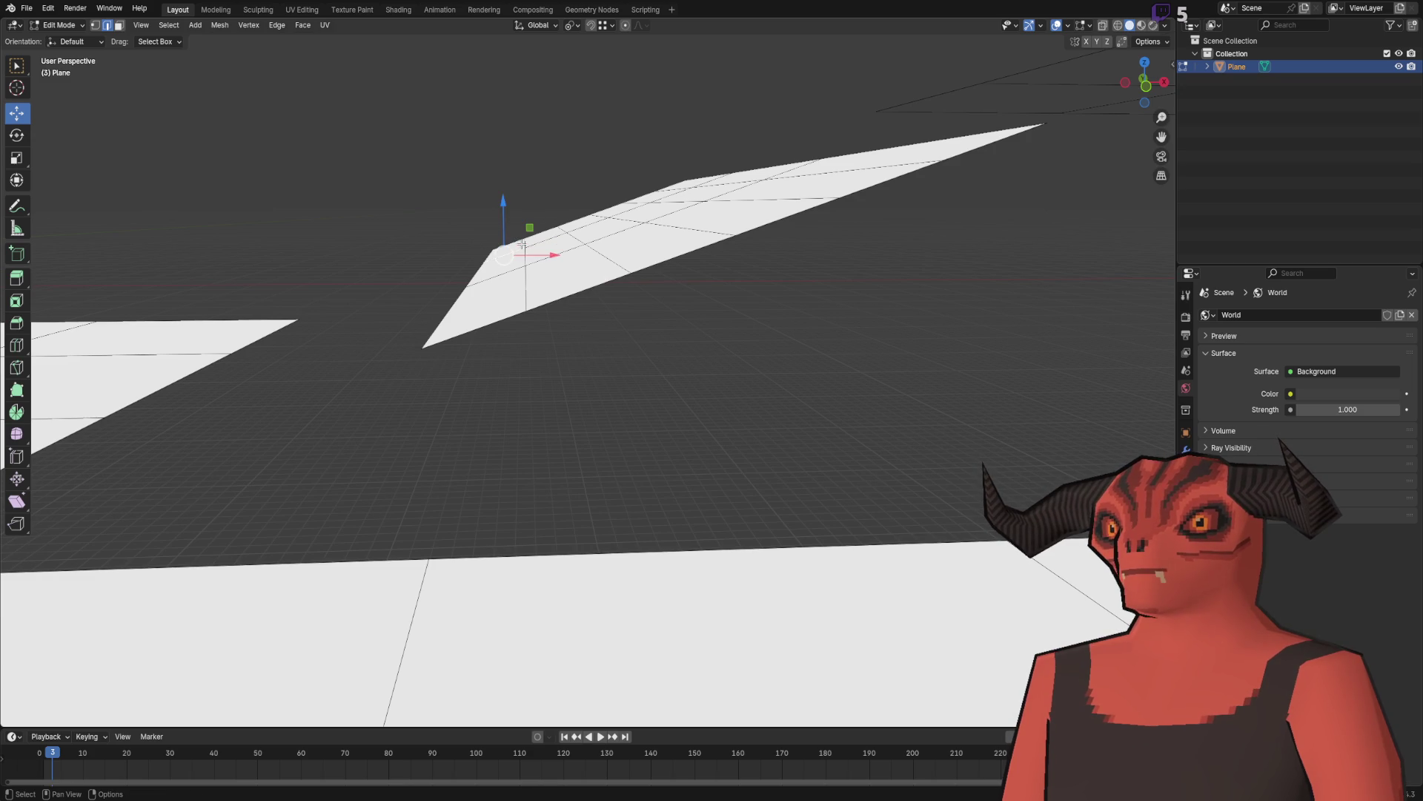
left_click(537, 272, "ctrl")
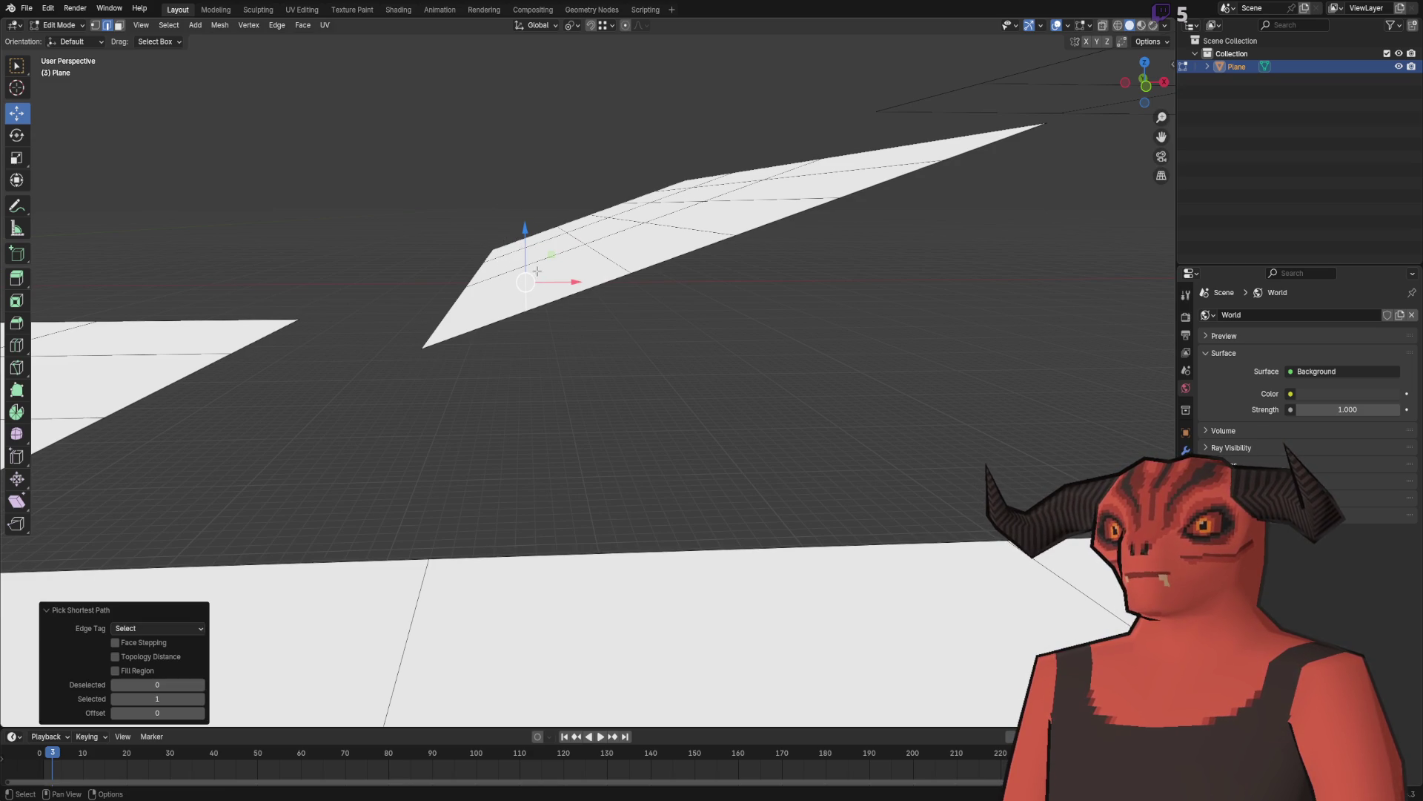
key("e")
left_click(549, 252)
key("g")
key("x")
left_click(593, 230)
left_click_drag(593, 230, 510, 258)
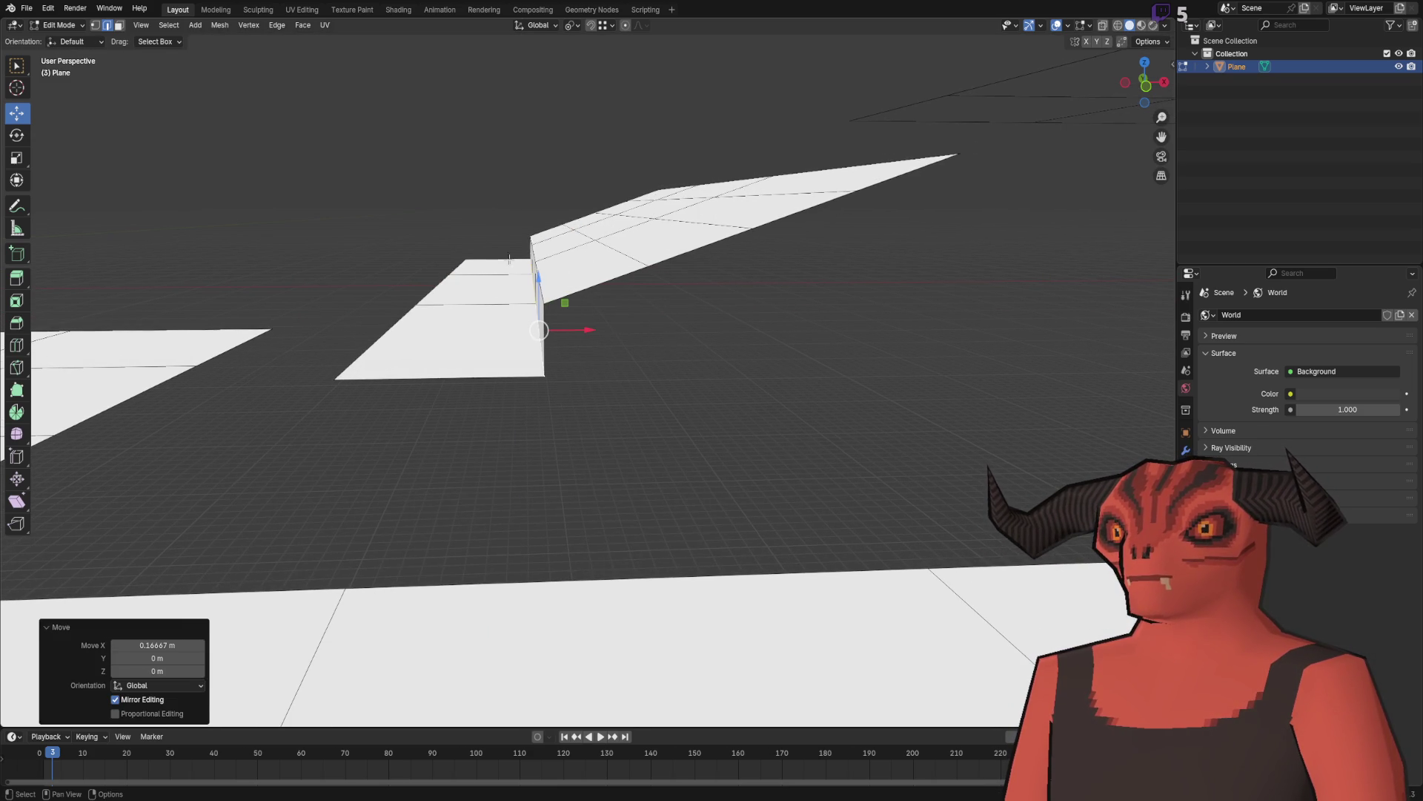
Step: Extrude the upper step edge along X and lower it along Z to form the next step
left_click(567, 227, "ctrl")
left_click(622, 224, "ctrl")
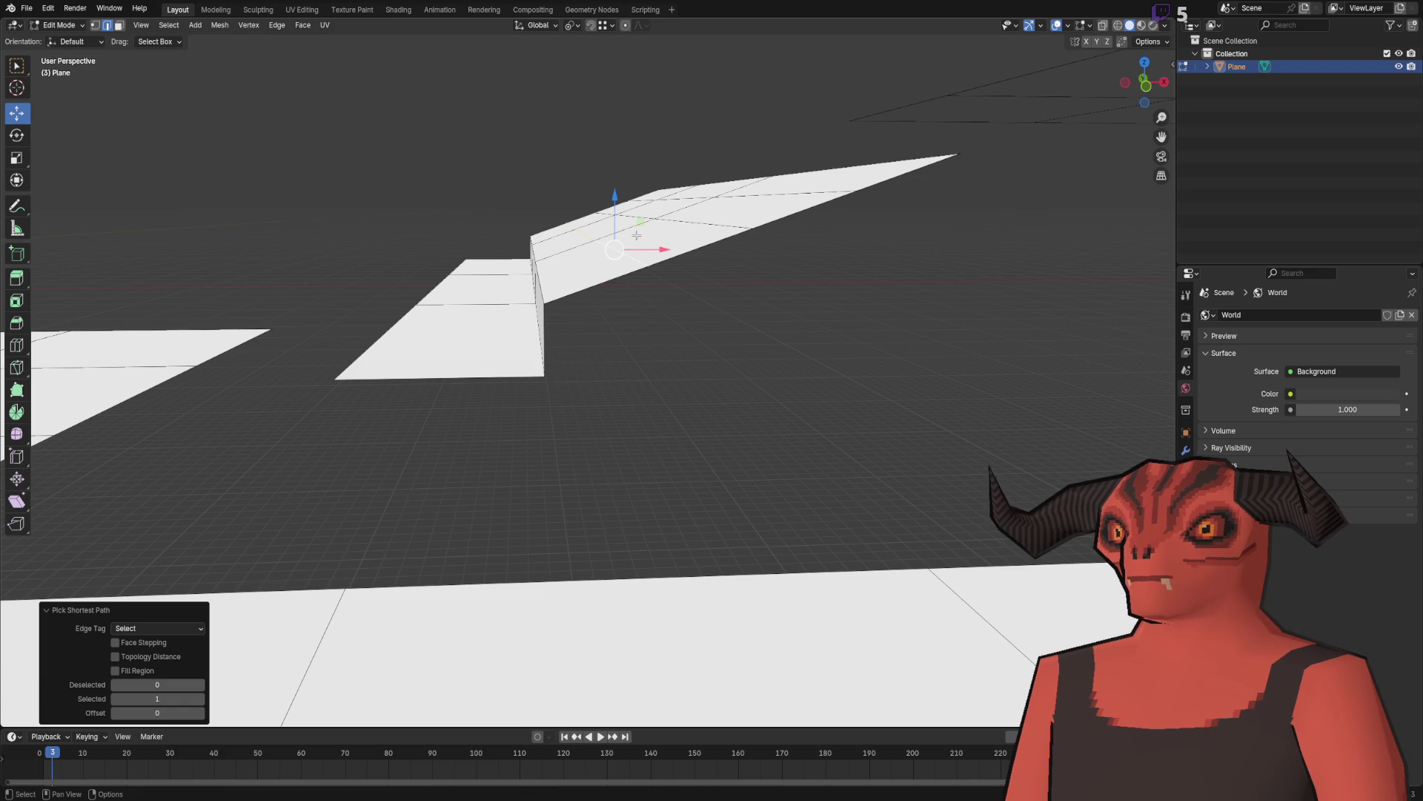
key("e")
key("x")
left_click(682, 212)
key("g")
key("z")
left_click(633, 273)
left_click_drag(633, 273, 534, 292)
mouse_move(576, 232)
left_mouse_down()
mouse_move(537, 334)
mouse_move(638, 298)
mouse_move(581, 315)
mouse_move(608, 319)
mouse_move(667, 276)
mouse_move(691, 309)
mouse_move(736, 310)
left_mouse_up()
Step: Select the end edge of the steps and drag it to shape the last step
left_click(647, 299)
left_click(690, 337, "ctrl")
mouse_move(698, 260)
left_mouse_down()
mouse_move(569, 358)
mouse_move(518, 254)
mouse_move(550, 309)
mouse_move(515, 298)
mouse_move(468, 197)
left_mouse_up()
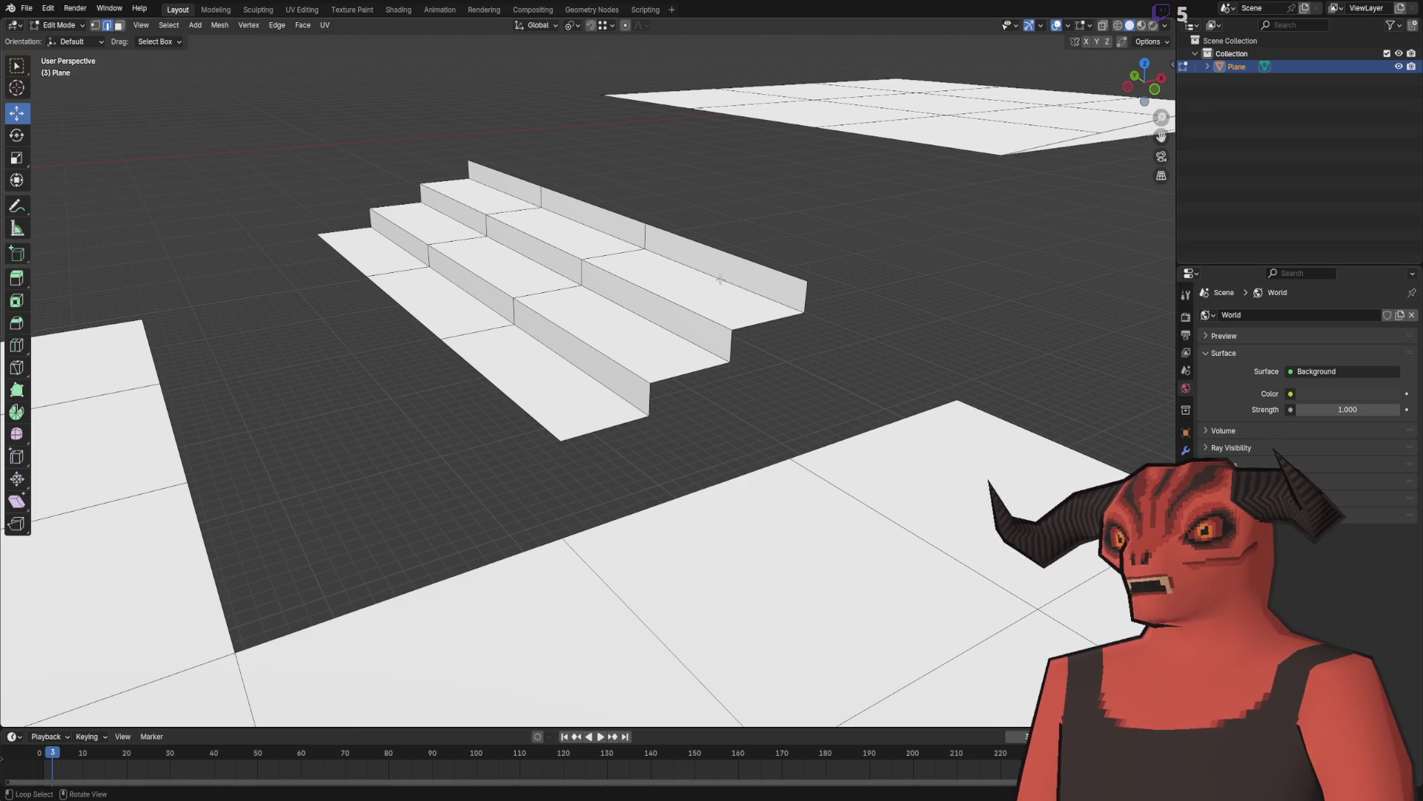
Step: Select the whole set of steps and flip their normals
left_click_drag(756, 263, 564, 223)
left_click_drag(373, 149, 674, 339)
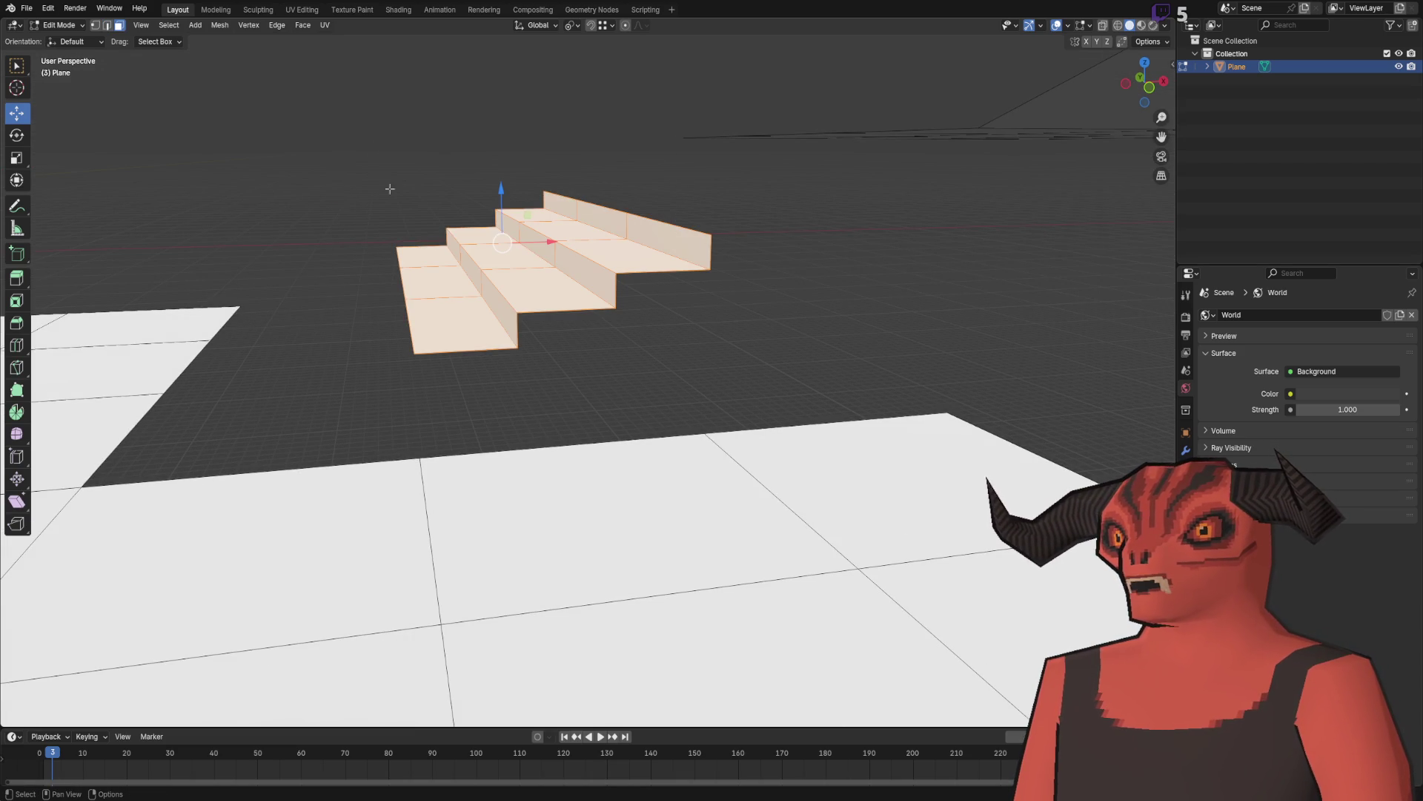
left_click(219, 24)
mouse_move(278, 248)
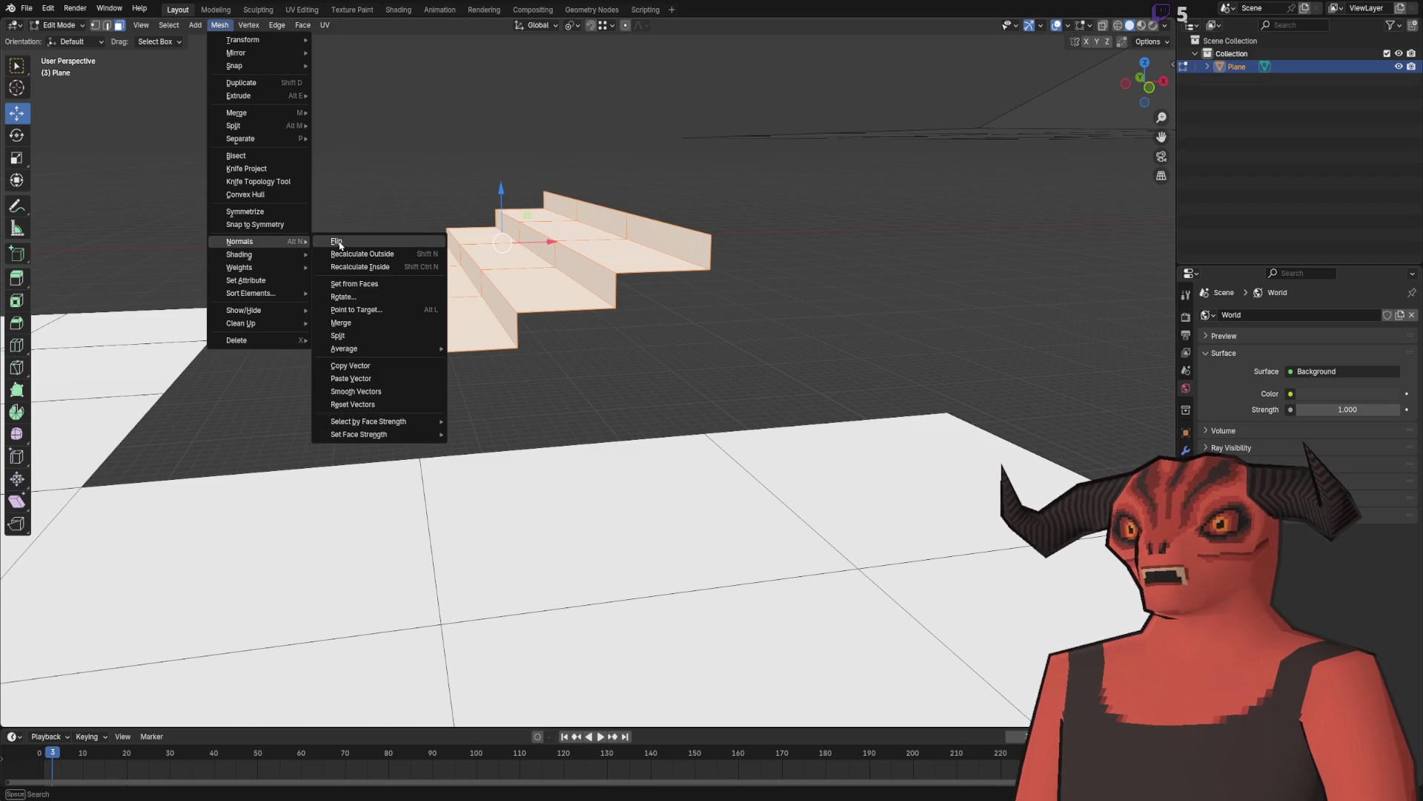
left_click(335, 244)
Step: Rotate the steps about 180° and move them down toward the lower floor
left_click(17, 135)
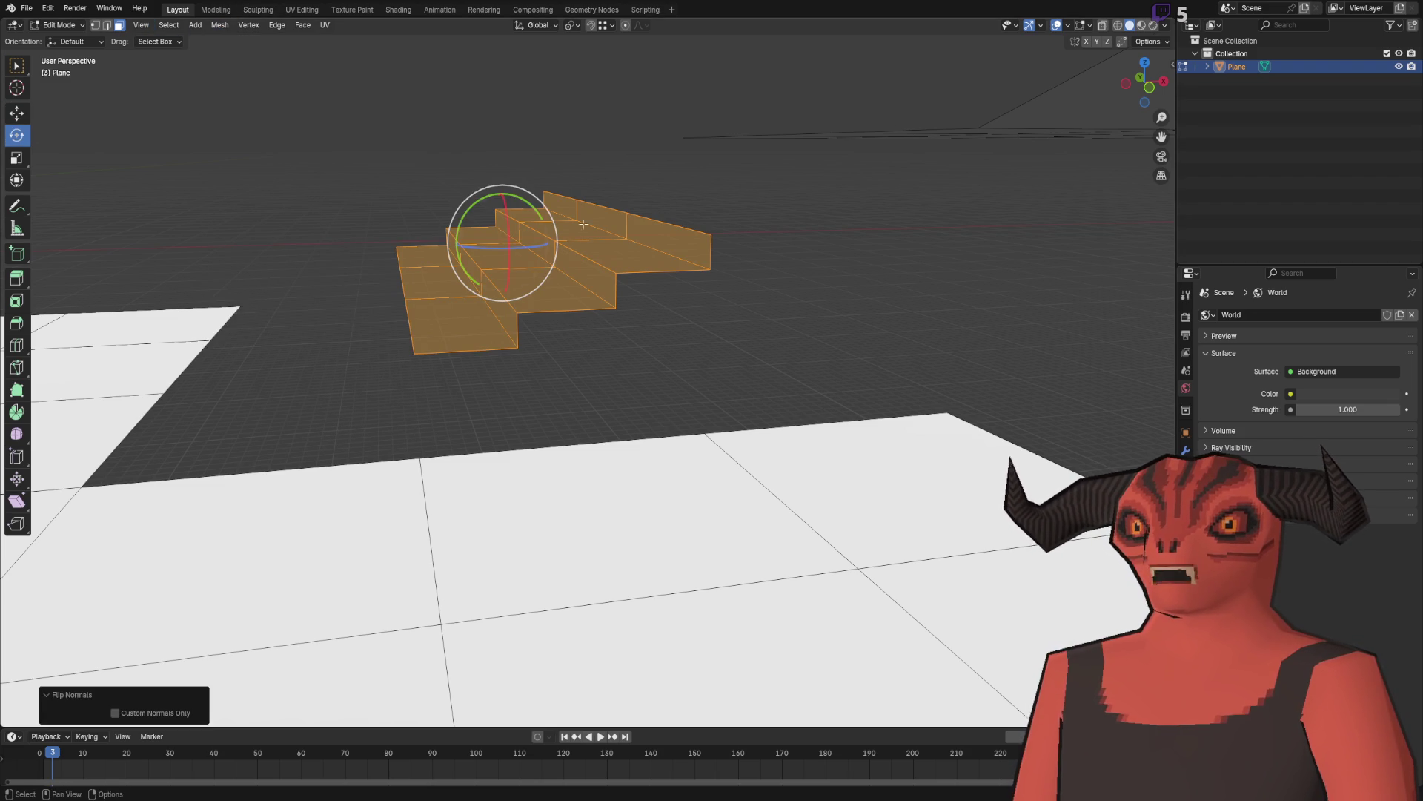
mouse_move(501, 190)
left_mouse_down()
mouse_move(448, 244)
mouse_move(504, 352)
mouse_move(501, 339)
left_mouse_up()
left_click(16, 112)
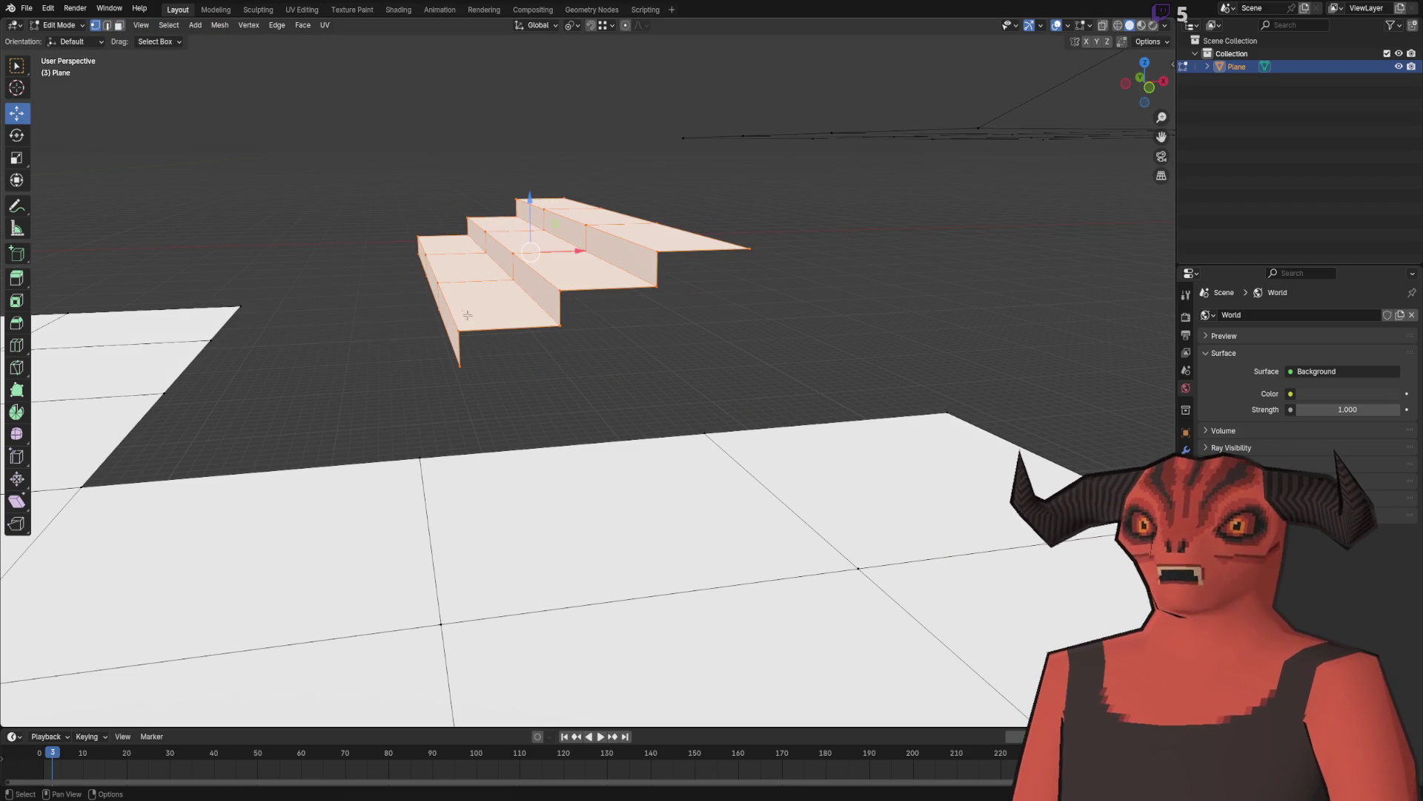
scroll(528, 365, "up", 2)
left_click_drag(685, 309, 374, 417)
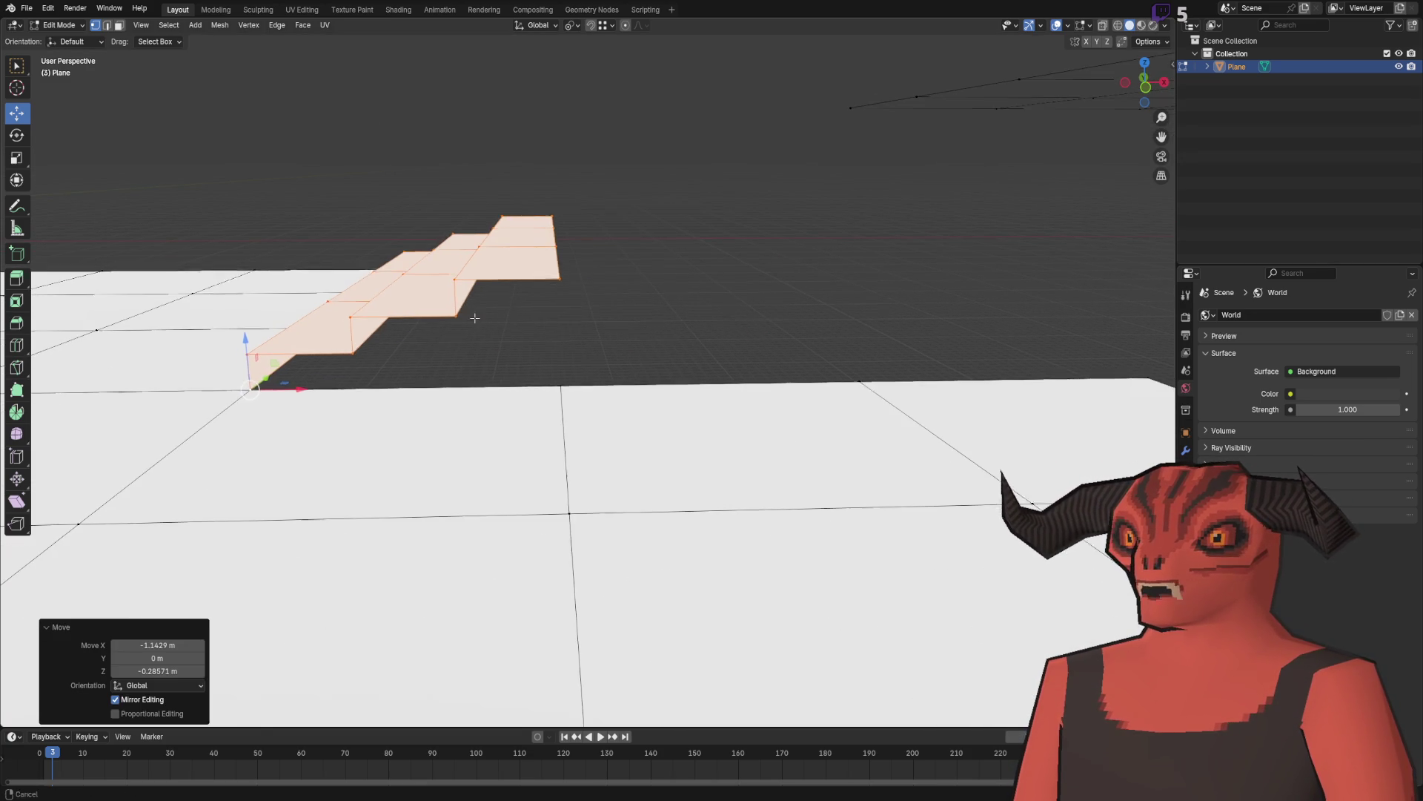
Step: Duplicate the steps, offset the copy 1 m along X, and align it with the first flight
key("shift+d")
key("x")
left_click(573, 278)
key("g")
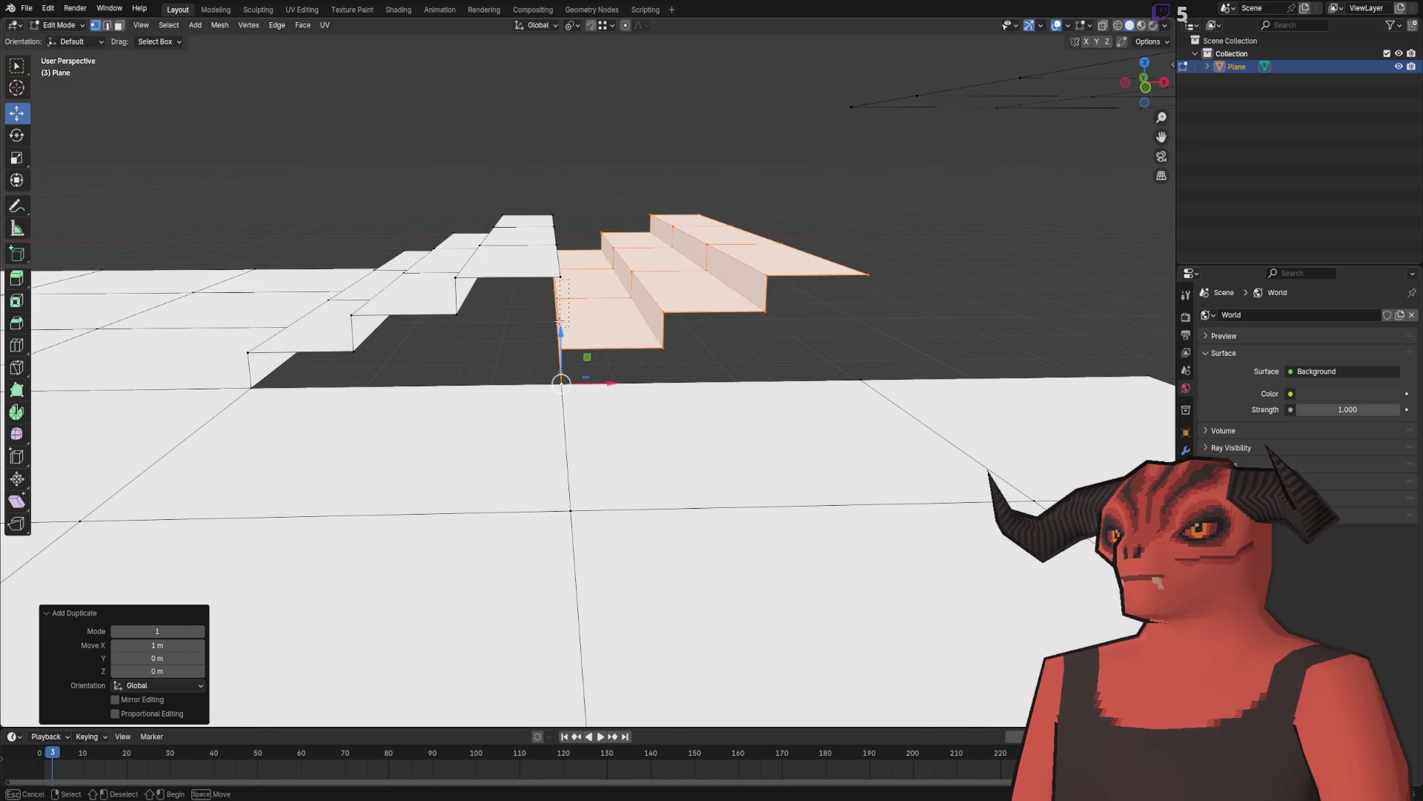
key("z")
right_click(565, 325)
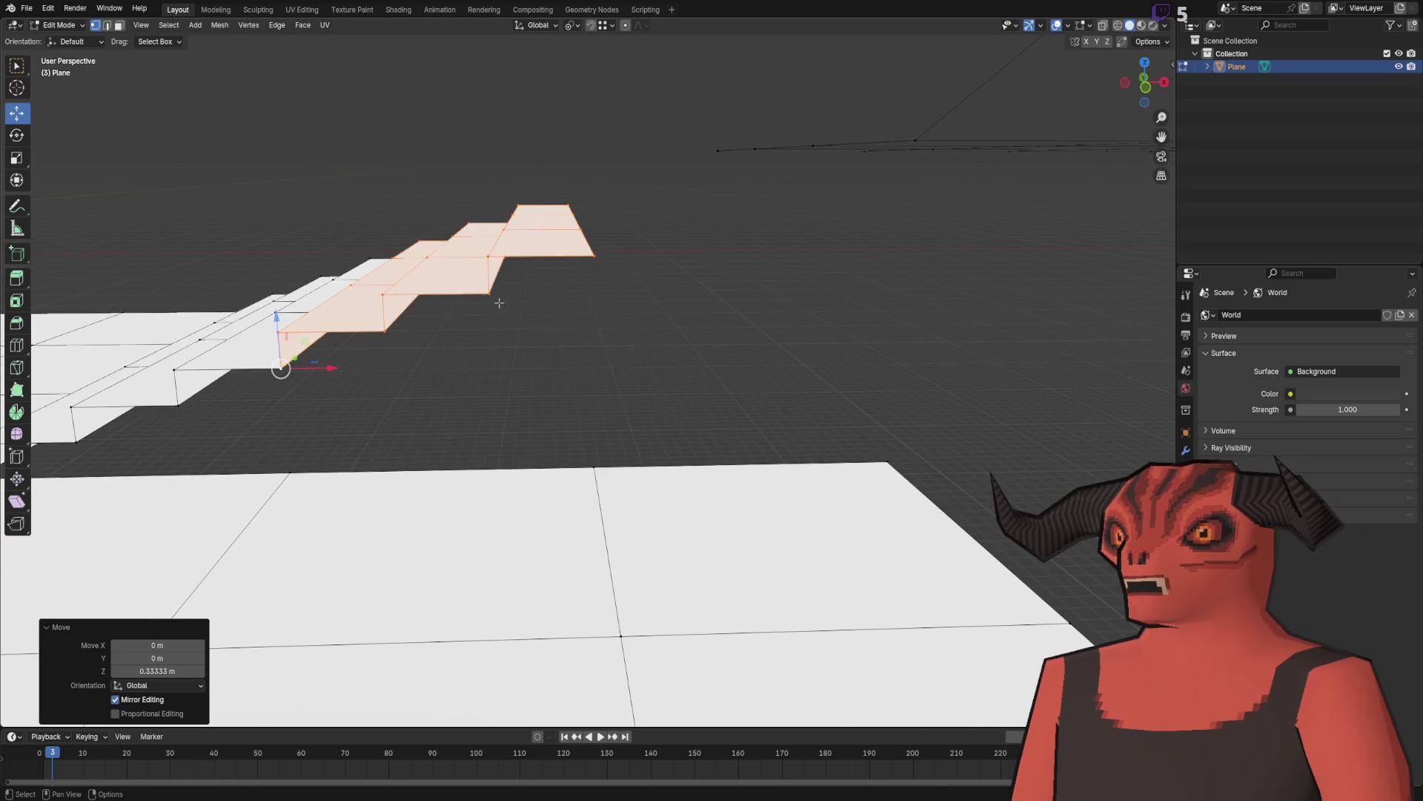
key("g")
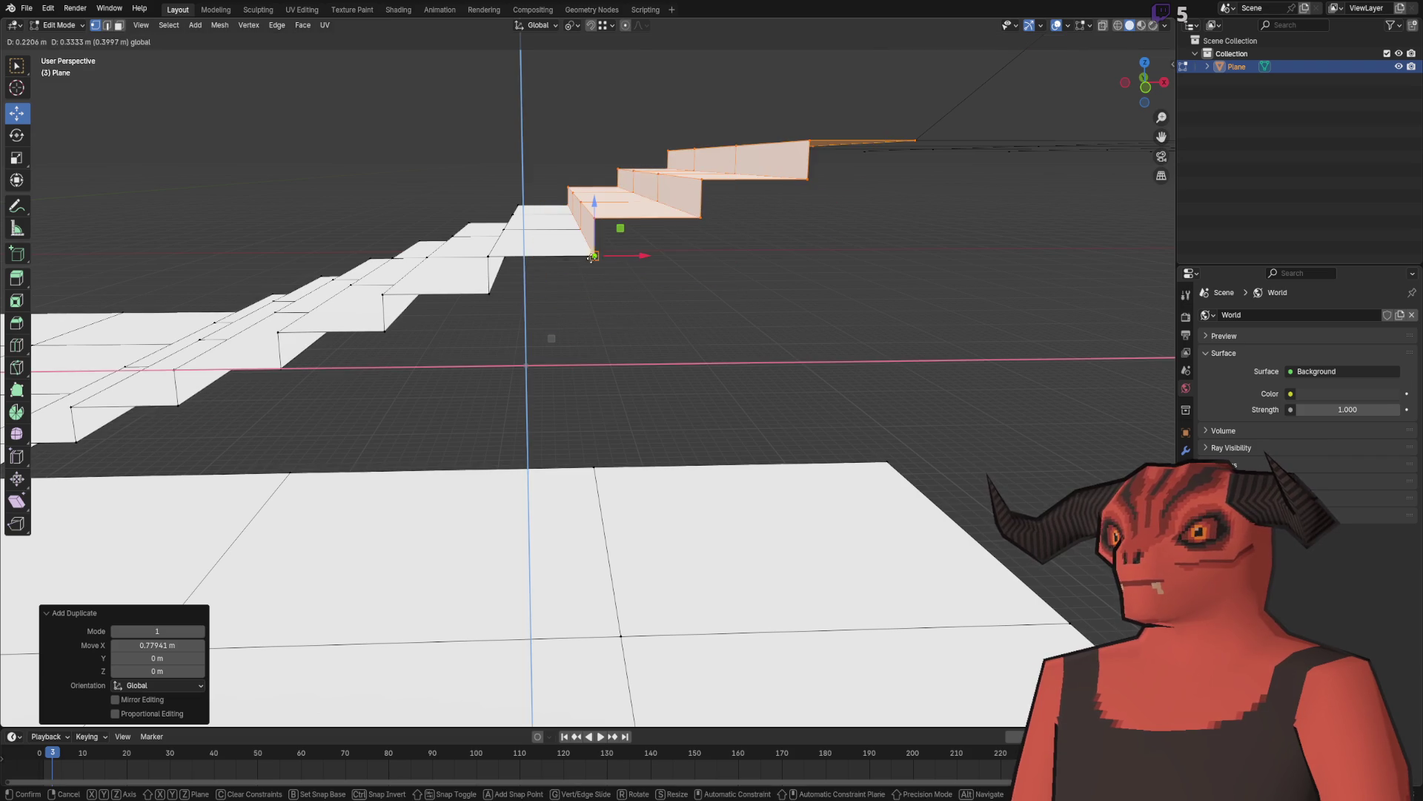
left_click(619, 257)
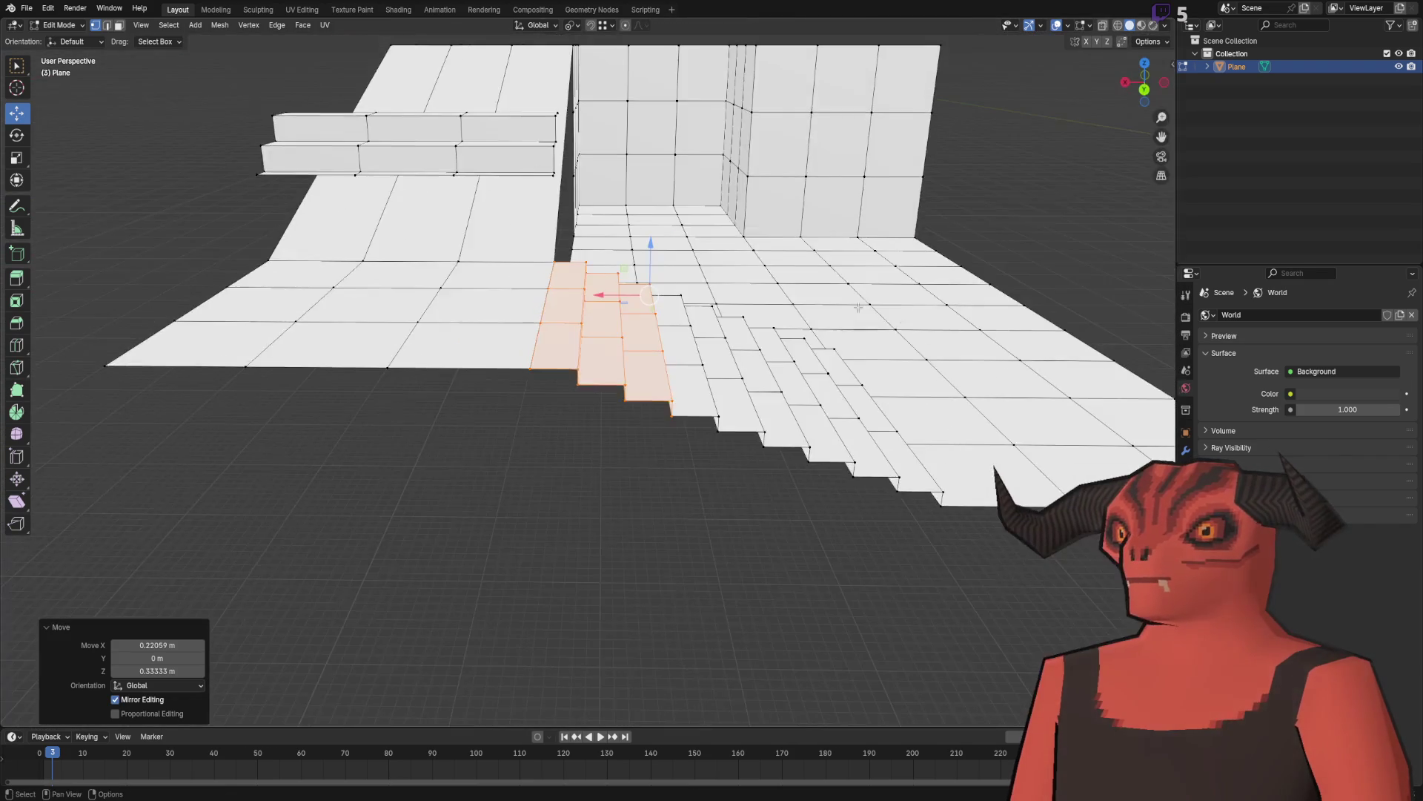
left_click(534, 464)
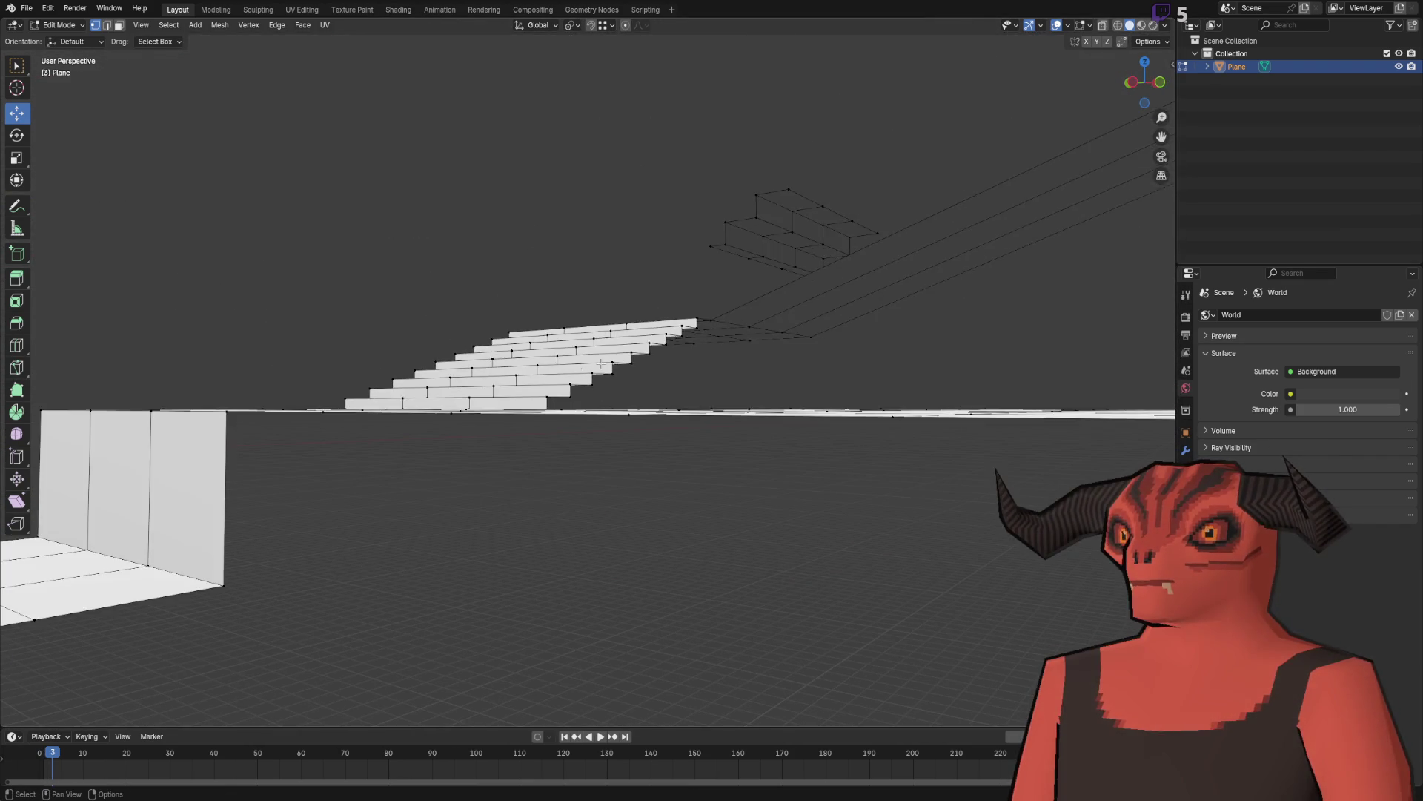
Step: Merge overlapping vertices by distance across all geometry and review the finished staircase
key("a")
key("m")
left_click(571, 365)
mouse_move(540, 356)
left_mouse_down()
mouse_move(639, 265)
mouse_move(684, 197)
mouse_move(493, 268)
mouse_move(613, 246)
mouse_move(518, 308)
mouse_move(540, 198)
mouse_move(524, 245)
mouse_move(572, 275)
mouse_move(518, 312)
mouse_move(652, 356)
mouse_move(395, 291)
mouse_move(480, 330)
mouse_move(482, 355)
mouse_move(619, 316)
mouse_move(433, 356)
mouse_move(279, 435)
left_mouse_up()
key("Tab")
key("Tab")
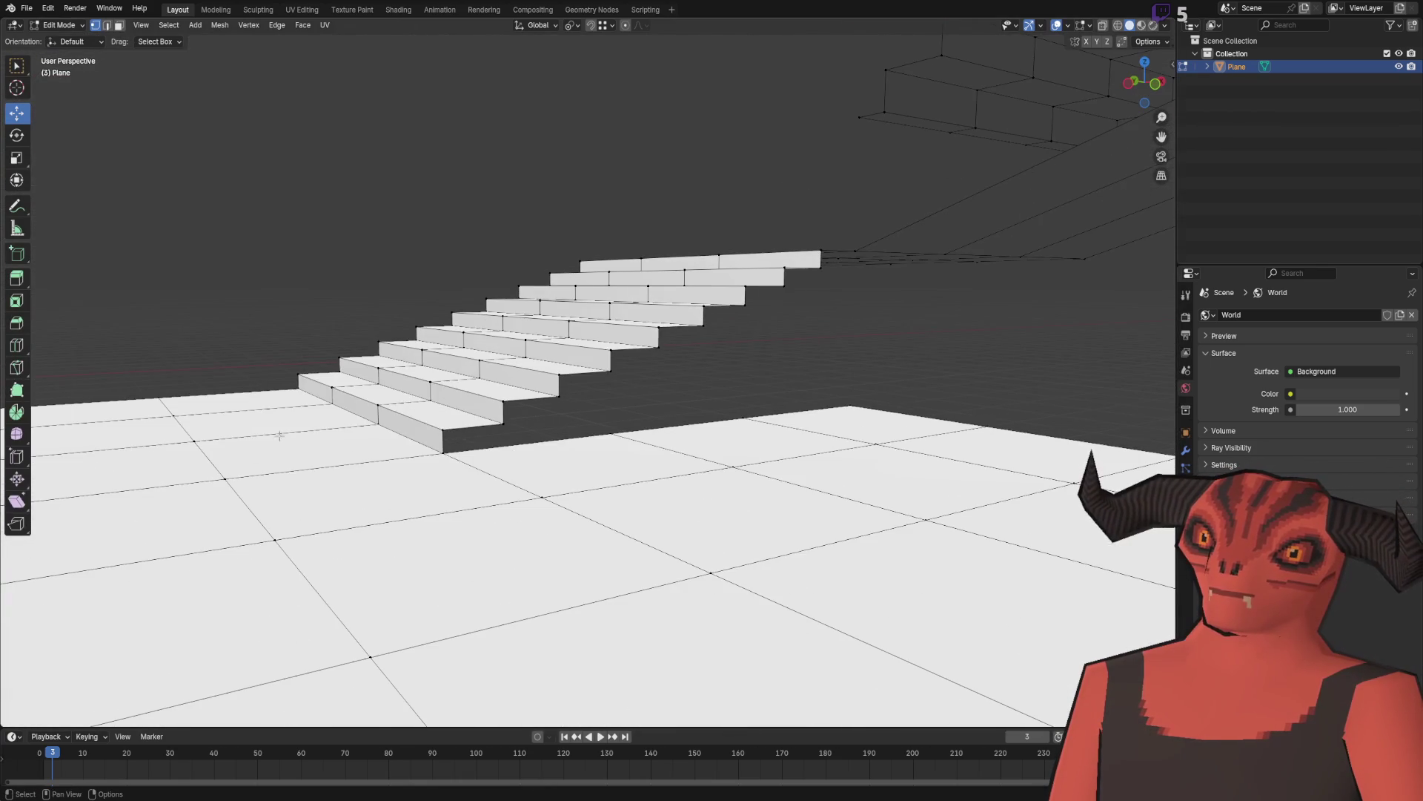
mouse_move(831, 181)
left_mouse_down()
mouse_move(541, 375)
mouse_move(500, 307)
mouse_move(648, 326)
mouse_move(938, 313)
mouse_move(696, 289)
mouse_move(487, 342)
left_mouse_up()
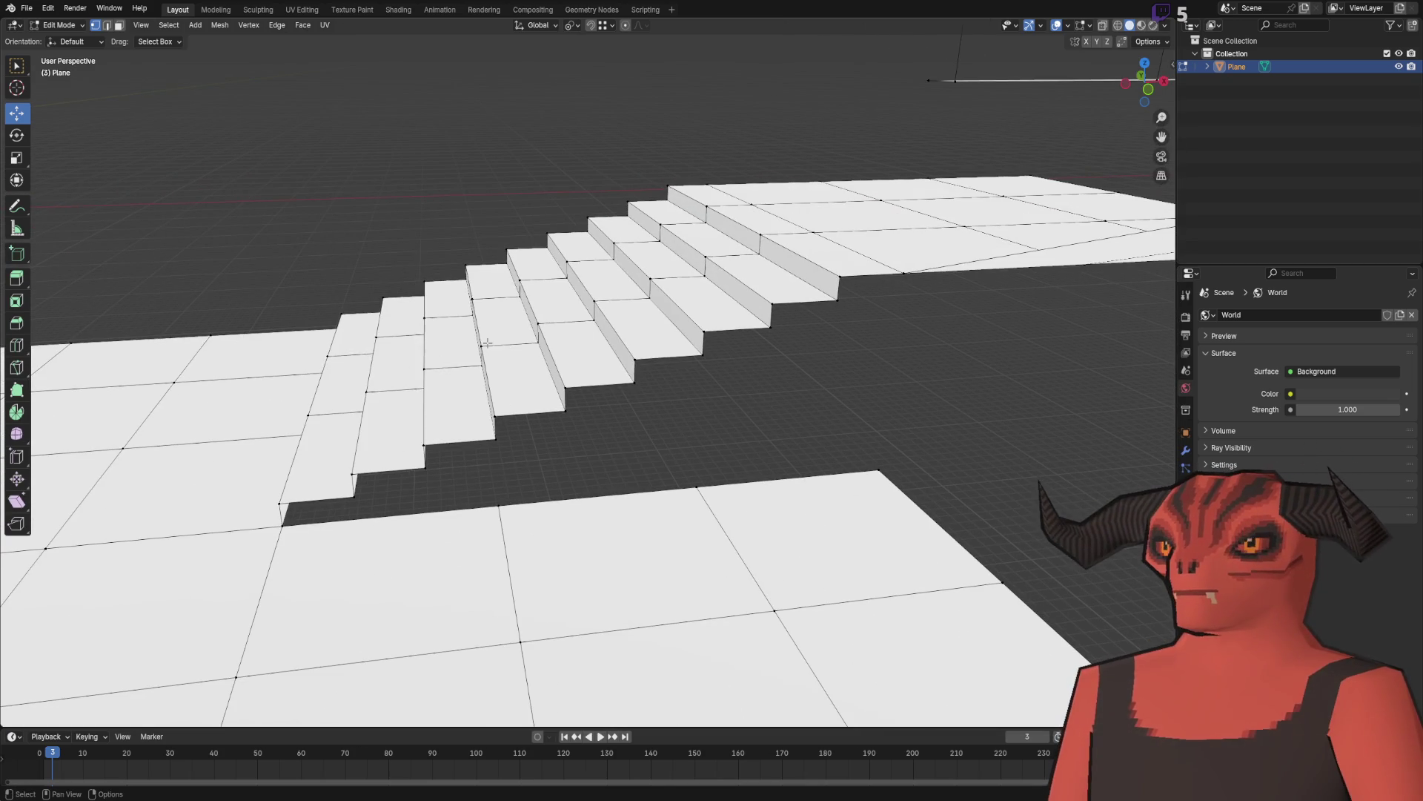